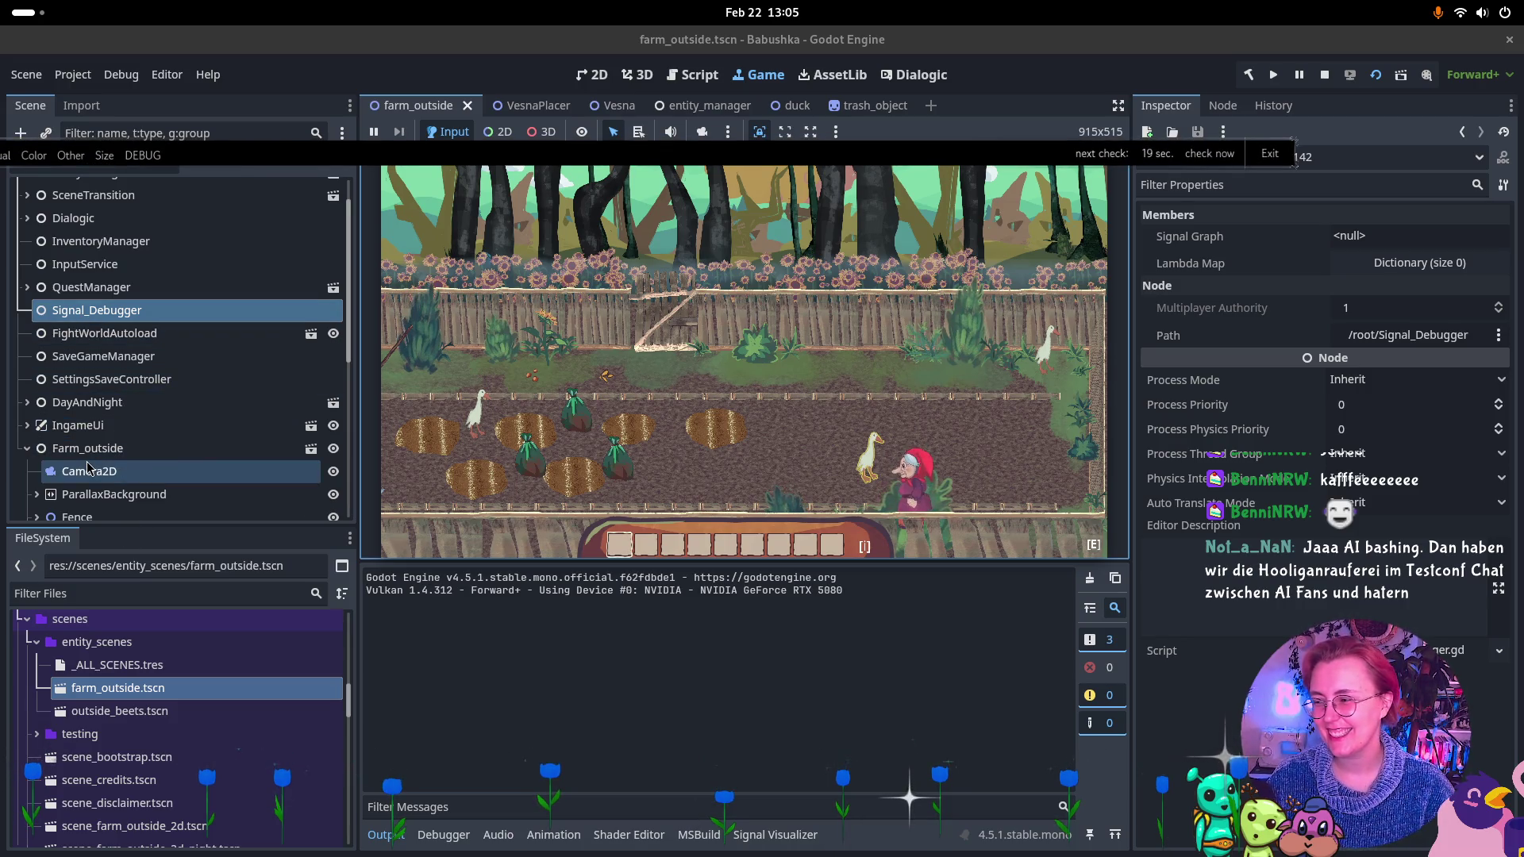
In the Remote tree, expand DayAndNight, Farm_outside, YSorted and Farm visuals.
{"action": "left_click", "coordinate": [27, 446]}
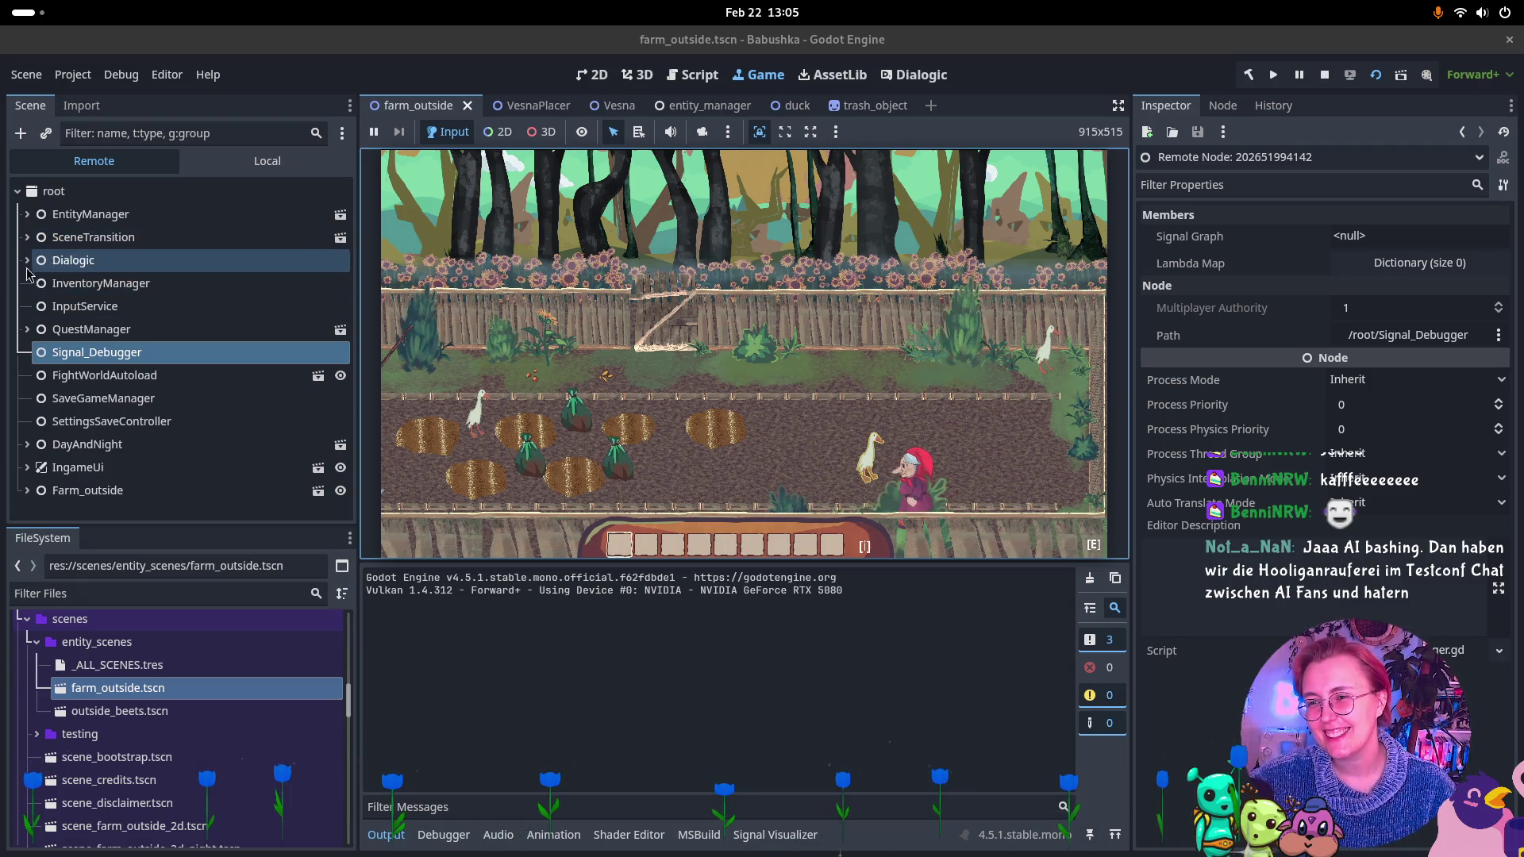
{"action": "left_click", "coordinate": [26, 490]}
{"action": "scroll", "coordinate": [32, 445], "scroll_direction": "down", "scroll_amount": 3}
{"action": "left_click", "coordinate": [35, 425]}
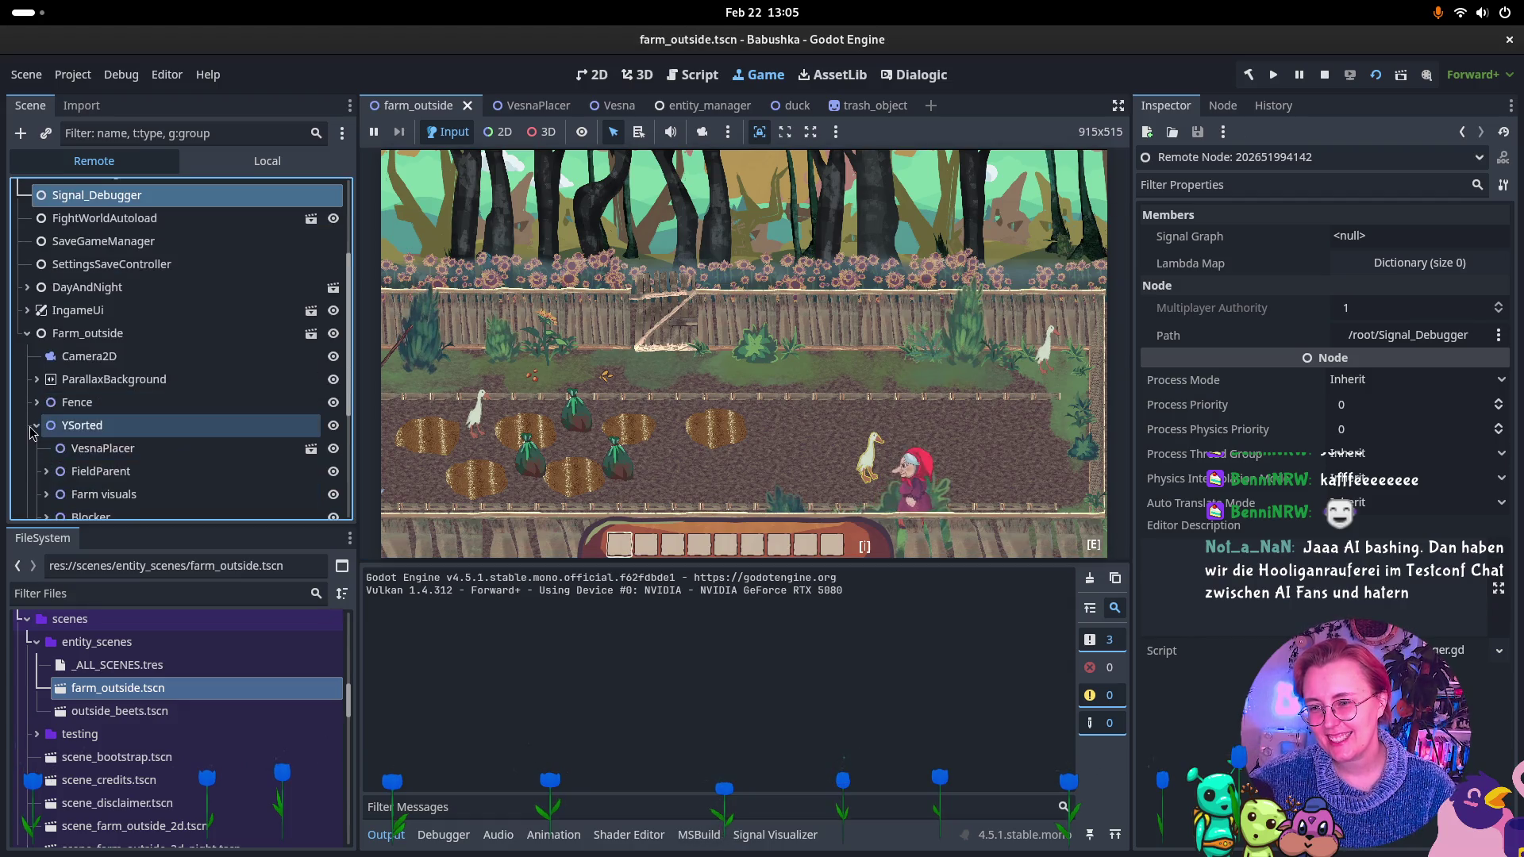
{"action": "scroll", "coordinate": [32, 431], "scroll_direction": "down", "scroll_amount": 1}
{"action": "left_click", "coordinate": [46, 452]}
{"action": "scroll", "coordinate": [47, 396], "scroll_direction": "down", "scroll_amount": 3}
Expand Static, greenery and right side, then select bush13 and then bush14.
{"action": "left_click", "coordinate": [57, 350]}
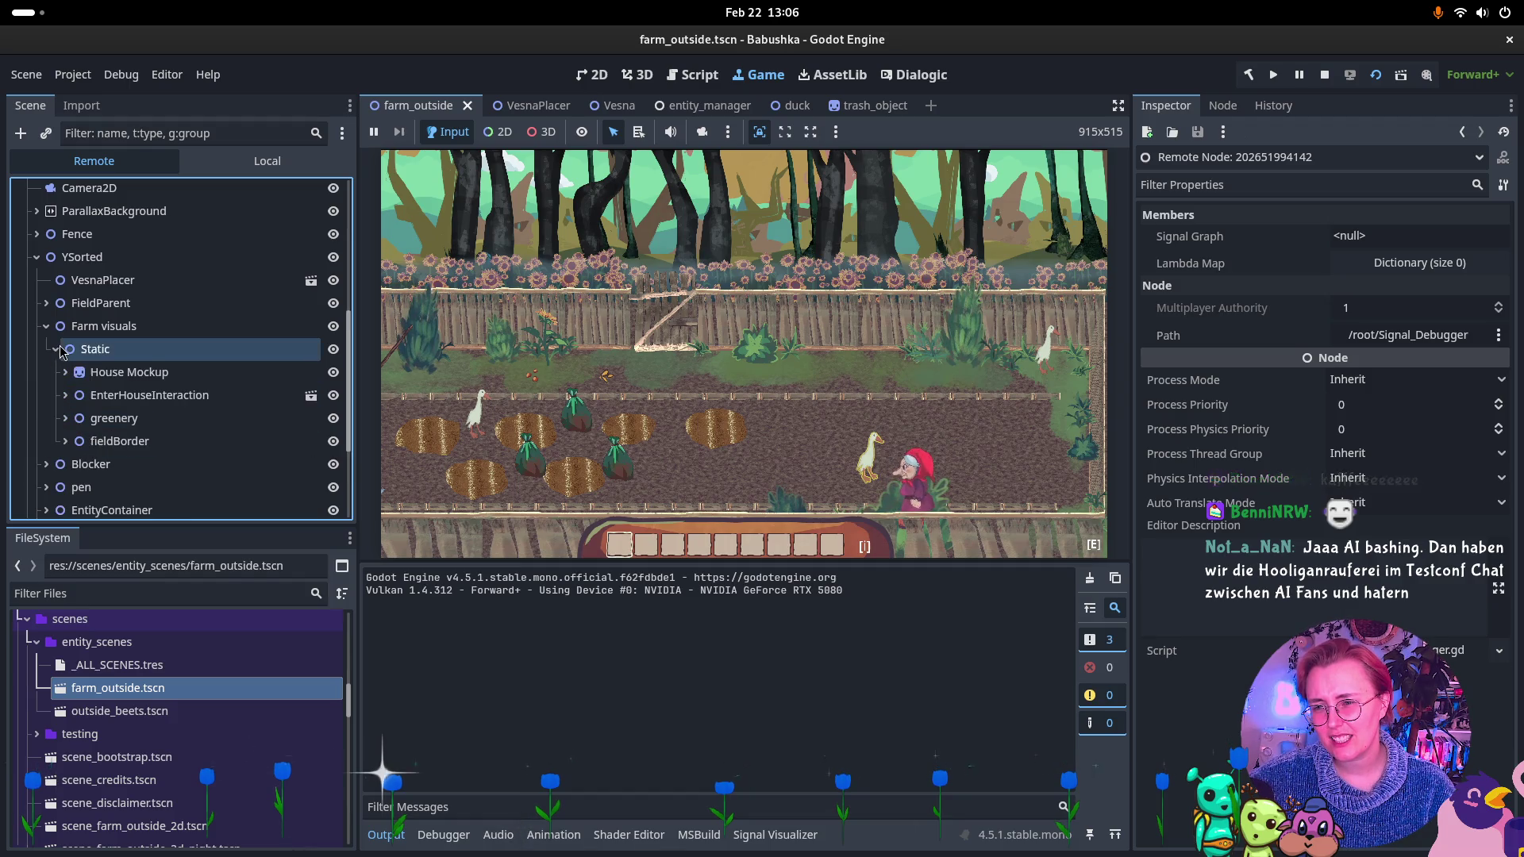
{"action": "left_click", "coordinate": [67, 417]}
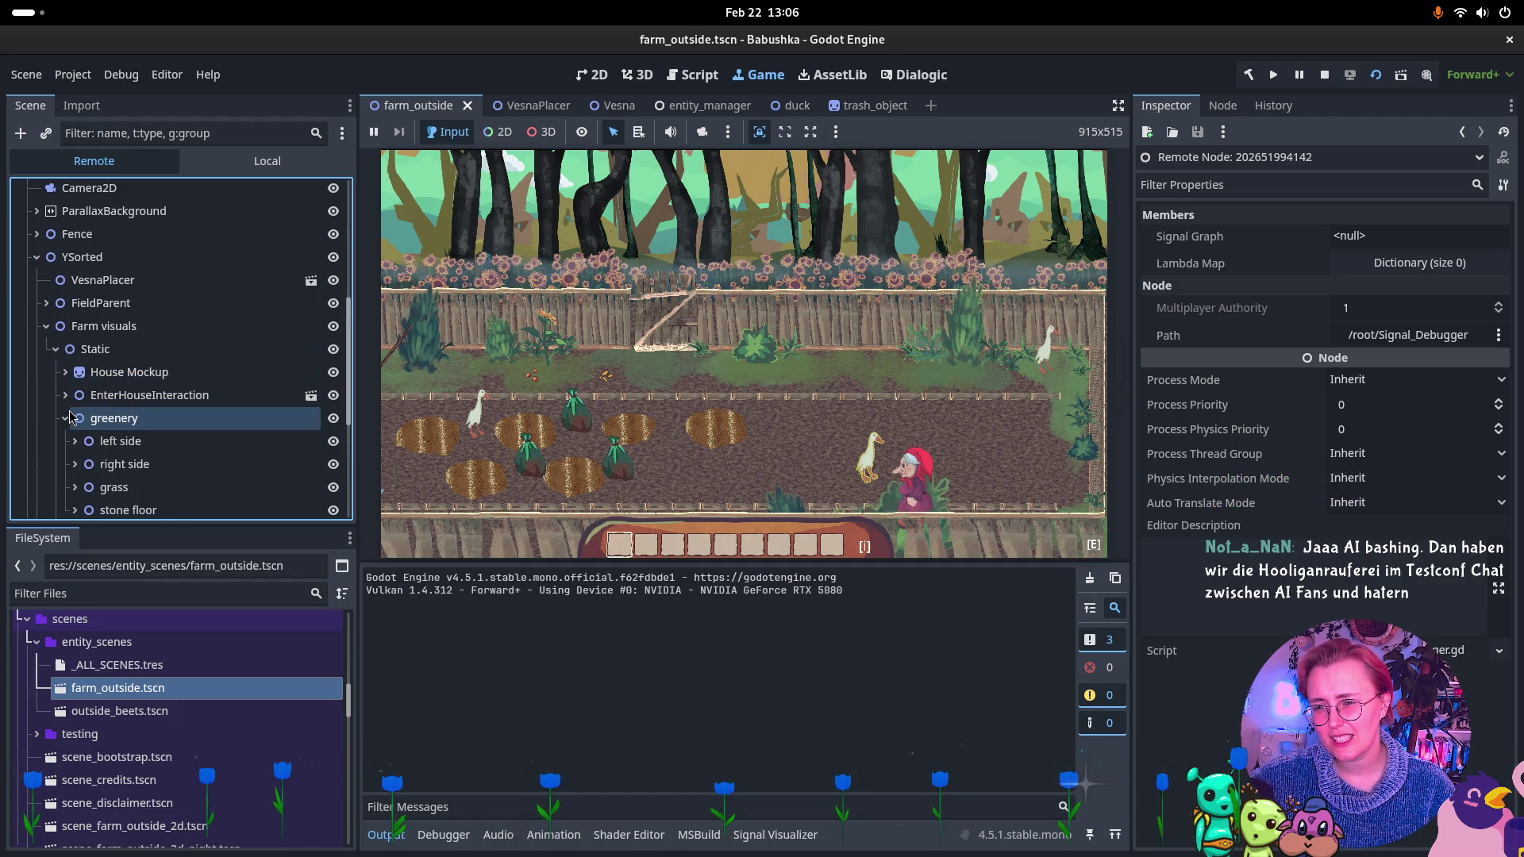
{"action": "scroll", "coordinate": [71, 413], "scroll_direction": "down", "scroll_amount": 2}
{"action": "left_click", "coordinate": [77, 379]}
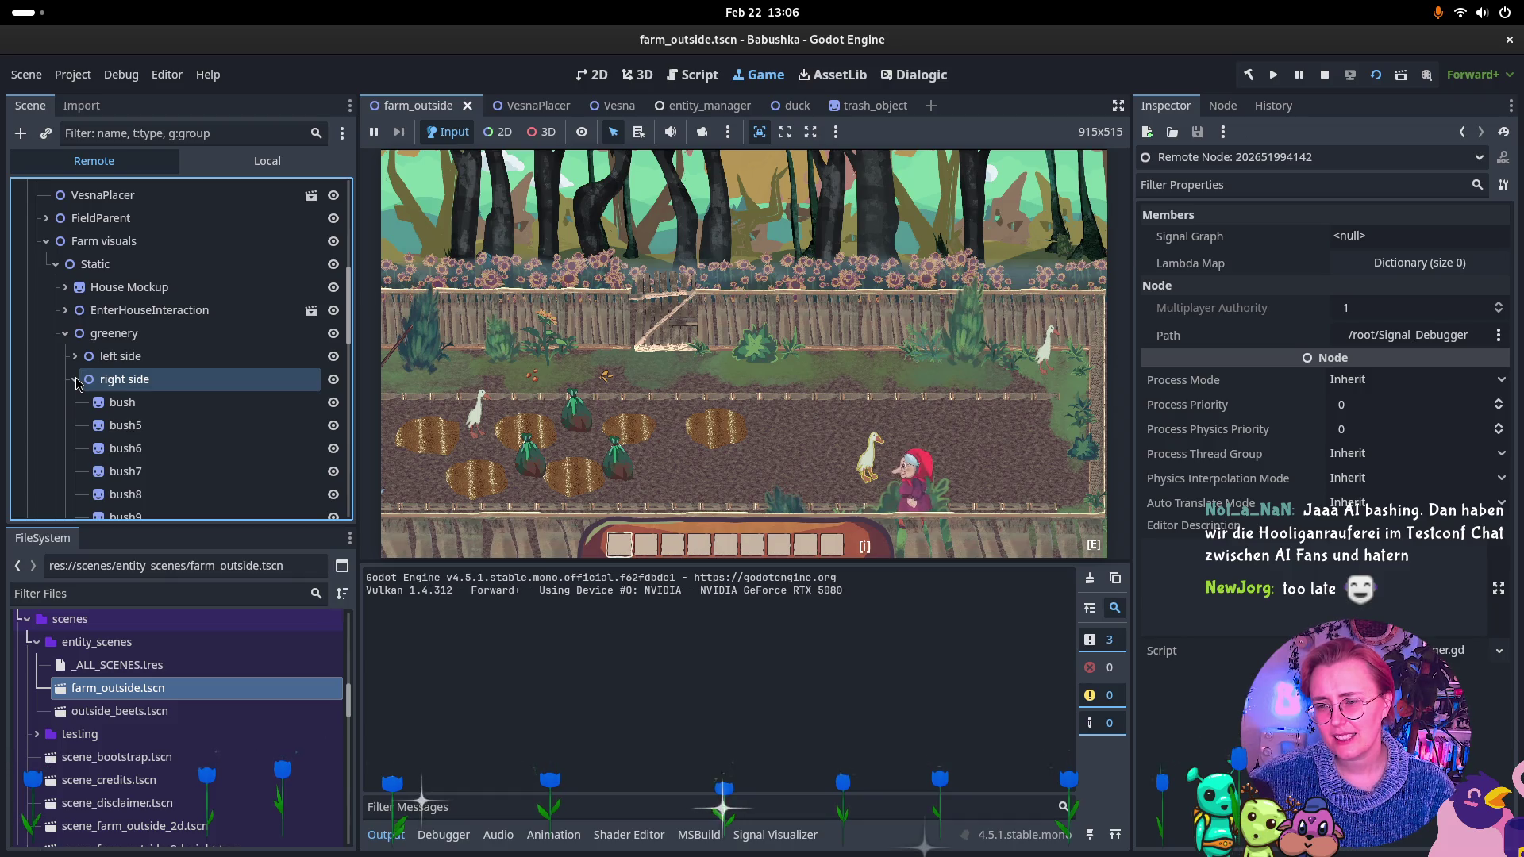
{"action": "scroll", "coordinate": [77, 383], "scroll_direction": "down", "scroll_amount": 5}
{"action": "left_click", "coordinate": [151, 410]}
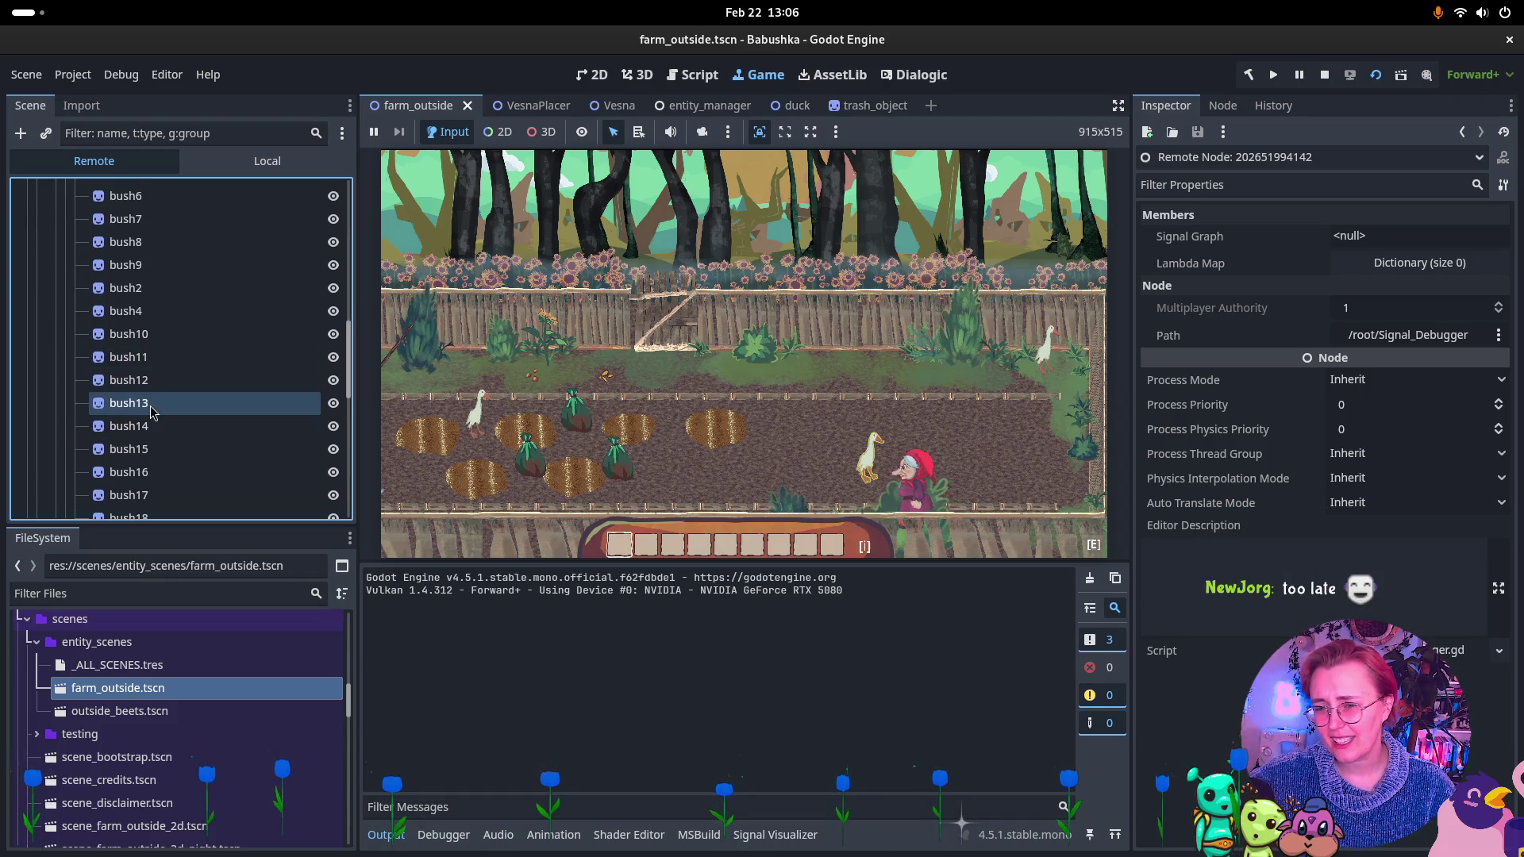
{"action": "left_click", "coordinate": [151, 426]}
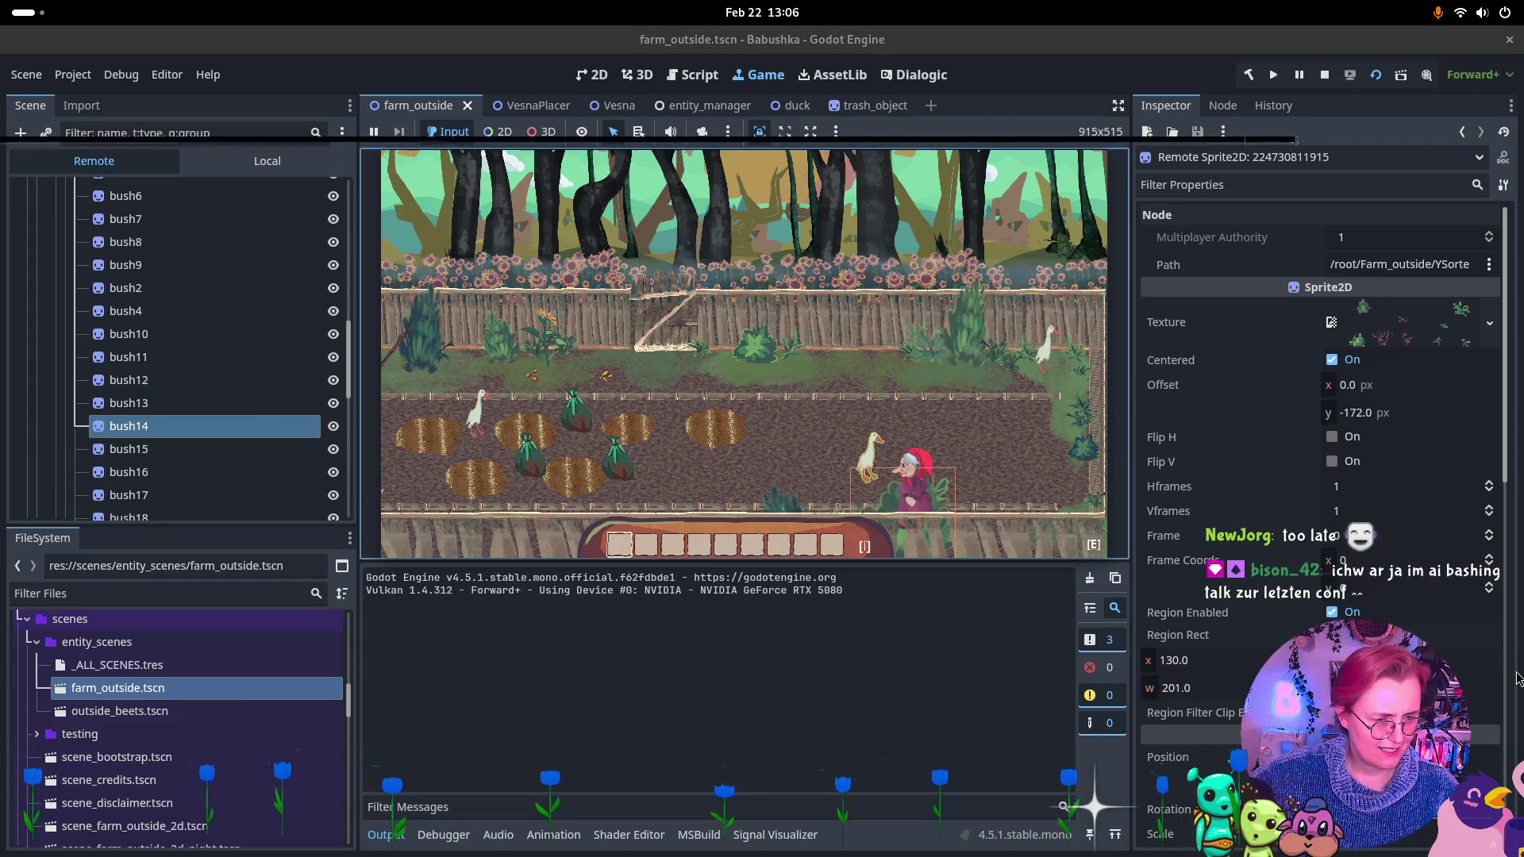
Raise the live bush14 sprite's Z Index from 2 to 3 in the Inspector.
{"action": "scroll", "coordinate": [1317, 396], "scroll_direction": "down", "scroll_amount": 5}
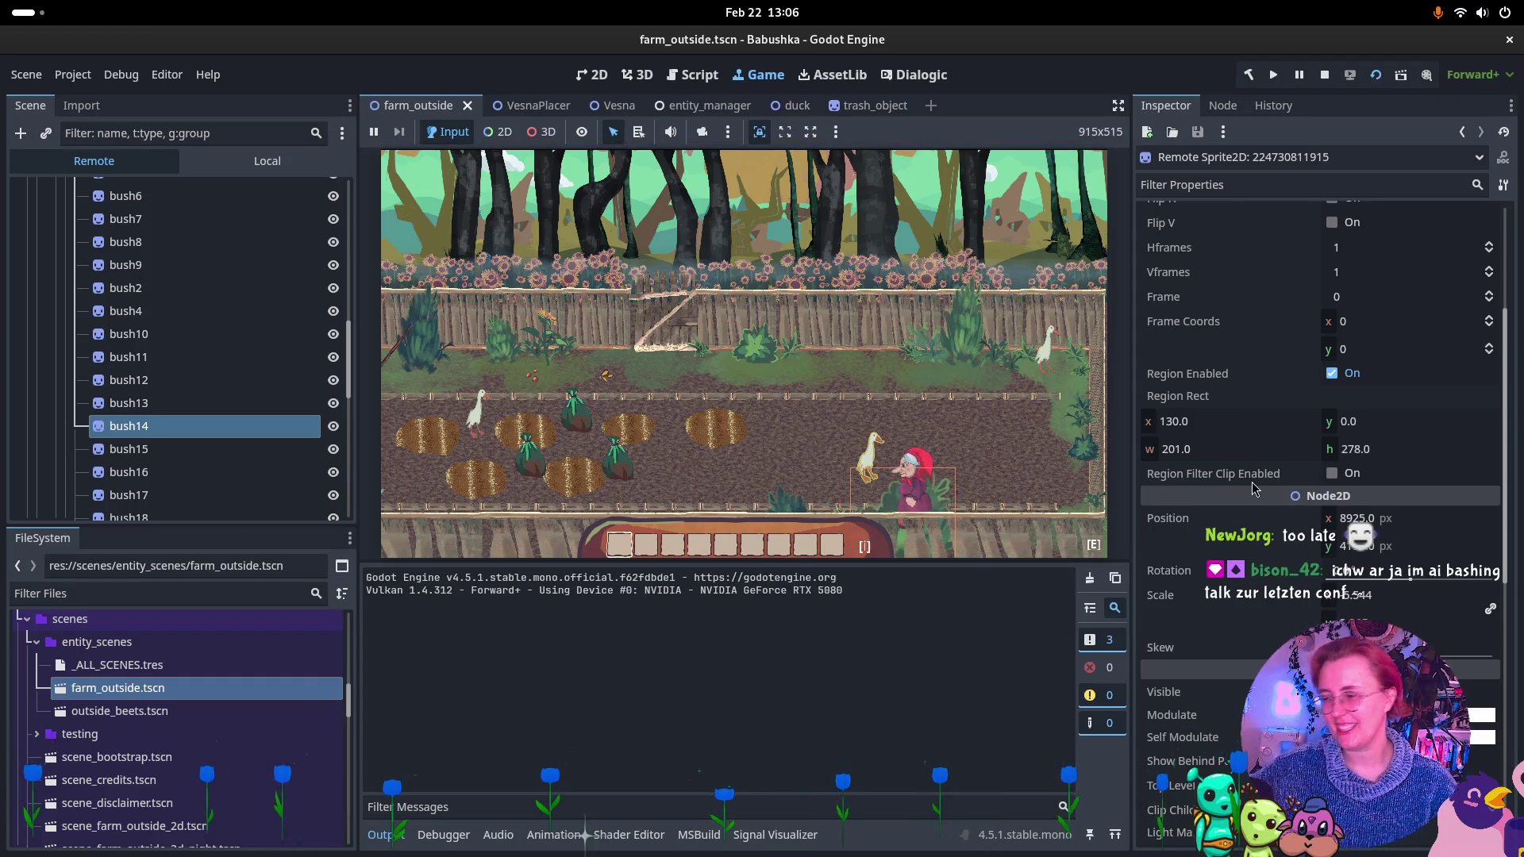
{"action": "mouse_move", "coordinate": [1251, 482]}
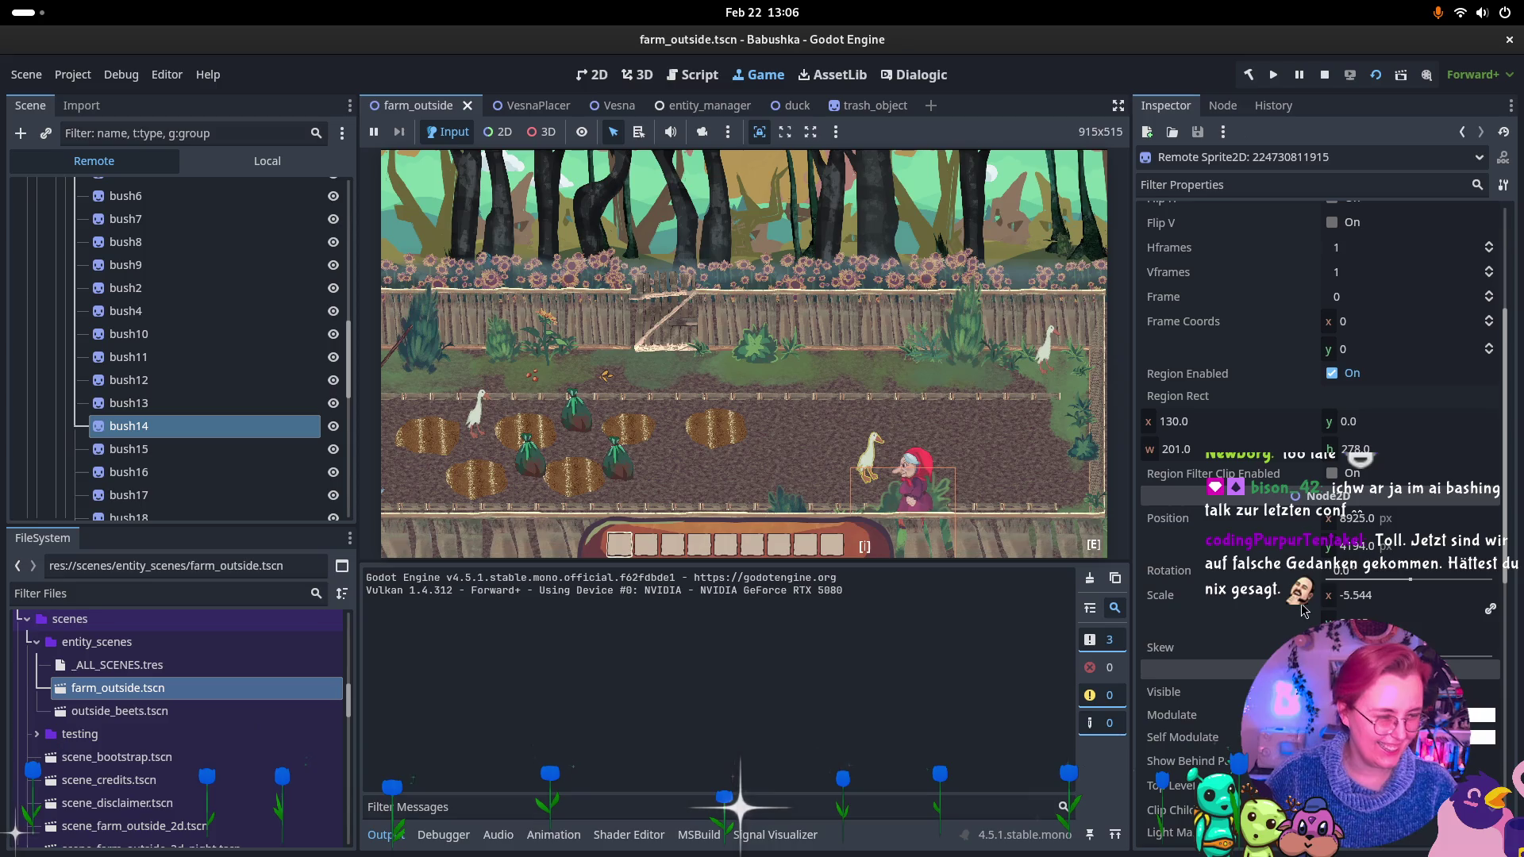
{"action": "scroll", "coordinate": [1158, 553], "scroll_direction": "down", "scroll_amount": 5}
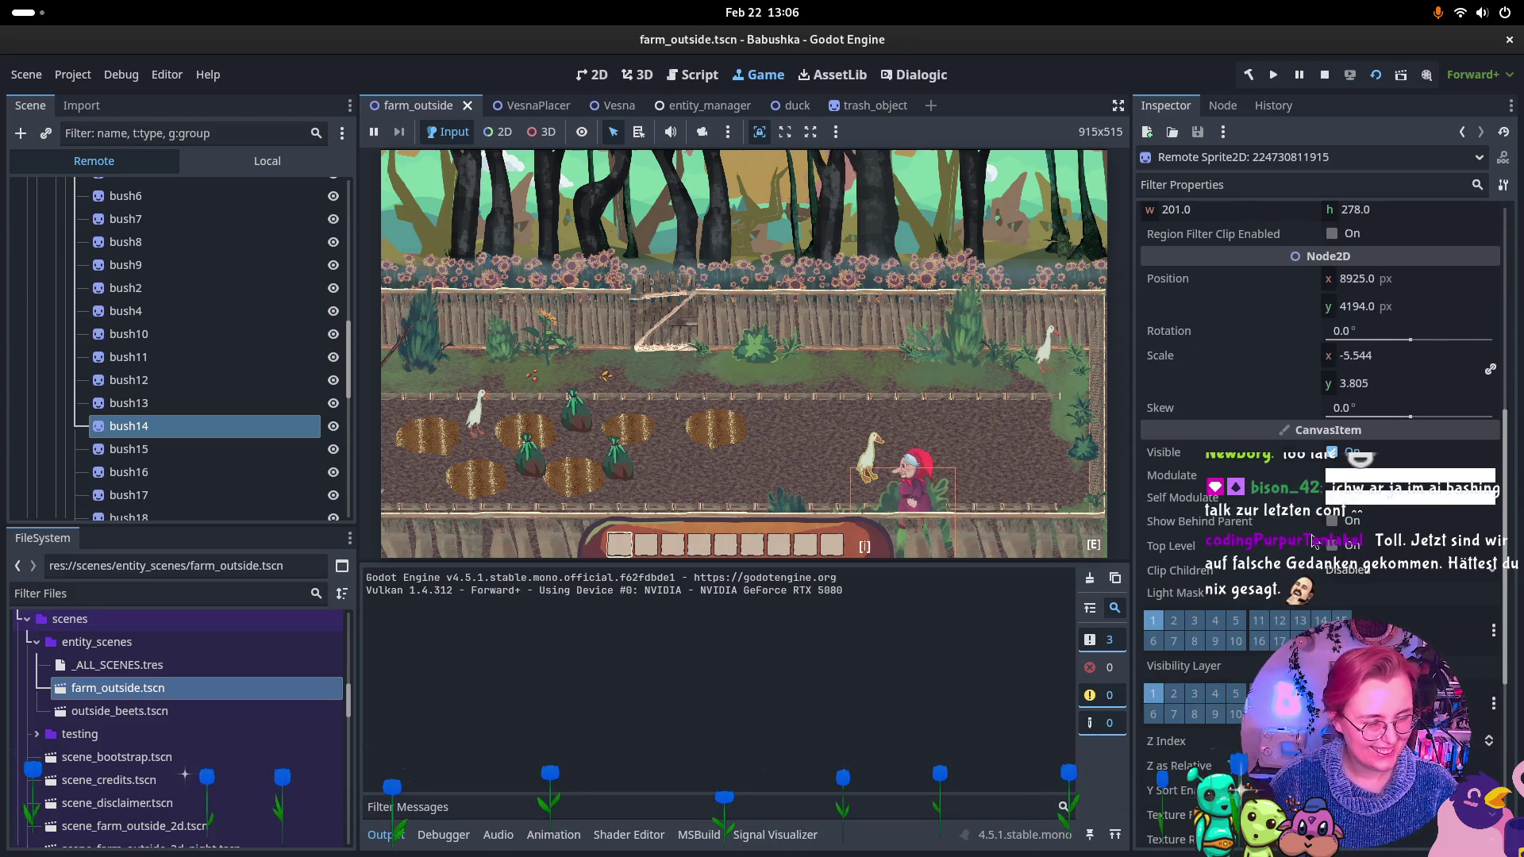
{"action": "scroll", "coordinate": [1280, 621], "scroll_direction": "down", "scroll_amount": 3}
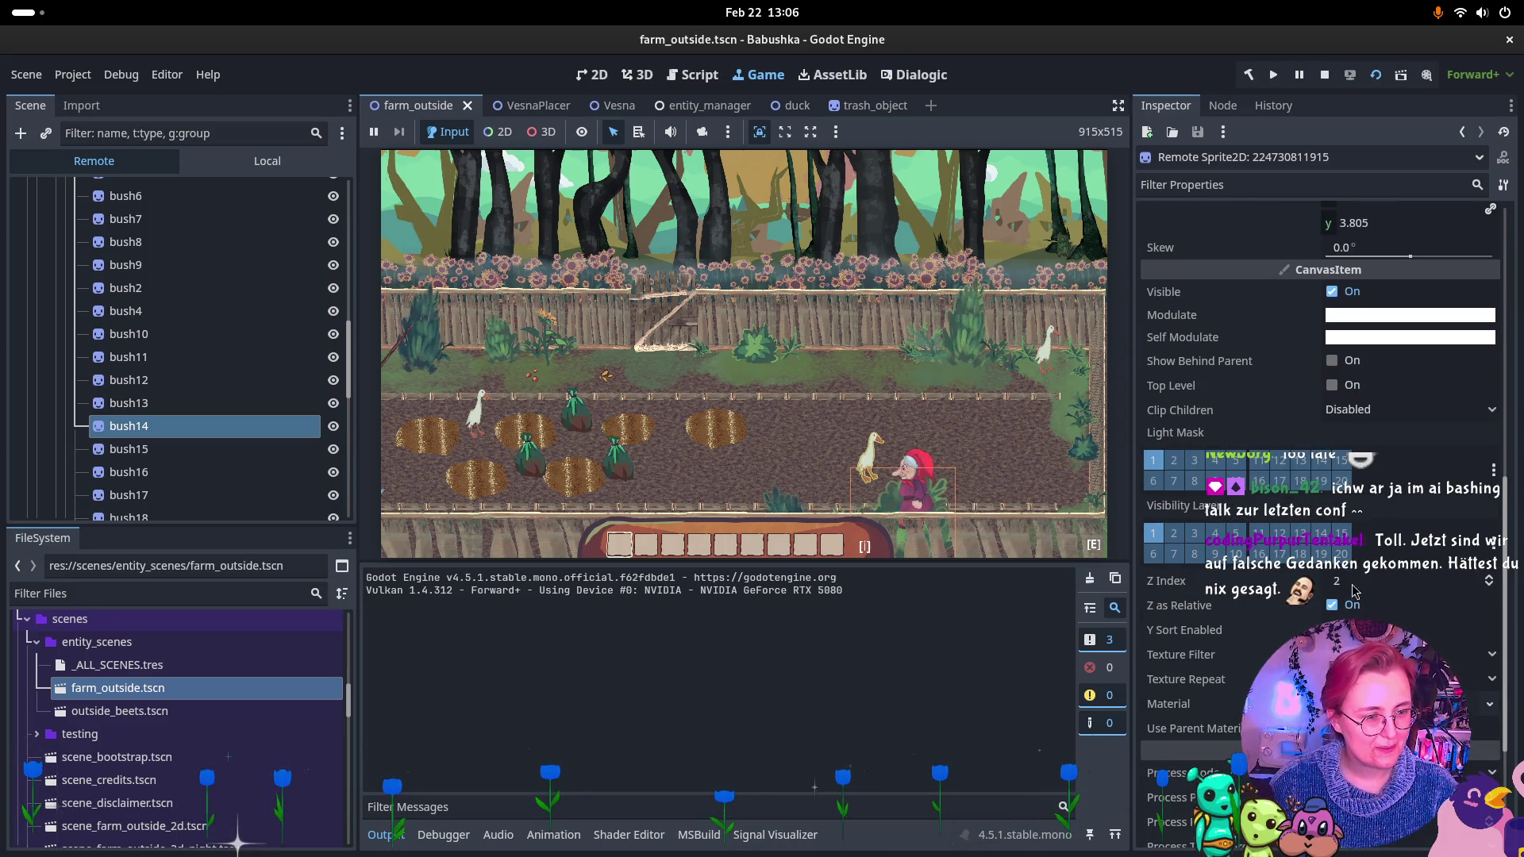
{"action": "left_click", "coordinate": [1488, 580]}
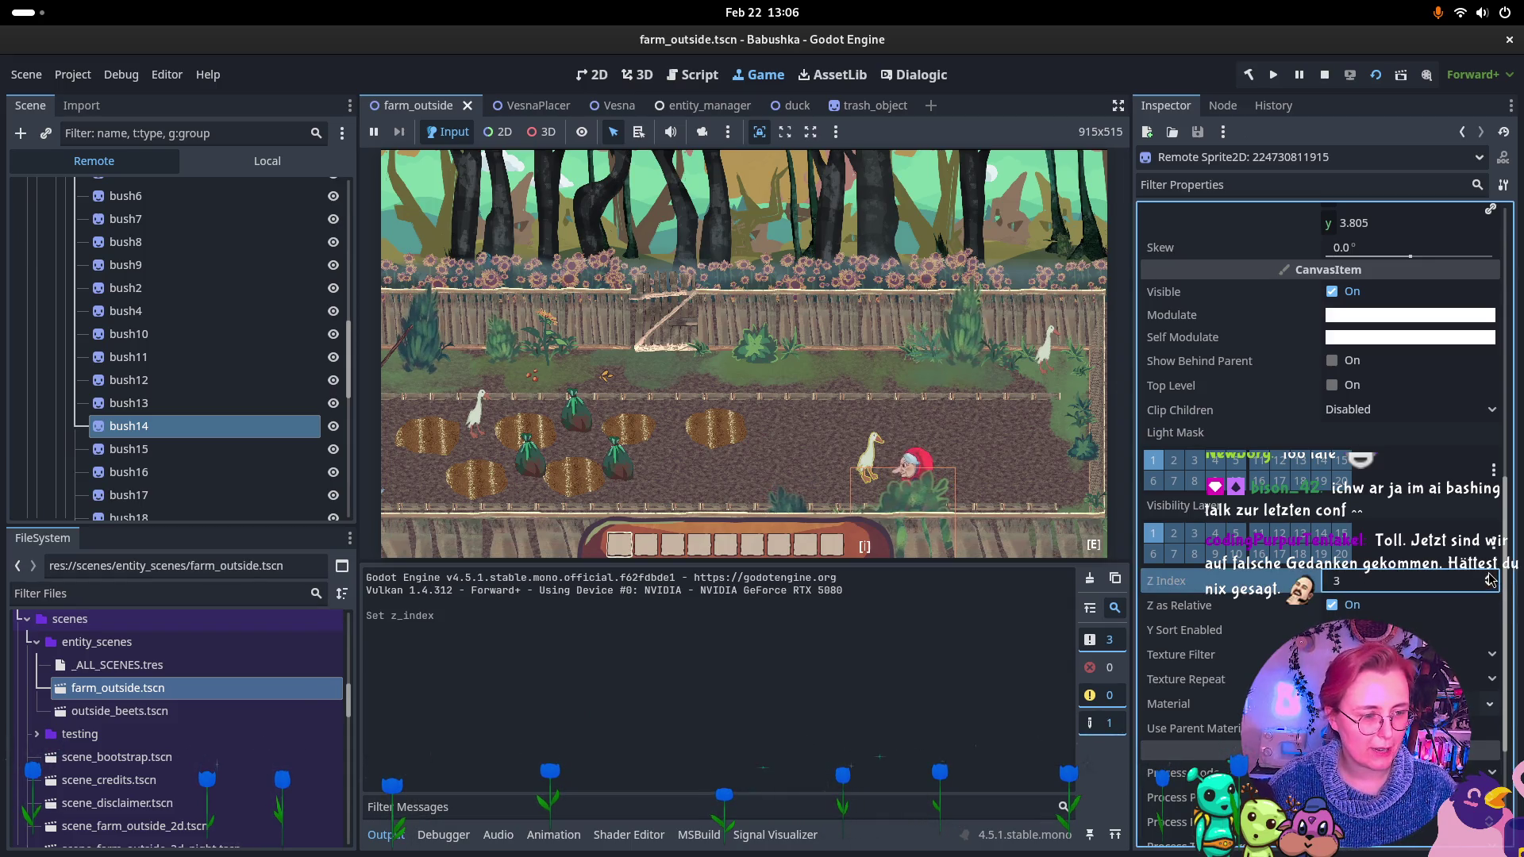
{"action": "left_click_drag", "start_coordinate": [1489, 580], "coordinate": [1490, 587]}
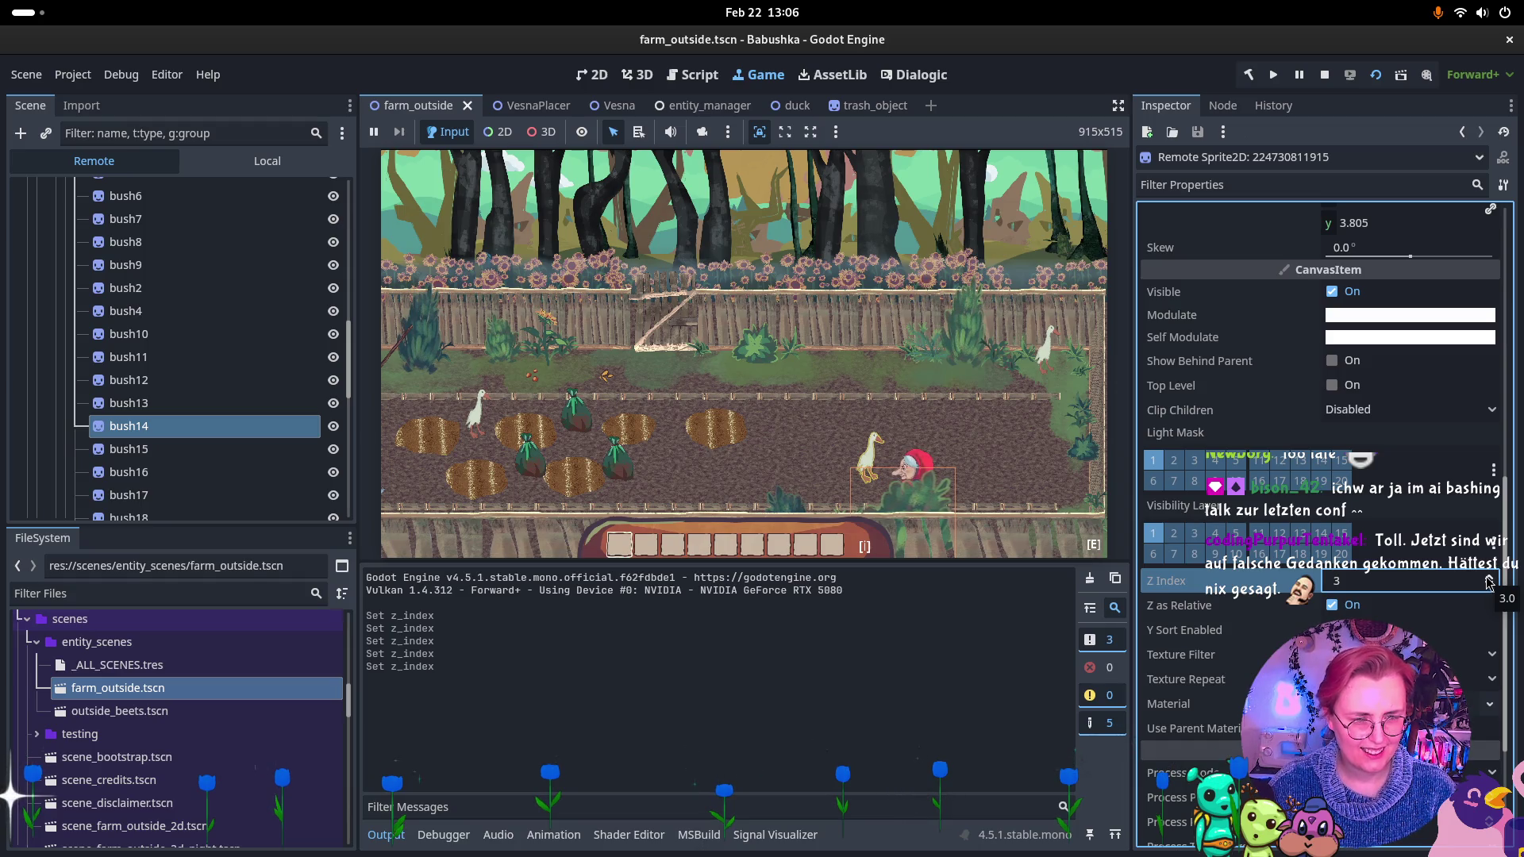
Test bush14 with Y Sort toggled and Z Index at 1 then 3, then stop the game.
{"action": "left_click", "coordinate": [897, 312]}
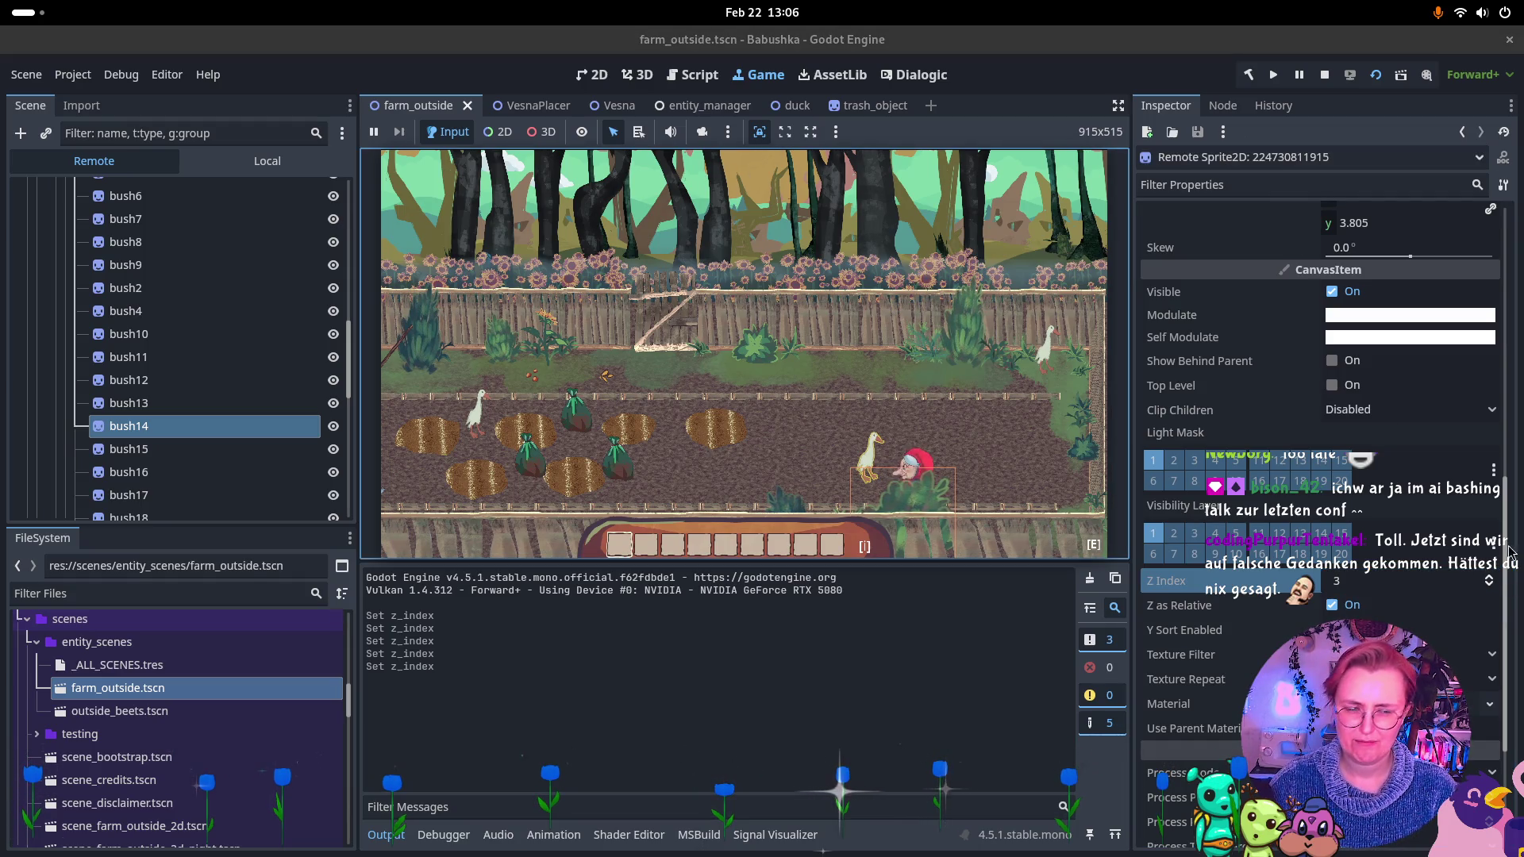
{"action": "left_click", "coordinate": [1332, 629]}
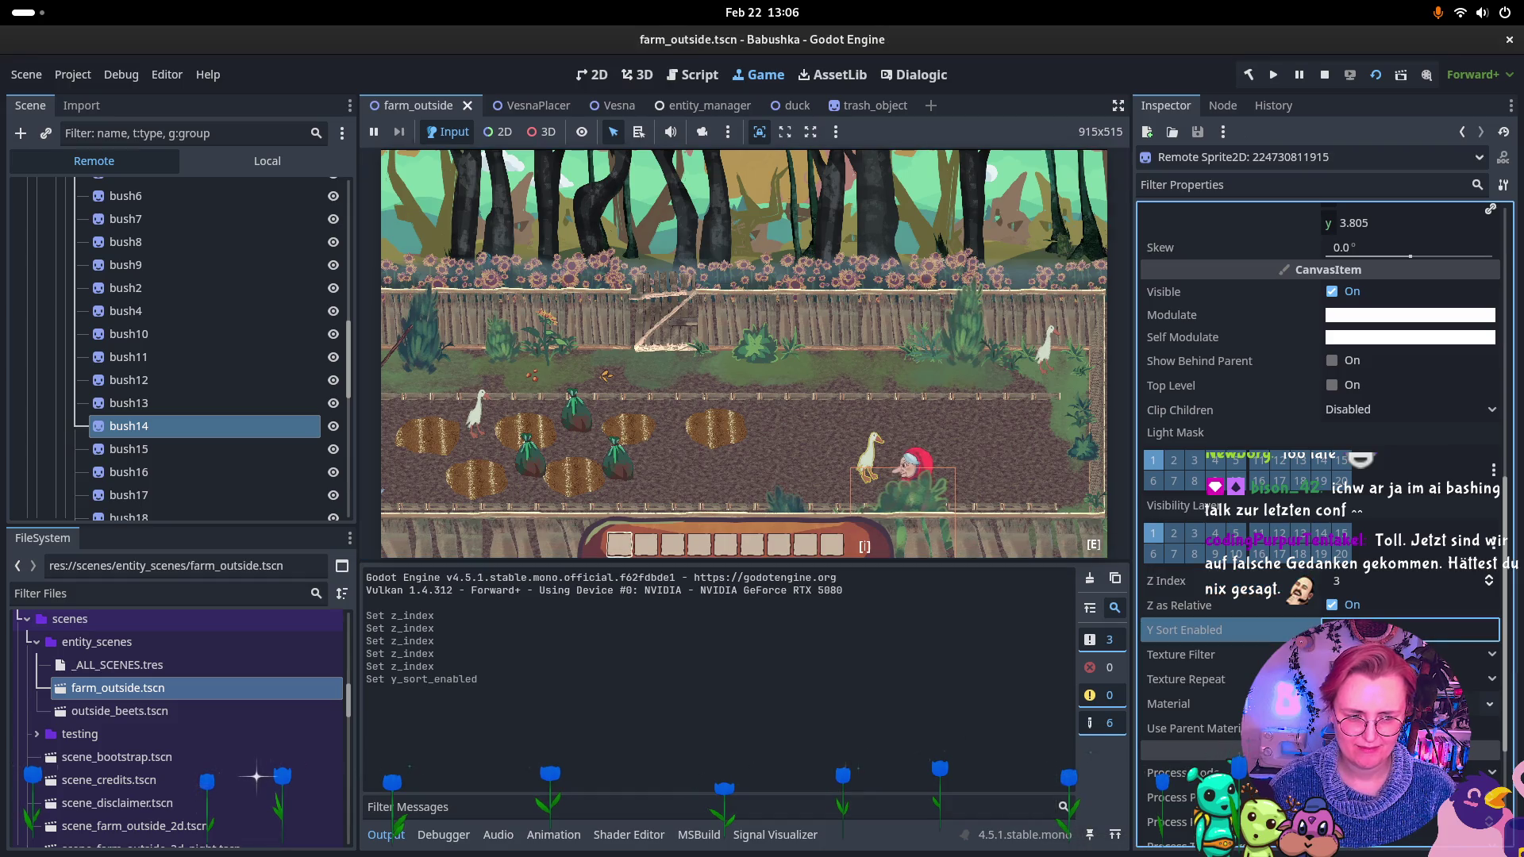
{"action": "left_click", "coordinate": [1490, 586]}
{"action": "left_click", "coordinate": [1489, 582]}
{"action": "left_click", "coordinate": [1489, 581]}
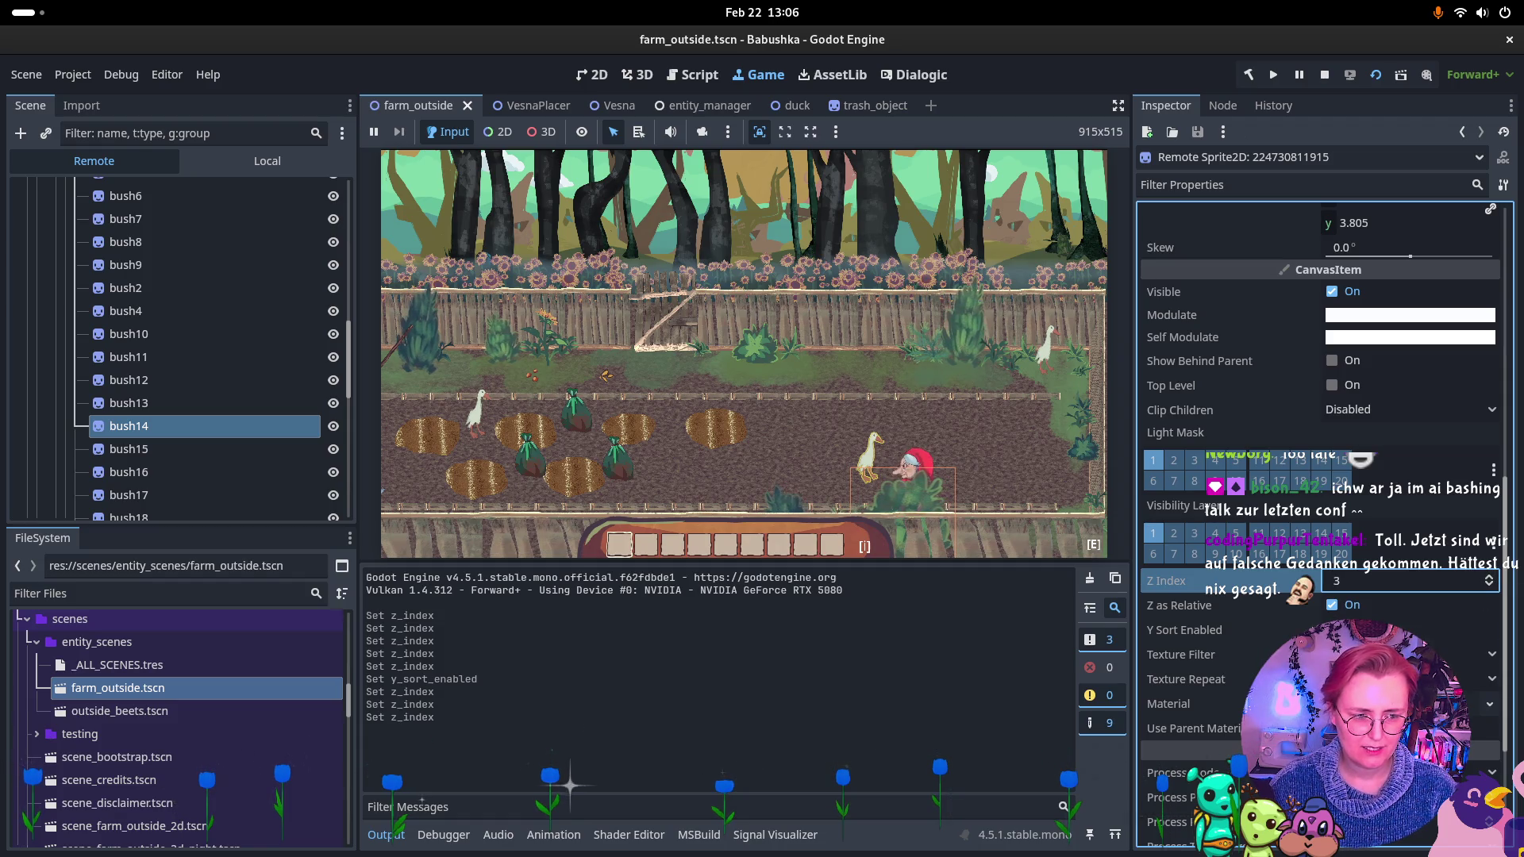
{"action": "left_click", "coordinate": [1332, 630]}
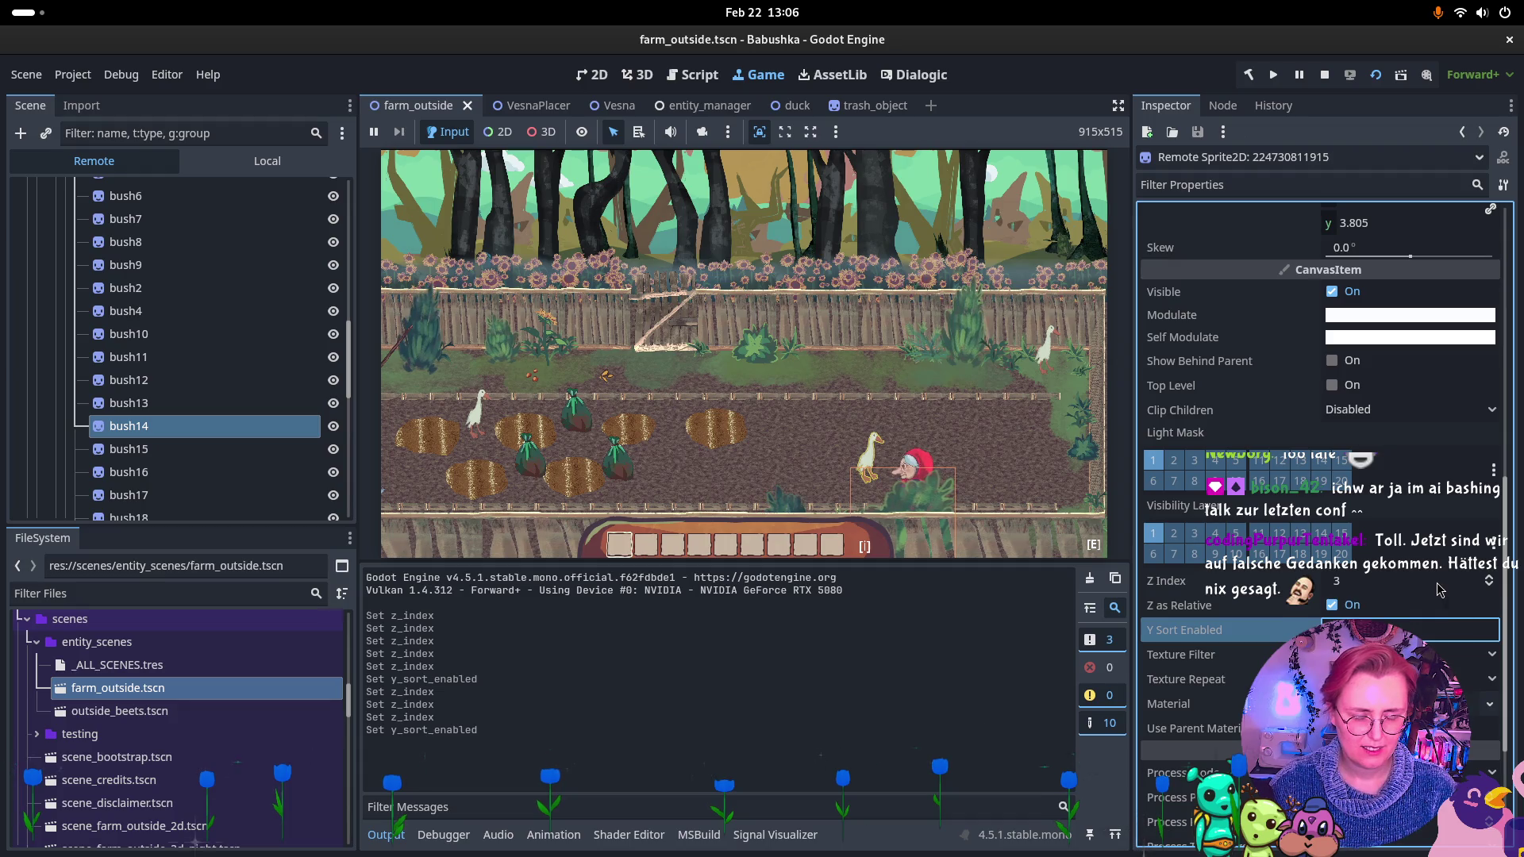
{"action": "left_click", "coordinate": [1323, 74]}
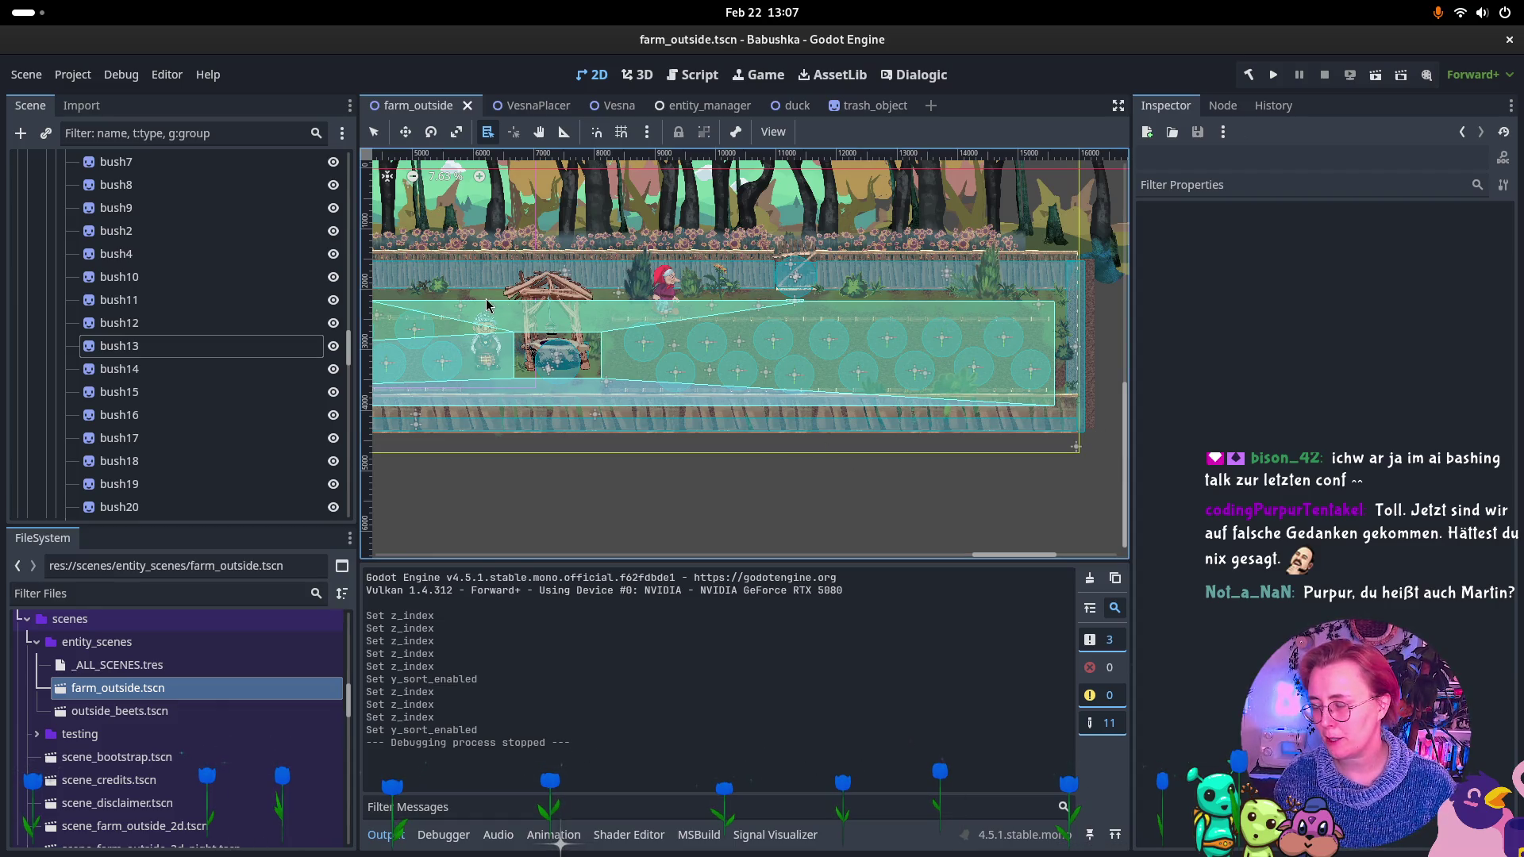
Collapse the right side and grass groups in the Scene dock.
{"action": "key", "text": "Up"}
{"action": "key", "text": "Up"}
{"action": "key", "text": "Up"}
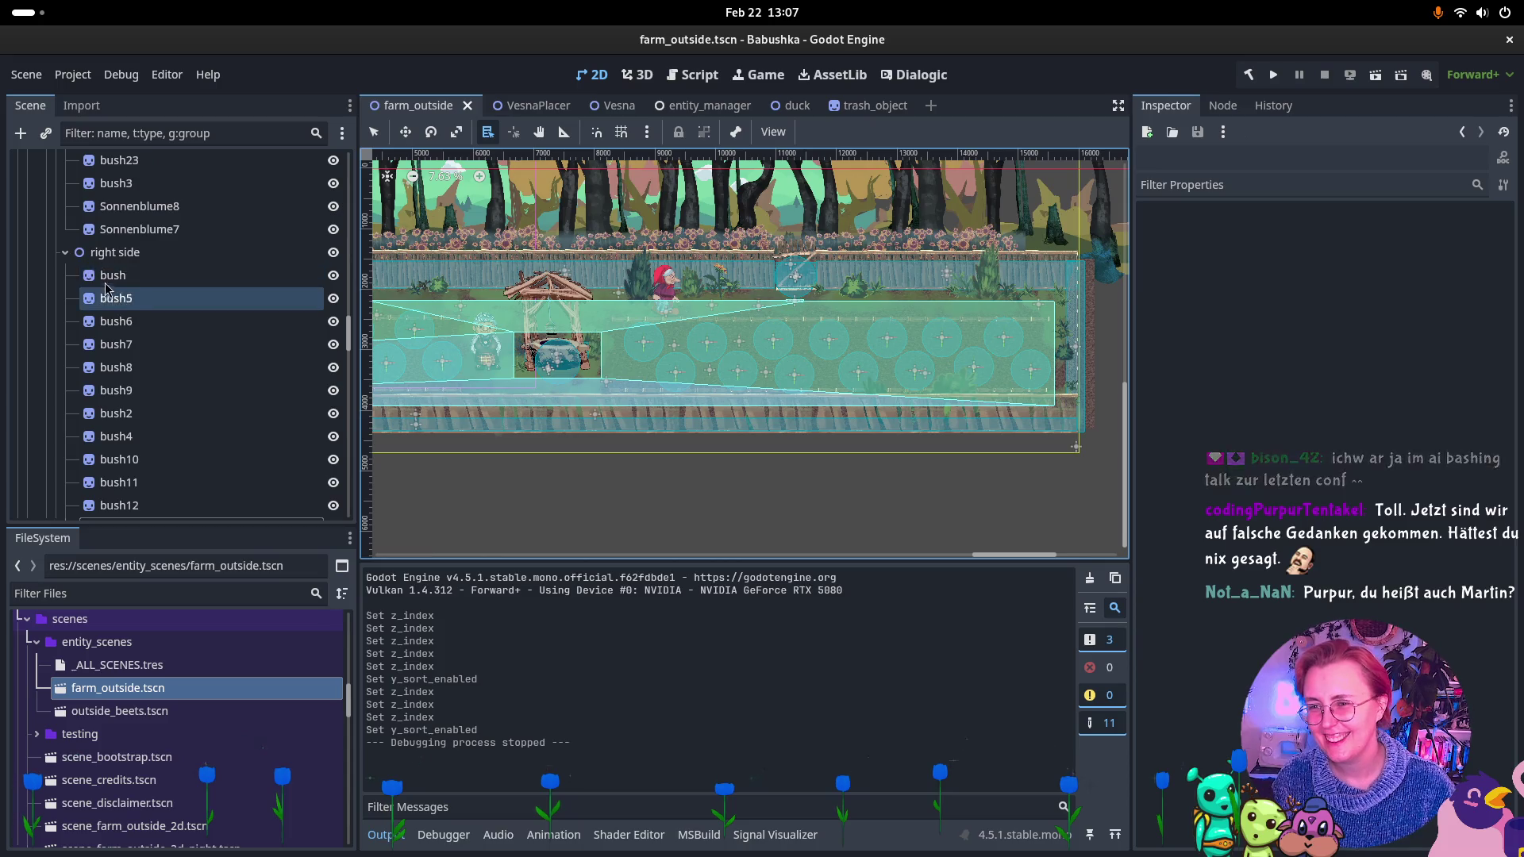
{"action": "left_click", "coordinate": [64, 252]}
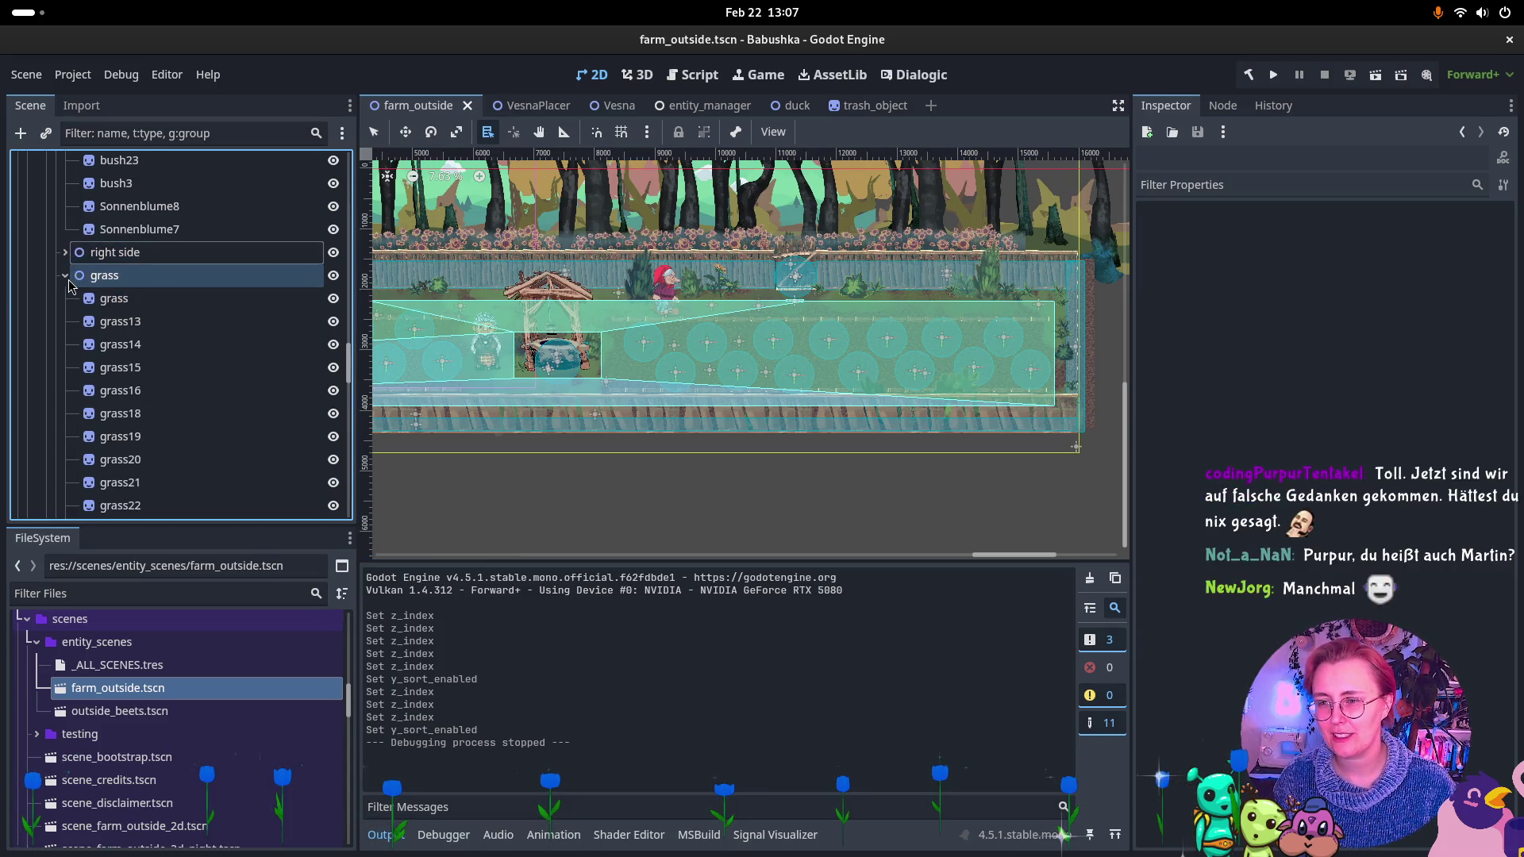
{"action": "left_click", "coordinate": [65, 276]}
{"action": "left_click", "coordinate": [201, 254]}
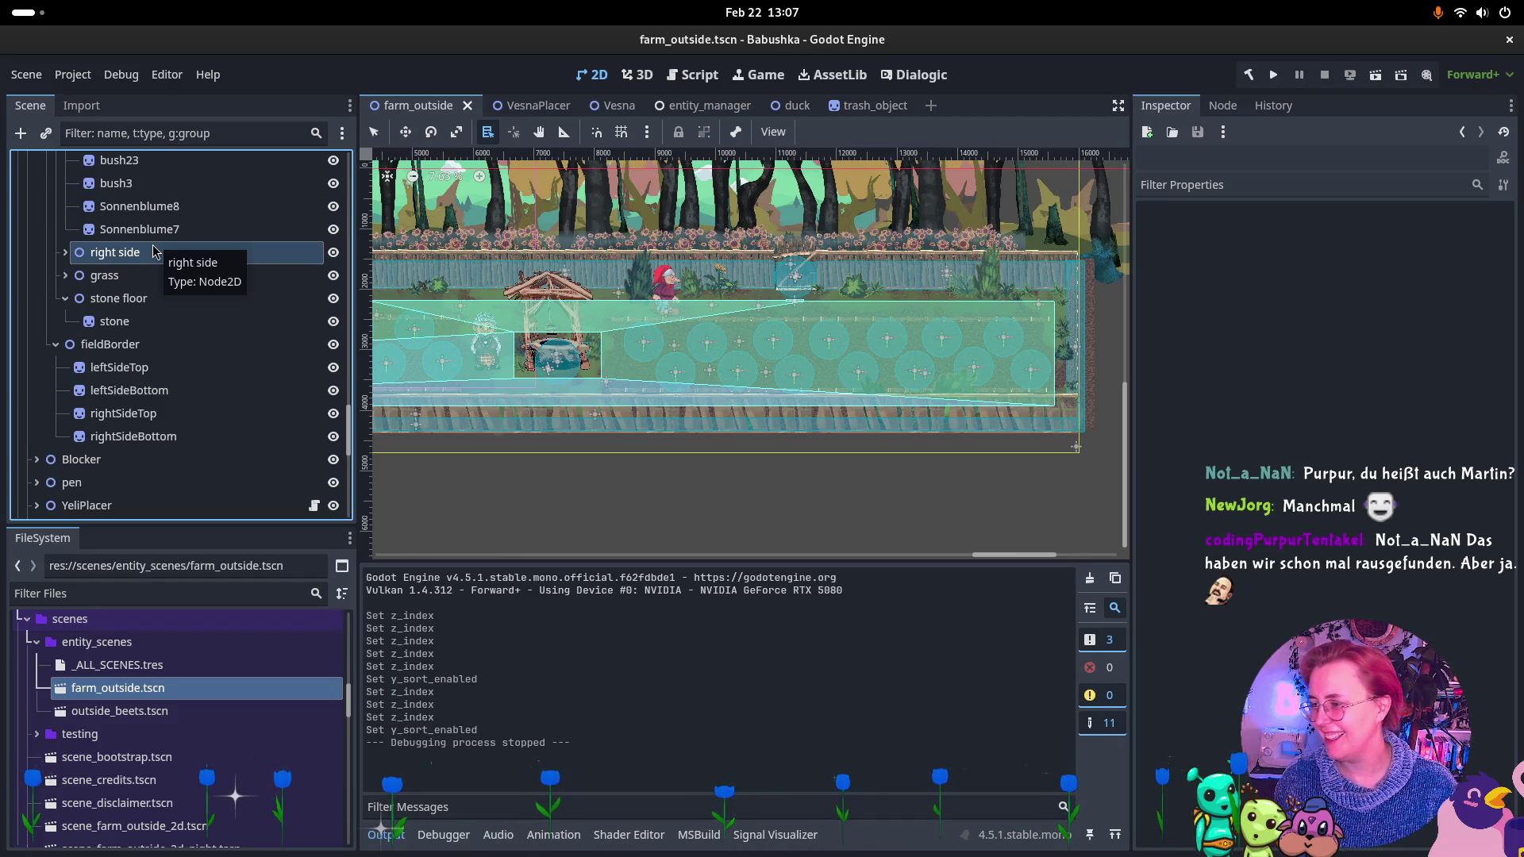
Collapse the left side, greenery and fieldBorder groups.
{"action": "scroll", "coordinate": [154, 251], "scroll_direction": "up", "scroll_amount": 10}
{"action": "left_click", "coordinate": [111, 452]}
{"action": "left_click", "coordinate": [104, 429]}
{"action": "left_click", "coordinate": [65, 451]}
{"action": "left_click", "coordinate": [55, 436]}
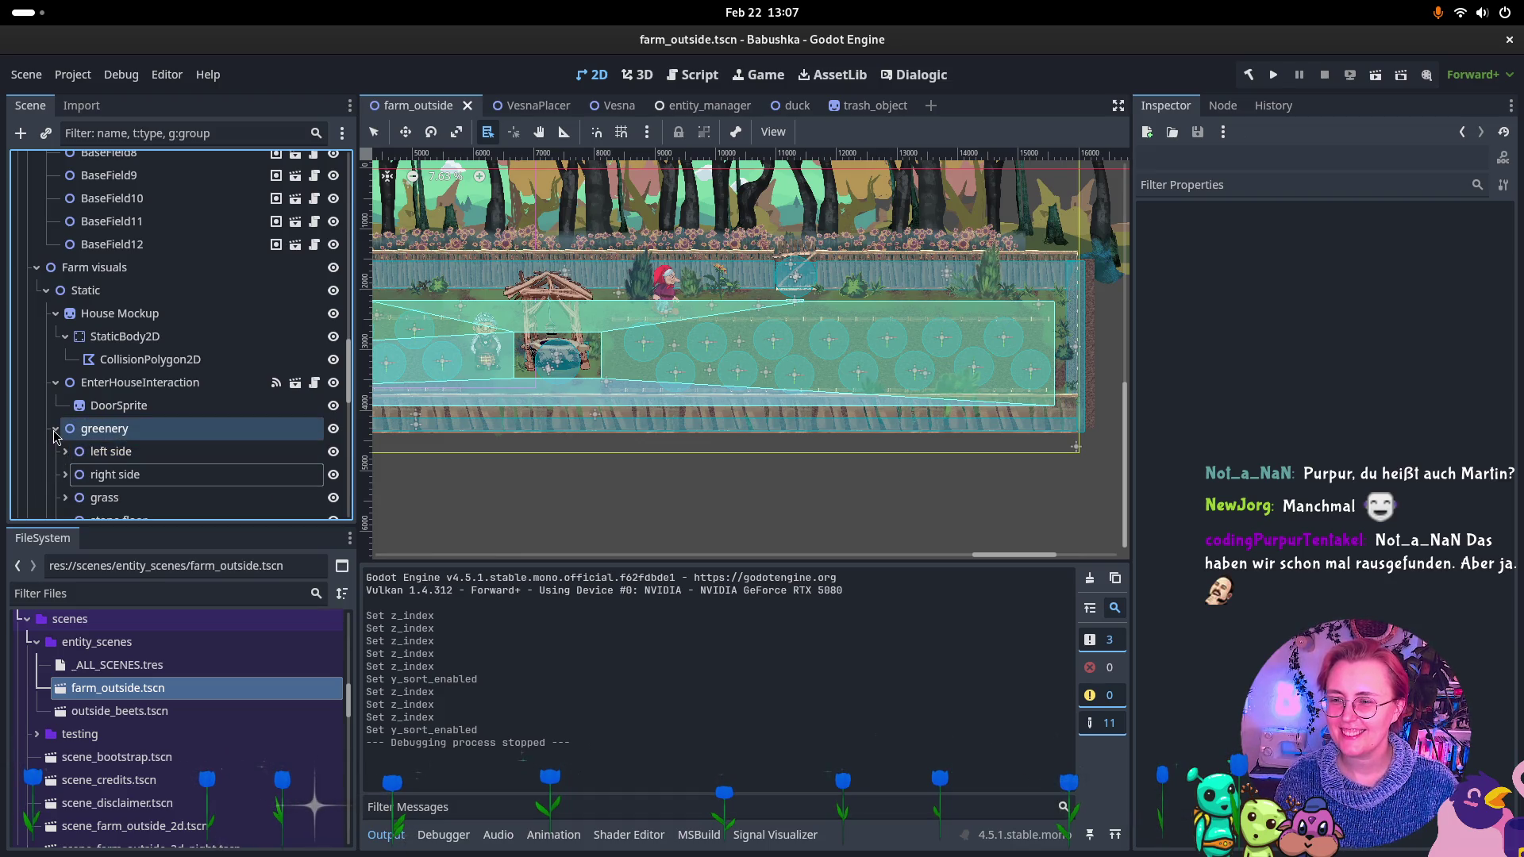
{"action": "left_click", "coordinate": [55, 429]}
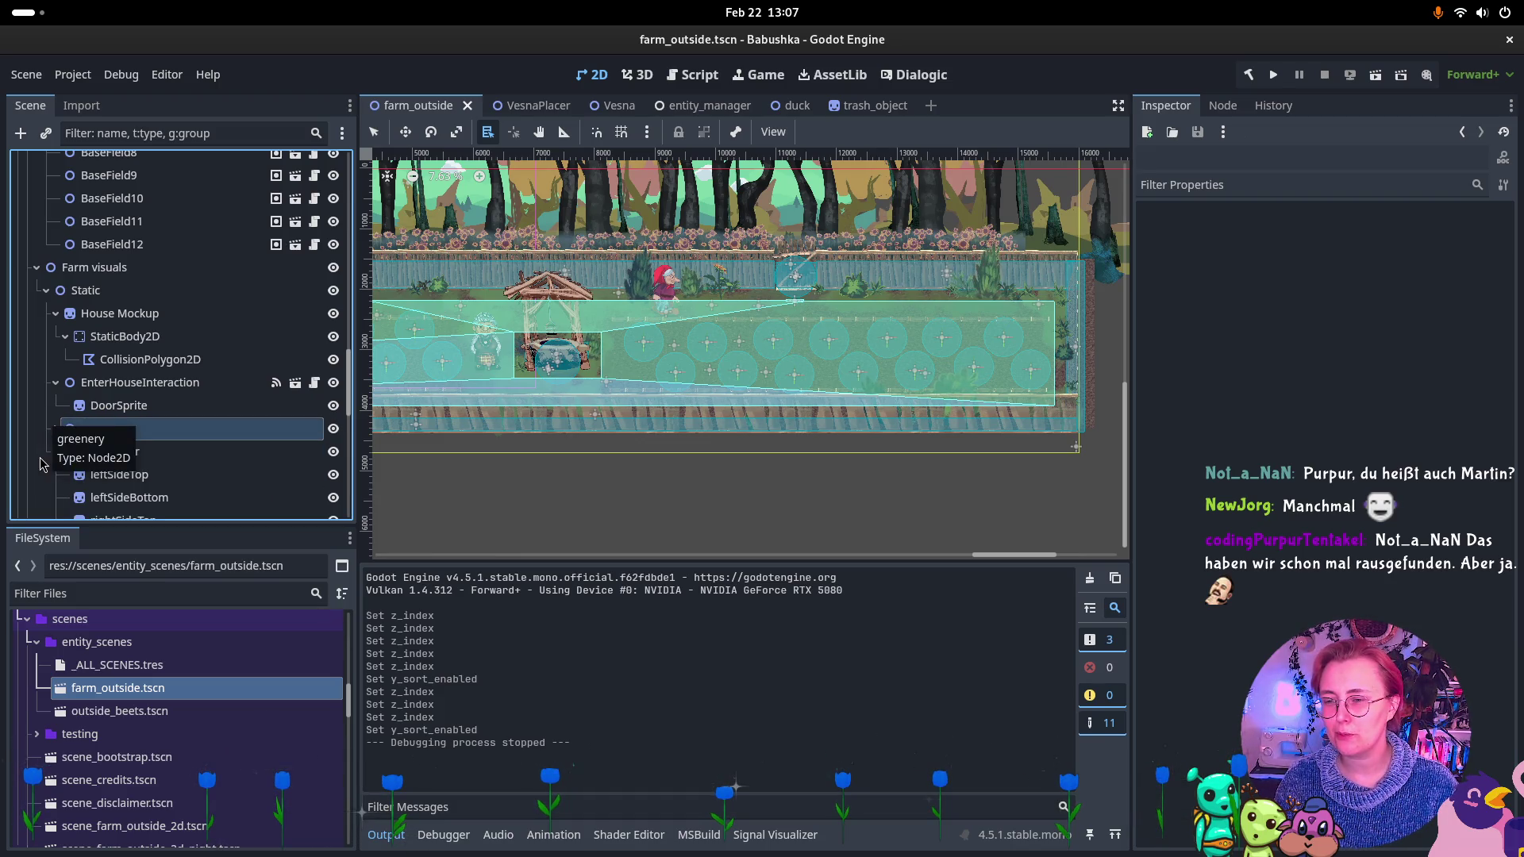
{"action": "left_click", "coordinate": [79, 452]}
{"action": "left_click", "coordinate": [55, 451]}
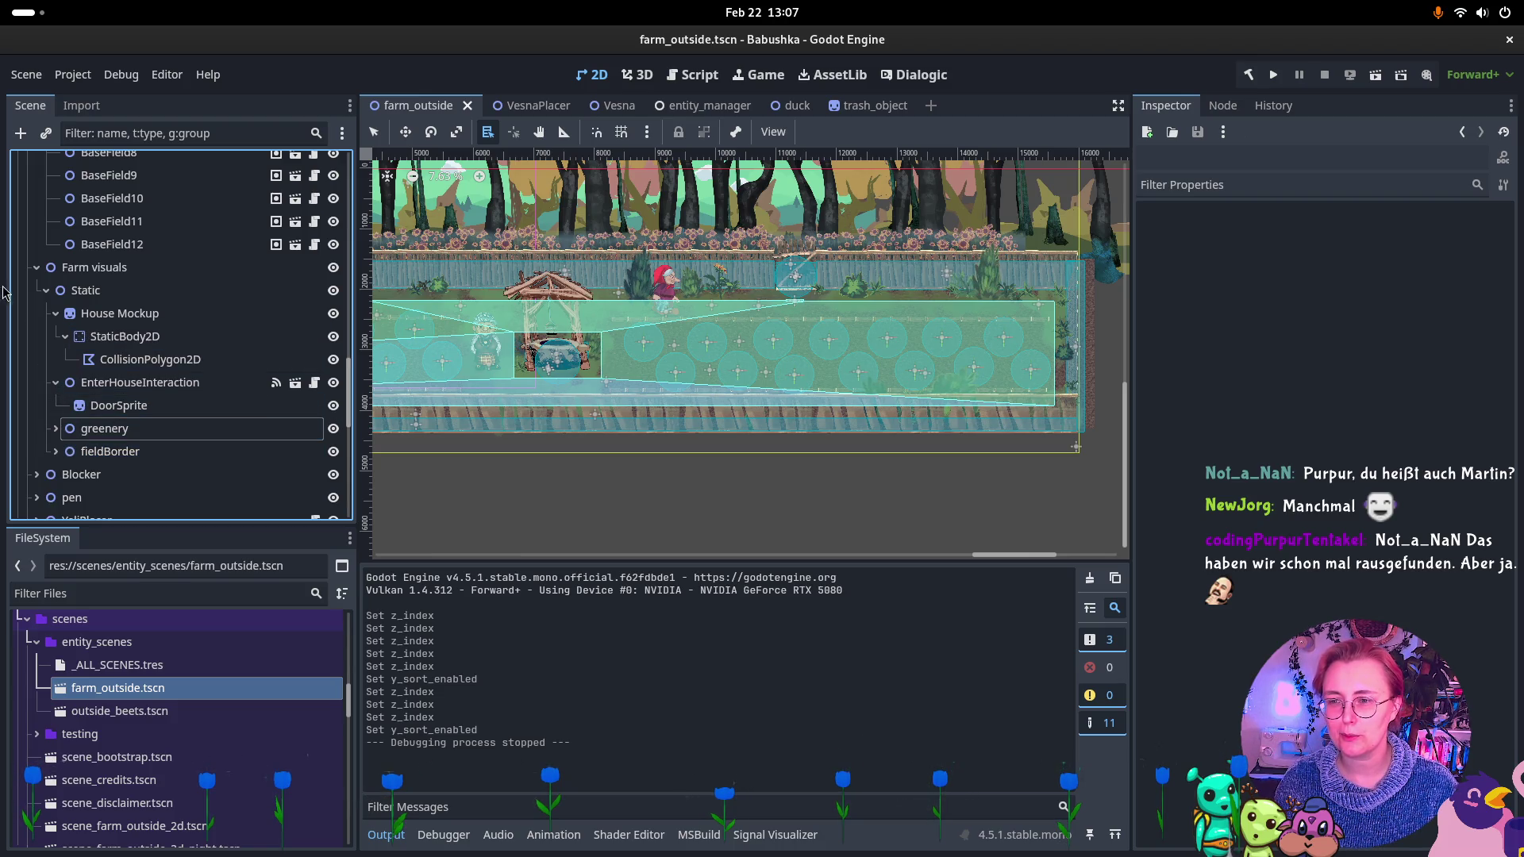
{"action": "mouse_move", "coordinate": [276, 254]}
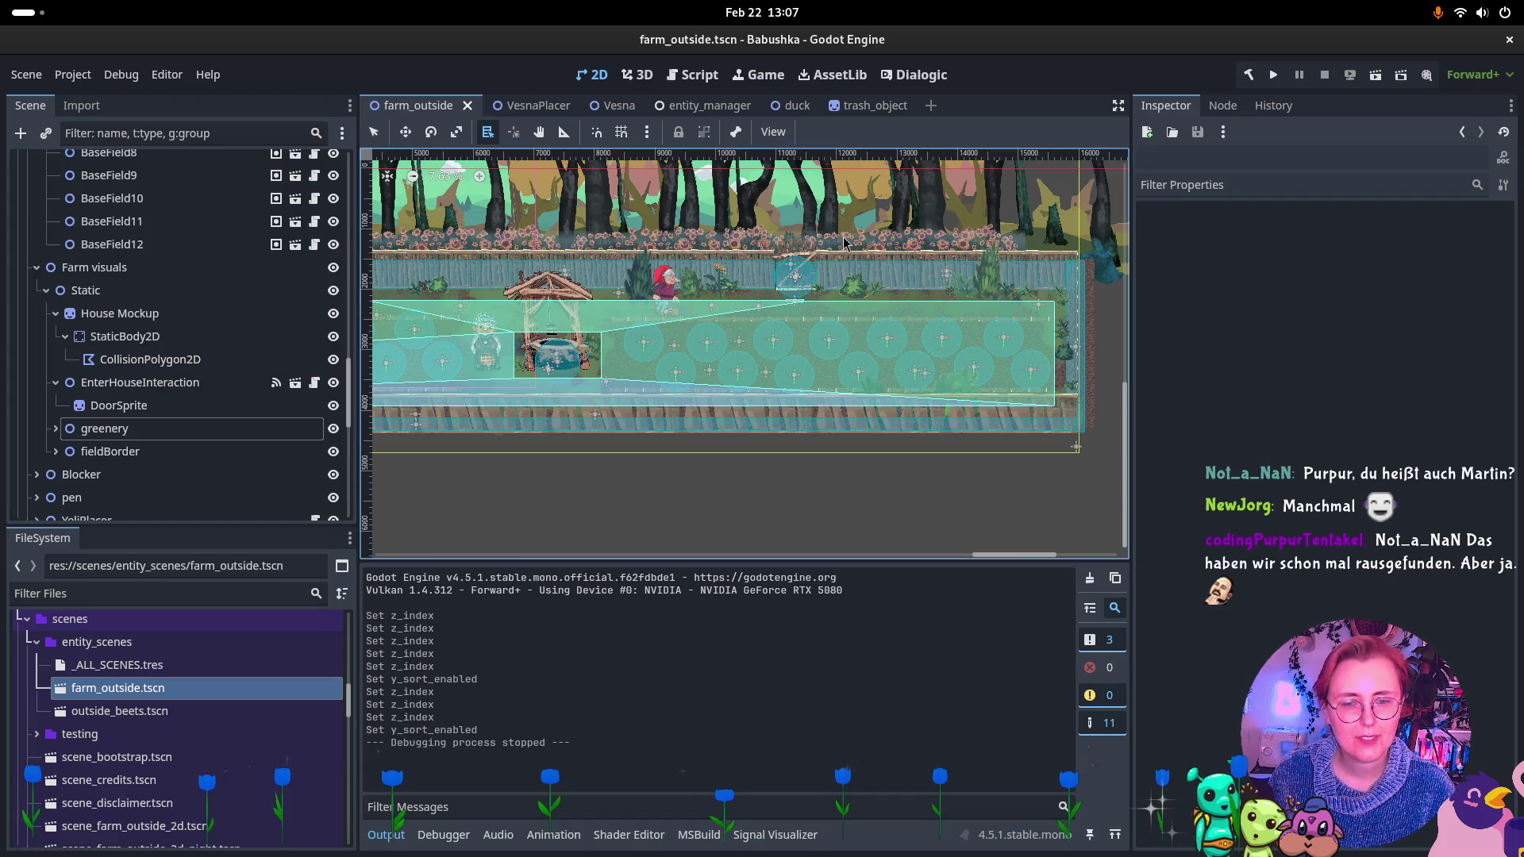
Expand greenery and pick bush14 and bush13 from the overlapping-node lists at the lower-right bushes.
{"action": "left_click", "coordinate": [53, 429]}
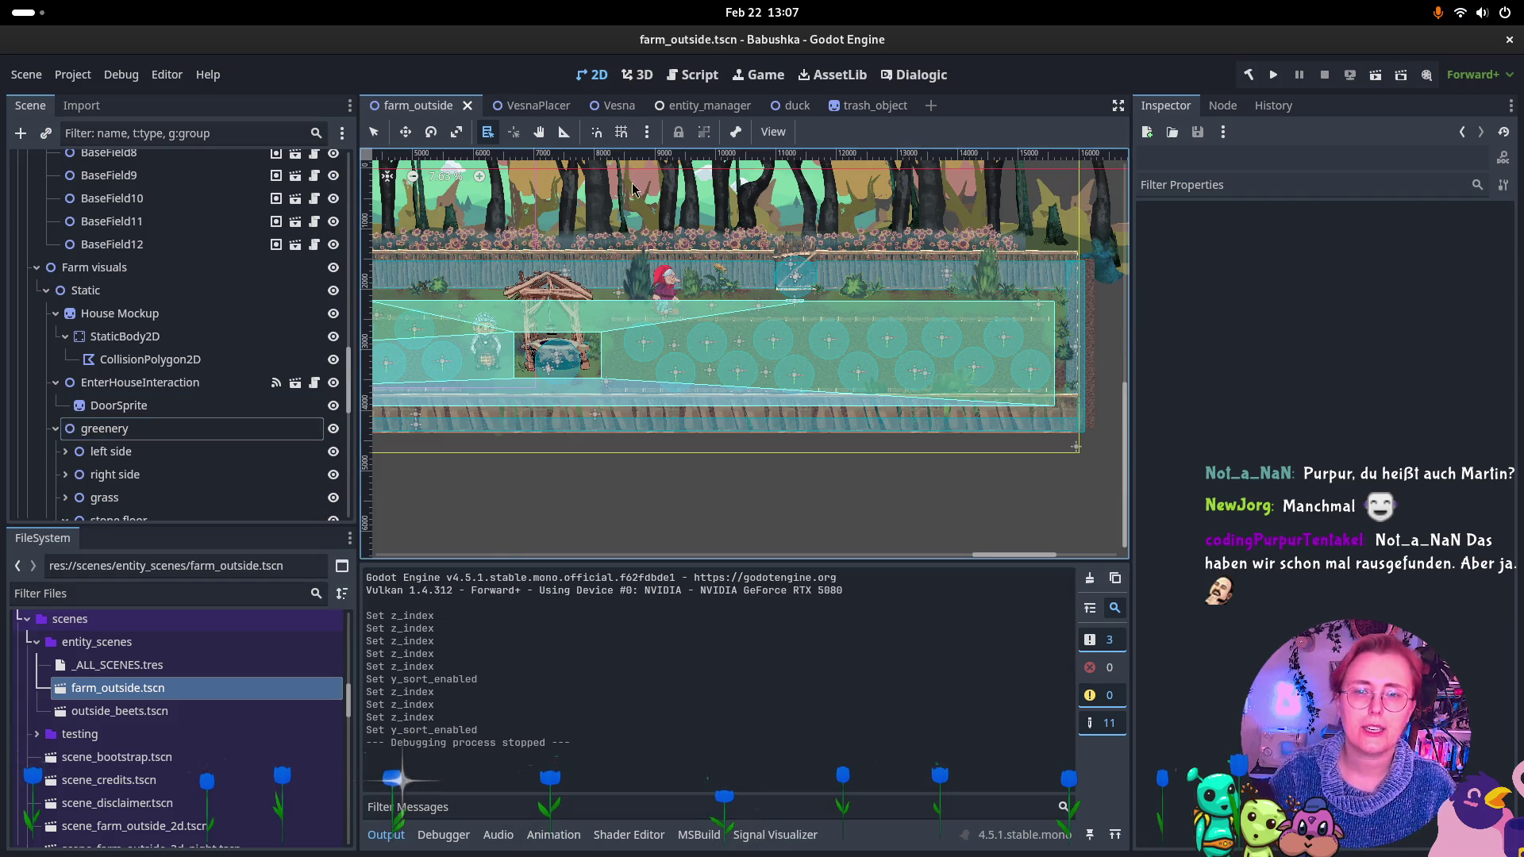
{"action": "right_click", "coordinate": [960, 399], "text": "alt"}
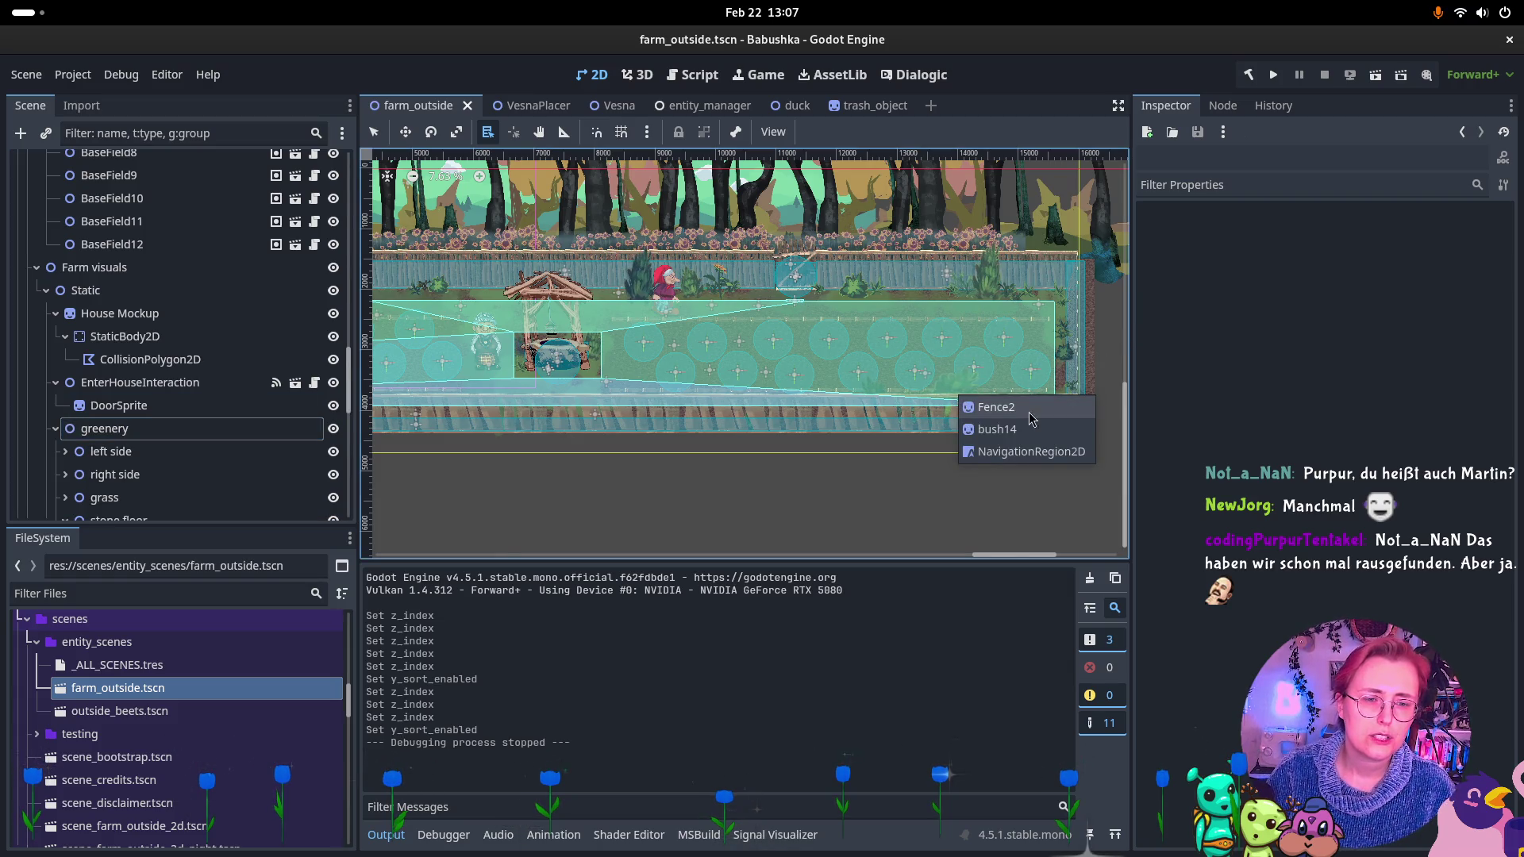
{"action": "left_click", "coordinate": [996, 429]}
{"action": "right_click", "coordinate": [906, 408], "text": "alt"}
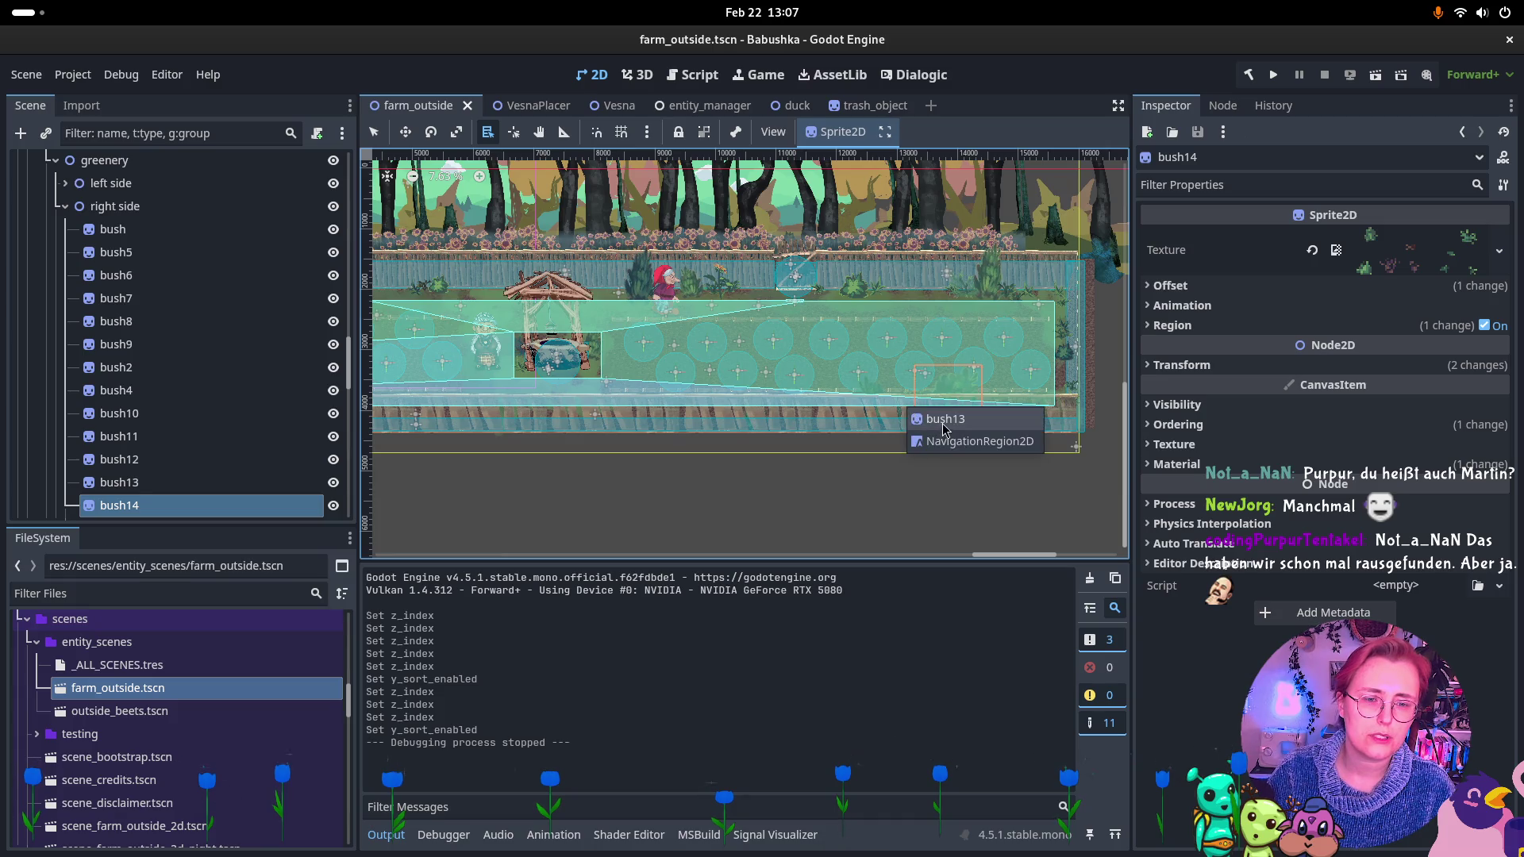
{"action": "left_click", "coordinate": [940, 420]}
{"action": "right_click", "coordinate": [860, 396], "text": "alt"}
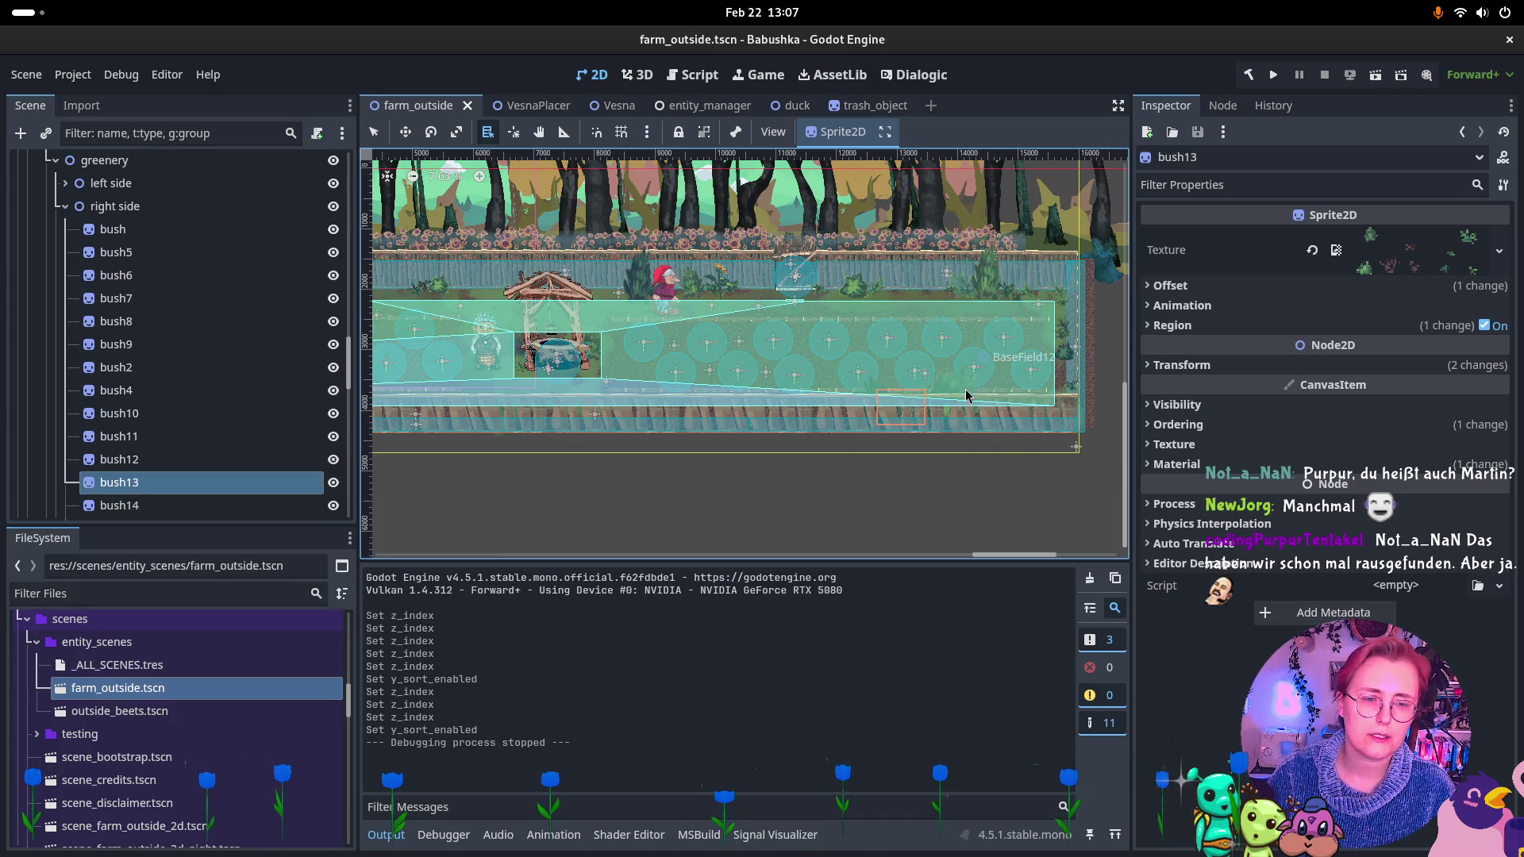
{"action": "right_click", "coordinate": [965, 396], "text": "alt"}
{"action": "left_click", "coordinate": [999, 403], "text": "shift"}
Add Fence2 to the selection and check the overlapping nodes at other spots along the bottom fence.
{"action": "right_click", "coordinate": [858, 397], "text": "alt"}
{"action": "left_click", "coordinate": [917, 410], "text": "shift"}
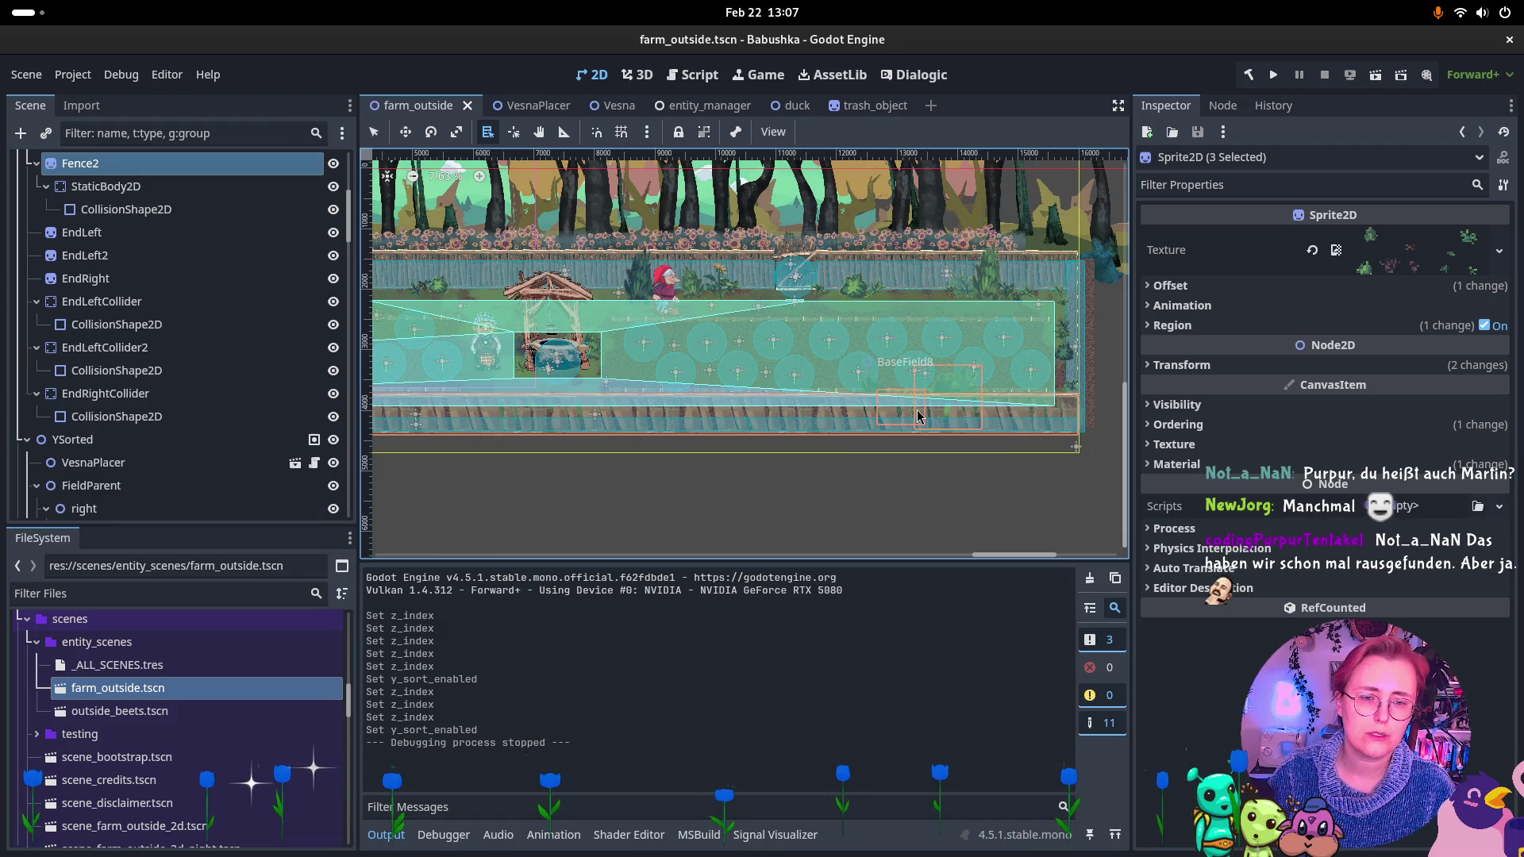
{"action": "right_click", "coordinate": [797, 414], "text": "alt"}
{"action": "right_click", "coordinate": [864, 394], "text": "alt"}
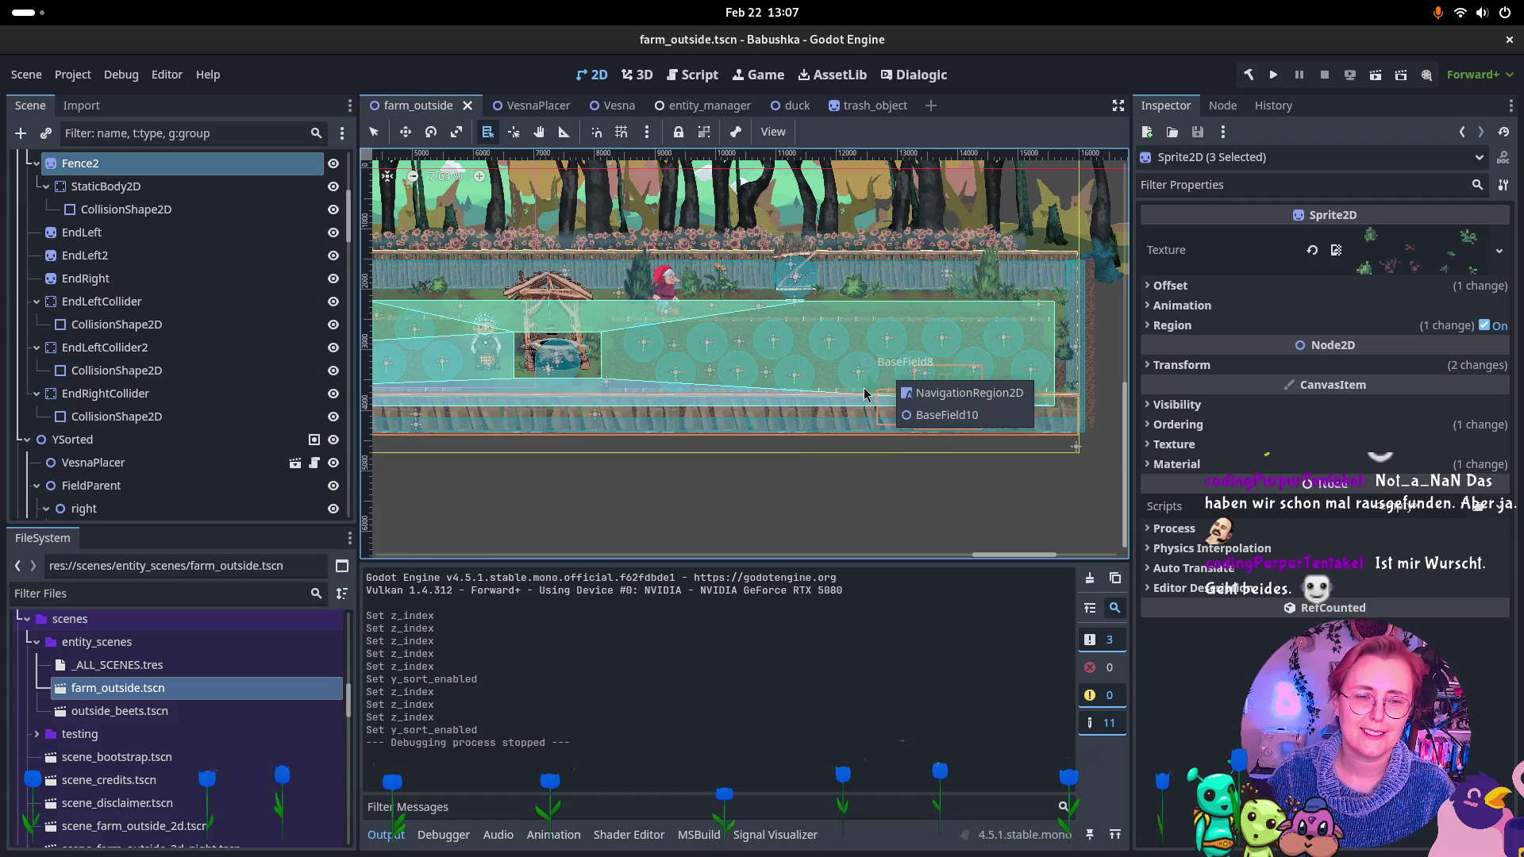
{"action": "right_click", "coordinate": [841, 407], "text": "alt"}
{"action": "key", "text": "Escape"}
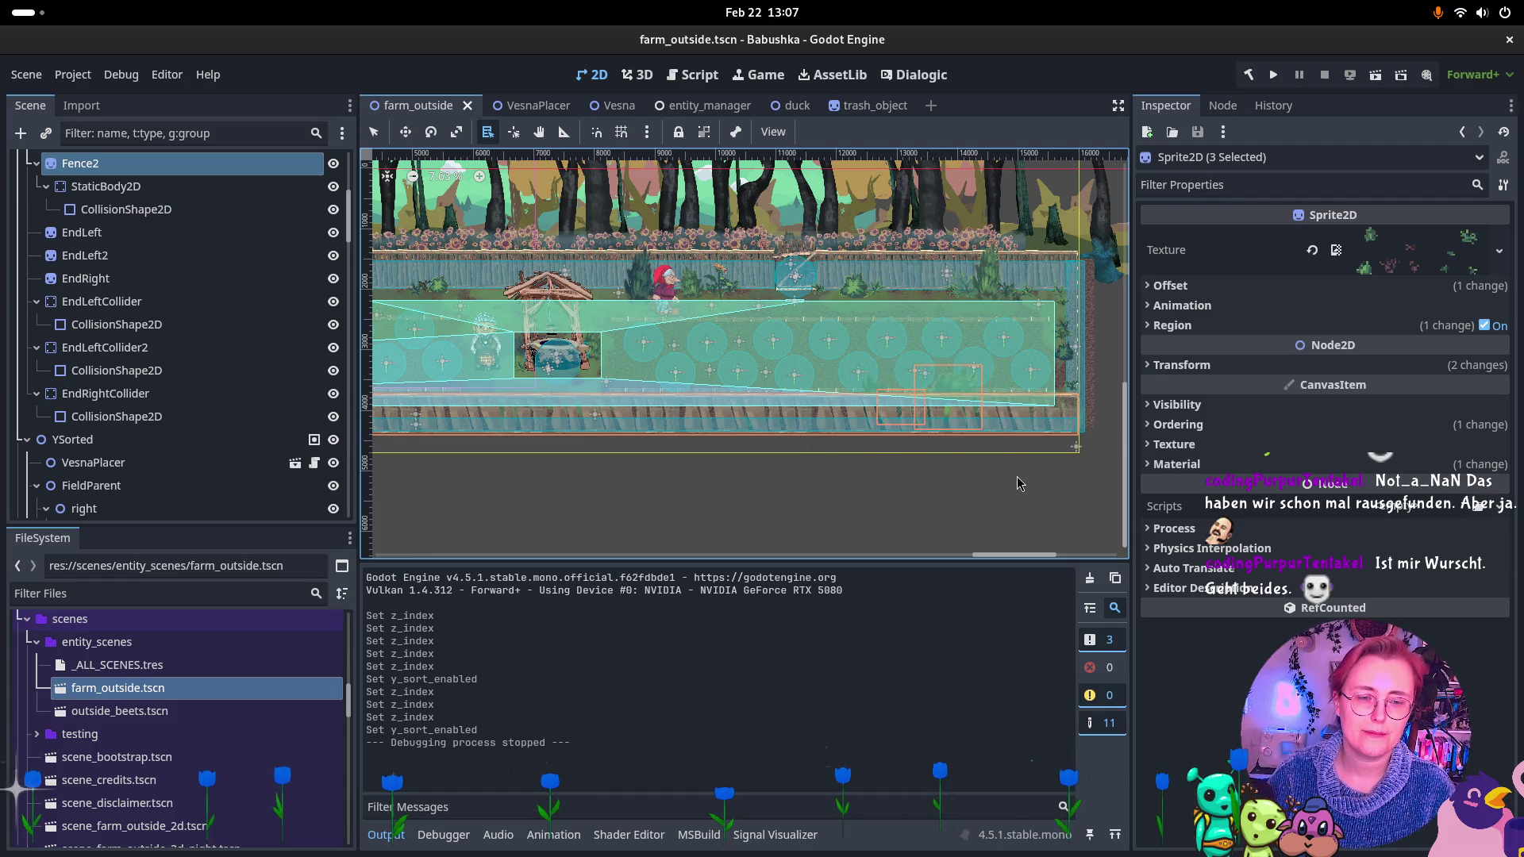
Multi-select bush14, bush13 and a third bush sprite, and show their Ordering settings.
{"action": "left_click", "coordinate": [953, 394]}
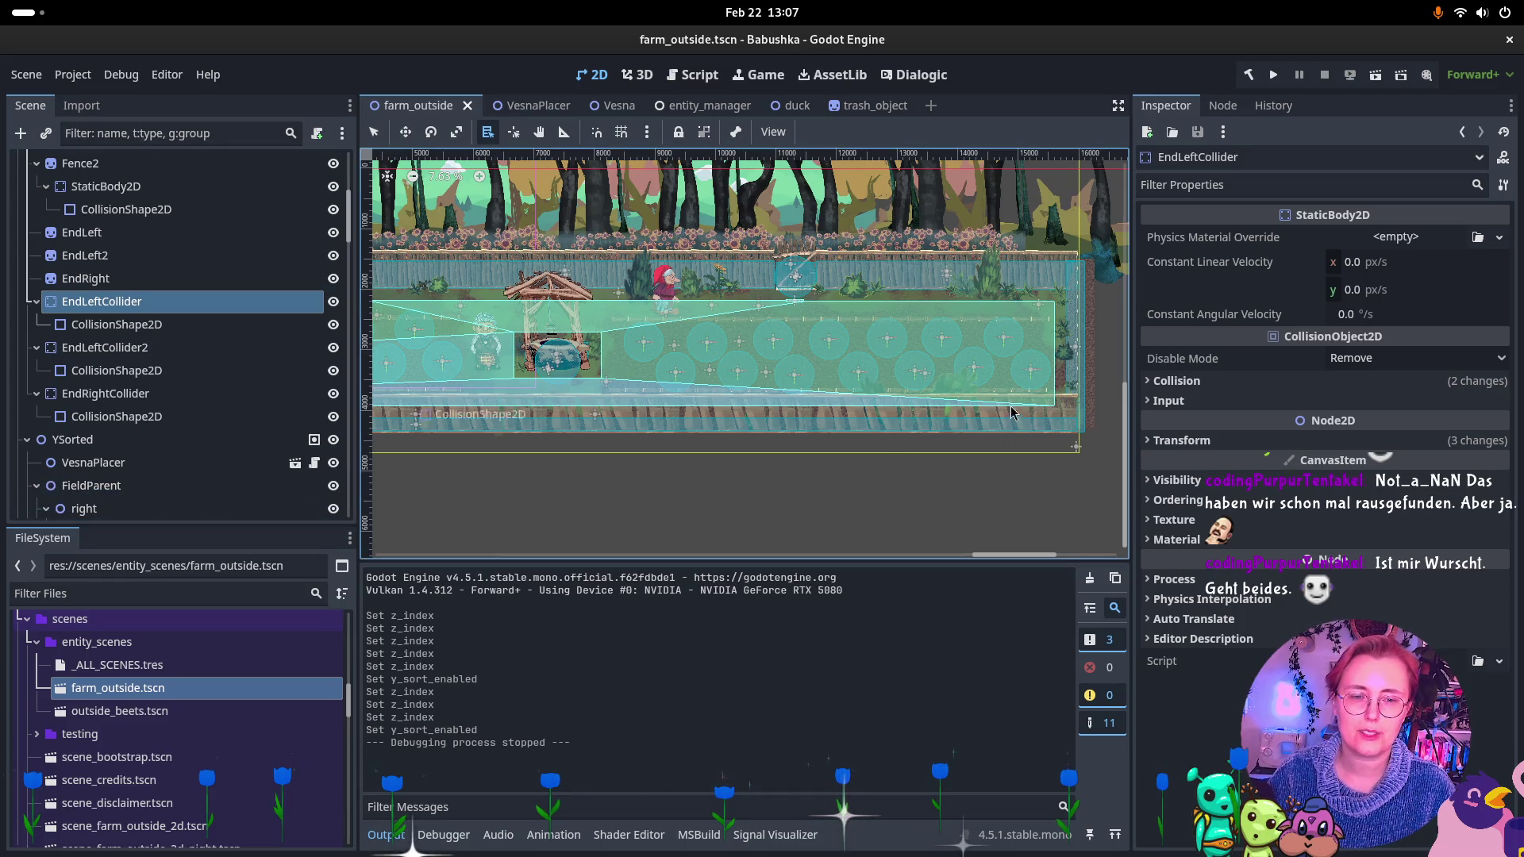
{"action": "right_click", "coordinate": [953, 394], "text": "alt"}
{"action": "left_click", "coordinate": [984, 398]}
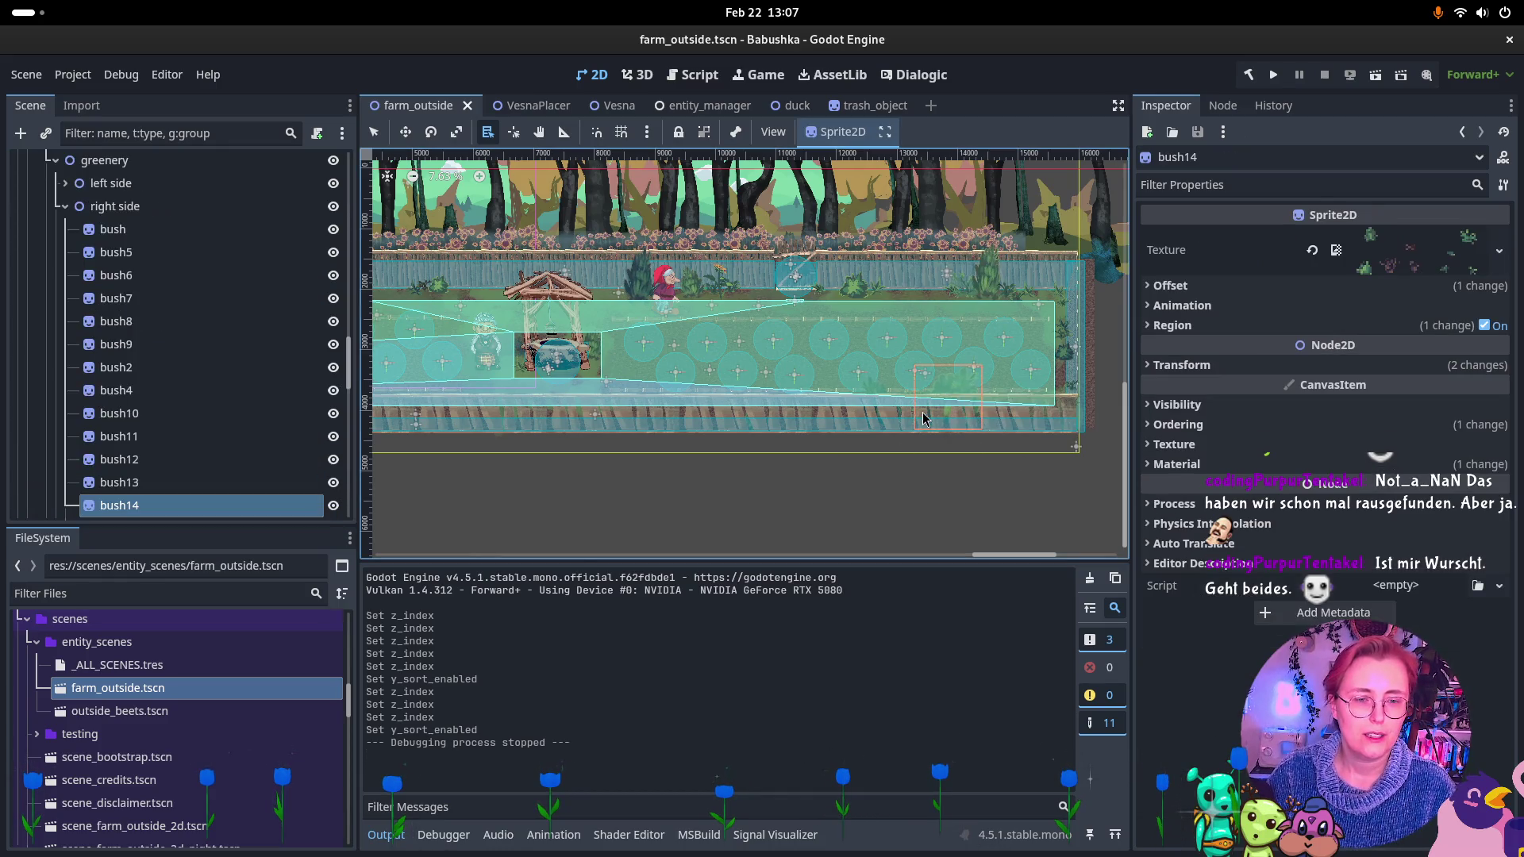
{"action": "right_click", "coordinate": [918, 413], "text": "alt"}
{"action": "left_click", "coordinate": [981, 424]}
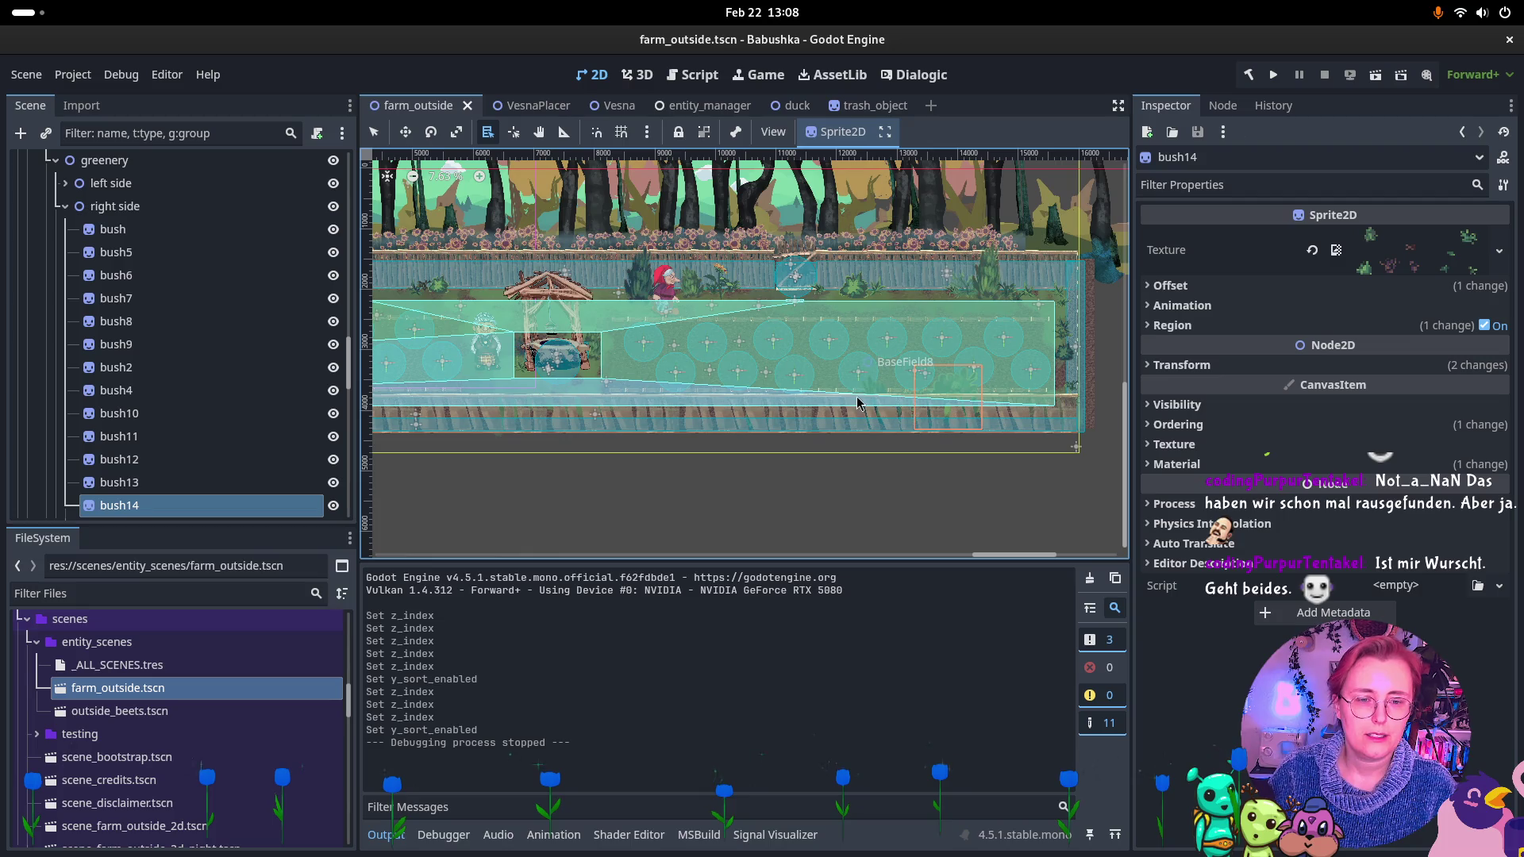
{"action": "right_click", "coordinate": [869, 394], "text": "alt"}
{"action": "left_click", "coordinate": [912, 404], "text": "shift"}
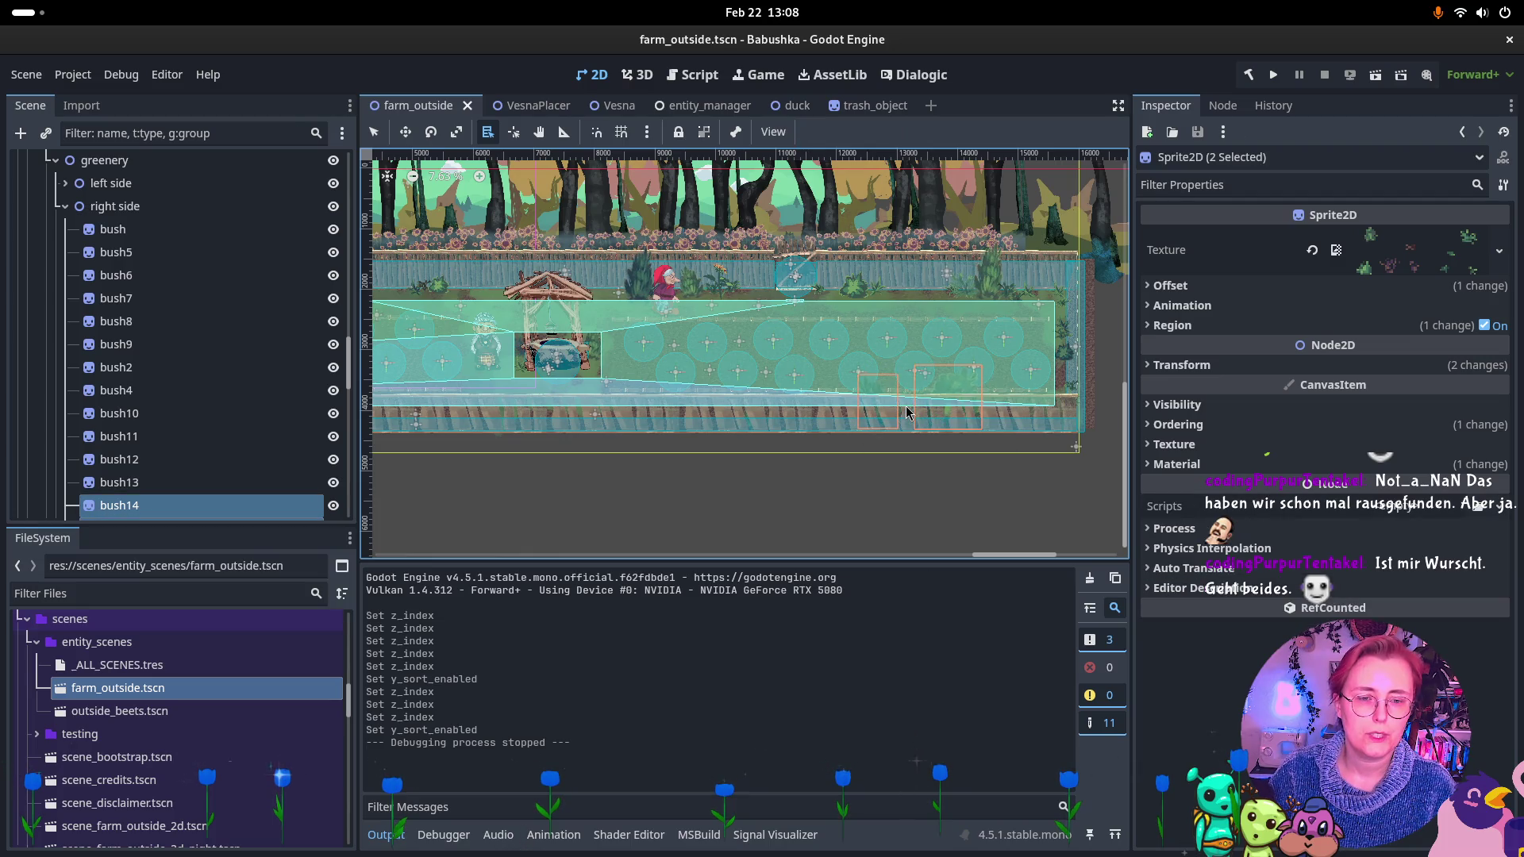
{"action": "right_click", "coordinate": [907, 409], "text": "alt"}
{"action": "left_click", "coordinate": [942, 416], "text": "shift"}
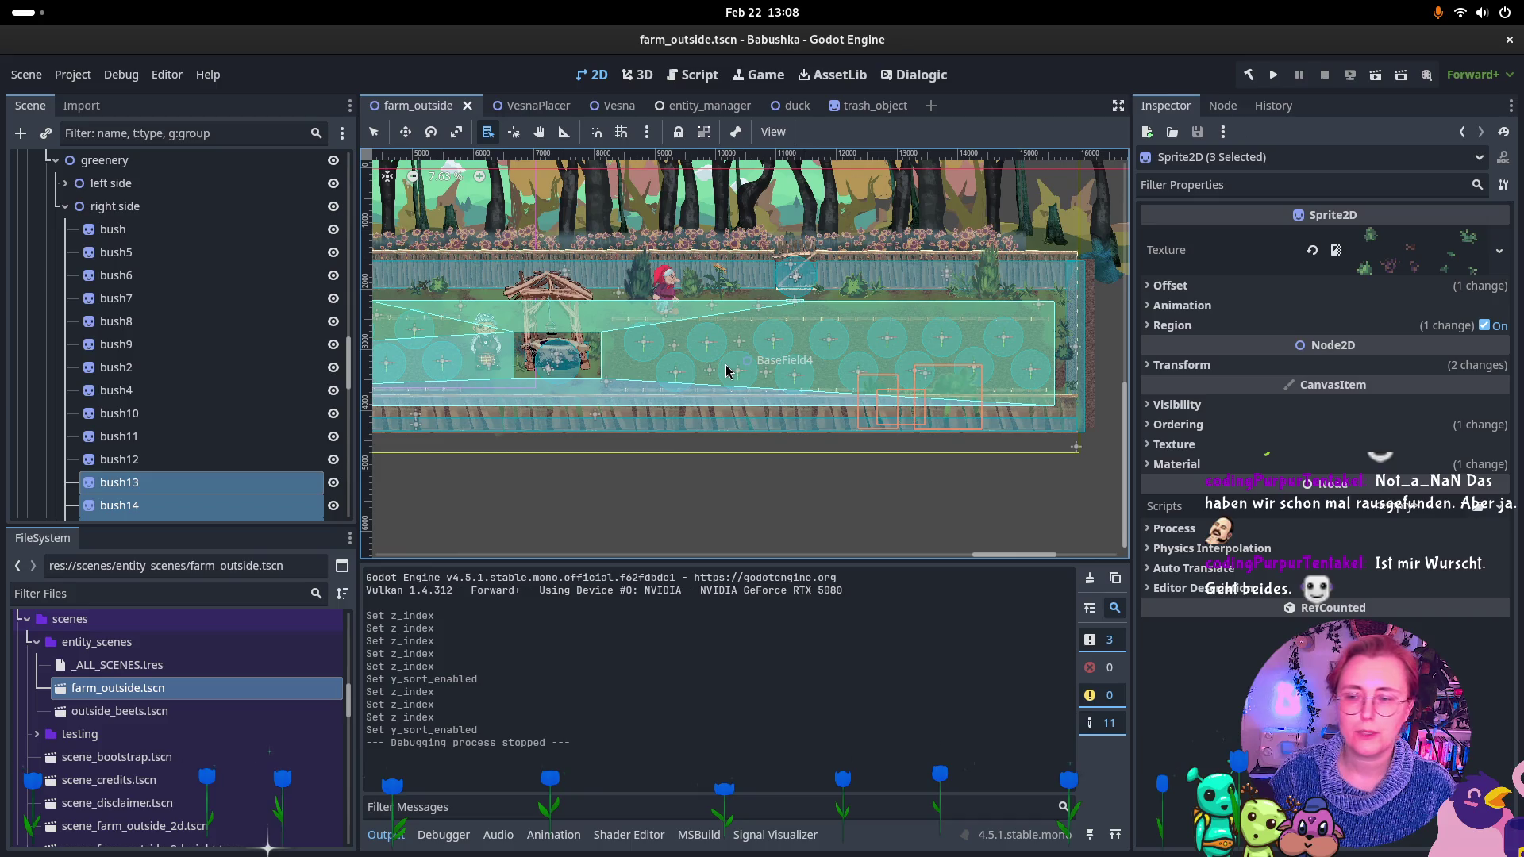
{"action": "left_click", "coordinate": [1232, 427]}
Raise the three selected bushes' Z Index to 3, then select the right side group.
{"action": "left_click", "coordinate": [1487, 445]}
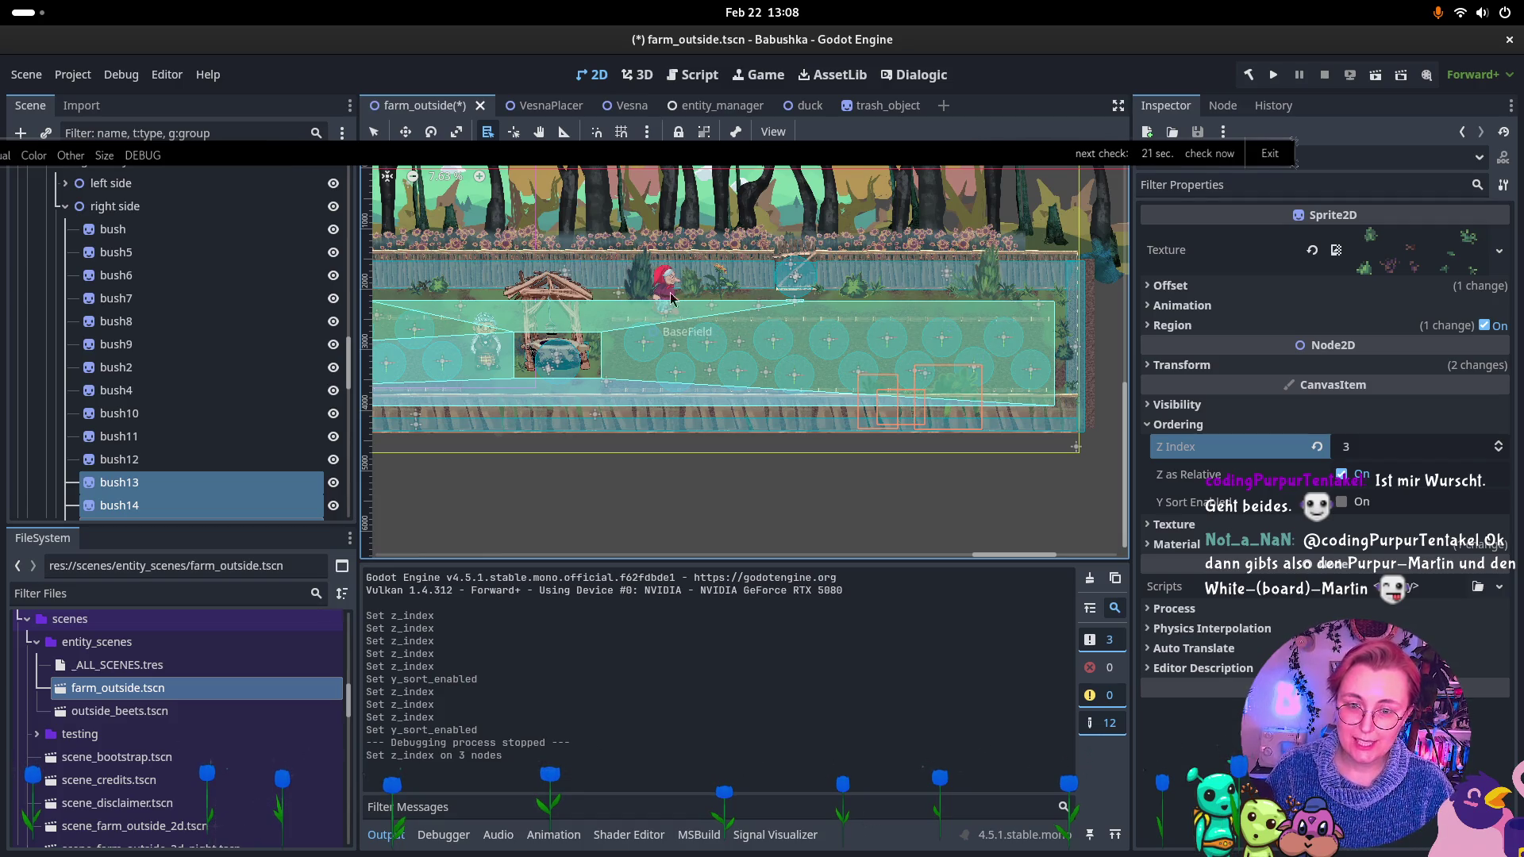
{"action": "left_click", "coordinate": [162, 207]}
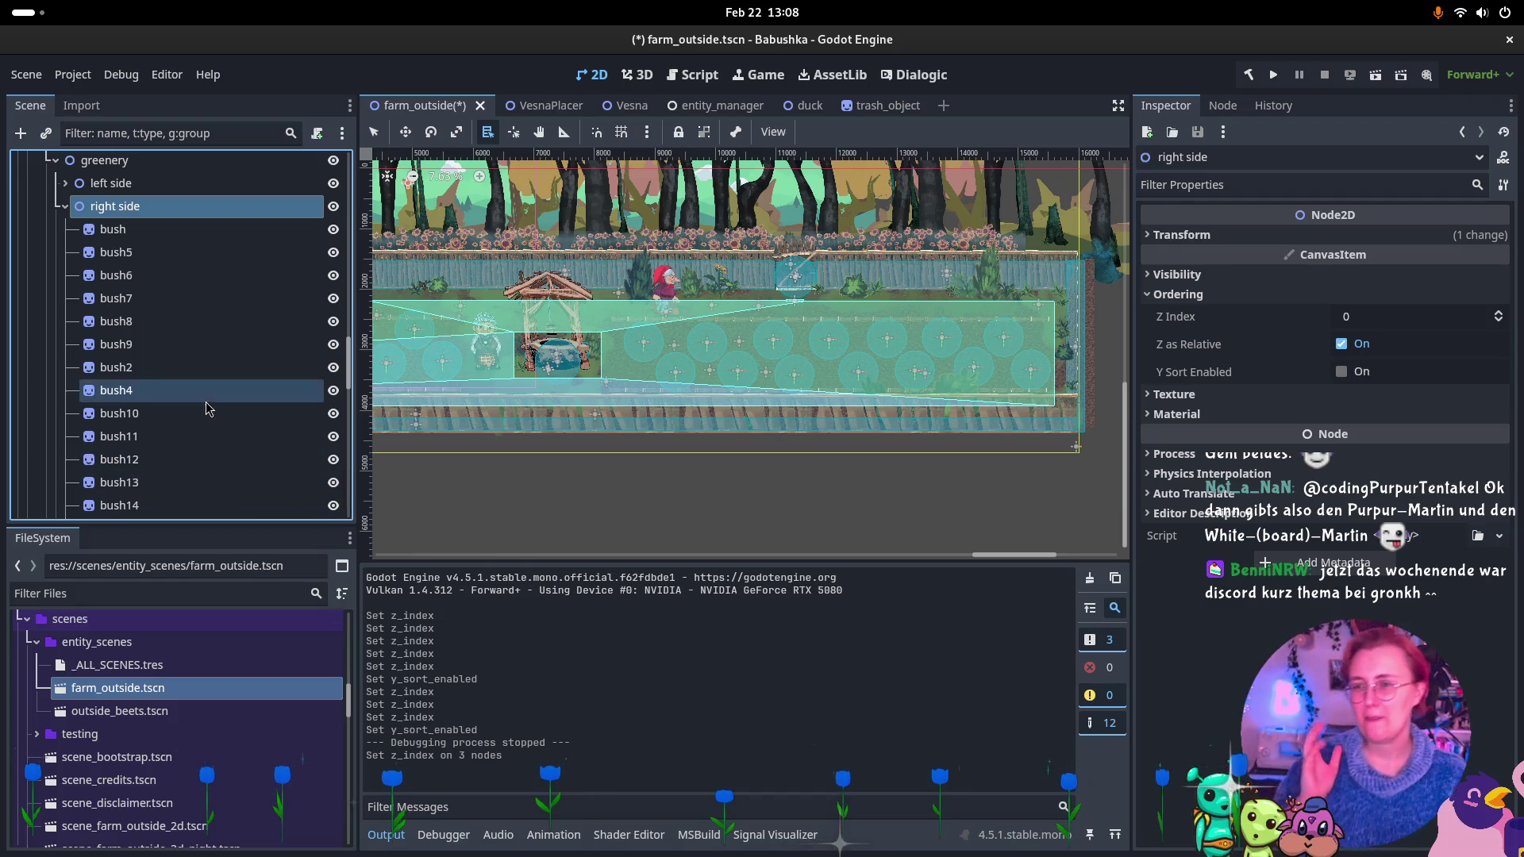
{"action": "scroll", "coordinate": [170, 333], "scroll_direction": "up", "scroll_amount": 20}
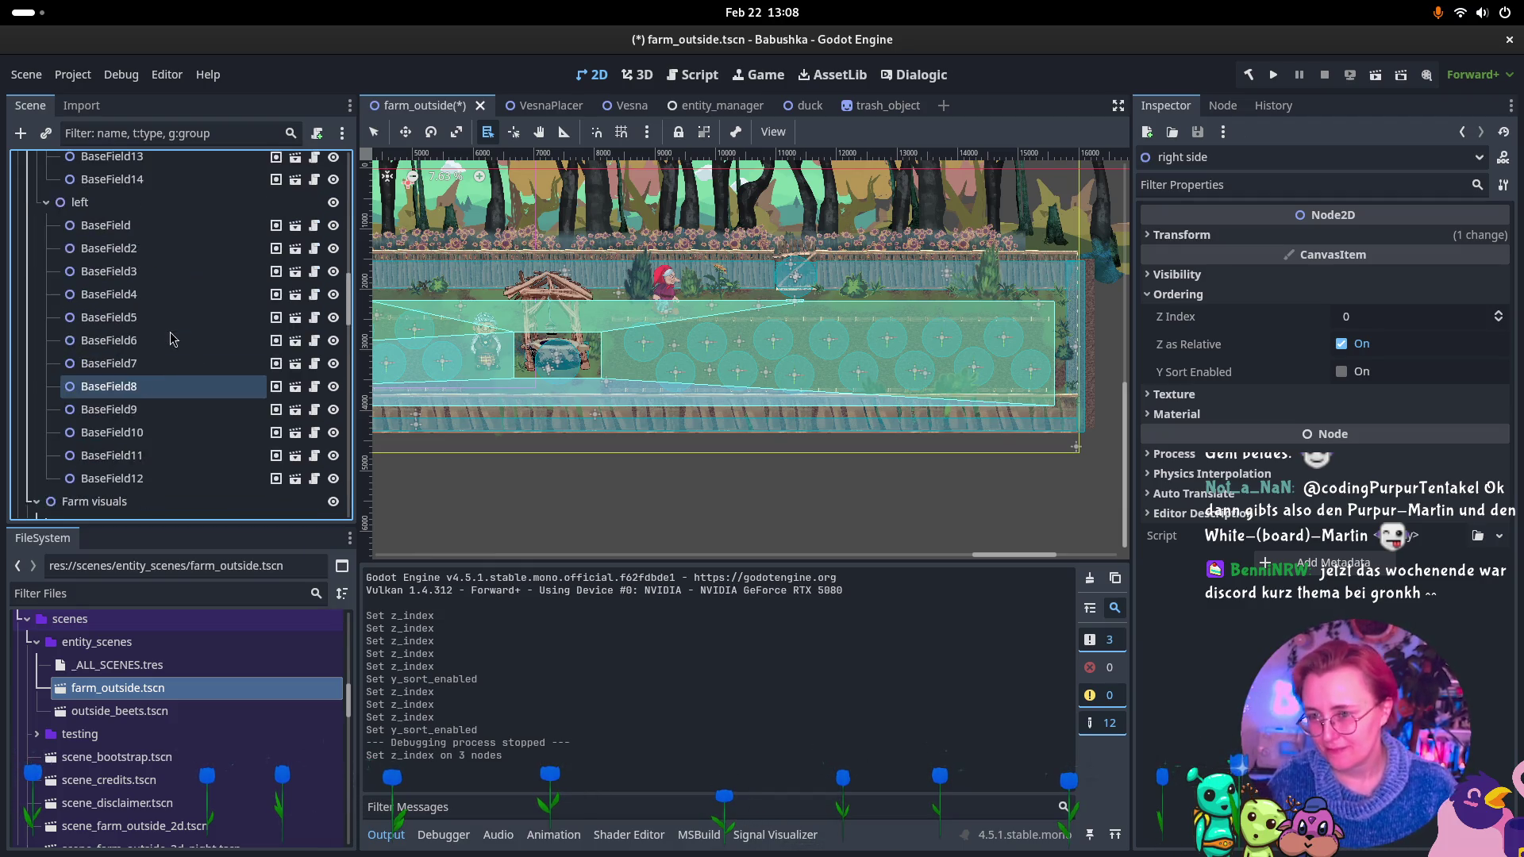
Switch to the Vesna scene and check her Z Index setting.
{"action": "scroll", "coordinate": [152, 347], "scroll_direction": "down", "scroll_amount": 10}
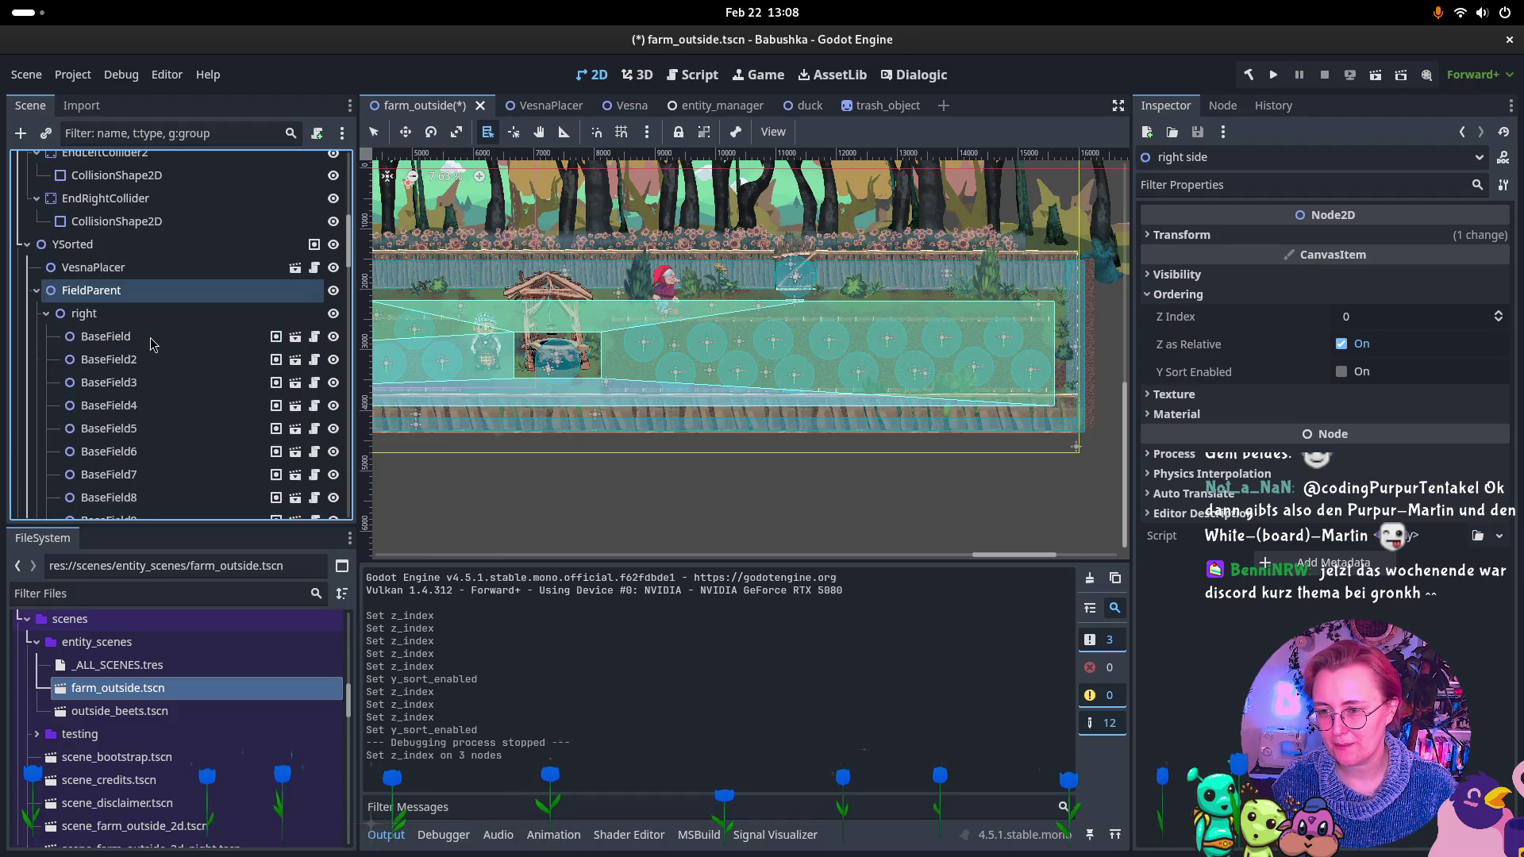
{"action": "left_click", "coordinate": [604, 108]}
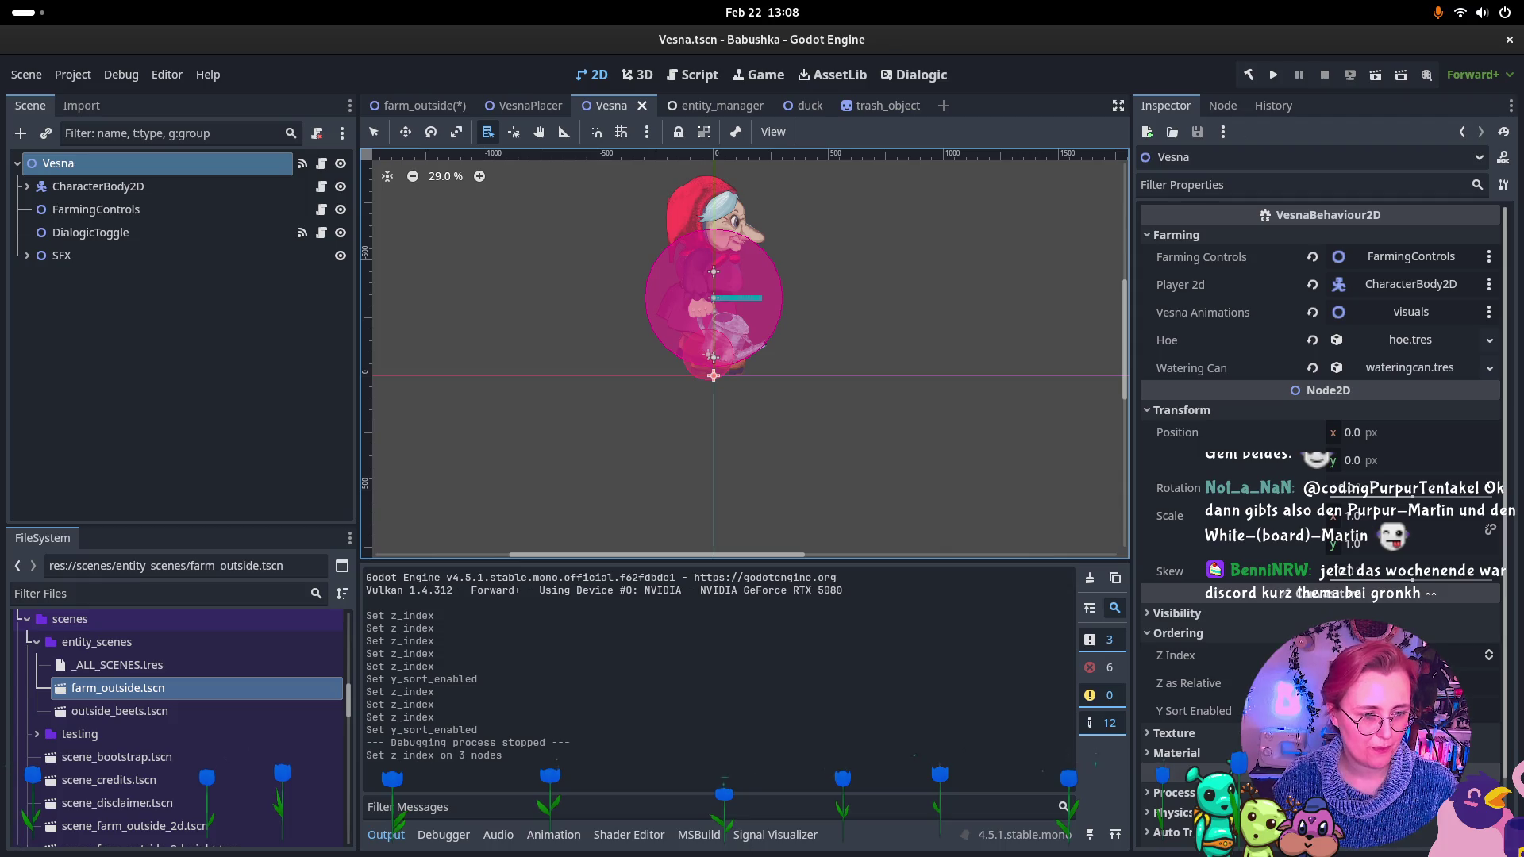
{"action": "left_click", "coordinate": [1389, 654]}
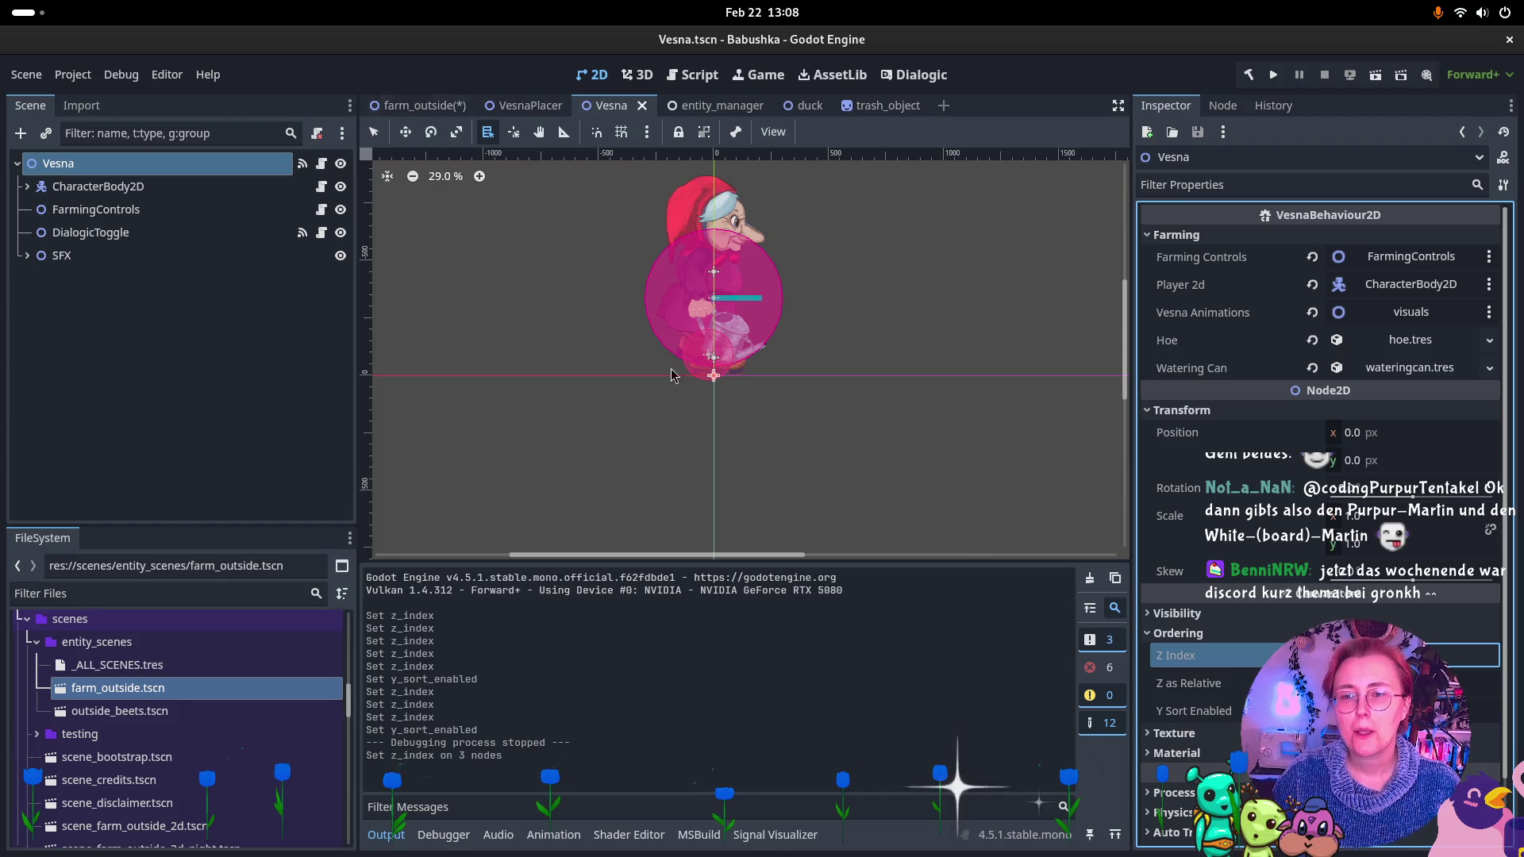
Return to farm_outside, select greenery and show its Ordering settings.
{"action": "left_click", "coordinate": [418, 106]}
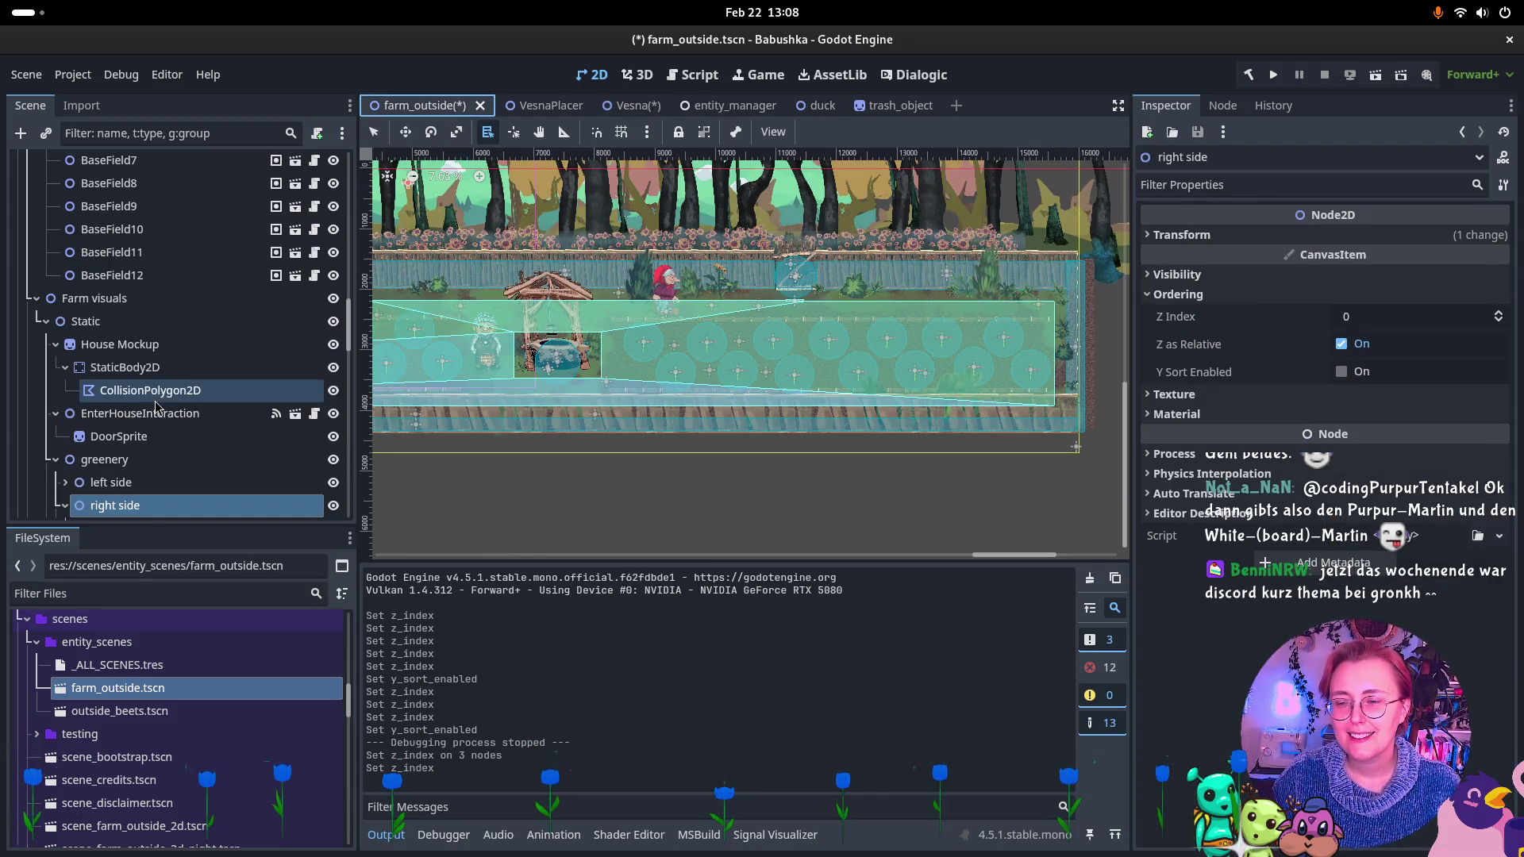
{"action": "scroll", "coordinate": [159, 397], "scroll_direction": "down", "scroll_amount": 5}
{"action": "left_click", "coordinate": [111, 277]}
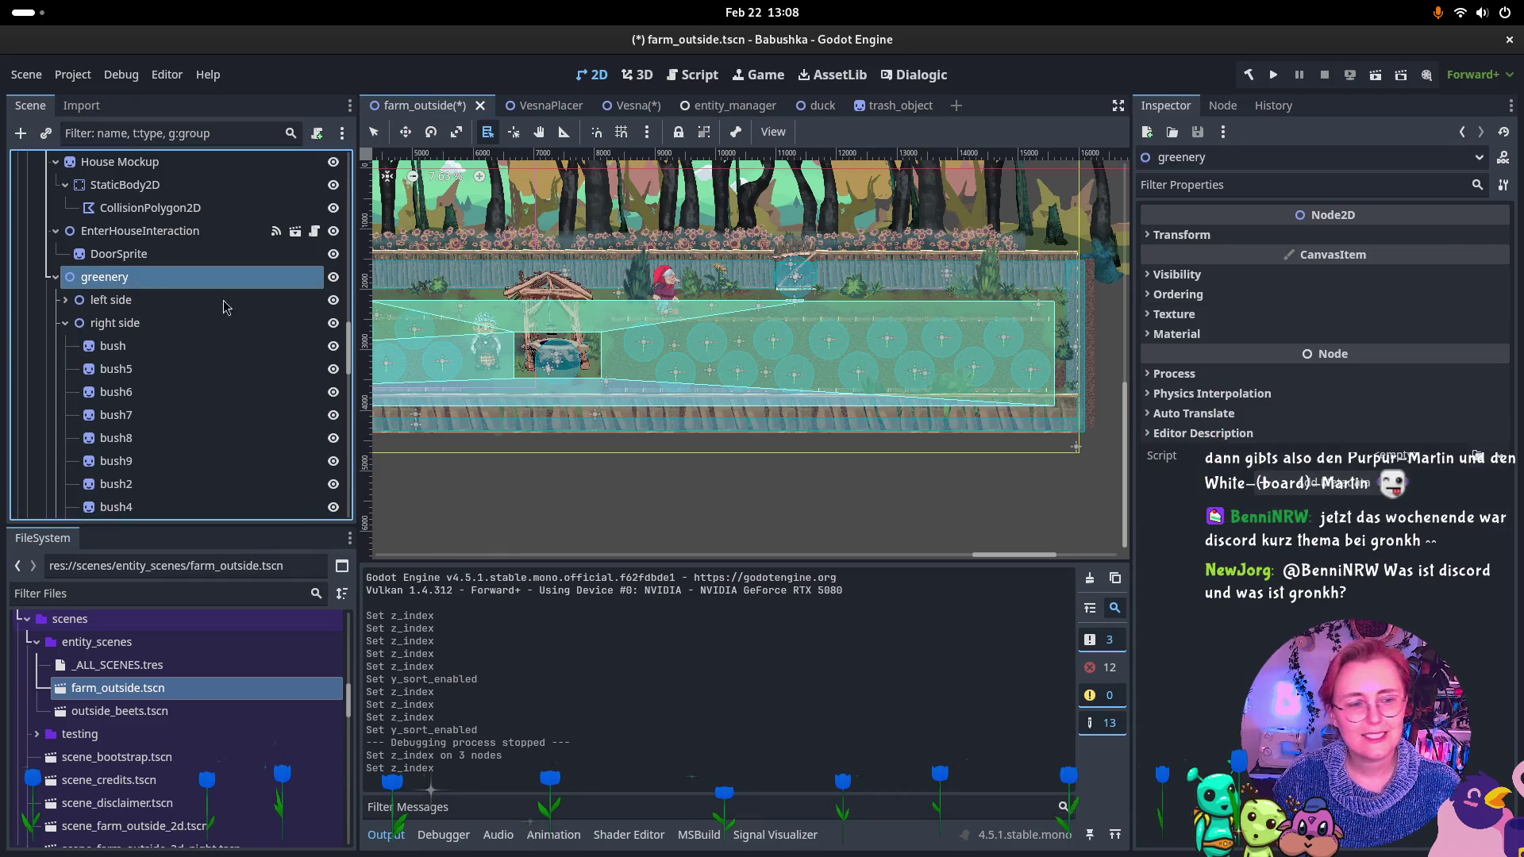
{"action": "left_click", "coordinate": [1194, 295]}
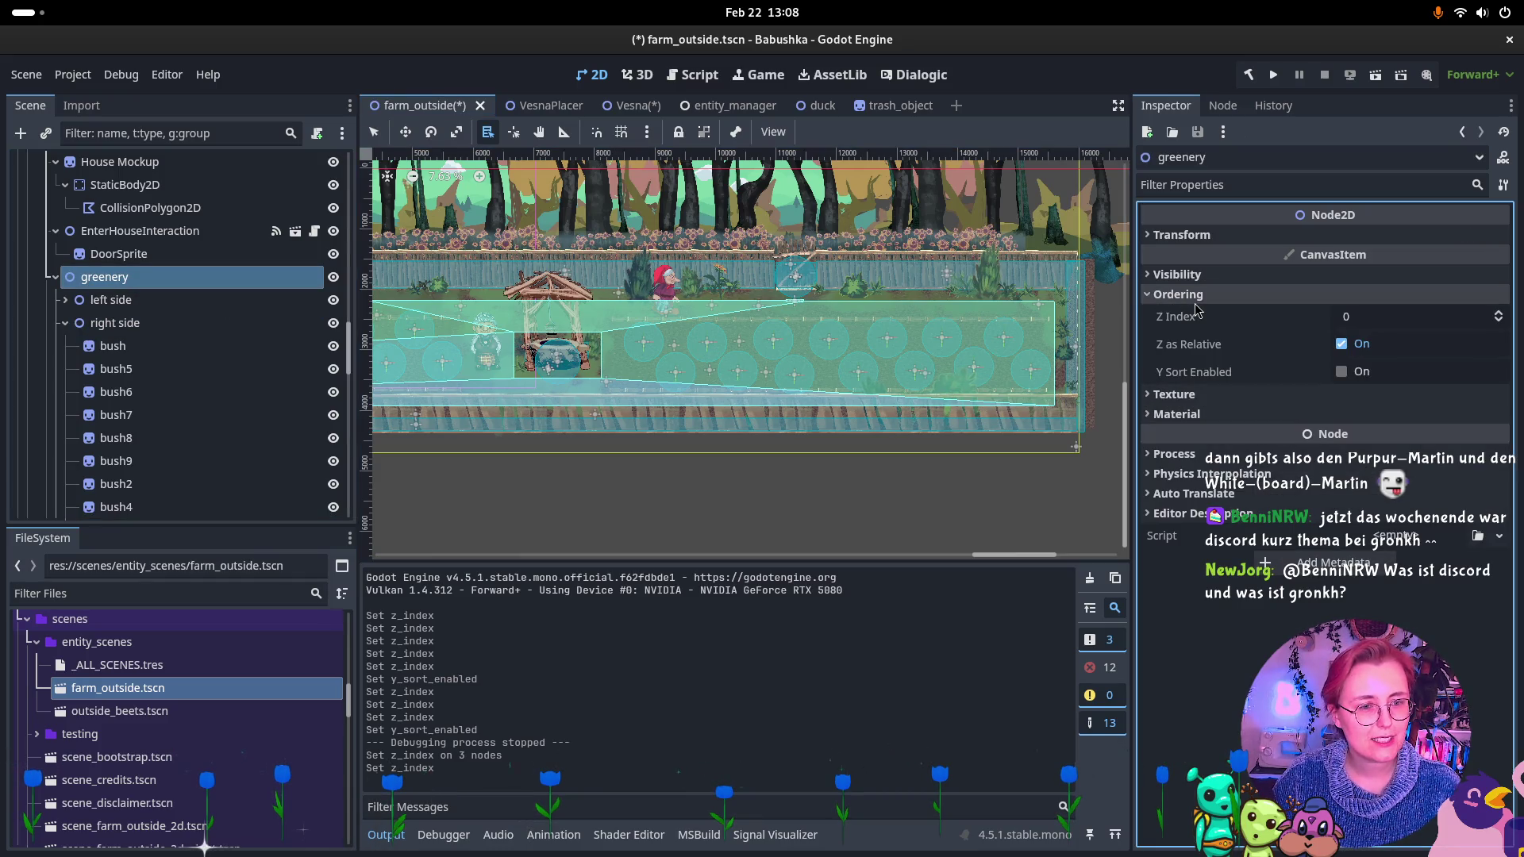
Set the greenery group's Z Index to 2 and commit it.
{"action": "left_click", "coordinate": [1383, 315]}
{"action": "type", "text": "2"}
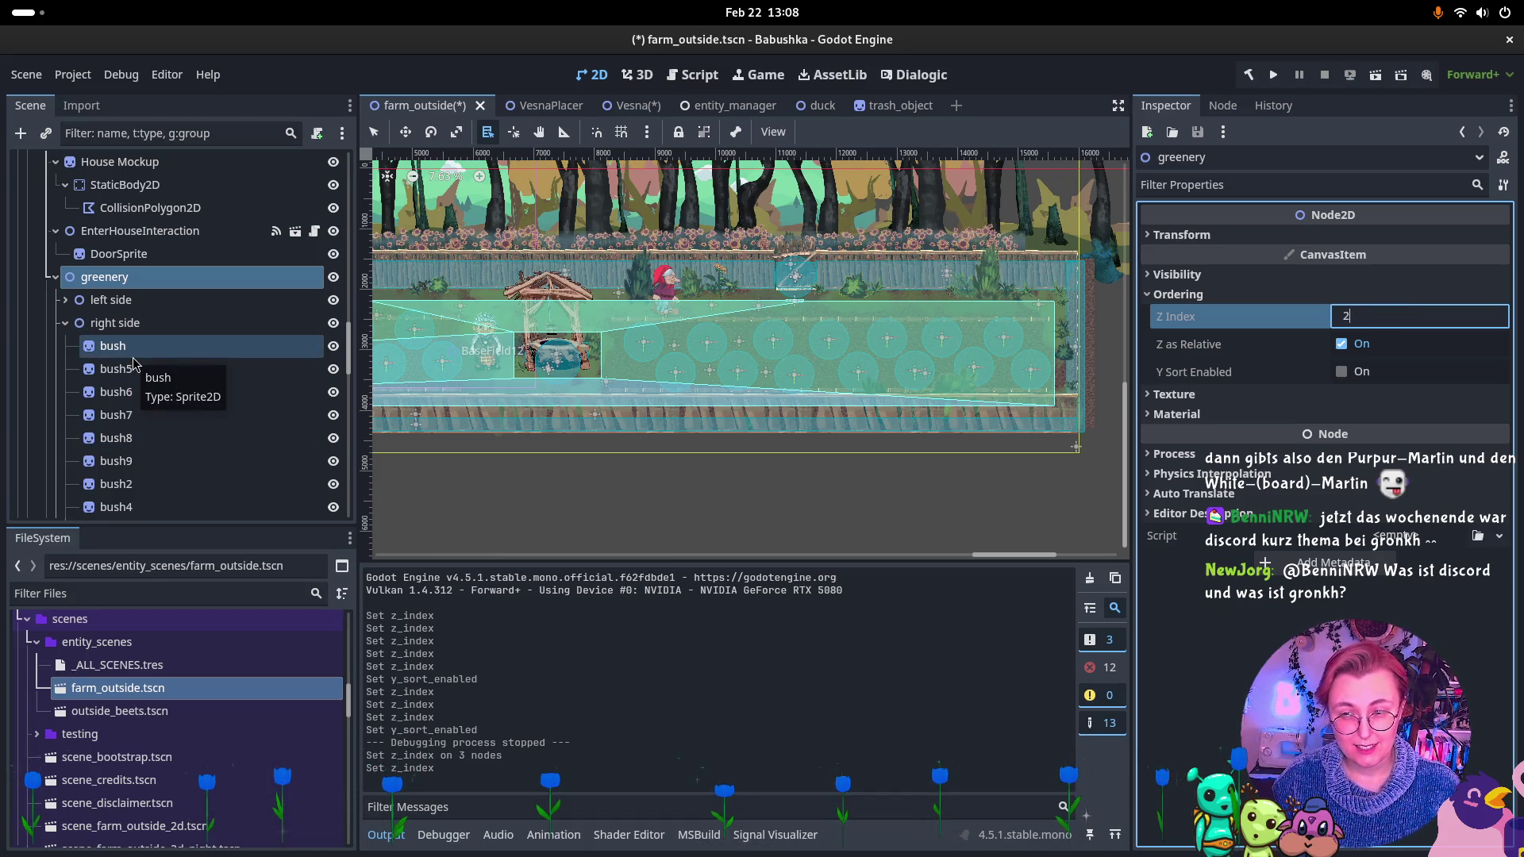
{"action": "left_click", "coordinate": [159, 324]}
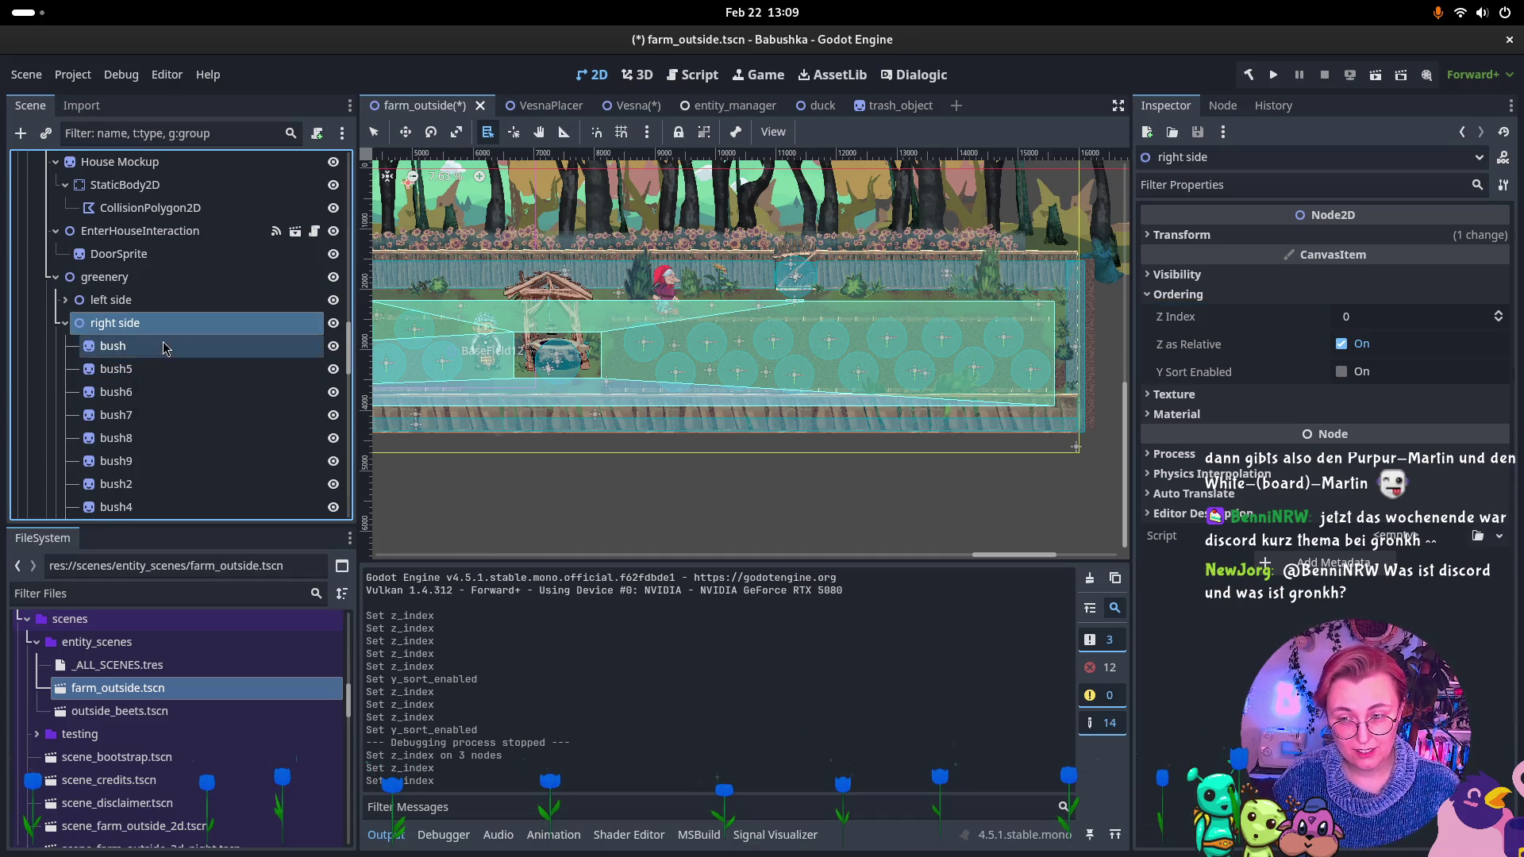
{"action": "scroll", "coordinate": [158, 365], "scroll_direction": "down", "scroll_amount": 4}
Confirm bush14's Z Index stays at 3, select bush14 through bush16, and run the scene.
{"action": "left_click", "coordinate": [165, 327]}
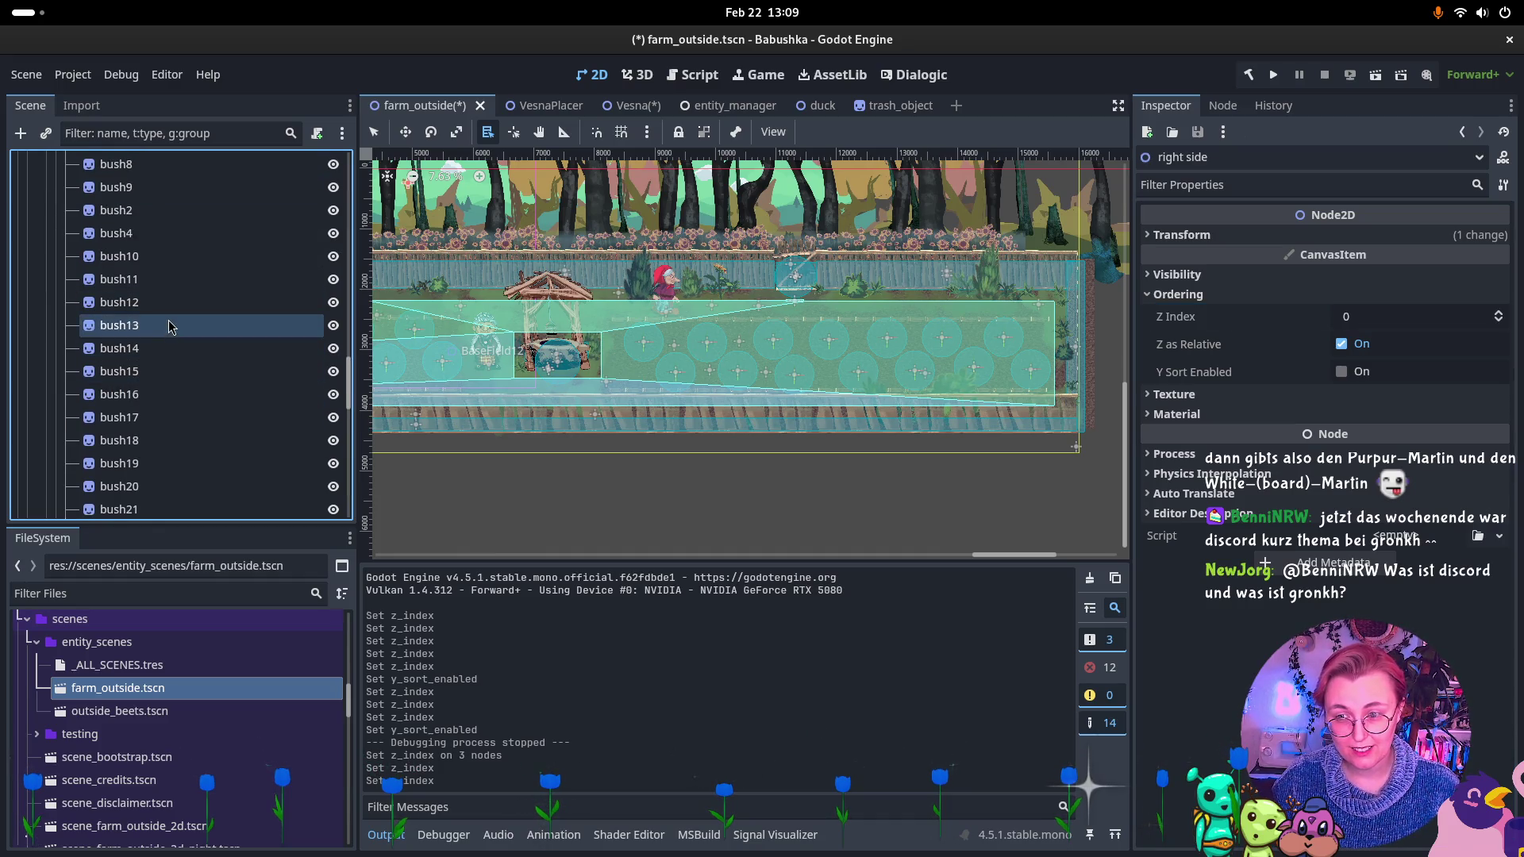
{"action": "left_click", "coordinate": [162, 363], "text": "shift"}
{"action": "left_click", "coordinate": [160, 361], "text": "ctrl"}
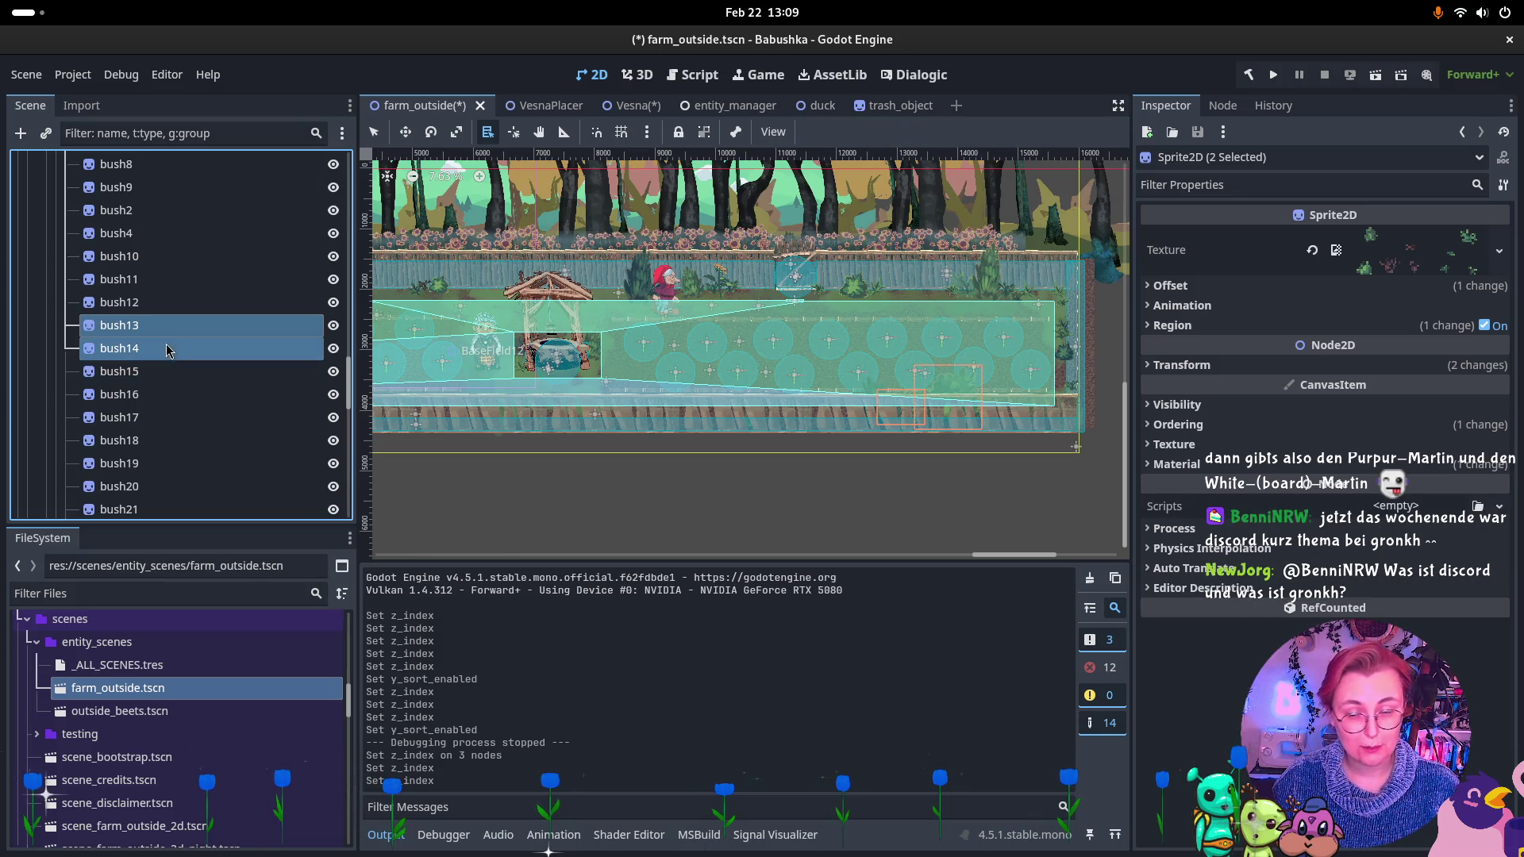
{"action": "key", "text": "F2"}
{"action": "left_click", "coordinate": [161, 357]}
{"action": "left_click", "coordinate": [160, 351]}
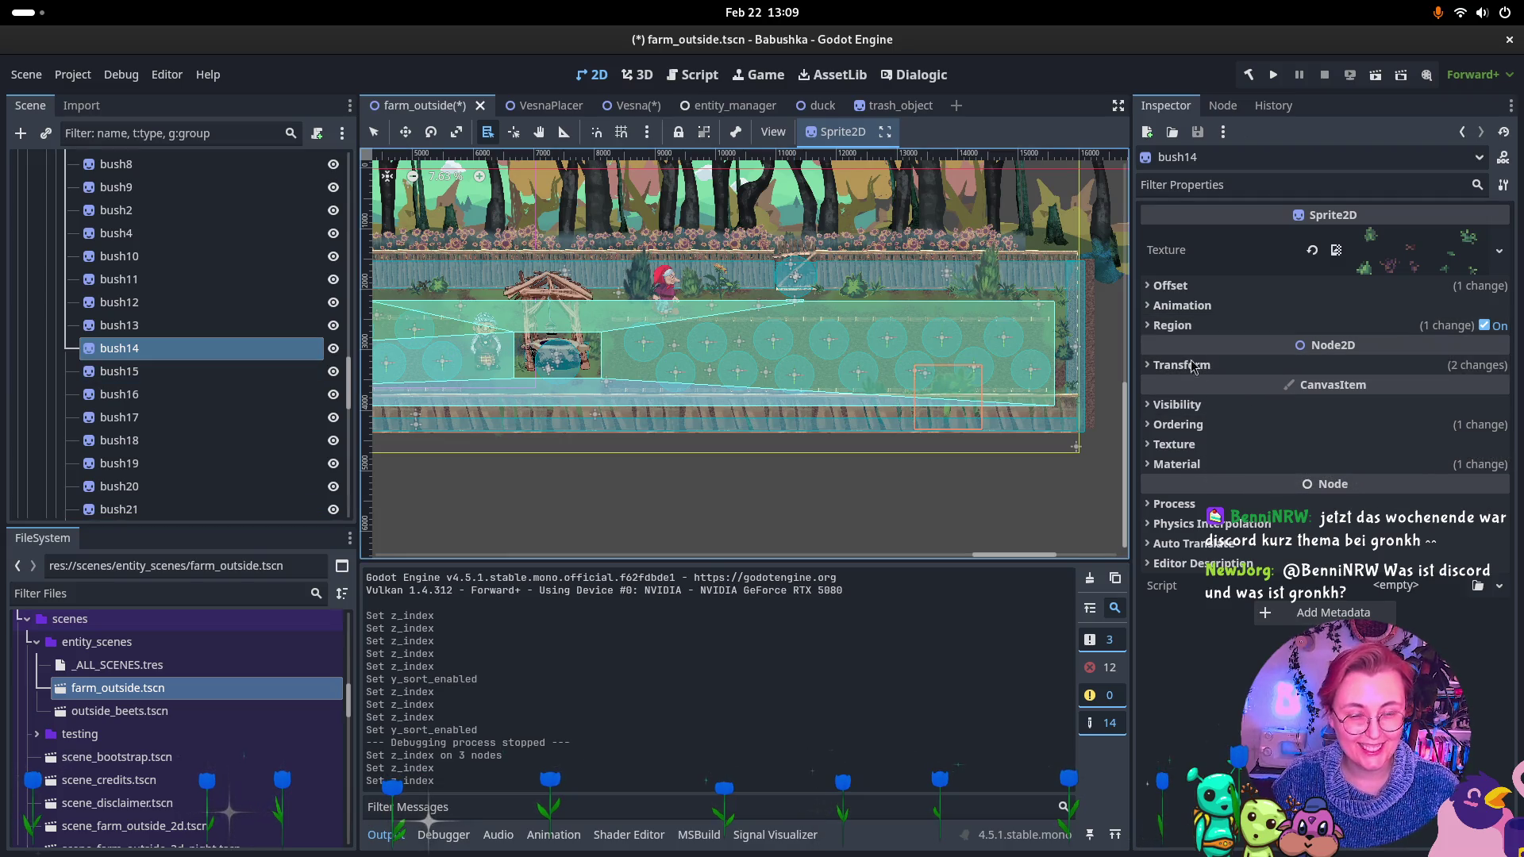
{"action": "left_click", "coordinate": [1212, 426]}
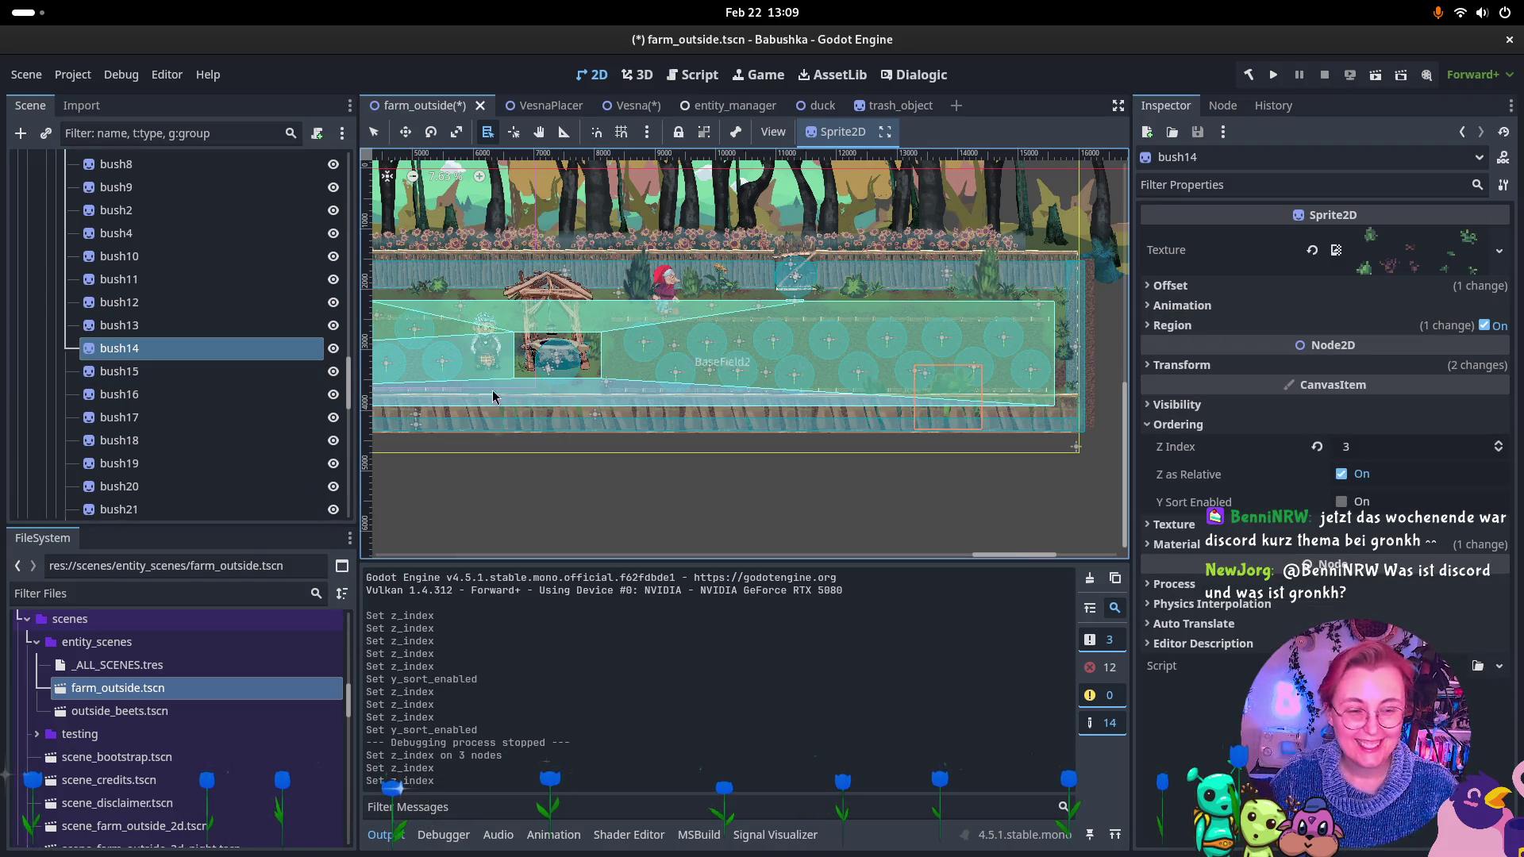
{"action": "left_click", "coordinate": [140, 395], "text": "shift"}
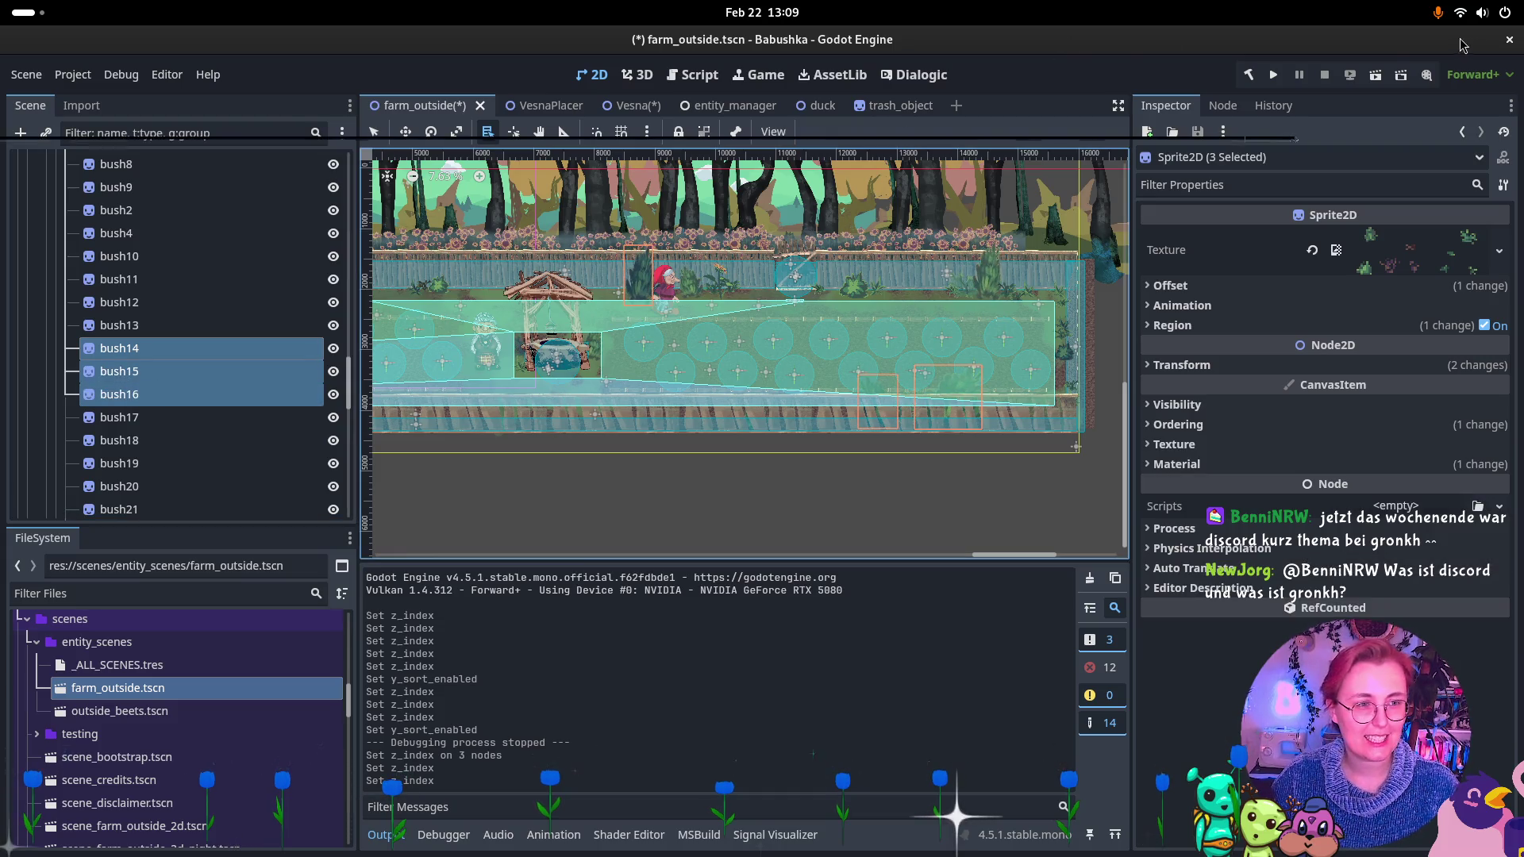
{"action": "left_click", "coordinate": [1377, 78]}
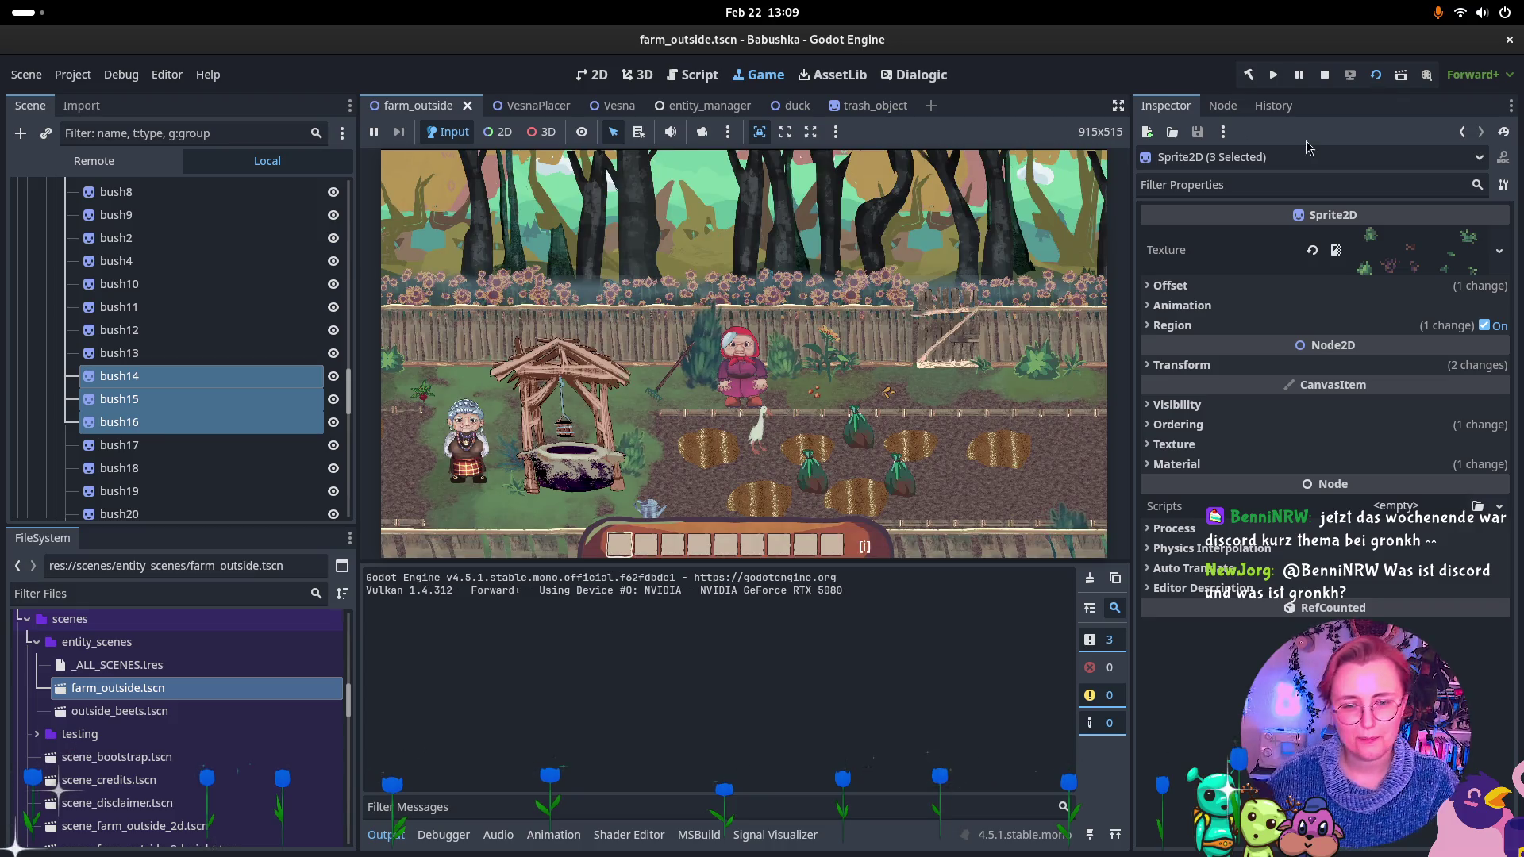
Walk the farmer right and down toward the lower-right bushes in the running game.
{"action": "left_click", "coordinate": [1002, 432]}
{"action": "key", "text": "d"}
{"action": "key", "text": "s"}
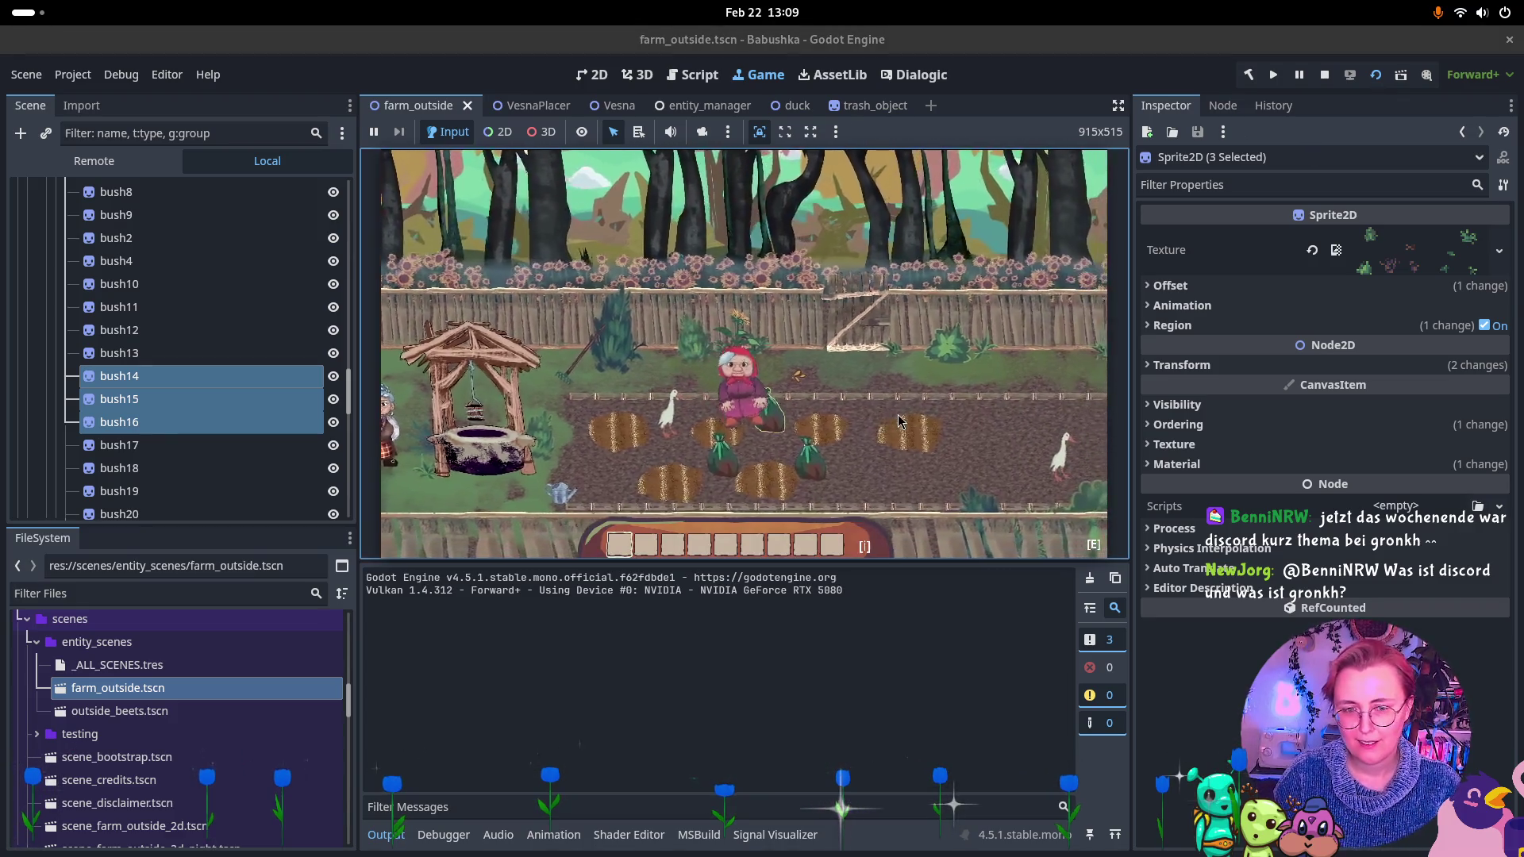
{"action": "key", "text": "d"}
{"action": "key", "text": "s"}
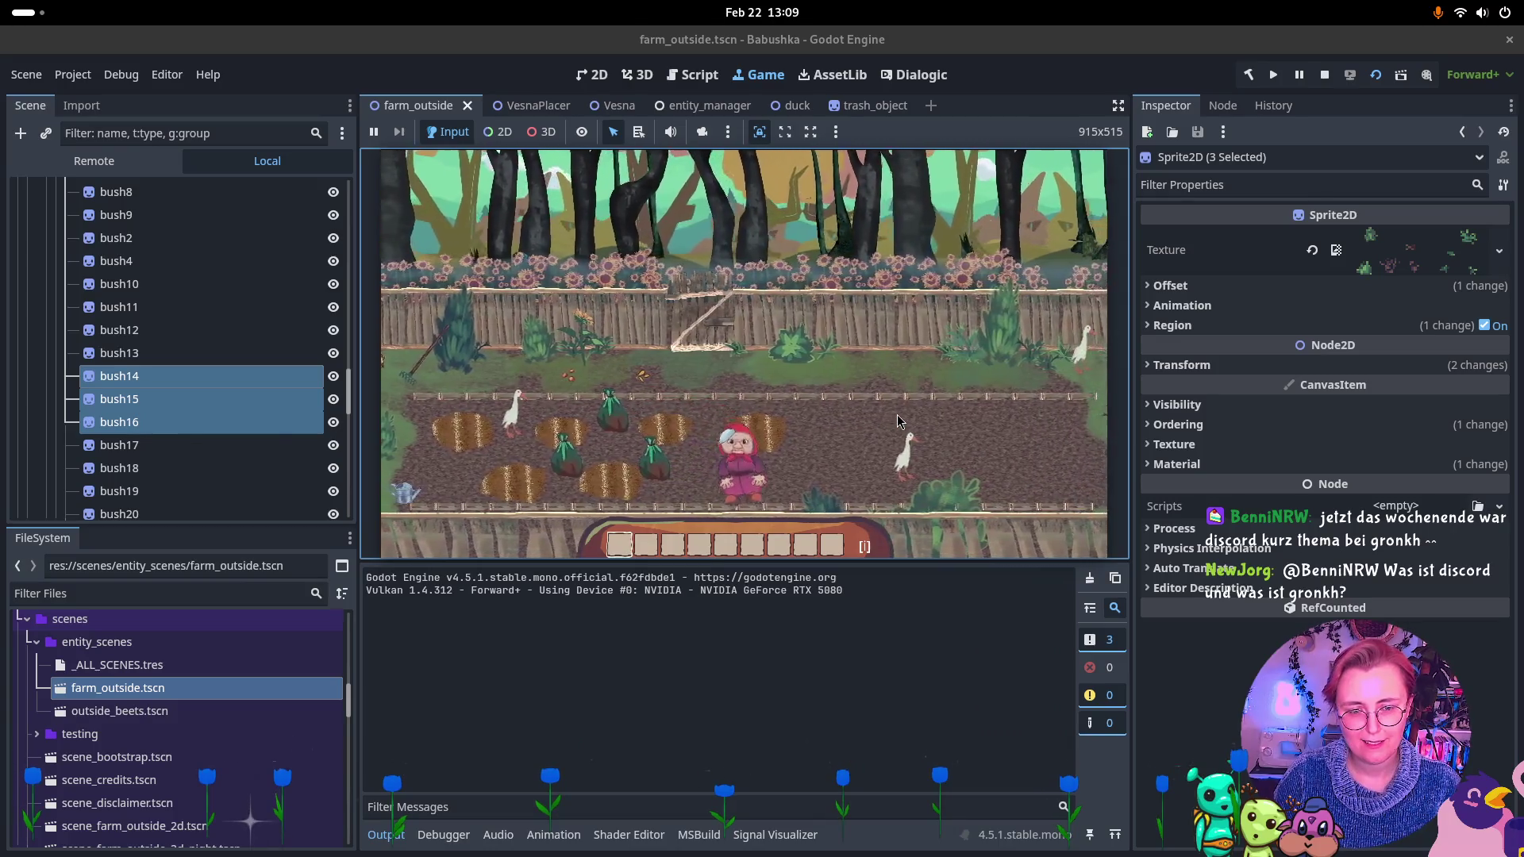
{"action": "key", "text": "d"}
{"action": "key", "text": "s"}
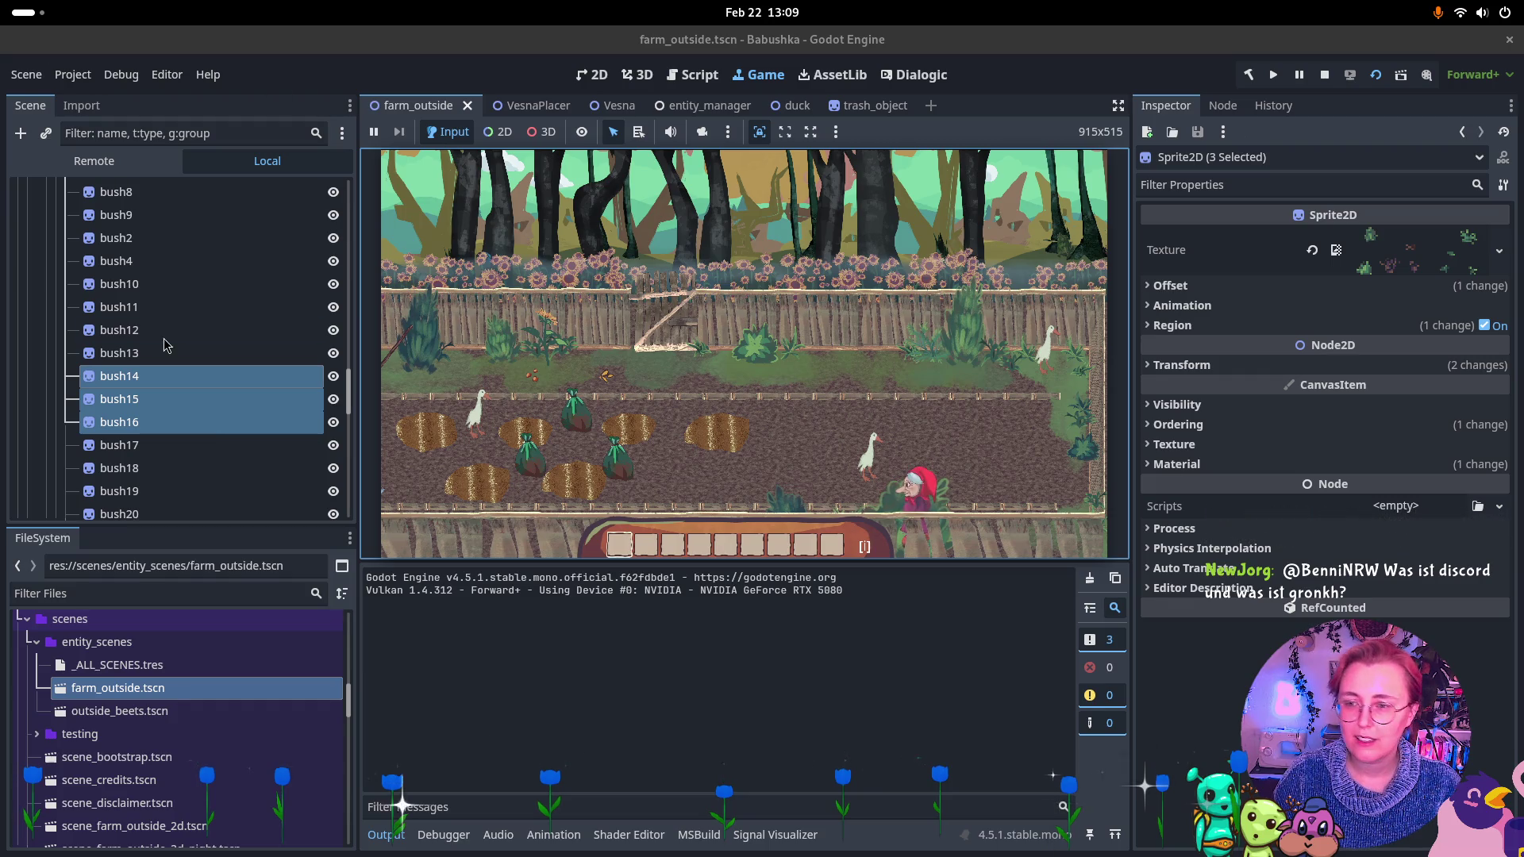
In the Remote tree, raise bush14's Z Index twice, then stop the game.
{"action": "left_click", "coordinate": [93, 160]}
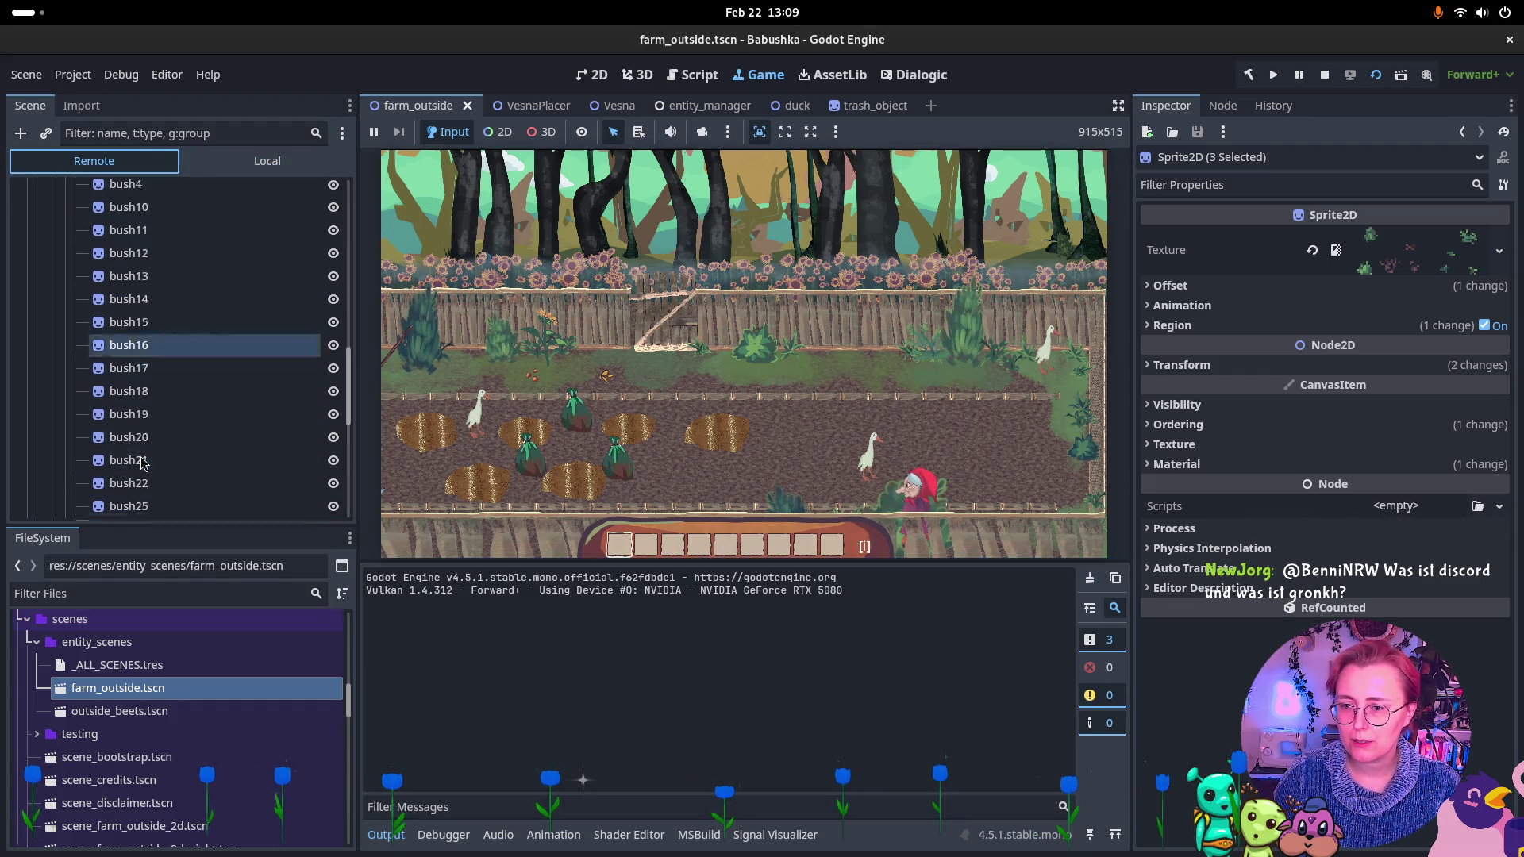
{"action": "left_click", "coordinate": [183, 361]}
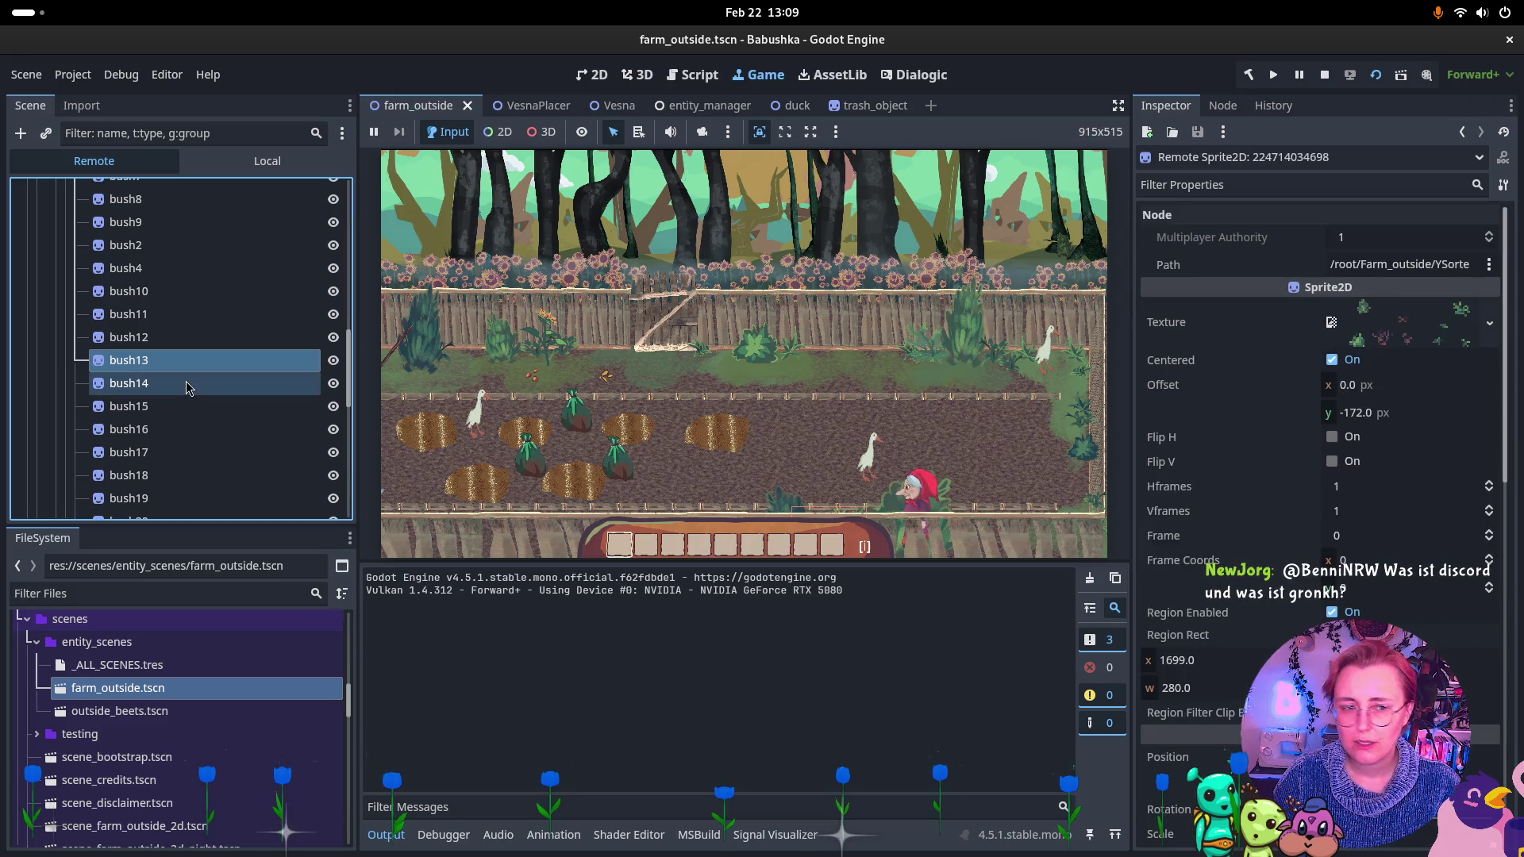
{"action": "left_click", "coordinate": [166, 383]}
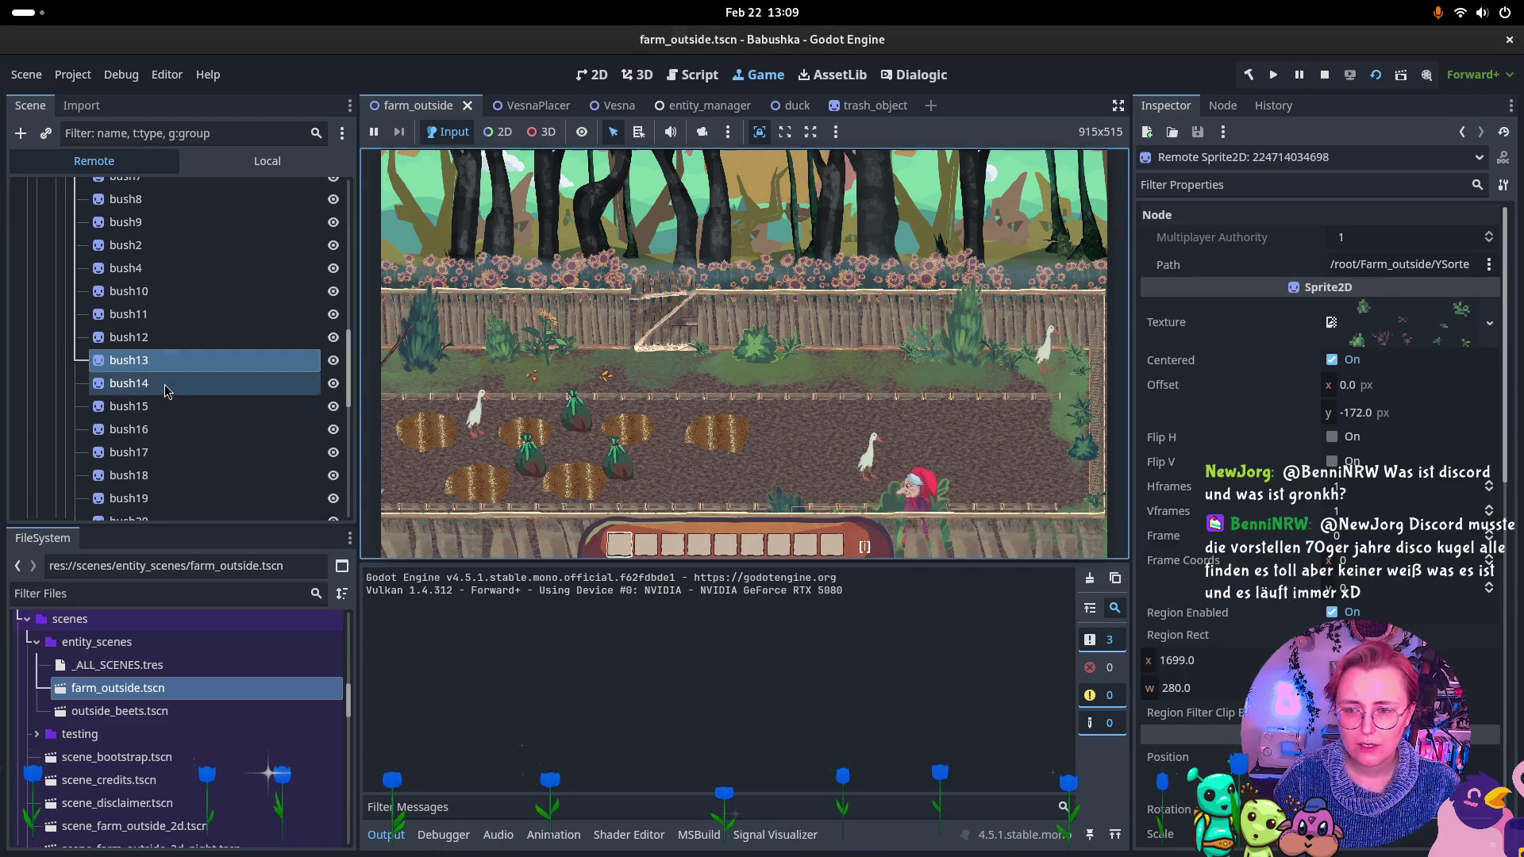
{"action": "scroll", "coordinate": [1283, 613], "scroll_direction": "down", "scroll_amount": 4}
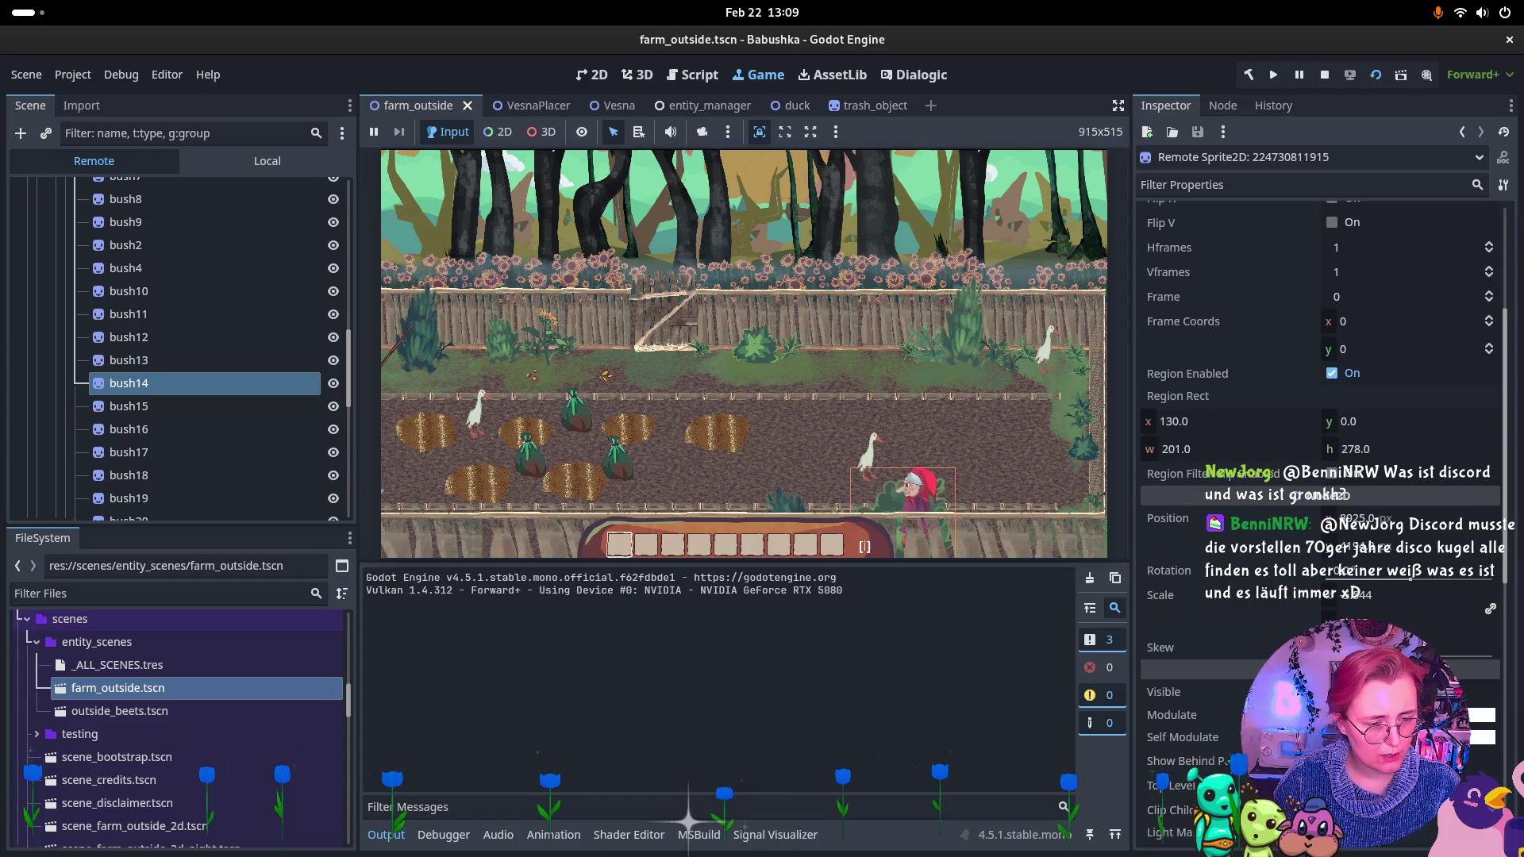
{"action": "scroll", "coordinate": [1283, 613], "scroll_direction": "down", "scroll_amount": 1}
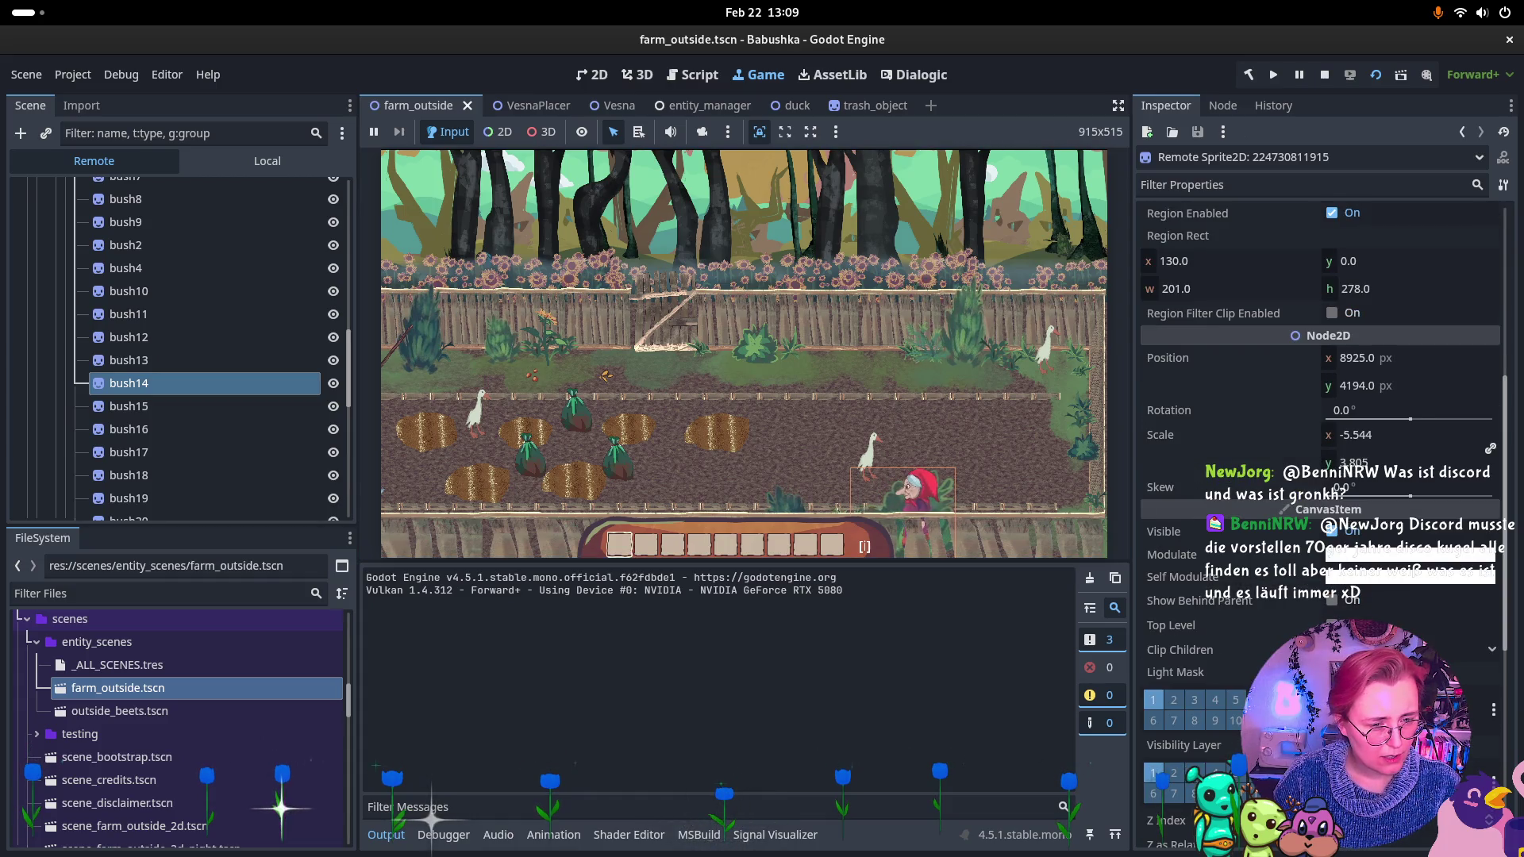
{"action": "scroll", "coordinate": [1318, 515], "scroll_direction": "down", "scroll_amount": 4}
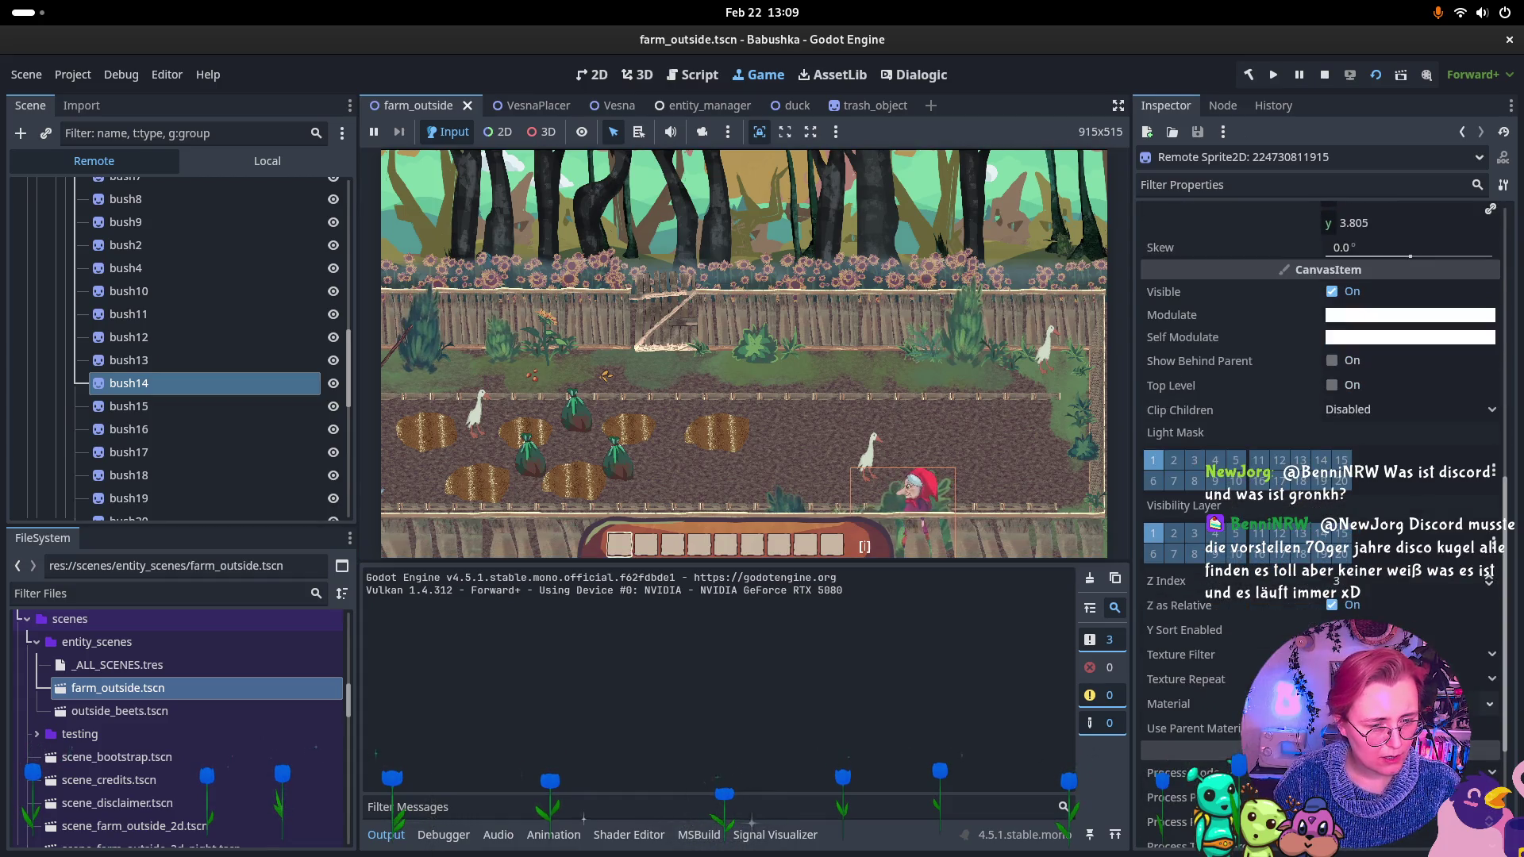
{"action": "left_click", "coordinate": [1489, 580]}
{"action": "left_click", "coordinate": [1489, 580]}
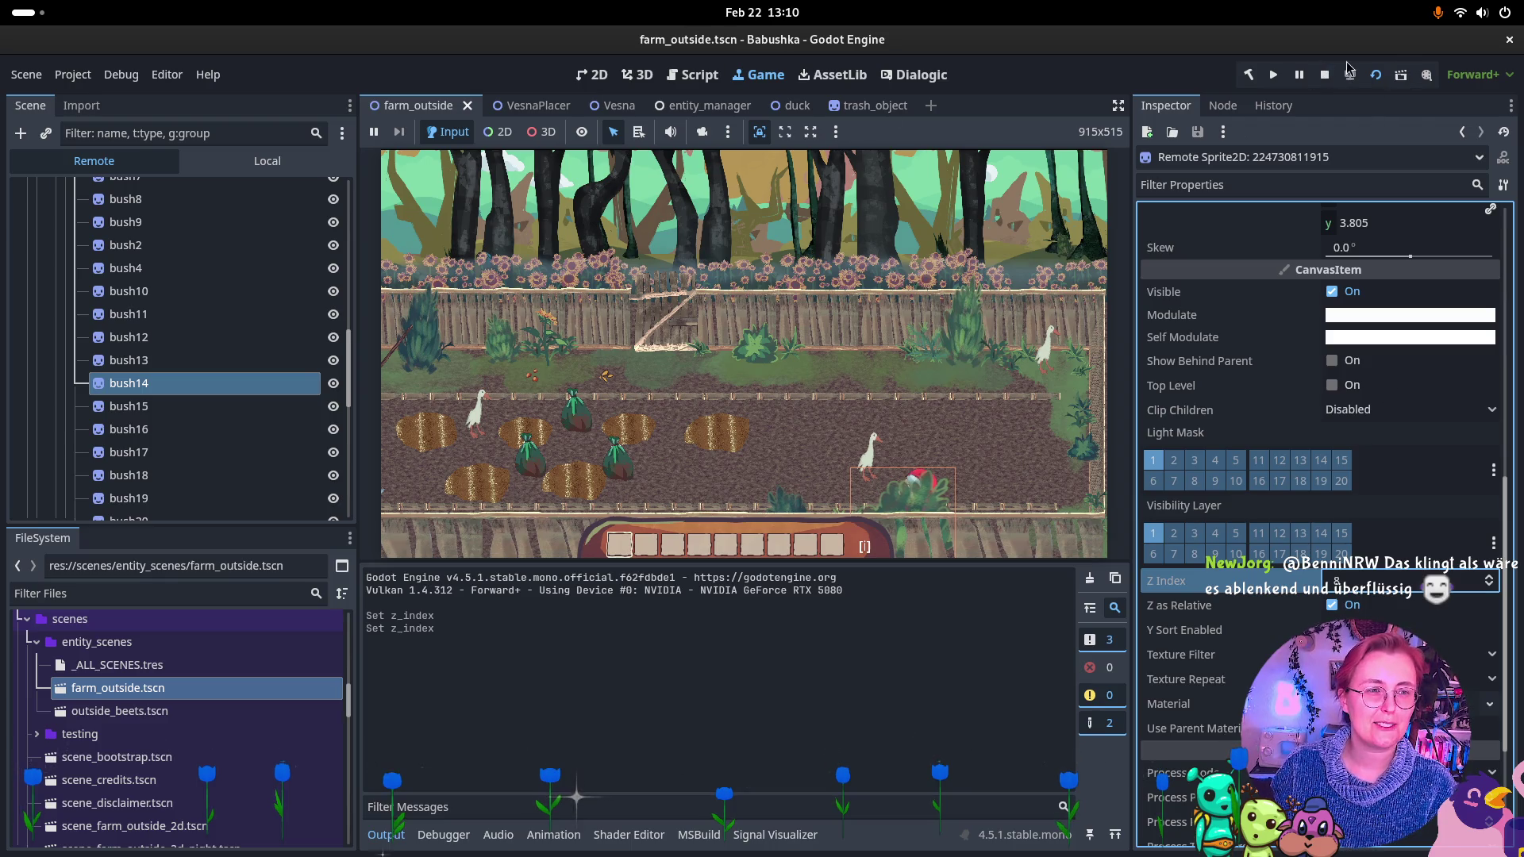
{"action": "left_click", "coordinate": [1324, 76]}
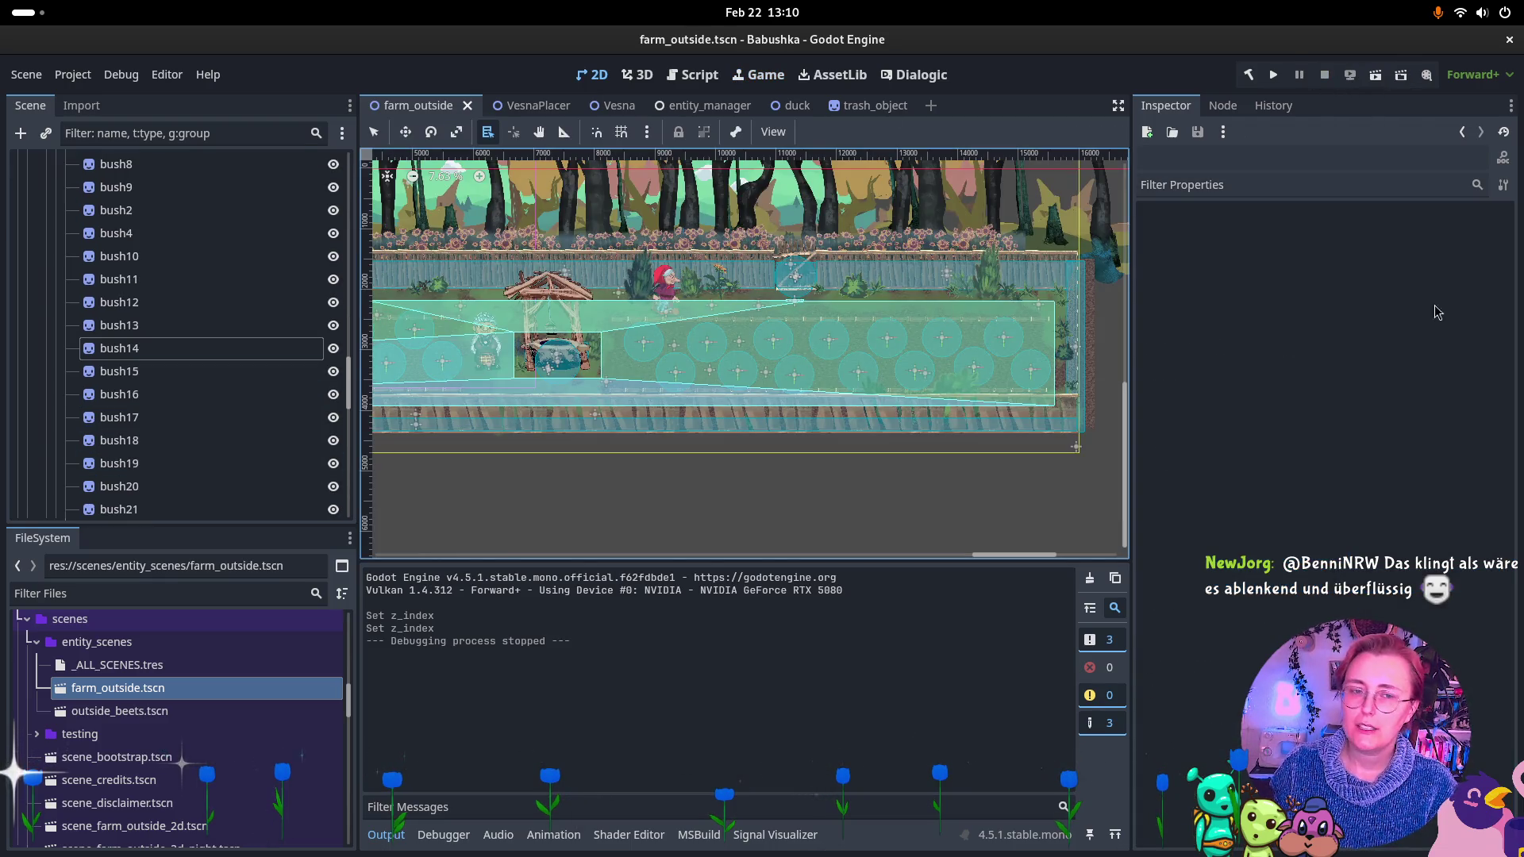
Undo the Z Index change on the Vesna scene and save it.
{"action": "scroll", "coordinate": [289, 289], "scroll_direction": "down", "scroll_amount": 5}
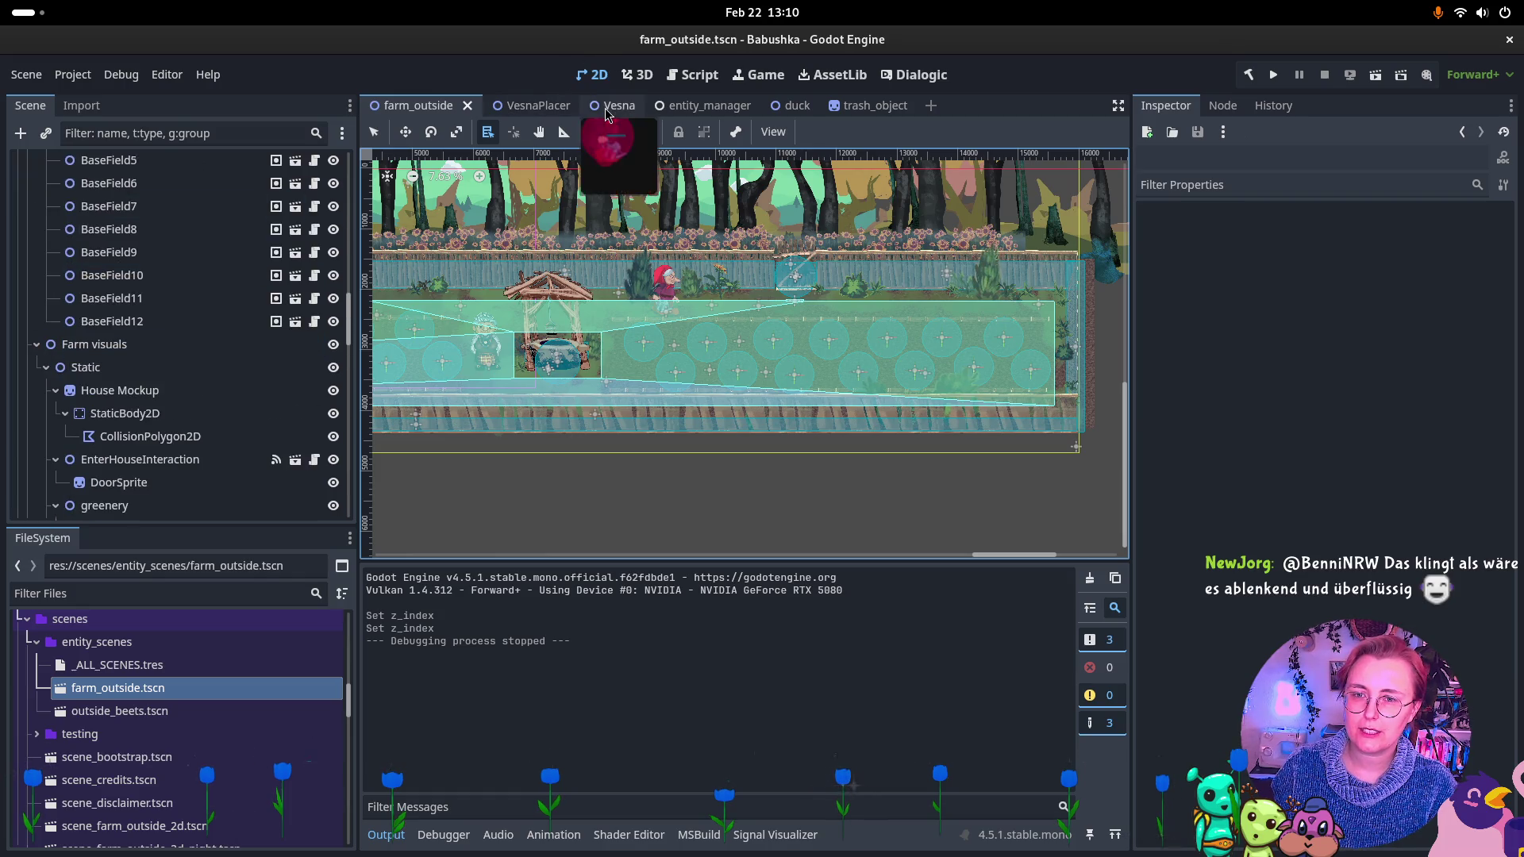
{"action": "left_click", "coordinate": [272, 277]}
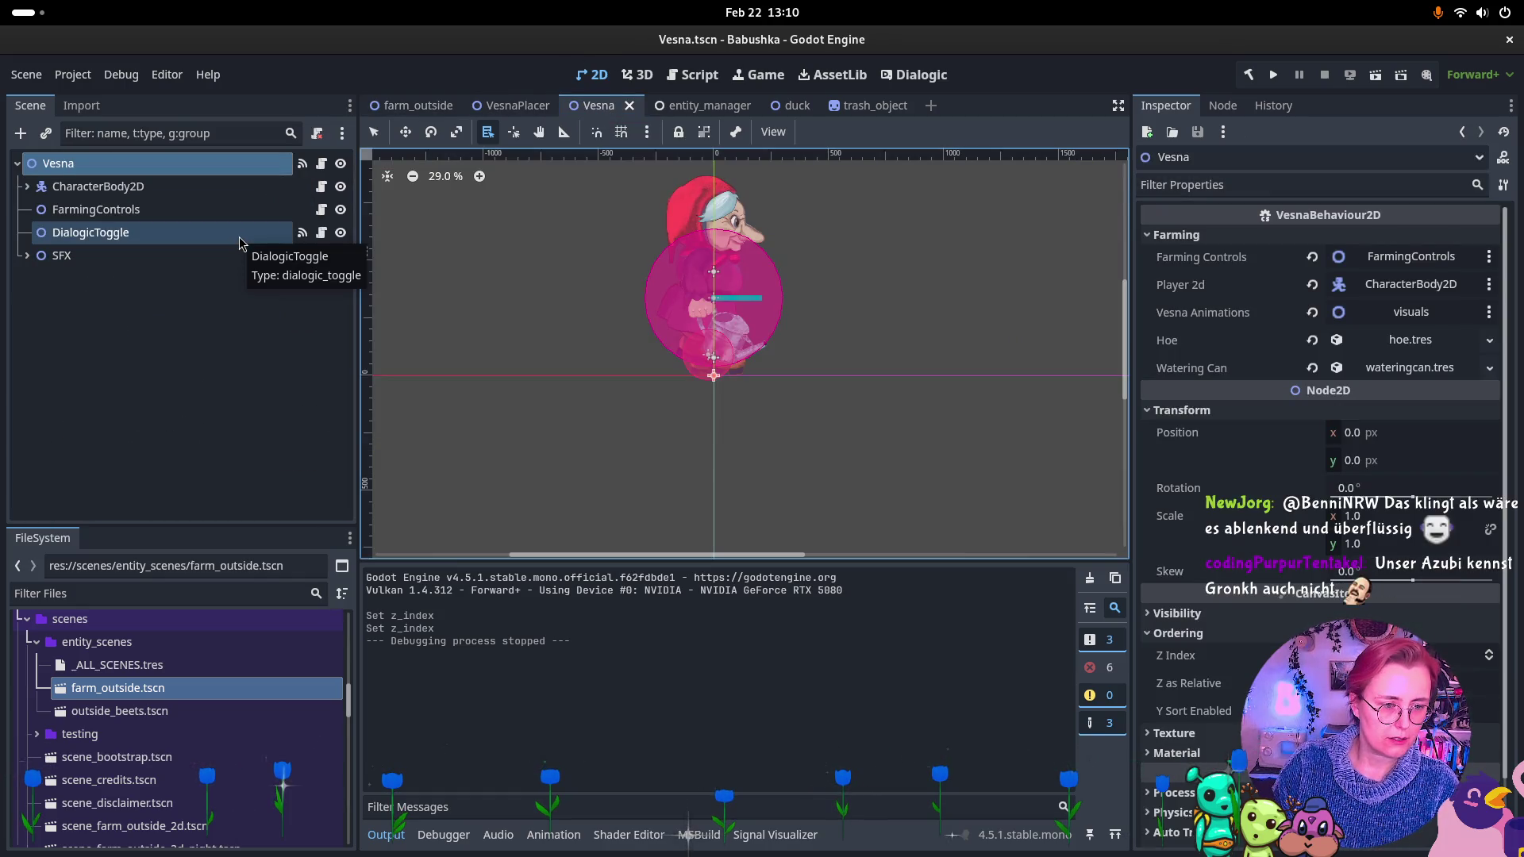
{"action": "key", "text": "ctrl+z"}
{"action": "key", "text": "ctrl+s"}
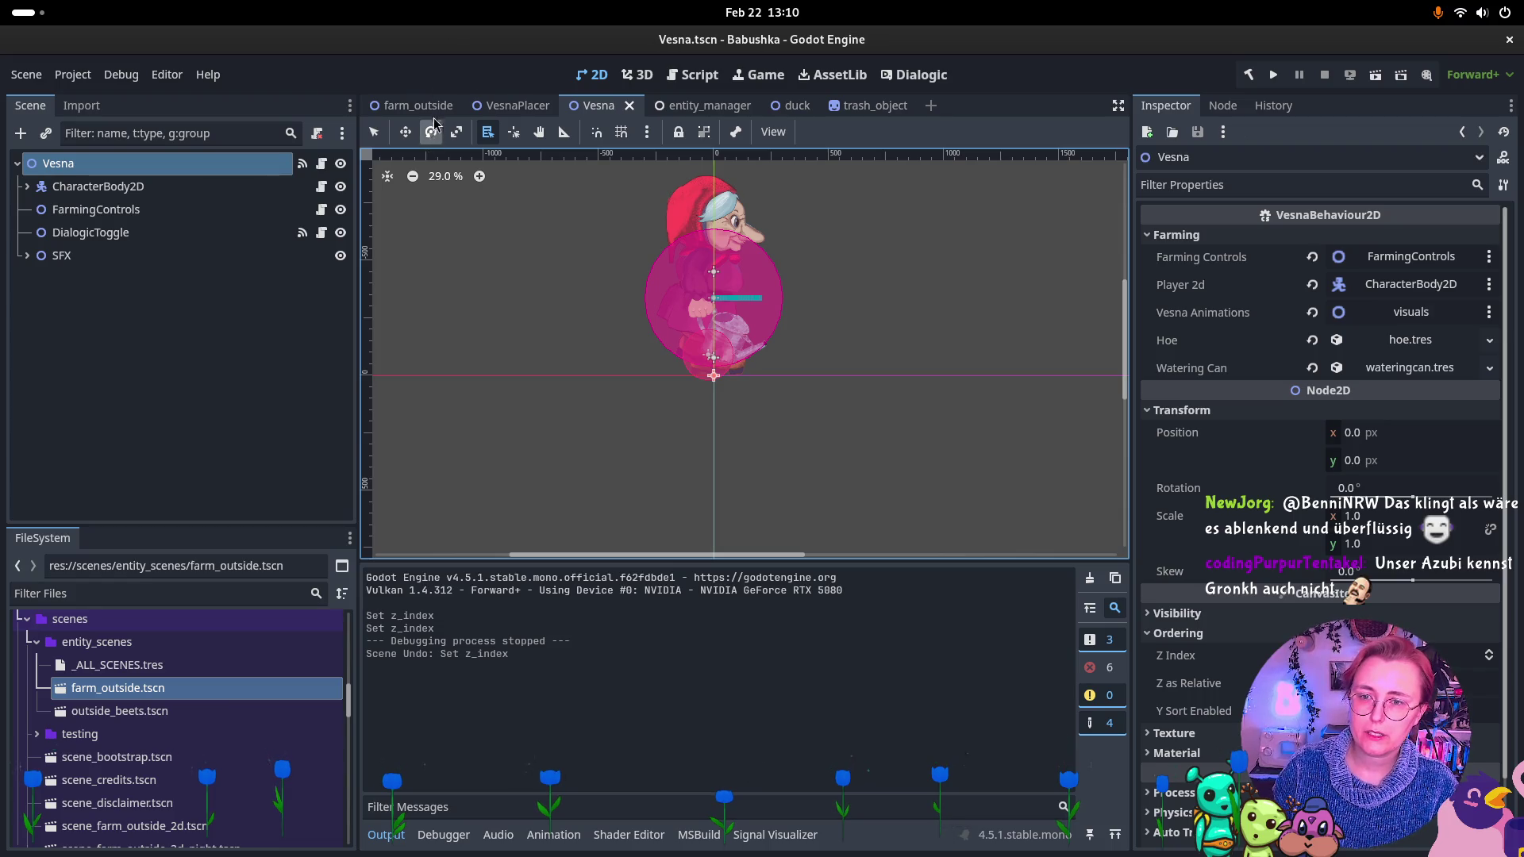
Undo greenery's Z Index back to 0 and save the farm_outside scene.
{"action": "left_click", "coordinate": [433, 111]}
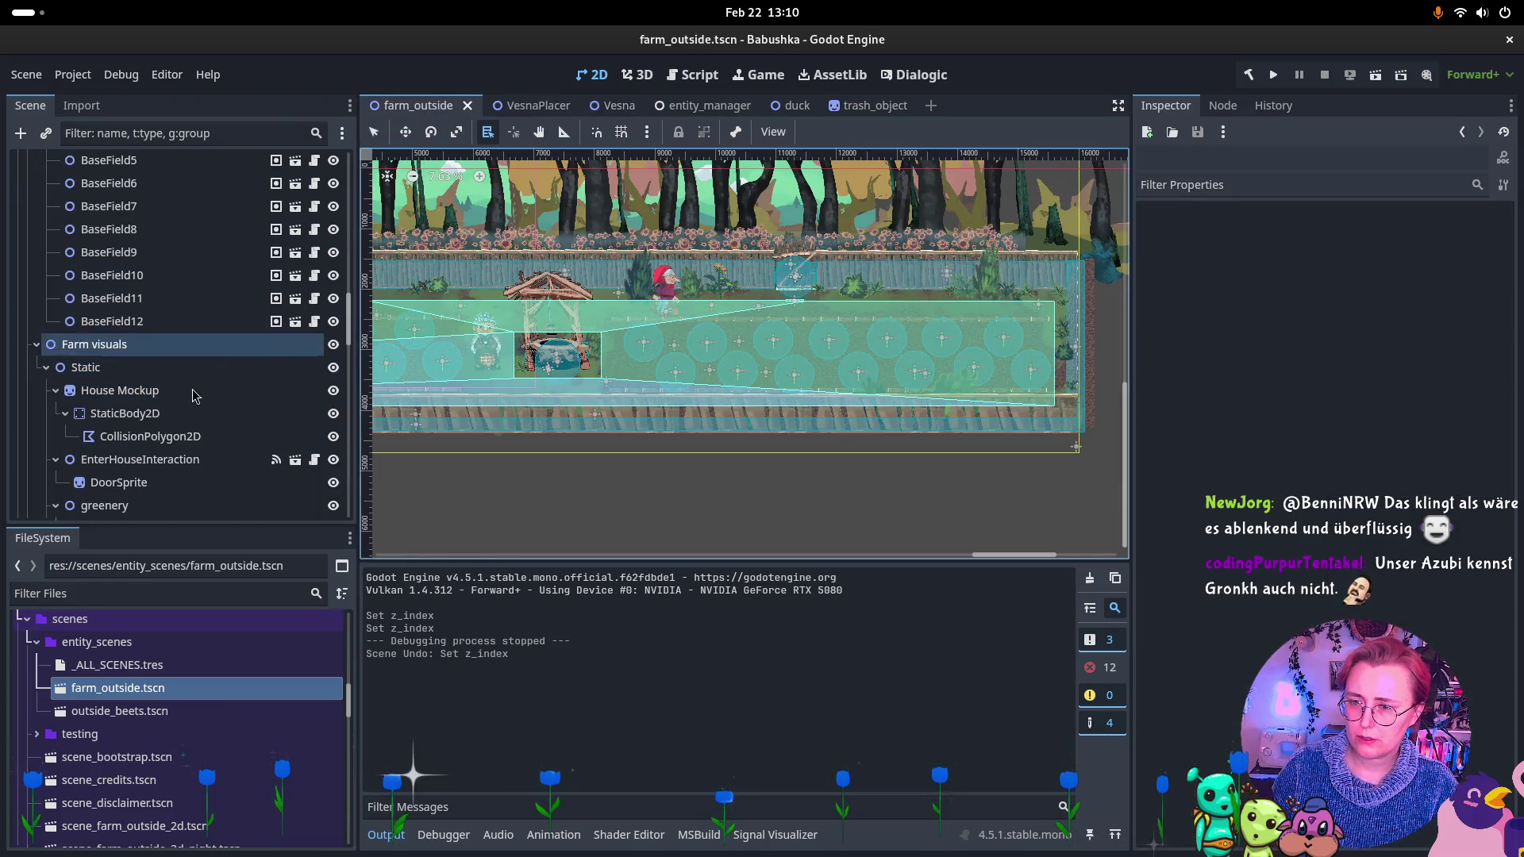
{"action": "scroll", "coordinate": [158, 357], "scroll_direction": "down", "scroll_amount": 3}
{"action": "scroll", "coordinate": [159, 355], "scroll_direction": "down", "scroll_amount": 1}
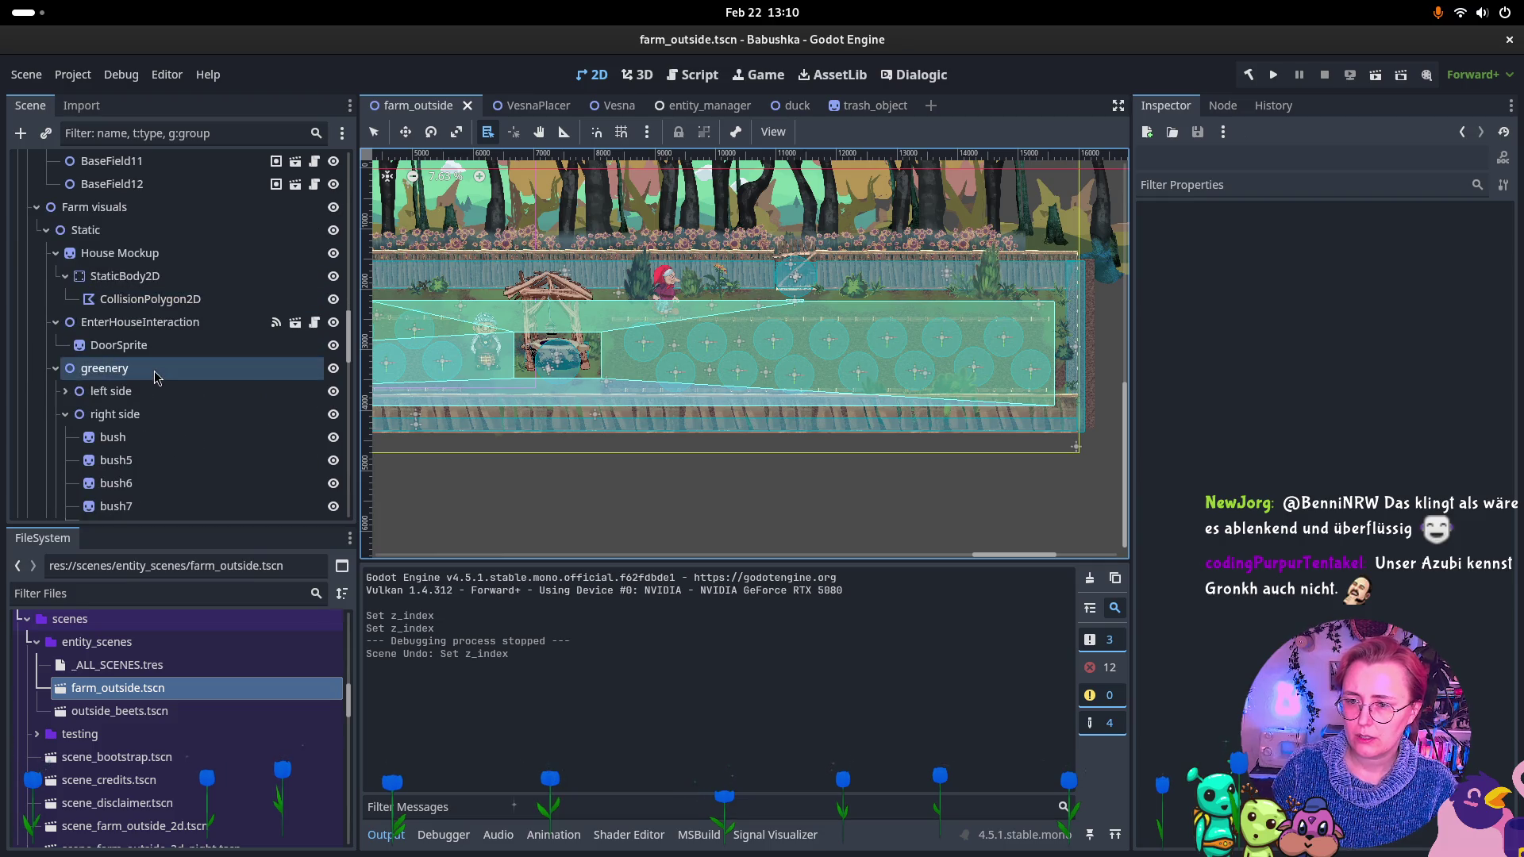
{"action": "left_click", "coordinate": [119, 368]}
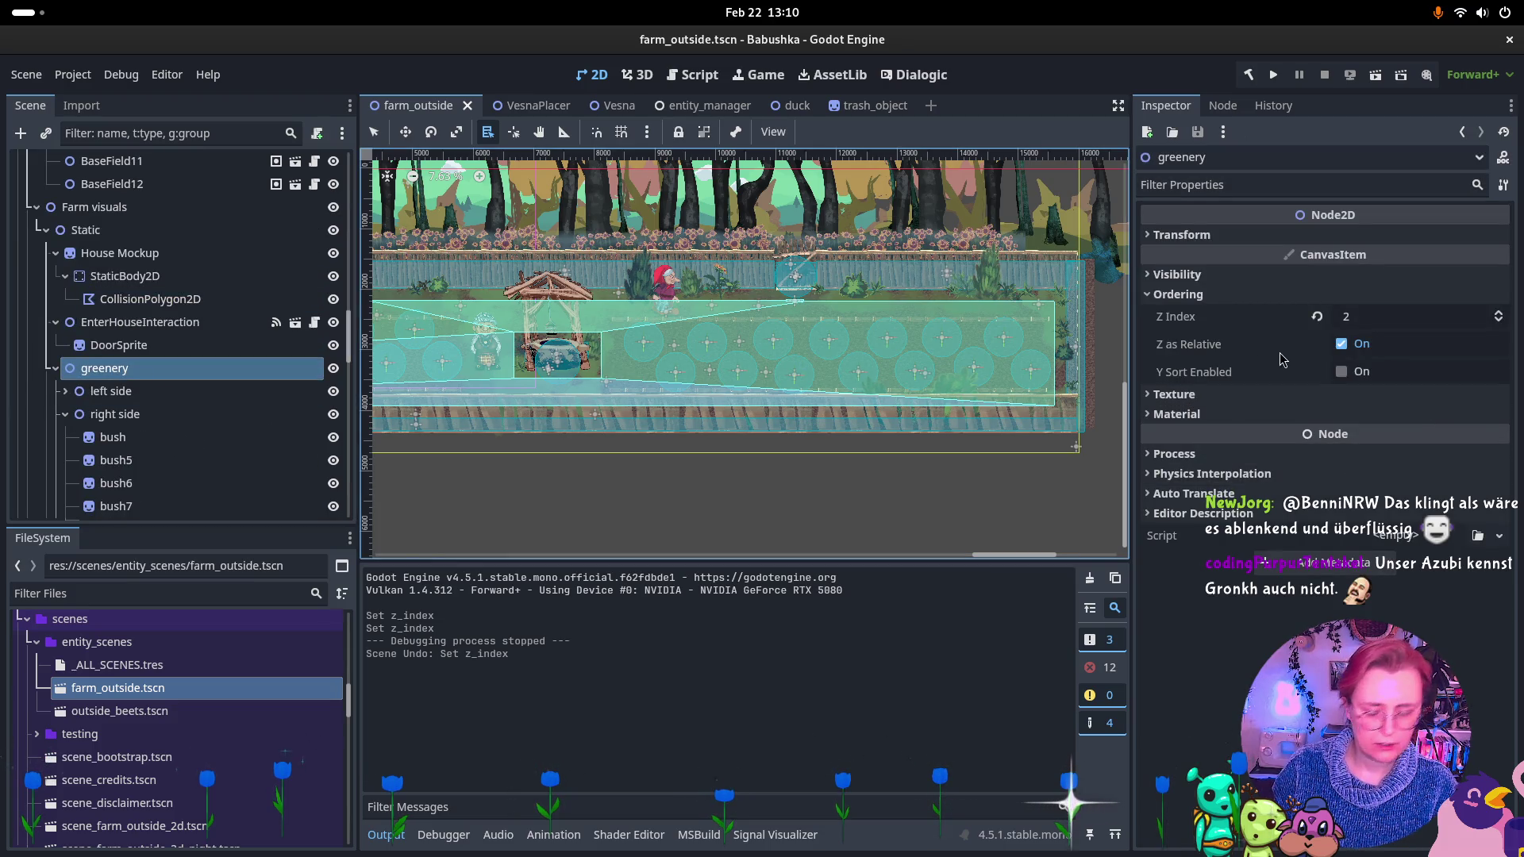
{"action": "key", "text": "ctrl+z"}
{"action": "key", "text": "ctrl+s"}
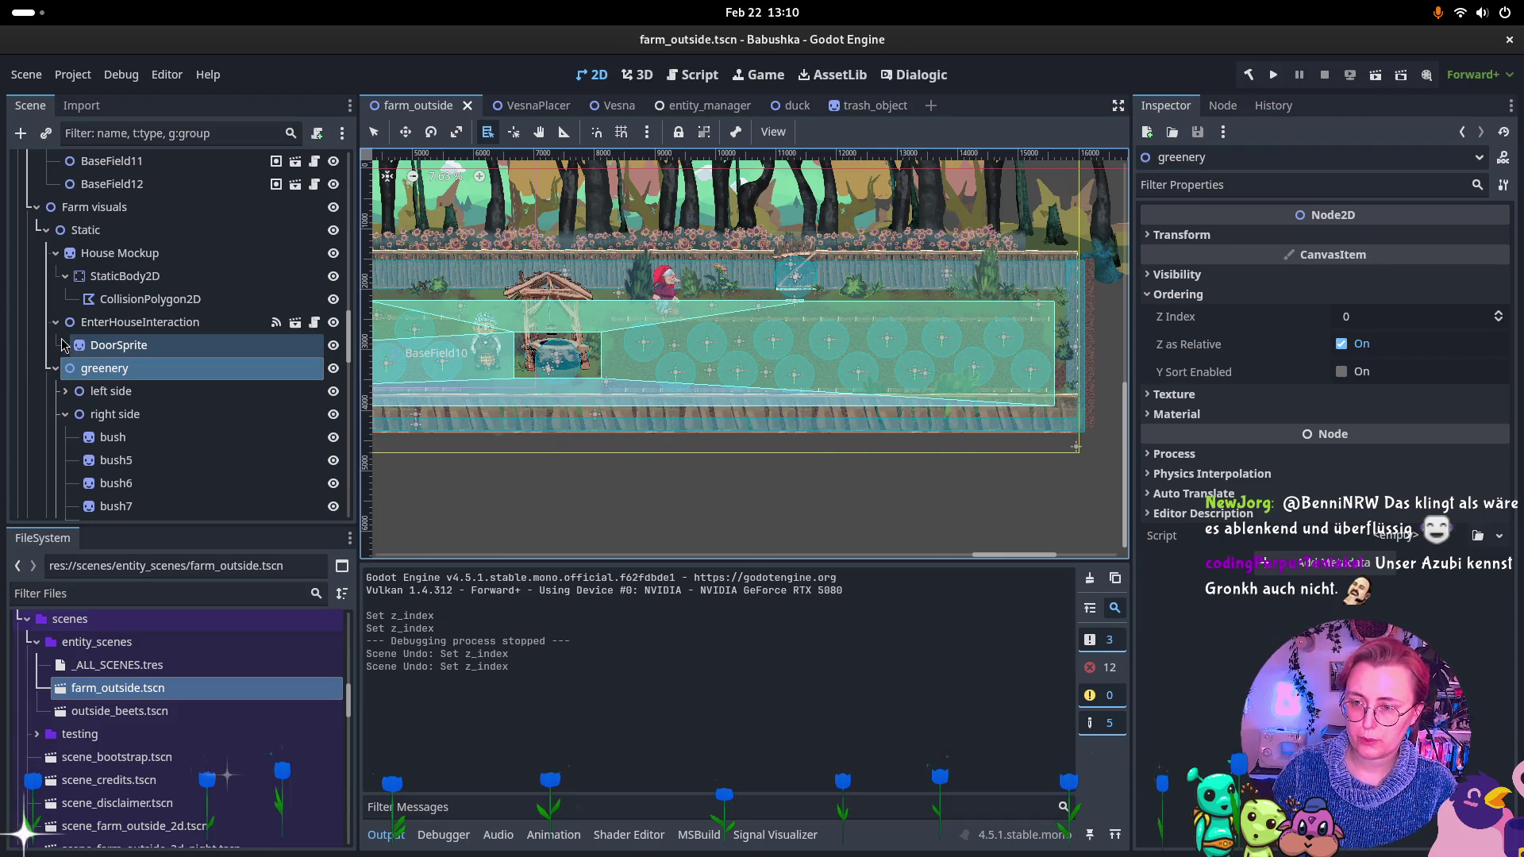
{"action": "scroll", "coordinate": [198, 397], "scroll_direction": "down", "scroll_amount": 10}
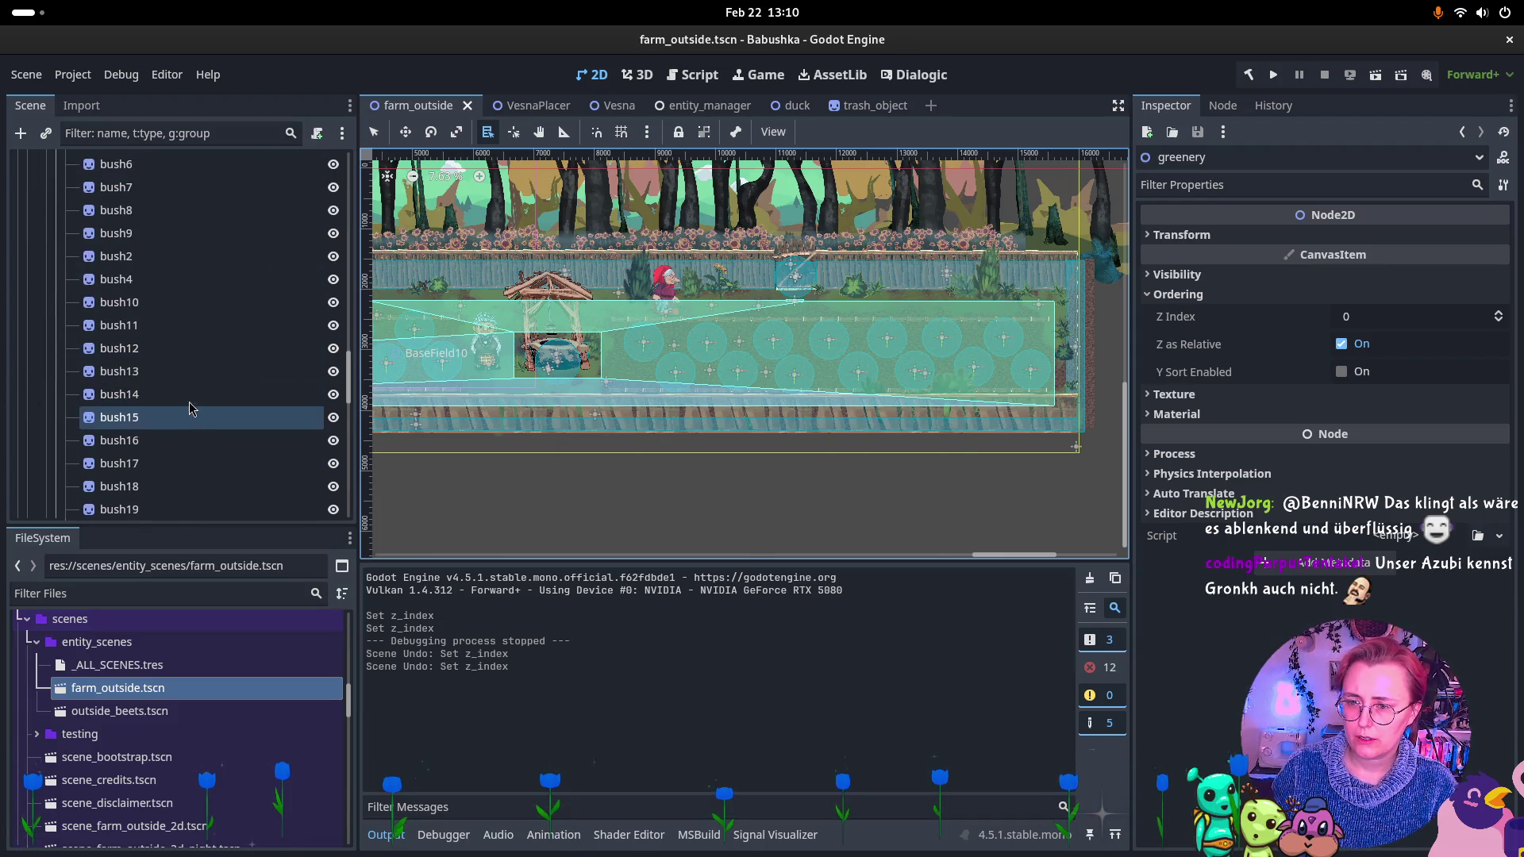
Select bush13, bush14 and bush15 in the tree and show their Ordering properties.
{"action": "left_click", "coordinate": [195, 372]}
{"action": "left_click", "coordinate": [190, 394], "text": "shift"}
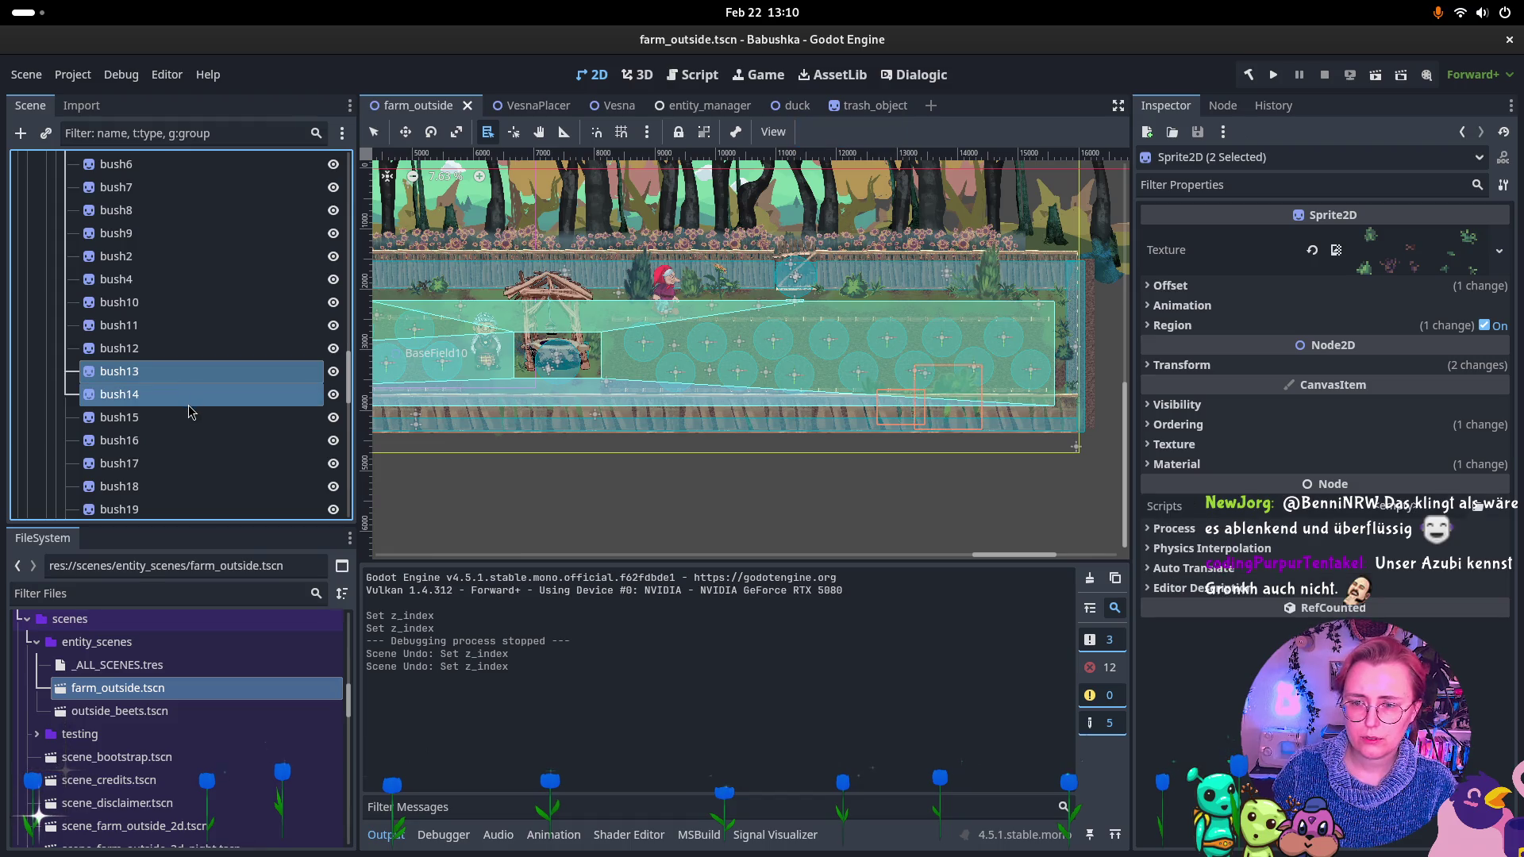
{"action": "left_click", "coordinate": [181, 416], "text": "shift"}
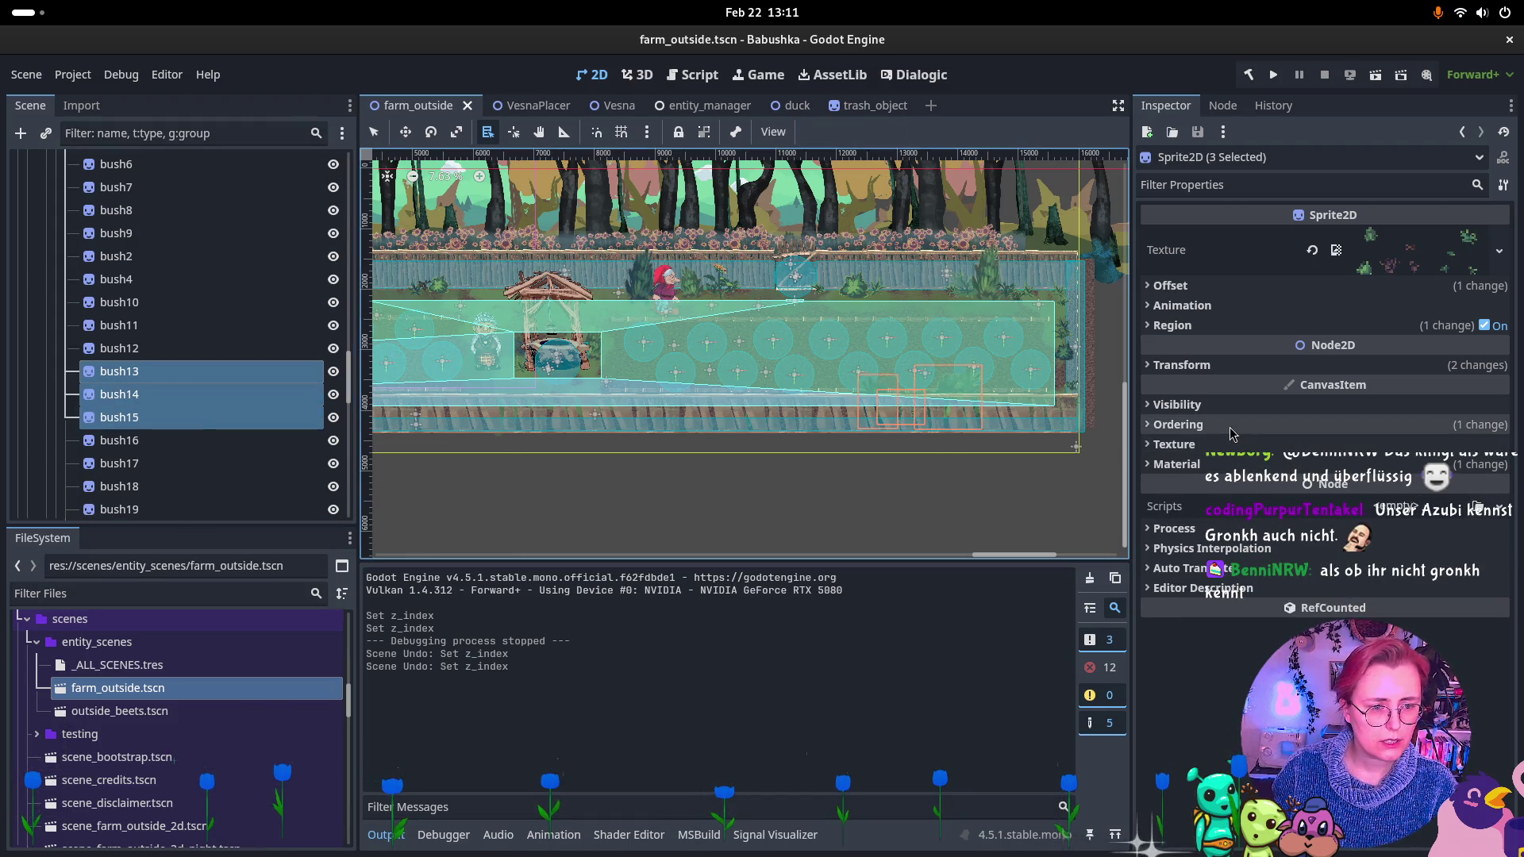
{"action": "left_click", "coordinate": [1178, 424]}
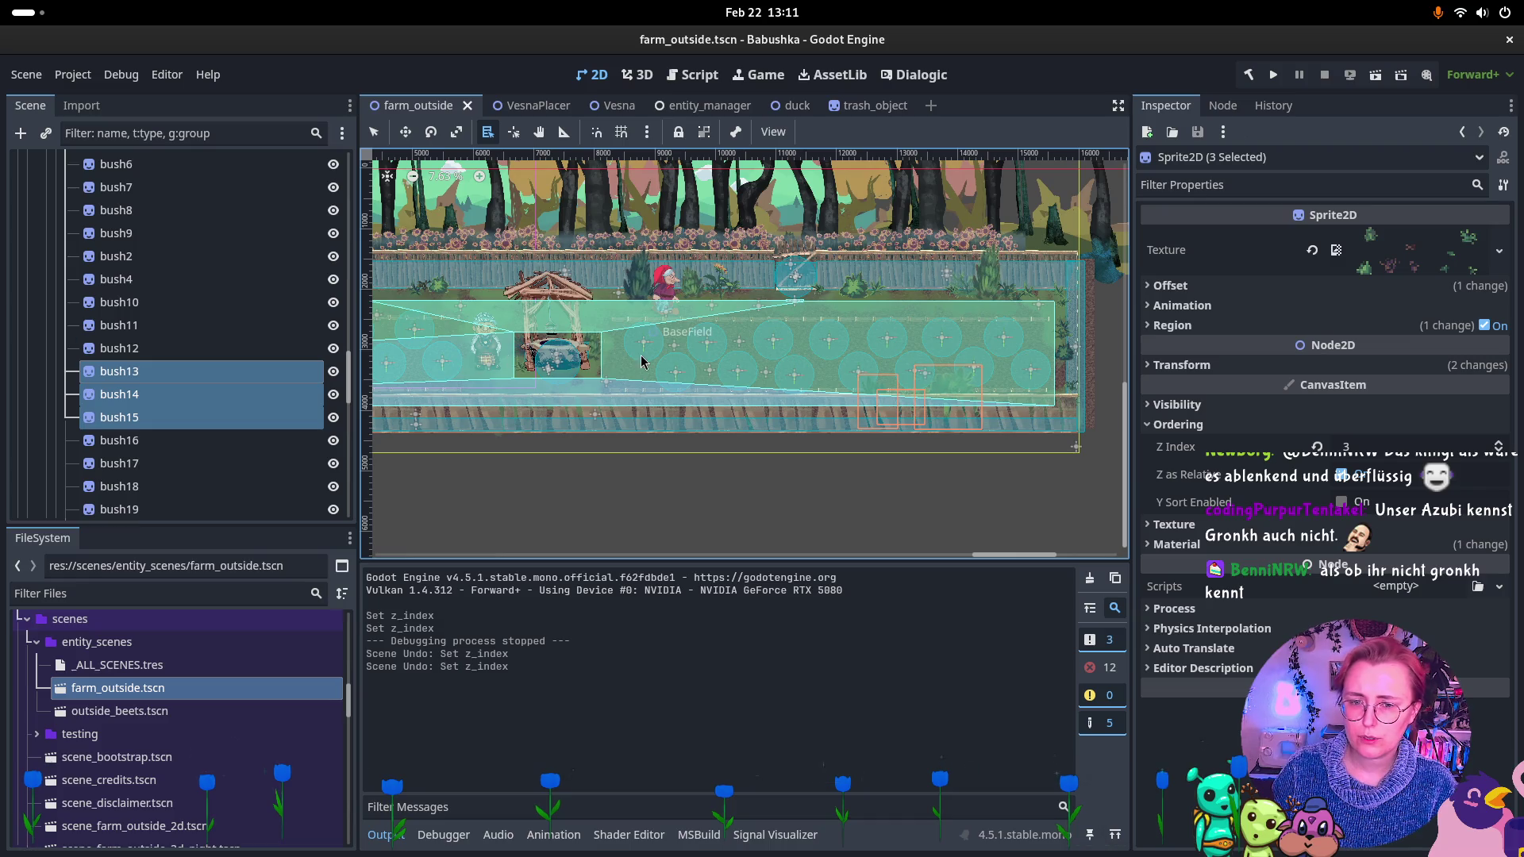
{"action": "scroll", "coordinate": [641, 361], "scroll_direction": "up", "scroll_amount": 1}
{"action": "scroll", "coordinate": [738, 444], "scroll_direction": "left", "scroll_amount": 5}
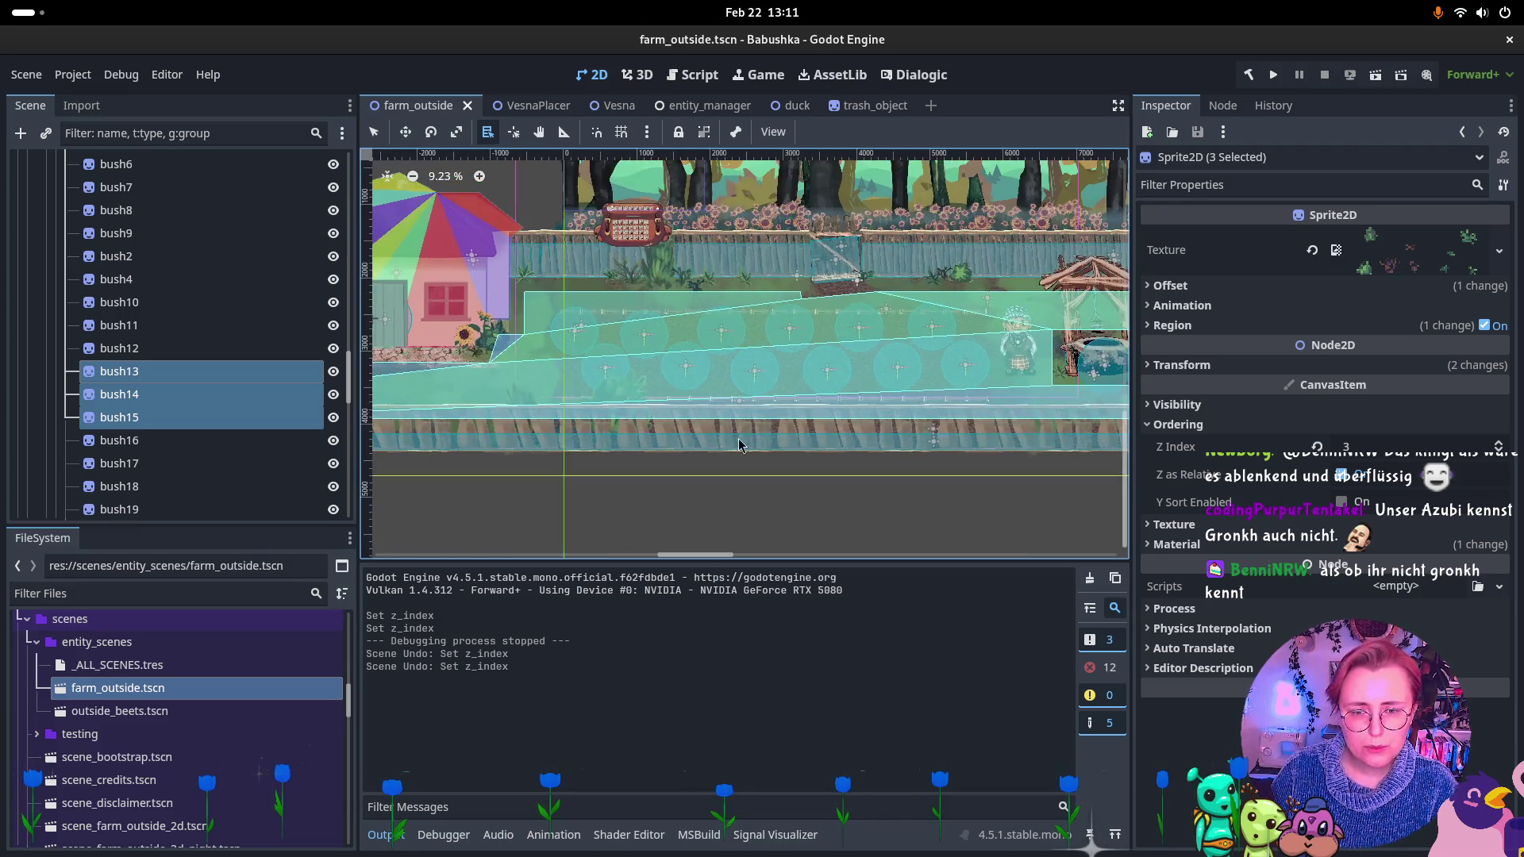
{"action": "scroll", "coordinate": [738, 445], "scroll_direction": "up", "scroll_amount": 1}
On the canvas, select bush14, bush15 and bush6 from the overlapping-node lists.
{"action": "right_click", "coordinate": [612, 394], "text": "alt"}
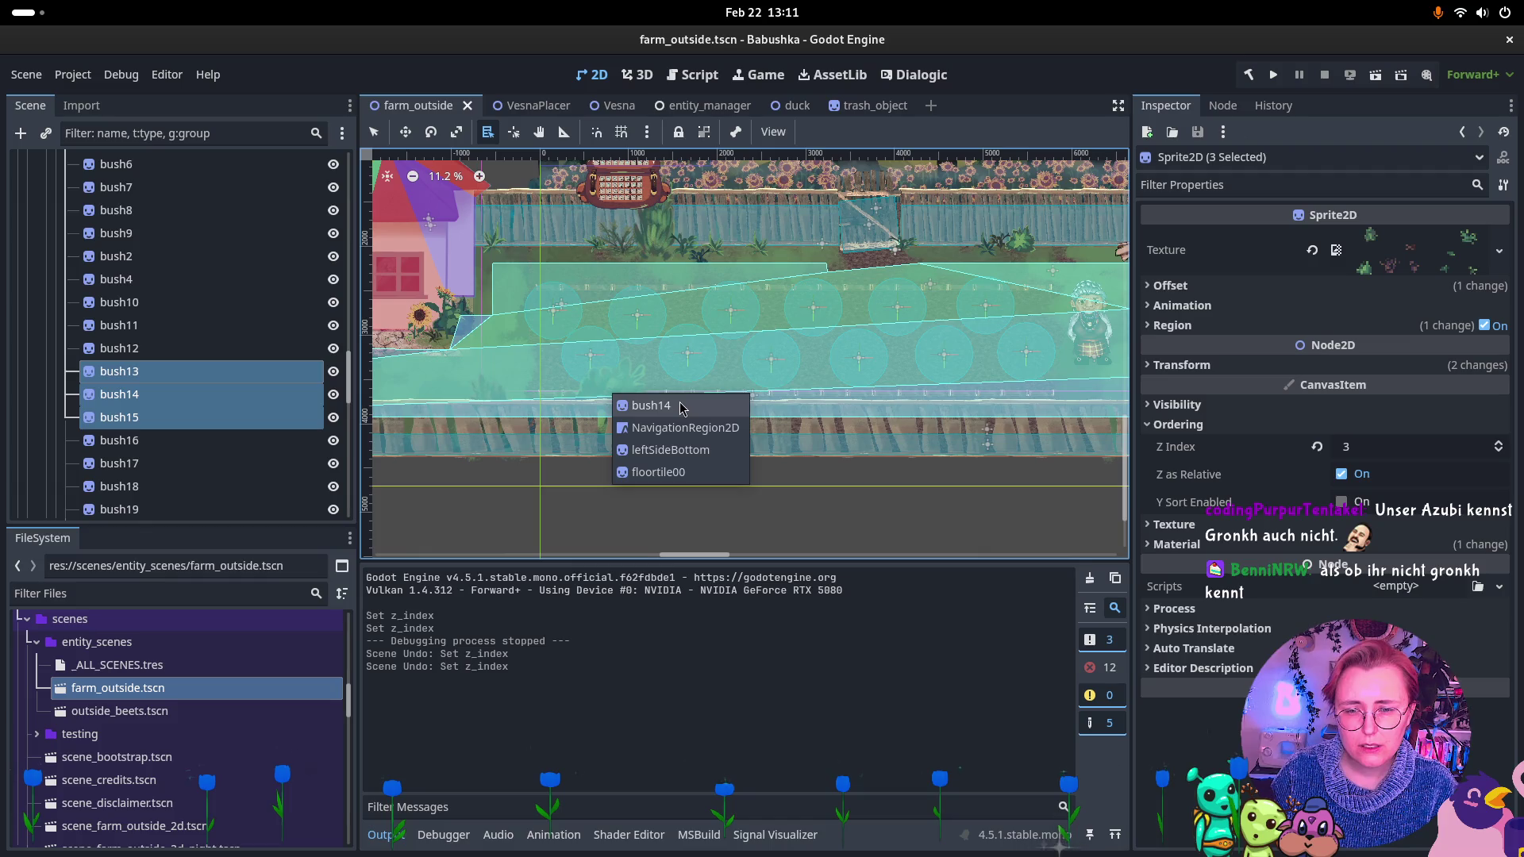
{"action": "left_click", "coordinate": [651, 406]}
{"action": "right_click", "coordinate": [500, 434], "text": "alt+shift"}
{"action": "left_click", "coordinate": [548, 441]}
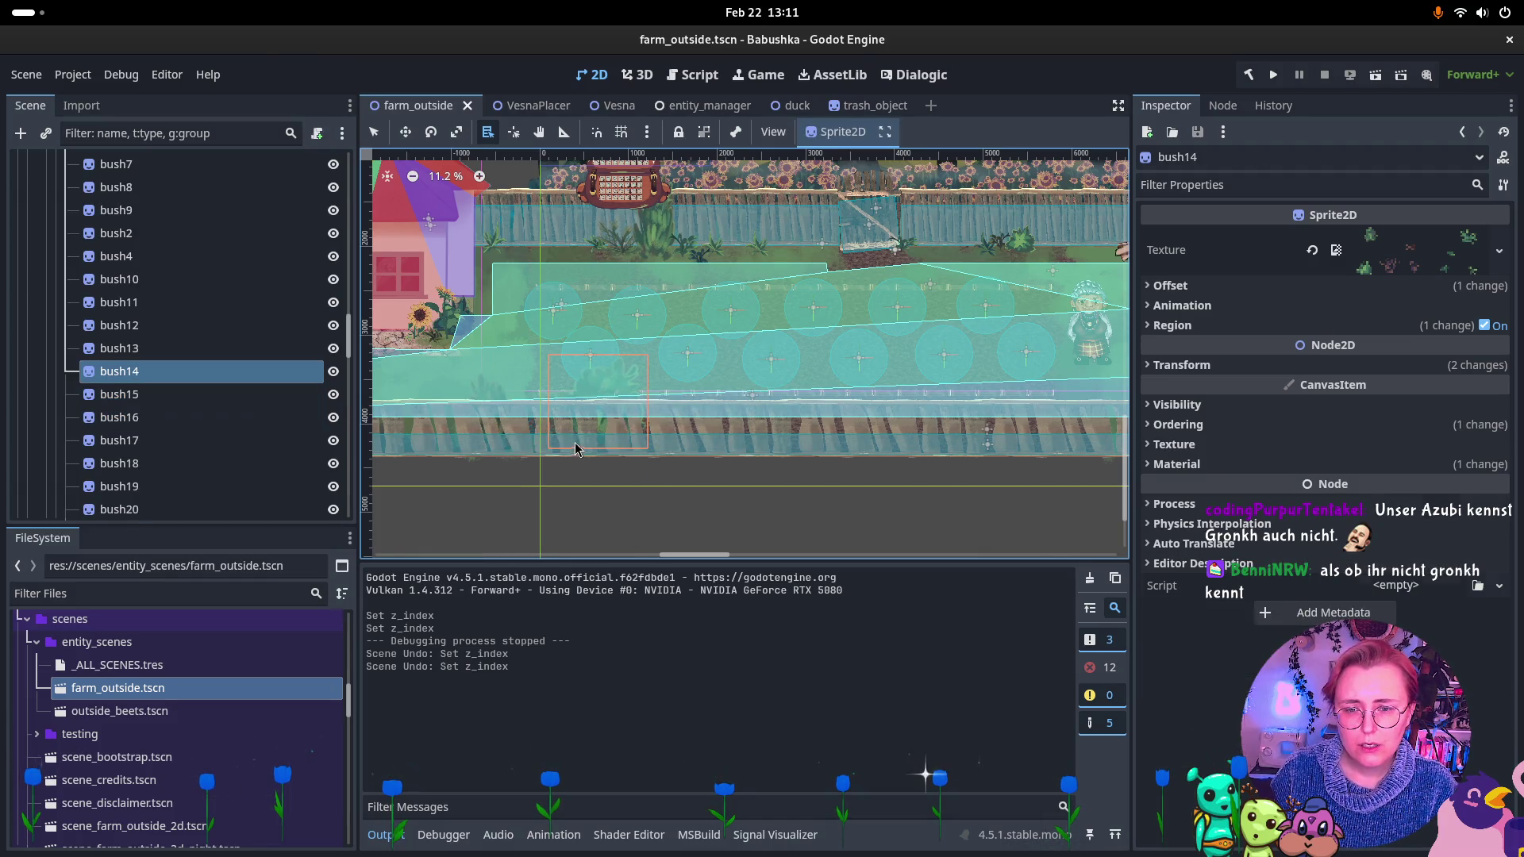
{"action": "scroll", "coordinate": [463, 514], "scroll_direction": "left", "scroll_amount": 10}
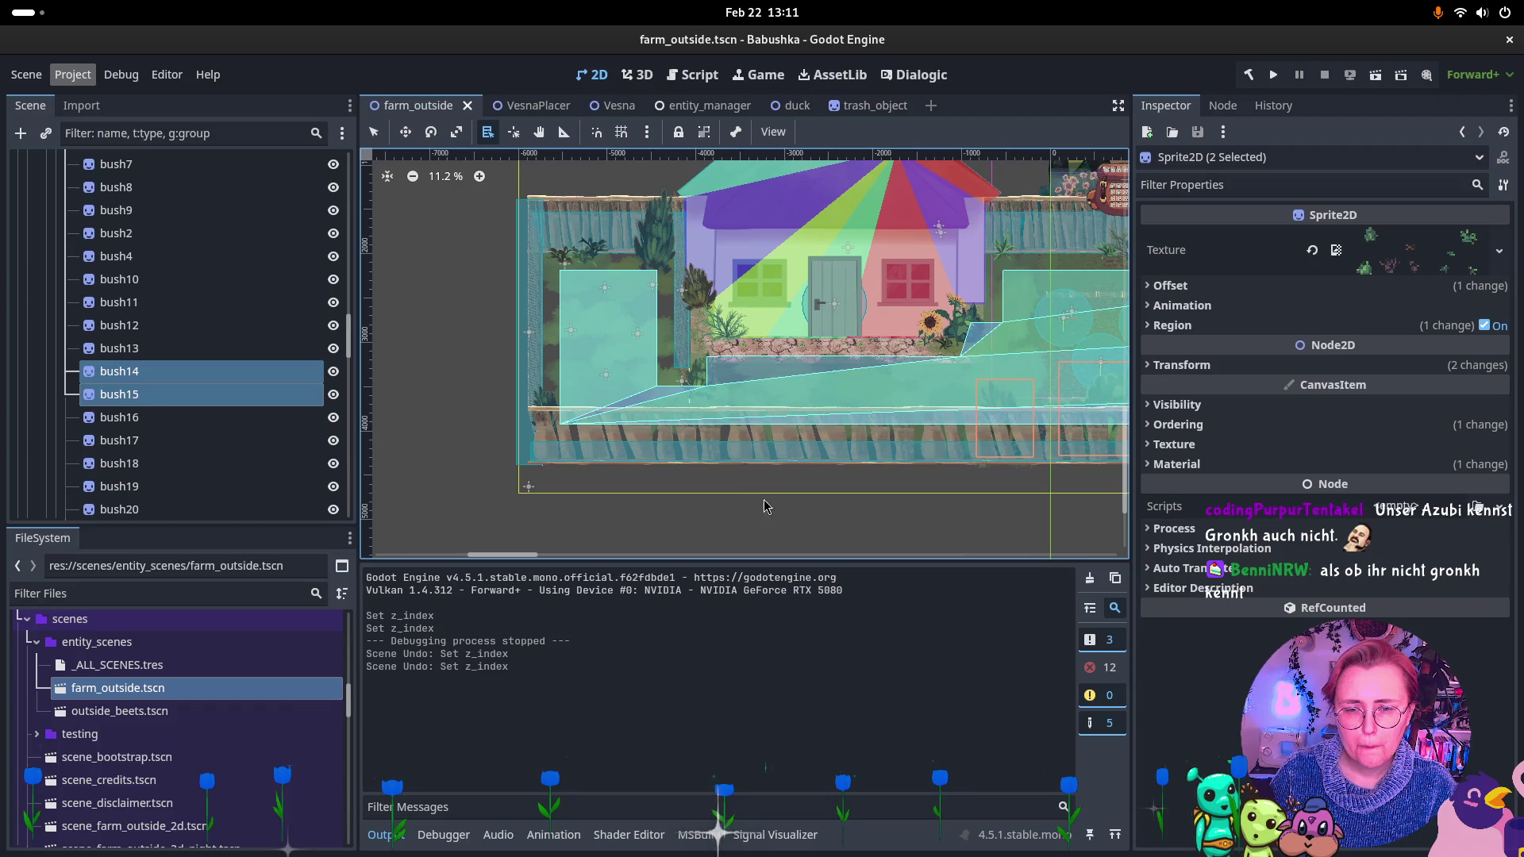
{"action": "right_click", "coordinate": [538, 430], "text": "alt+shift"}
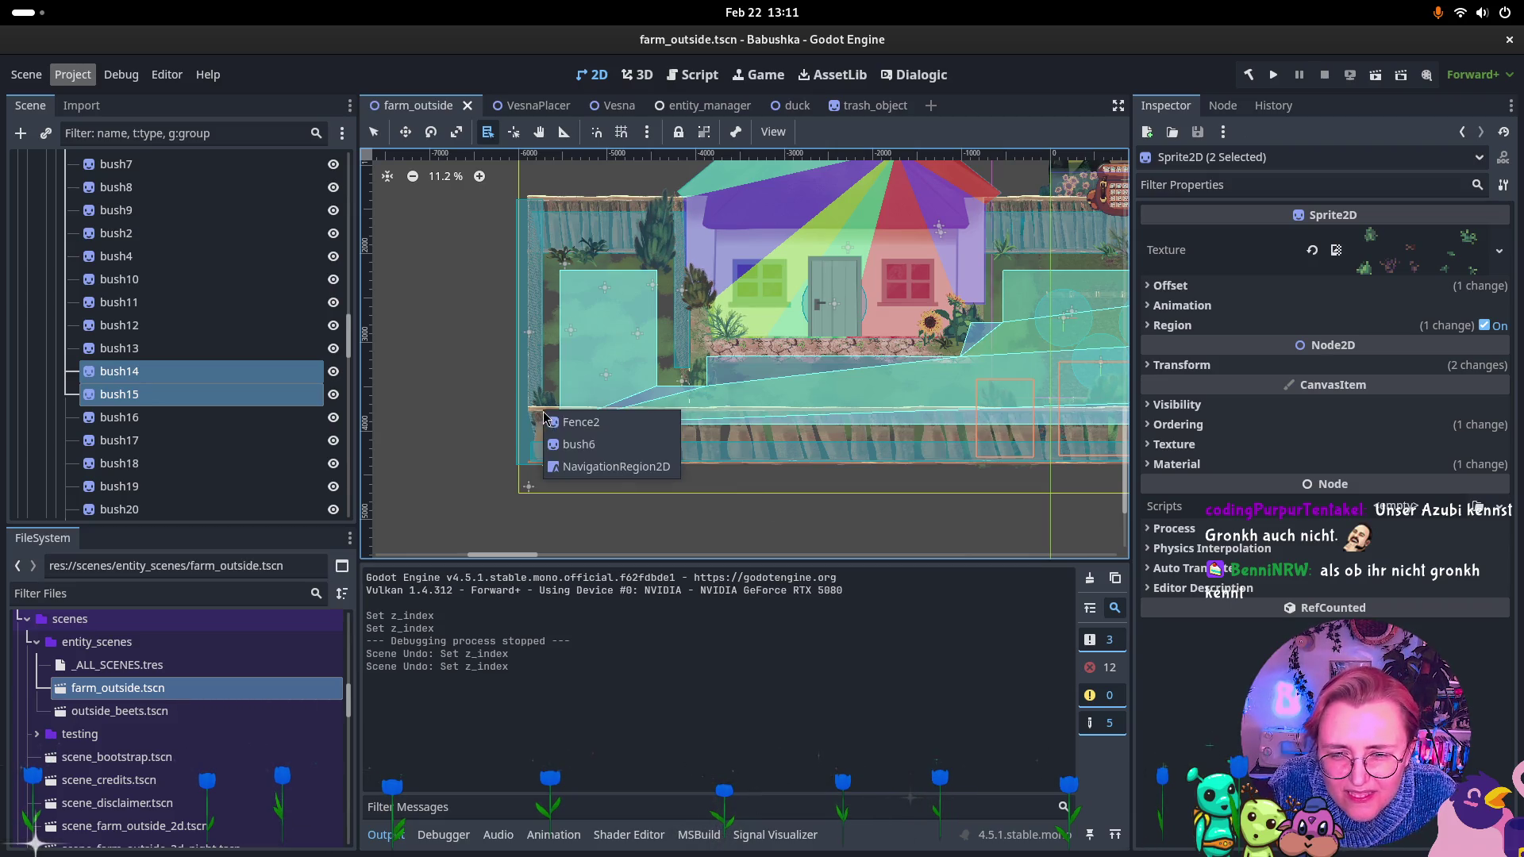
{"action": "left_click", "coordinate": [587, 443]}
{"action": "right_click", "coordinate": [689, 426], "text": "alt+shift"}
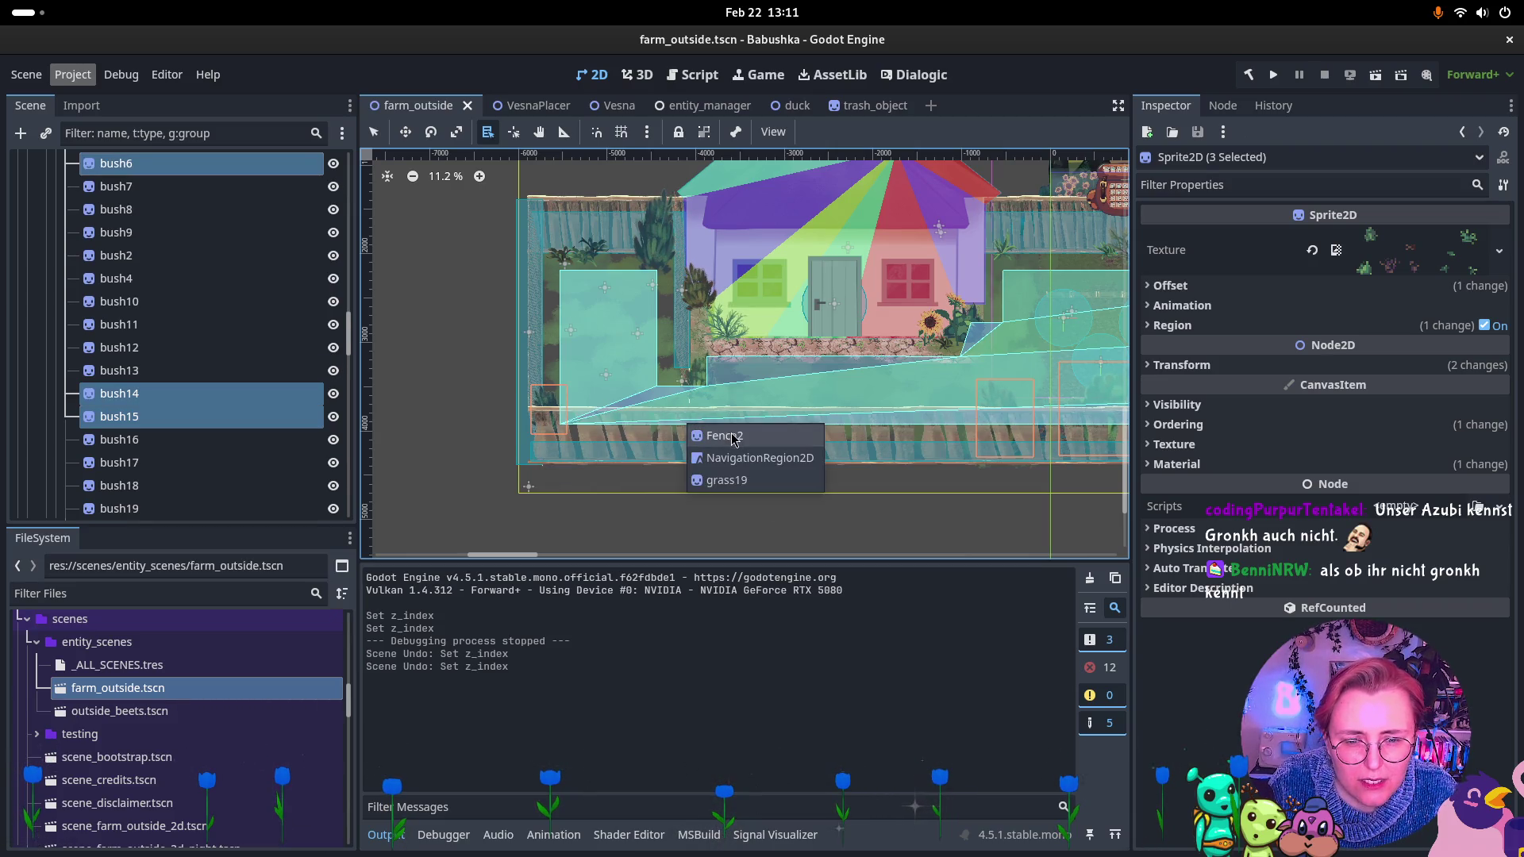
{"action": "right_click", "coordinate": [890, 426], "text": "alt+shift"}
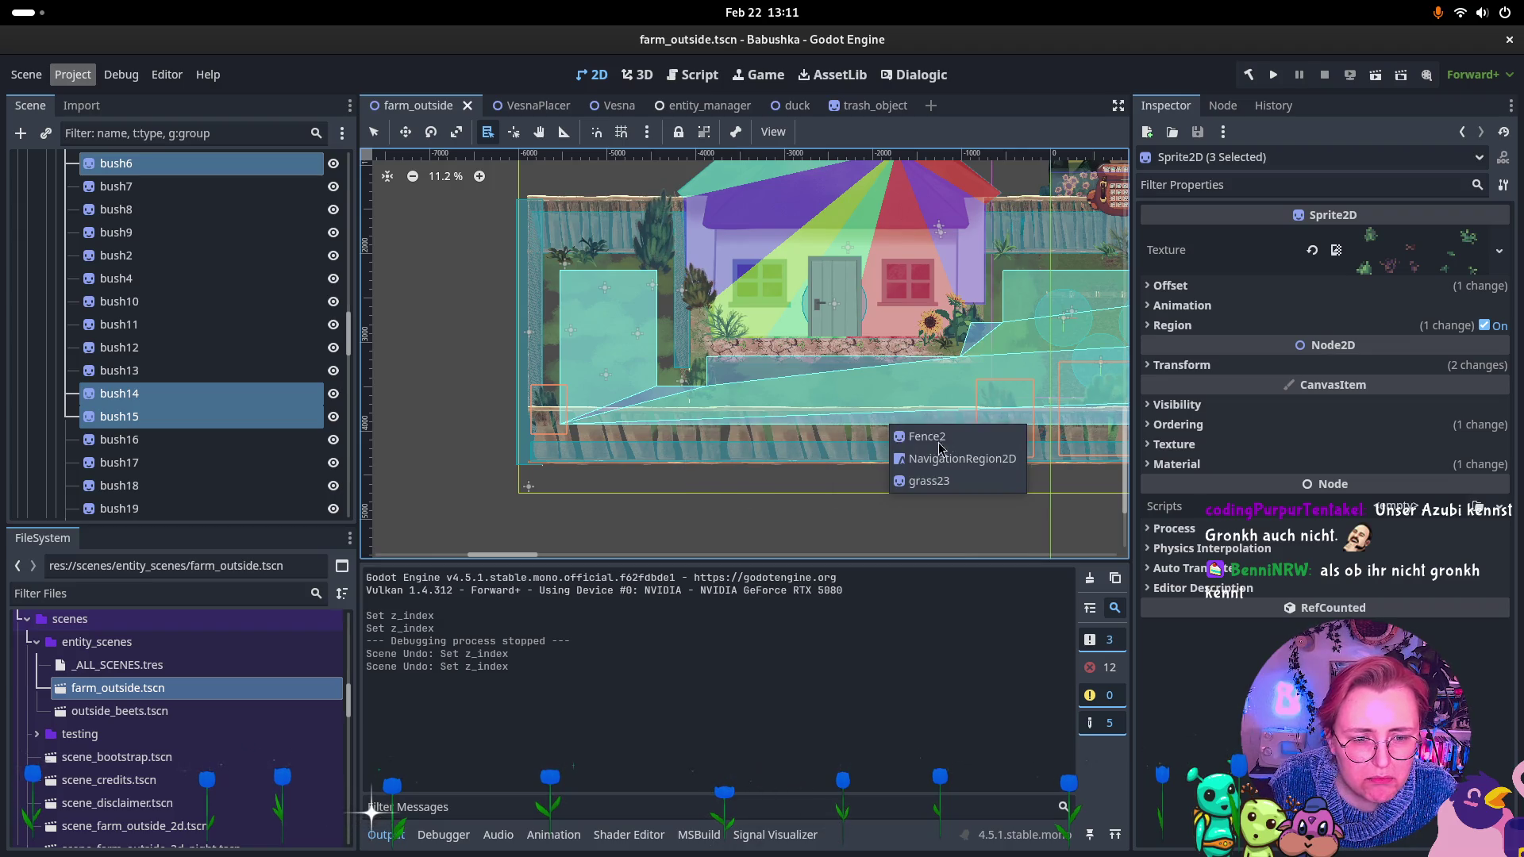
{"action": "left_click", "coordinate": [887, 537]}
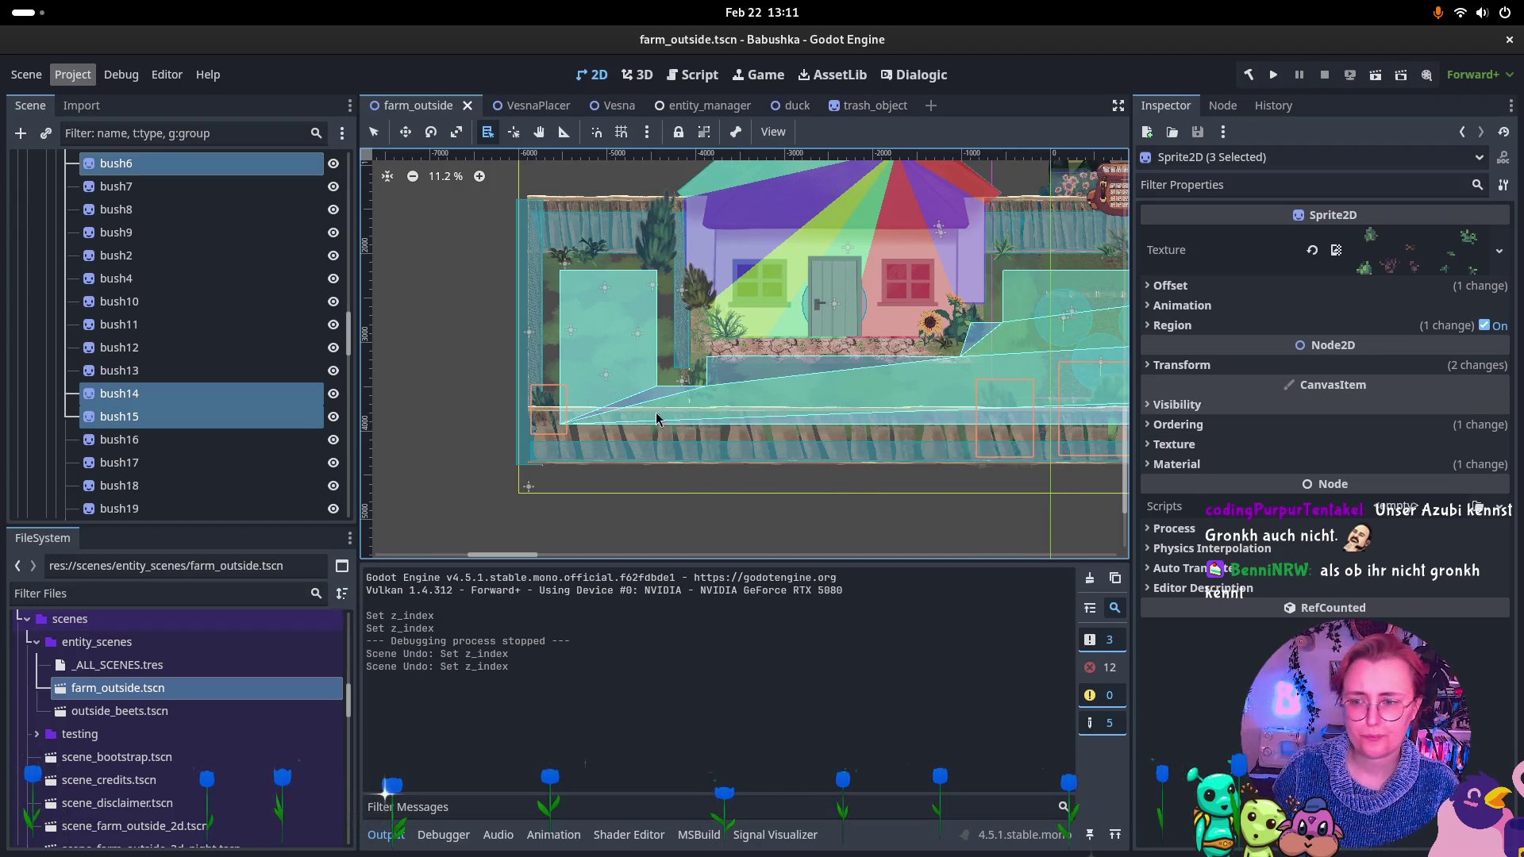
Set the three bushes' shared Z Index to 3.
{"action": "left_click", "coordinate": [1234, 429]}
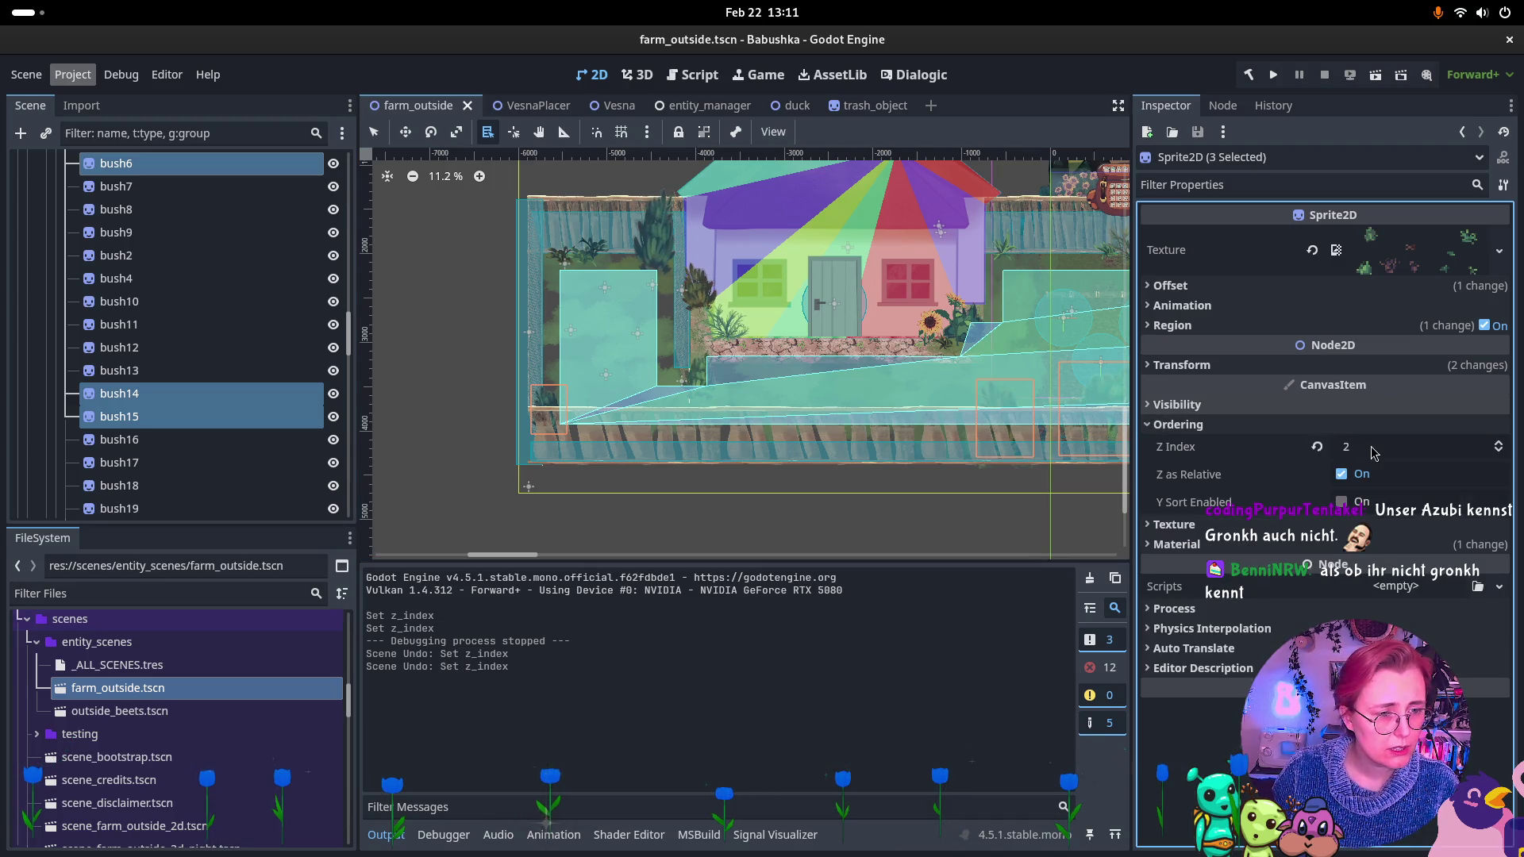
{"action": "left_click", "coordinate": [1373, 448]}
{"action": "type", "text": "3"}
{"action": "key", "text": "Return"}
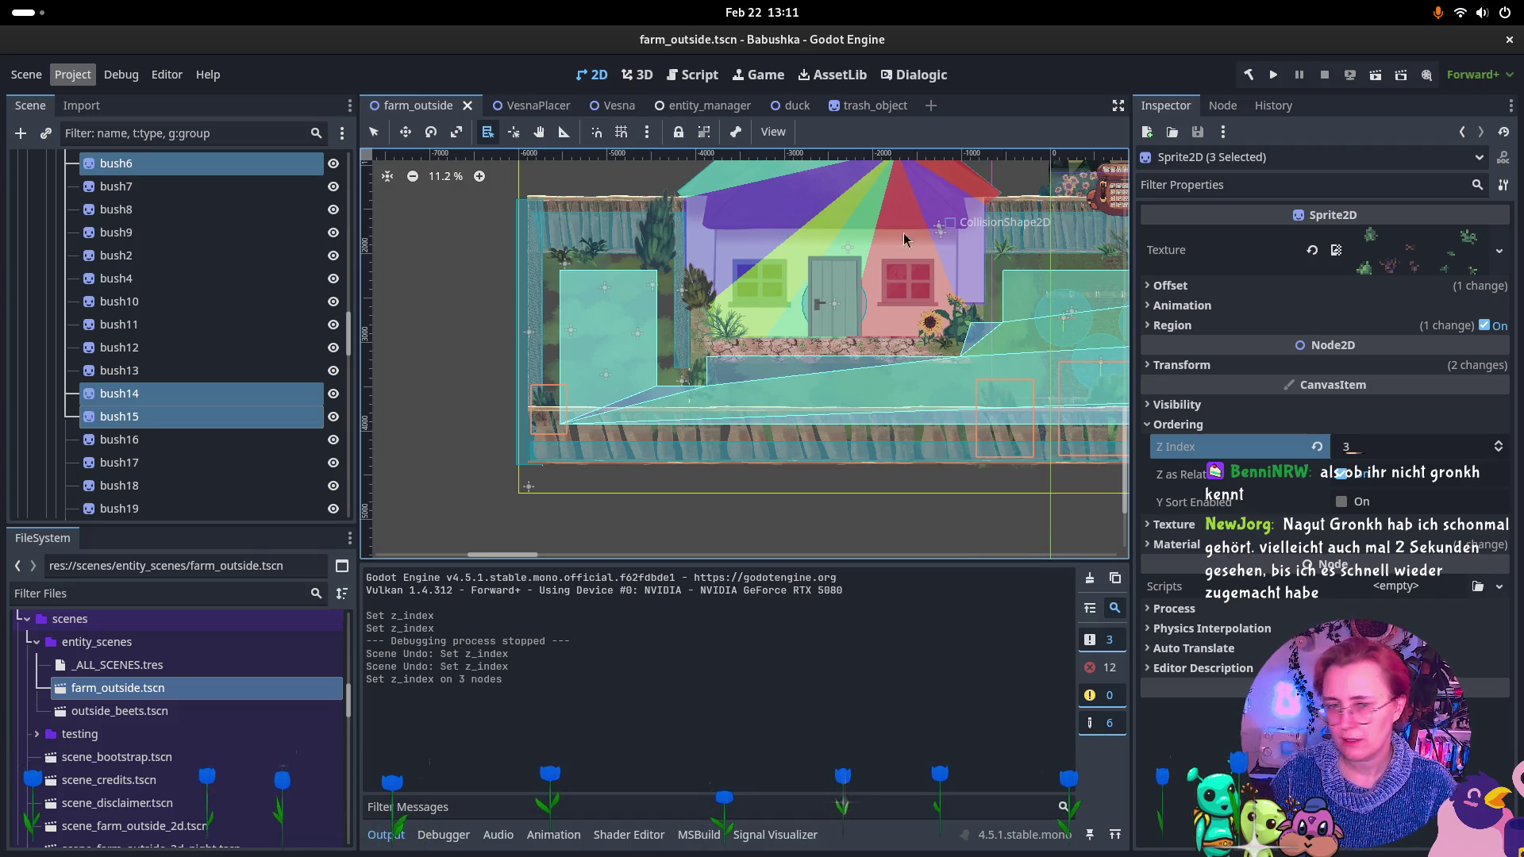
{"action": "scroll", "coordinate": [903, 200], "scroll_direction": "down", "scroll_amount": 2}
{"action": "scroll", "coordinate": [561, 403], "scroll_direction": "right", "scroll_amount": 5}
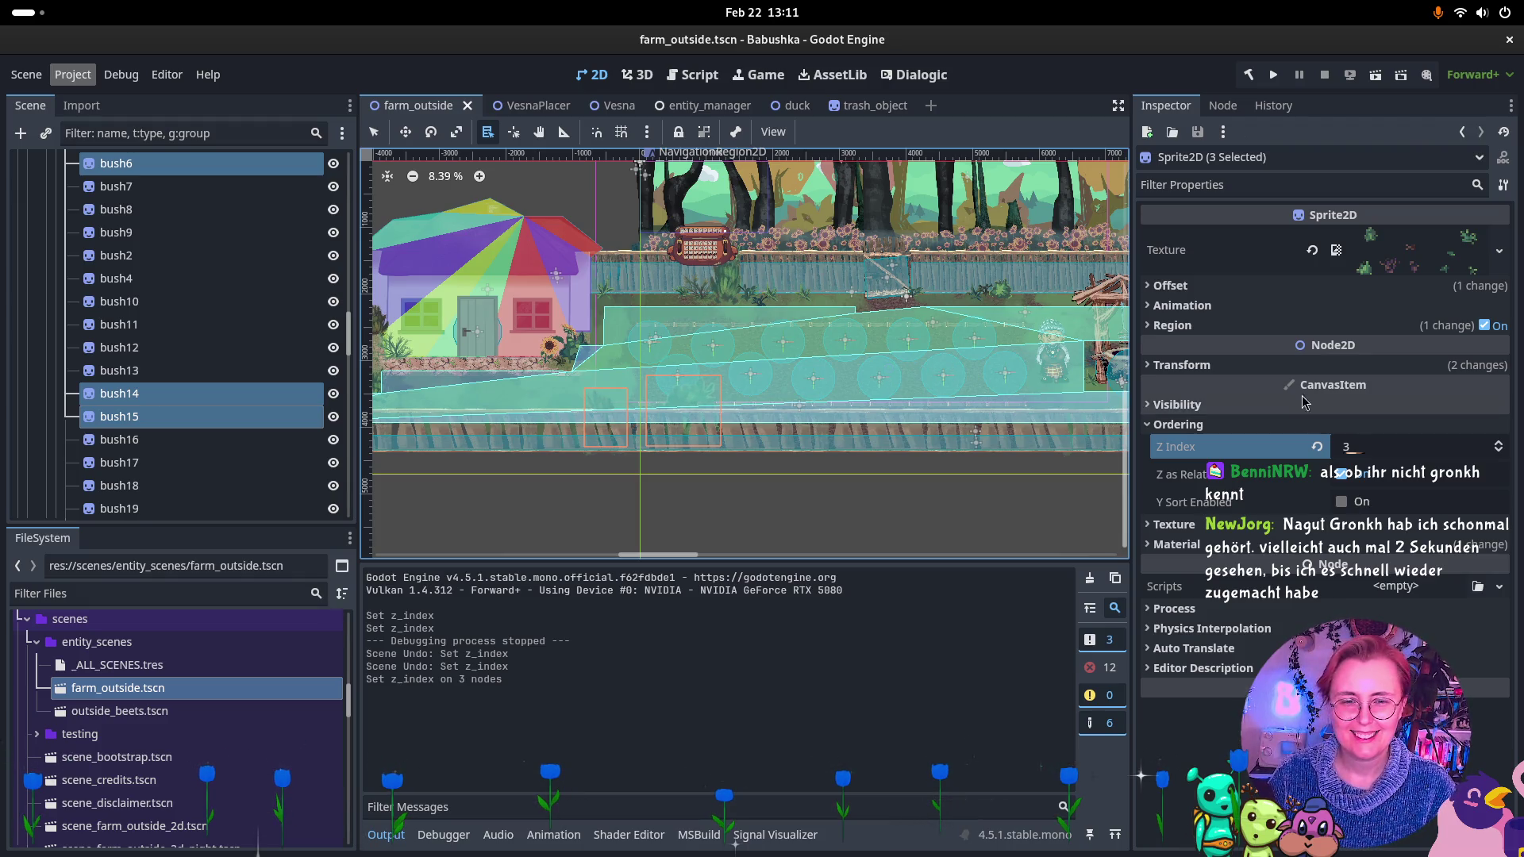
{"action": "scroll", "coordinate": [926, 296], "scroll_direction": "right", "scroll_amount": 3}
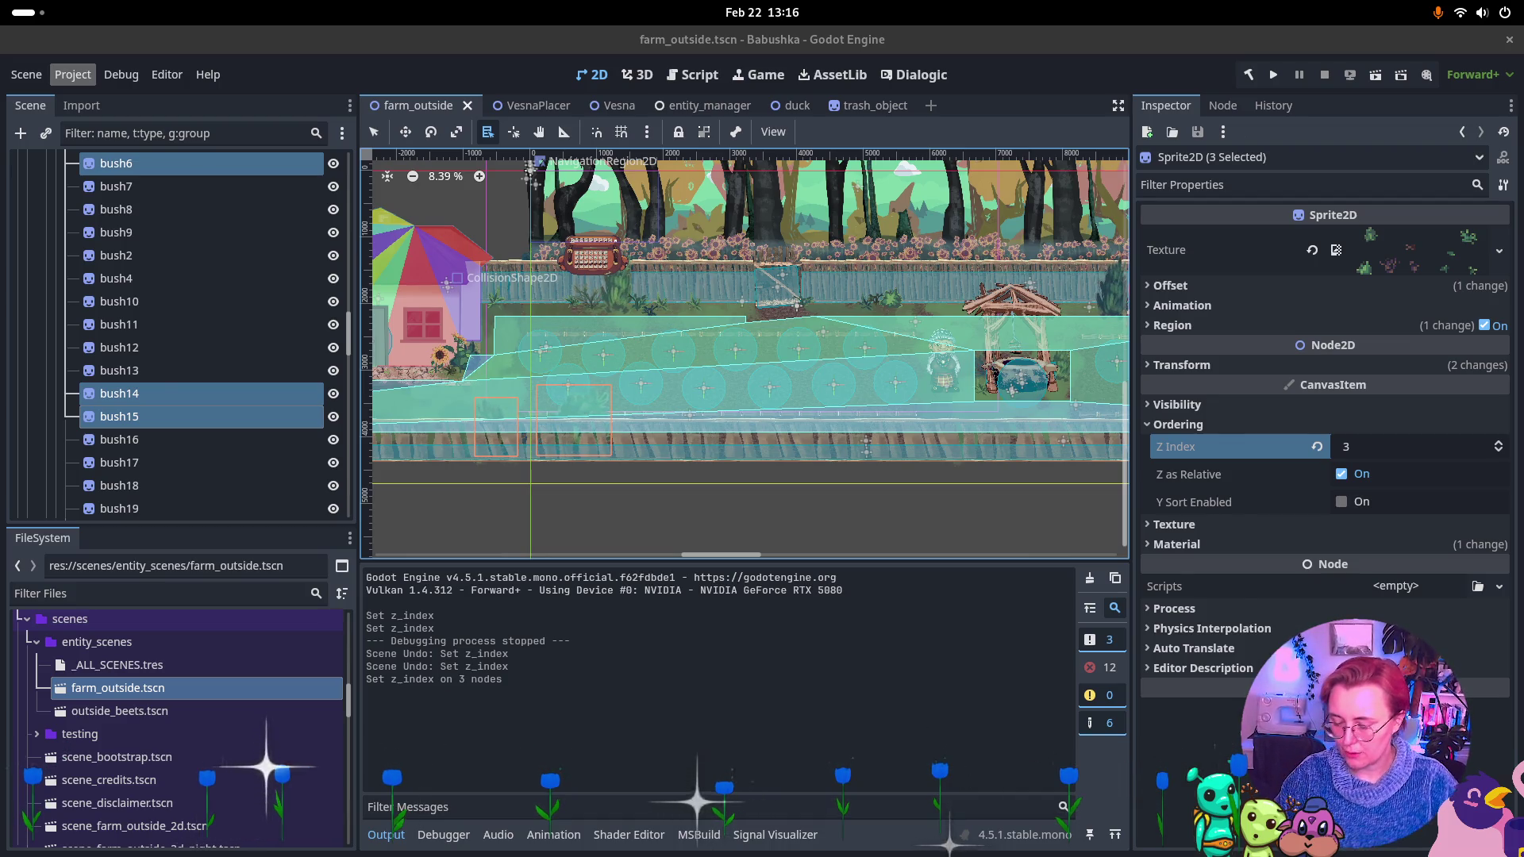
Run the farm_outside scene with F6 to see how the bushes layer in game.
{"action": "key", "text": "super"}
{"action": "key", "text": "super"}
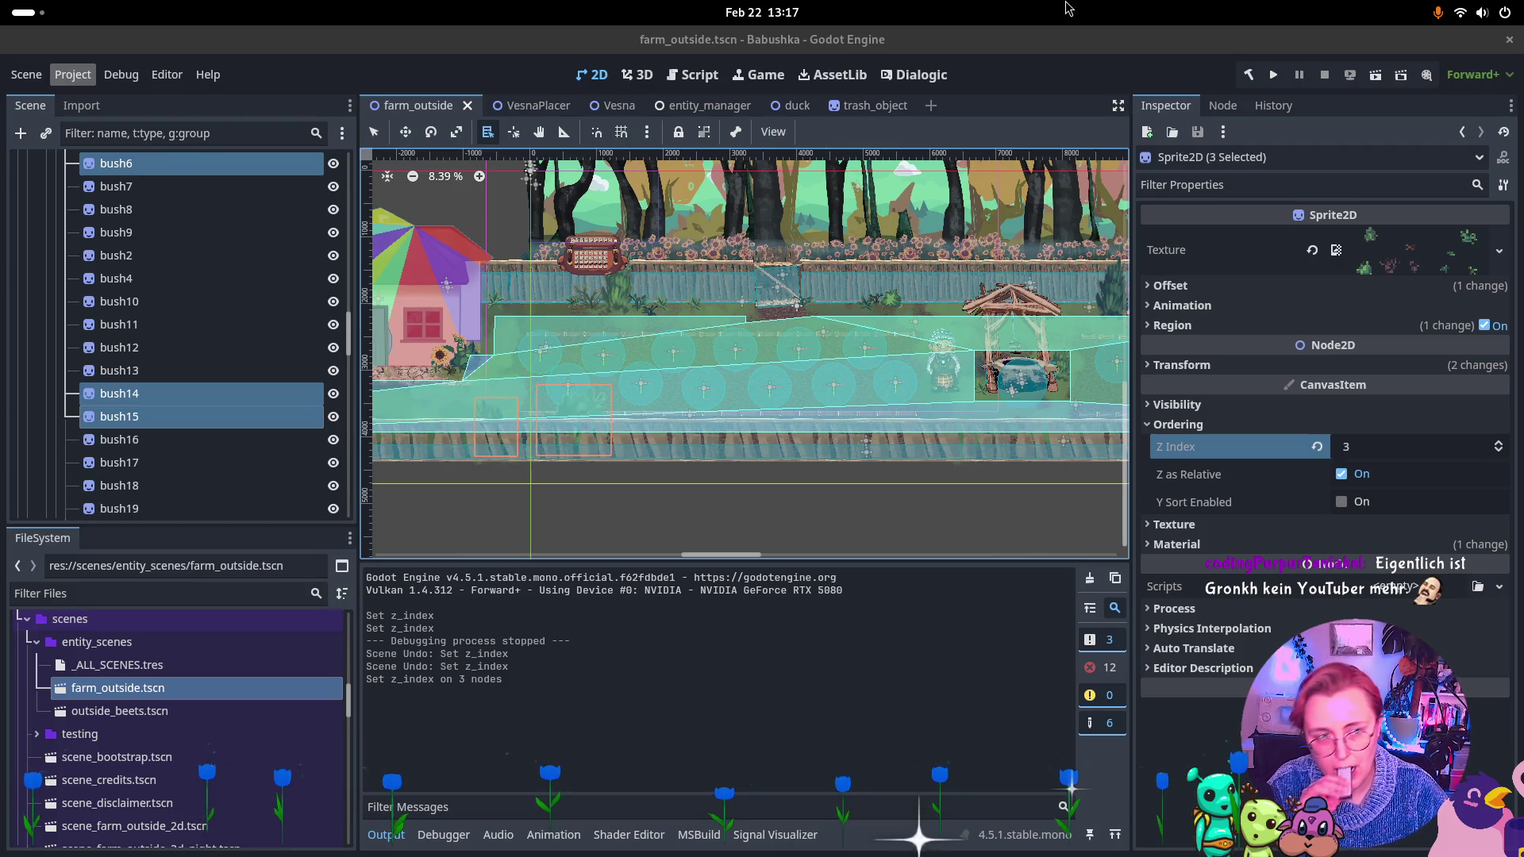
{"action": "key", "text": "F6"}
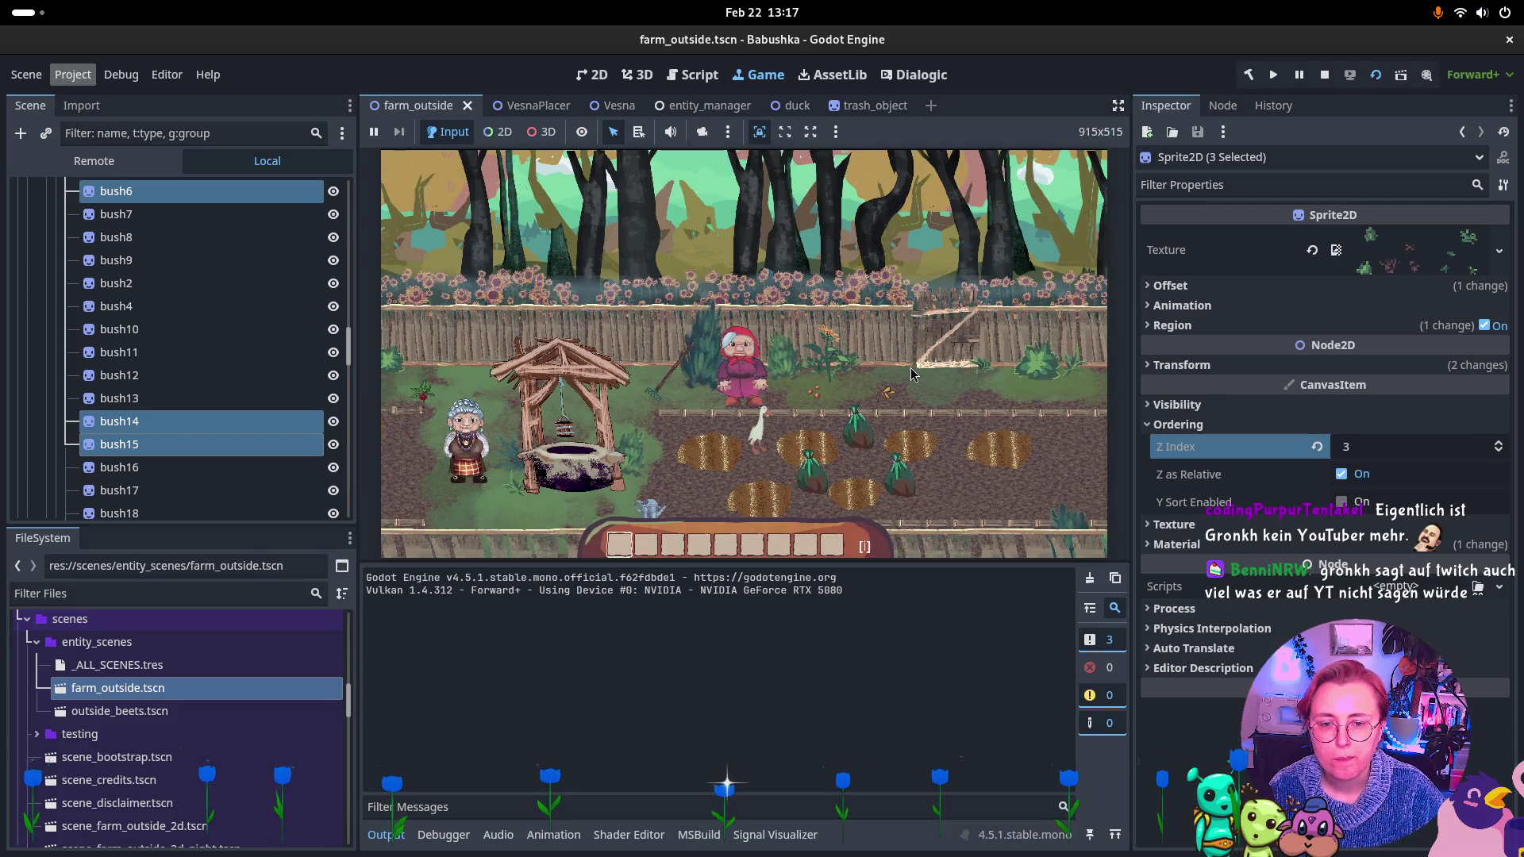
Walk the farmer right, up to the fence, along it and down to the bottom field.
{"action": "left_click", "coordinate": [635, 403]}
{"action": "key", "text": "d"}
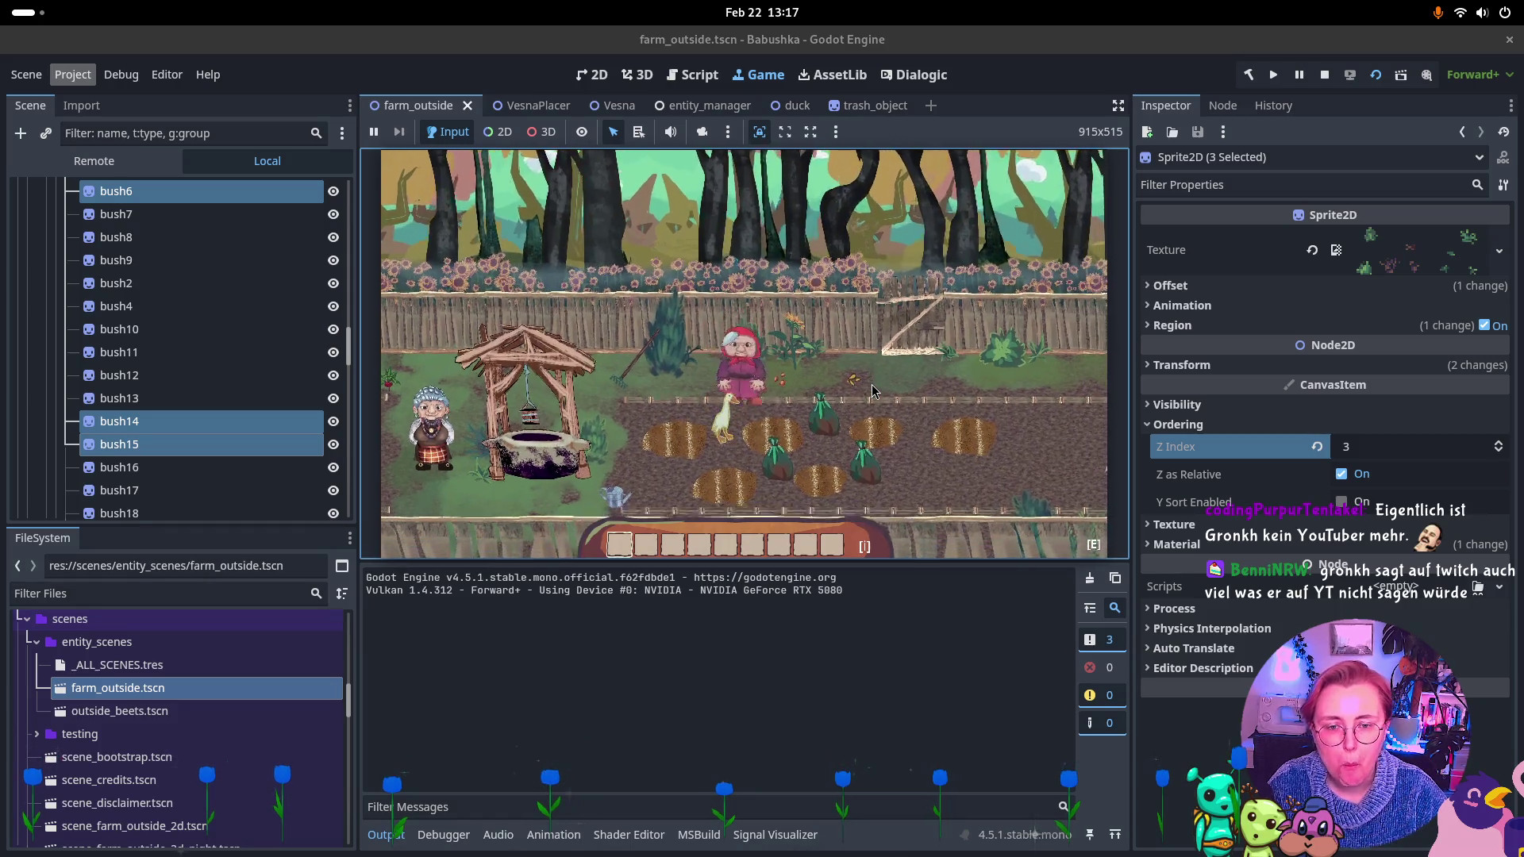
{"action": "key", "text": "d"}
{"action": "key", "text": "d"}
{"action": "key", "text": "w"}
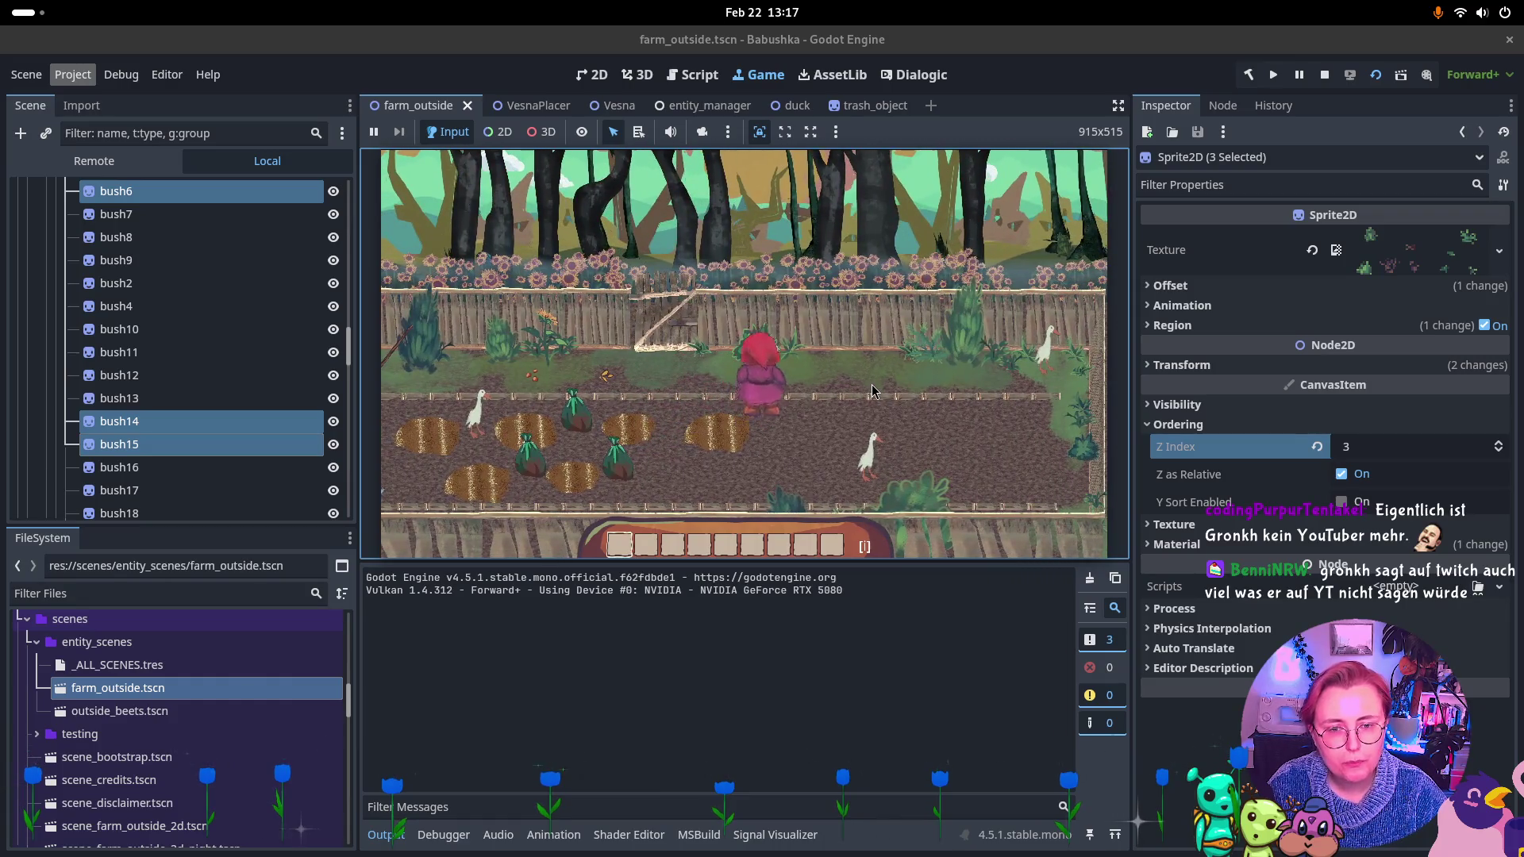
{"action": "key", "text": "w"}
{"action": "key", "text": "d"}
{"action": "key", "text": "d"}
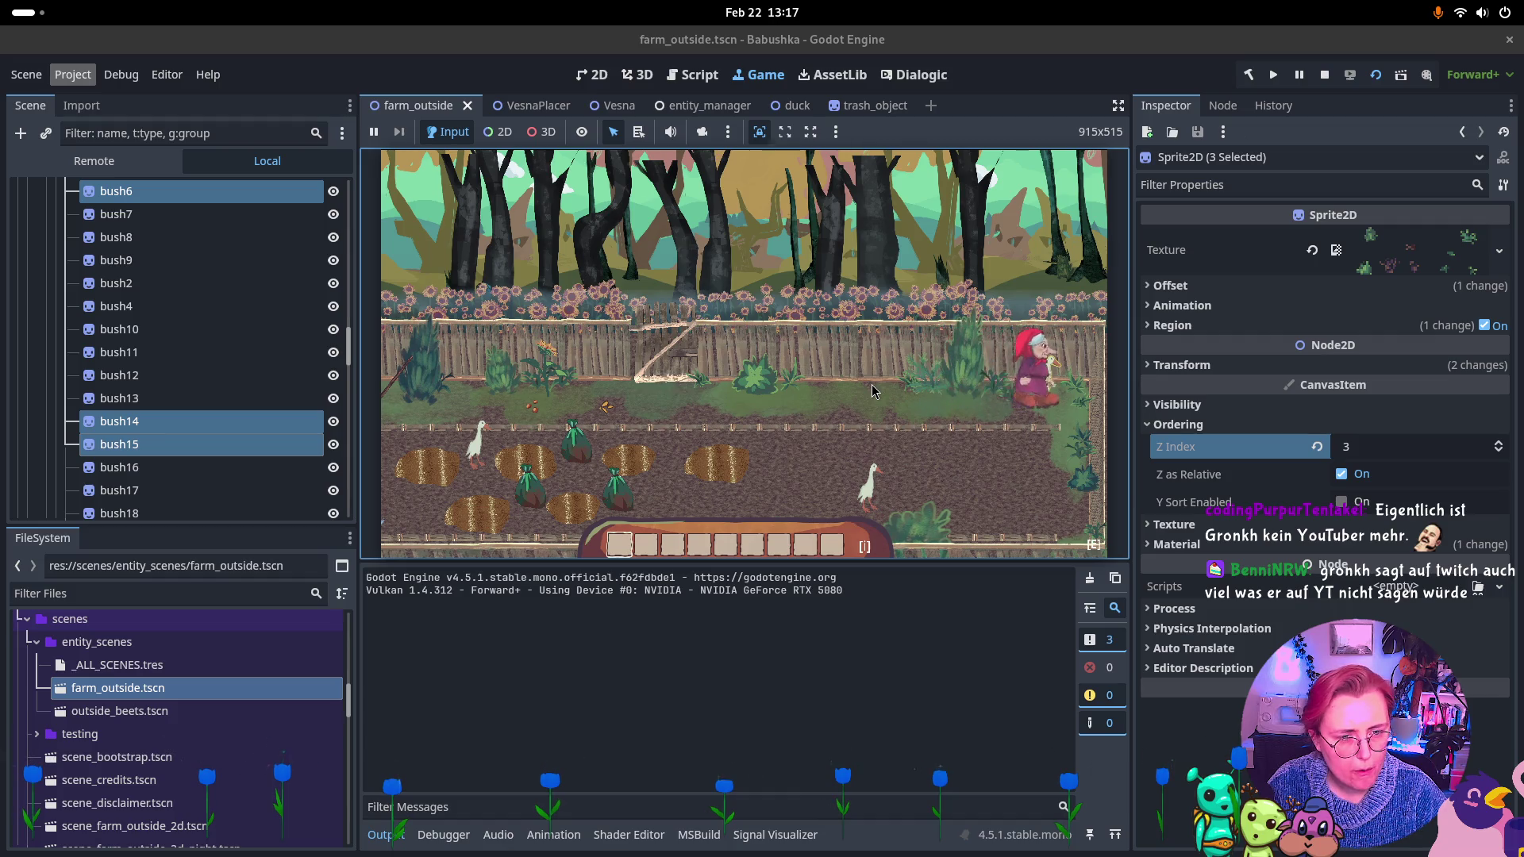
{"action": "key", "text": "s"}
Walk the farmer left to the well, then behind, in front of and beside it to test overlap.
{"action": "key", "text": "a"}
{"action": "key", "text": "a"}
{"action": "key", "text": "a"}
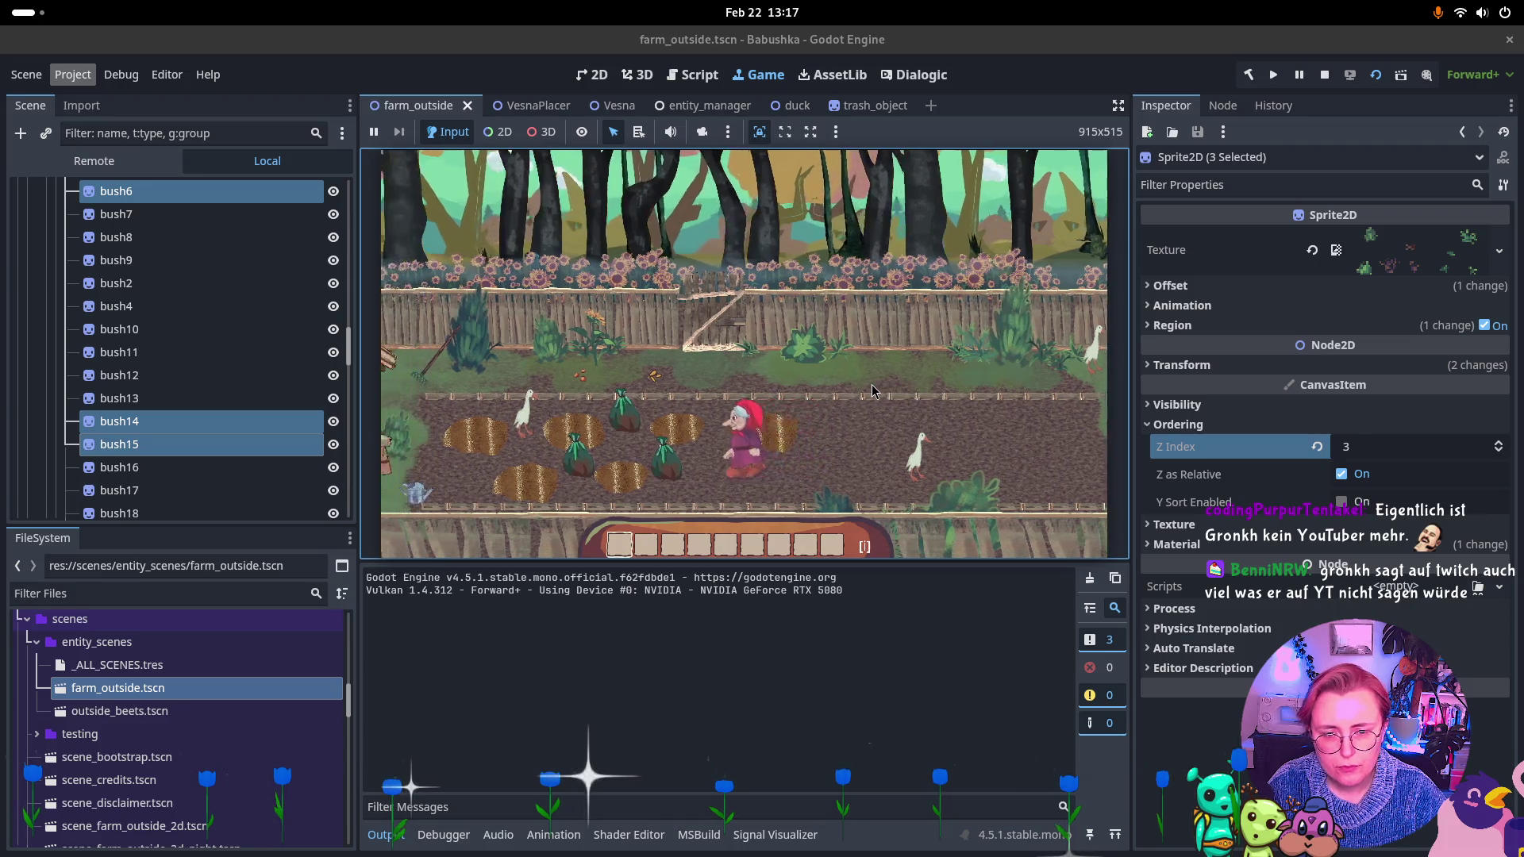
{"action": "key", "text": "a"}
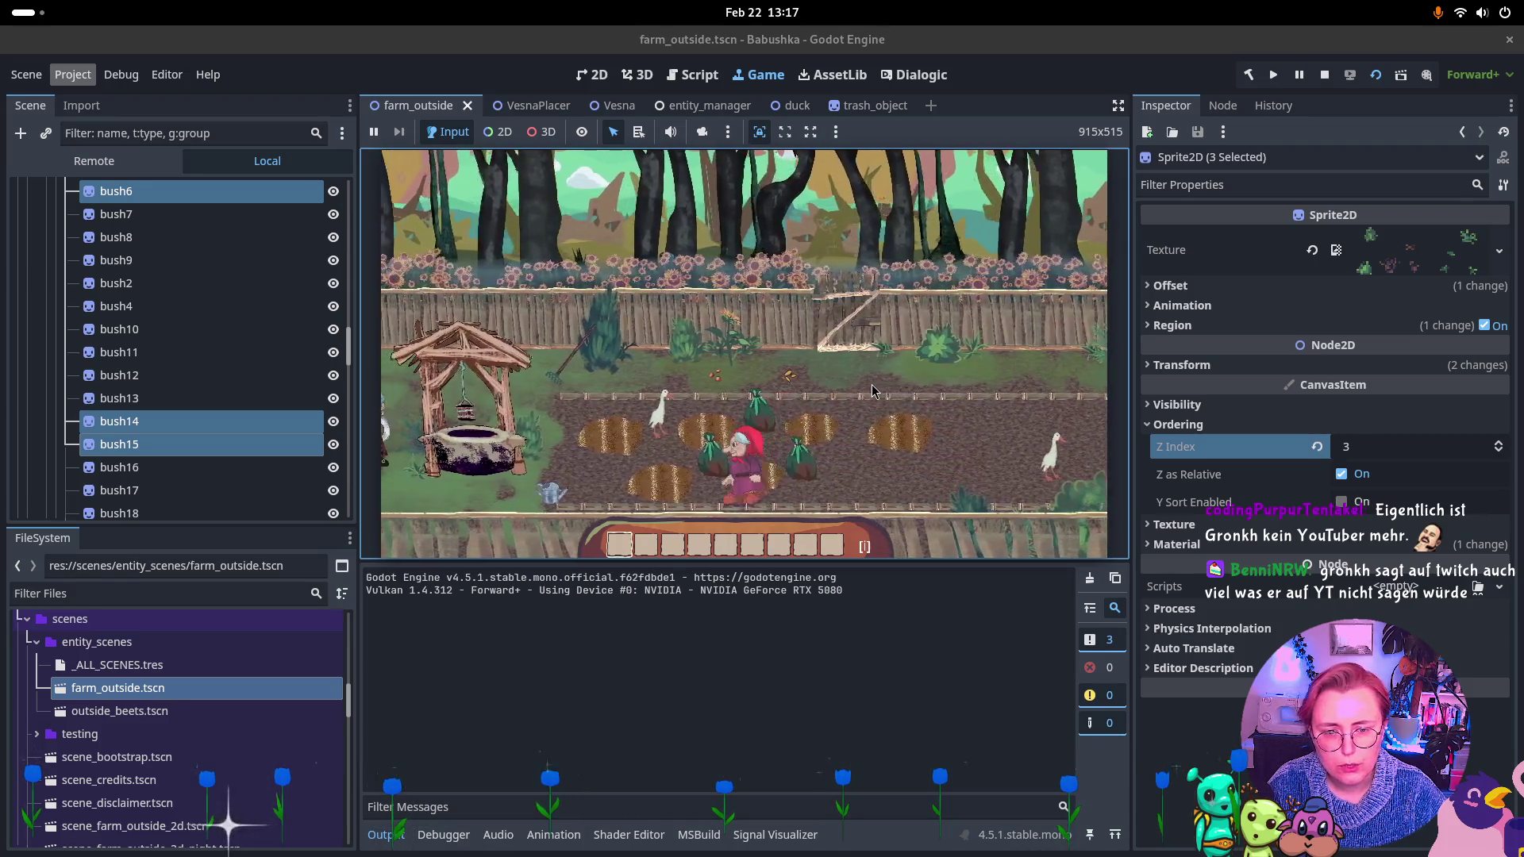
{"action": "key", "text": "a"}
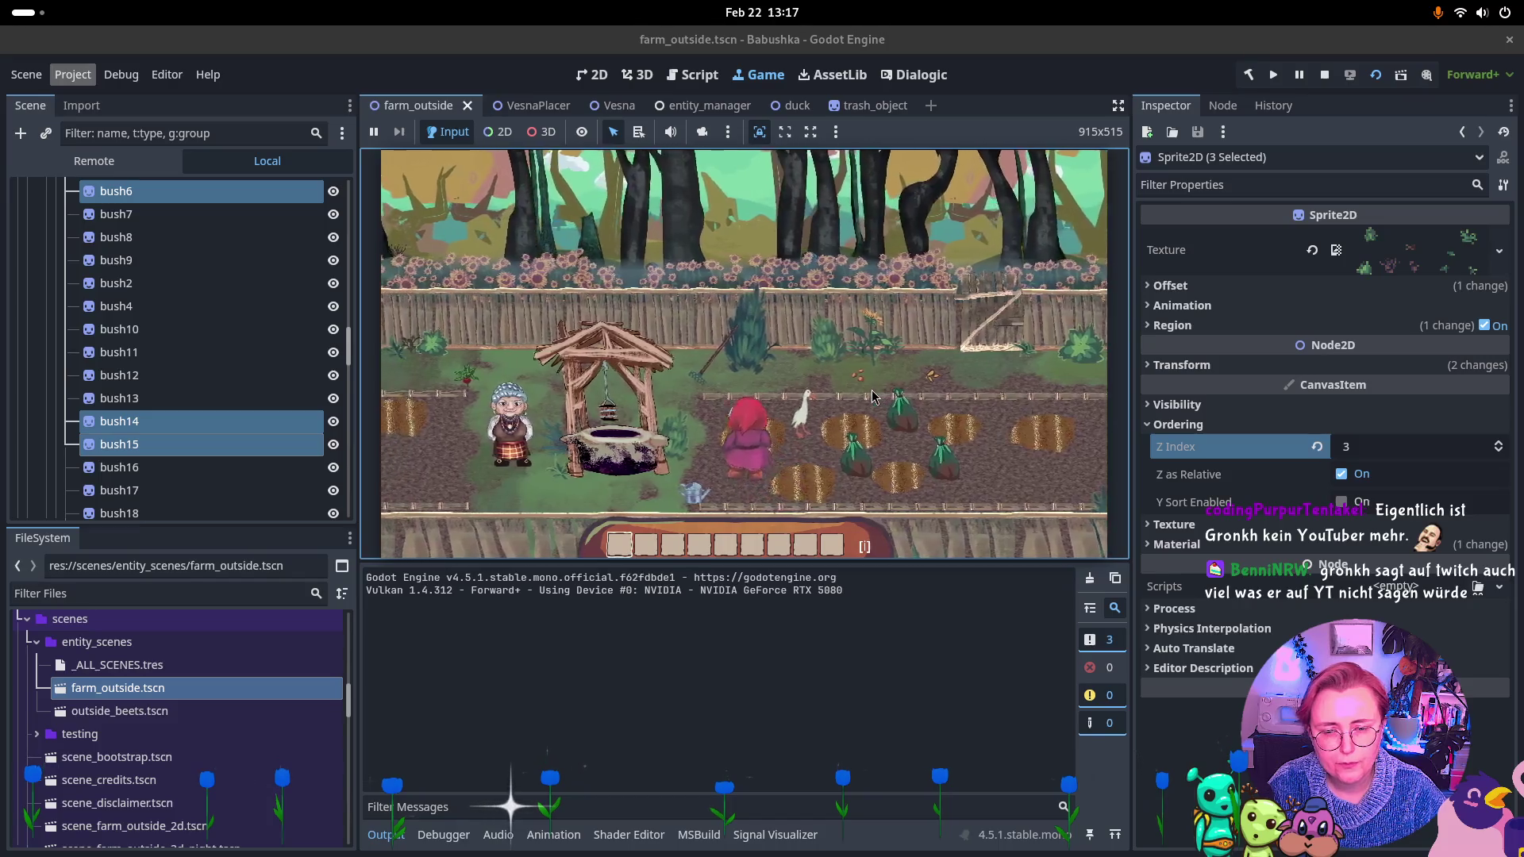
{"action": "key", "text": "a"}
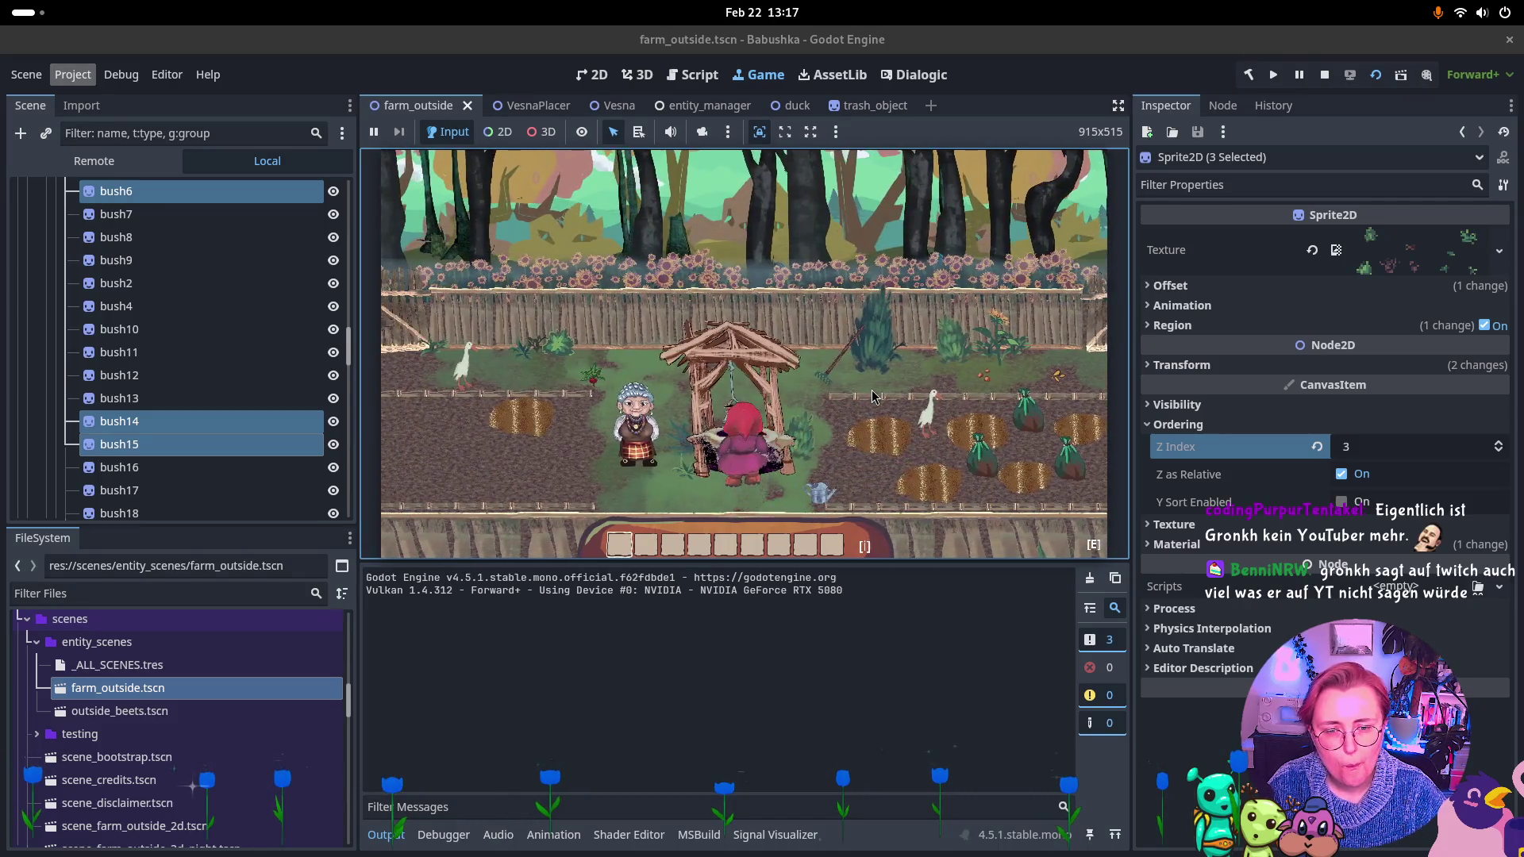
{"action": "key", "text": "a"}
{"action": "key", "text": "w"}
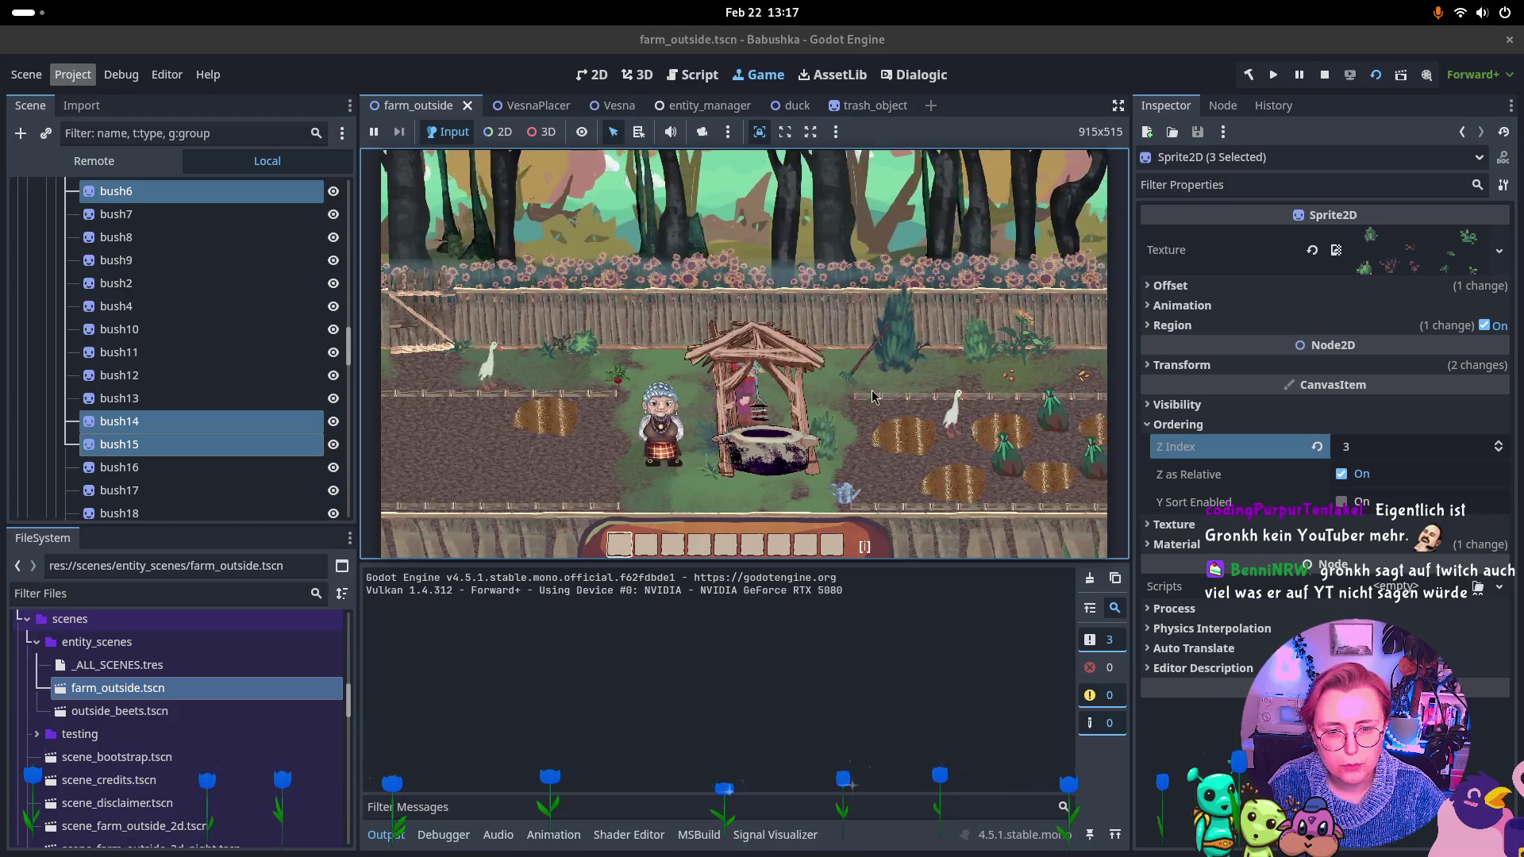
{"action": "key", "text": "d"}
{"action": "key", "text": "s"}
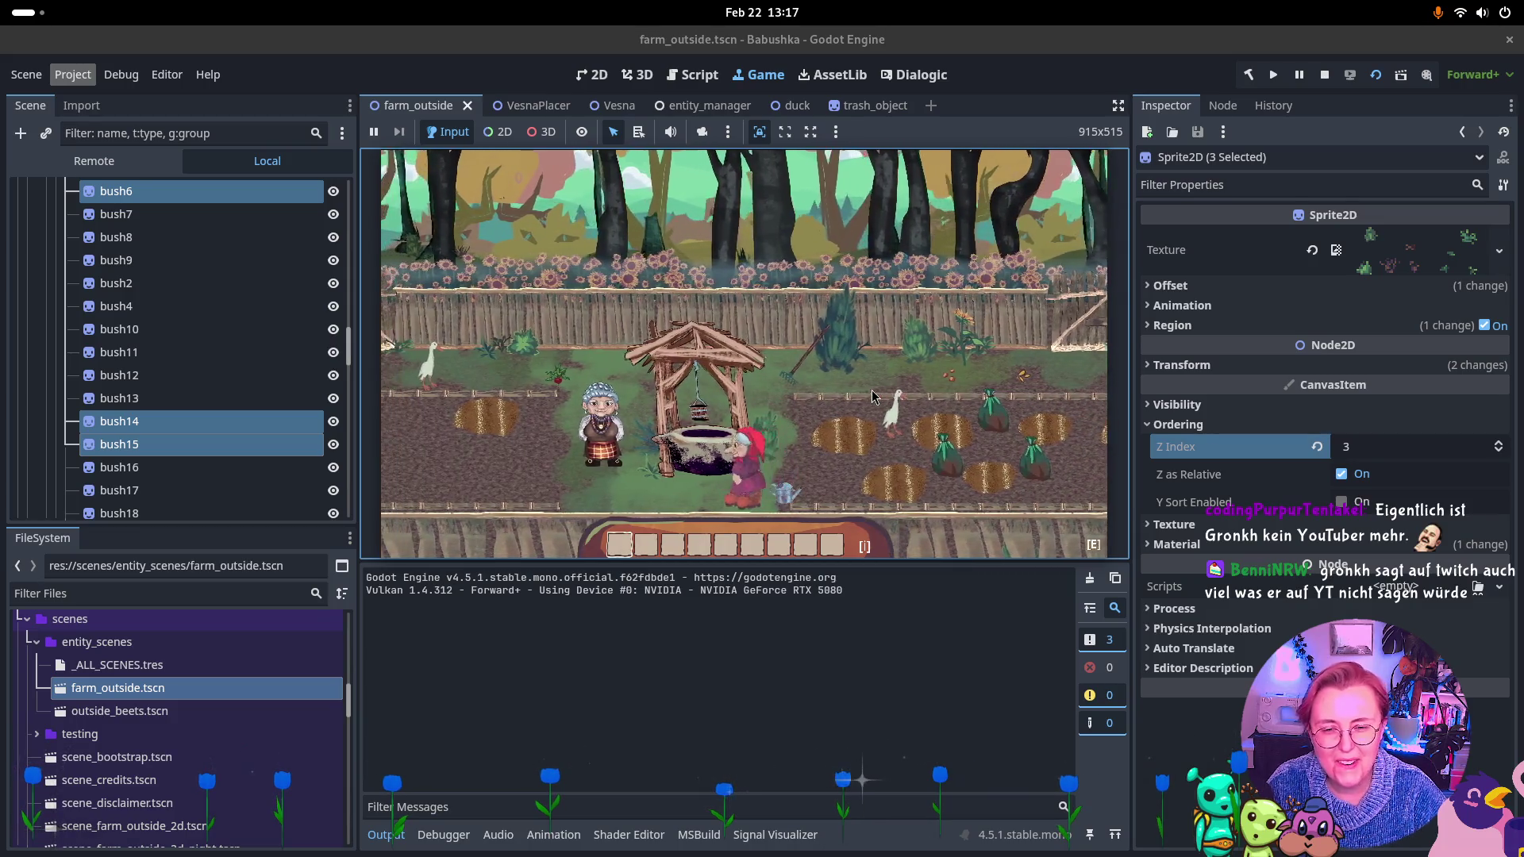
{"action": "key", "text": "a"}
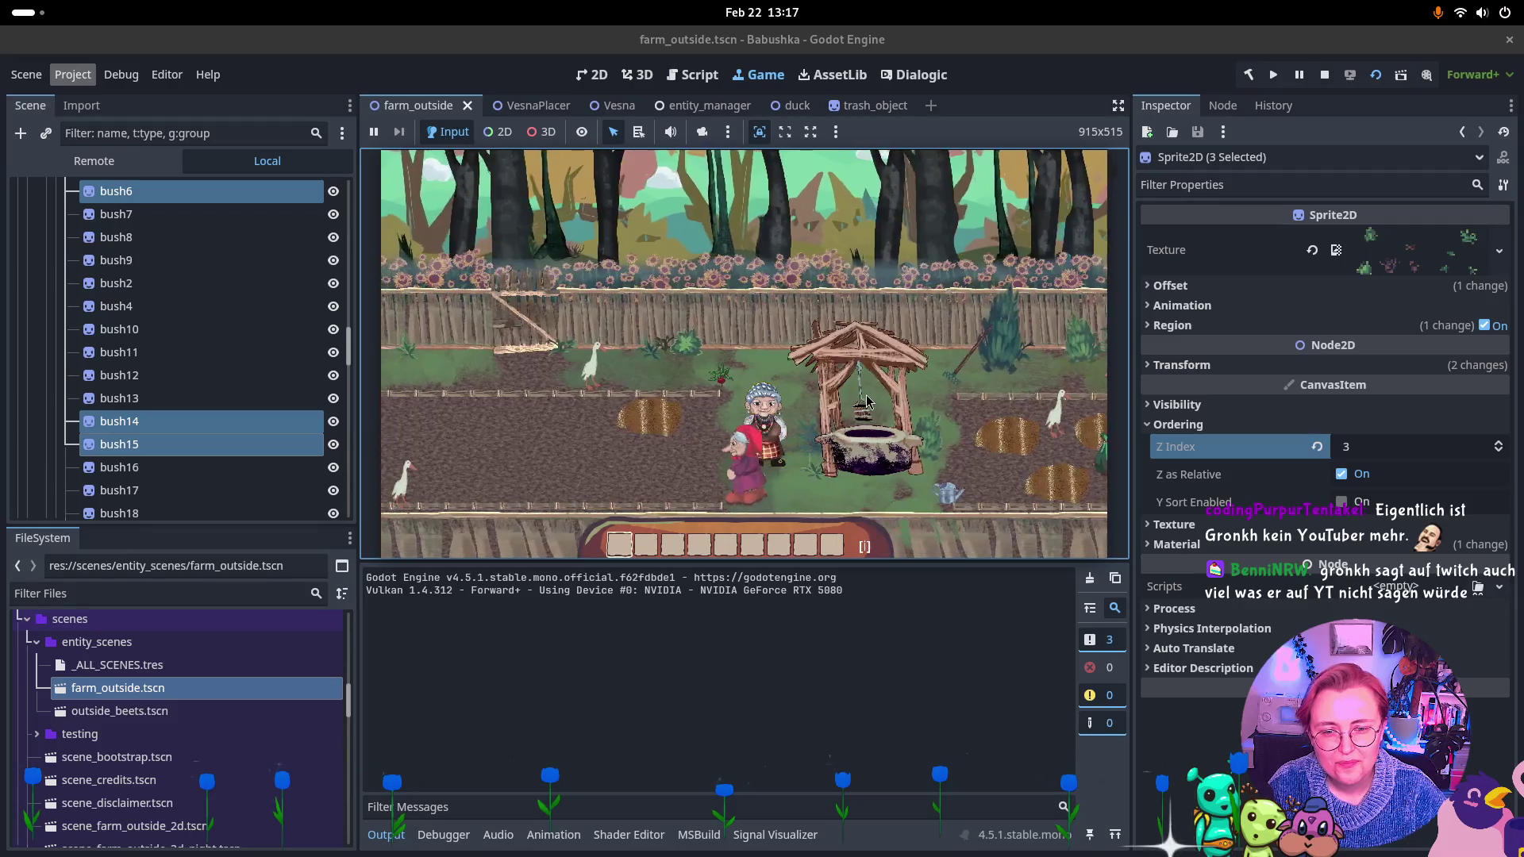
{"action": "key", "text": "w"}
{"action": "key", "text": "a"}
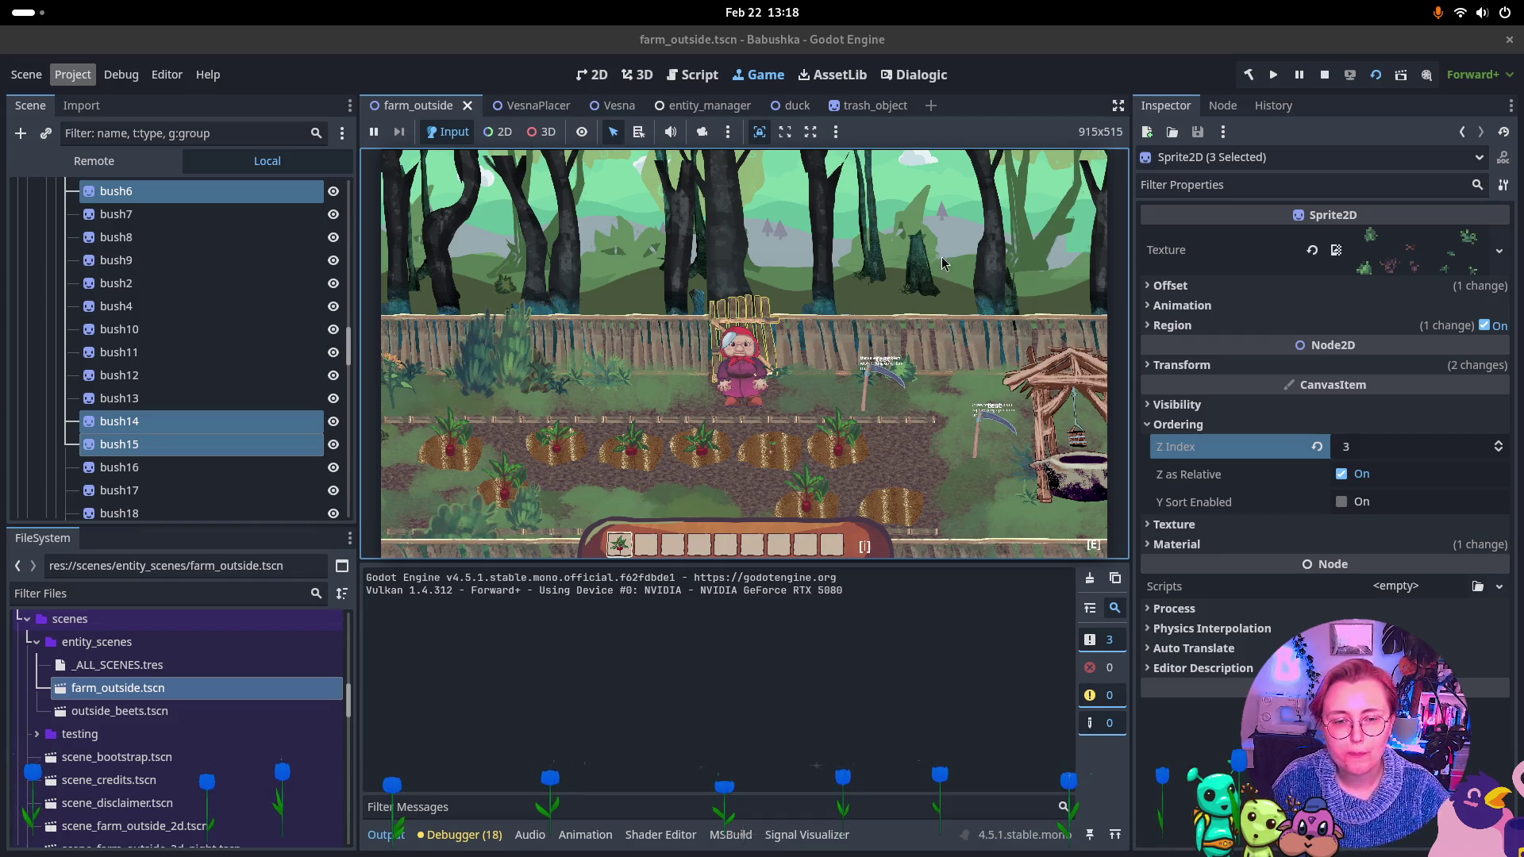
Walk the farmer back and forth along the fence and up toward the gate.
{"action": "key", "text": "d"}
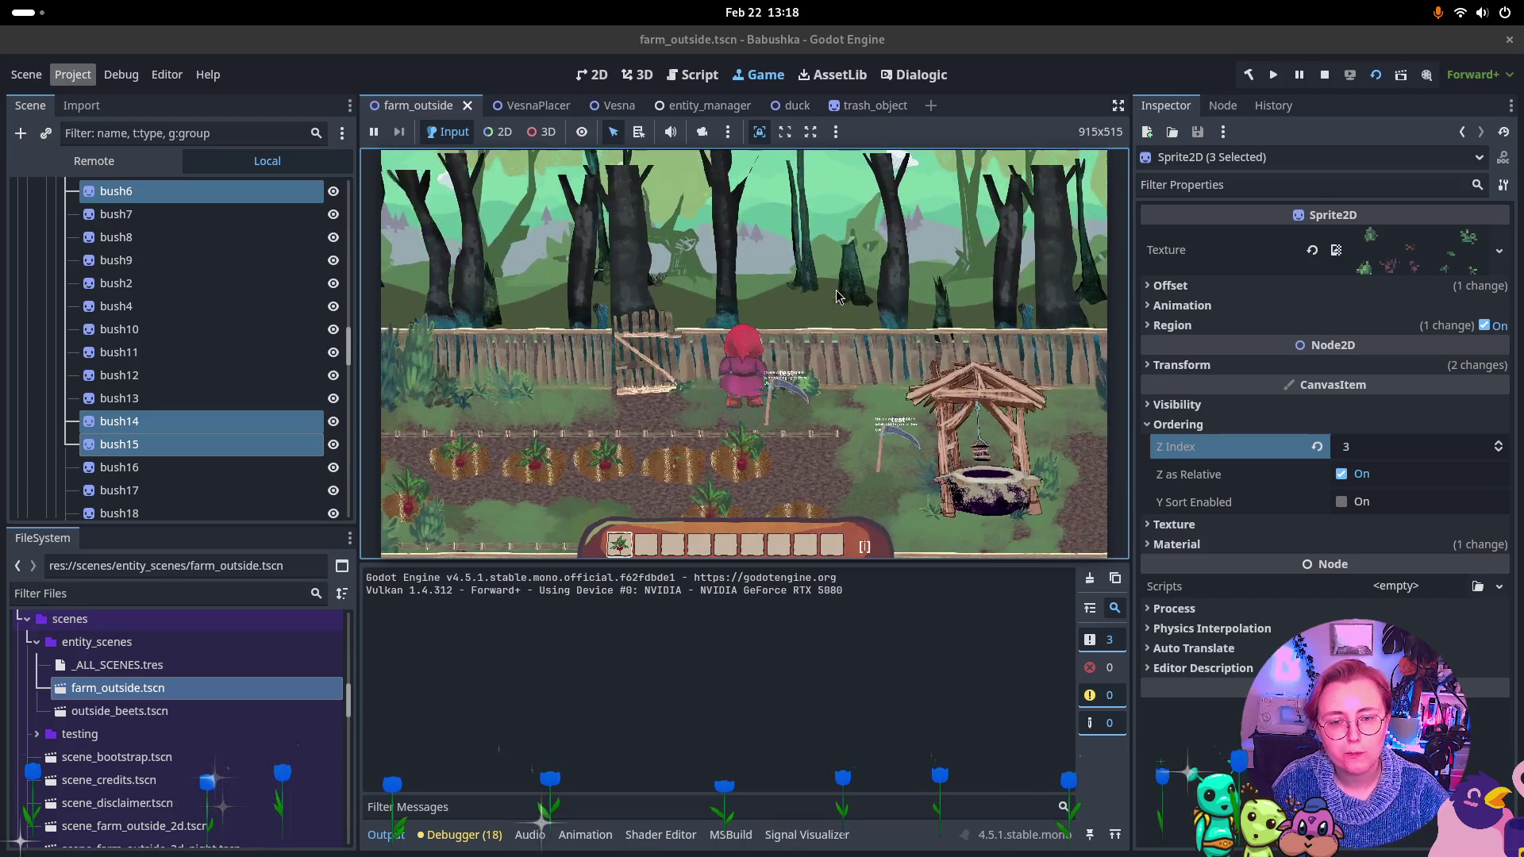
{"action": "key", "text": "a"}
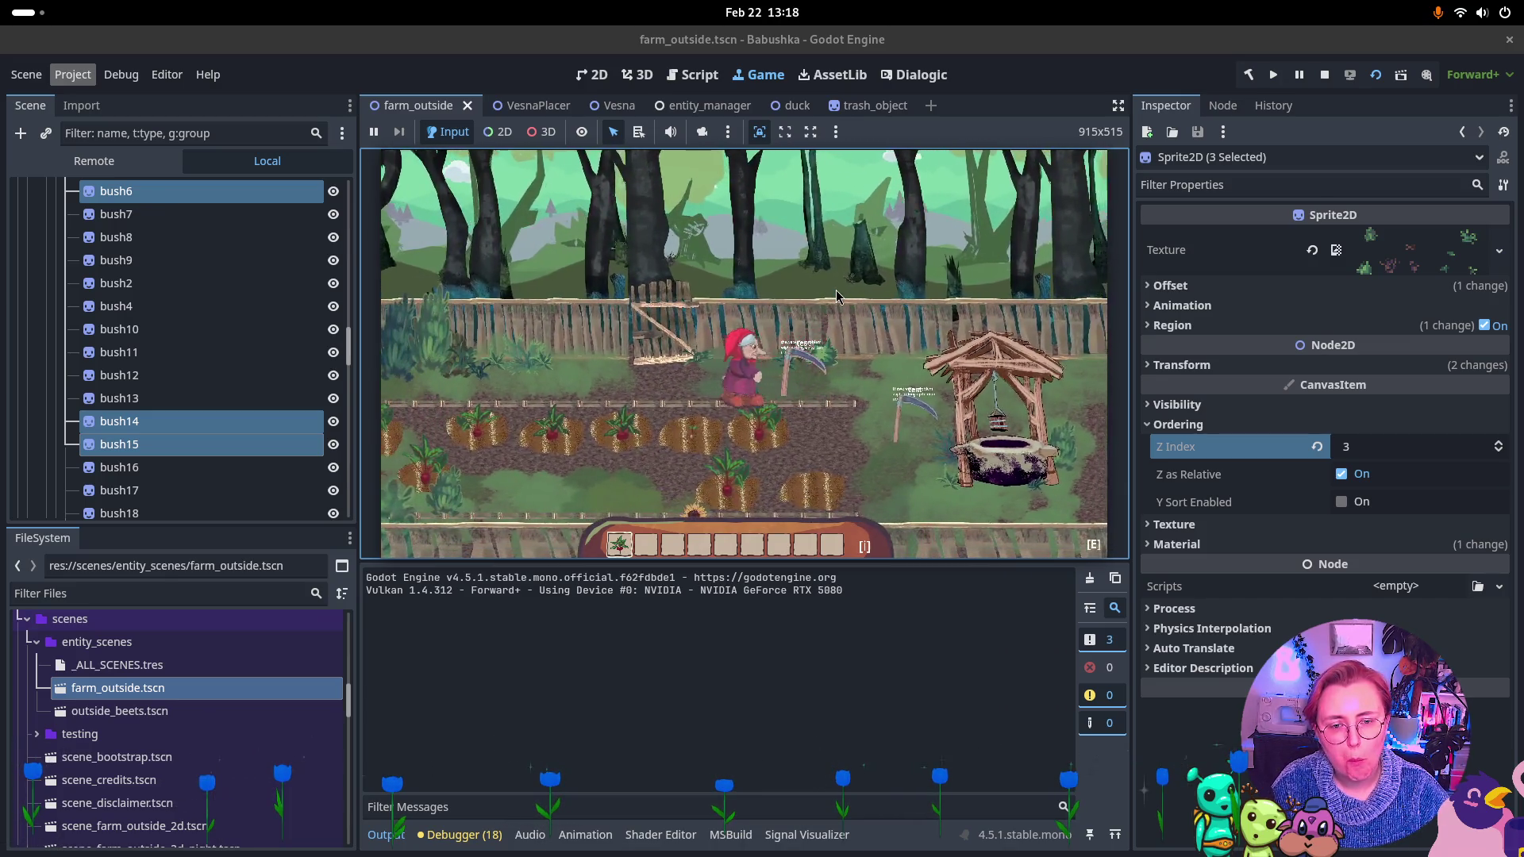
{"action": "key", "text": "d"}
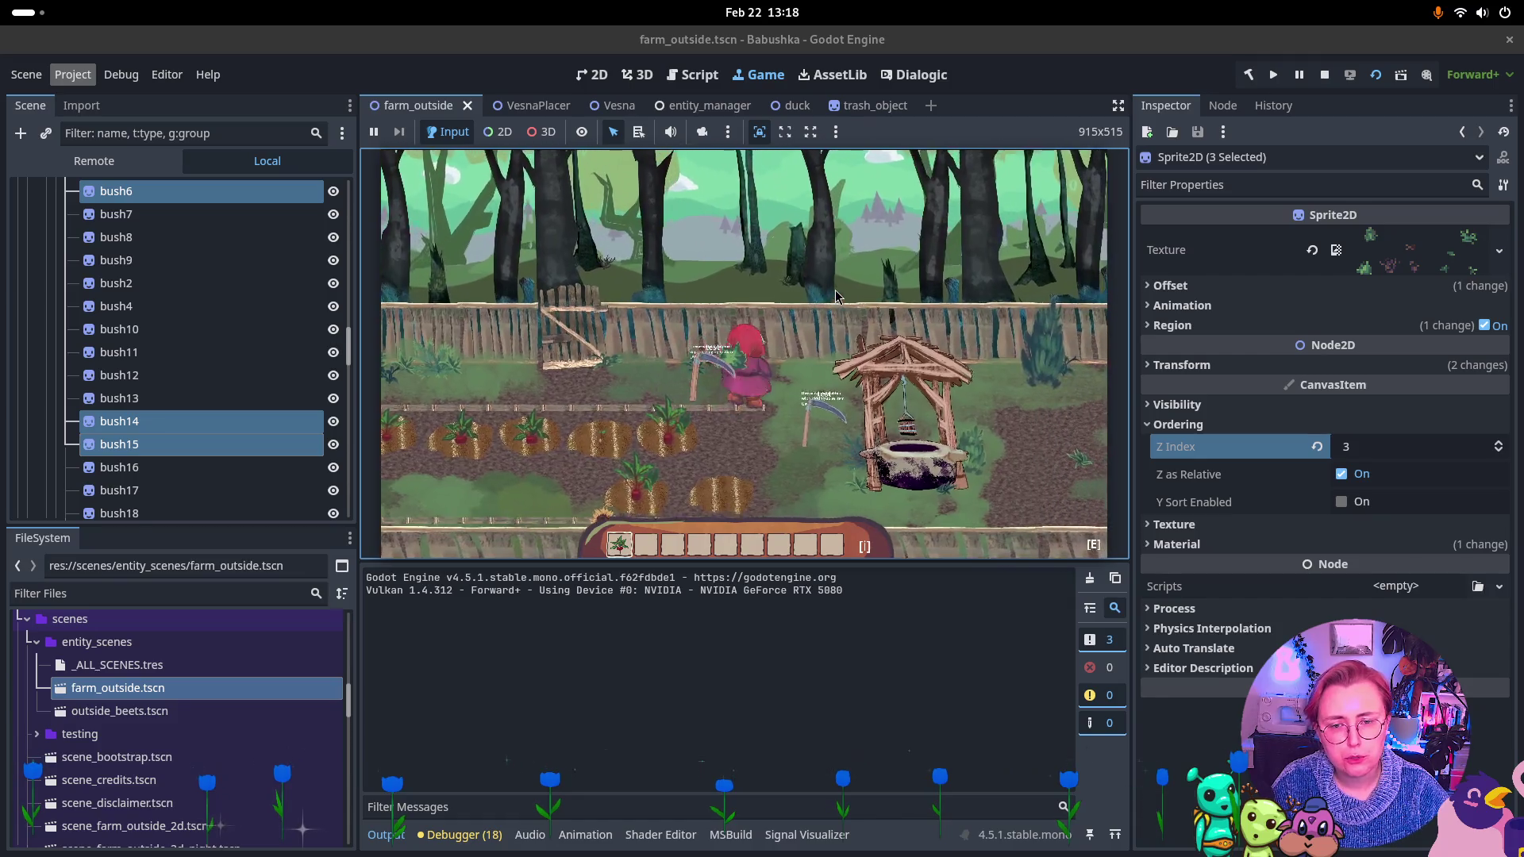
{"action": "key", "text": "w"}
{"action": "key", "text": "a"}
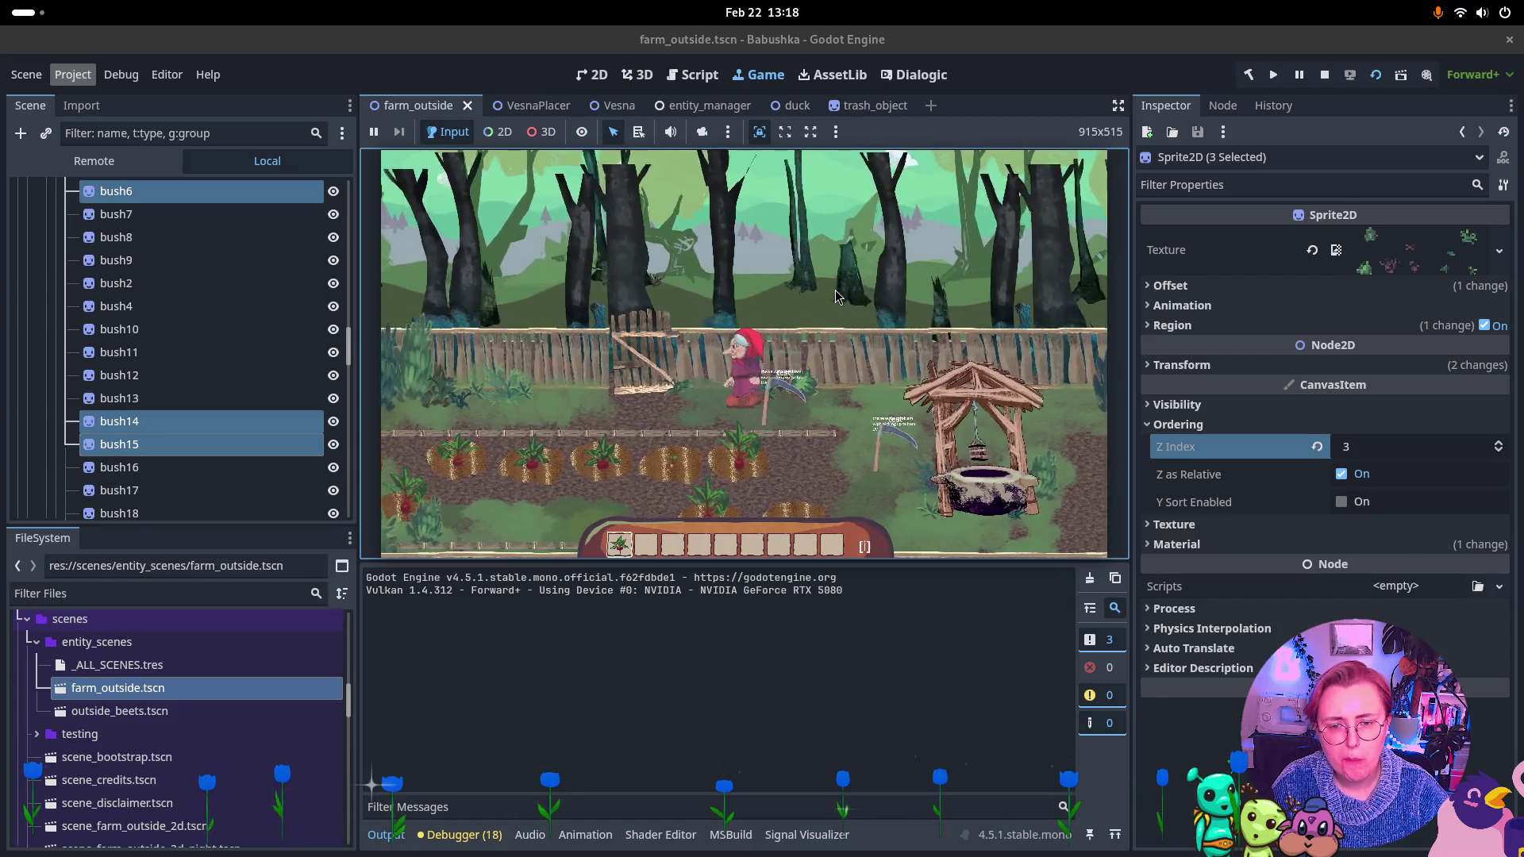
{"action": "key", "text": "w"}
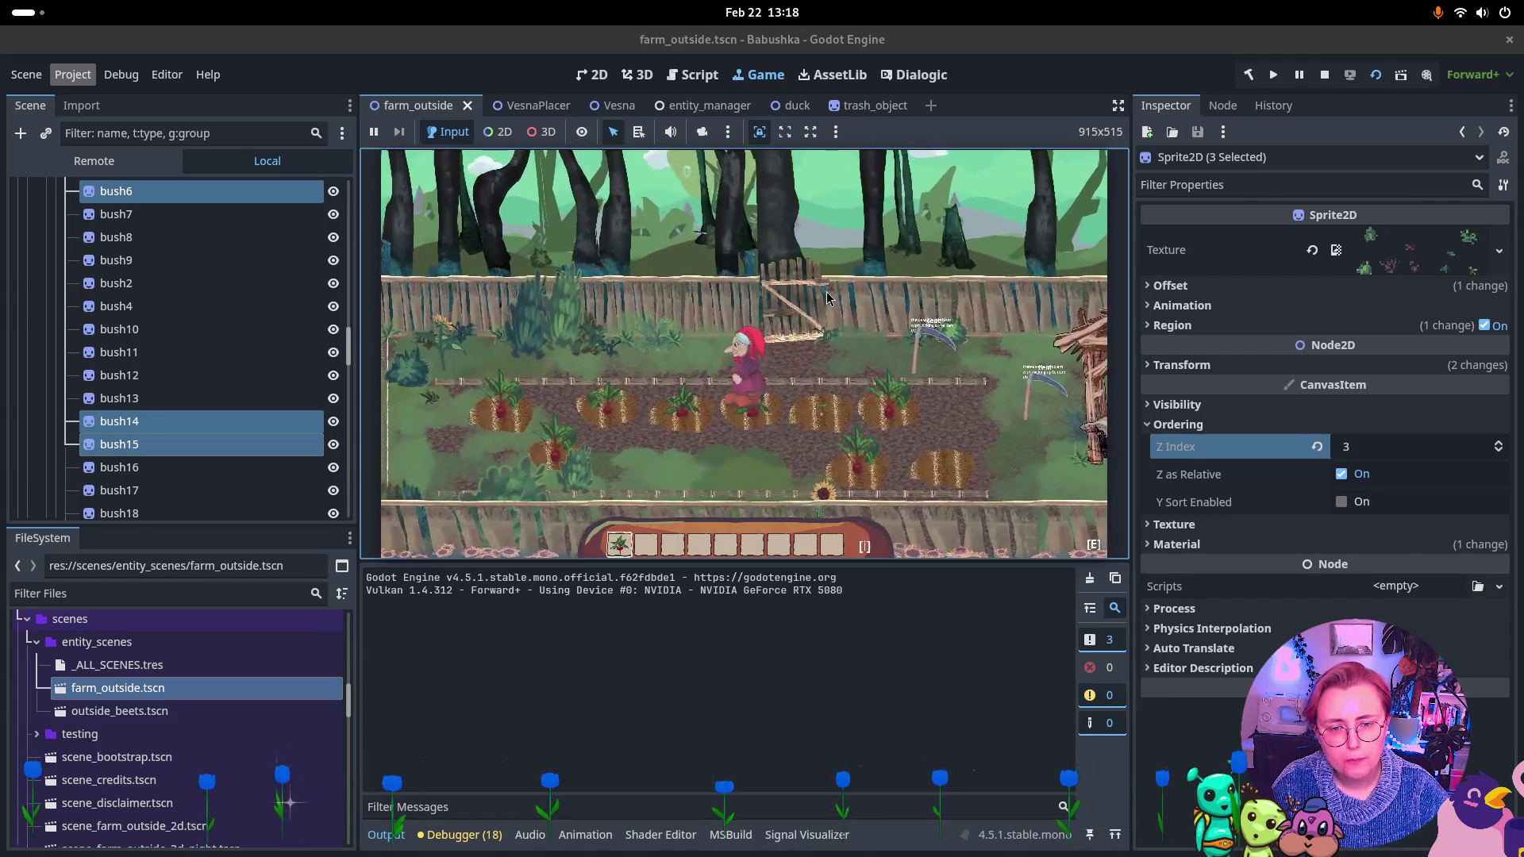
{"action": "key", "text": "a"}
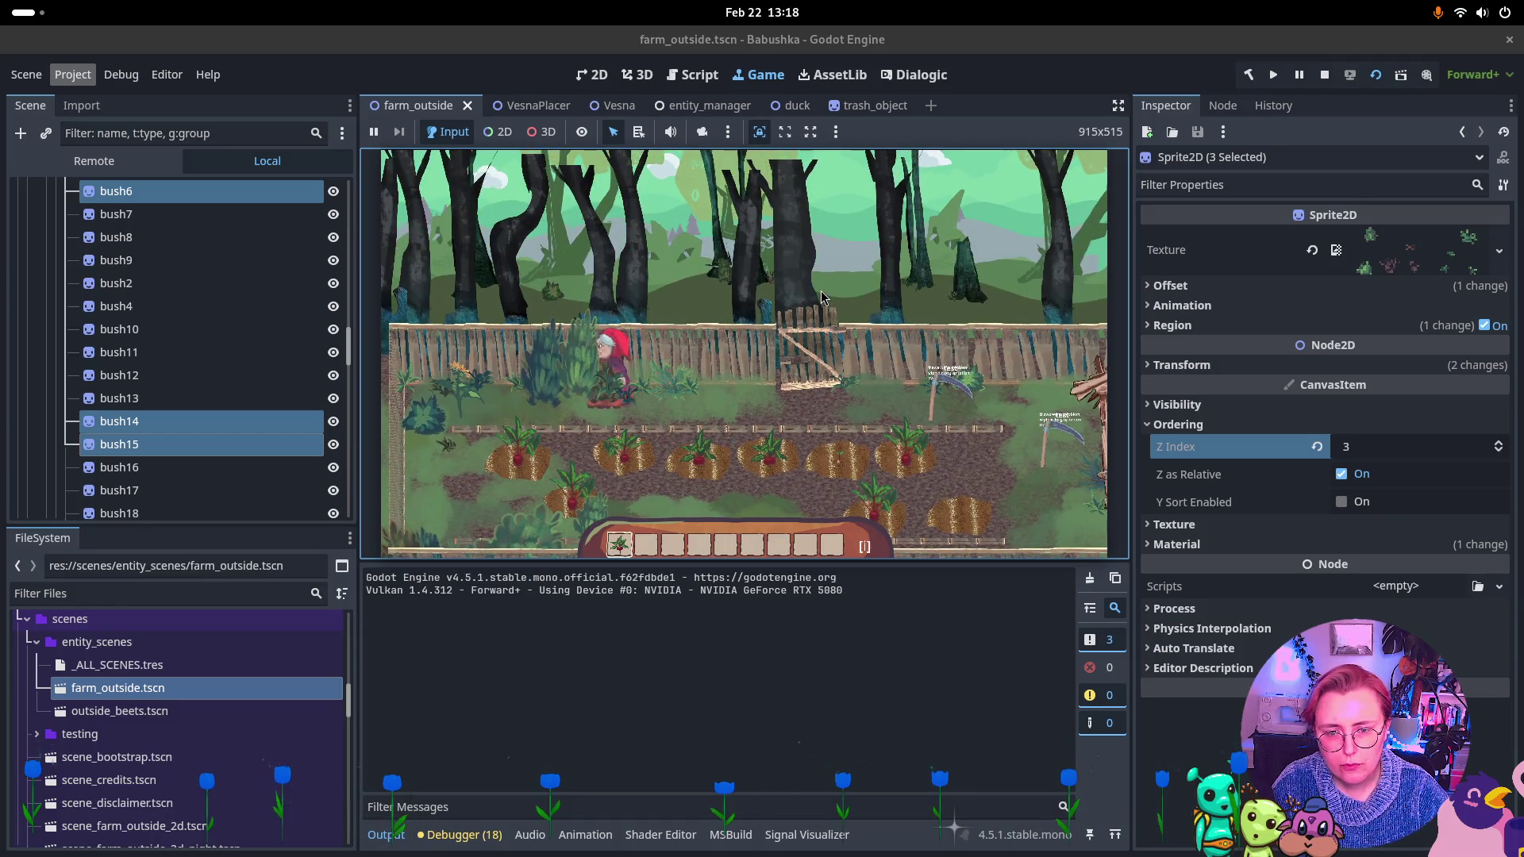
{"action": "key", "text": "a"}
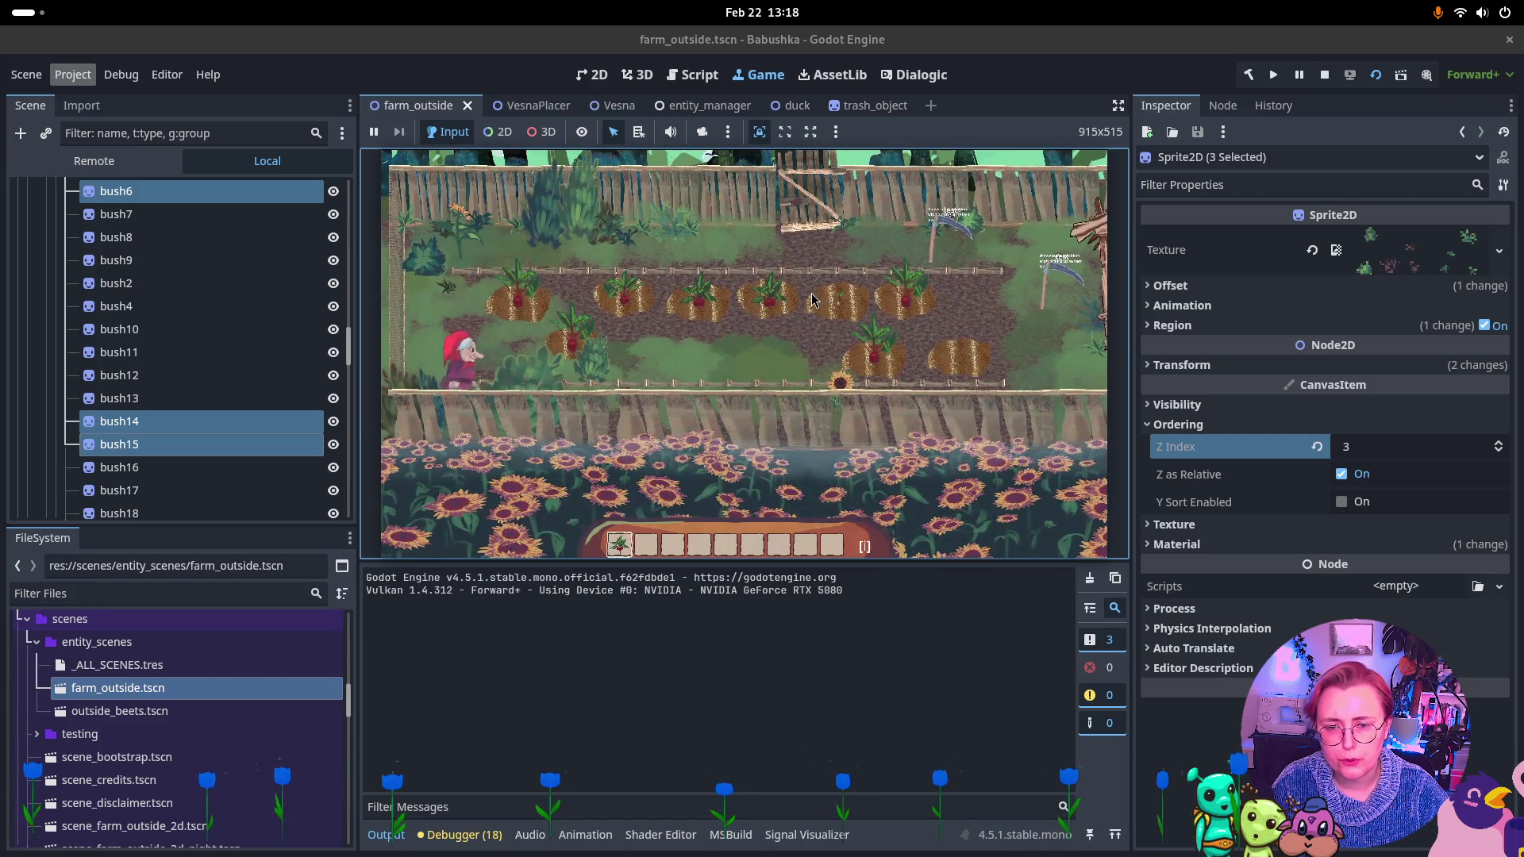
Walk past the beet rows, the well and the sunflower bed, then stop the game.
{"action": "key", "text": "d"}
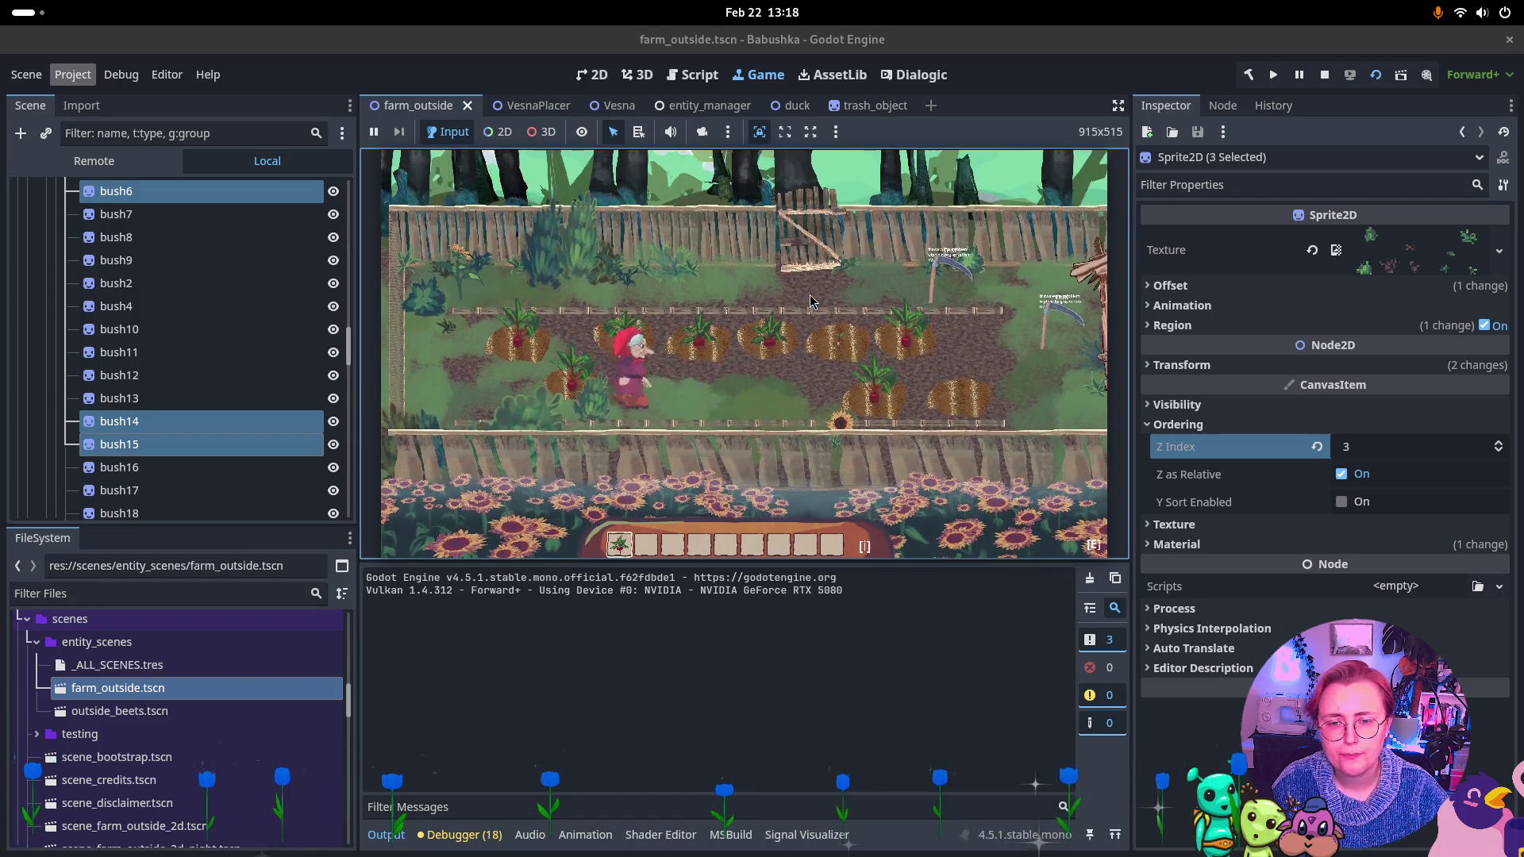
{"action": "key", "text": "s"}
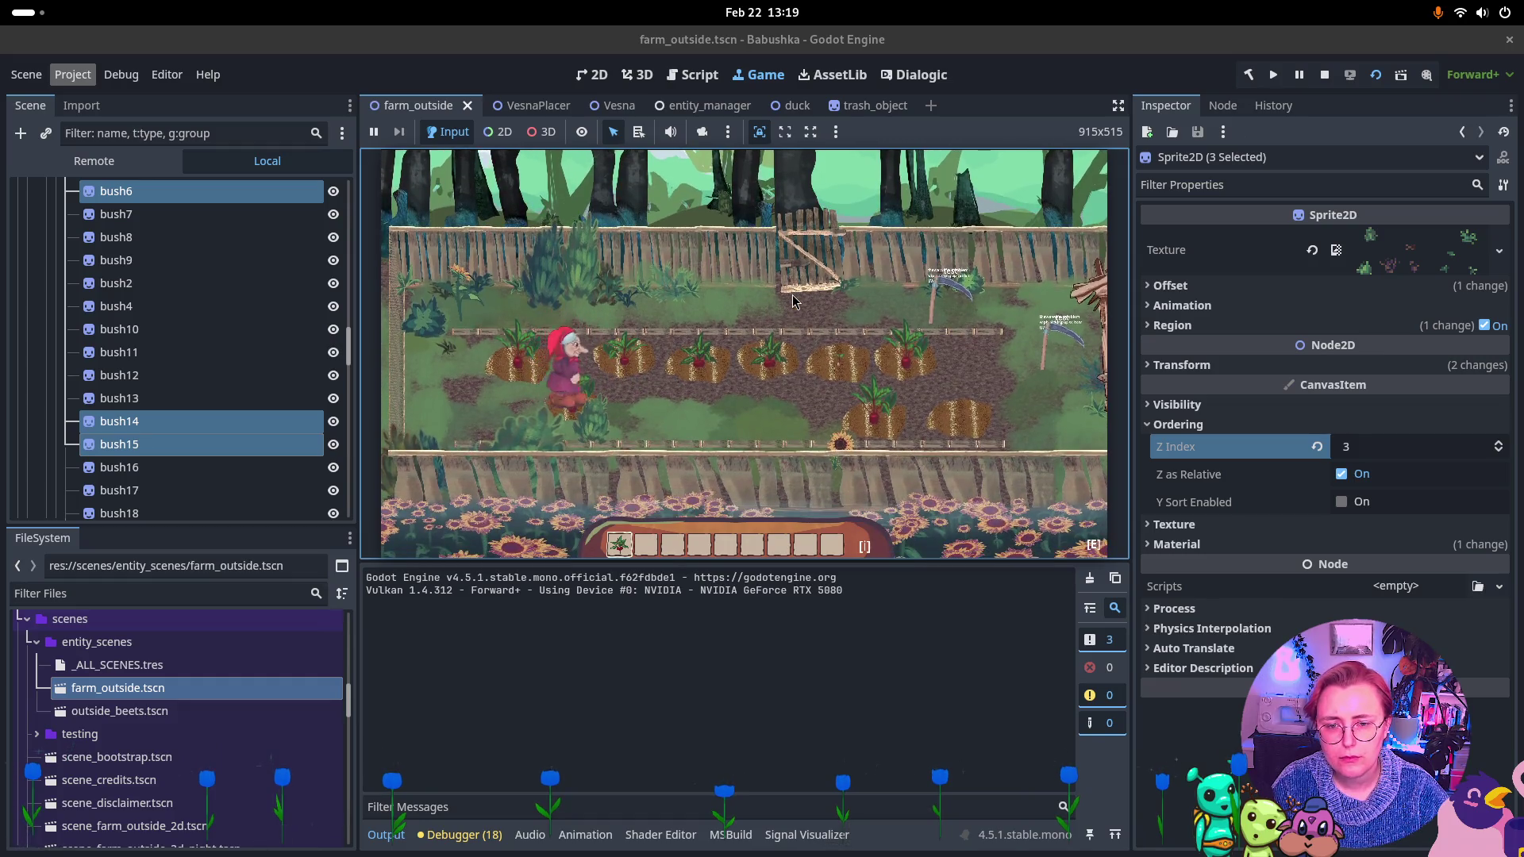
{"action": "key", "text": "d"}
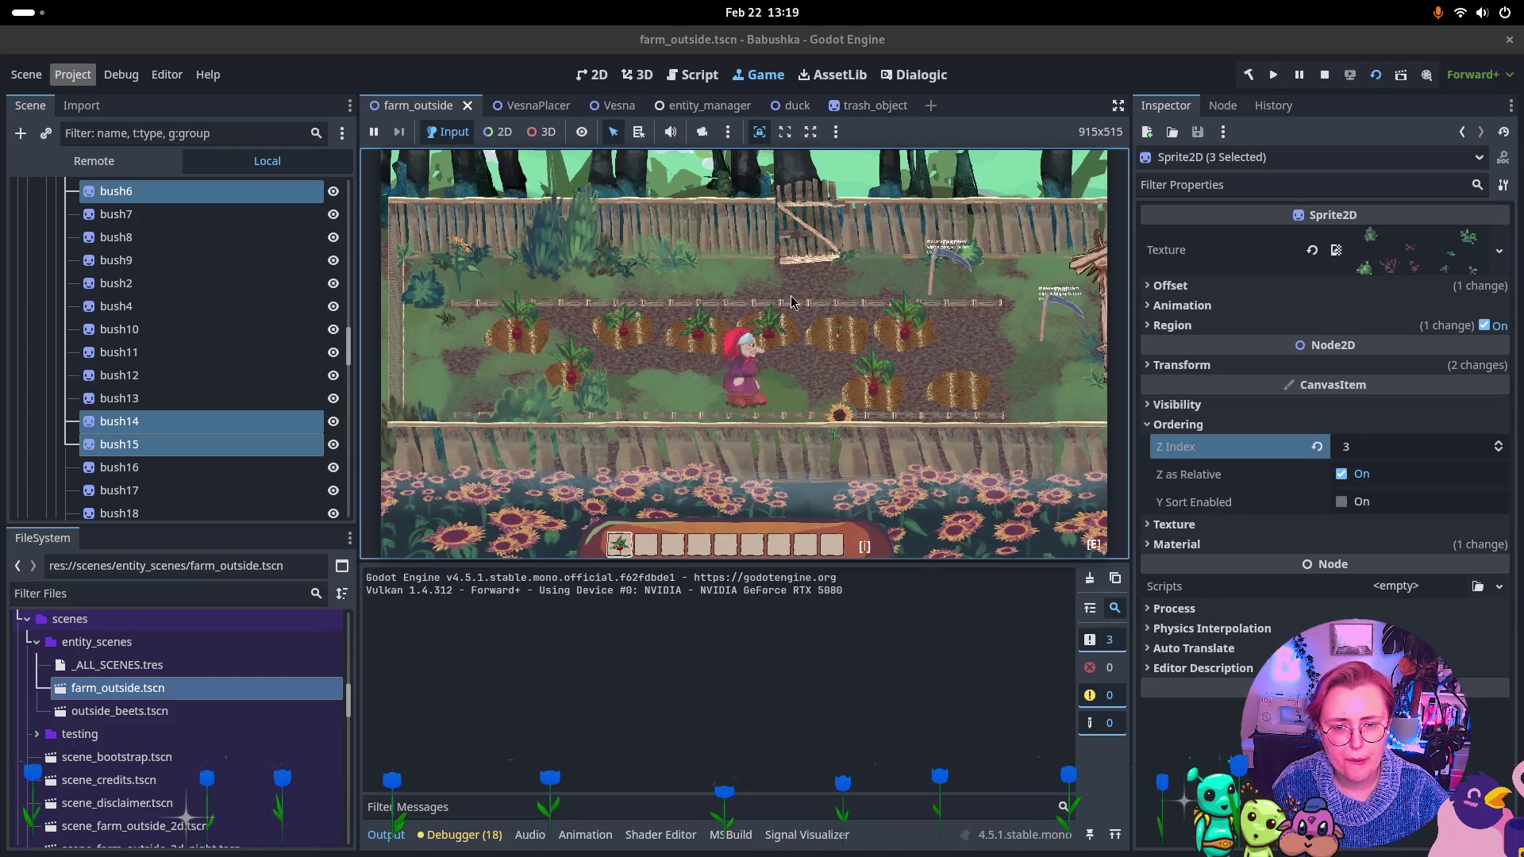
{"action": "key", "text": "a"}
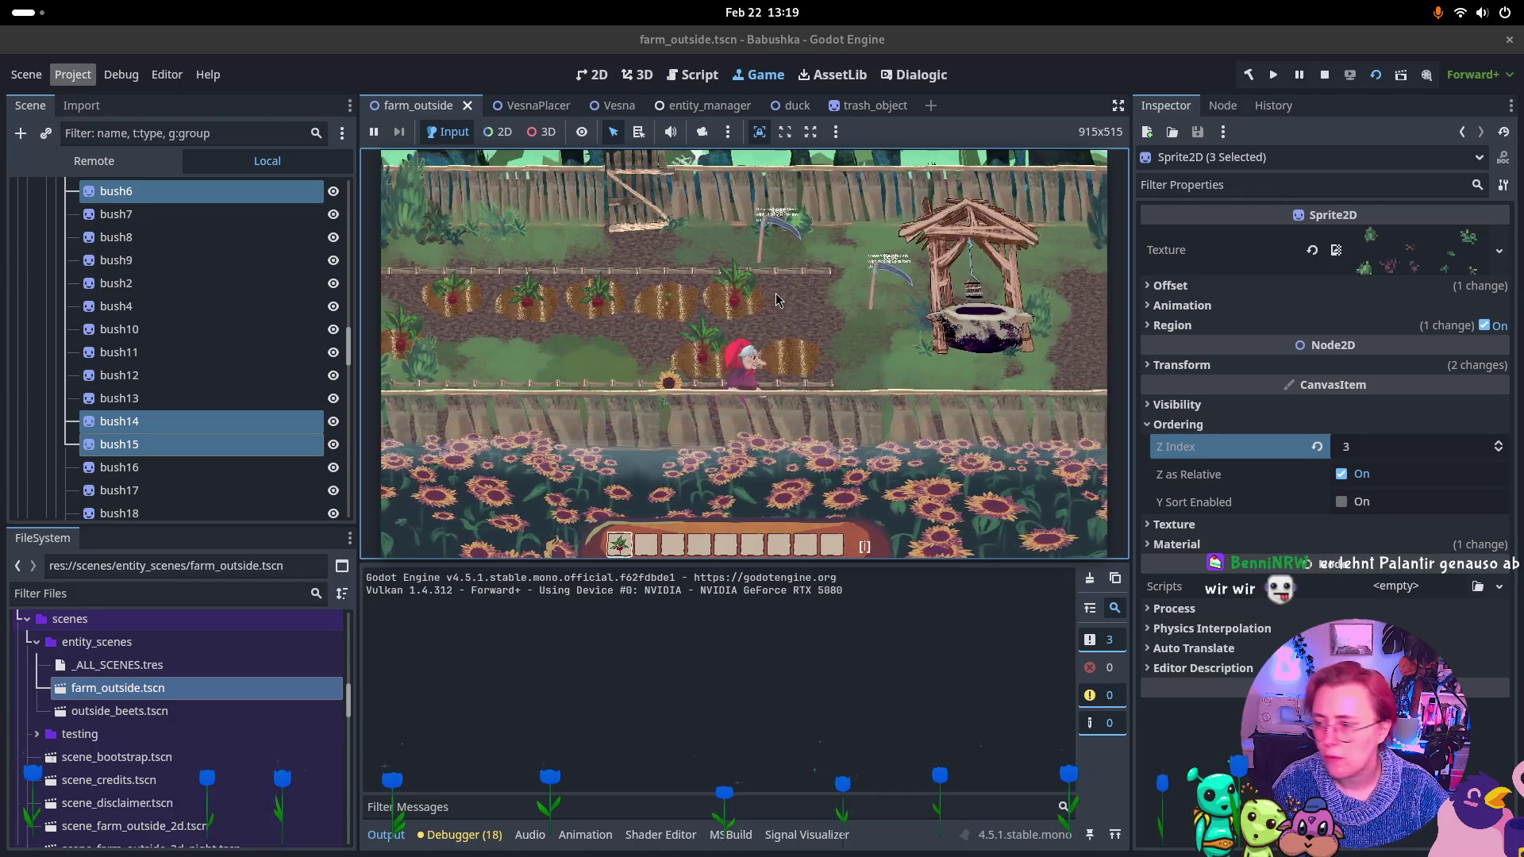
{"action": "key", "text": "d"}
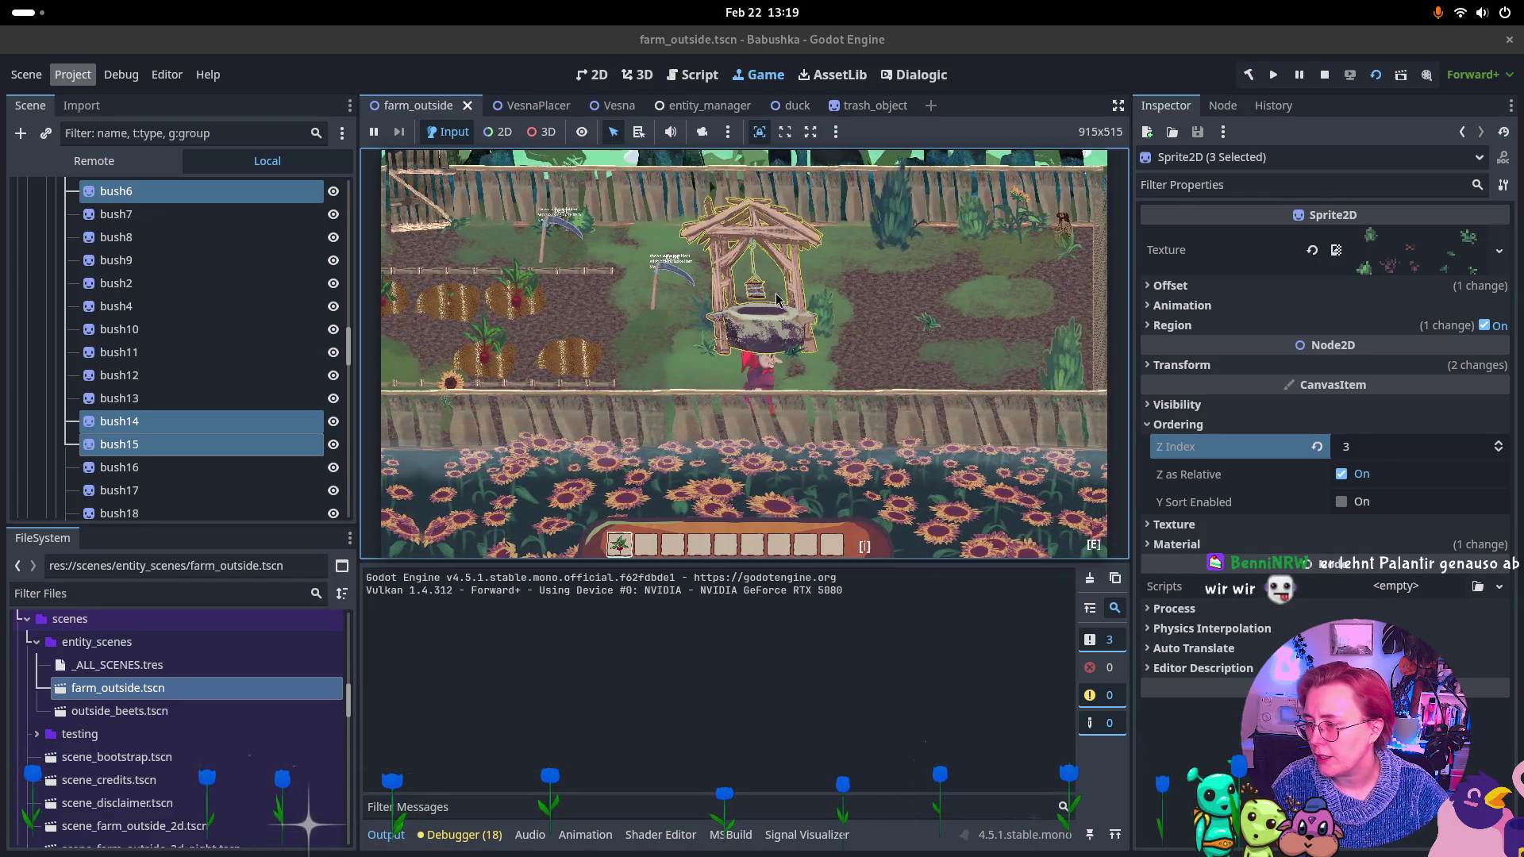
{"action": "key", "text": "d"}
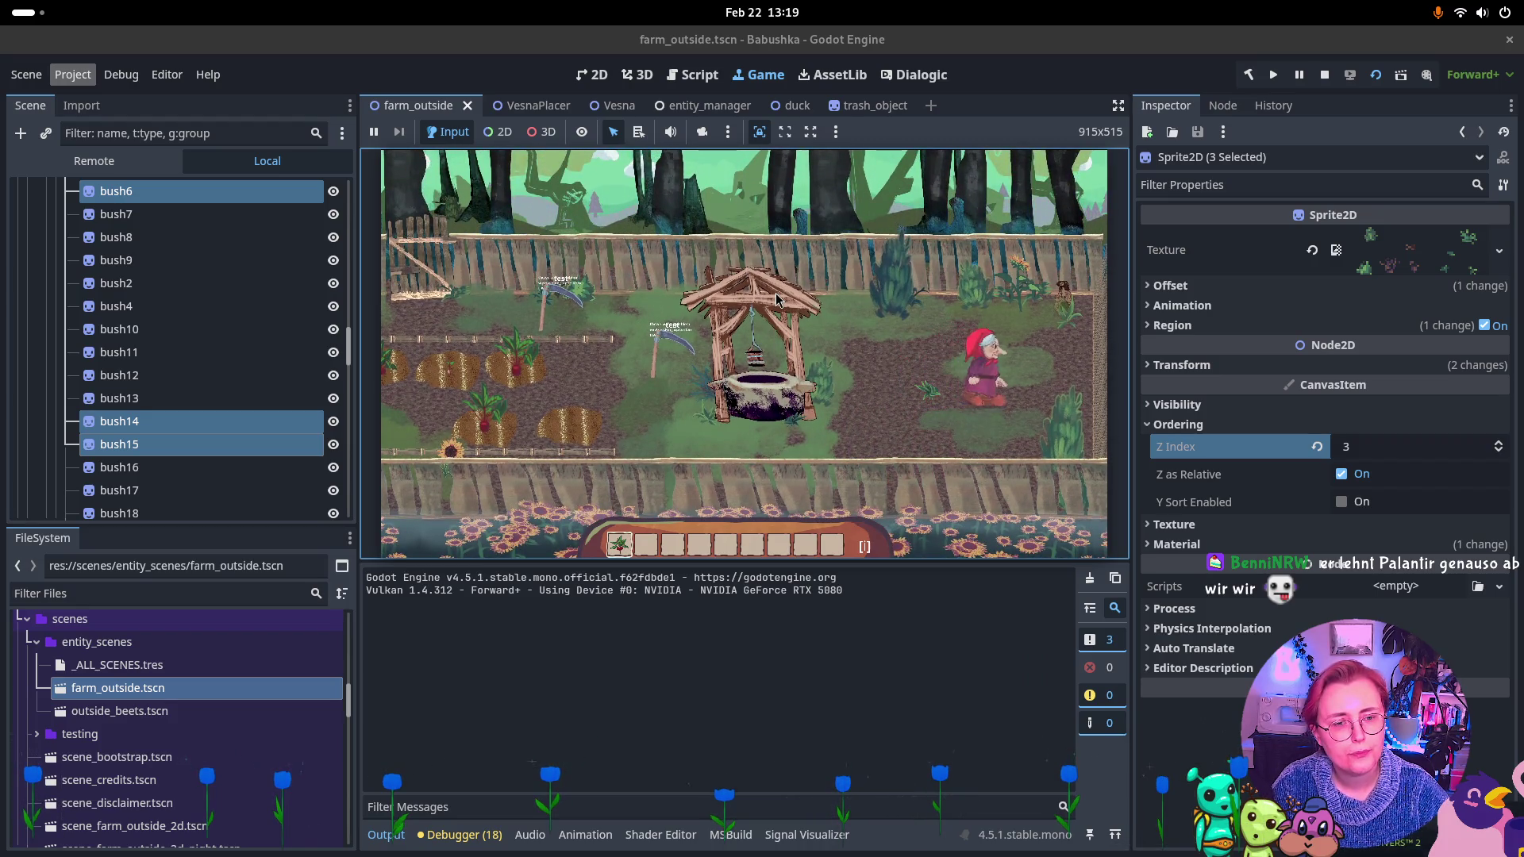
{"action": "key", "text": "s"}
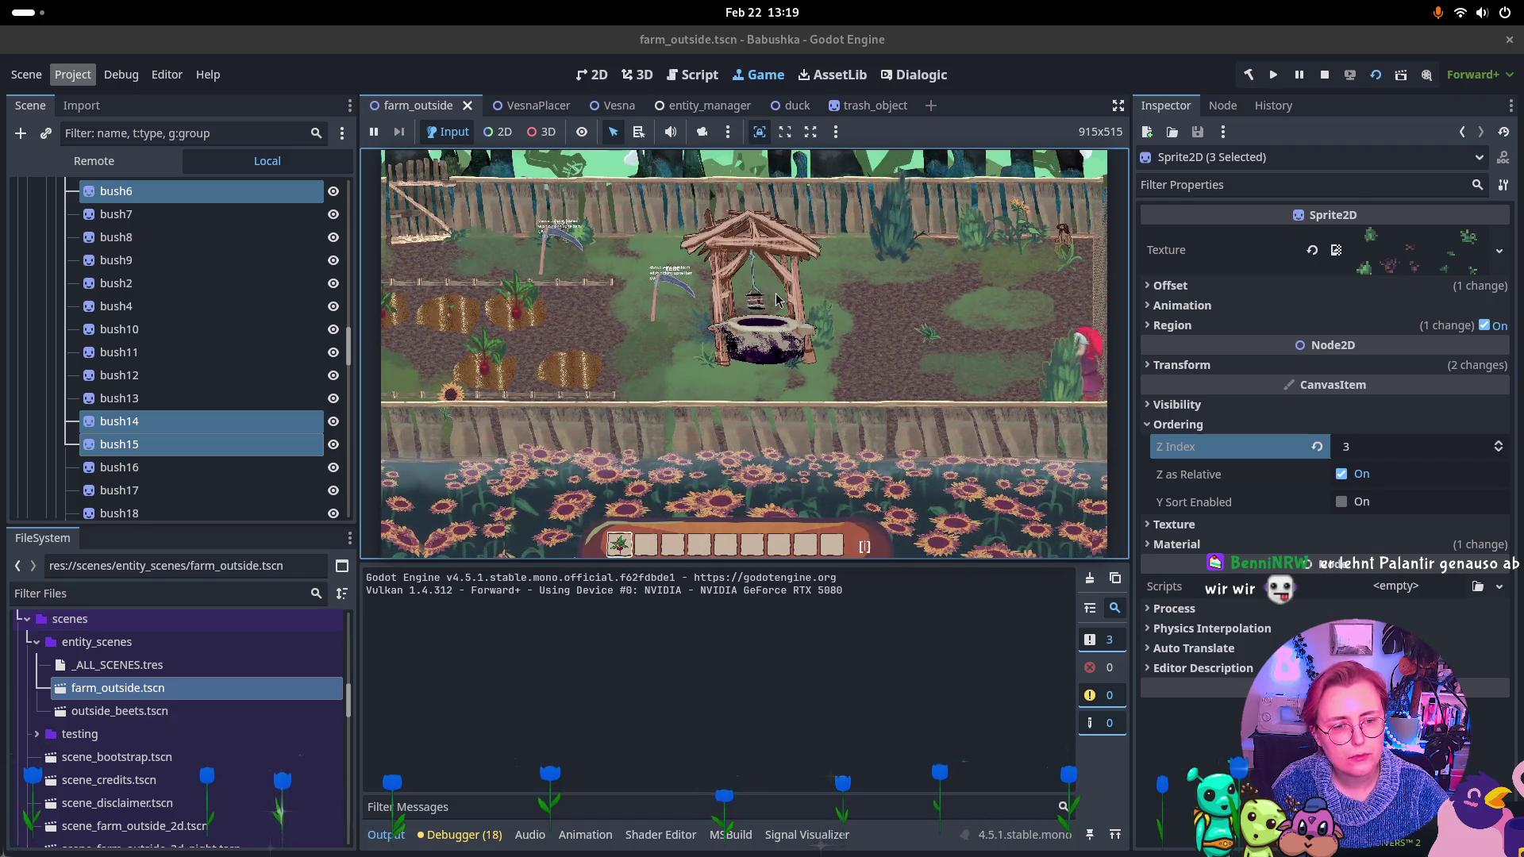
{"action": "key", "text": "w"}
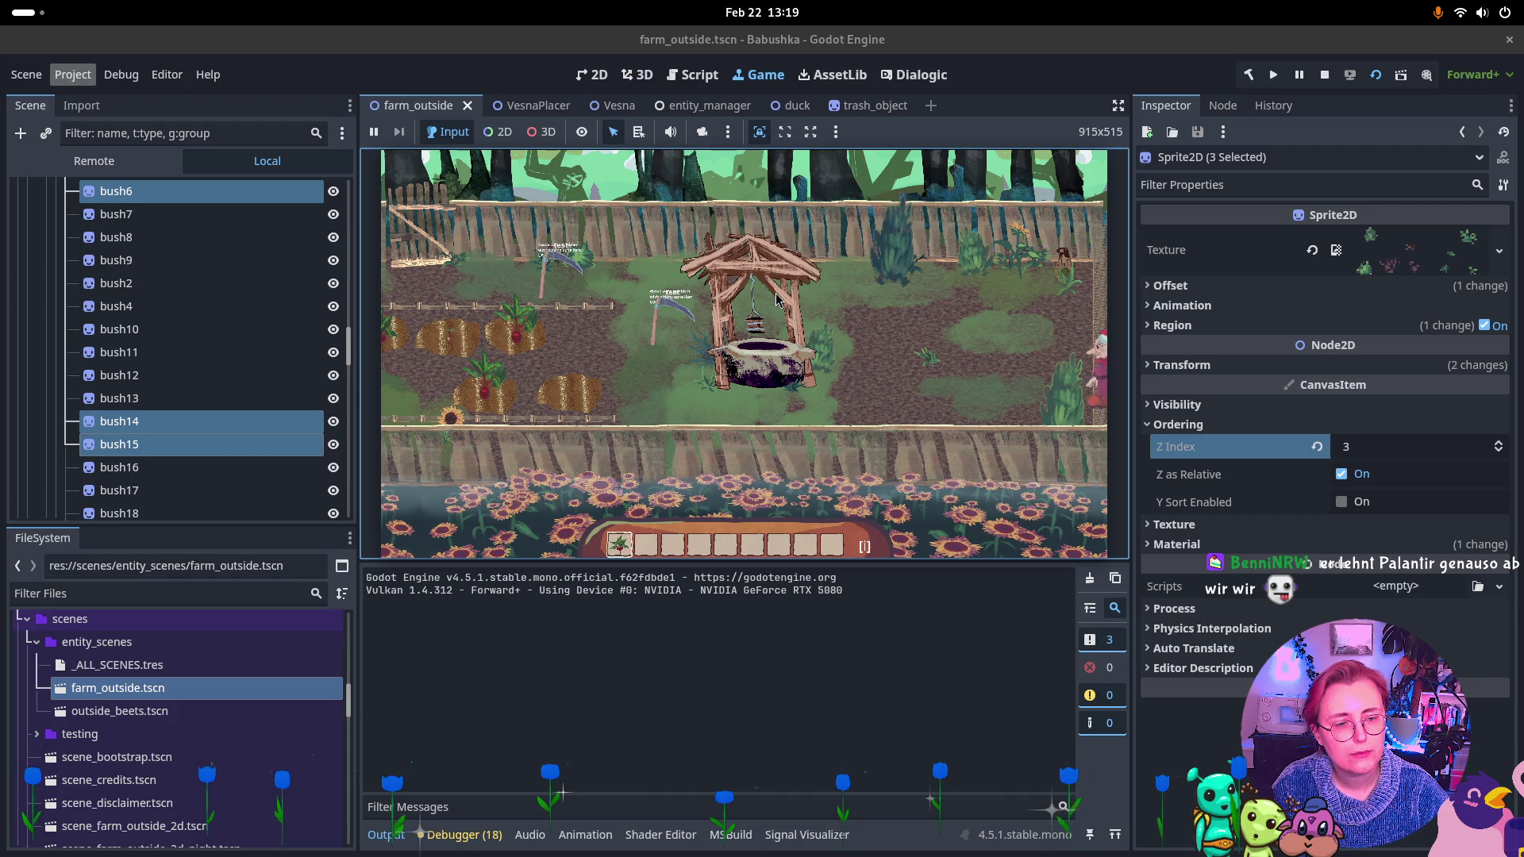
{"action": "key", "text": "w"}
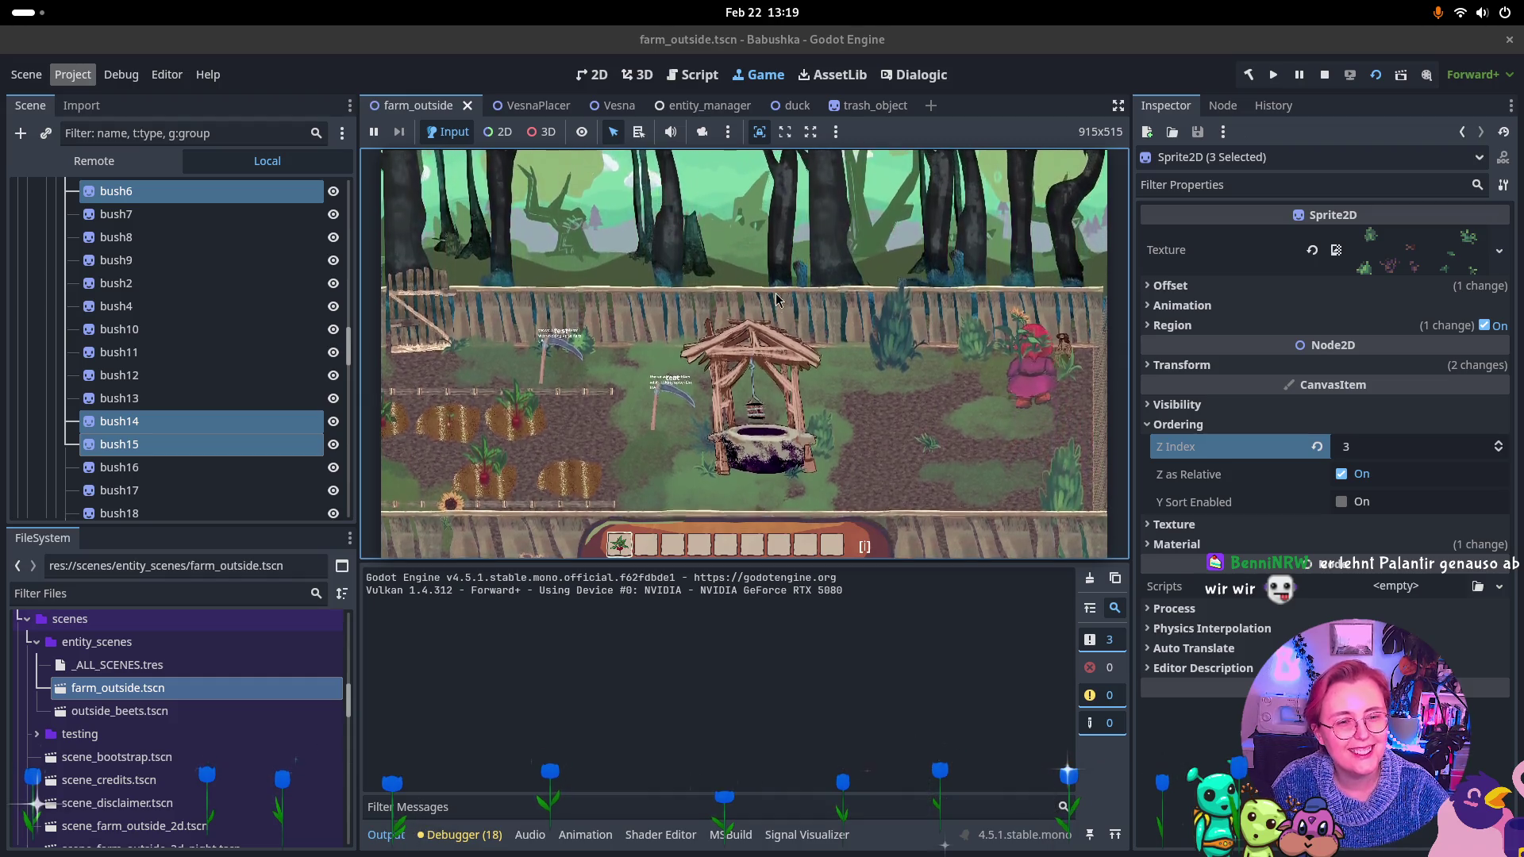
{"action": "key", "text": "w"}
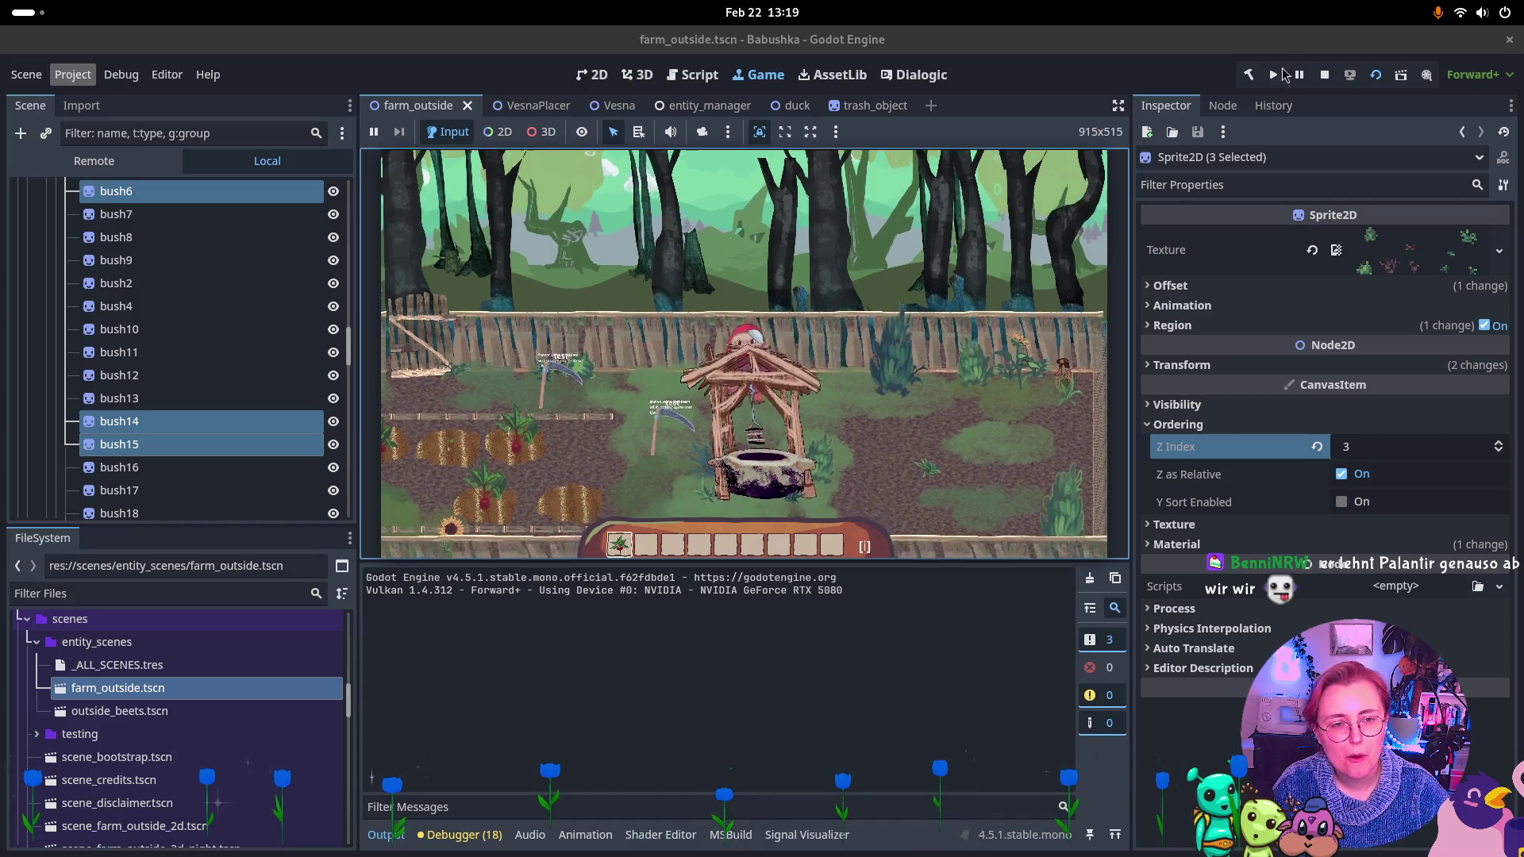
{"action": "left_click", "coordinate": [1323, 74]}
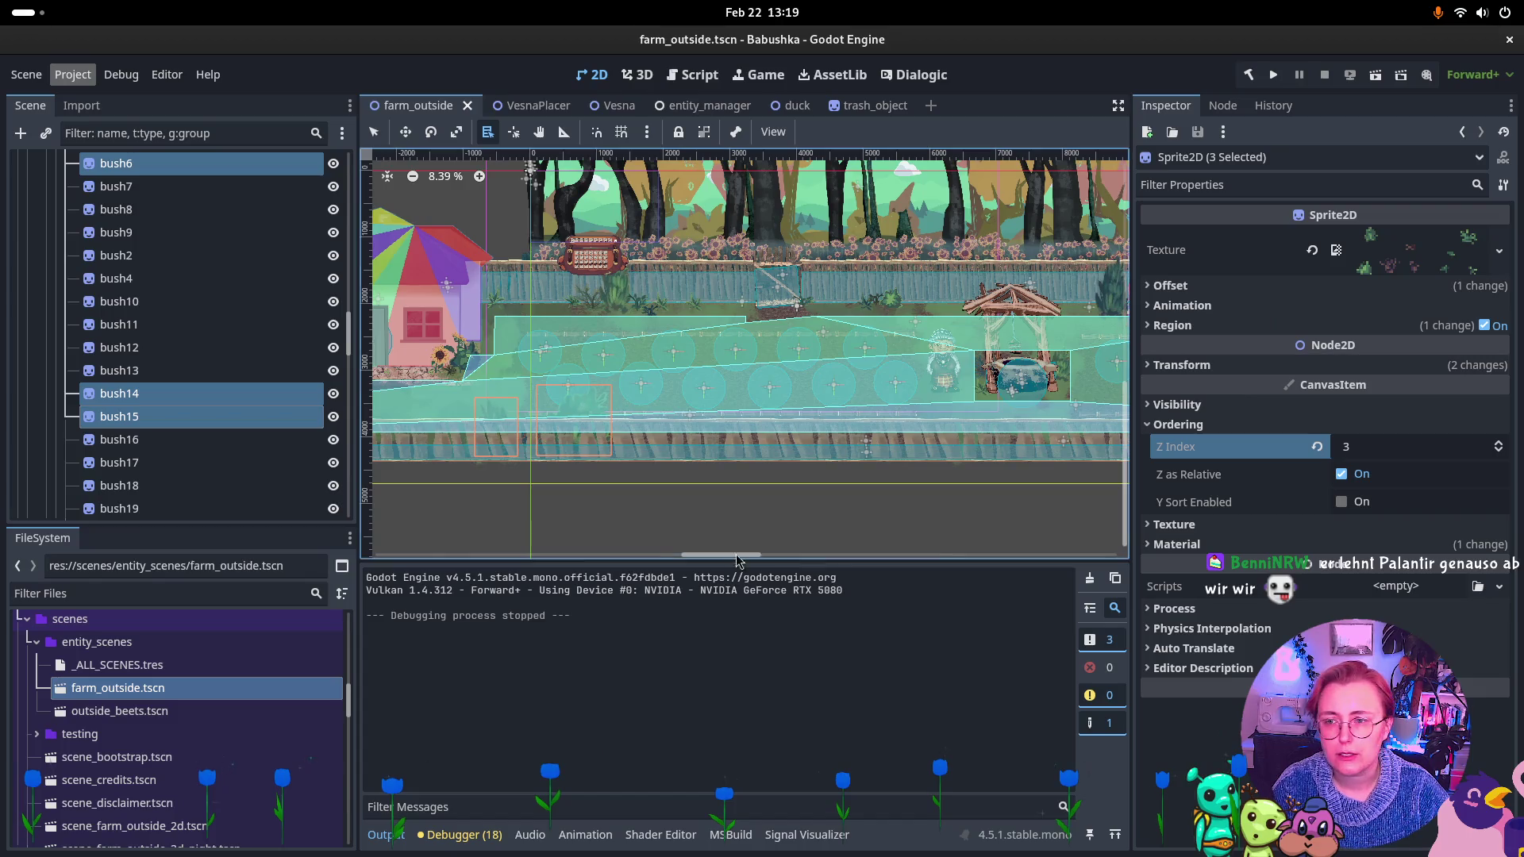
Switch to Rider, open the Commit tool window with Ctrl+K and focus the message field.
{"action": "key", "text": "super"}
{"action": "left_click", "coordinate": [318, 397]}
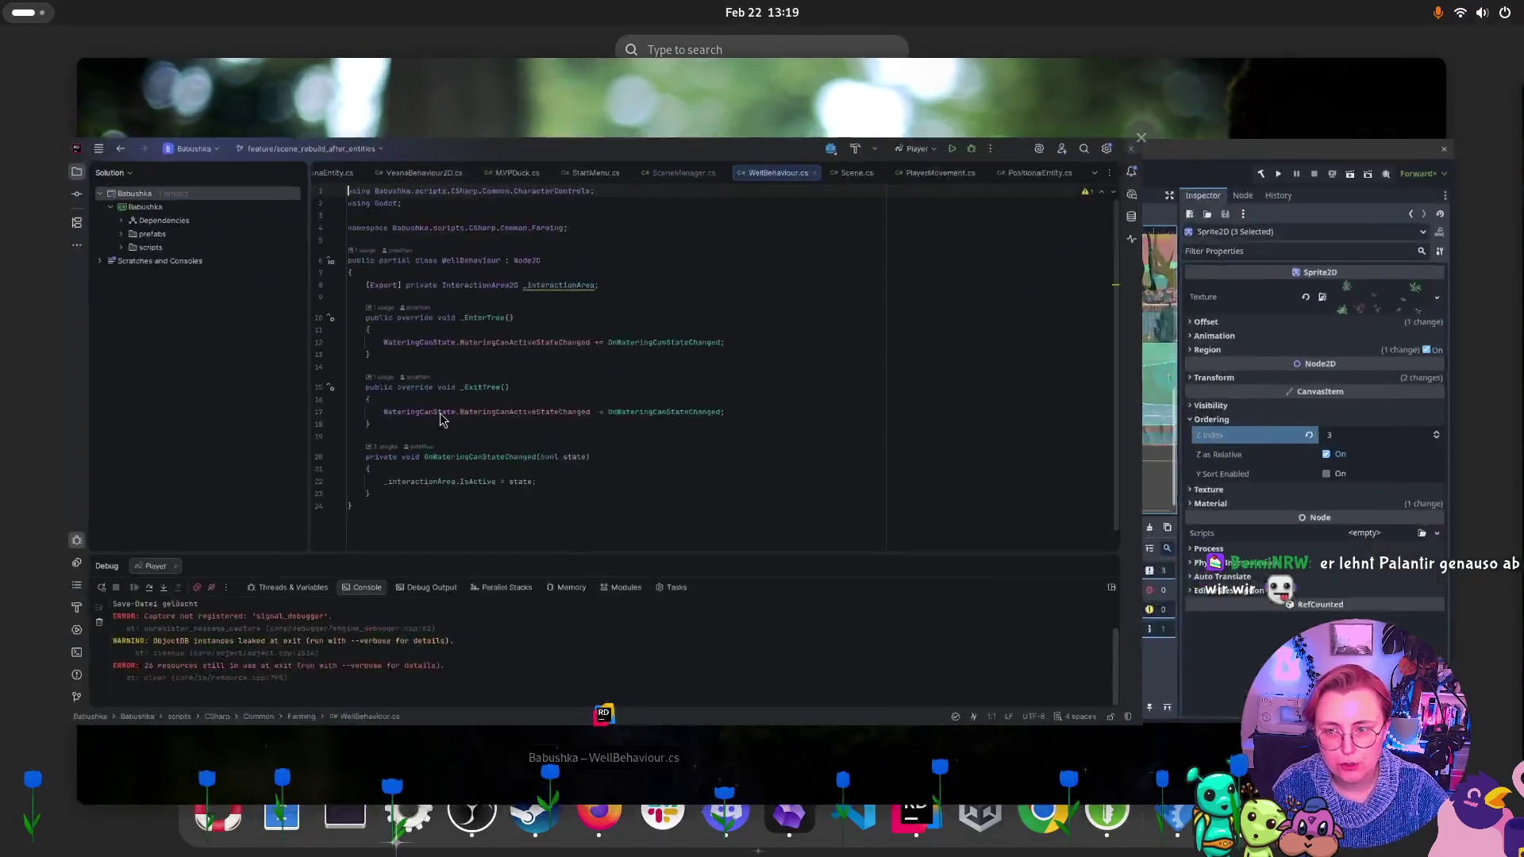
{"action": "key", "text": "ctrl+k"}
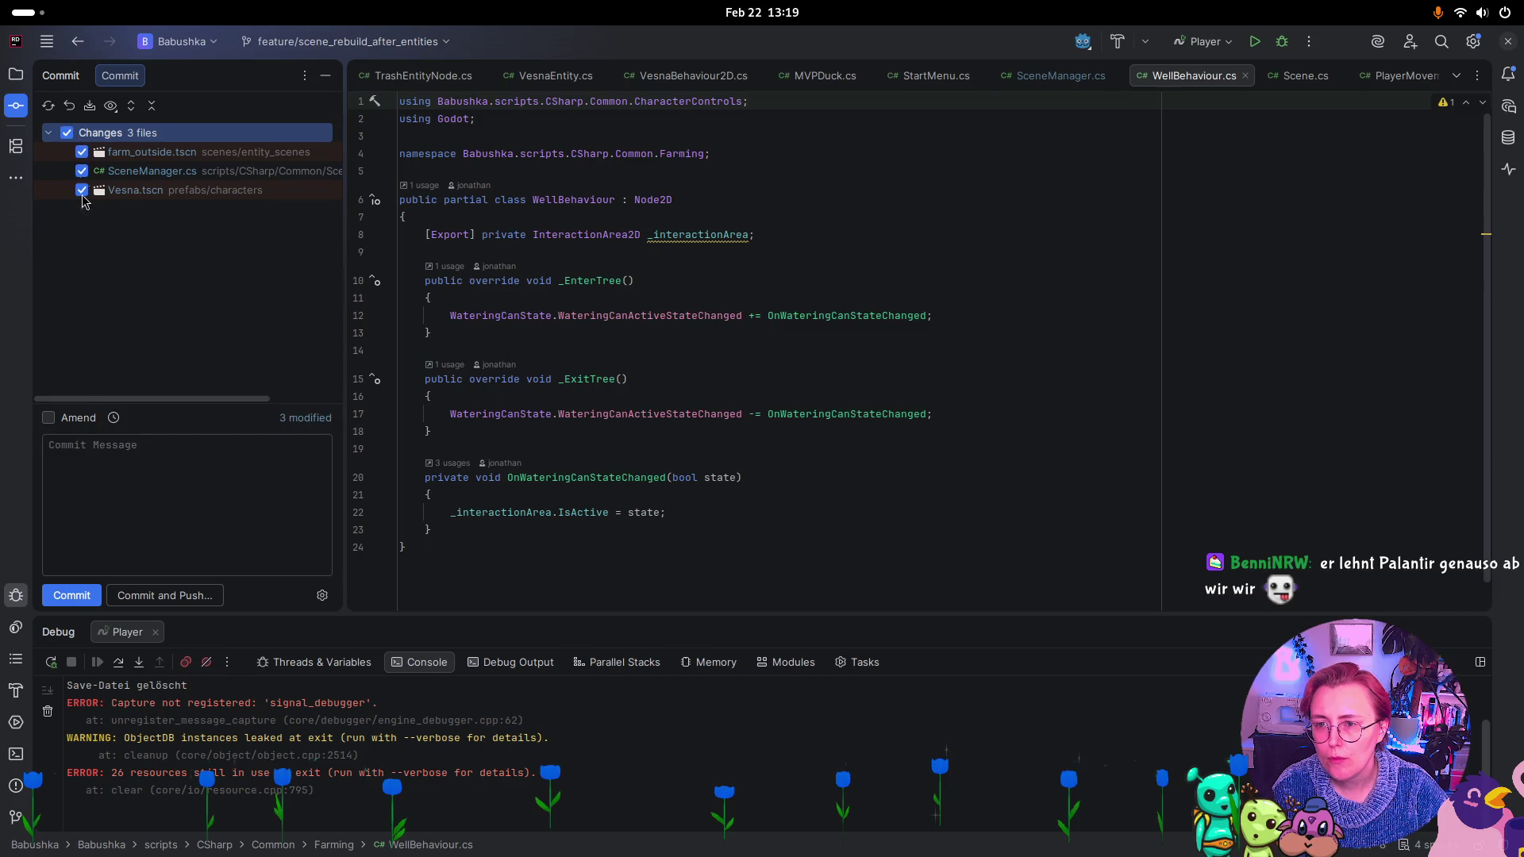
{"action": "left_click", "coordinate": [123, 558]}
{"action": "key", "text": "super"}
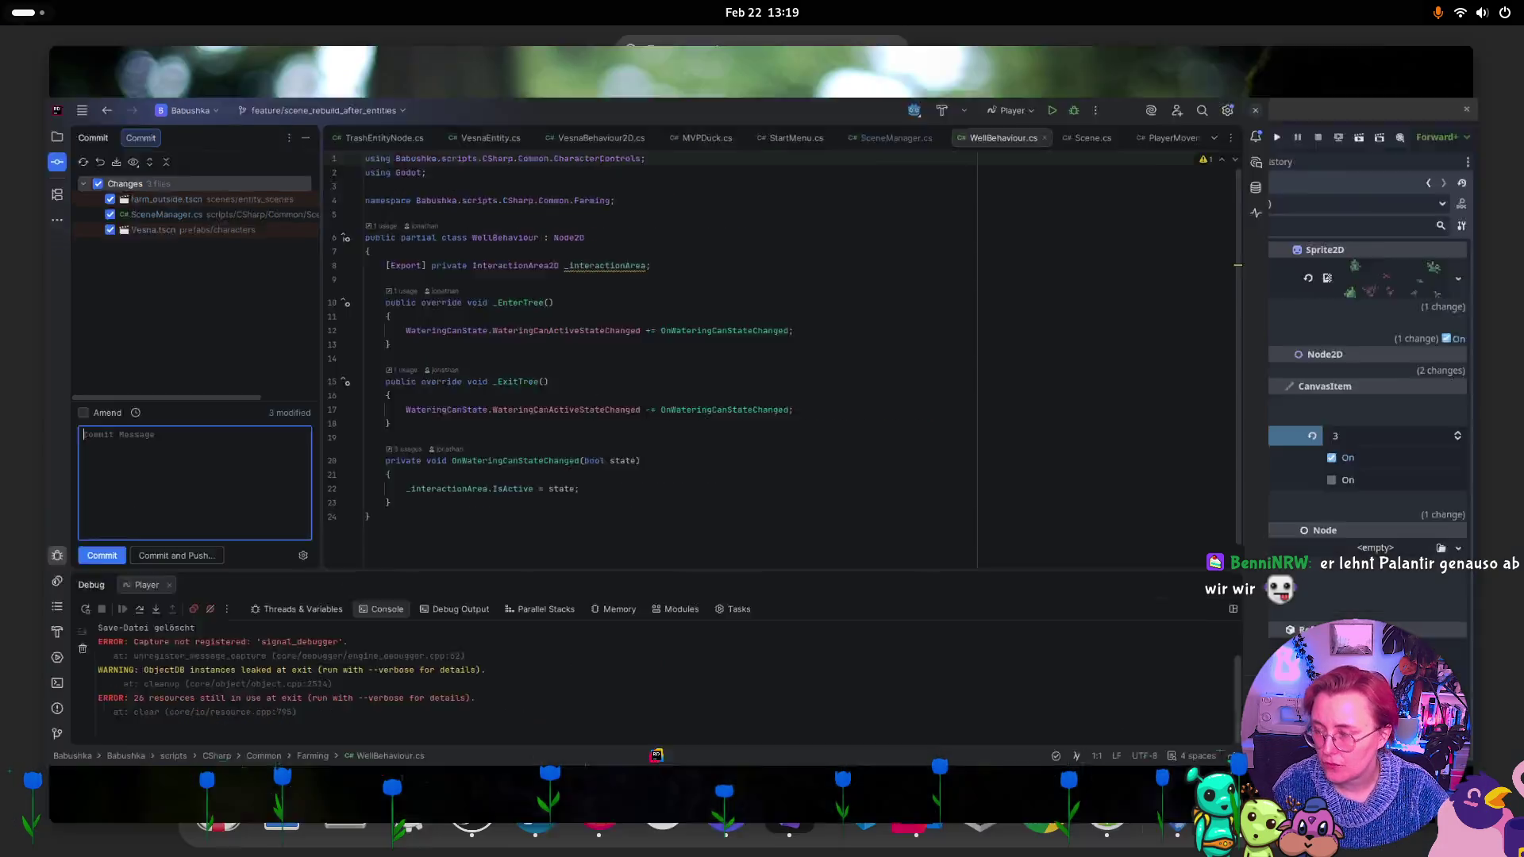
{"action": "key", "text": "super"}
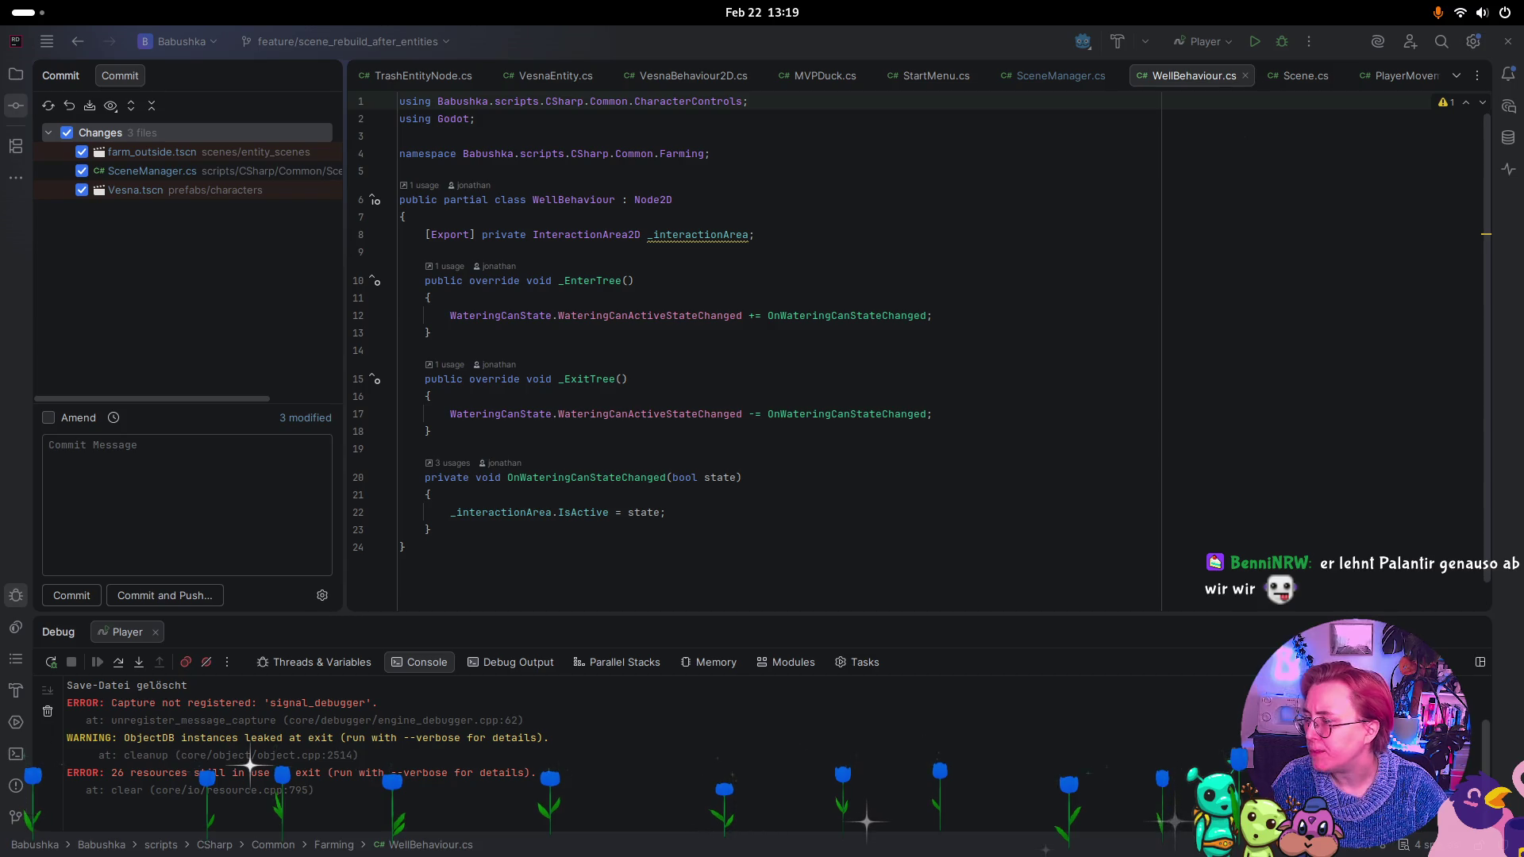
Commit the three files with message ':lipstick: fixed Y-sorting issues in farm-outside scene'.
{"action": "left_click", "coordinate": [122, 503]}
{"action": "type", "text": ":lipstick: "}
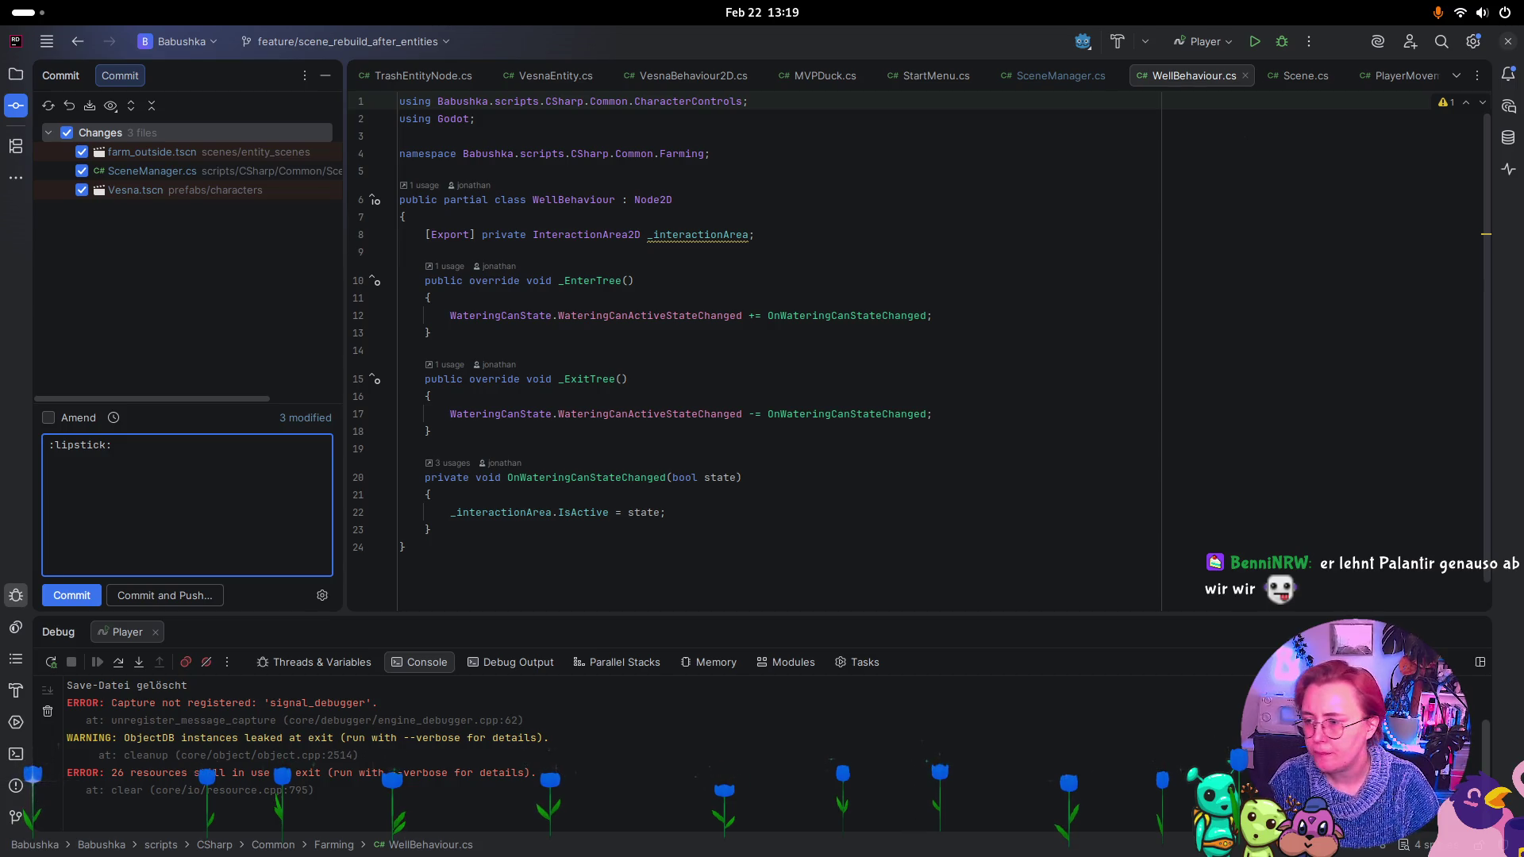
{"action": "type", "text": "fixe"}
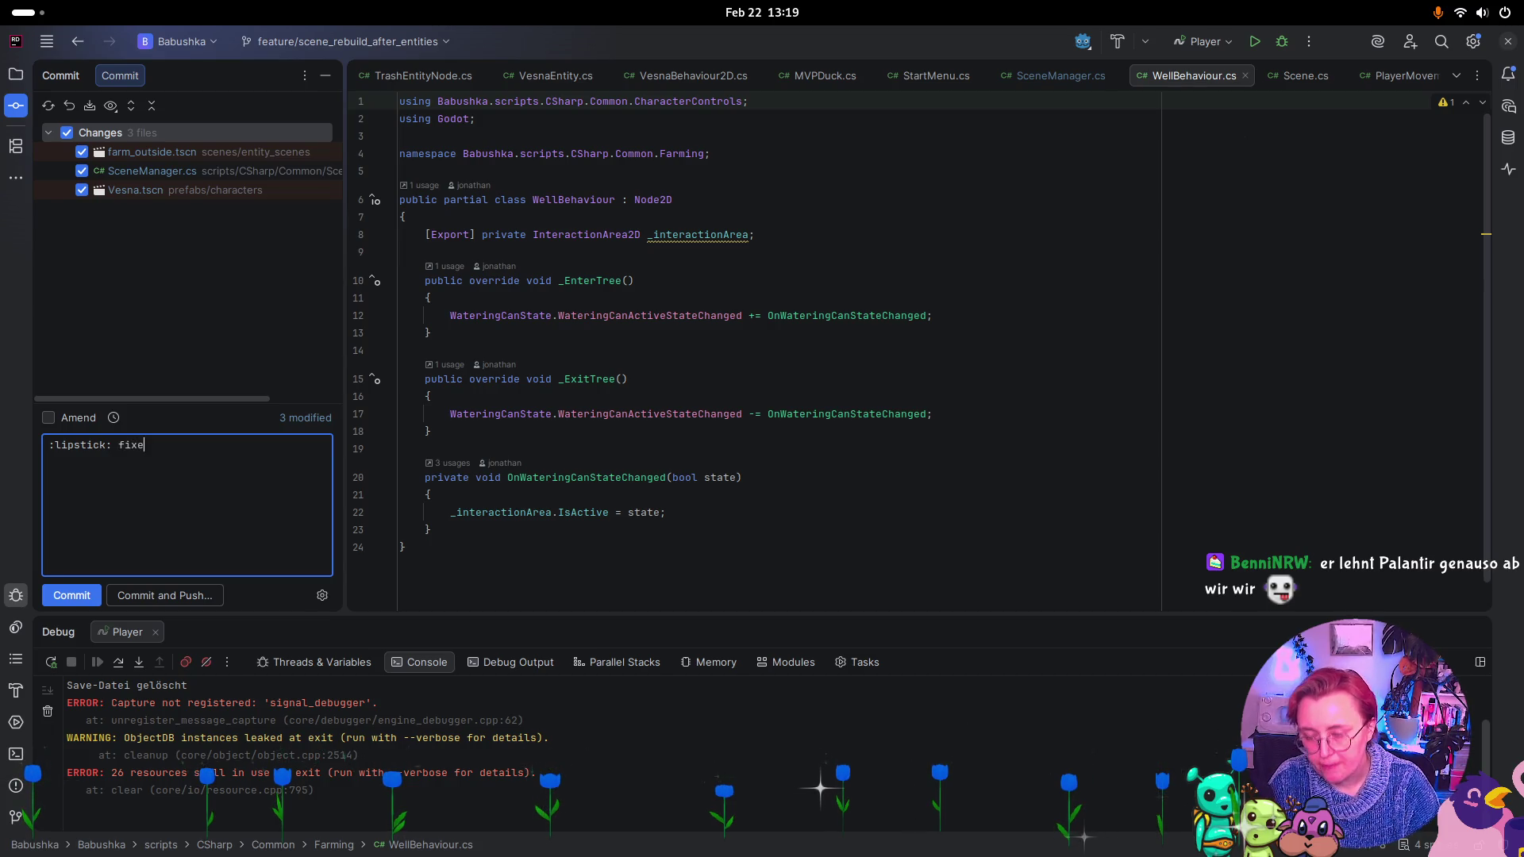
{"action": "type", "text": "d Y-sorting i"}
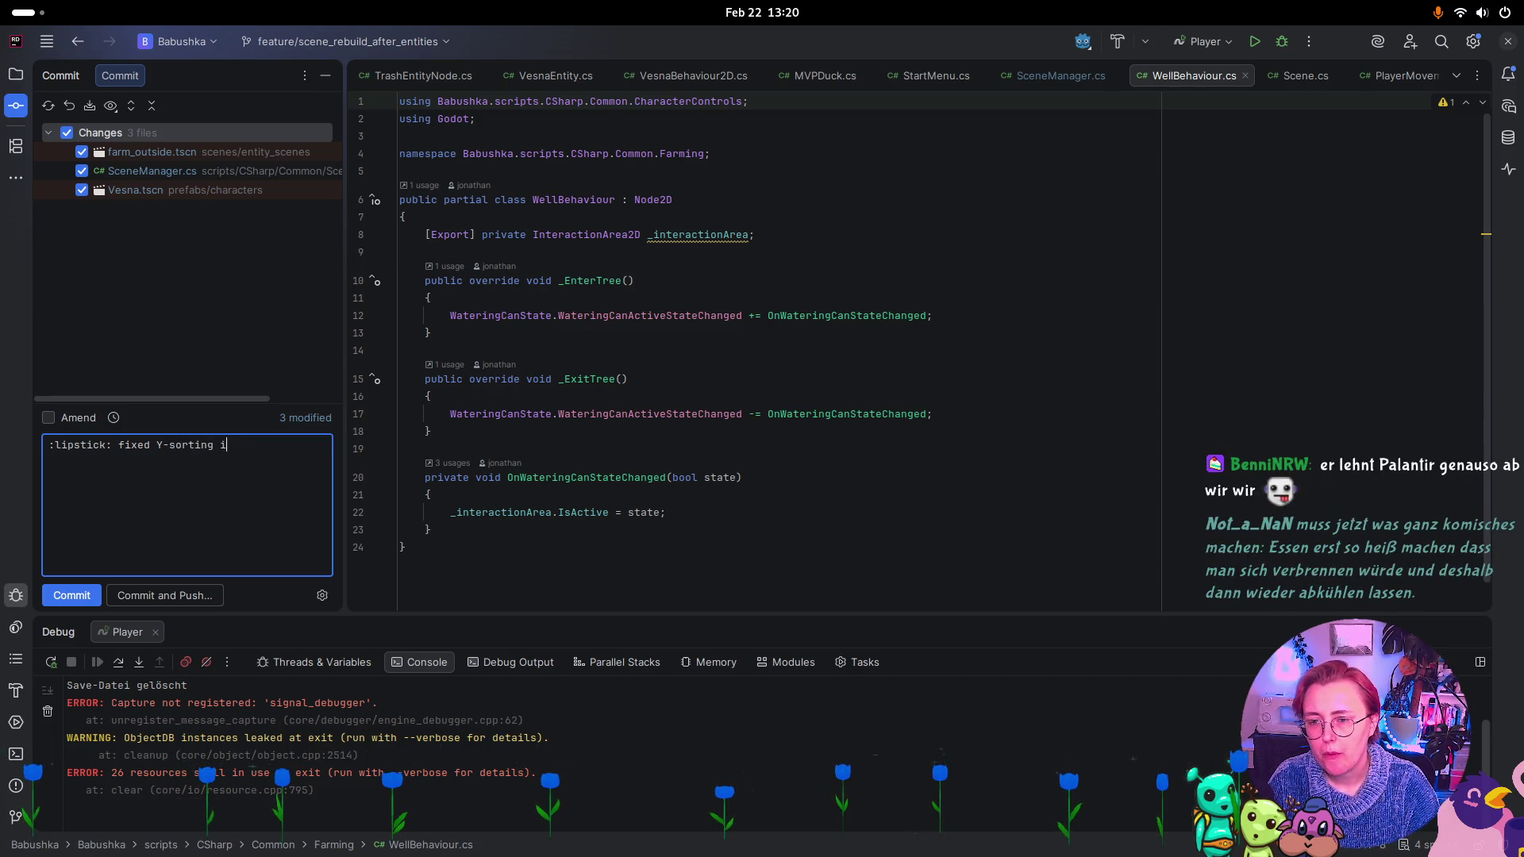
{"action": "type", "text": "ssues in farm-outsi"}
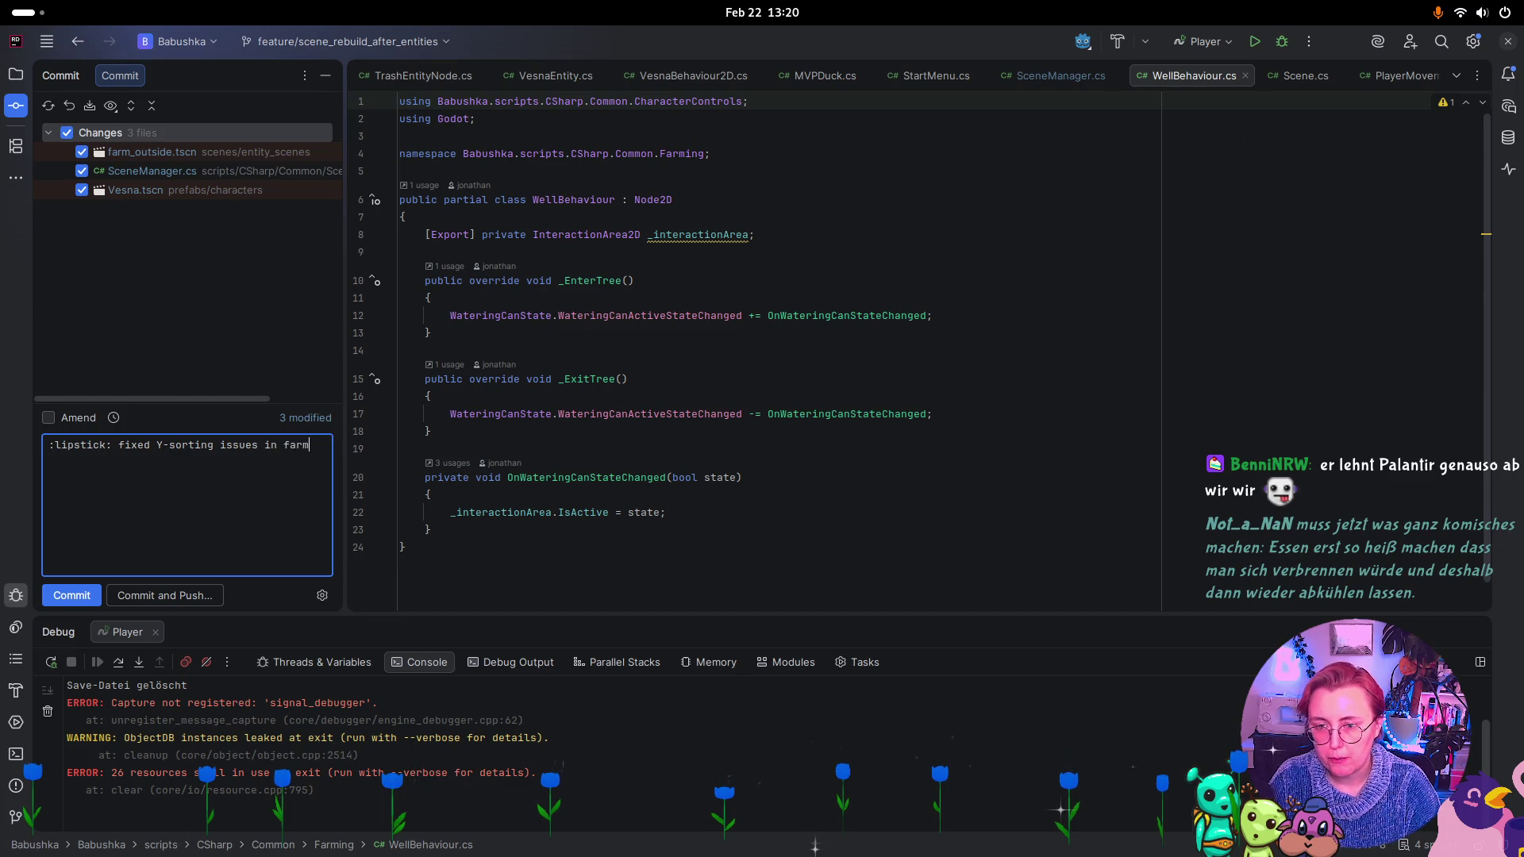
{"action": "type", "text": "de scene"}
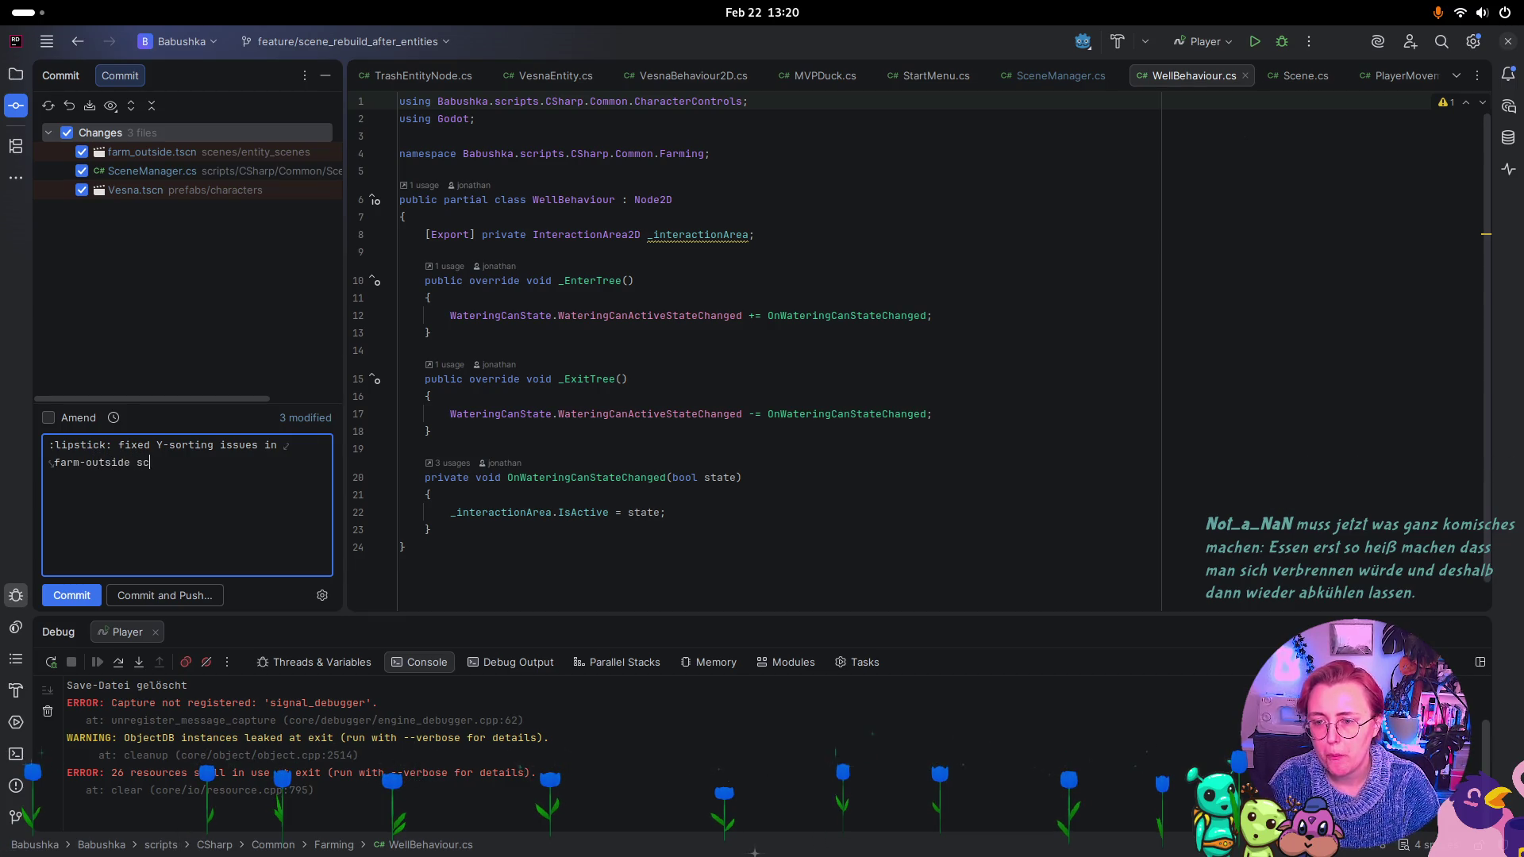
{"action": "left_click", "coordinate": [82, 601]}
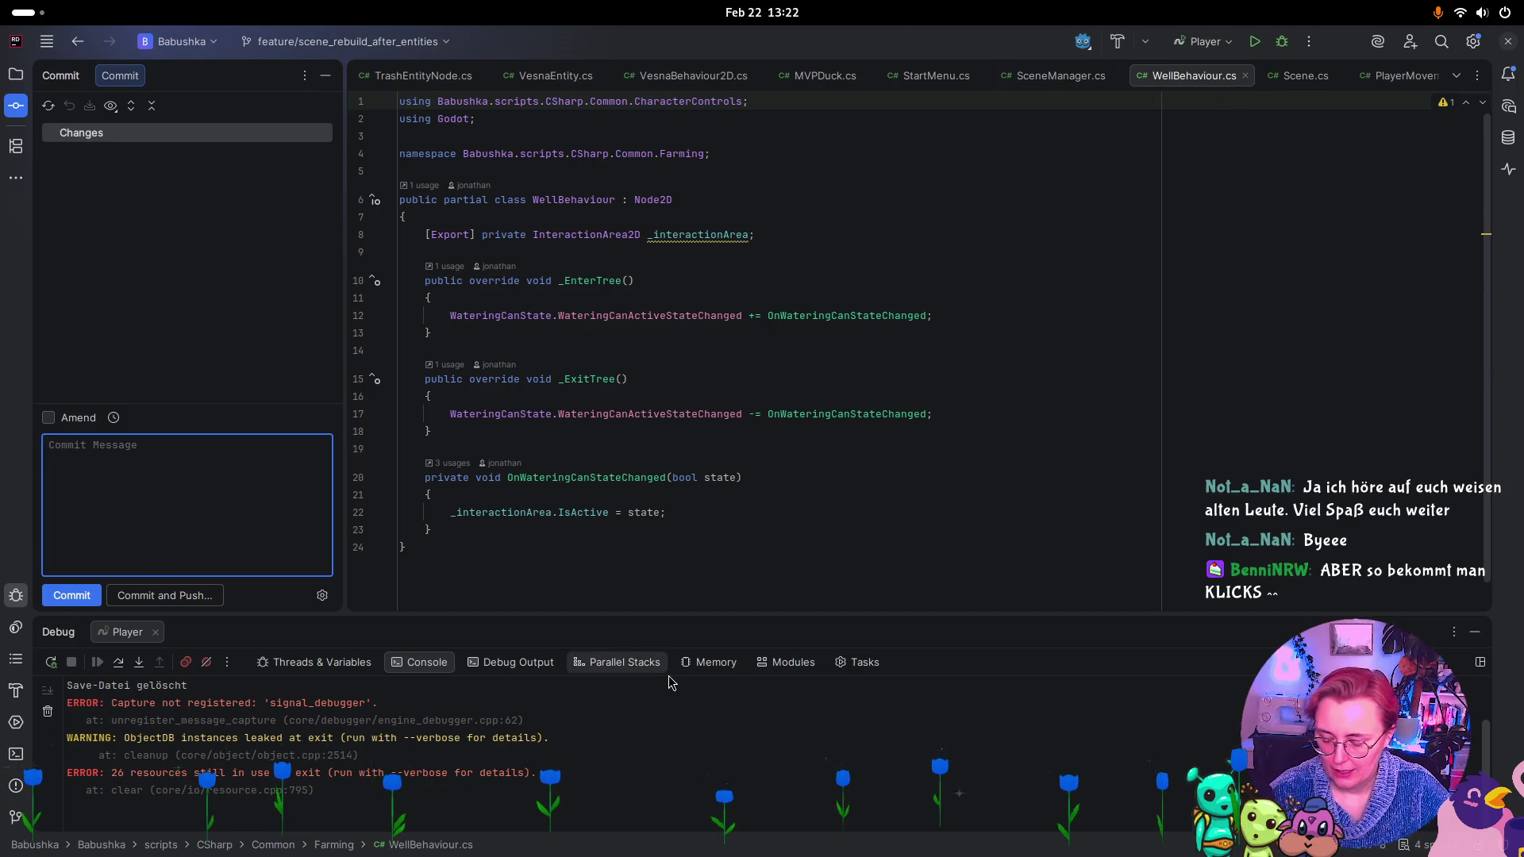
Switch back to the Godot editor and check the Farm visuals branch in the Scene dock.
{"action": "key", "text": "super"}
{"action": "left_click", "coordinate": [996, 430]}
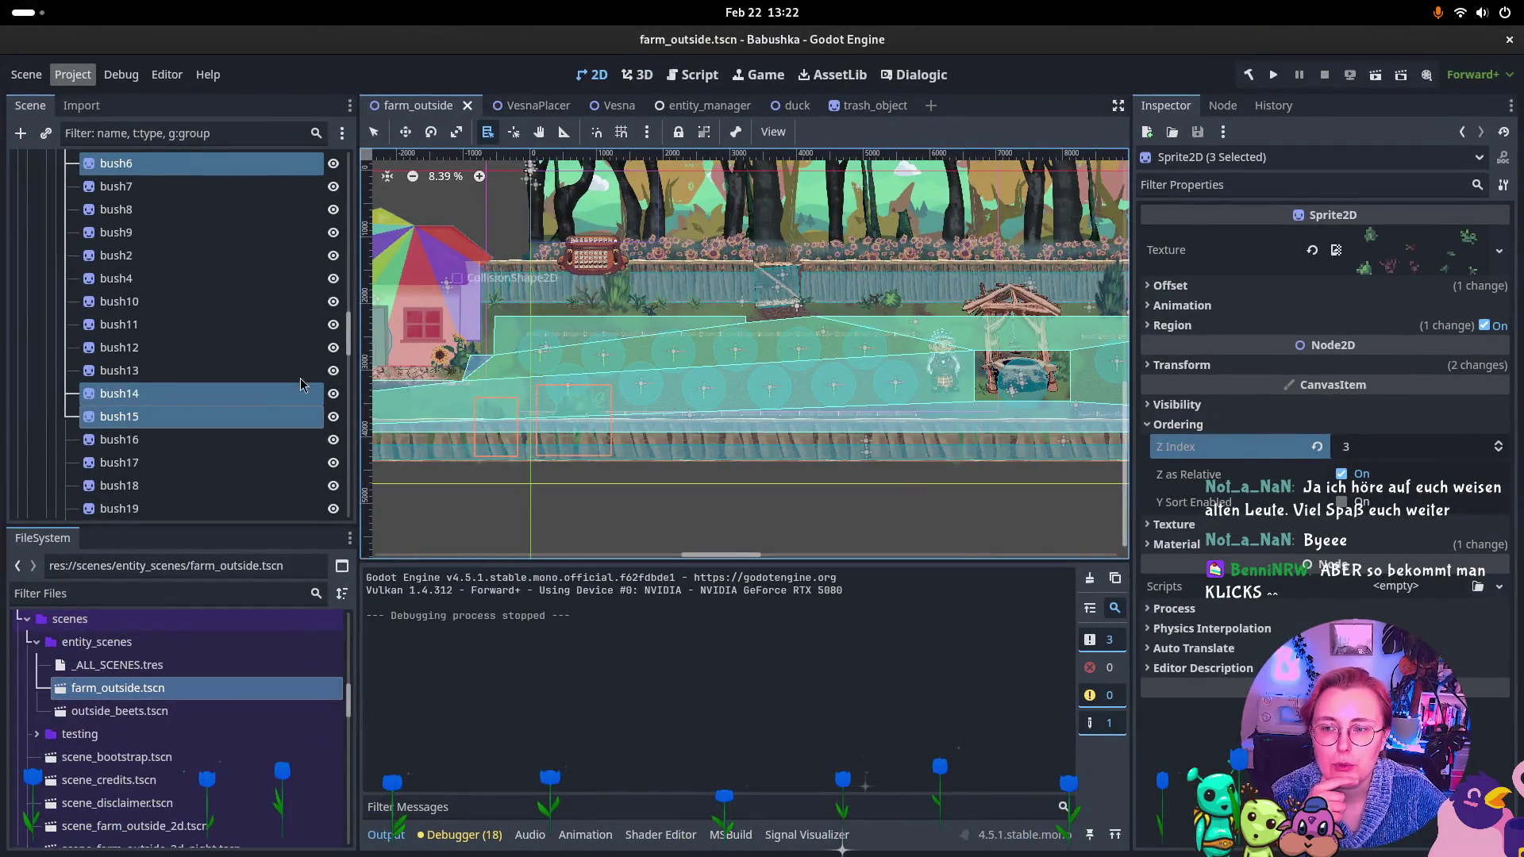
{"action": "scroll", "coordinate": [123, 240], "scroll_direction": "up", "scroll_amount": 5}
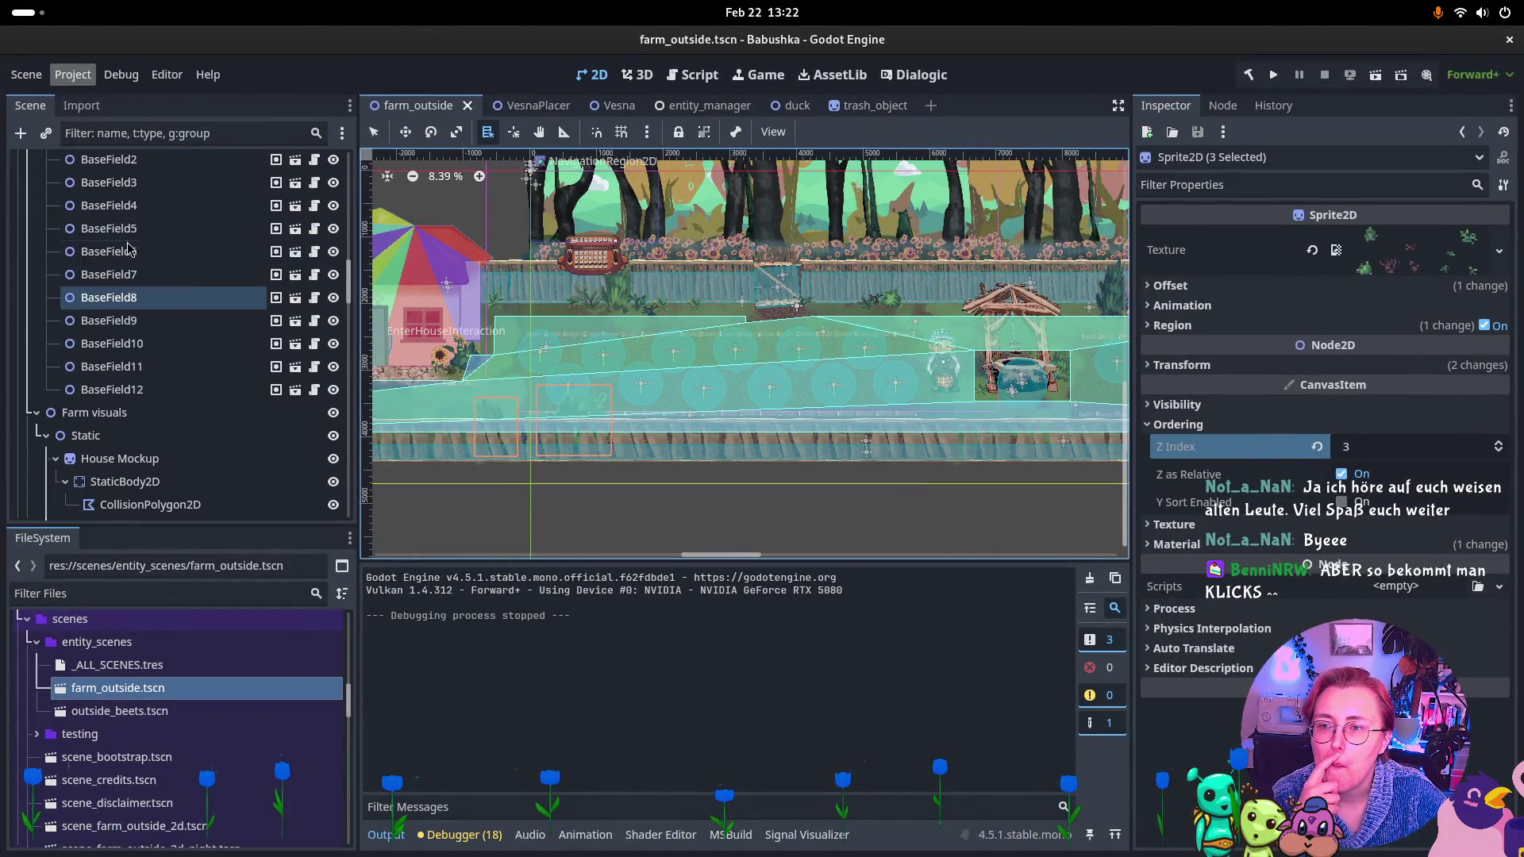
{"action": "left_click", "coordinate": [37, 413]}
{"action": "left_click", "coordinate": [38, 412]}
{"action": "scroll", "coordinate": [33, 428], "scroll_direction": "down", "scroll_amount": 6}
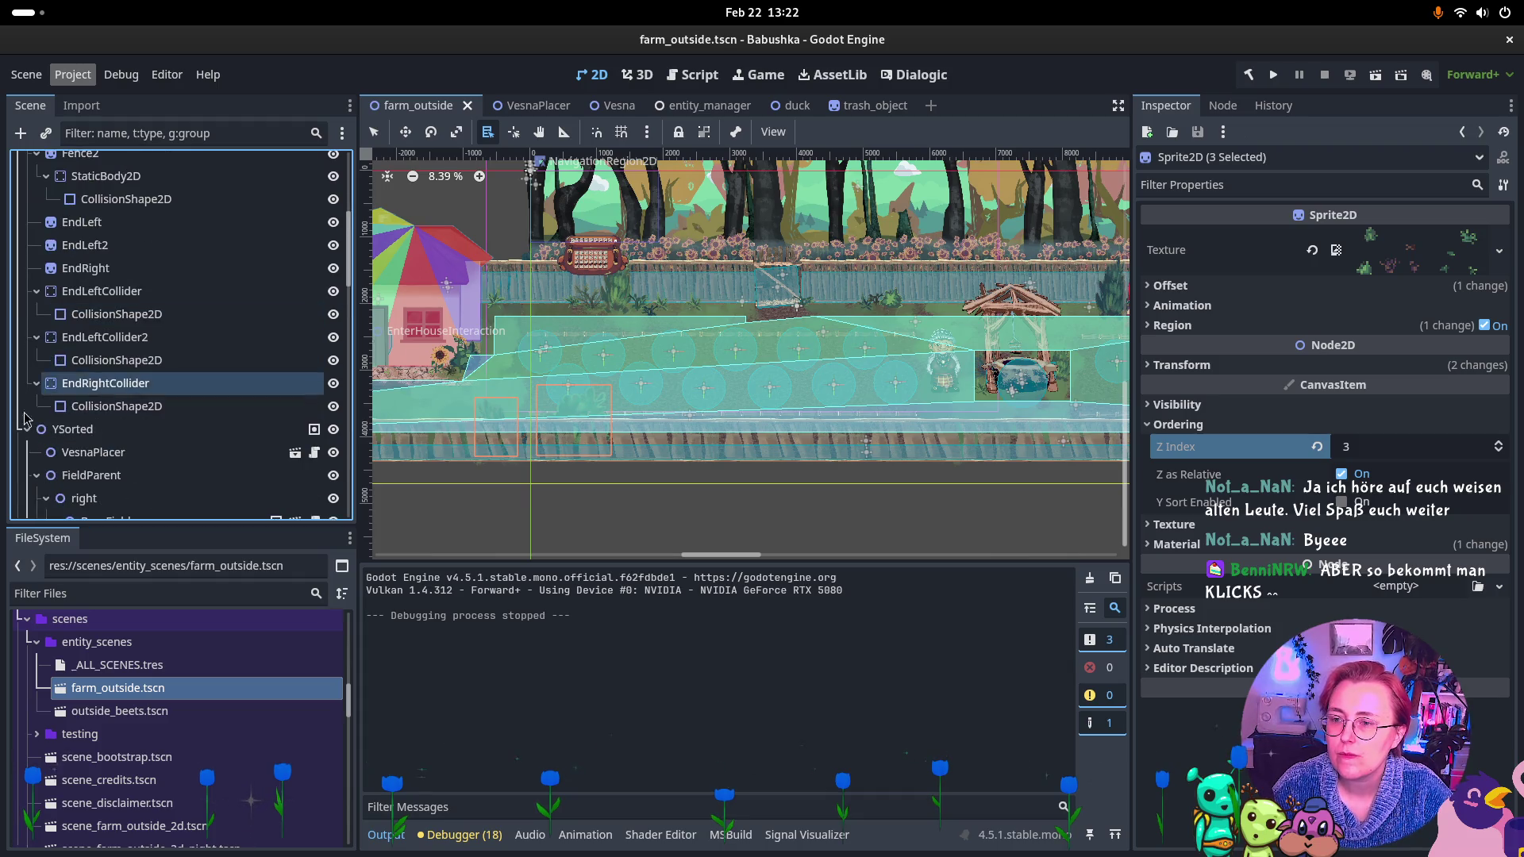
{"action": "scroll", "coordinate": [36, 444], "scroll_direction": "up", "scroll_amount": 5}
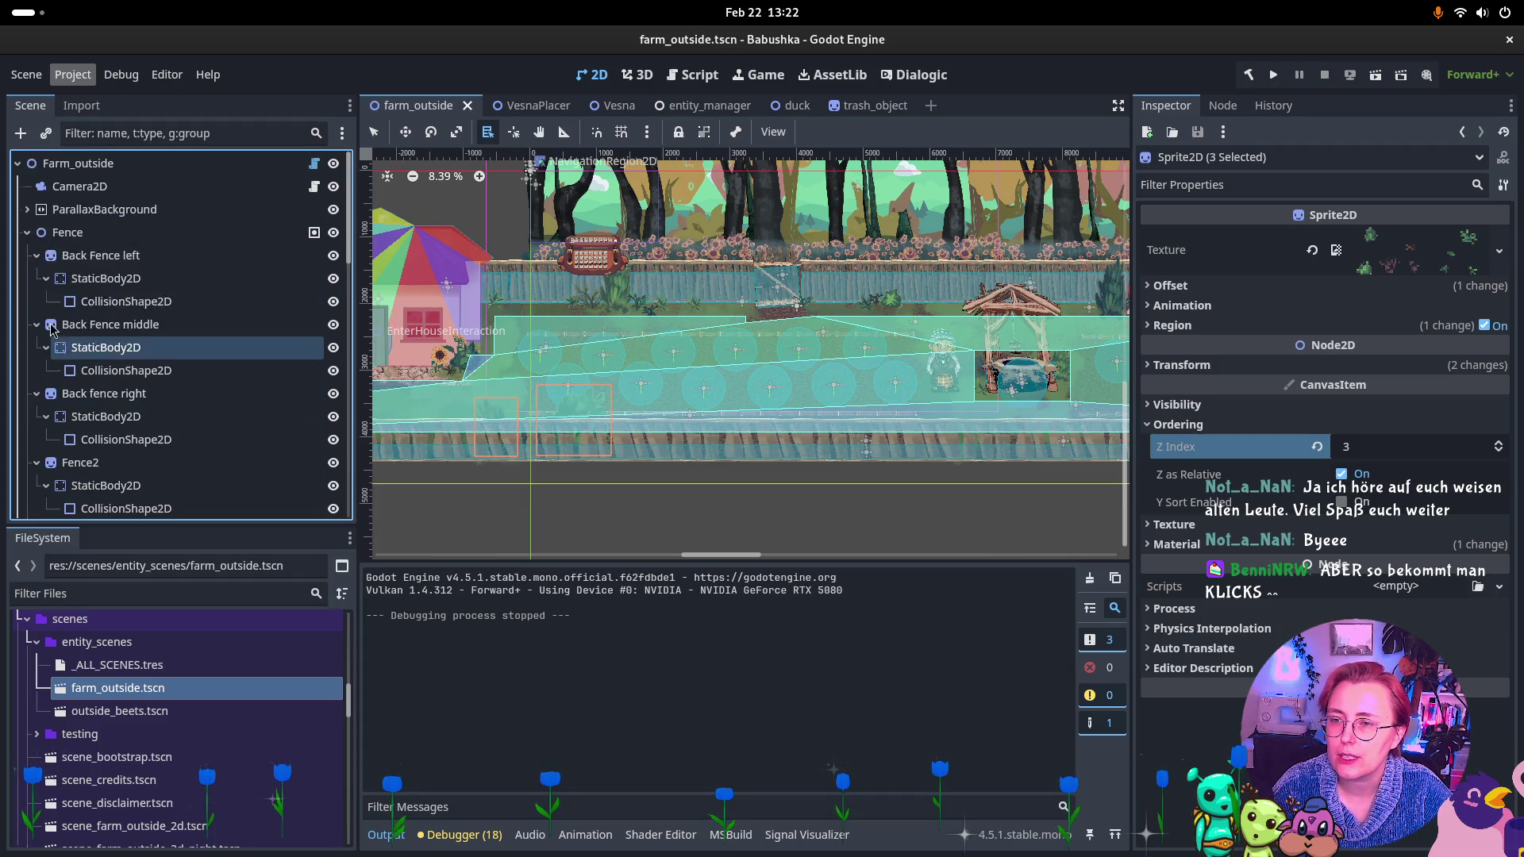
Fold the Fence and Placers nodes in the Farm_outside tree and clear the debugger's Errors list.
{"action": "left_click", "coordinate": [16, 166]}
{"action": "left_click", "coordinate": [18, 166]}
{"action": "left_click", "coordinate": [18, 165]}
{"action": "left_click", "coordinate": [17, 165]}
{"action": "left_click", "coordinate": [17, 165]}
{"action": "left_click", "coordinate": [17, 165]}
{"action": "left_click", "coordinate": [27, 231]}
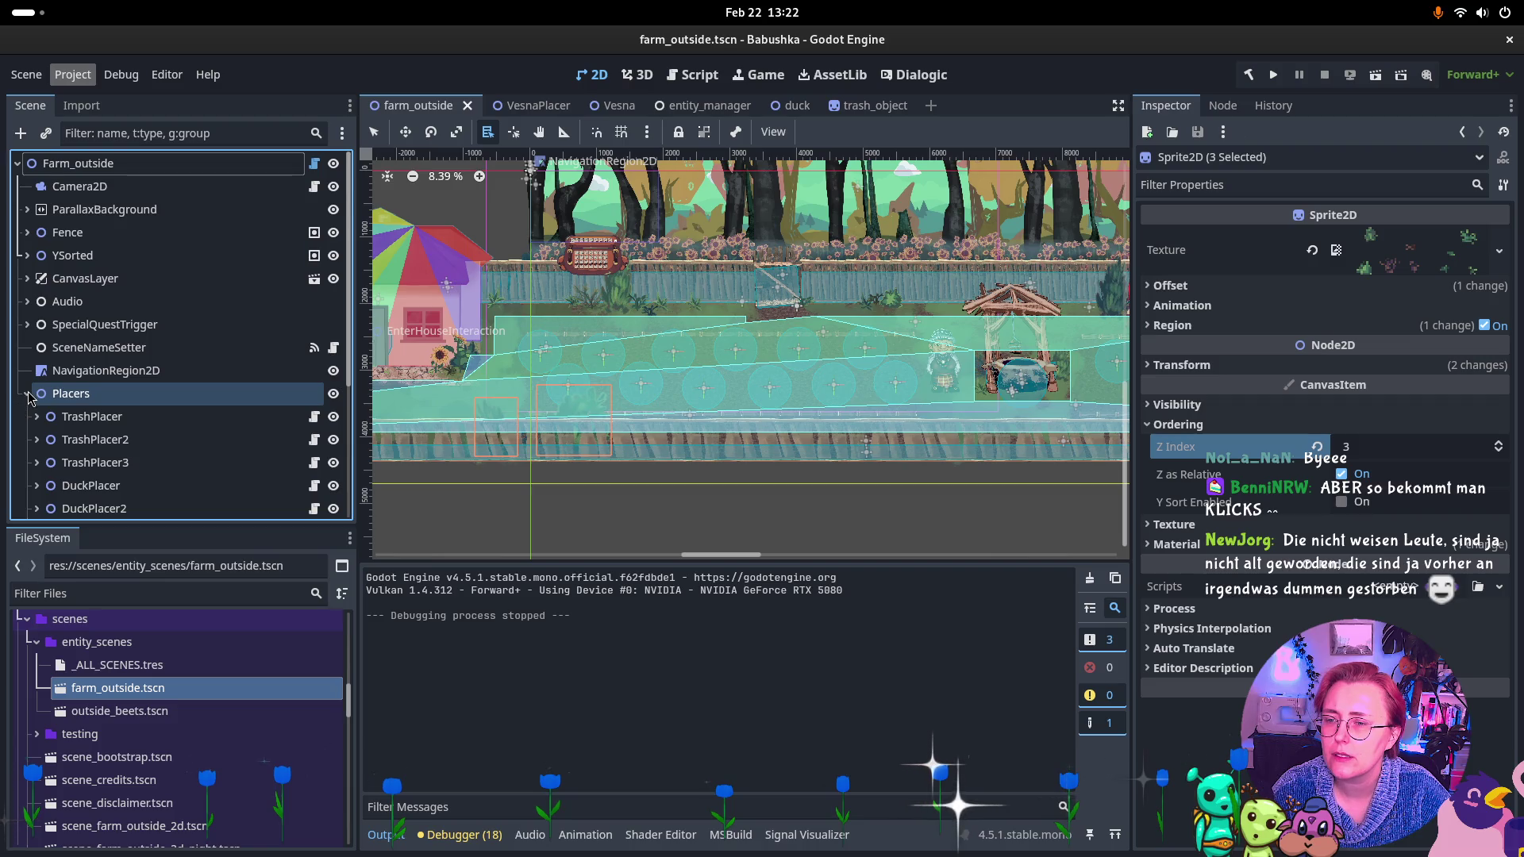
{"action": "left_click", "coordinate": [27, 393]}
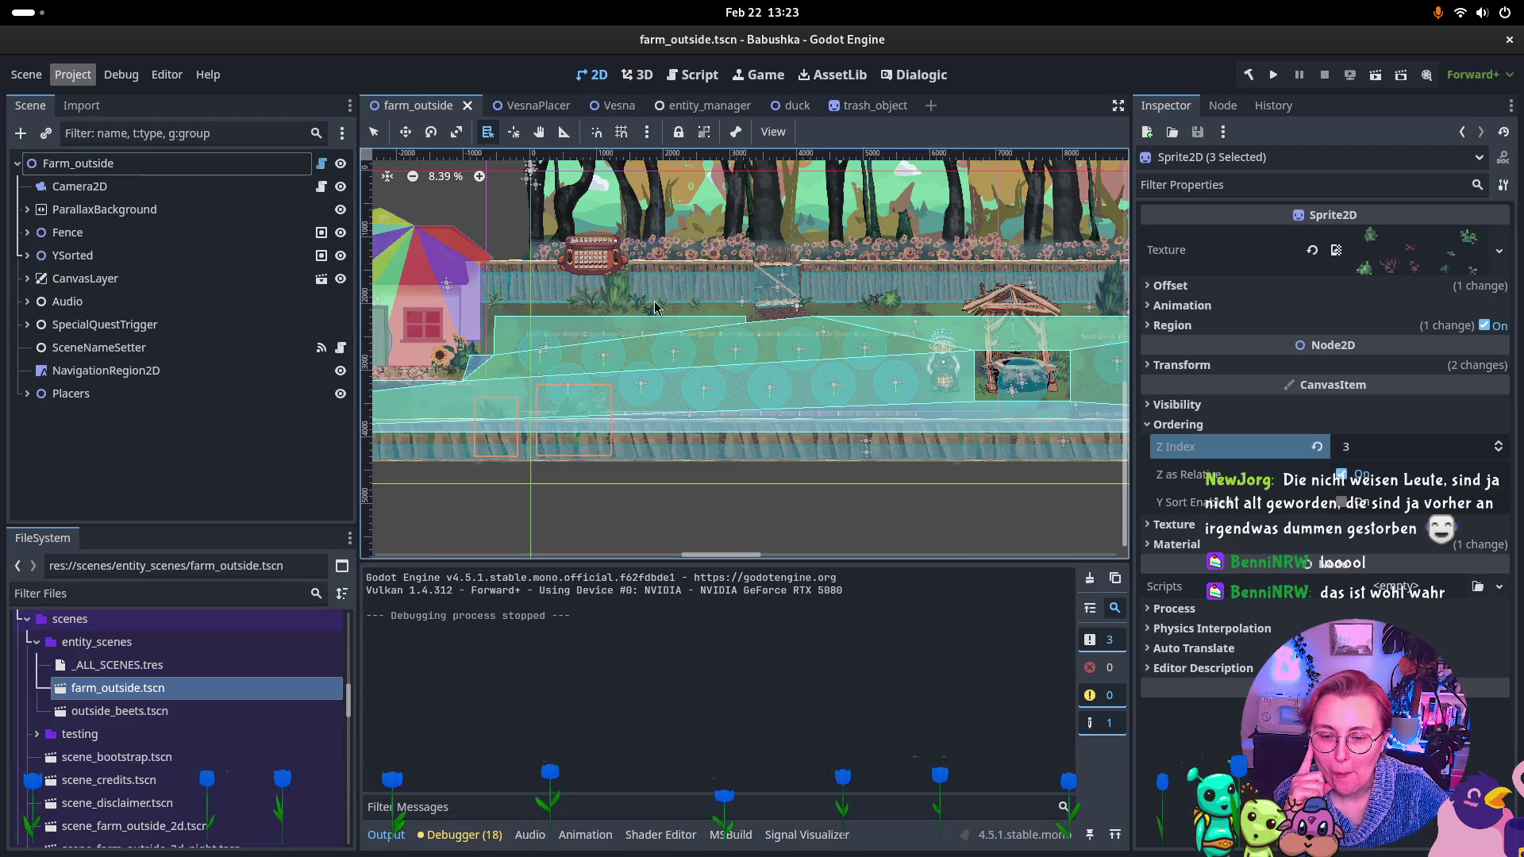
{"action": "left_click", "coordinate": [481, 839]}
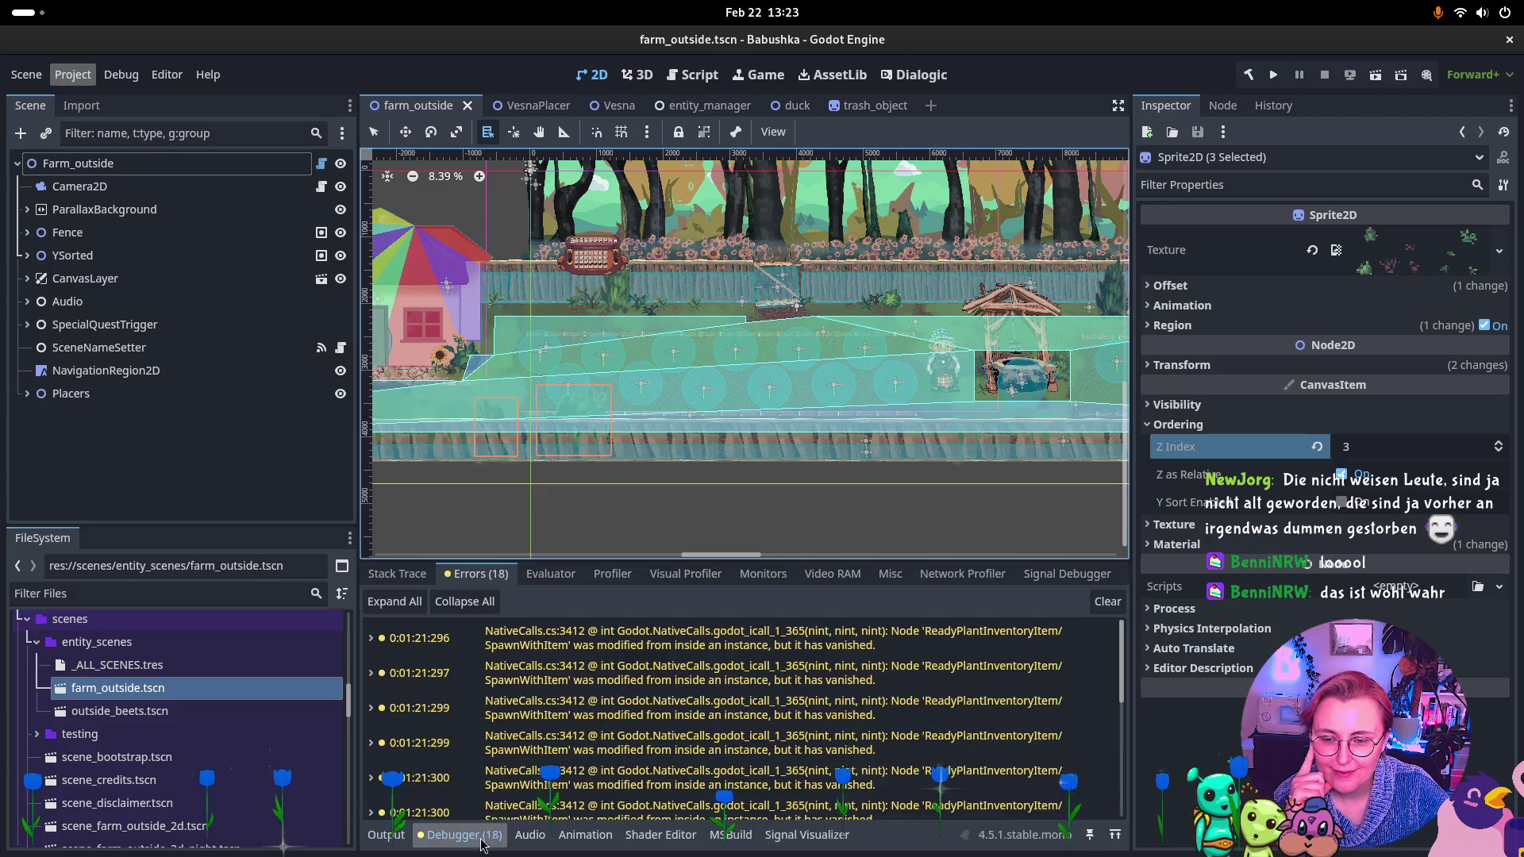
{"action": "left_click", "coordinate": [1112, 601]}
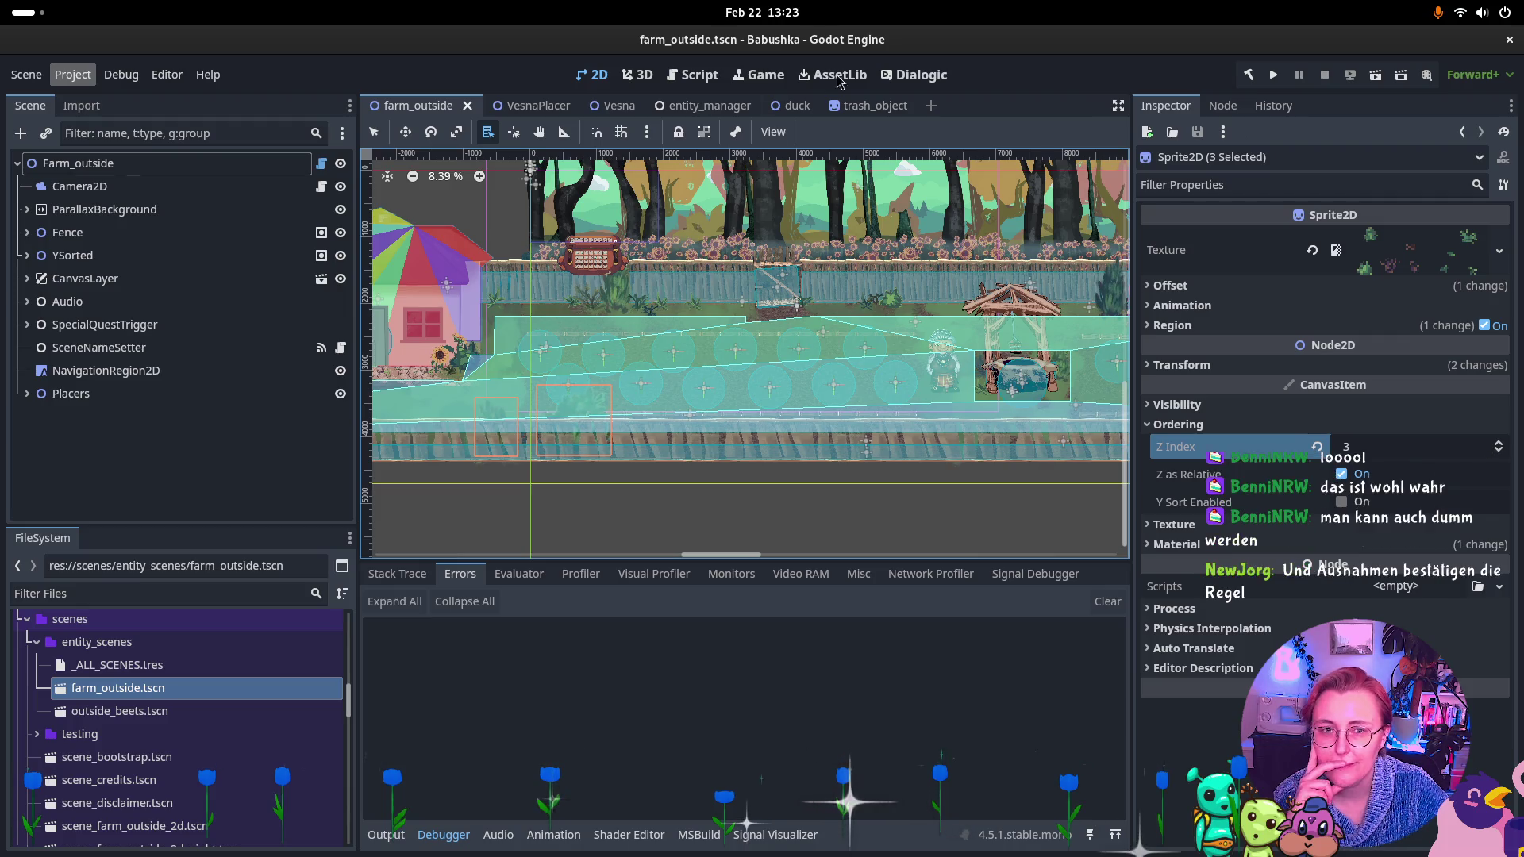
Open outside_beets.tscn from the FileSystem dock and pan the viewport to frame the scene.
{"action": "left_click", "coordinate": [167, 711], "text": "shift"}
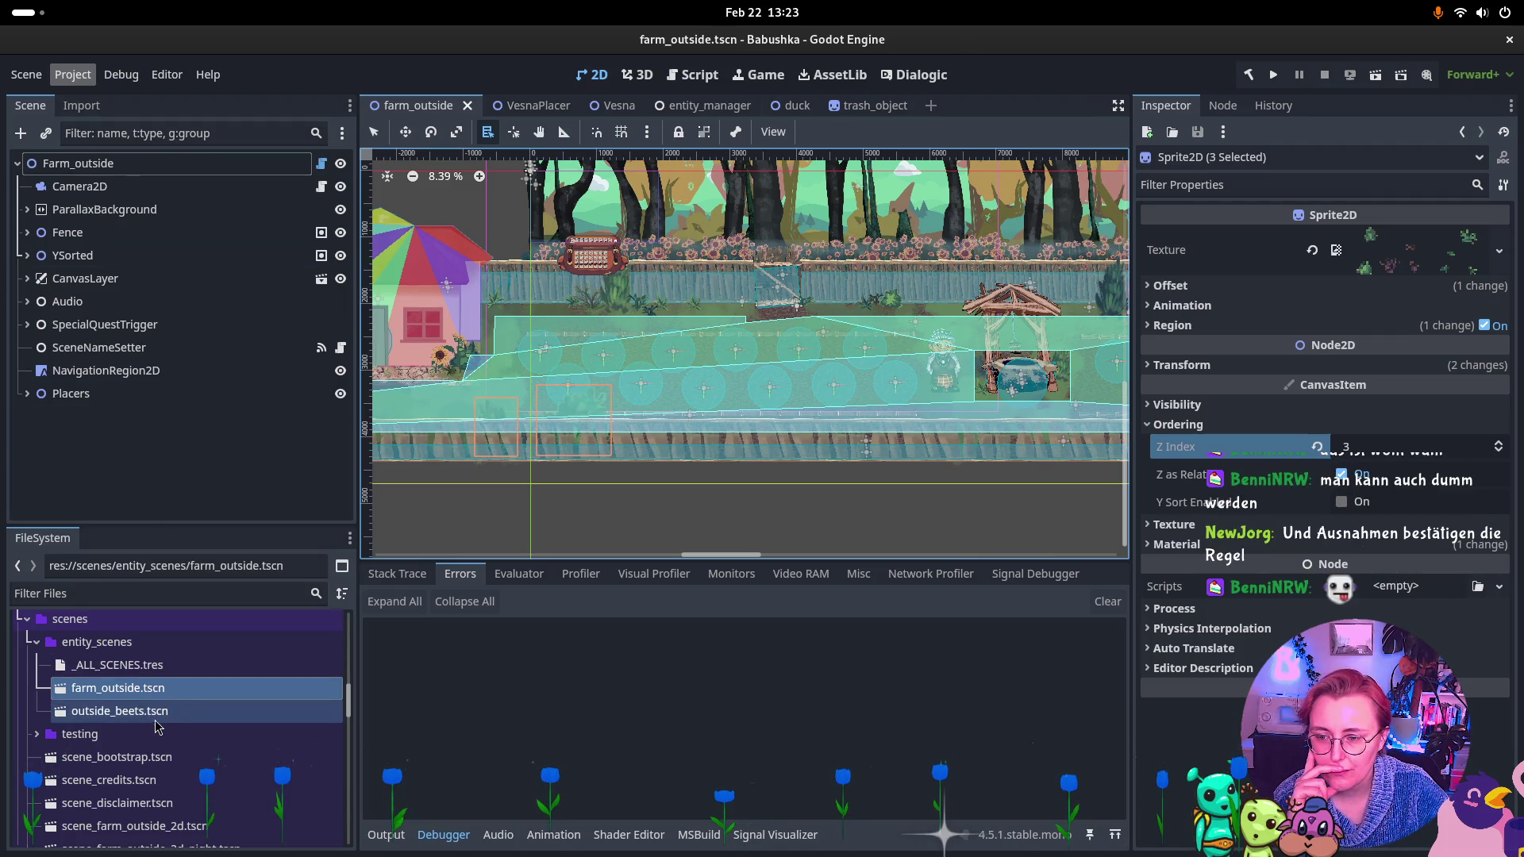
{"action": "double_click", "coordinate": [157, 718]}
{"action": "scroll", "coordinate": [913, 414], "scroll_direction": "down", "scroll_amount": 10}
{"action": "left_click_drag", "start_coordinate": [939, 434], "coordinate": [672, 287]}
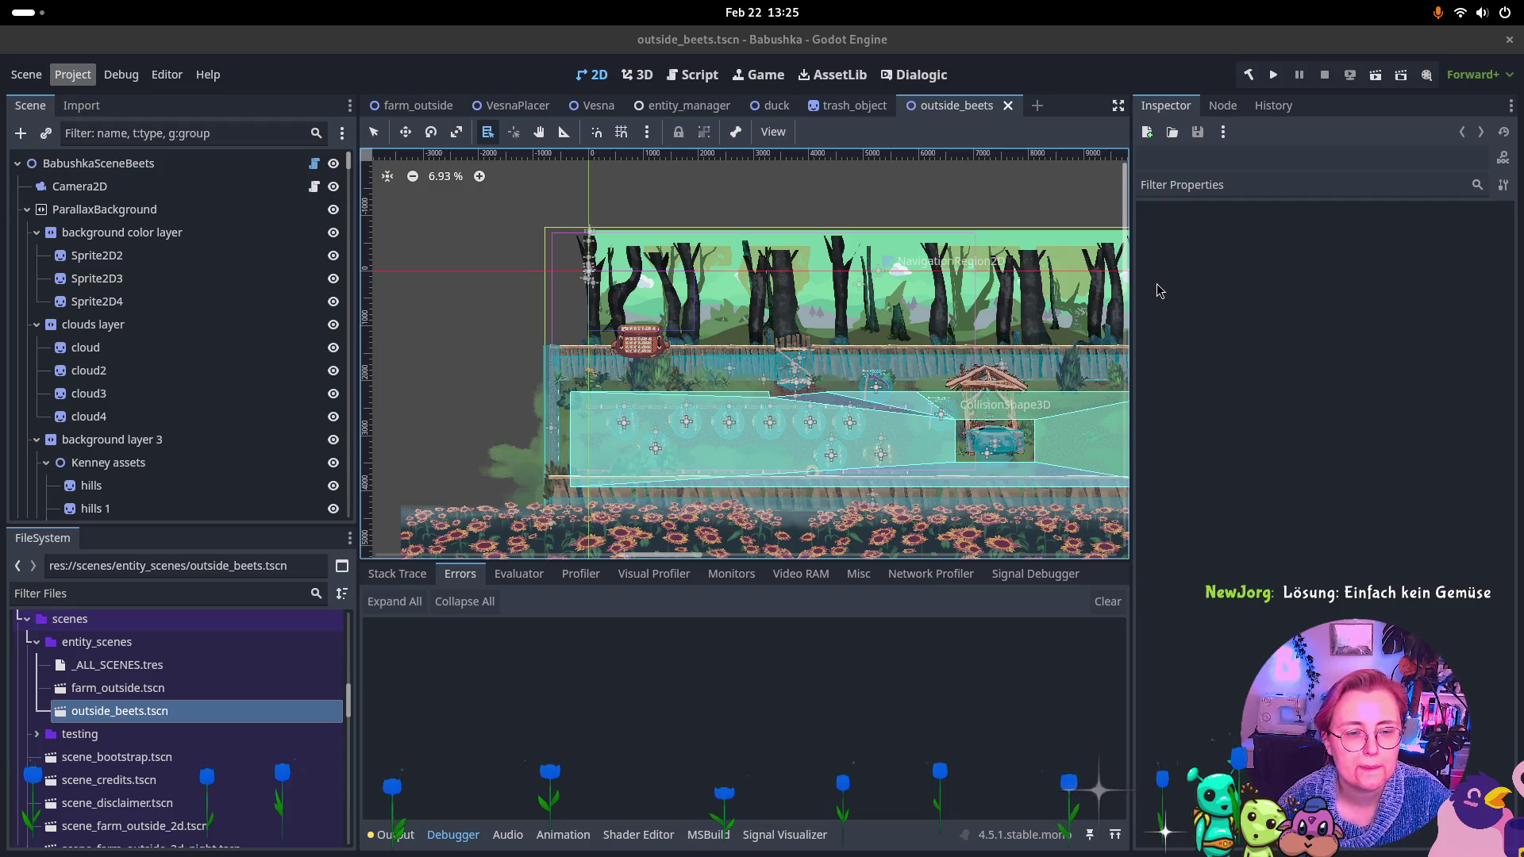
Select the left side greenery group and set its Z Index to 1 with Y Sort Enabled.
{"action": "scroll", "coordinate": [885, 388], "scroll_direction": "up", "scroll_amount": 3}
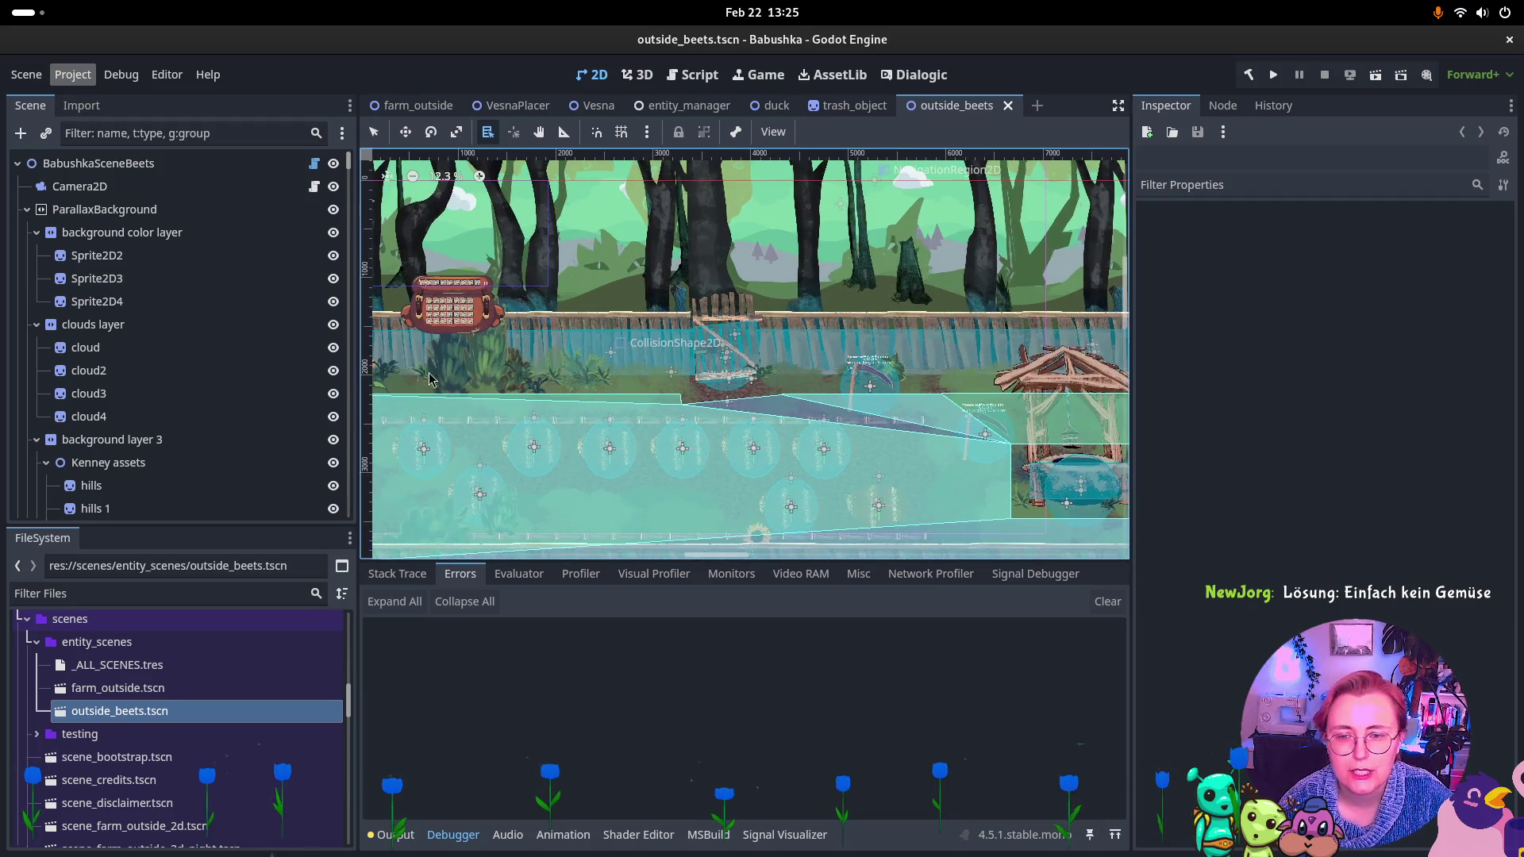
{"action": "right_click", "coordinate": [478, 387], "text": "alt"}
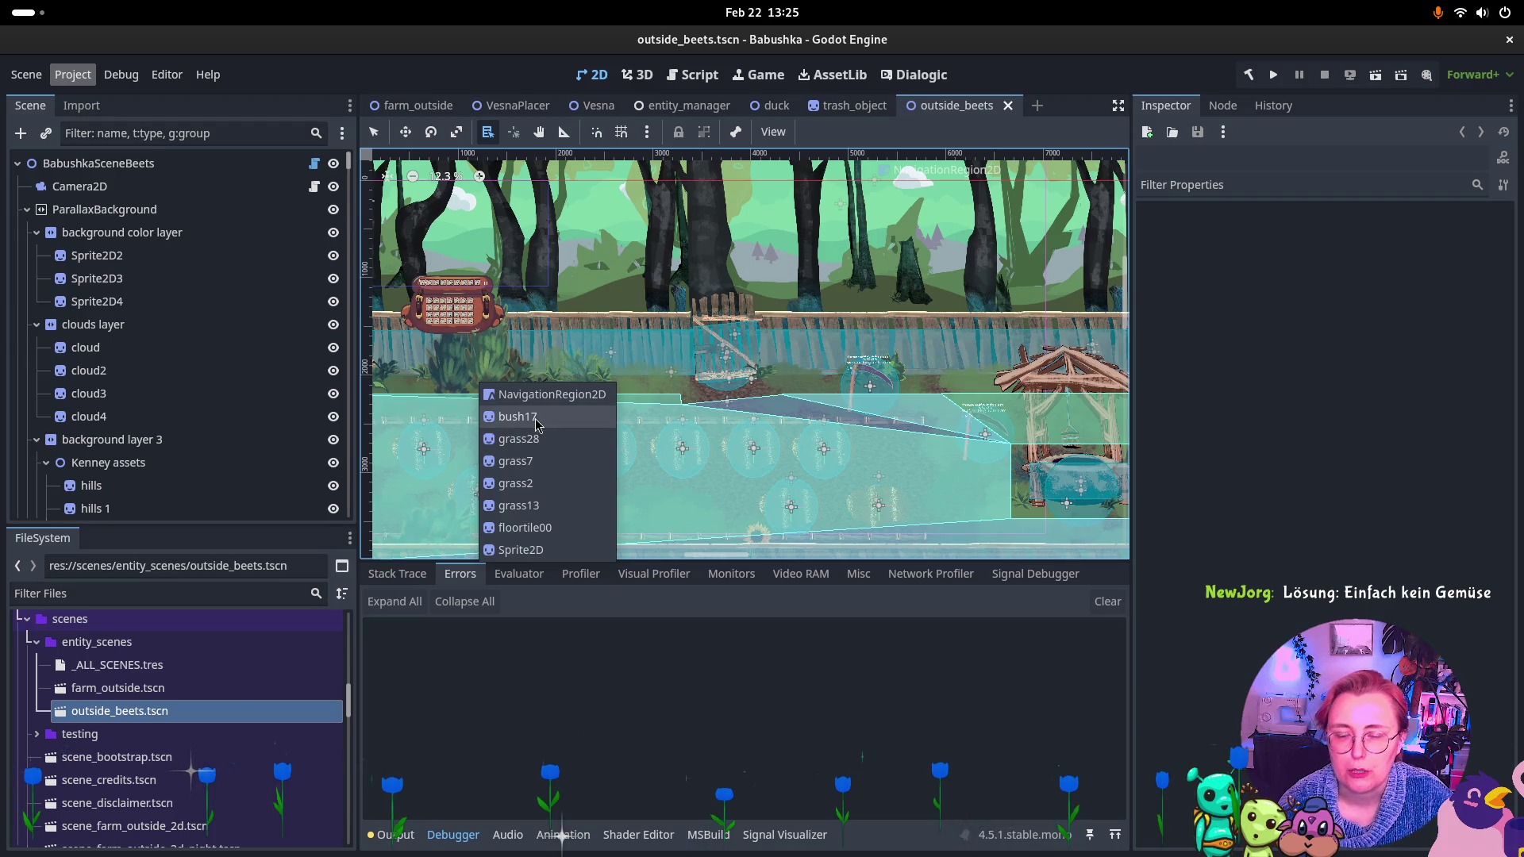
{"action": "left_click", "coordinate": [508, 415]}
{"action": "scroll", "coordinate": [190, 373], "scroll_direction": "up", "scroll_amount": 5}
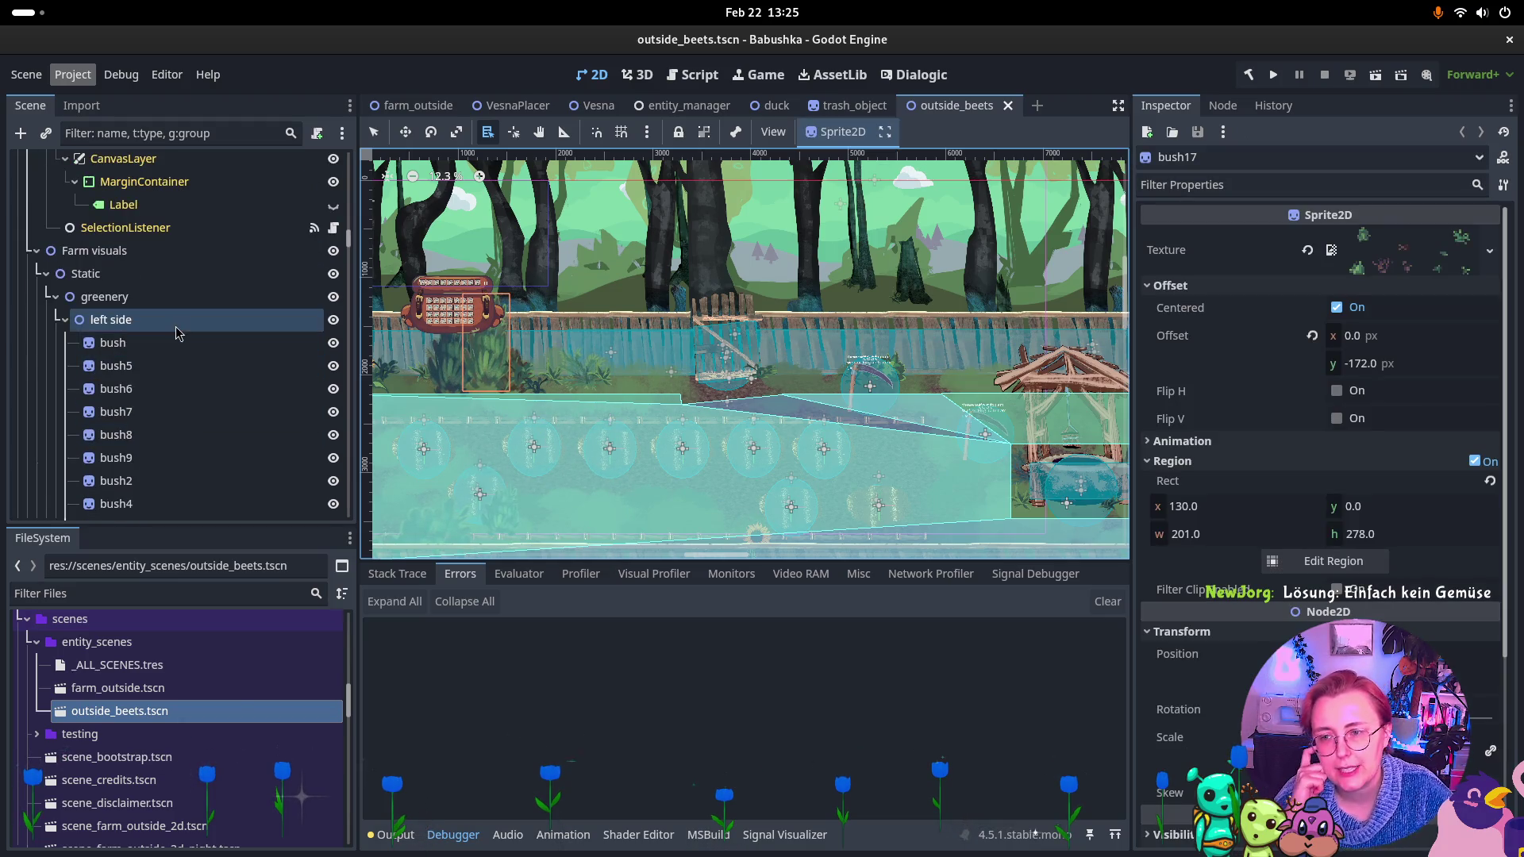
{"action": "left_click", "coordinate": [176, 325]}
{"action": "left_click", "coordinate": [1242, 295]}
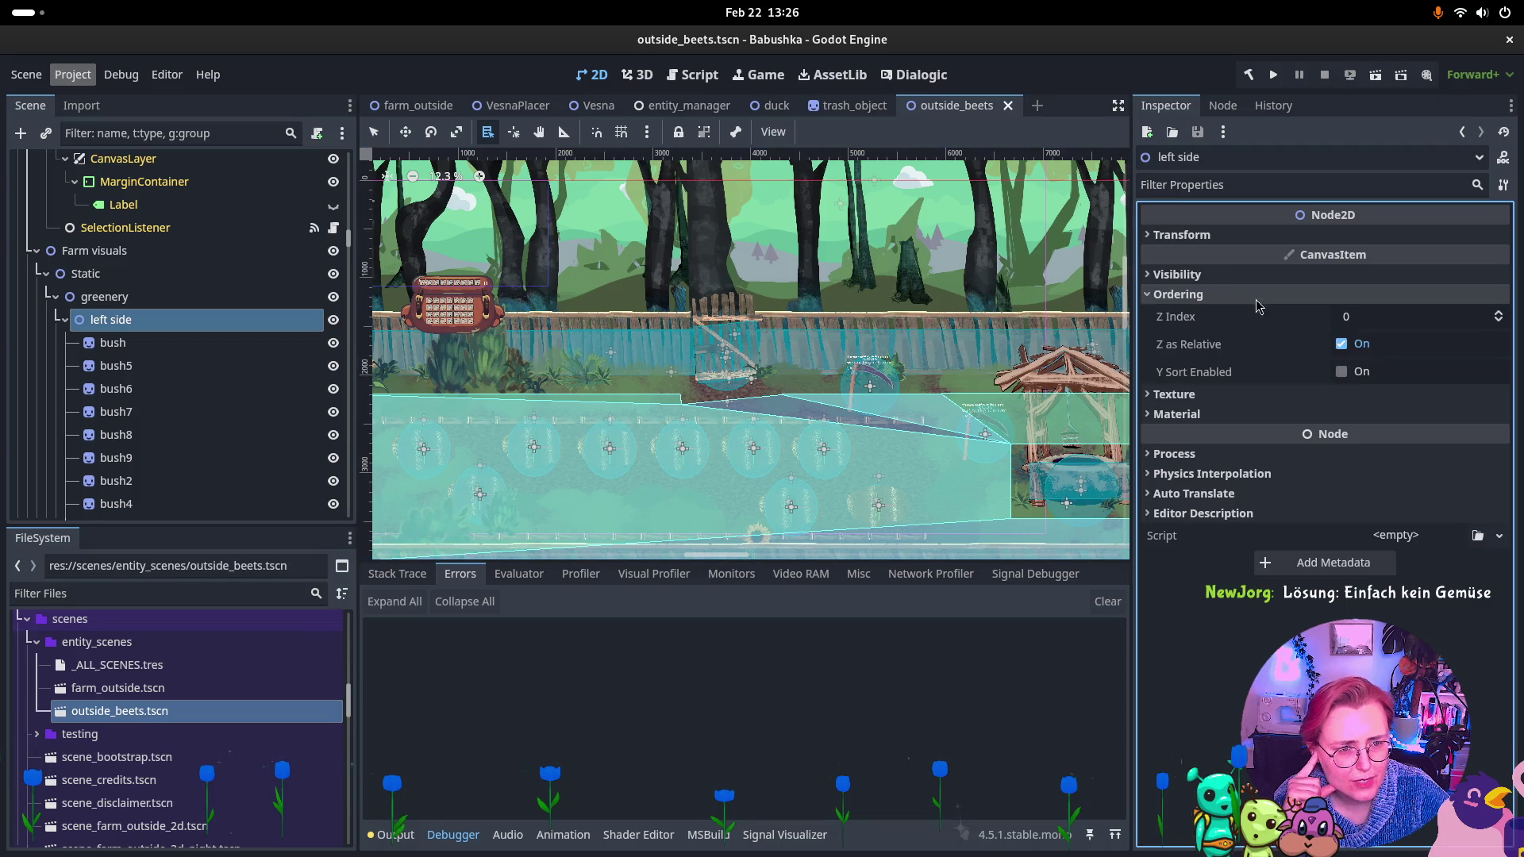
{"action": "left_click", "coordinate": [112, 310]}
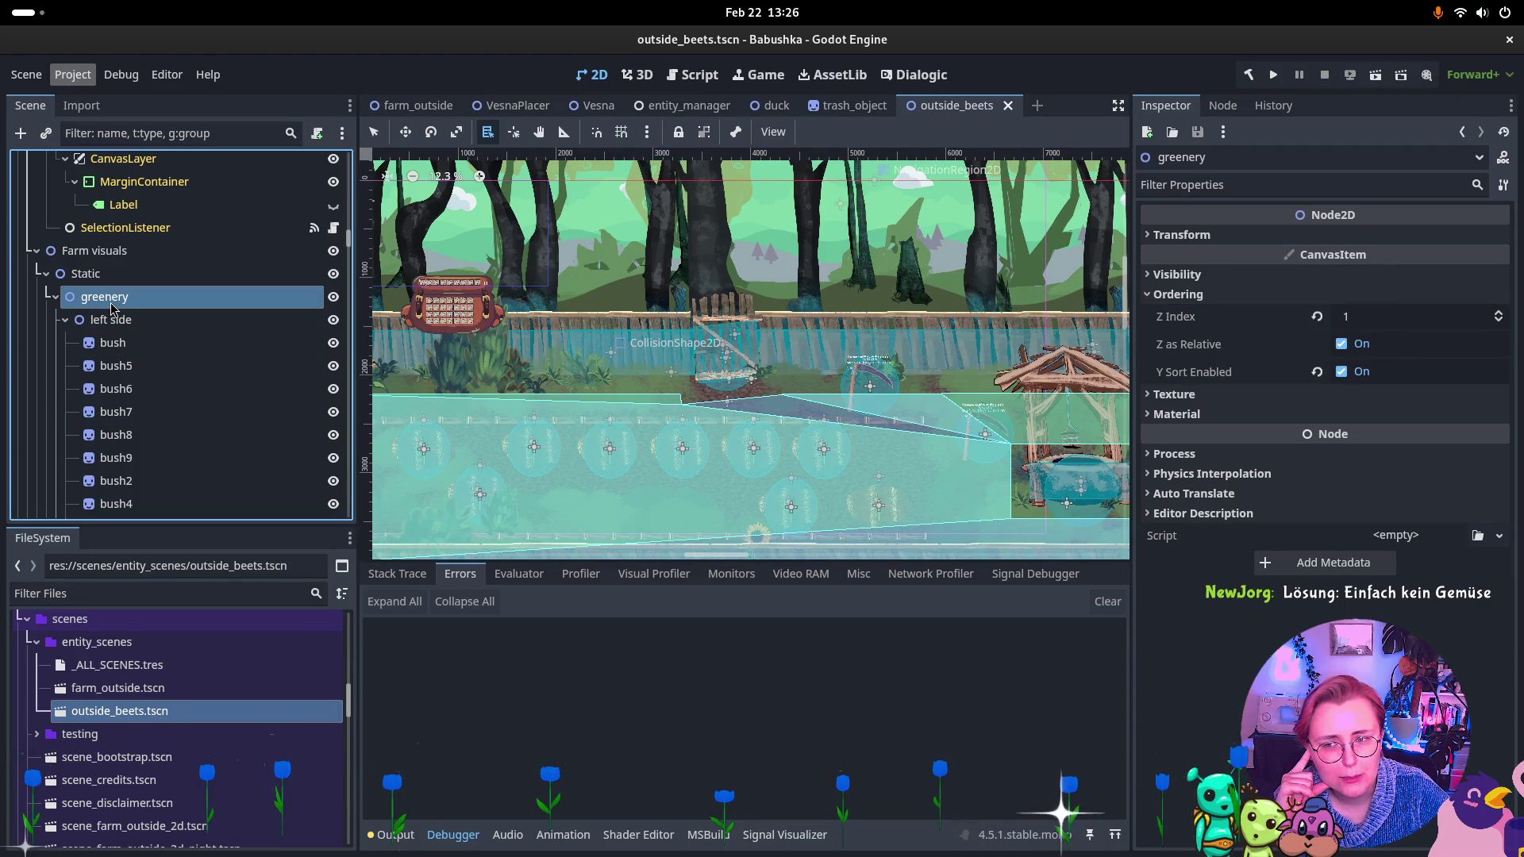
{"action": "left_click", "coordinate": [114, 319]}
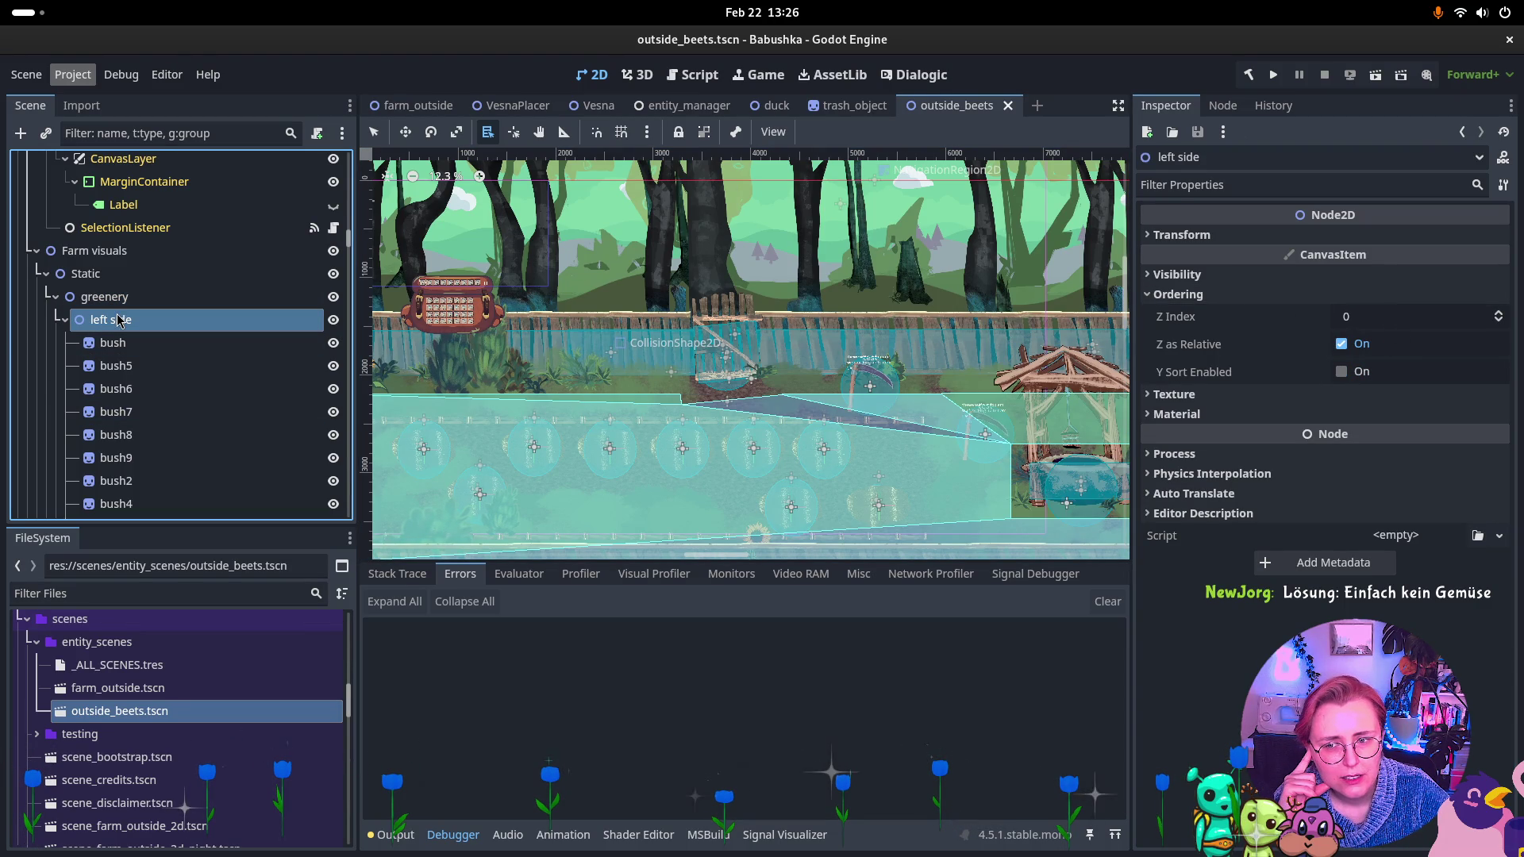
{"action": "left_click", "coordinate": [1499, 314]}
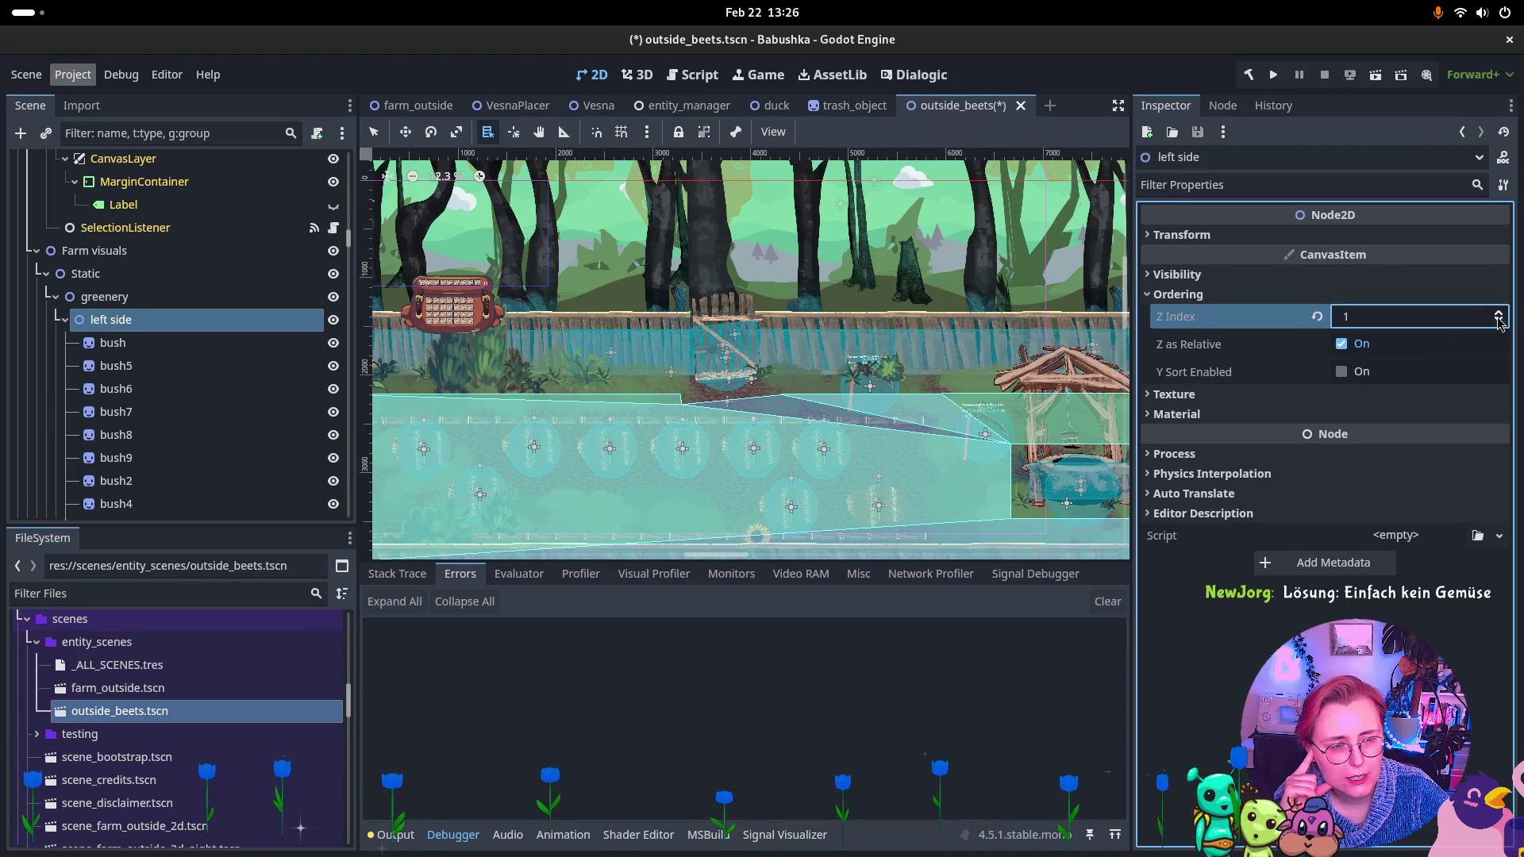
{"action": "left_click", "coordinate": [1369, 371]}
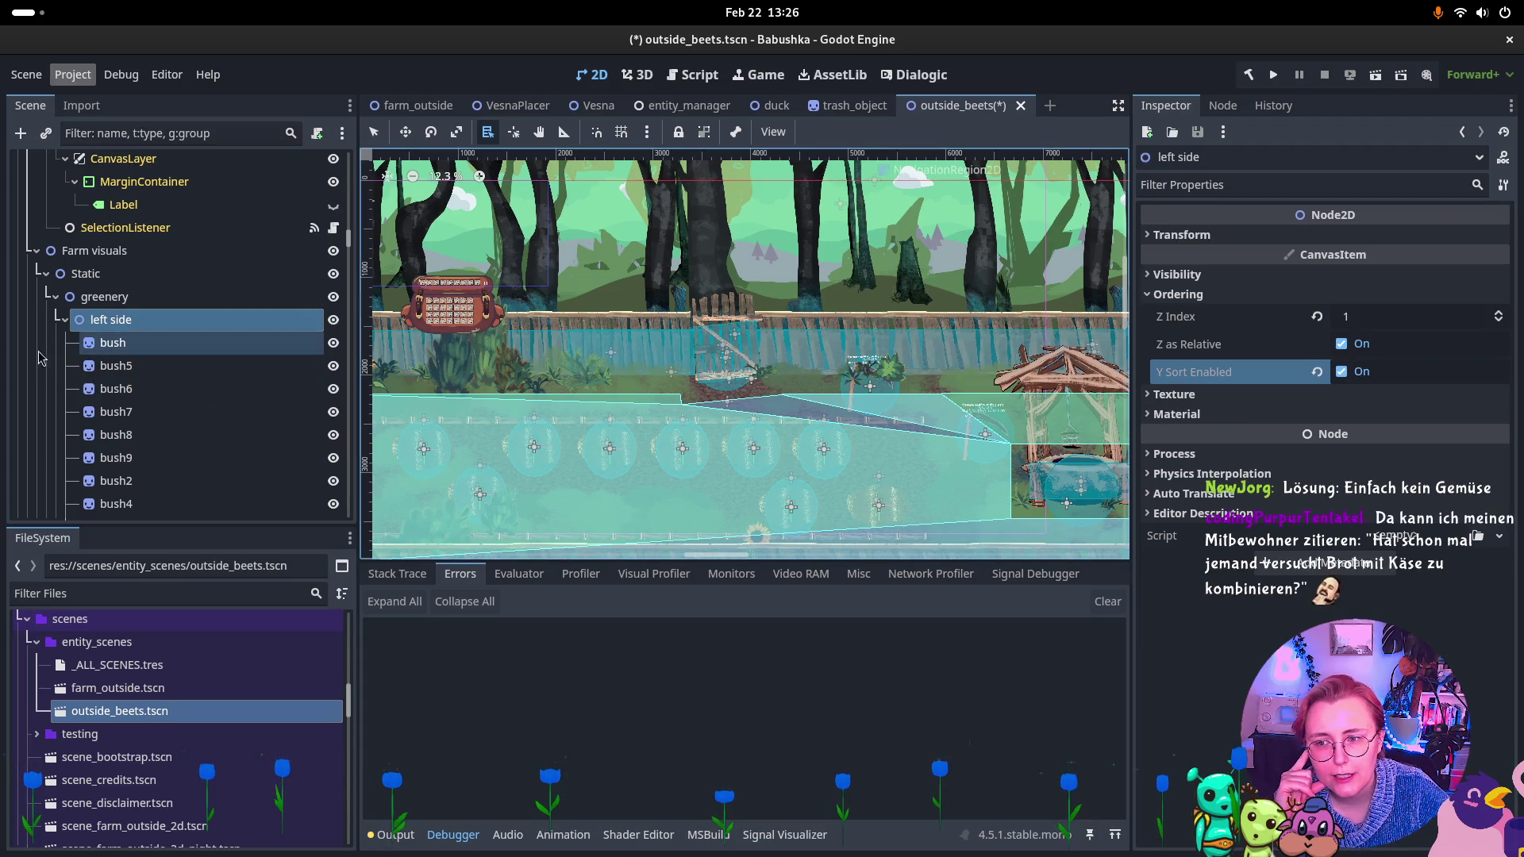
Inspect the right side group and the bushes under left side to compare their ordering settings.
{"action": "left_click", "coordinate": [66, 320]}
{"action": "left_click", "coordinate": [111, 343]}
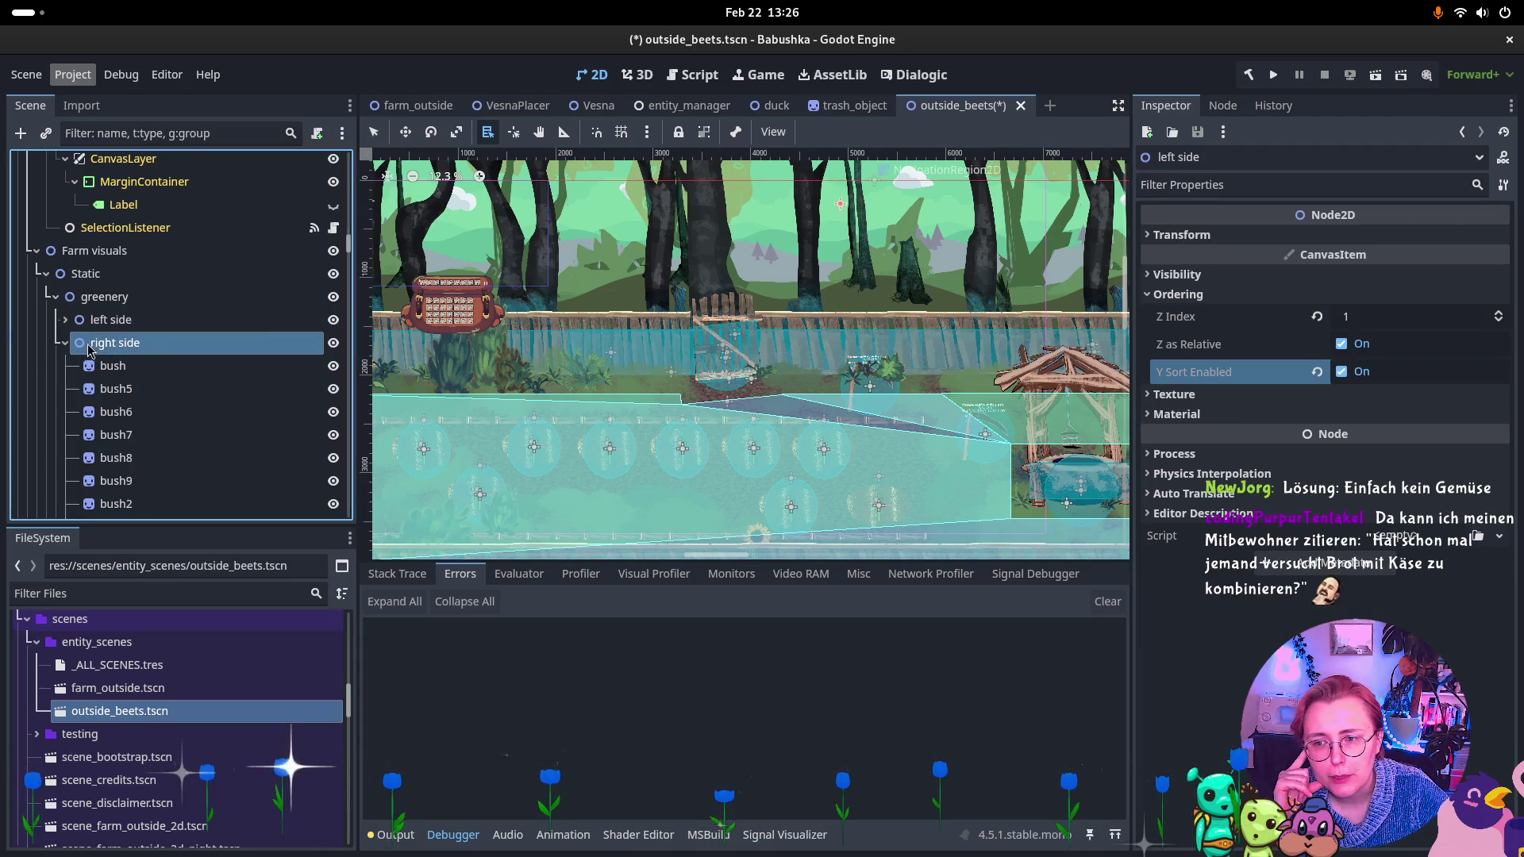
{"action": "left_click", "coordinate": [1174, 458]}
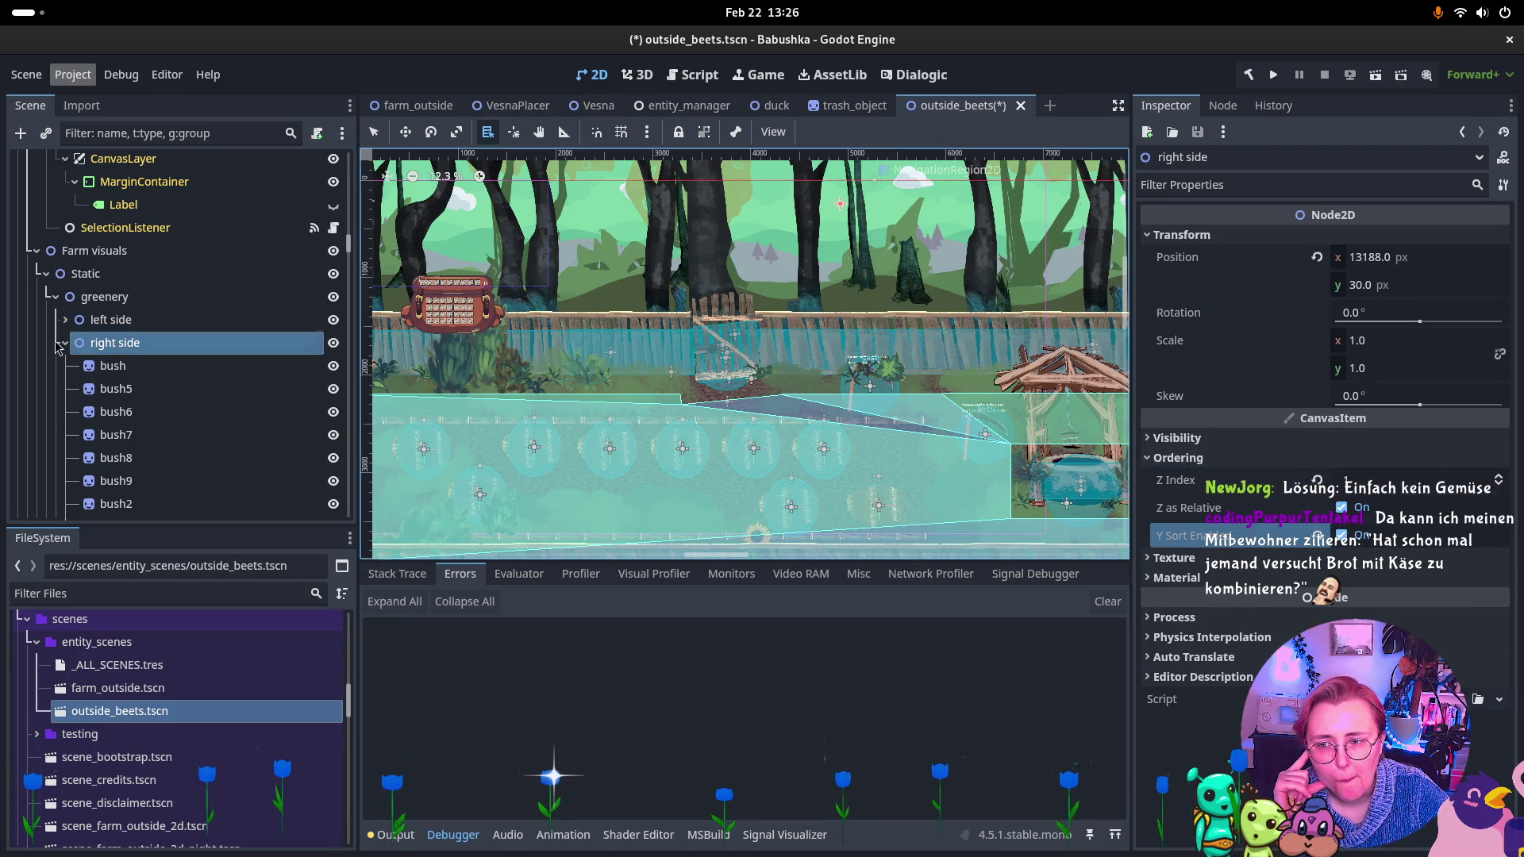
{"action": "left_click", "coordinate": [105, 366]}
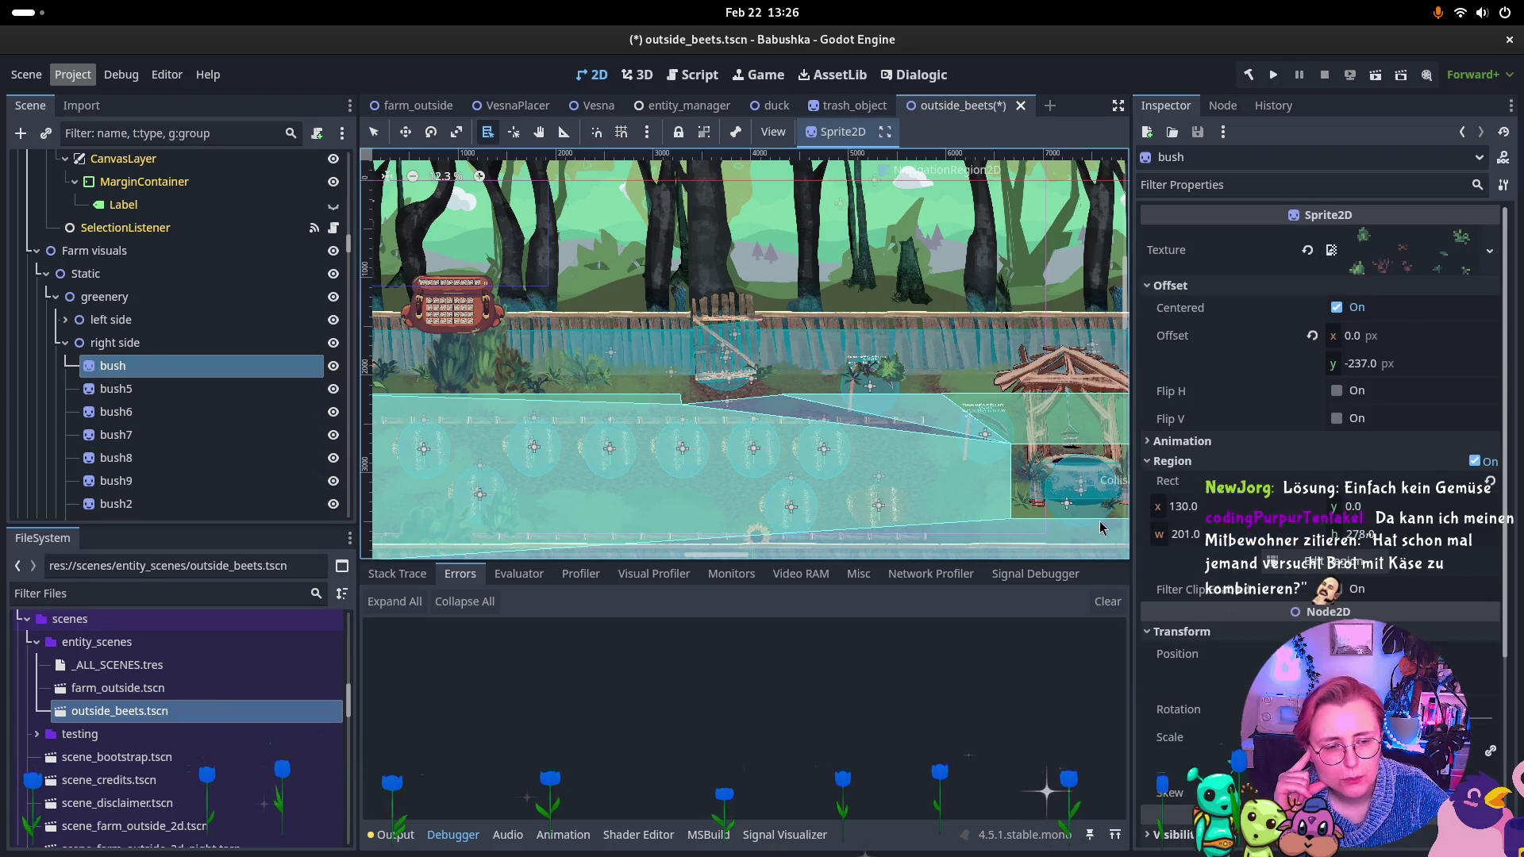
{"action": "scroll", "coordinate": [1204, 519], "scroll_direction": "down", "scroll_amount": 3}
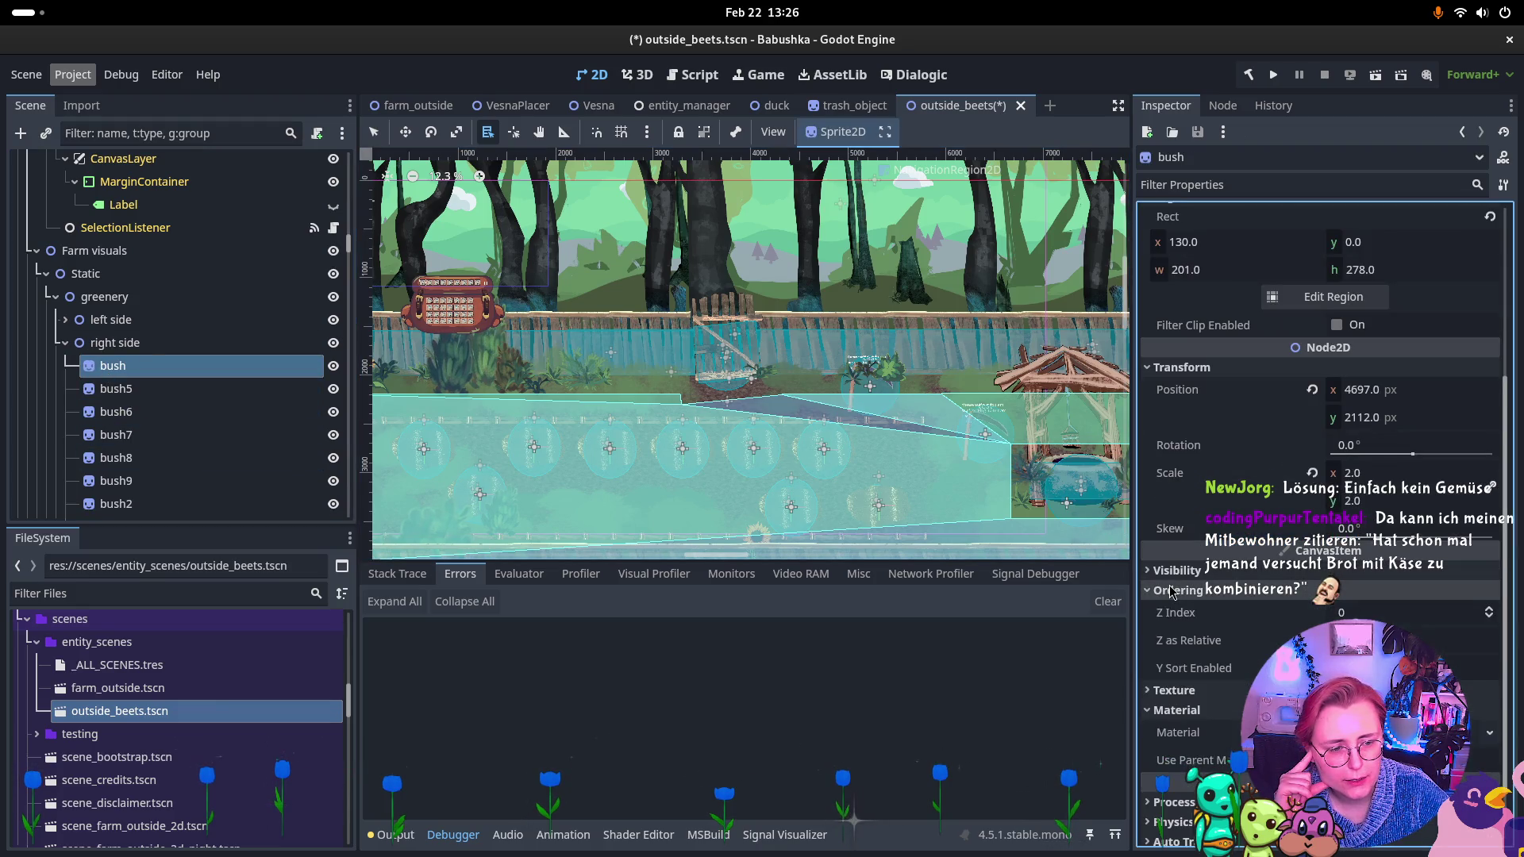
{"action": "left_click", "coordinate": [88, 319]}
{"action": "left_click", "coordinate": [65, 319]}
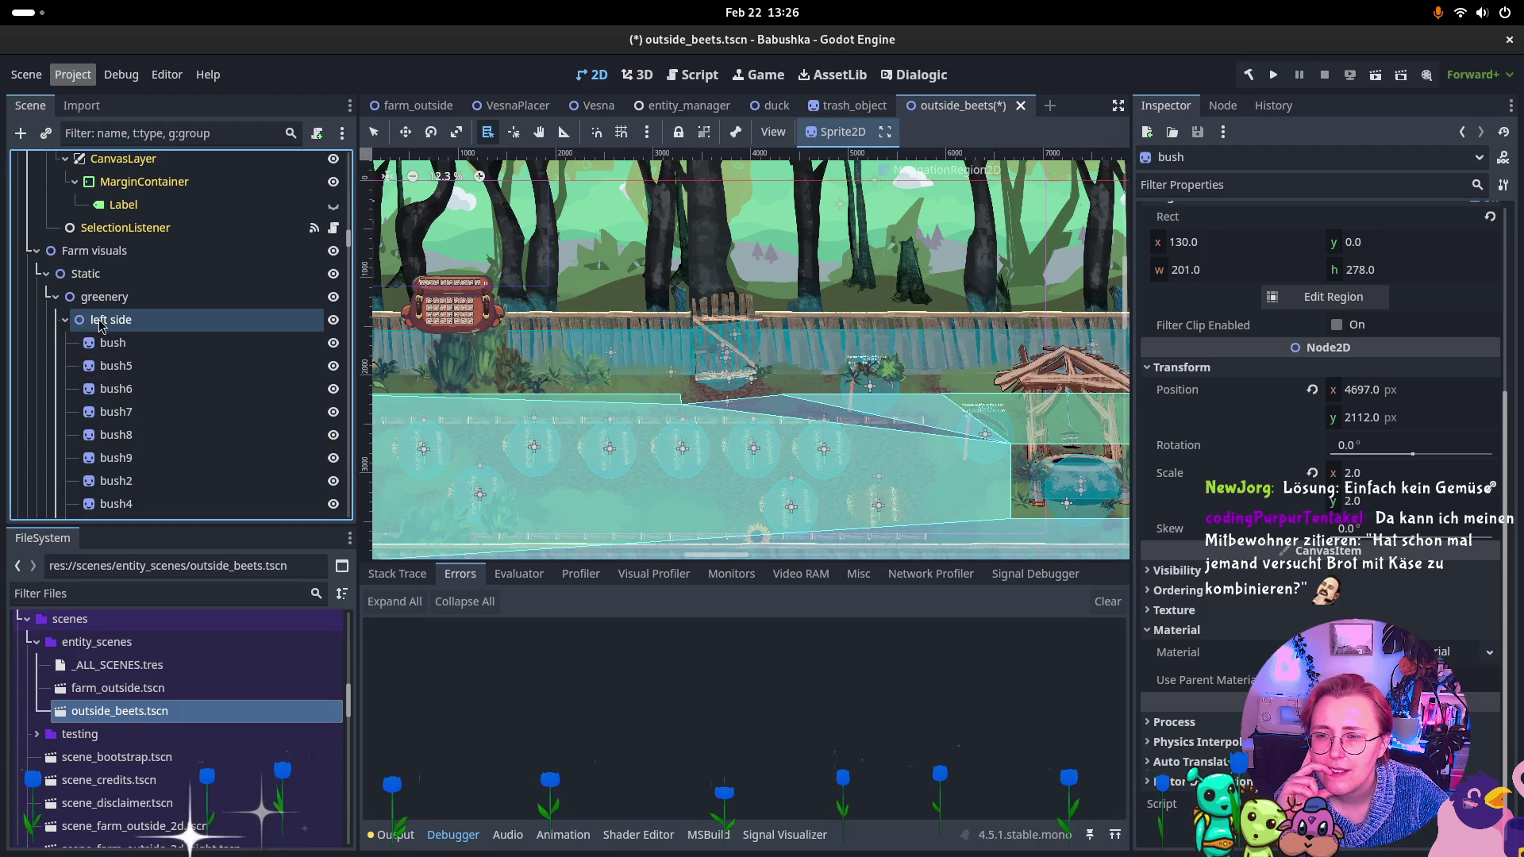
{"action": "left_click", "coordinate": [111, 342]}
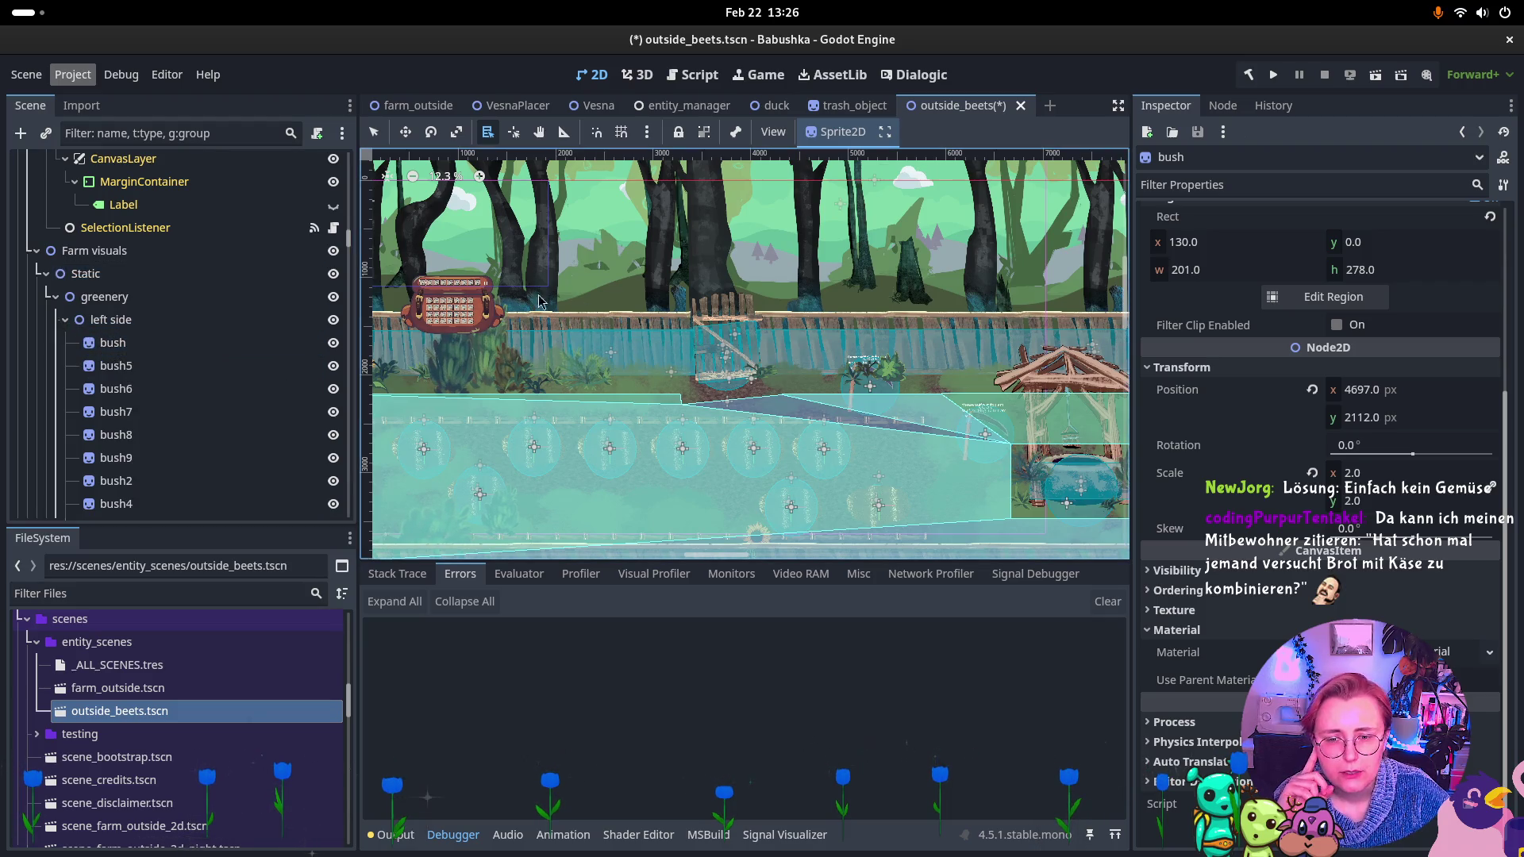
{"action": "scroll", "coordinate": [813, 343], "scroll_direction": "down", "scroll_amount": 2}
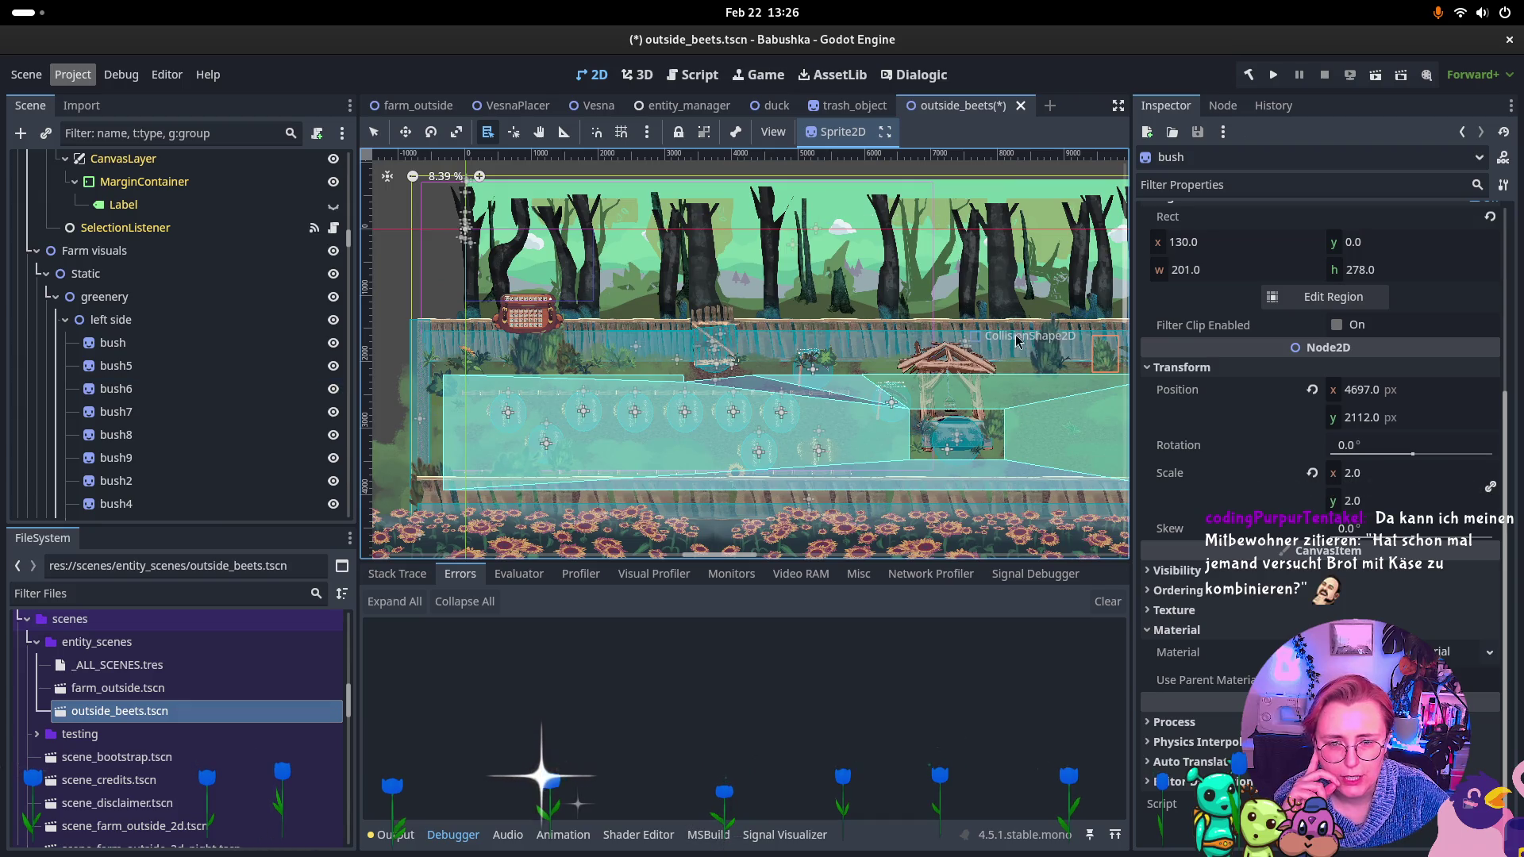
{"action": "scroll", "coordinate": [778, 337], "scroll_direction": "right", "scroll_amount": 5}
{"action": "scroll", "coordinate": [749, 334], "scroll_direction": "left", "scroll_amount": 3}
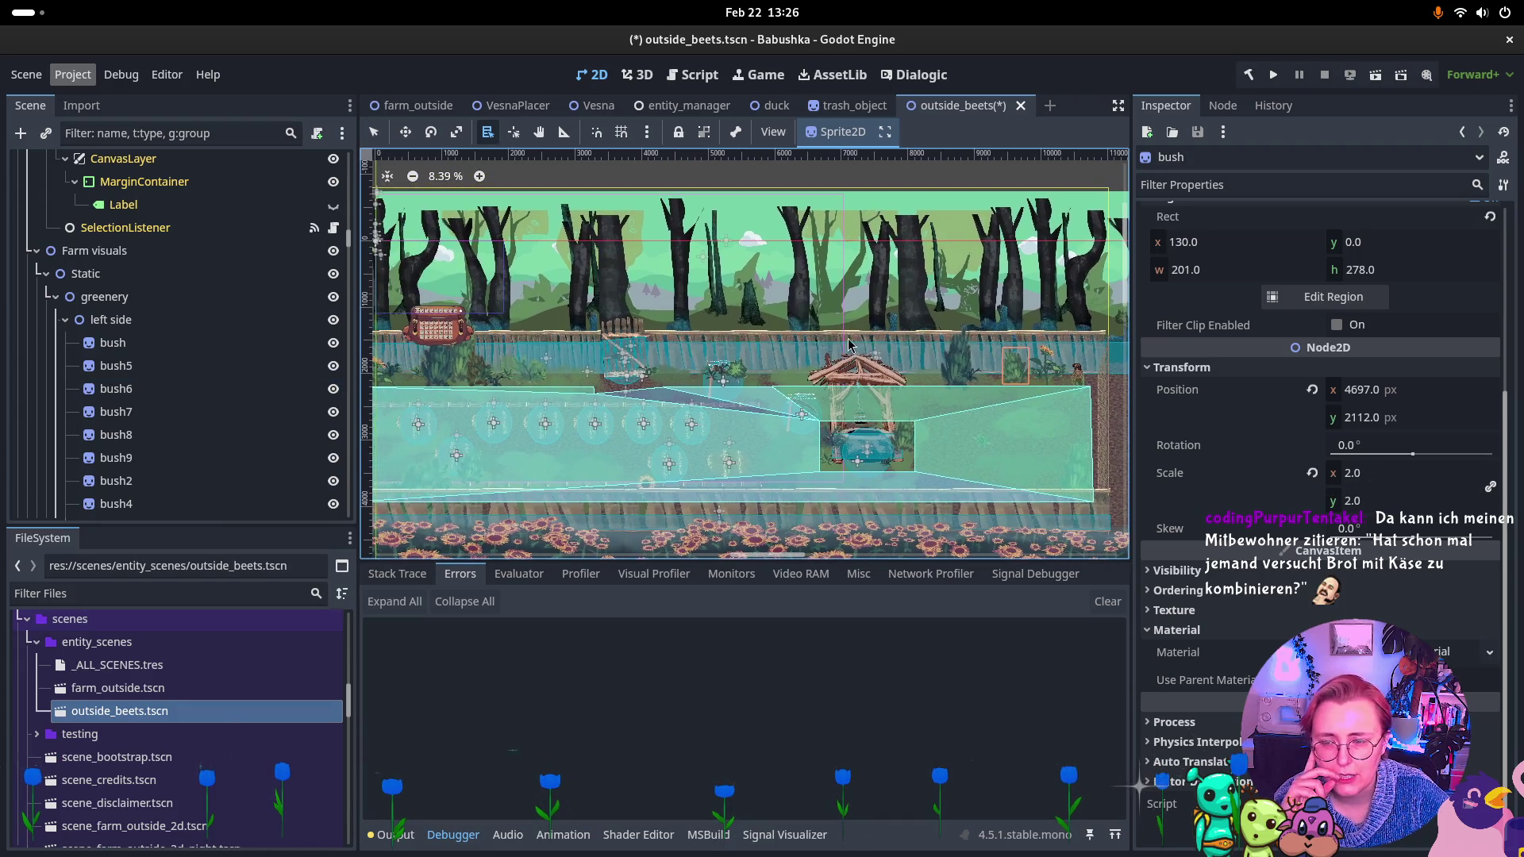
{"action": "left_click", "coordinate": [119, 297]}
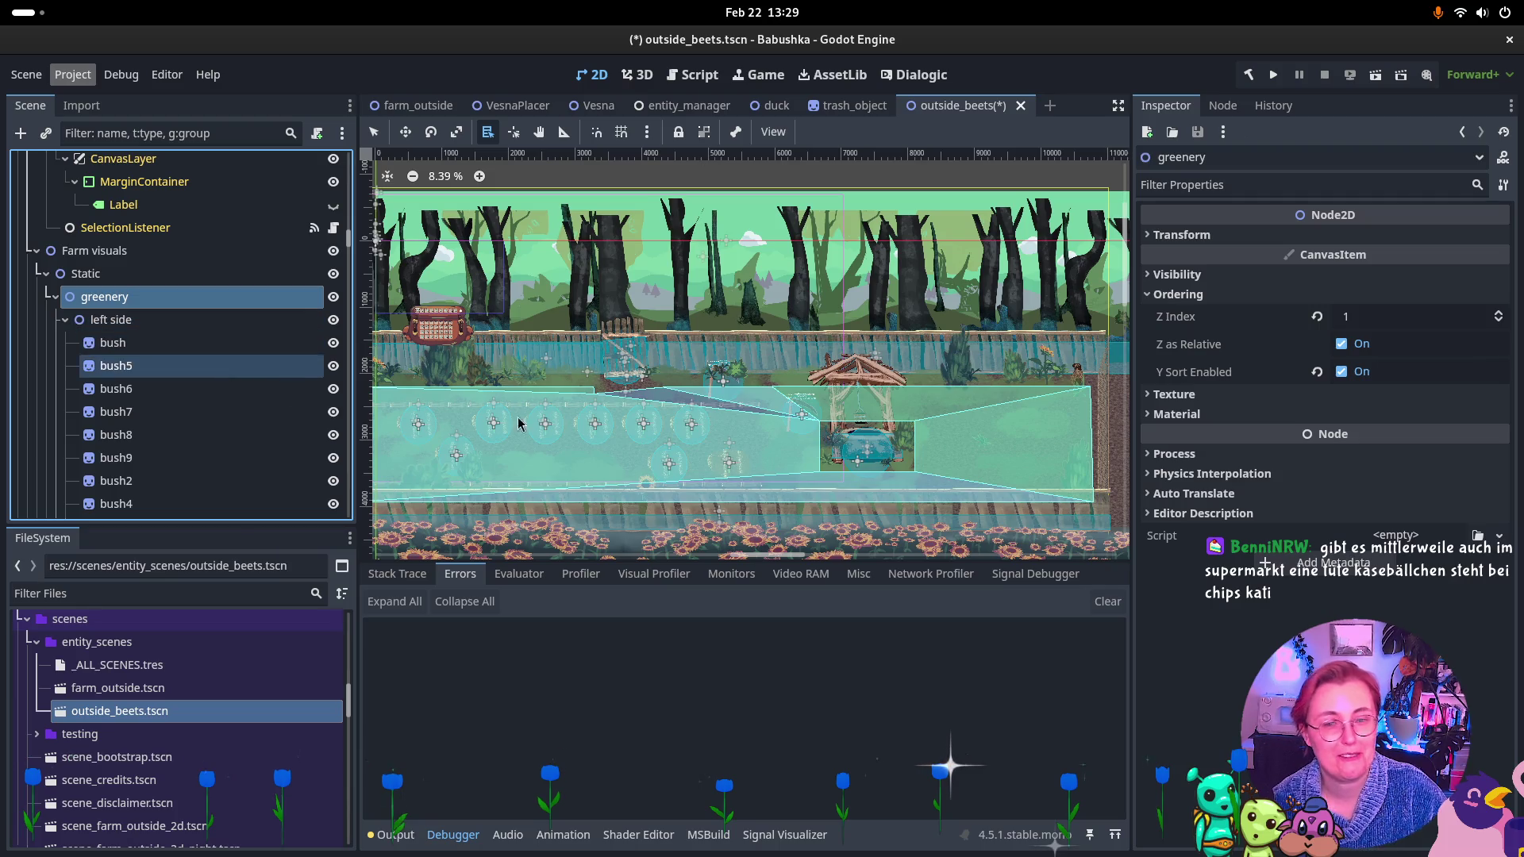
Collapse the bush groups and inspect the grass and right side groups' transforms.
{"action": "left_click", "coordinate": [66, 321]}
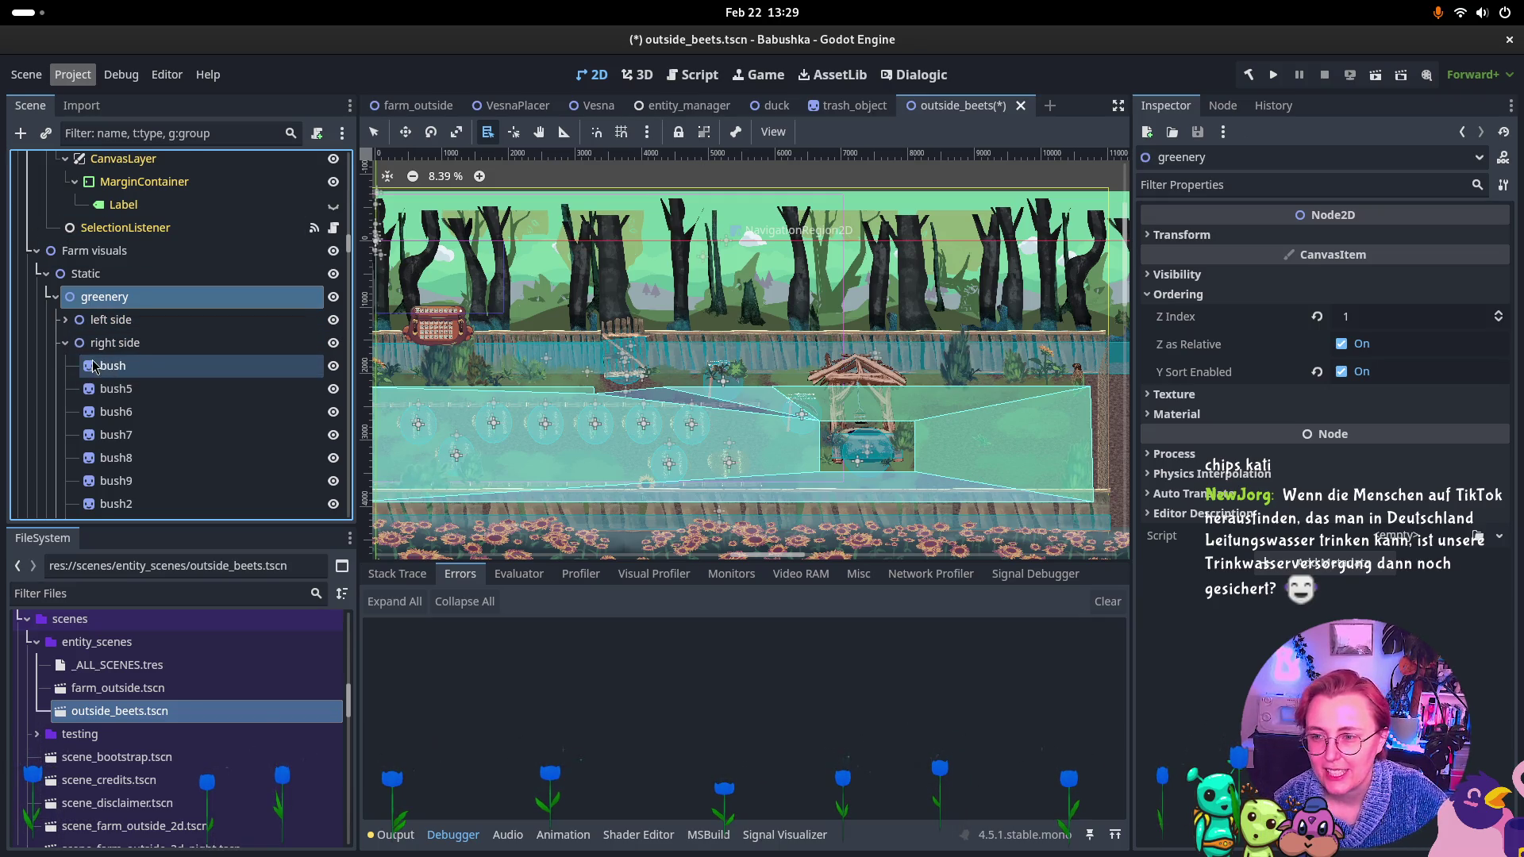
{"action": "left_click", "coordinate": [65, 343]}
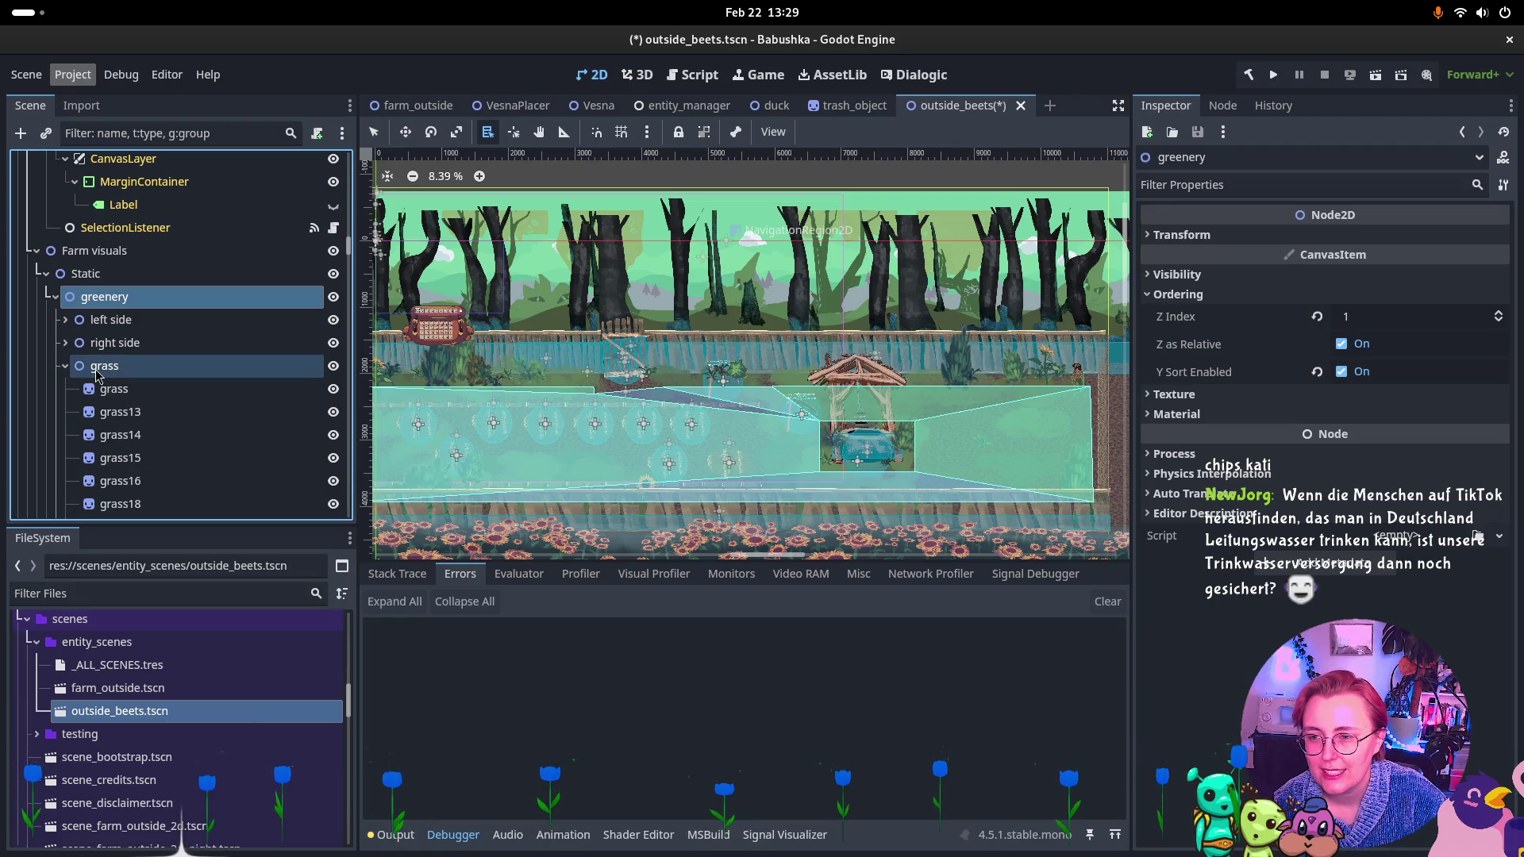
{"action": "left_click", "coordinate": [97, 369]}
{"action": "left_click", "coordinate": [1202, 240]}
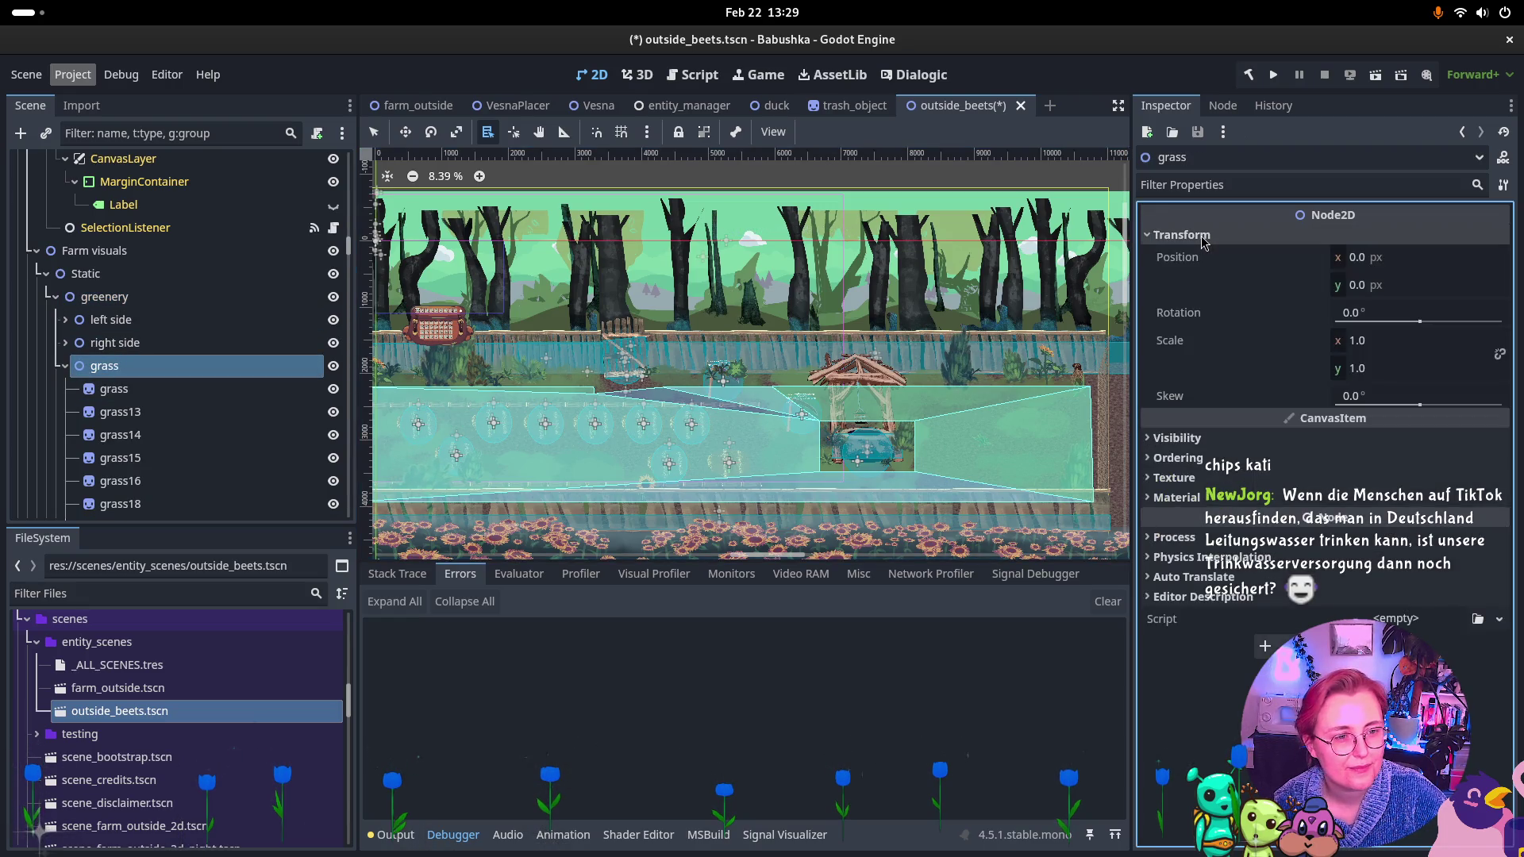
{"action": "left_click", "coordinate": [1202, 240]}
{"action": "left_click", "coordinate": [147, 388]}
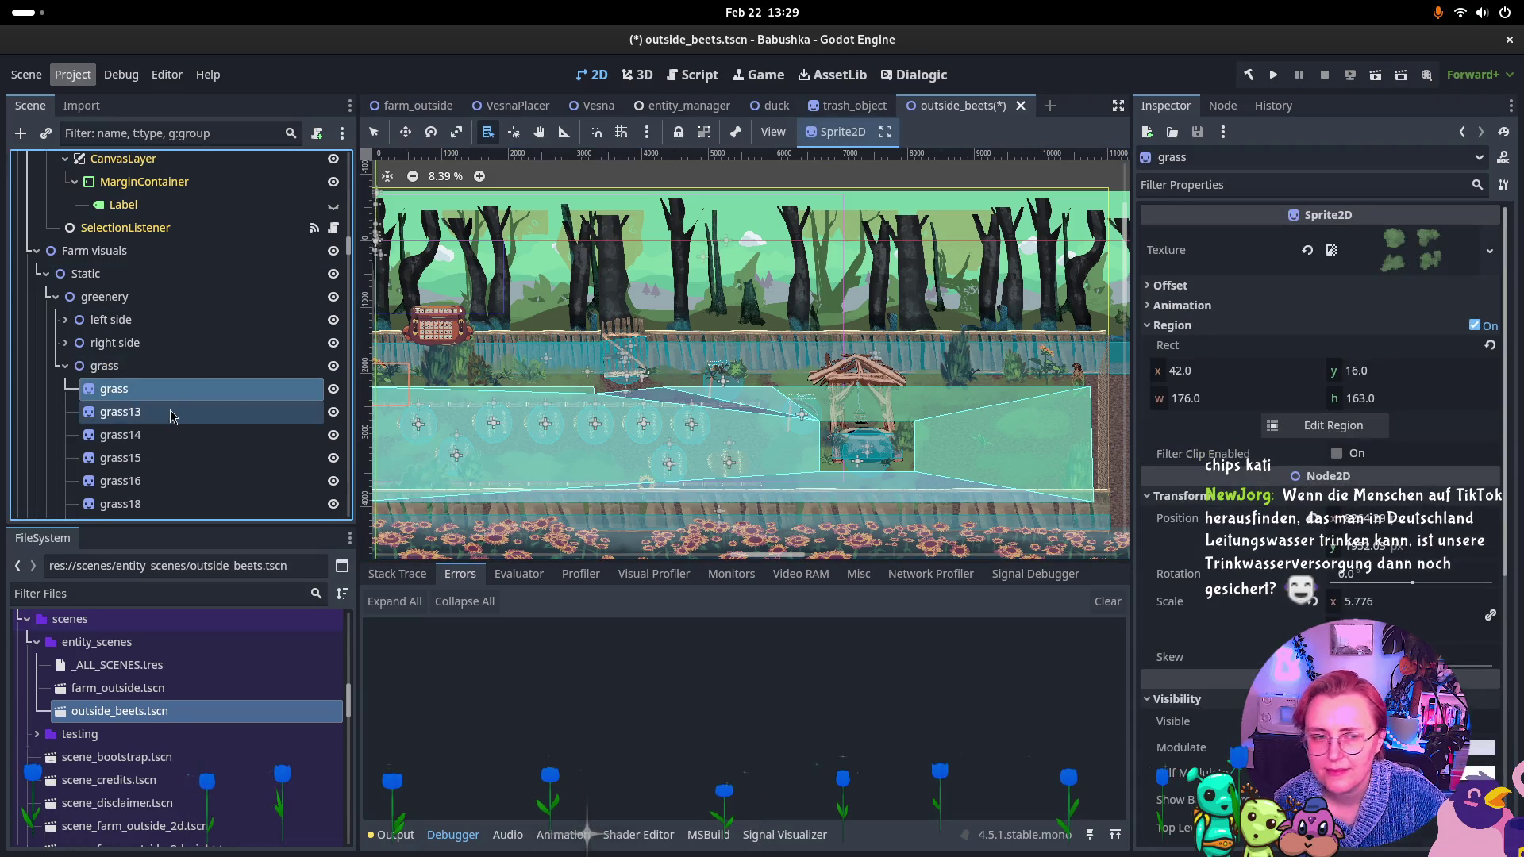
{"action": "left_click", "coordinate": [67, 366]}
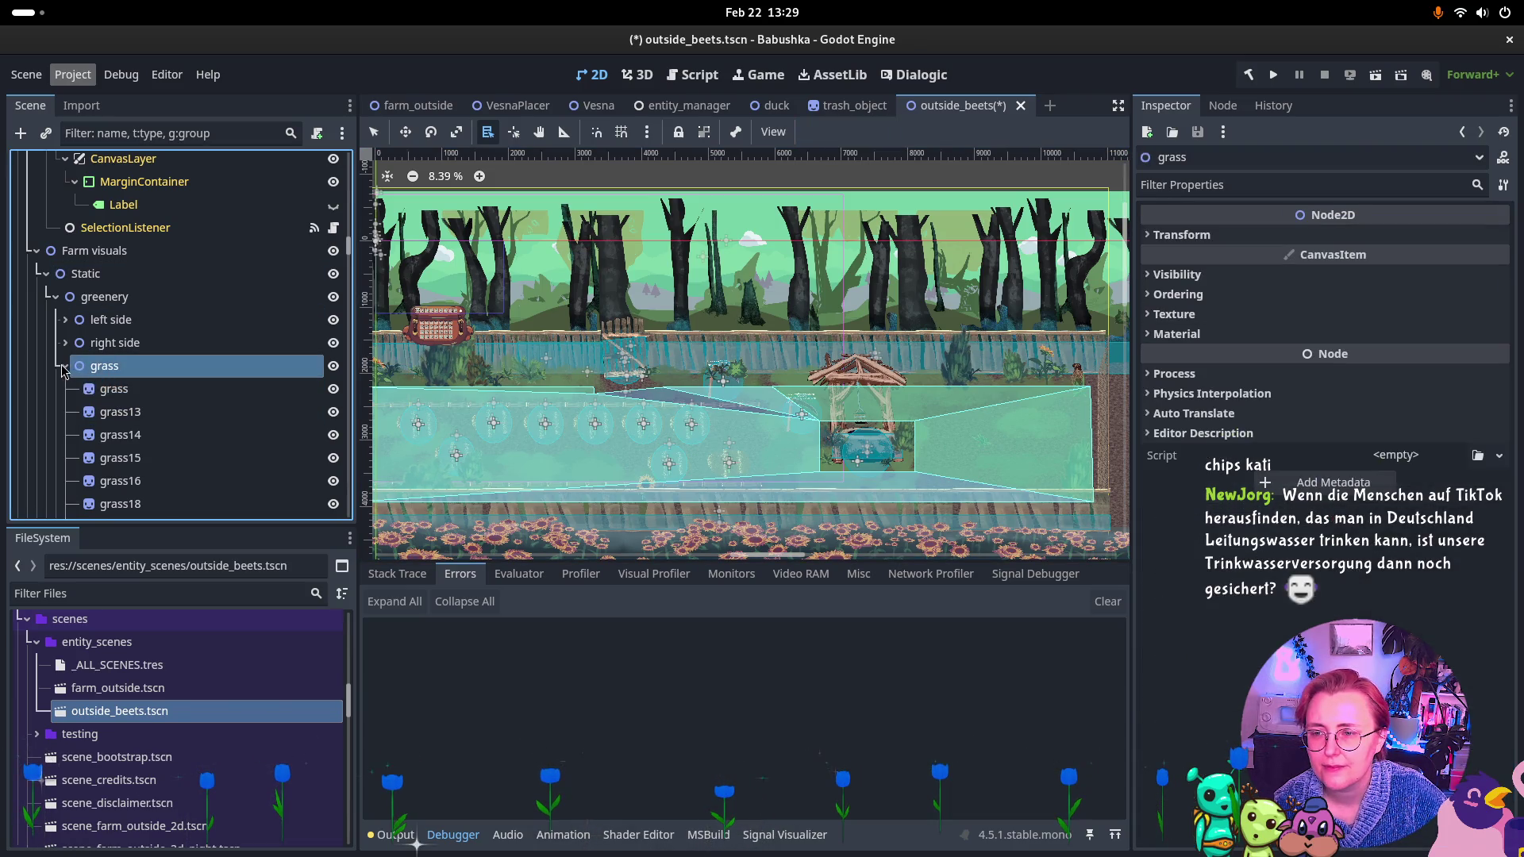
{"action": "left_click", "coordinate": [76, 342]}
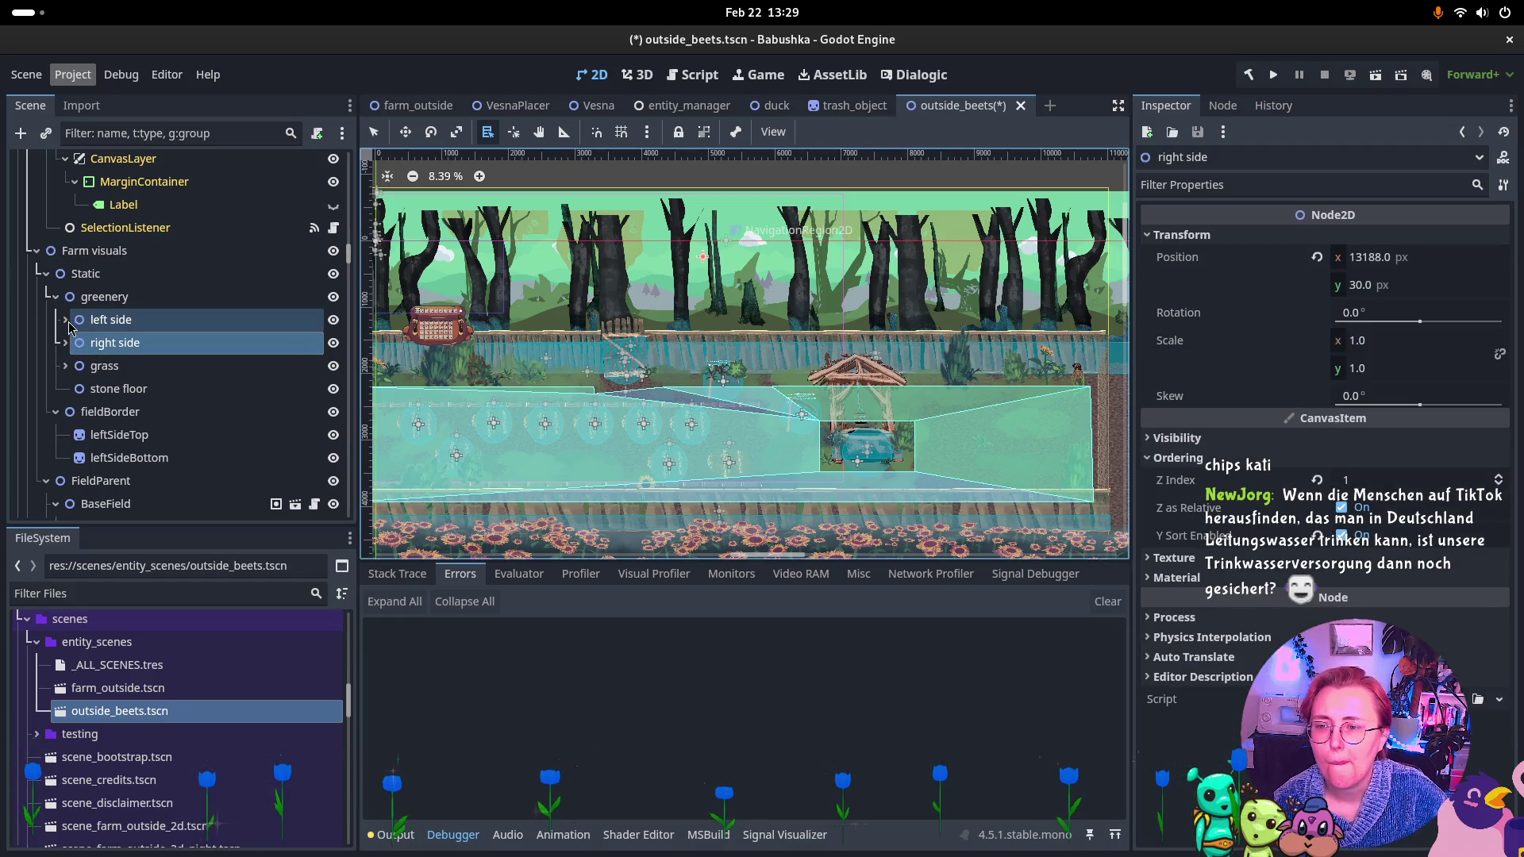
Select every left side sprite from bush to Sonnenblume7 and set their Z Index to 1.
{"action": "left_click", "coordinate": [67, 322]}
{"action": "left_click", "coordinate": [107, 343]}
{"action": "scroll", "coordinate": [167, 349], "scroll_direction": "down", "scroll_amount": 5}
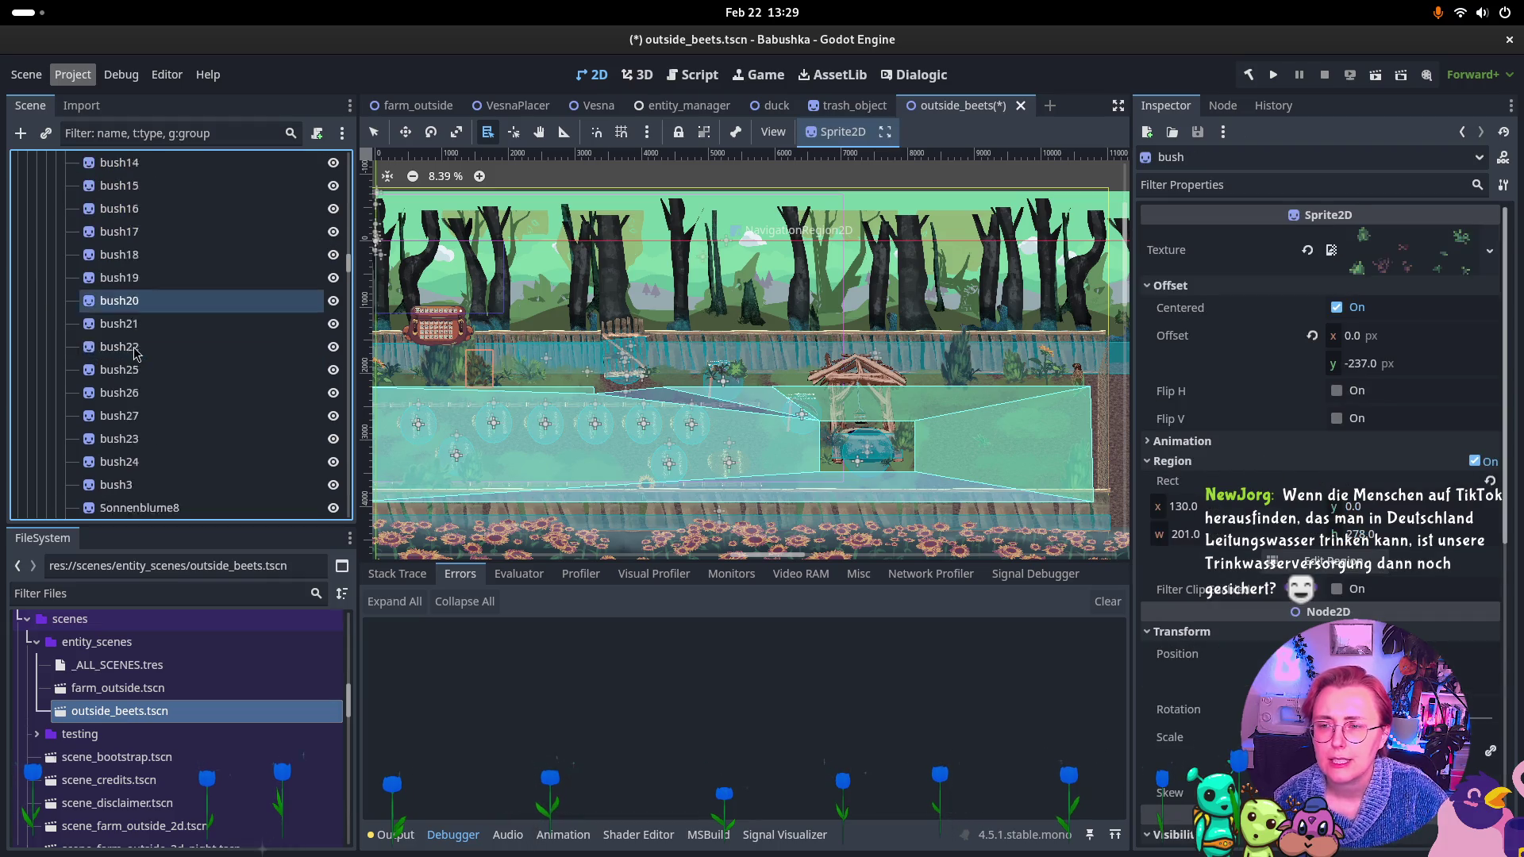
{"action": "left_click", "coordinate": [190, 442], "text": "shift"}
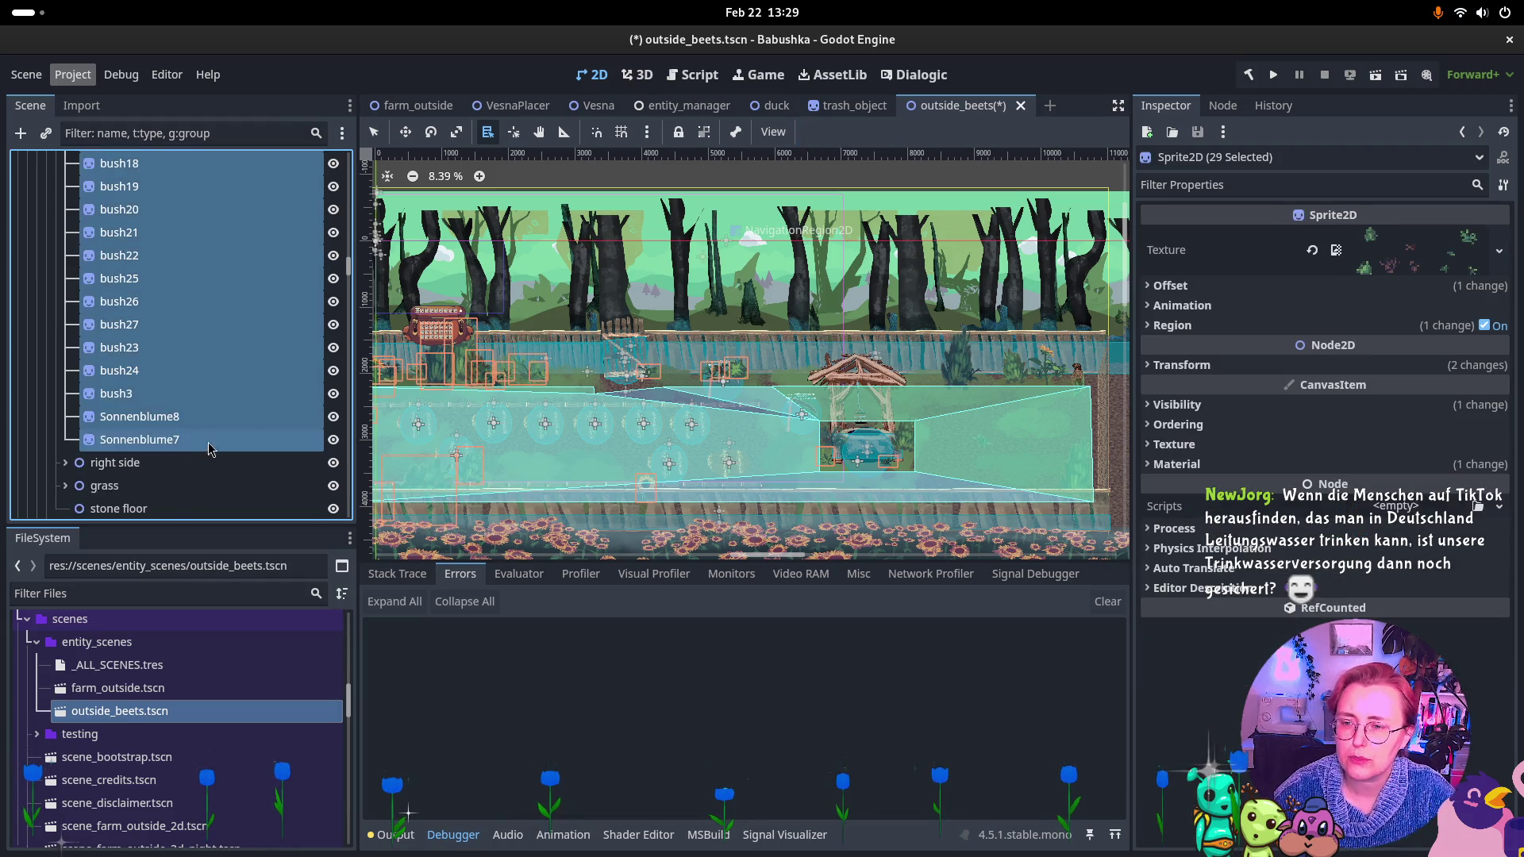
{"action": "left_click", "coordinate": [1421, 425]}
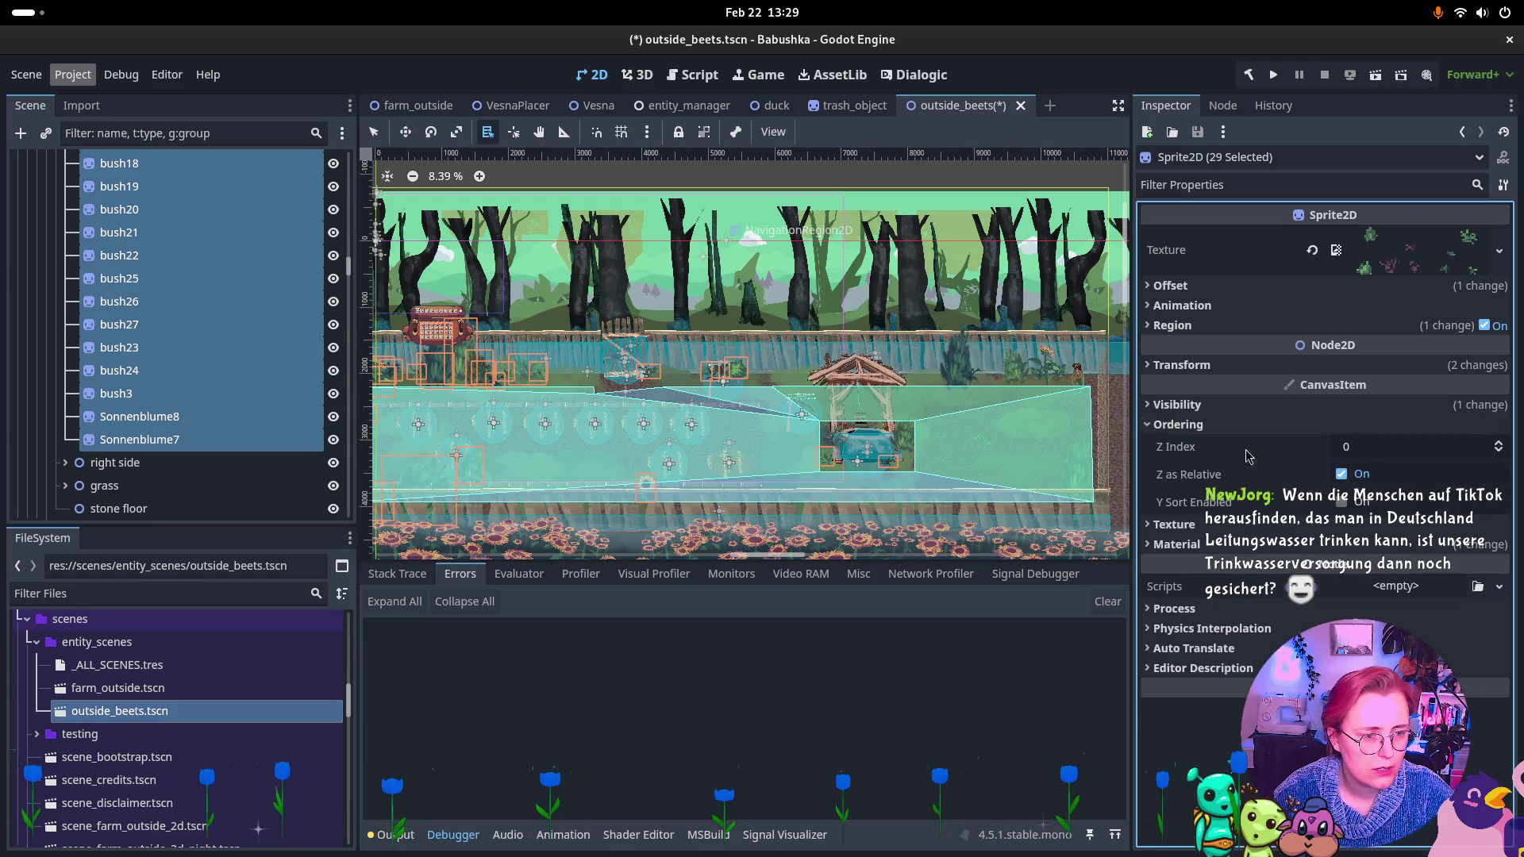
{"action": "left_click", "coordinate": [1497, 443]}
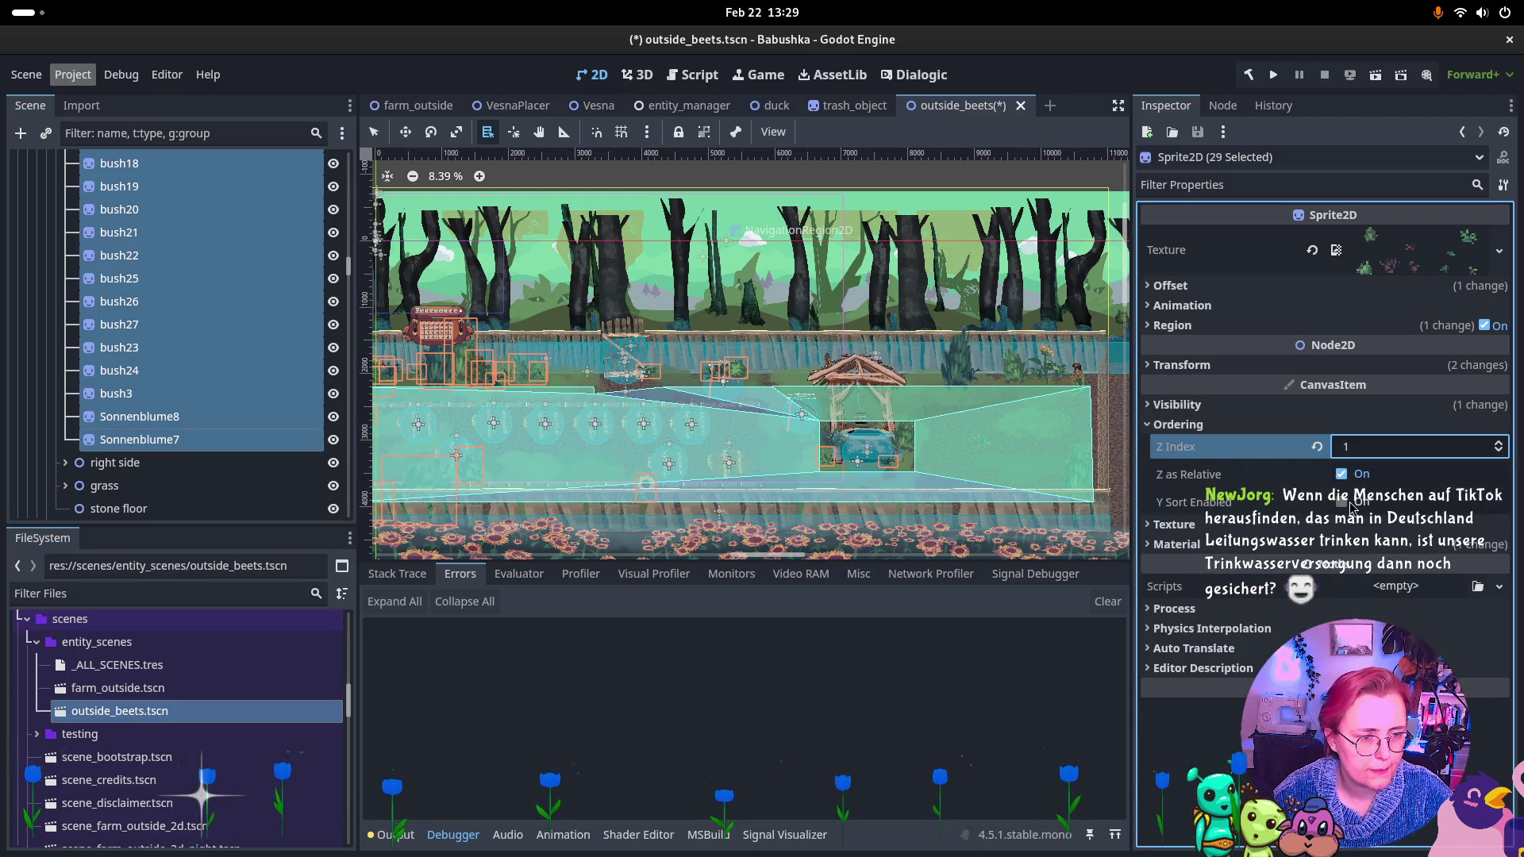
Save outside_beets and run the current scene.
{"action": "key", "text": "ctrl+s"}
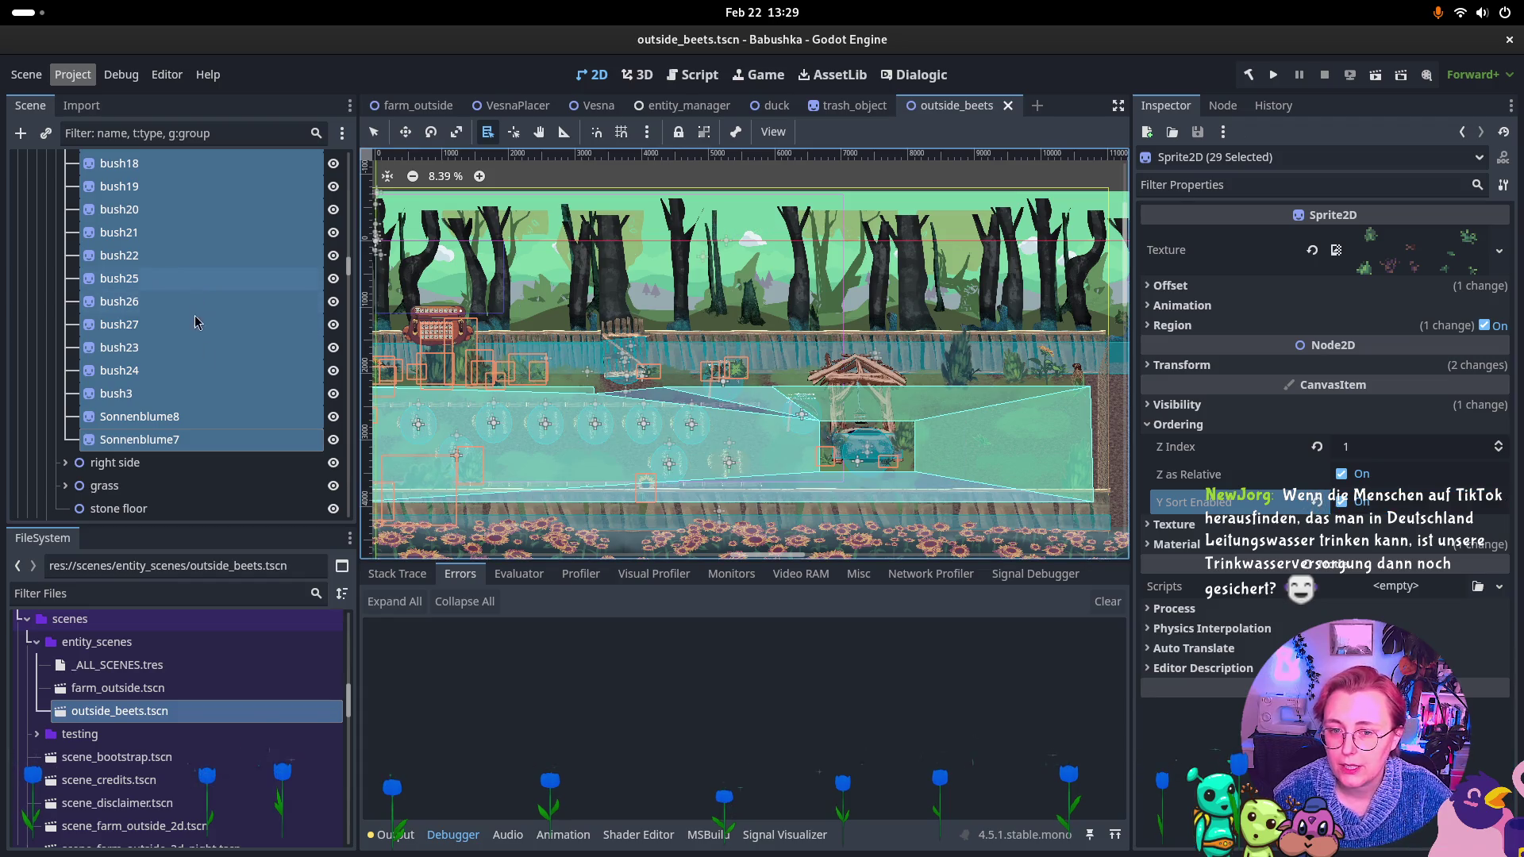
{"action": "scroll", "coordinate": [392, 386], "scroll_direction": "down", "scroll_amount": 1}
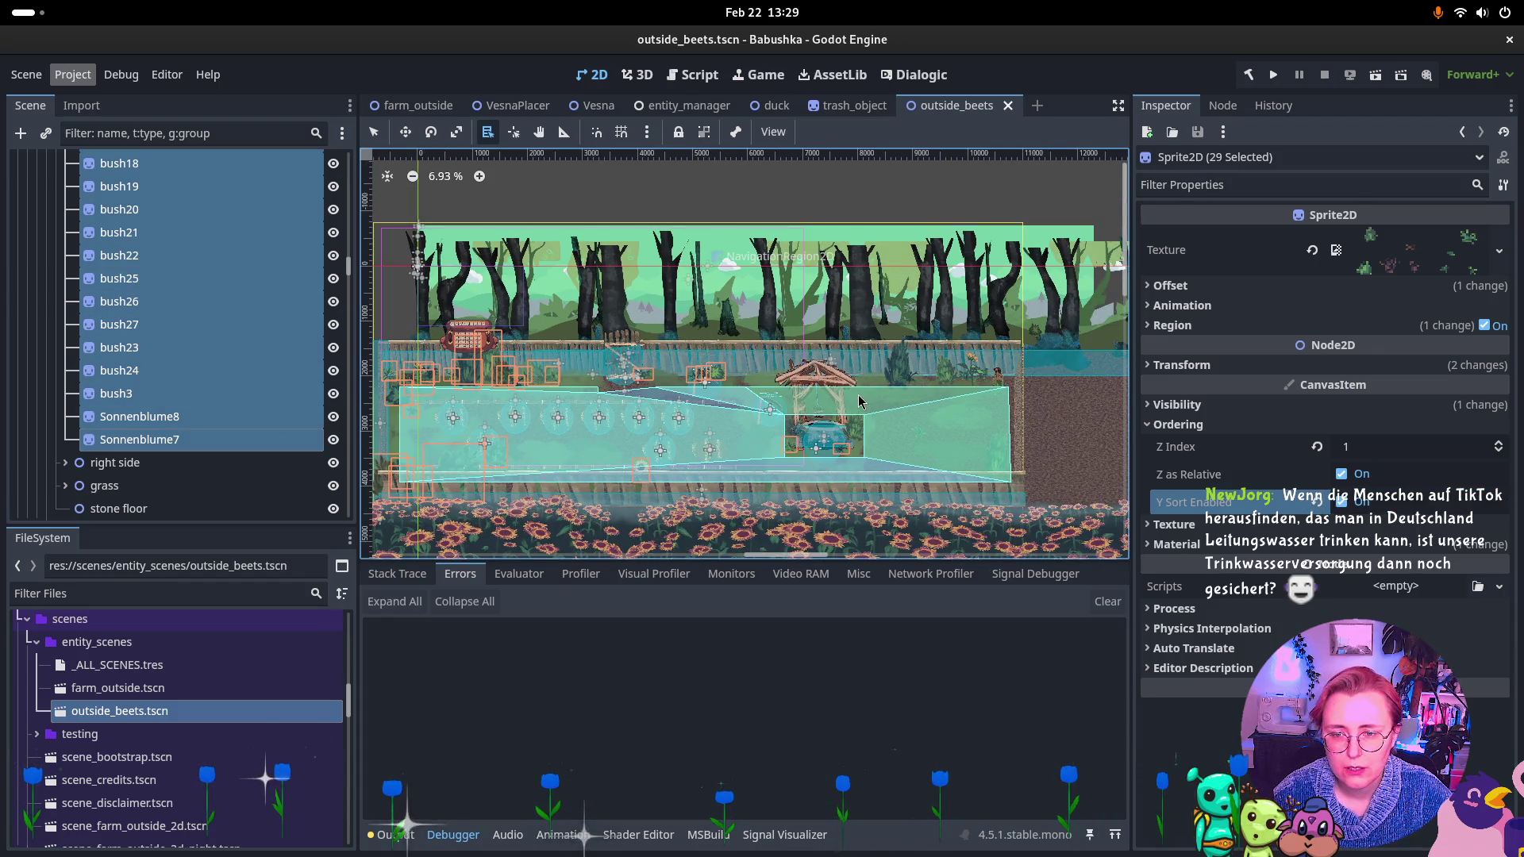
{"action": "left_click", "coordinate": [1377, 75]}
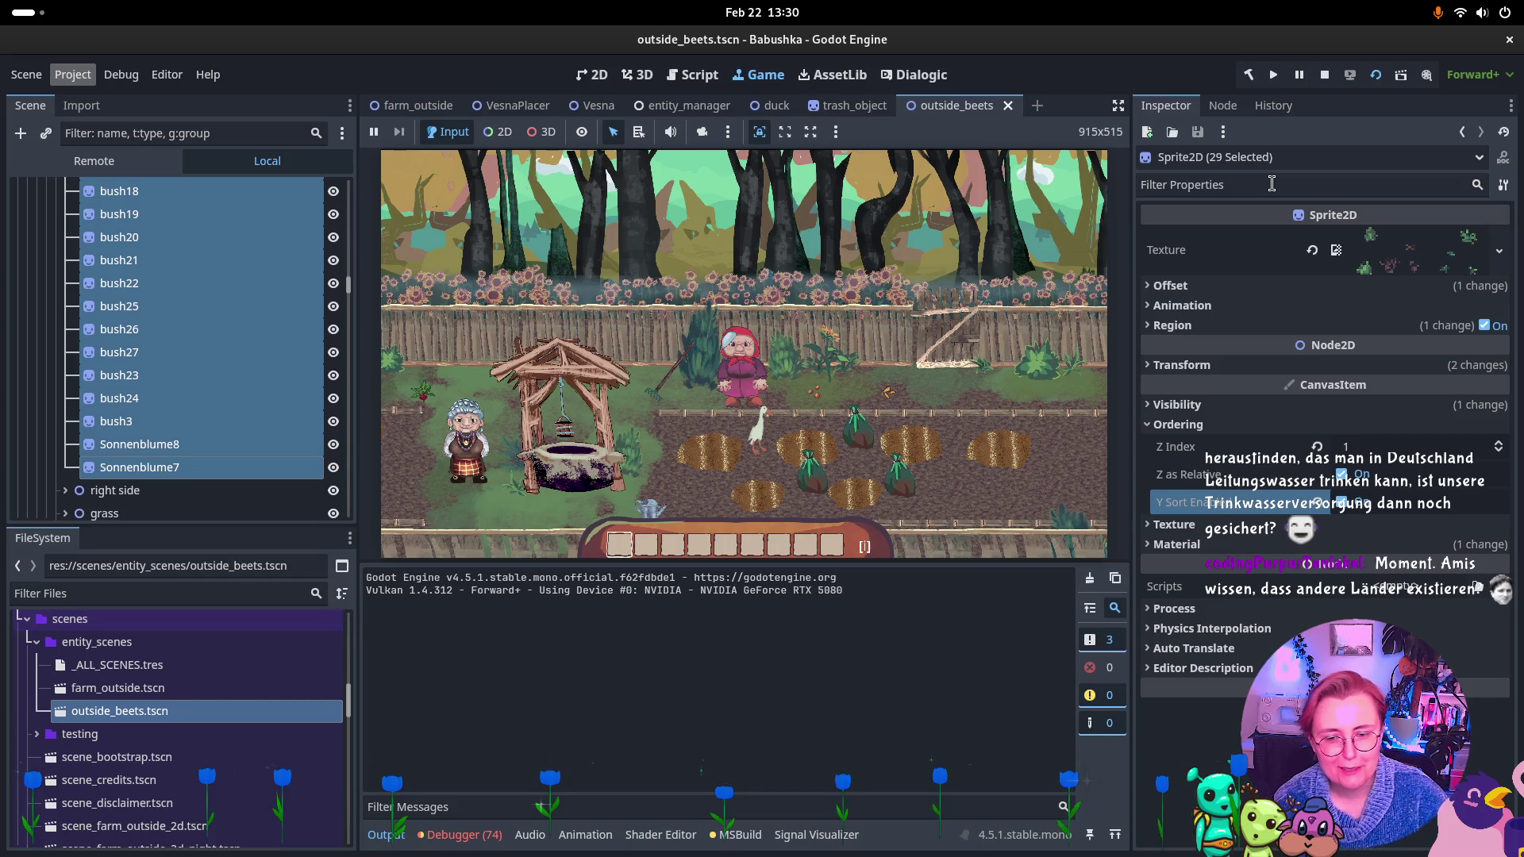
Restart the game from the main scene with F5, then walk the grandma through the gate into the beet field.
{"action": "key", "text": "ctrl+Tab"}
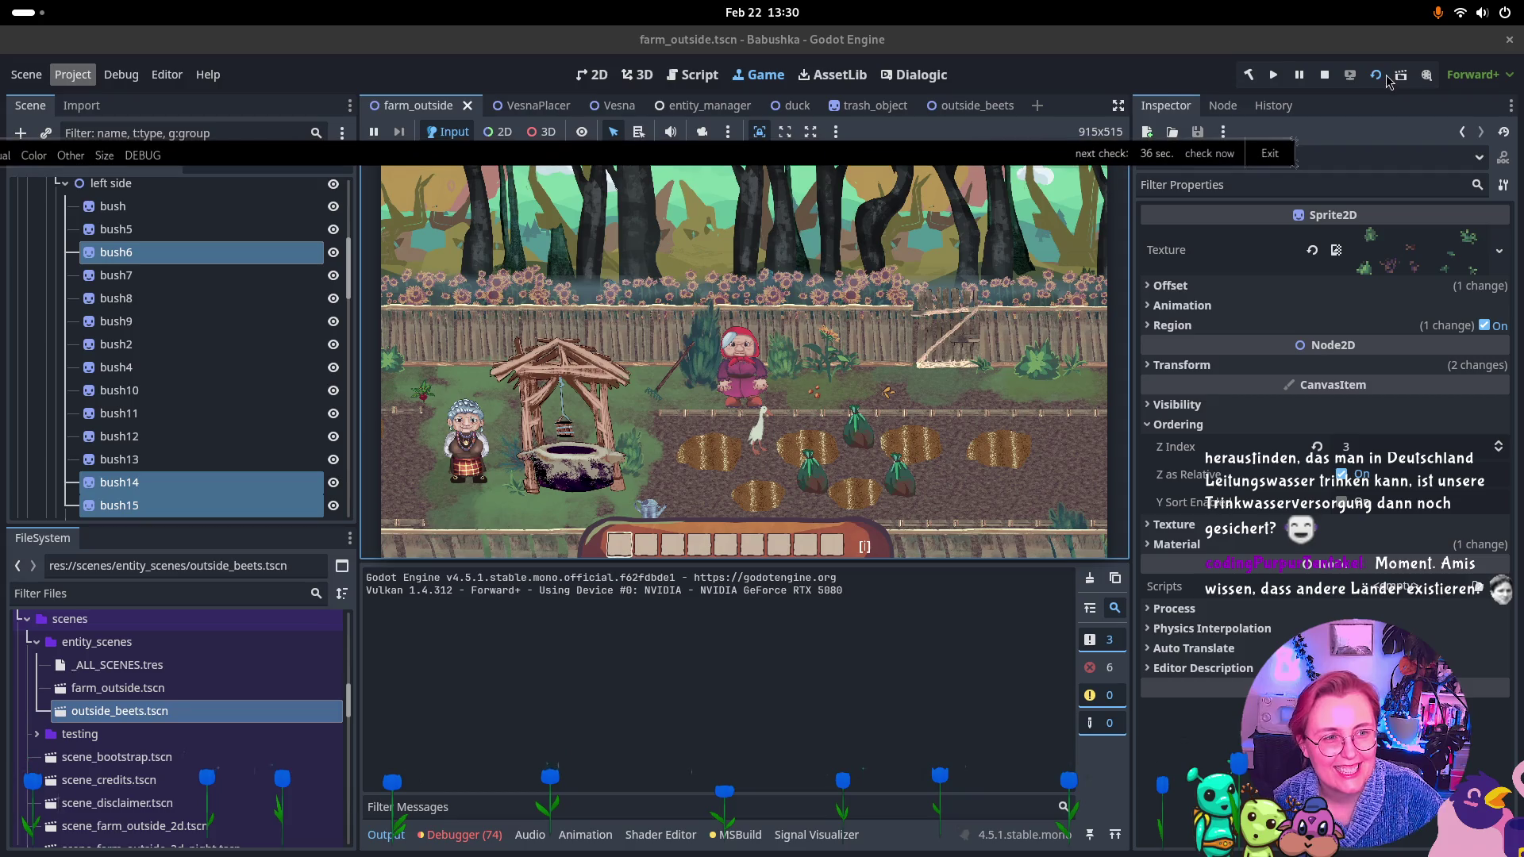
{"action": "left_click", "coordinate": [1323, 77]}
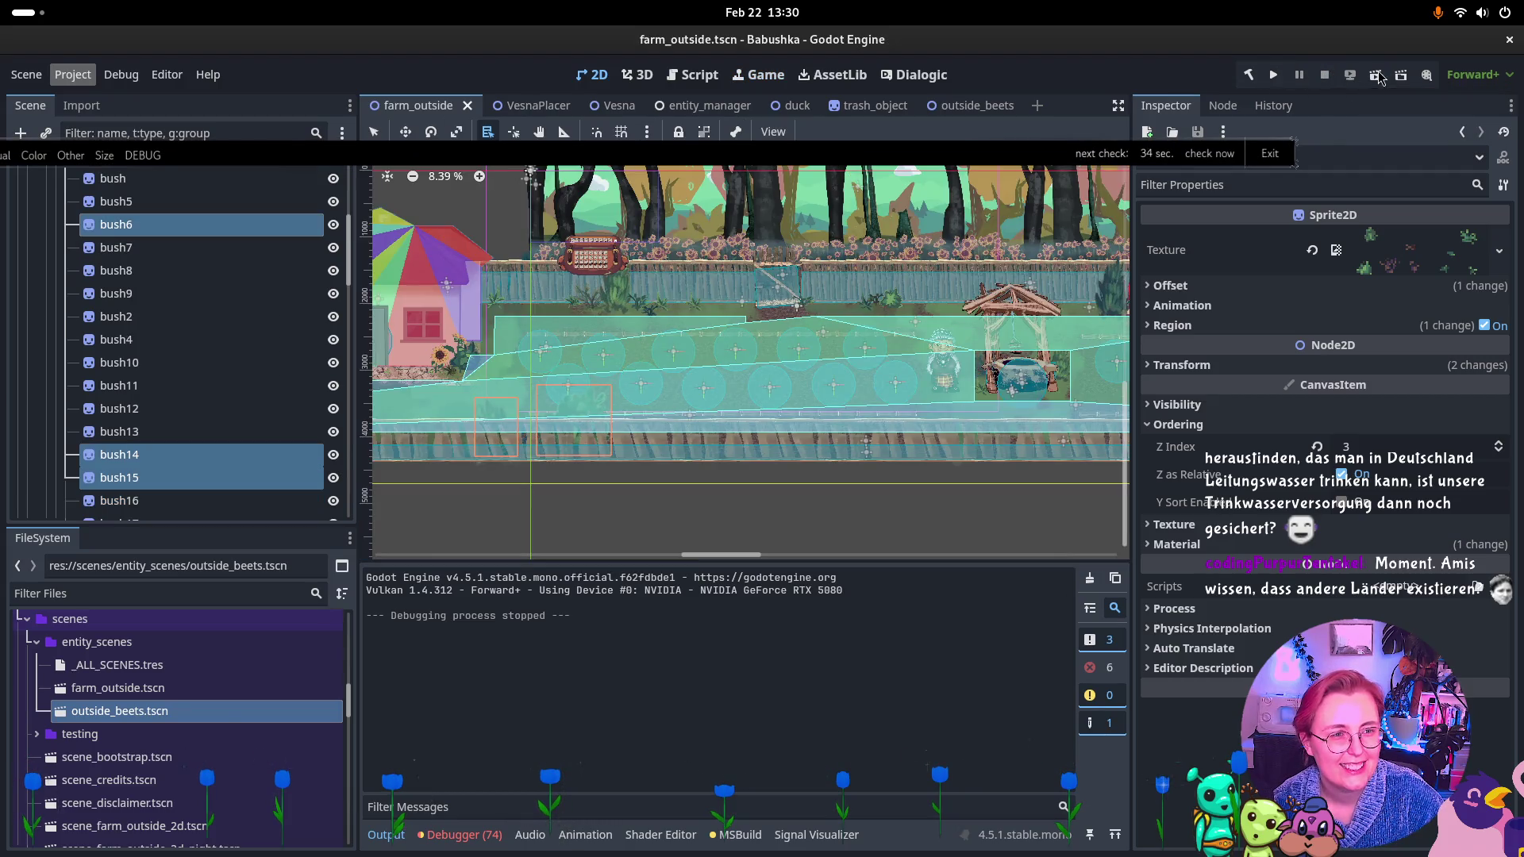
{"action": "key", "text": "F5"}
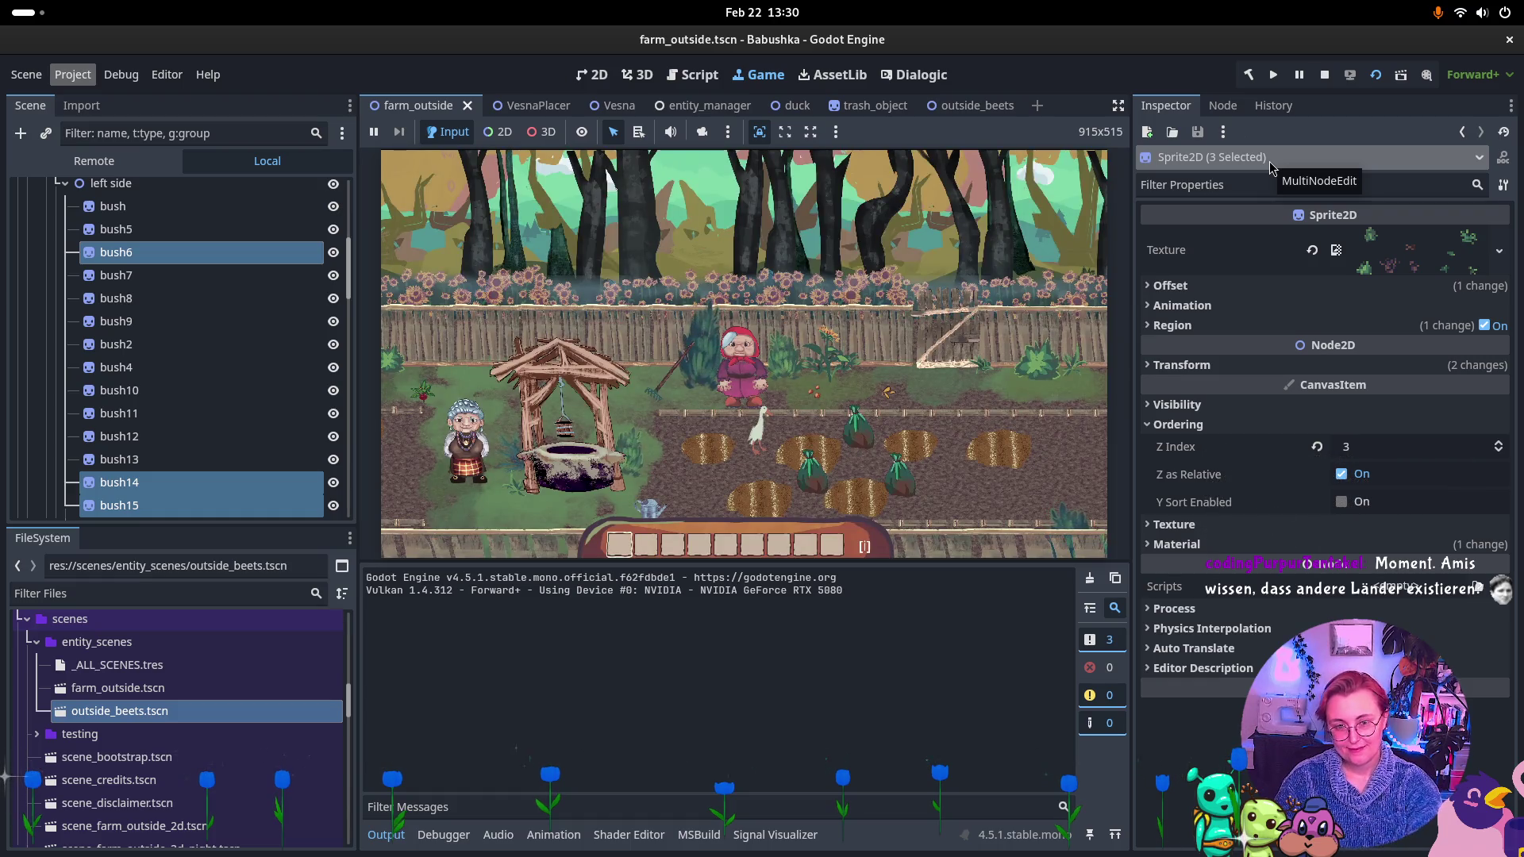
{"action": "left_click", "coordinate": [1004, 301]}
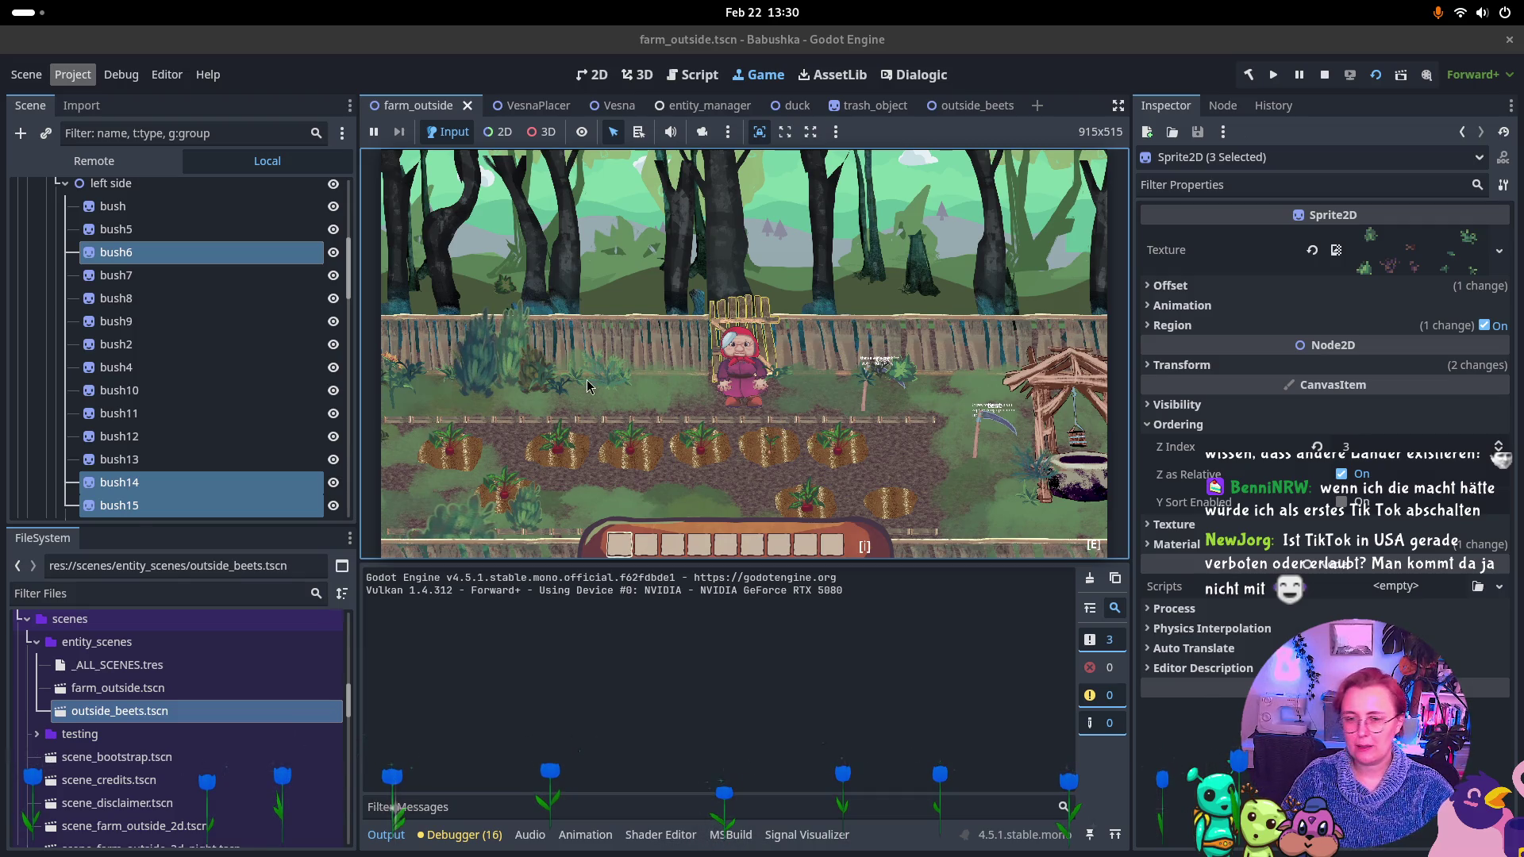
{"action": "key", "text": "e"}
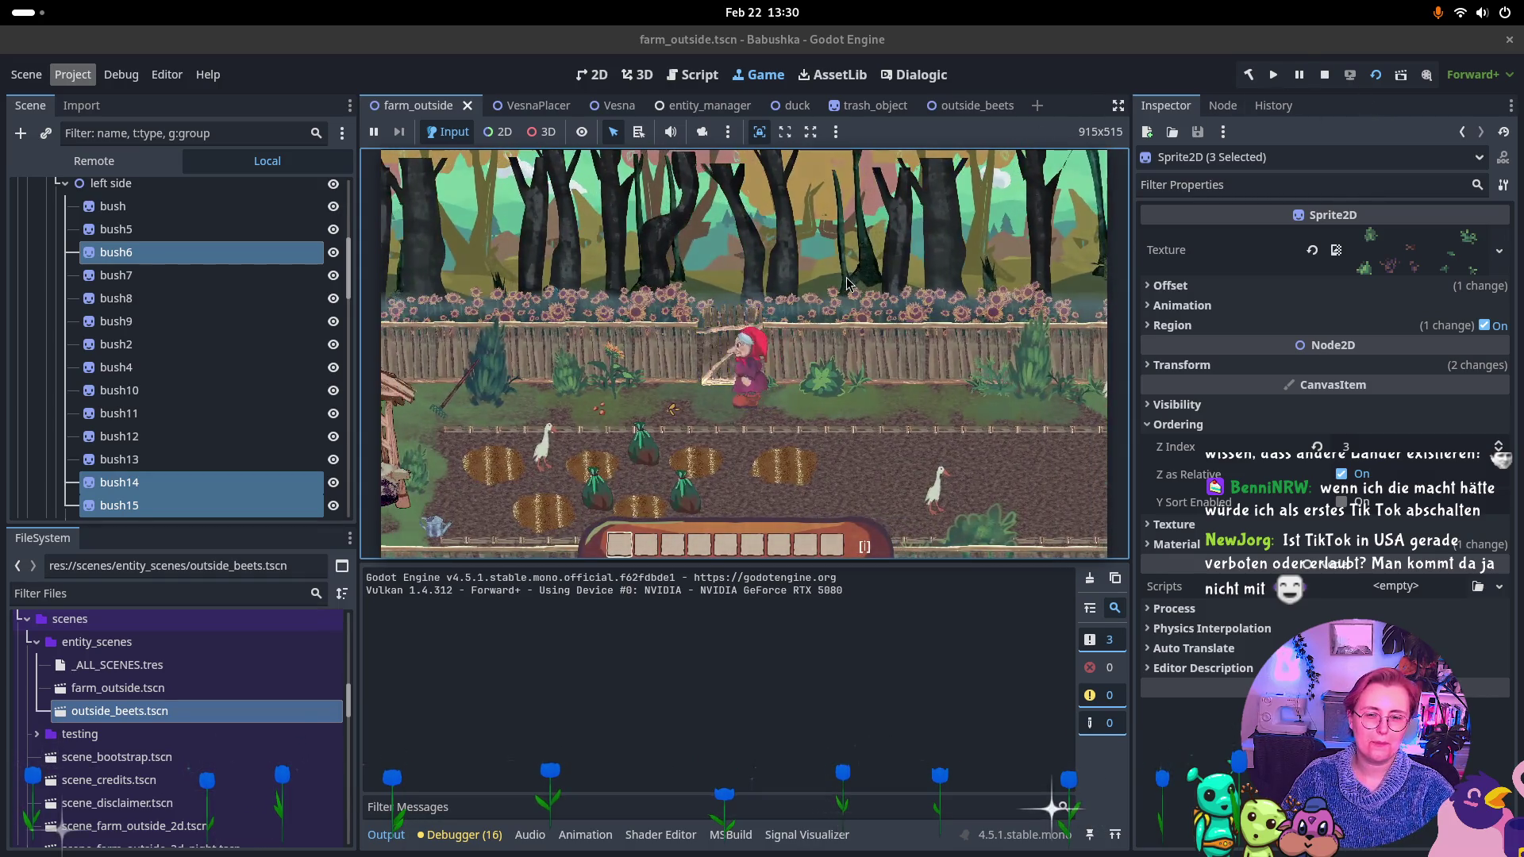
{"action": "key", "text": "e"}
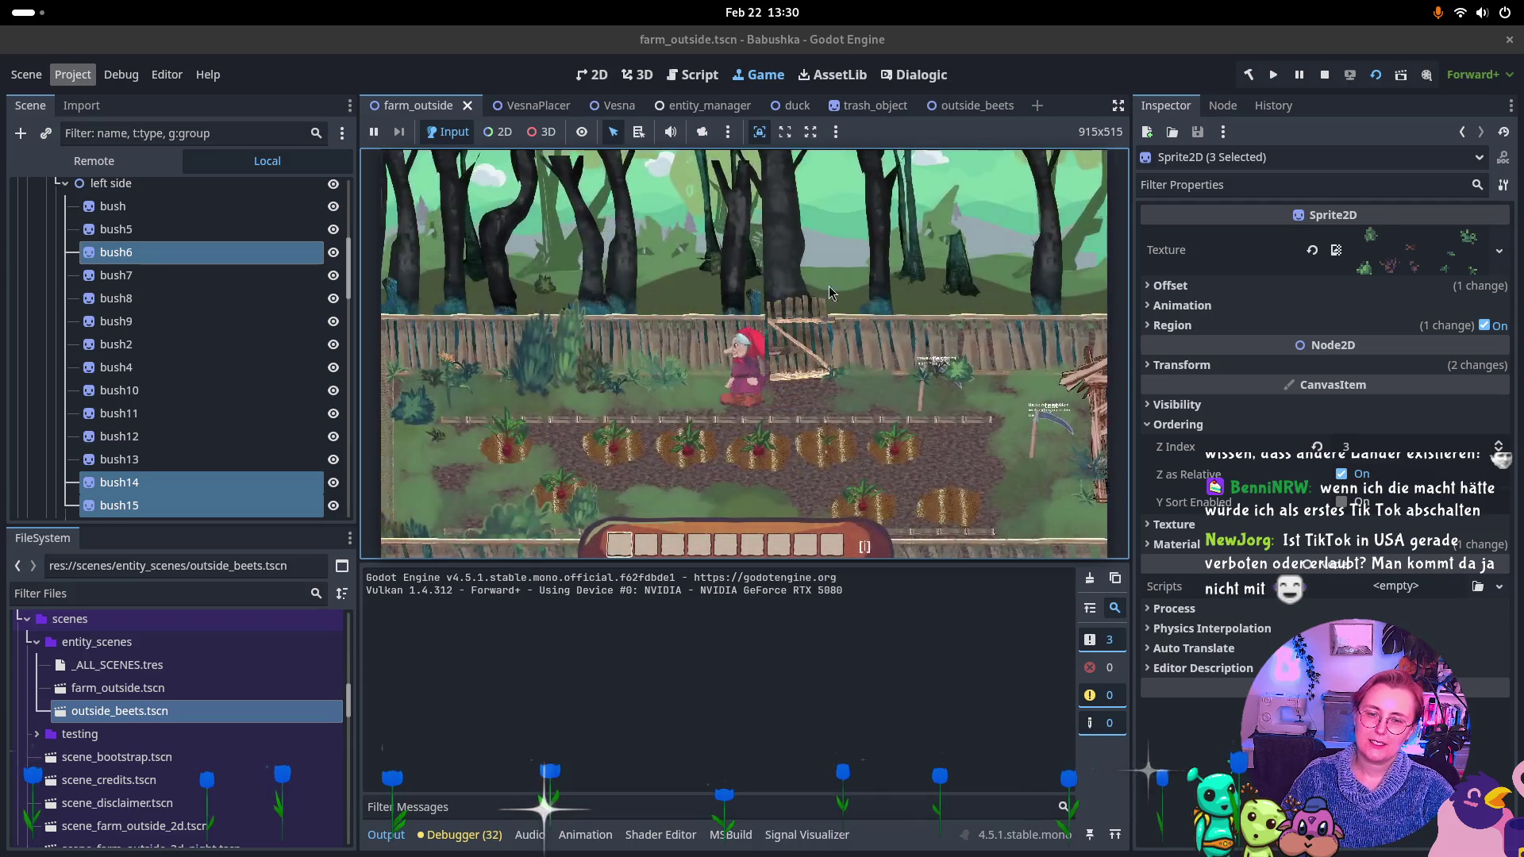
{"action": "key", "text": "a"}
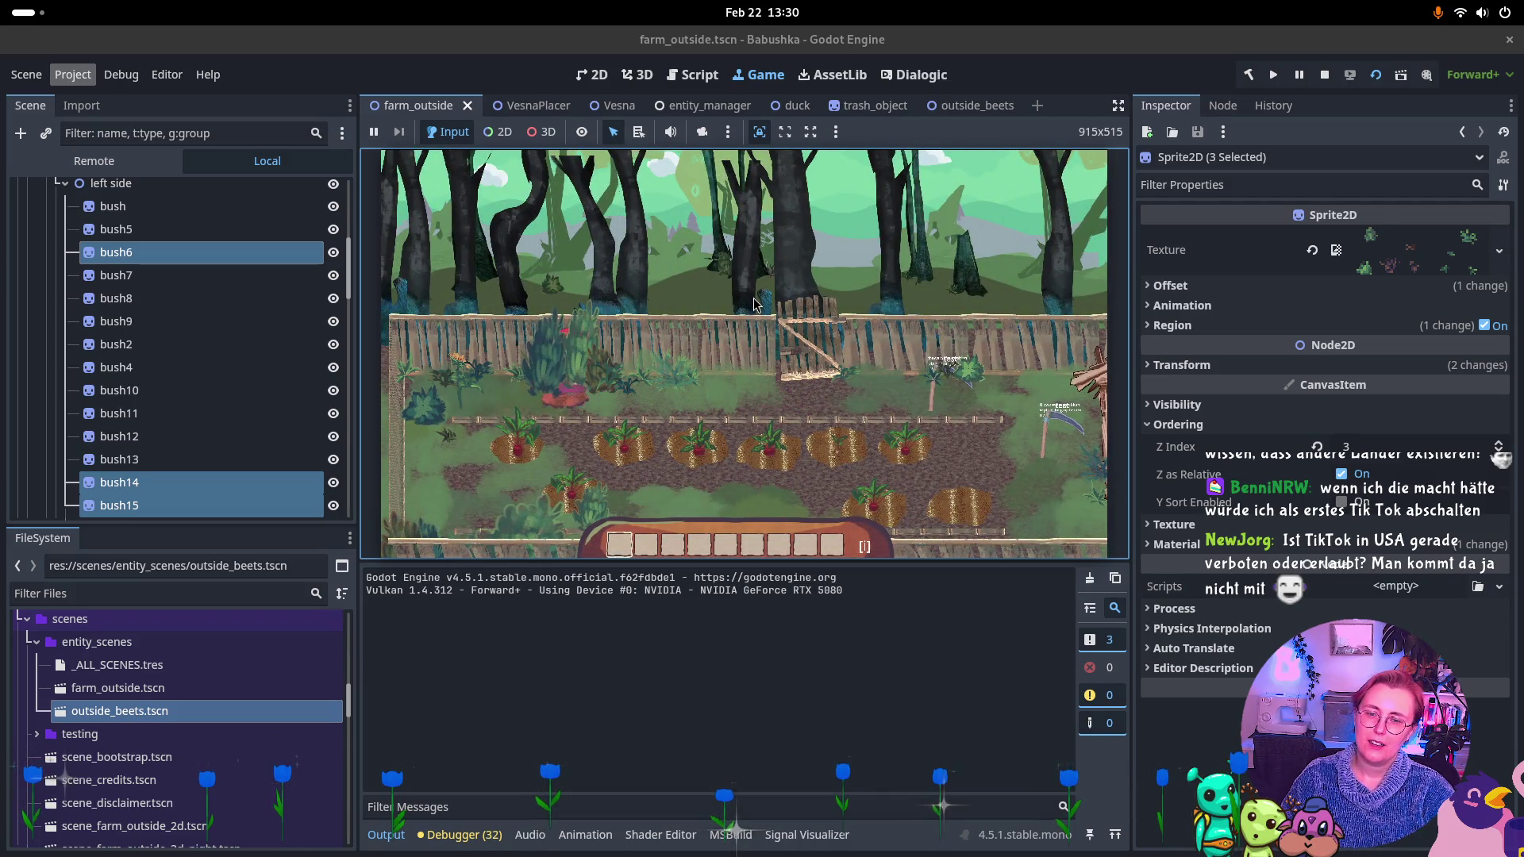
In the running game's Remote tree, expand BabushkaSceneBeets and YSorted to view their live children.
{"action": "key", "text": "w"}
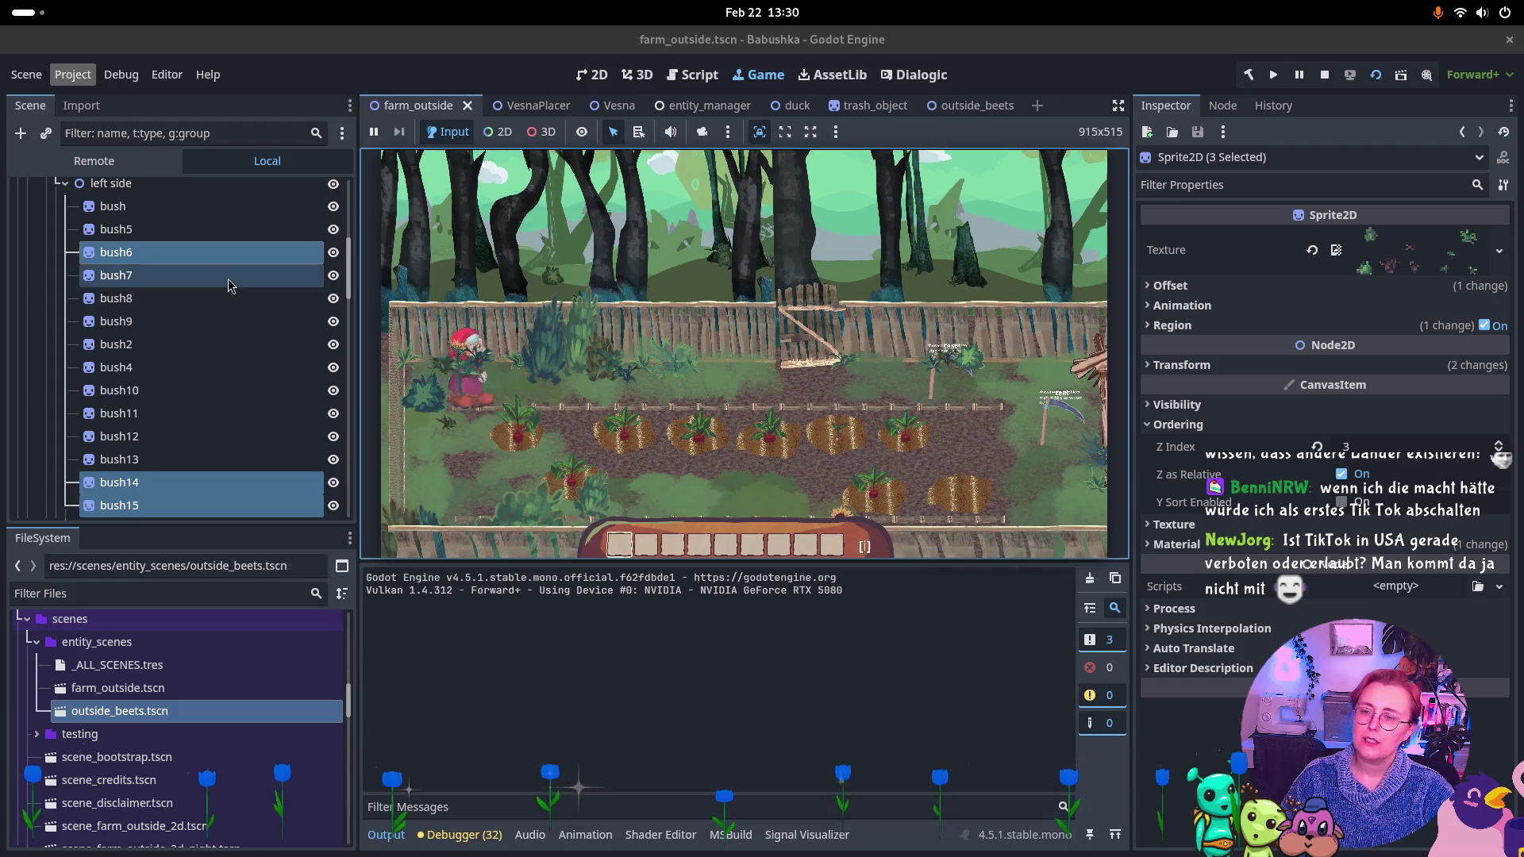
{"action": "left_click", "coordinate": [95, 163]}
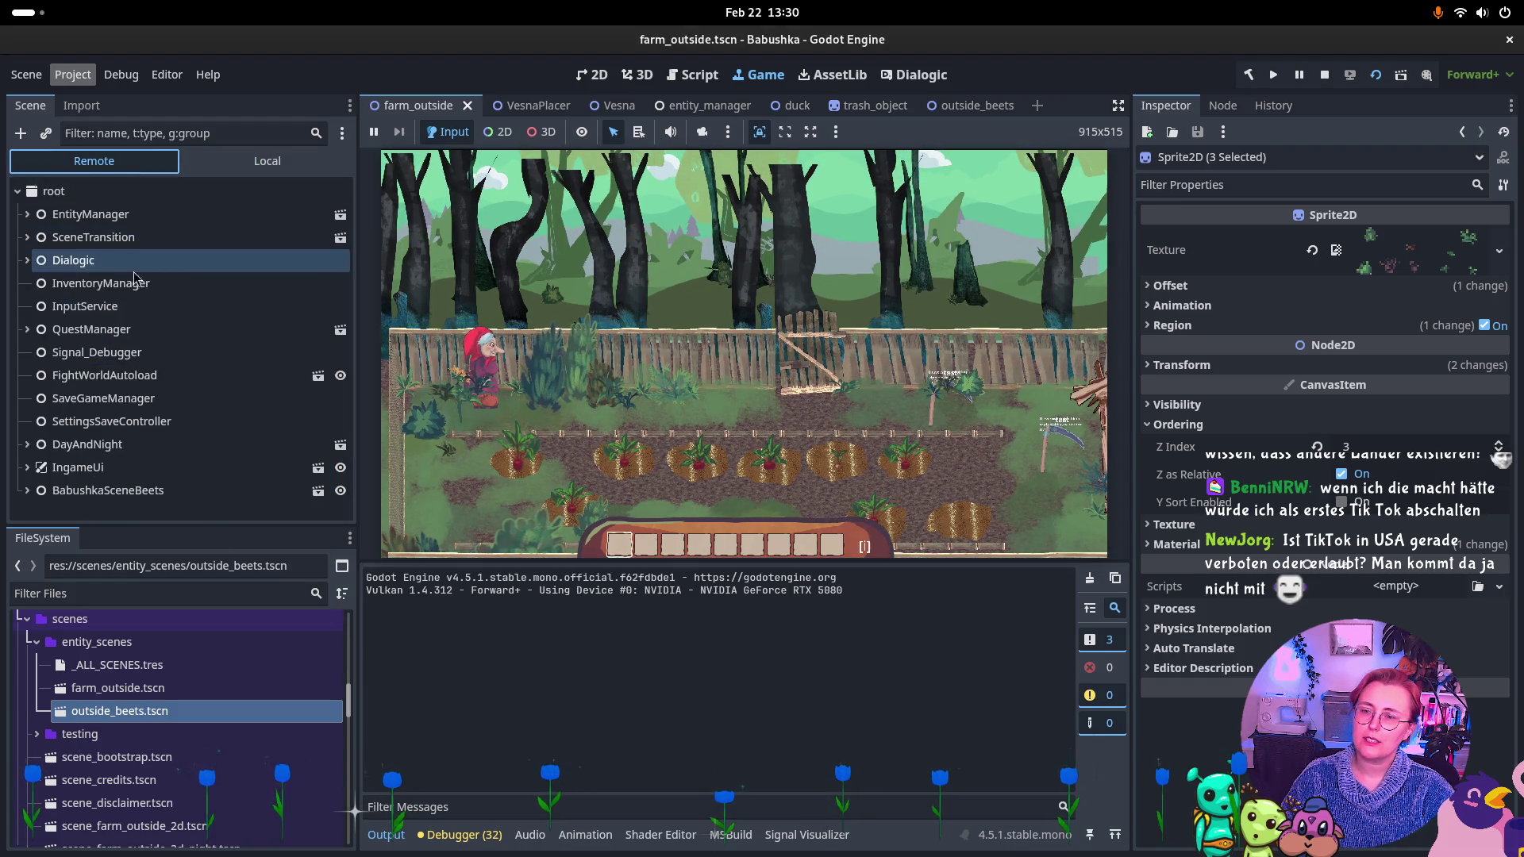
{"action": "left_click", "coordinate": [27, 490]}
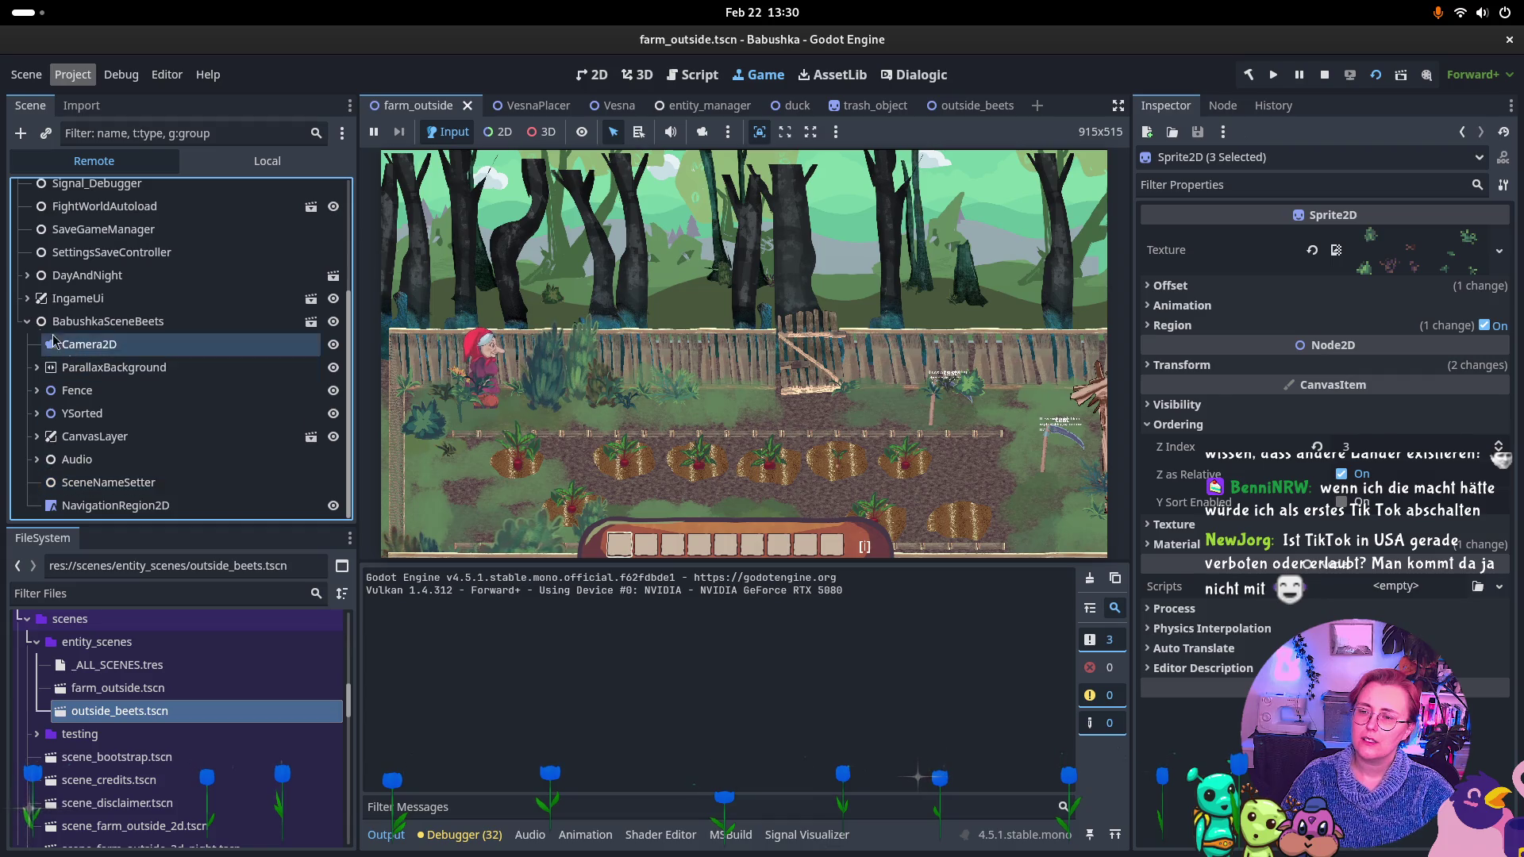
{"action": "left_click", "coordinate": [77, 349]}
{"action": "left_click", "coordinate": [77, 390]}
{"action": "double_click", "coordinate": [80, 413]}
{"action": "left_click", "coordinate": [93, 435]}
Select the live EntitySceneContainer node and expand it to reveal Vesna.
{"action": "scroll", "coordinate": [80, 432], "scroll_direction": "down", "scroll_amount": 3}
{"action": "left_click", "coordinate": [79, 426]}
{"action": "left_click", "coordinate": [88, 356]}
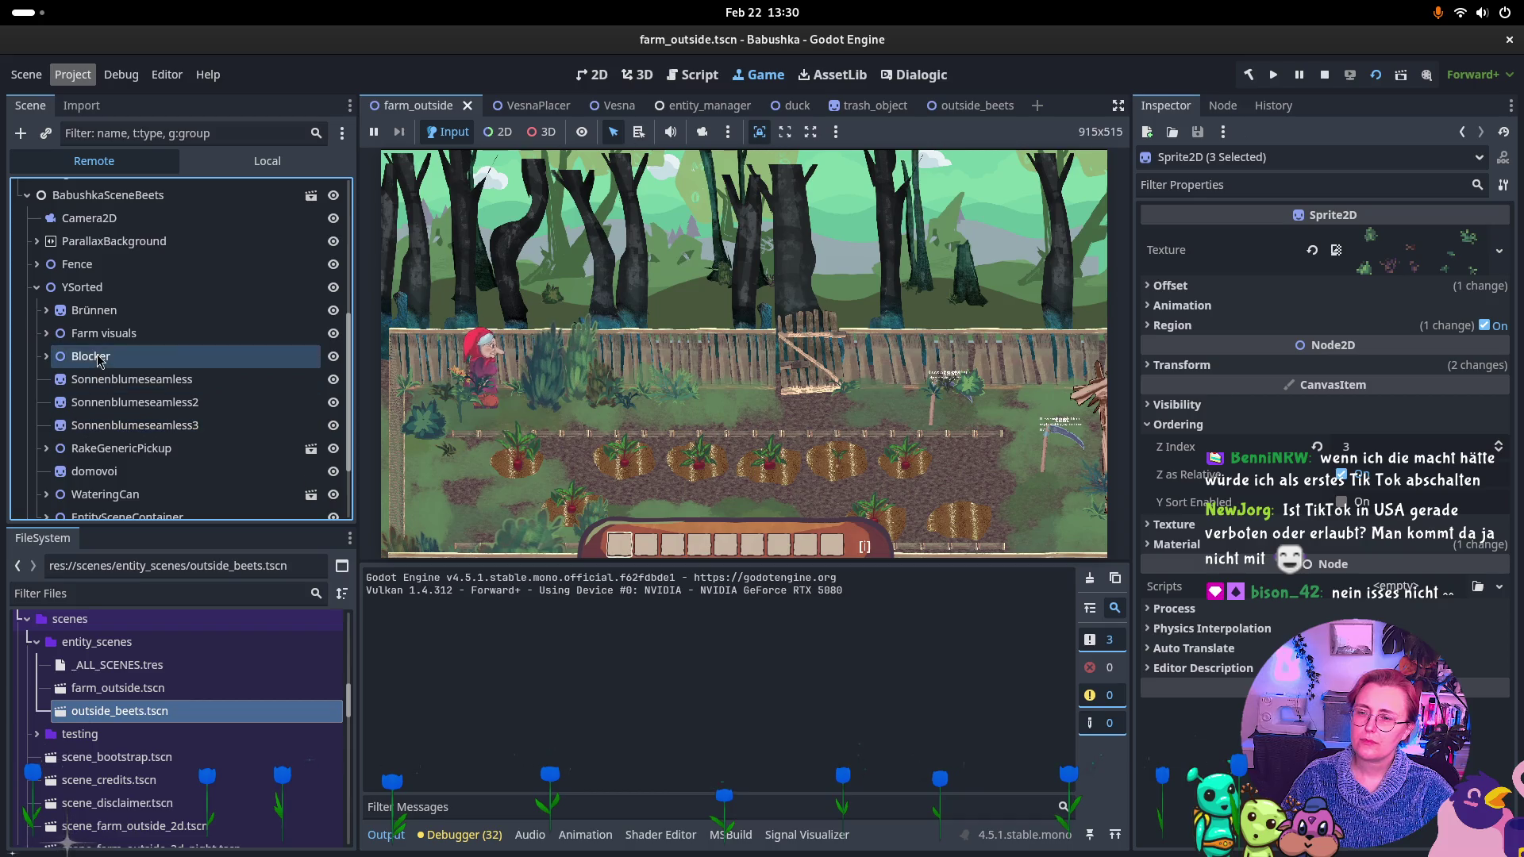
{"action": "left_click", "coordinate": [95, 403]}
{"action": "scroll", "coordinate": [119, 397], "scroll_direction": "down", "scroll_amount": 3}
{"action": "left_click", "coordinate": [146, 413]}
{"action": "left_click", "coordinate": [151, 395]}
{"action": "left_click", "coordinate": [147, 413]}
{"action": "left_click", "coordinate": [46, 413]}
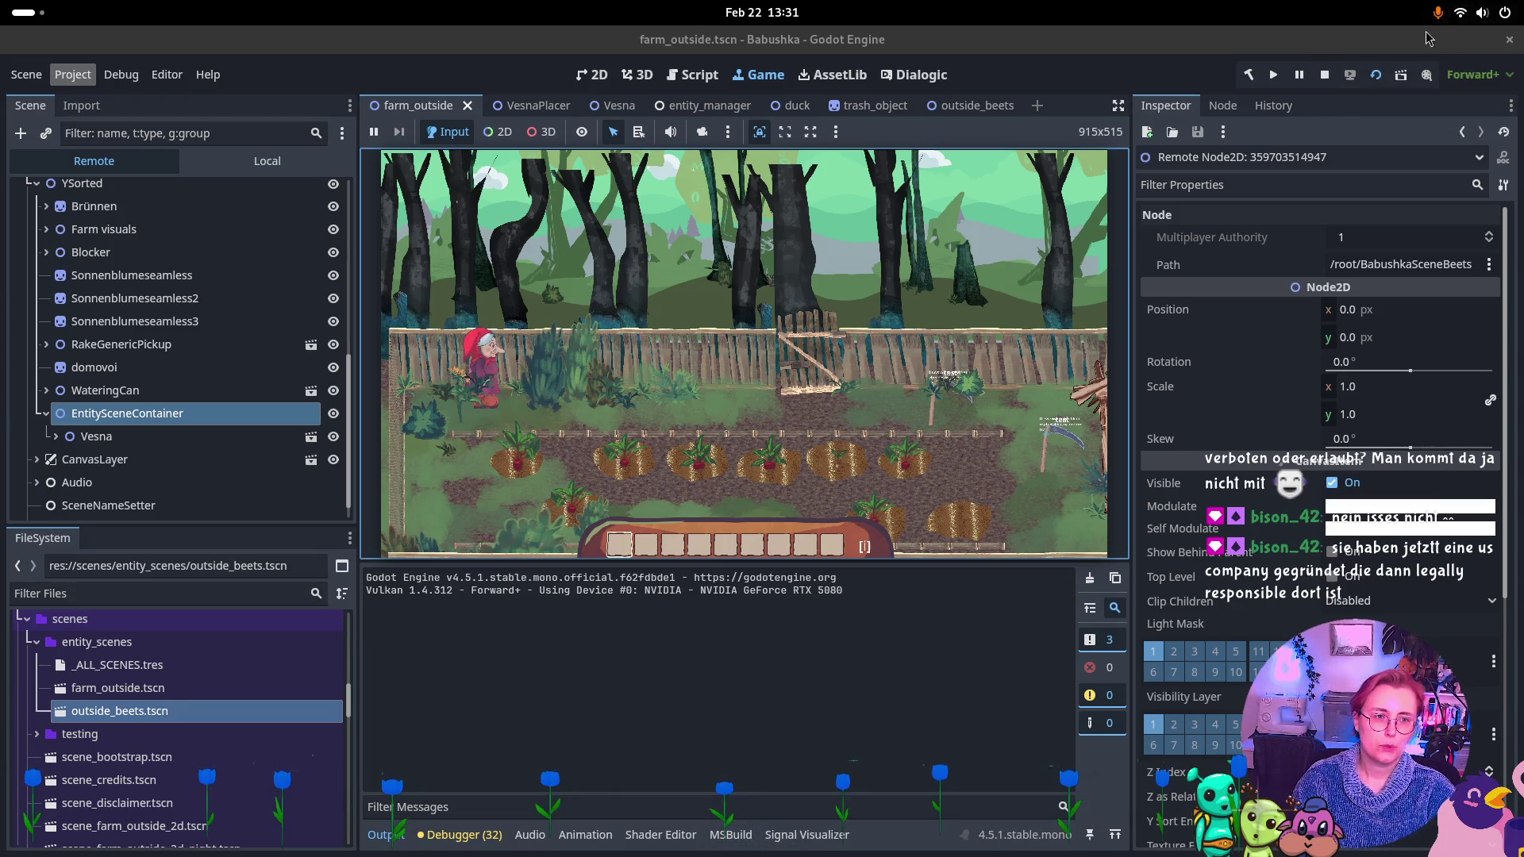
Stop the running game and return to the outside_beets scene editor.
{"action": "left_click", "coordinate": [1324, 74]}
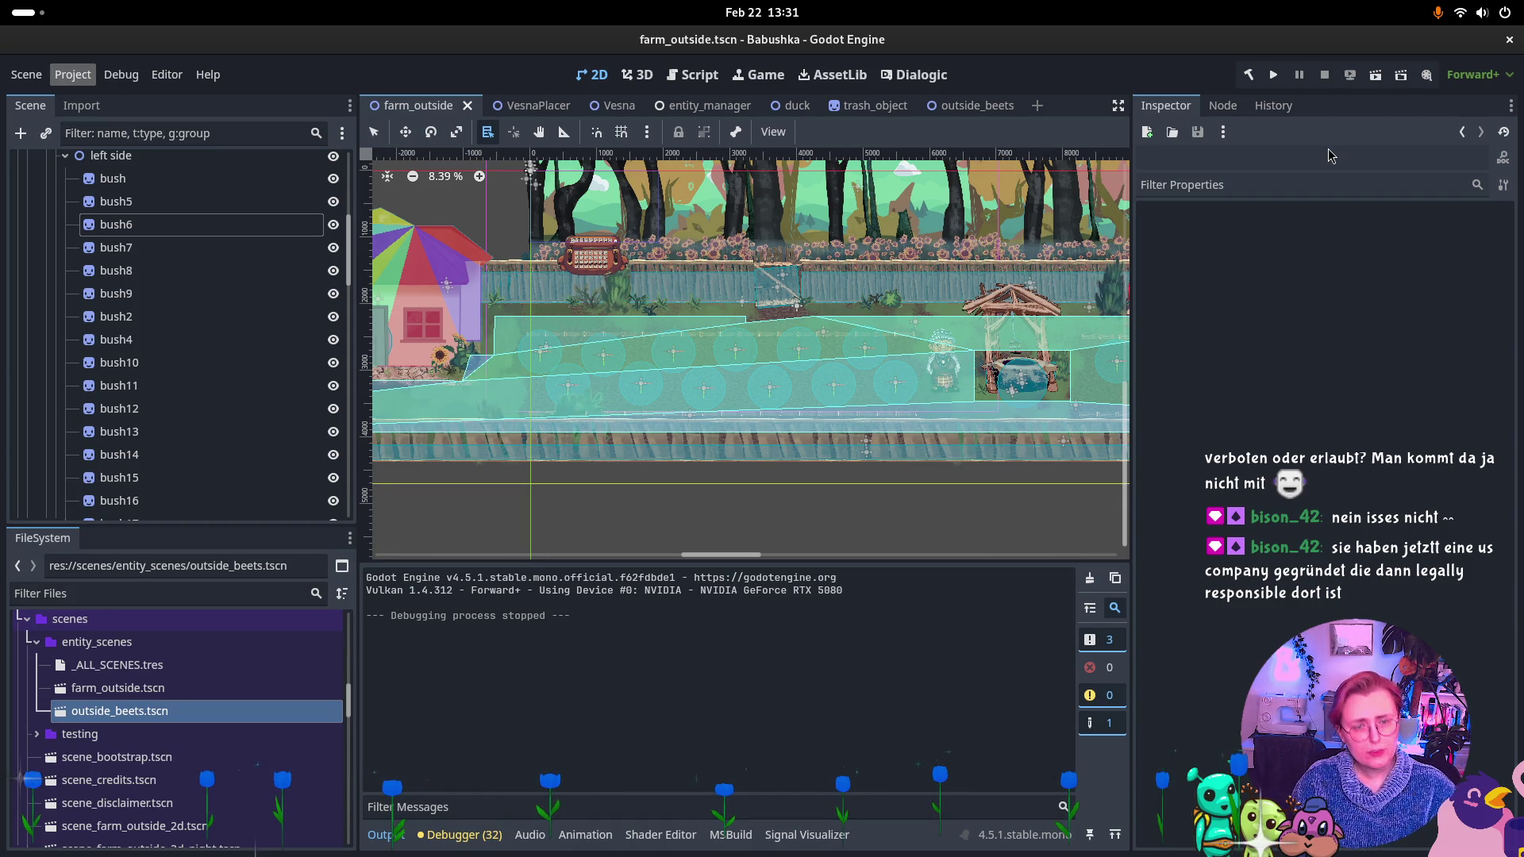
{"action": "left_click", "coordinate": [954, 114]}
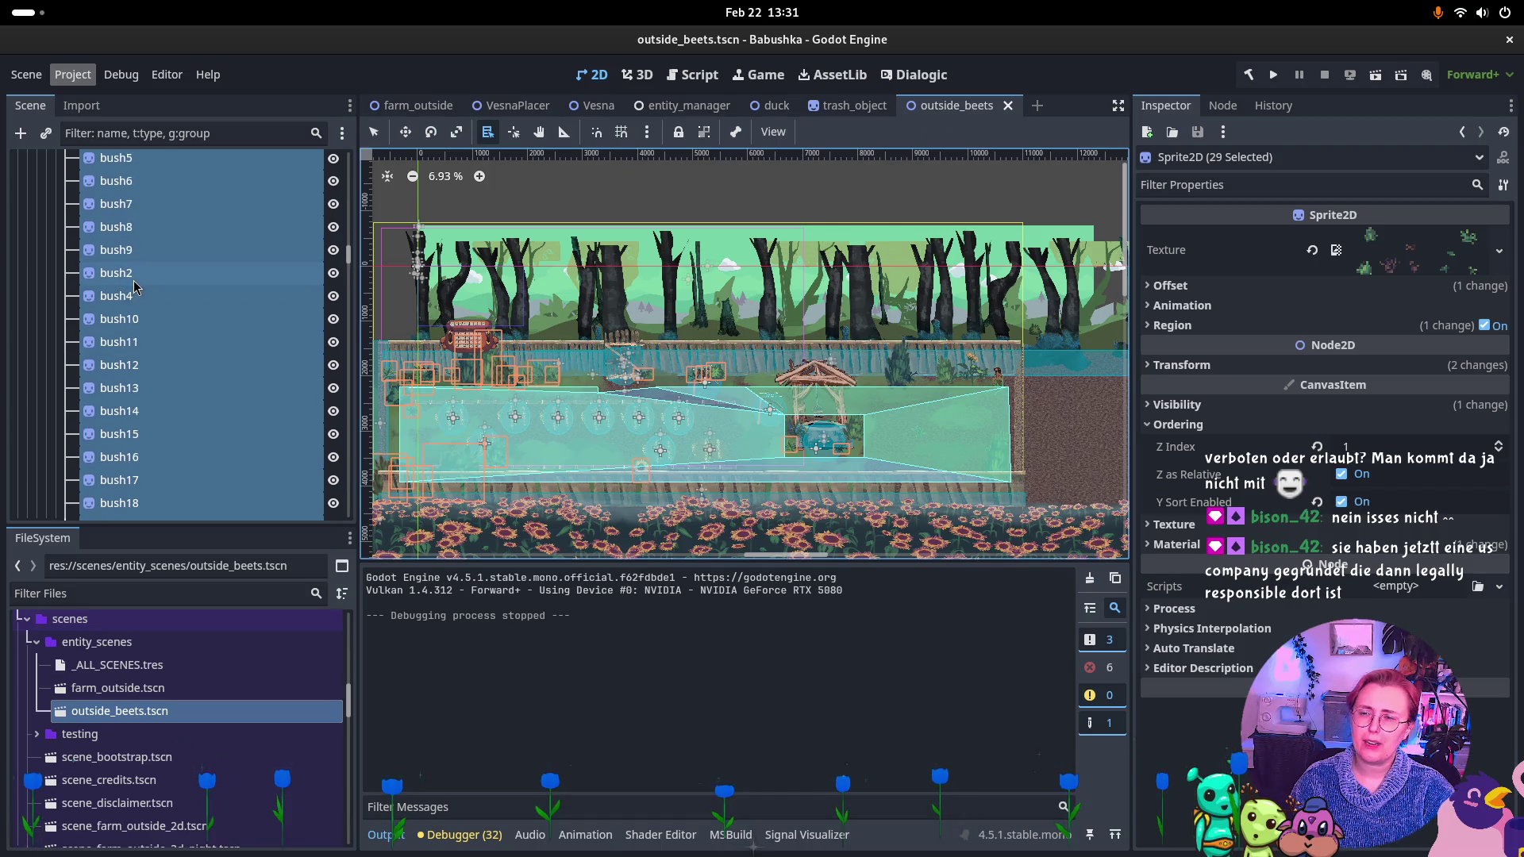
{"action": "scroll", "coordinate": [104, 341], "scroll_direction": "up", "scroll_amount": 5}
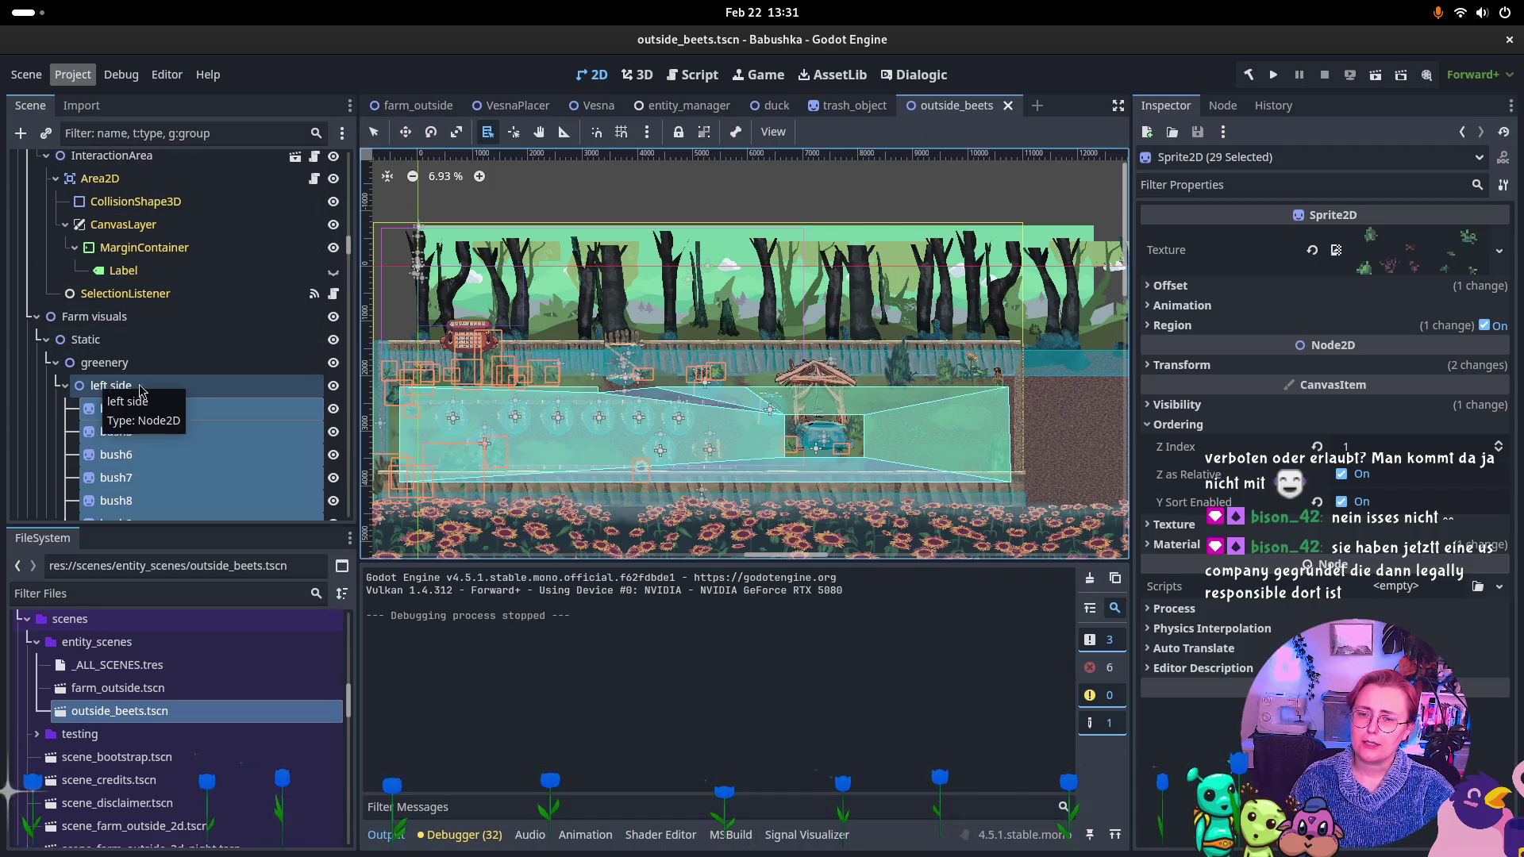
{"action": "scroll", "coordinate": [780, 350], "scroll_direction": "left", "scroll_amount": 5}
{"action": "scroll", "coordinate": [780, 350], "scroll_direction": "right", "scroll_amount": 1}
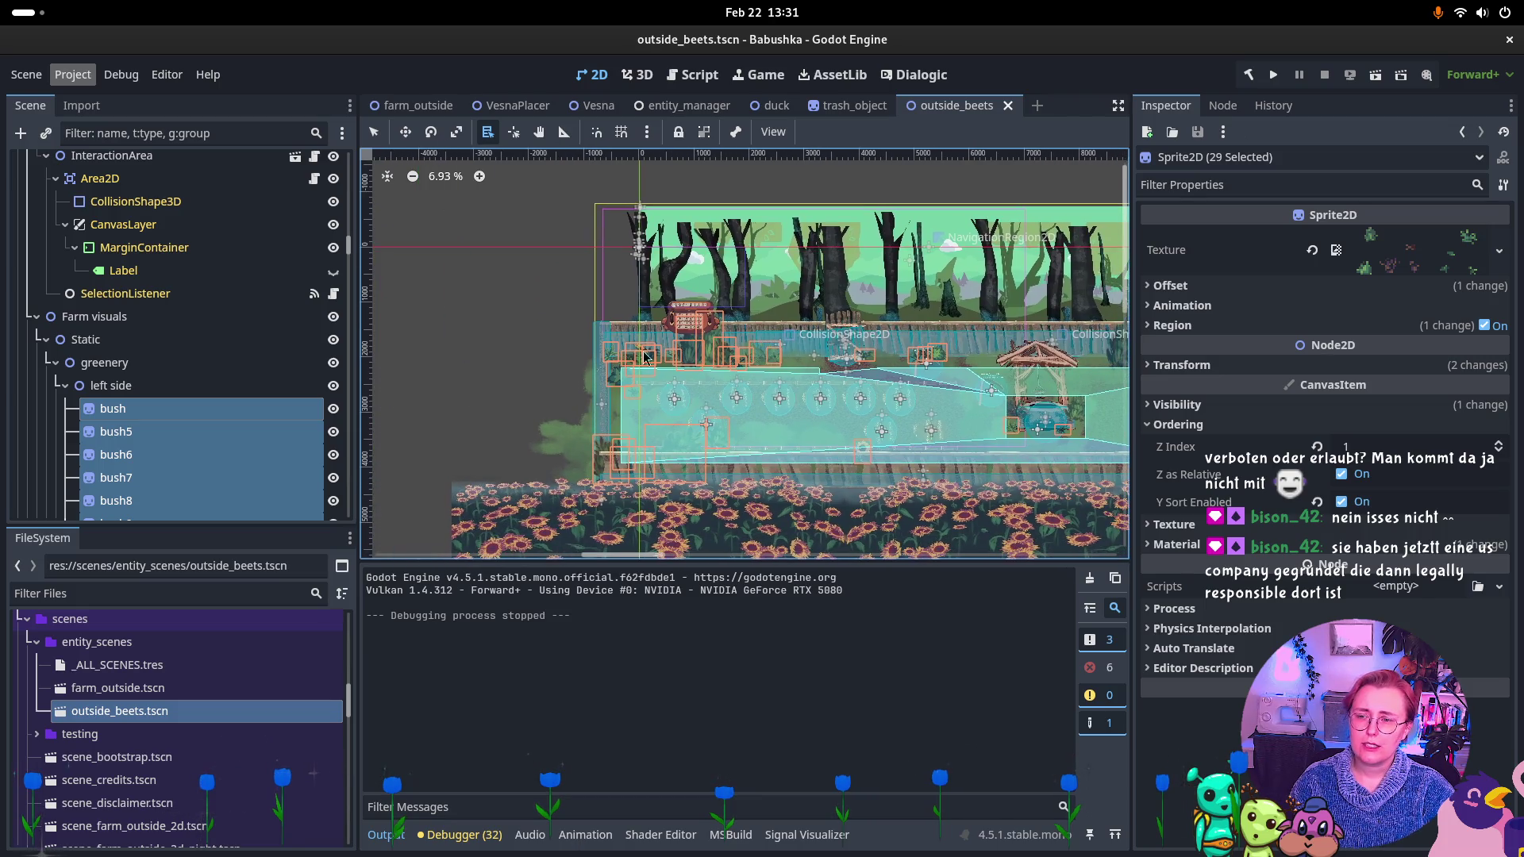
{"action": "scroll", "coordinate": [206, 359], "scroll_direction": "down", "scroll_amount": 5}
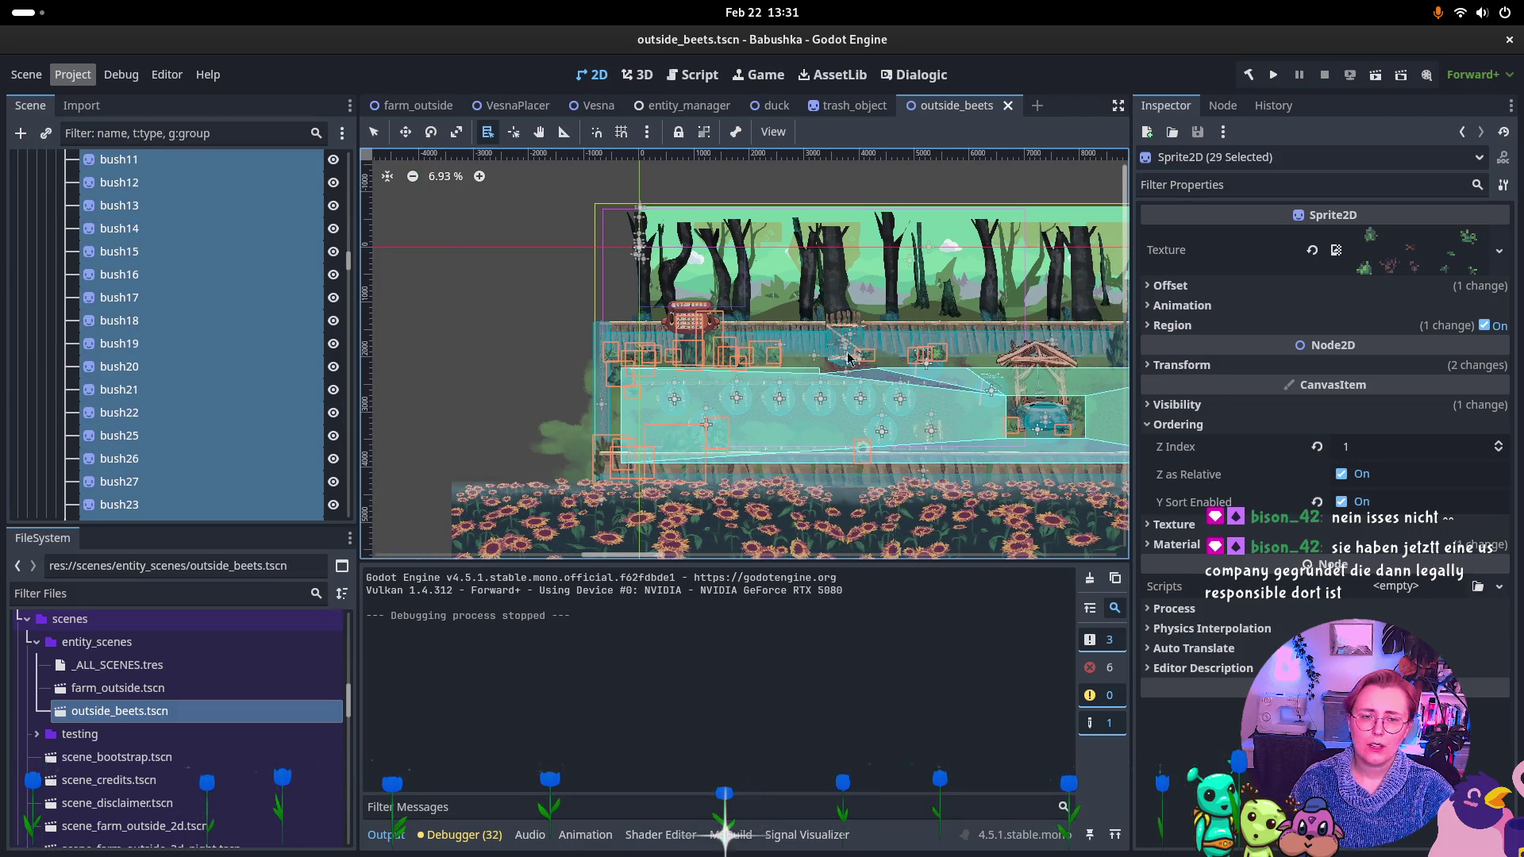
{"action": "right_click", "coordinate": [982, 311], "text": "alt"}
{"action": "left_click", "coordinate": [889, 367]}
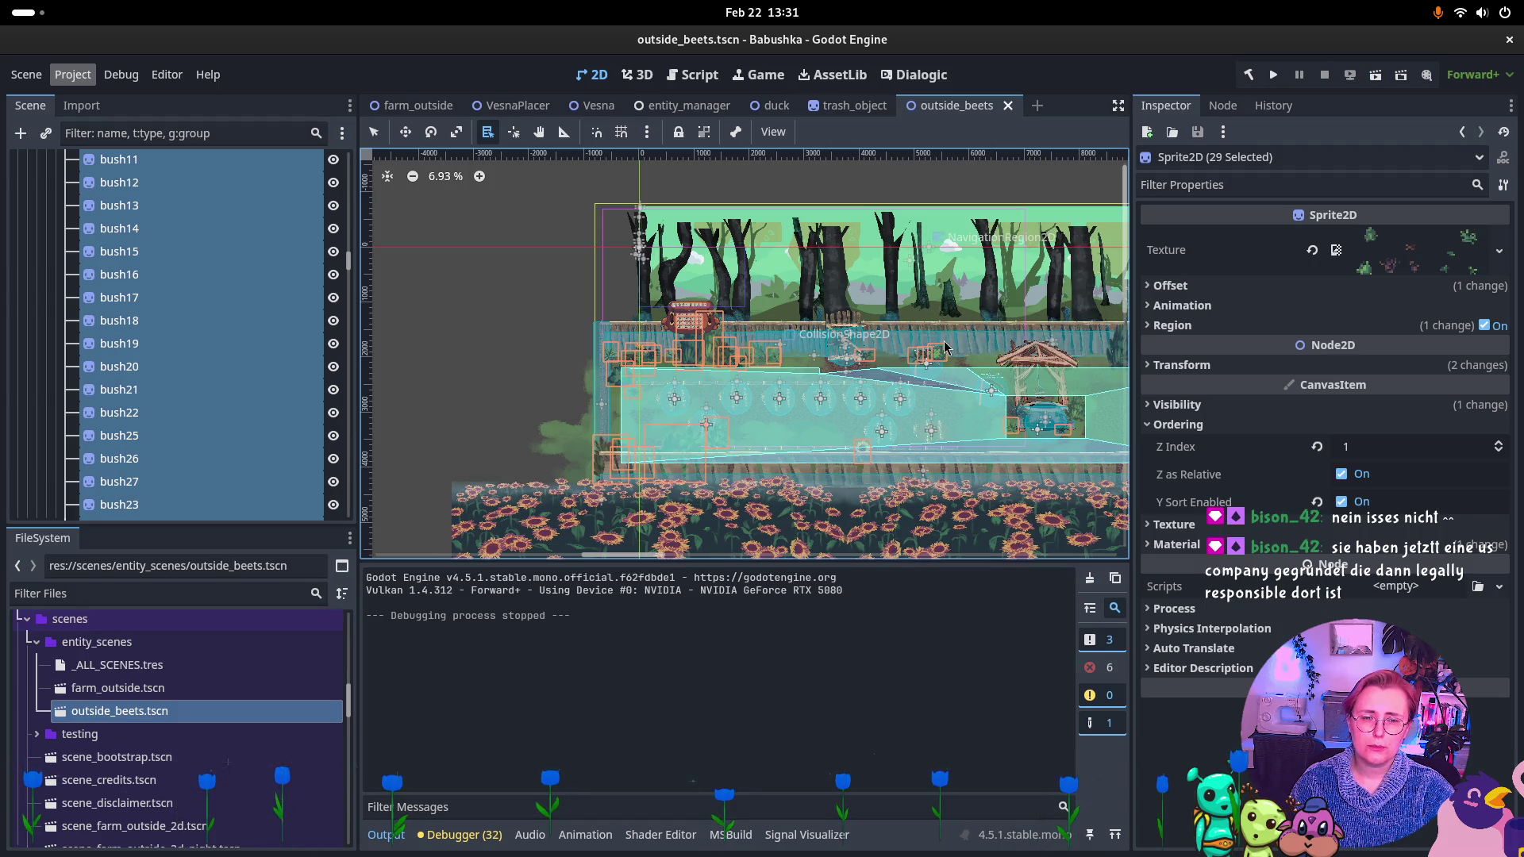
{"action": "scroll", "coordinate": [242, 341], "scroll_direction": "up", "scroll_amount": 5}
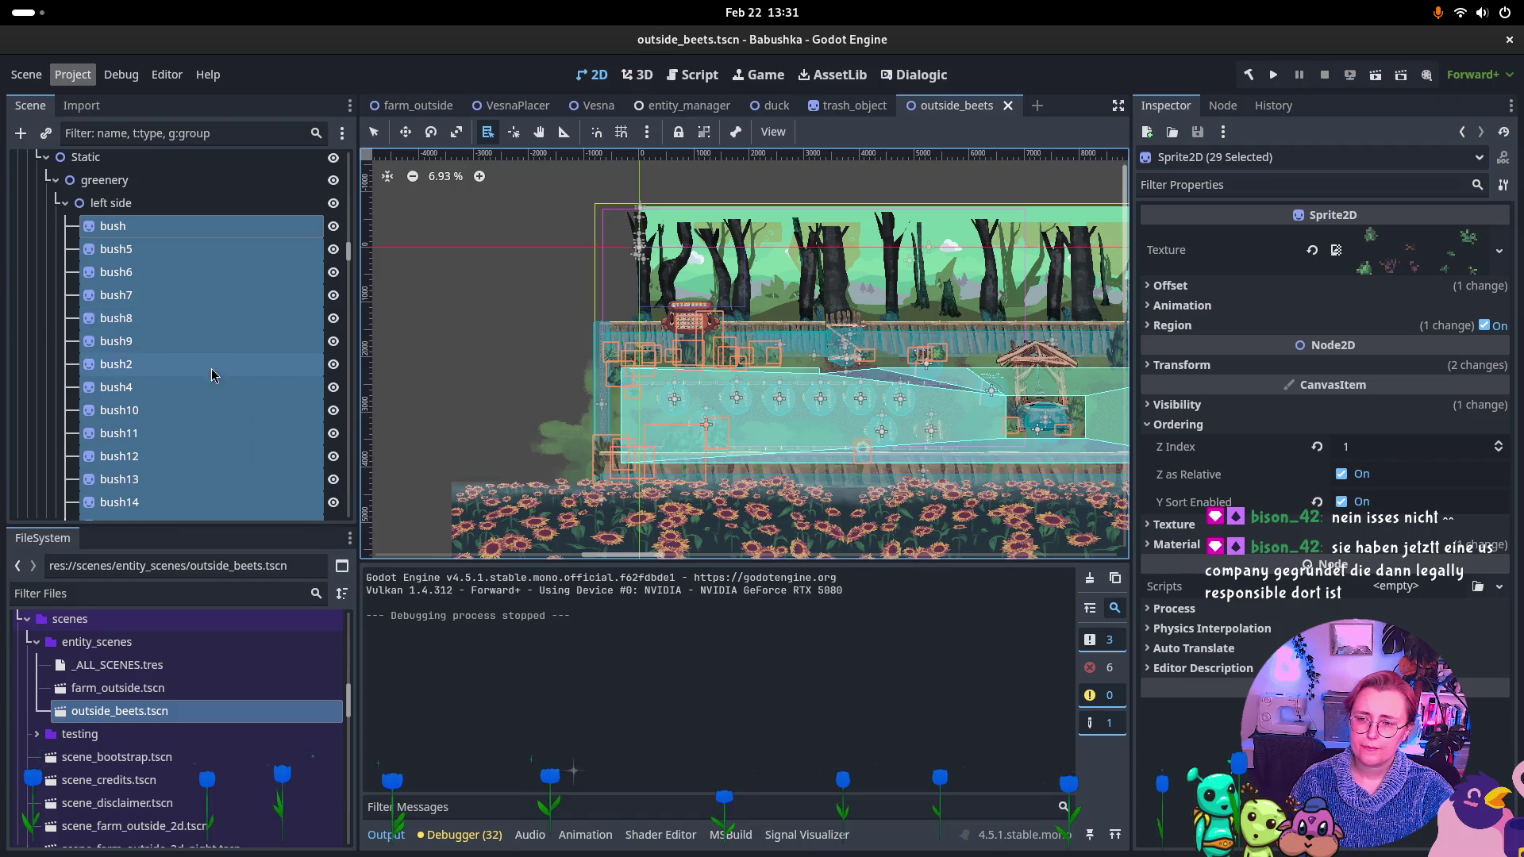
{"action": "left_click", "coordinate": [187, 230]}
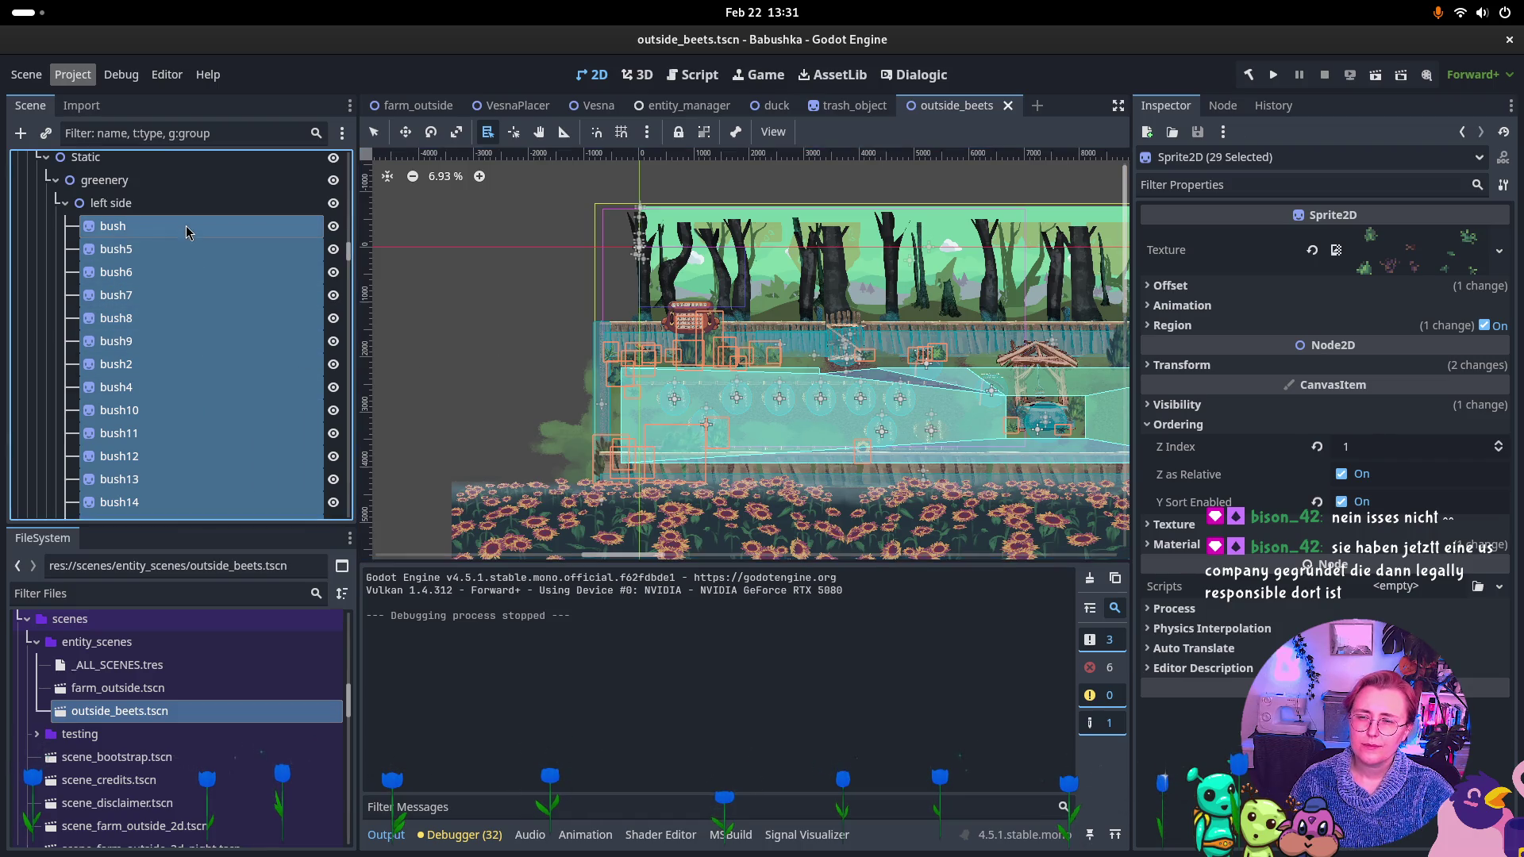
{"action": "left_click", "coordinate": [182, 249]}
{"action": "left_click", "coordinate": [194, 274]}
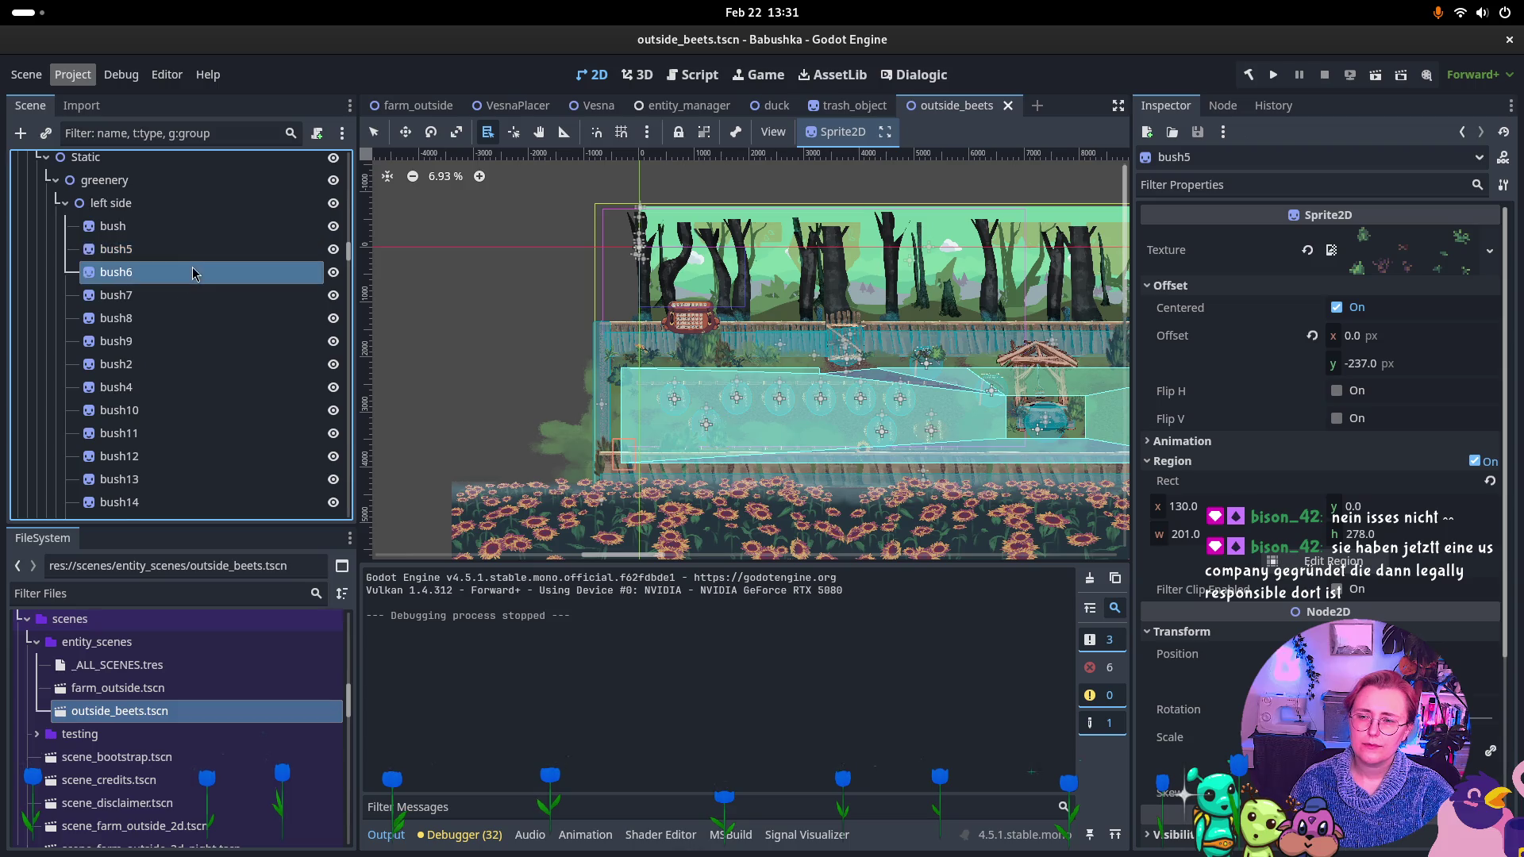
{"action": "left_click", "coordinate": [183, 305]}
{"action": "left_click", "coordinate": [188, 319]}
{"action": "left_click", "coordinate": [188, 341]}
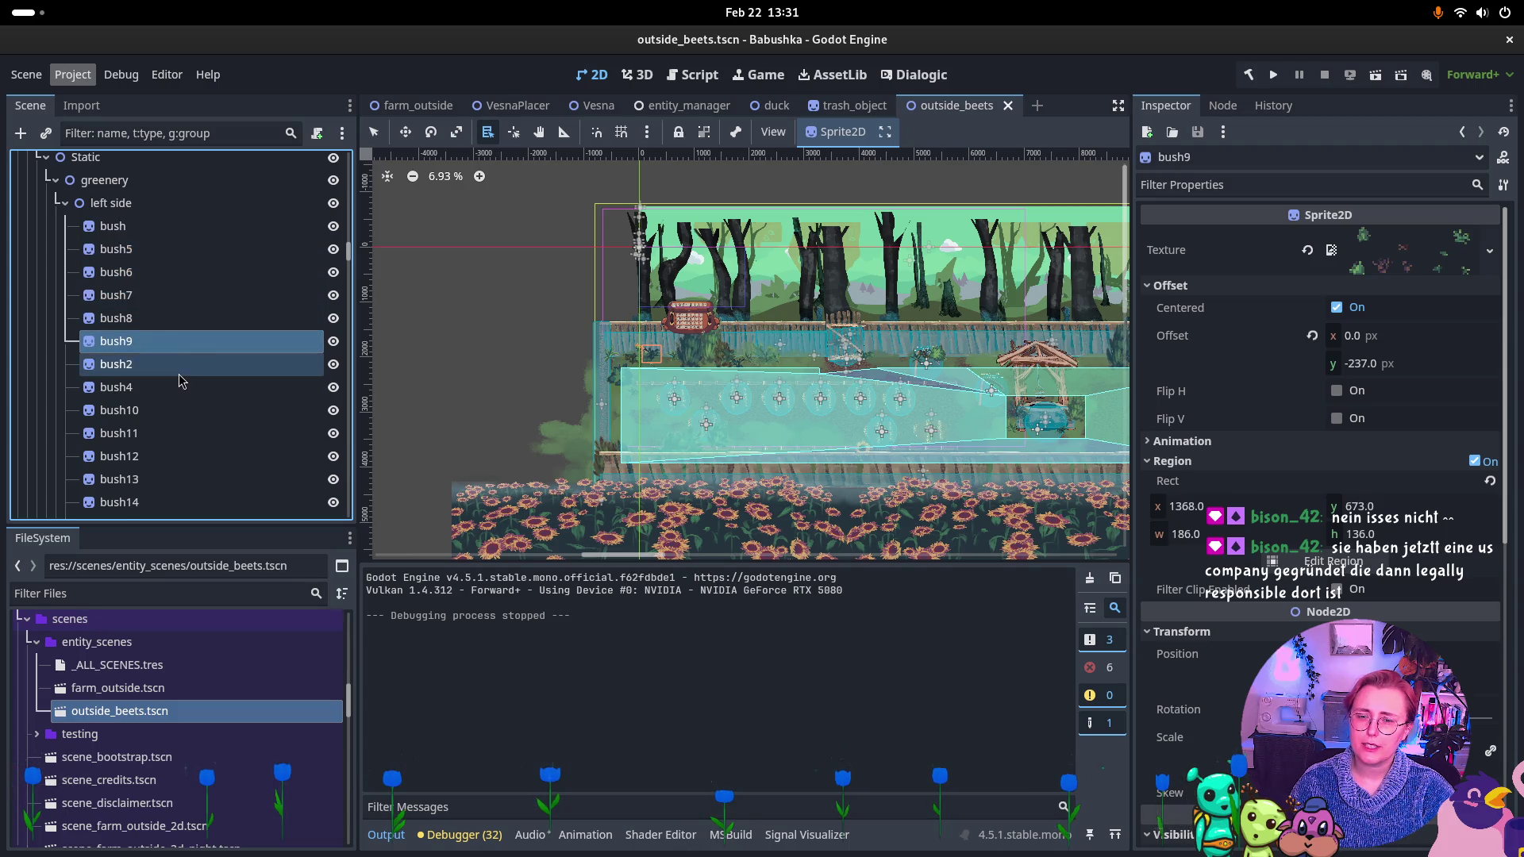
{"action": "left_click", "coordinate": [165, 228]}
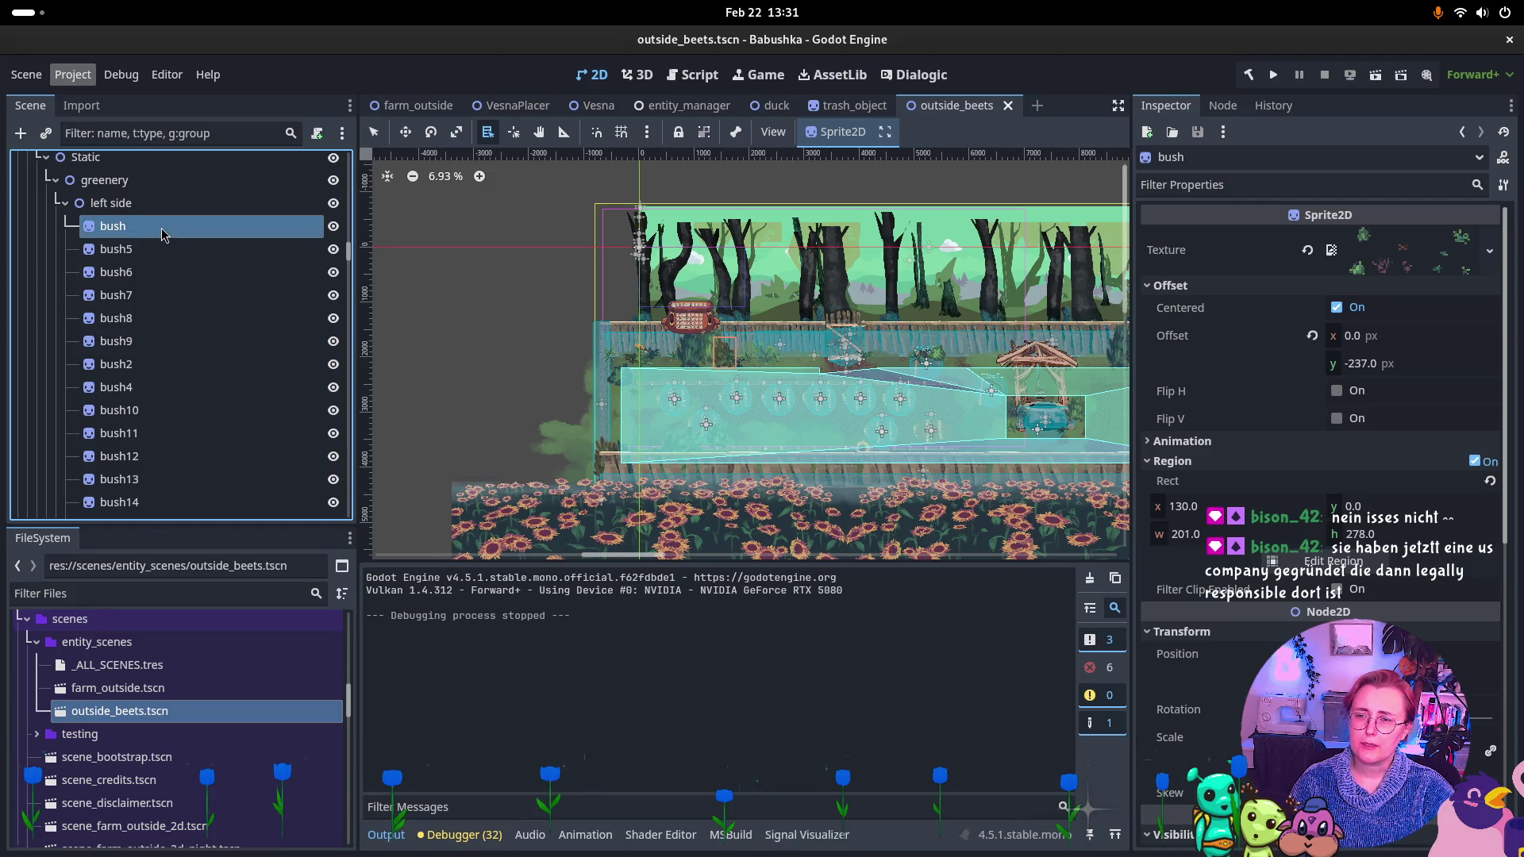
{"action": "scroll", "coordinate": [191, 277], "scroll_direction": "down", "scroll_amount": 10}
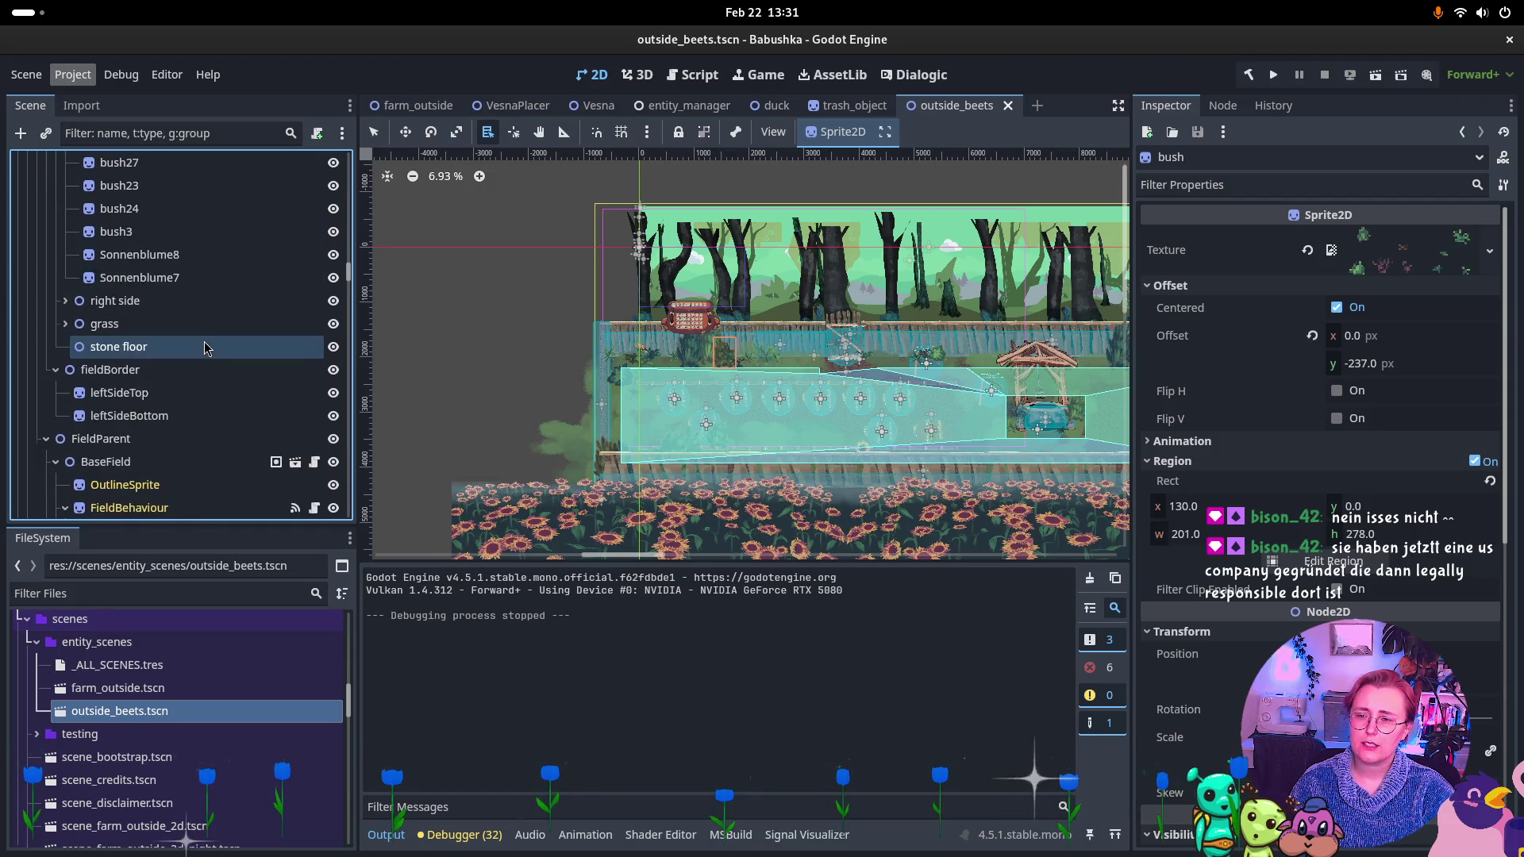
{"action": "left_click", "coordinate": [195, 368], "text": "shift"}
{"action": "scroll", "coordinate": [183, 318], "scroll_direction": "up", "scroll_amount": 10}
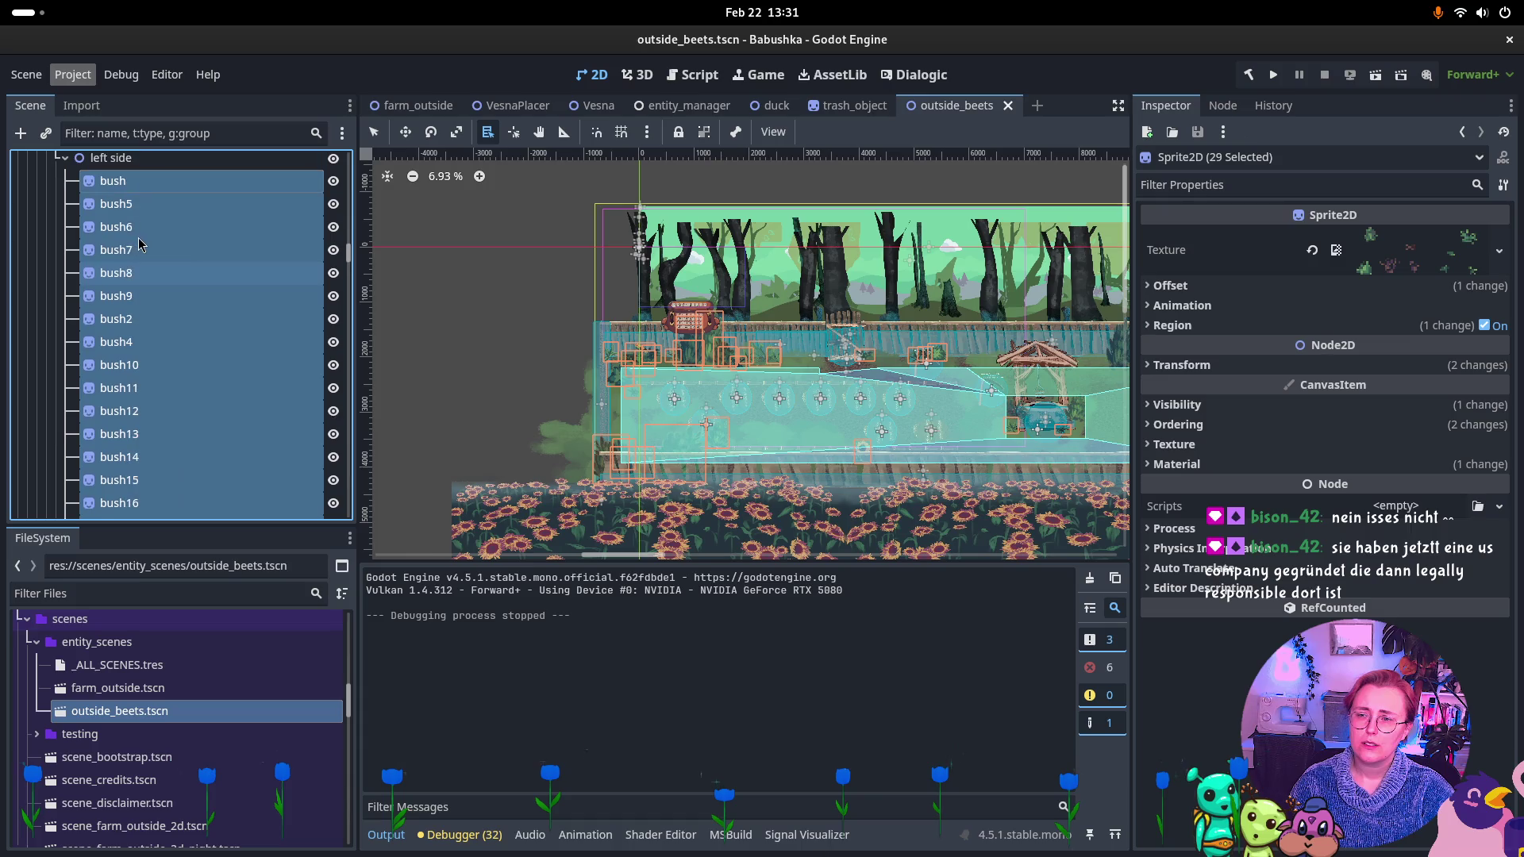
Remove bush5, bush6 and bush13 from the left-side greenery selection.
{"action": "left_click", "coordinate": [157, 205], "text": "ctrl"}
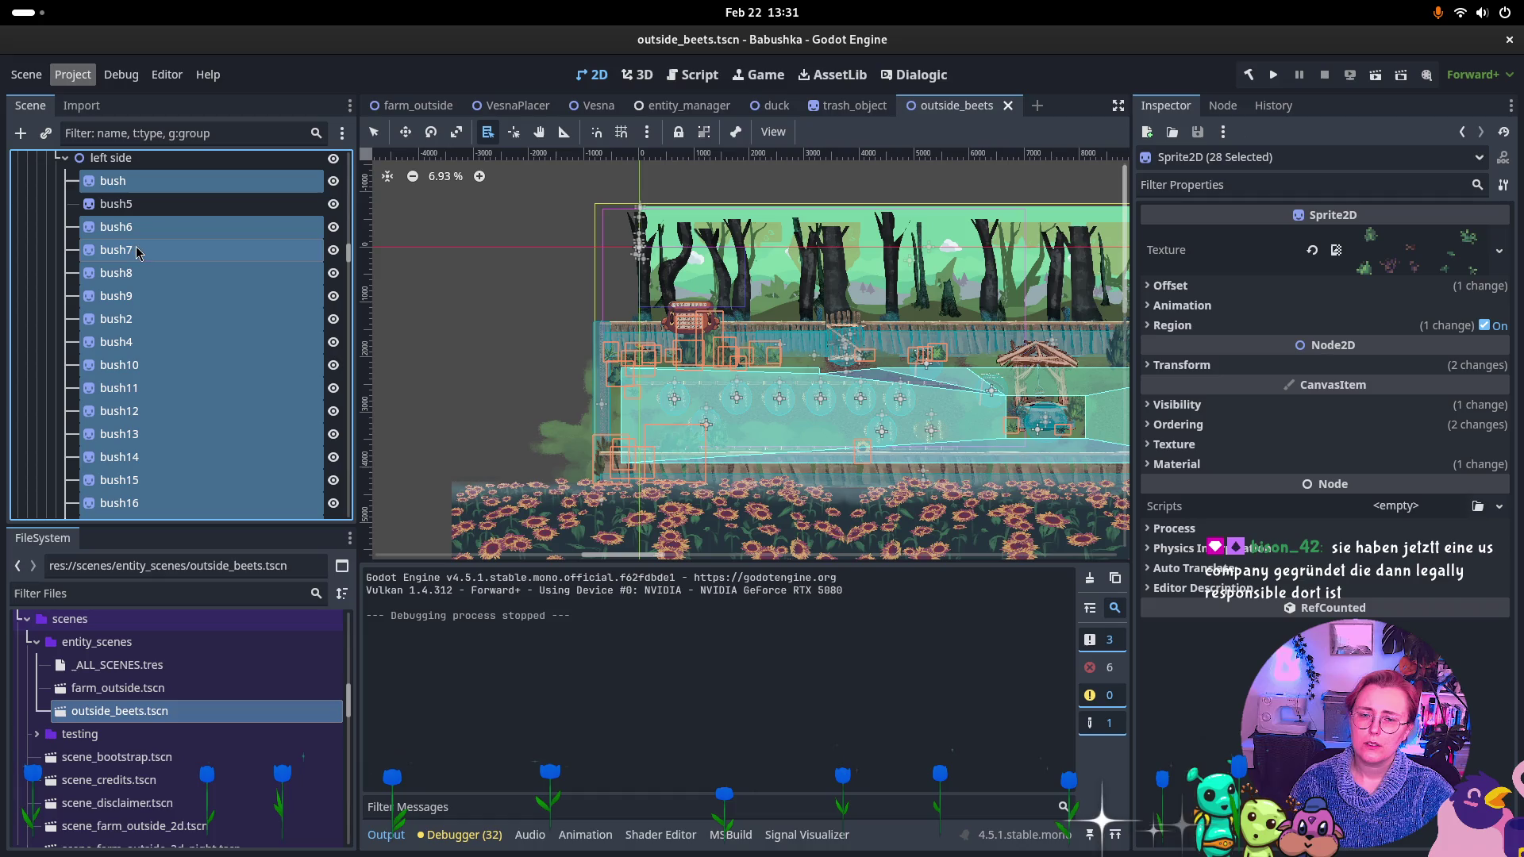
{"action": "left_click", "coordinate": [149, 230], "text": "ctrl"}
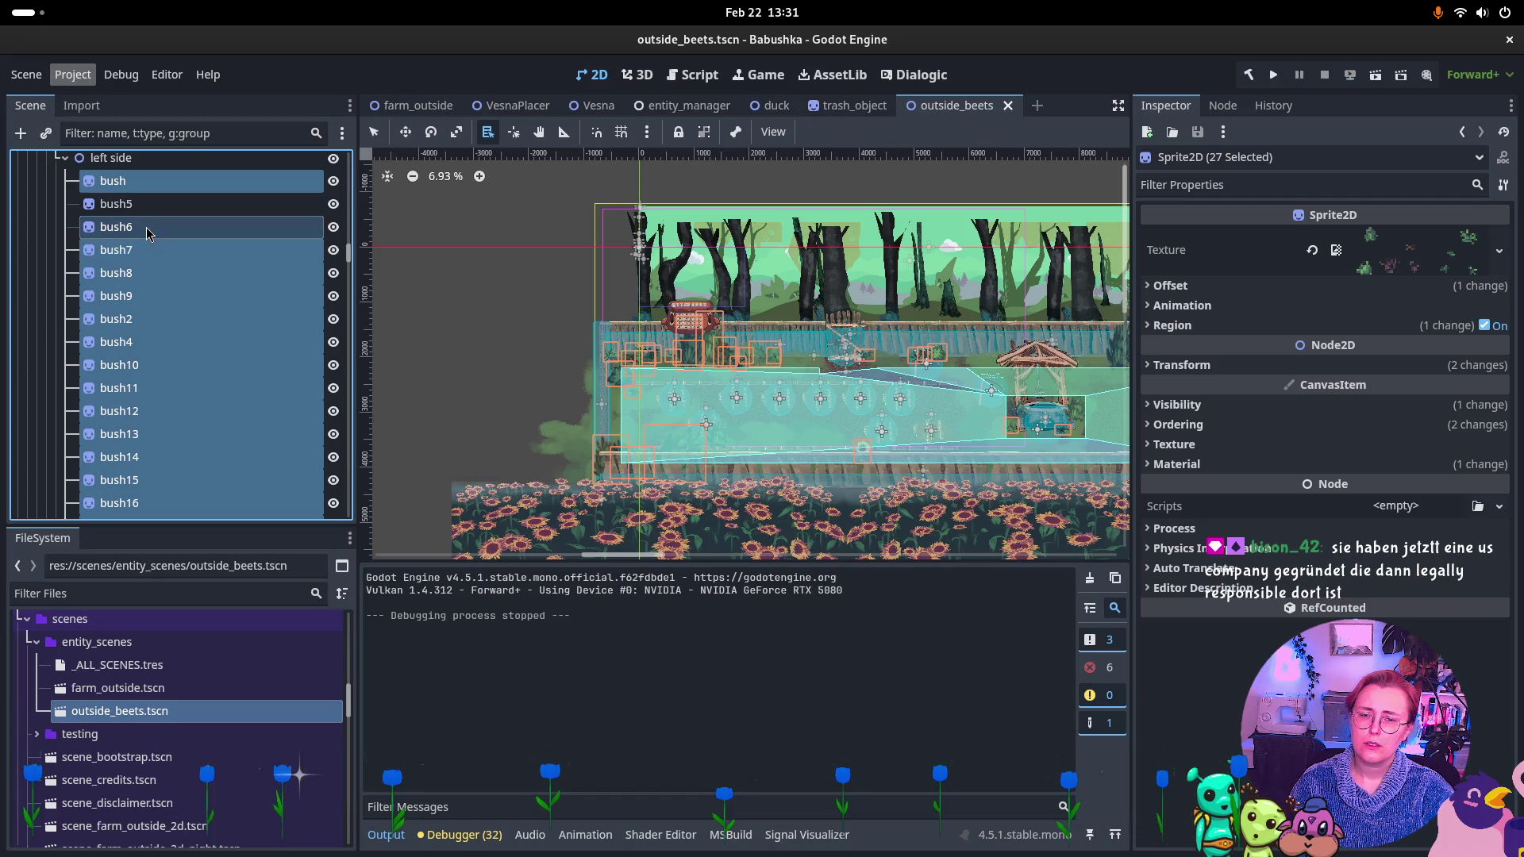
{"action": "left_click", "coordinate": [123, 273], "text": "ctrl"}
{"action": "left_click", "coordinate": [123, 273], "text": "ctrl"}
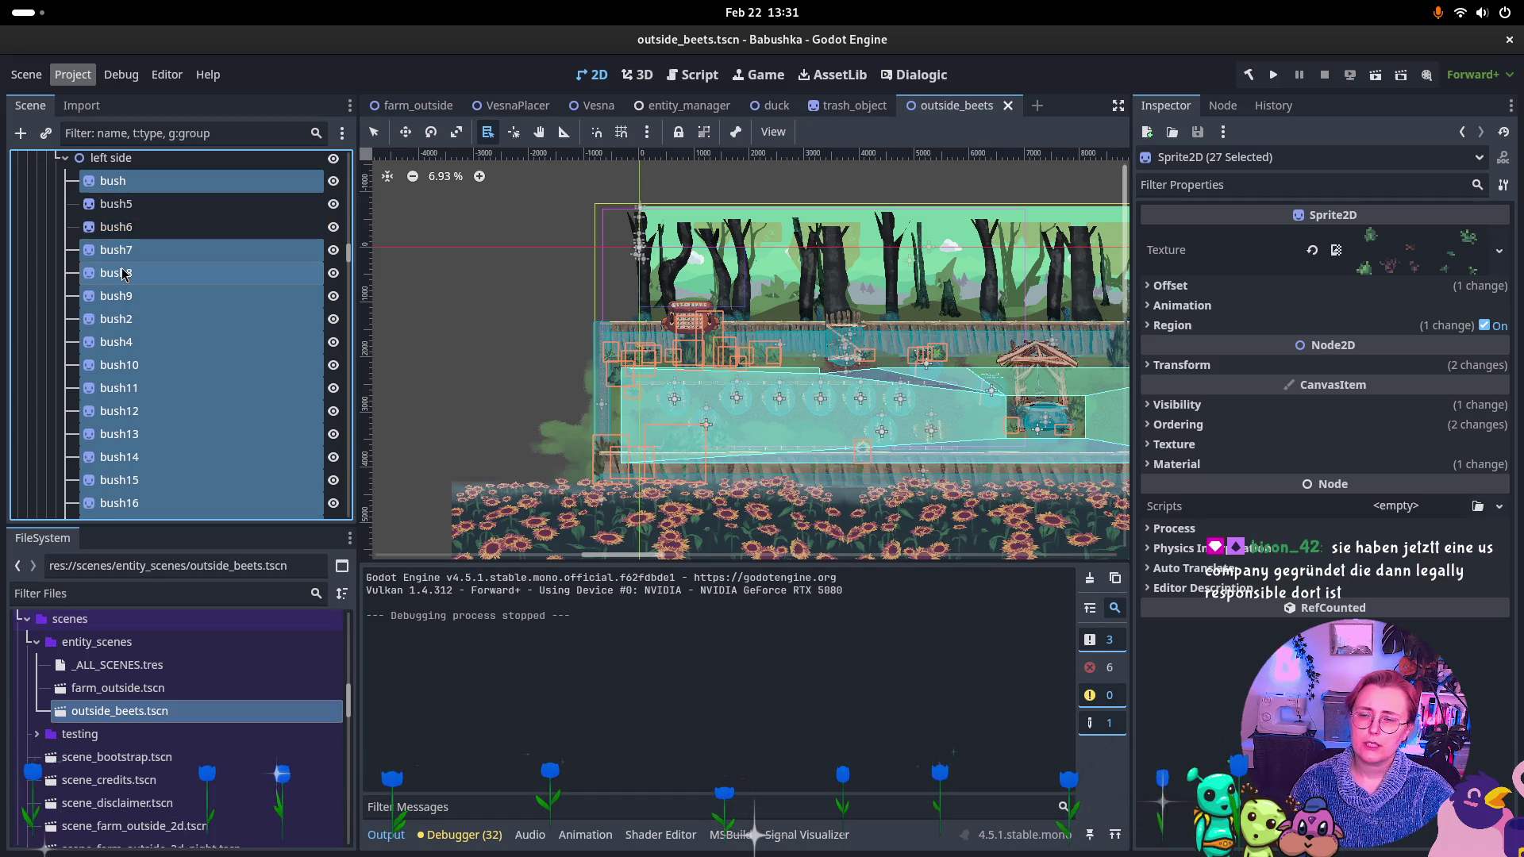
{"action": "left_click", "coordinate": [116, 295], "text": "ctrl"}
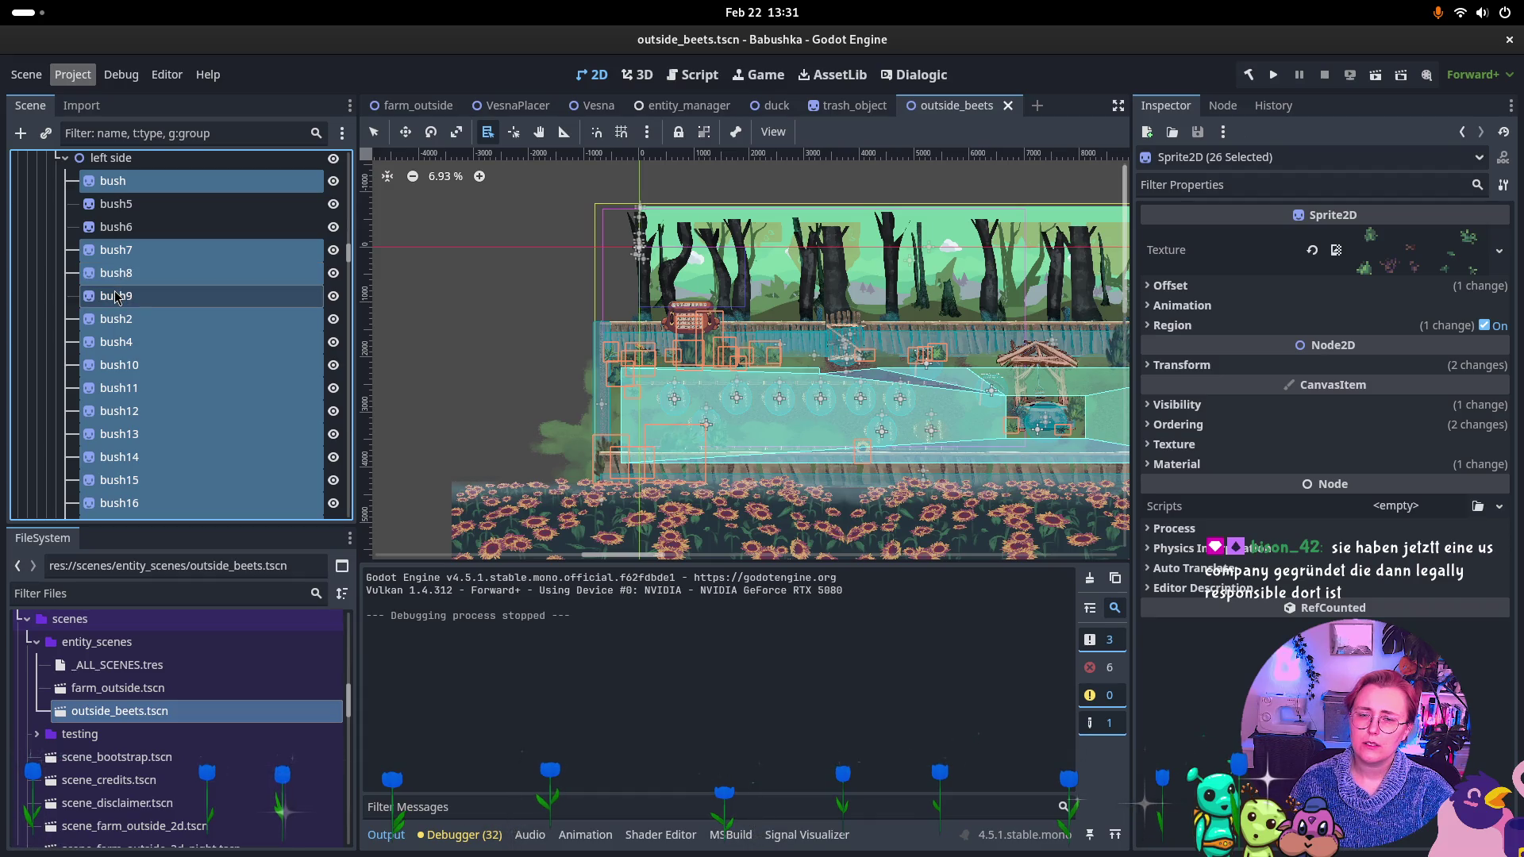
{"action": "left_click", "coordinate": [116, 296], "text": "ctrl"}
{"action": "left_click", "coordinate": [115, 320], "text": "ctrl"}
{"action": "left_click", "coordinate": [115, 320], "text": "ctrl"}
{"action": "left_click", "coordinate": [108, 343], "text": "ctrl"}
{"action": "left_click", "coordinate": [109, 343], "text": "ctrl"}
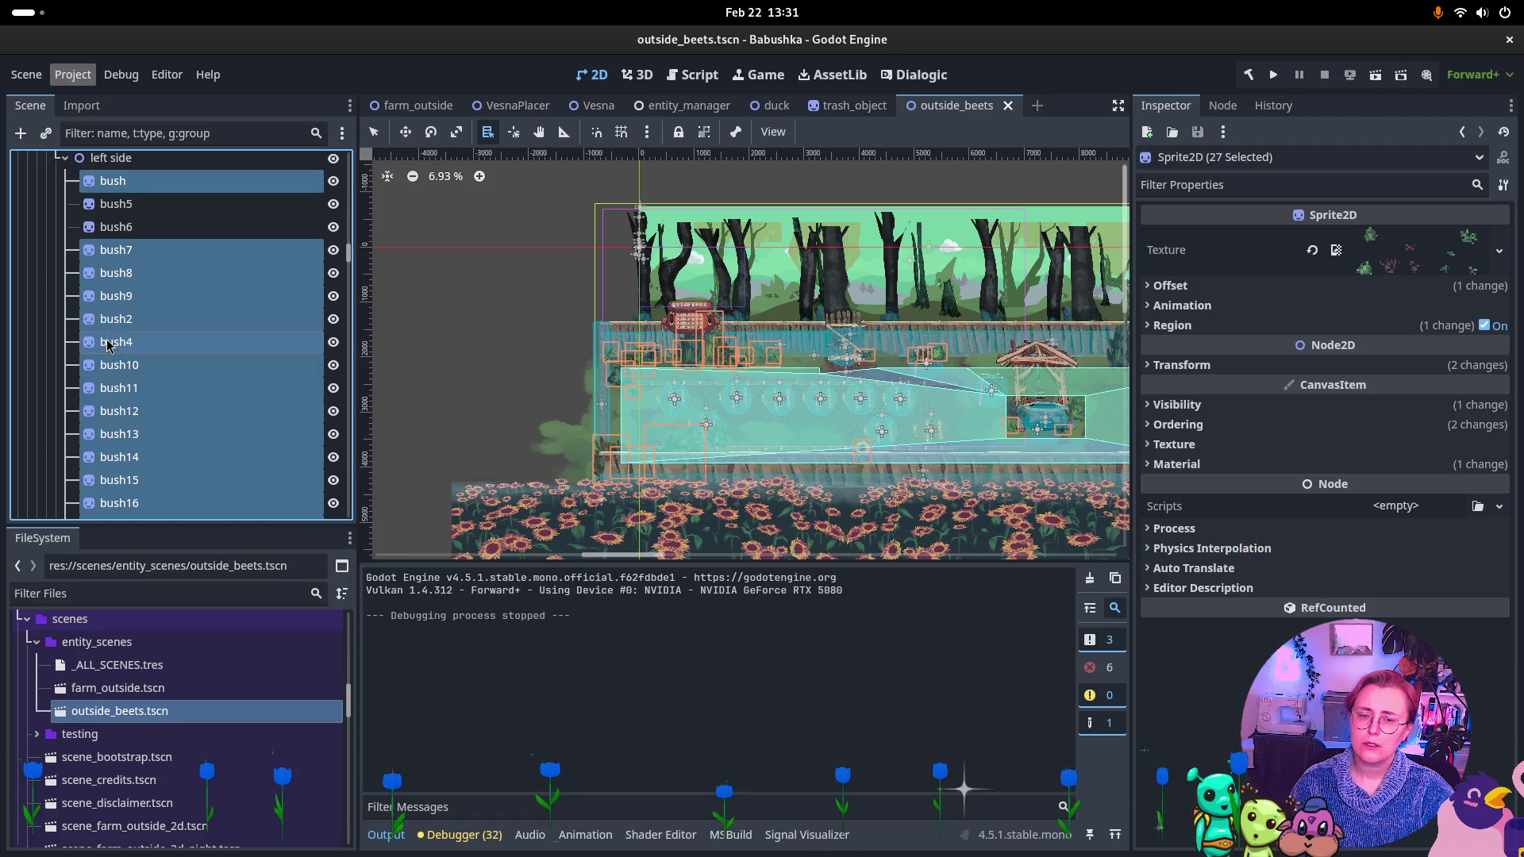
{"action": "left_click", "coordinate": [123, 371], "text": "ctrl"}
{"action": "left_click", "coordinate": [117, 390], "text": "shift"}
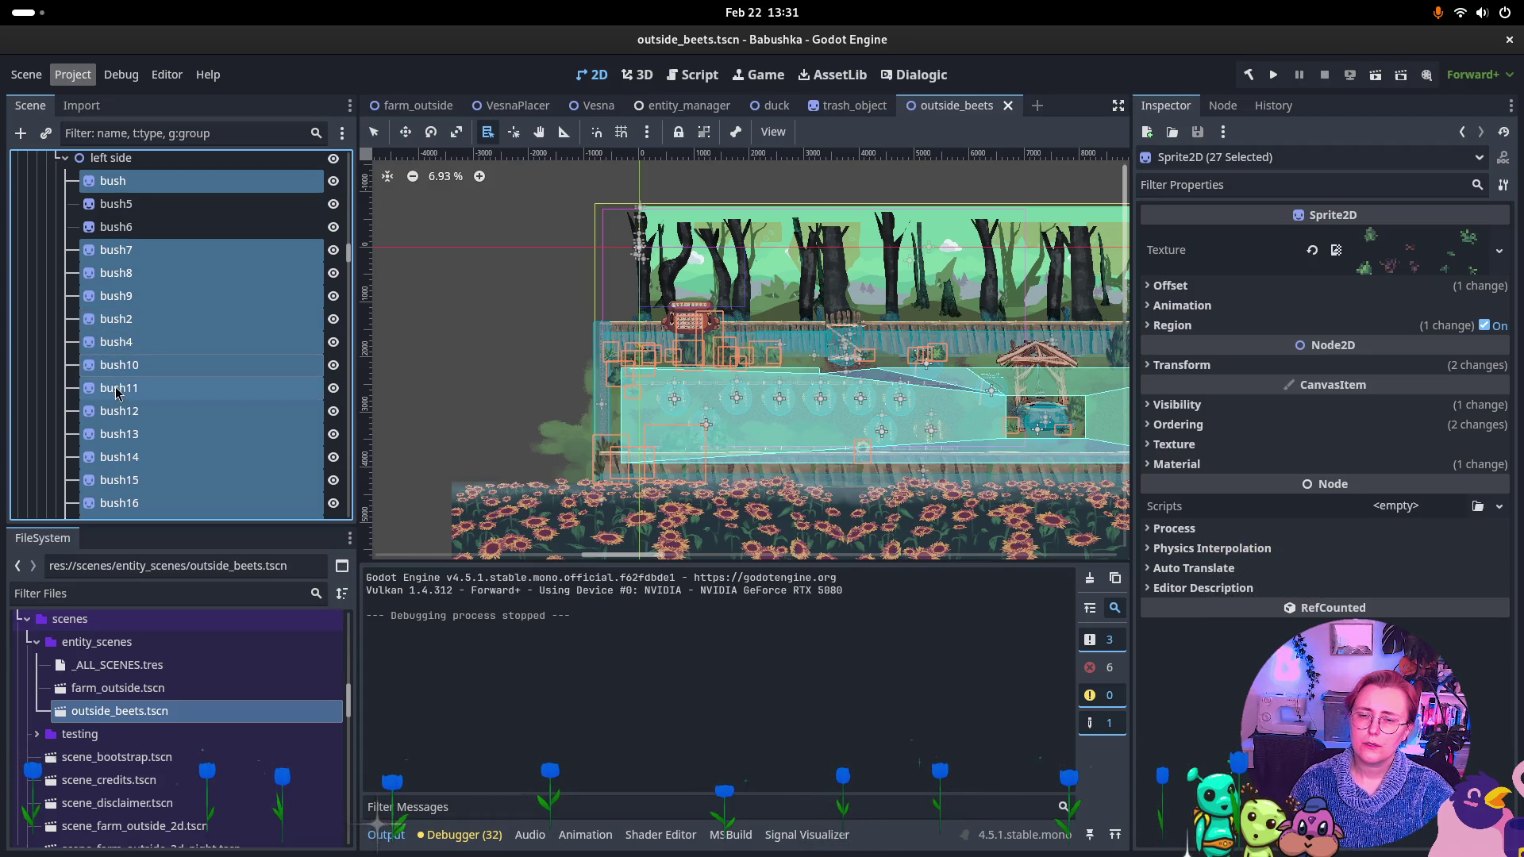
{"action": "left_click", "coordinate": [123, 436], "text": "ctrl"}
Remove bush14 and bush15 from the selection, keeping bush16–bush20 selected.
{"action": "scroll", "coordinate": [206, 354], "scroll_direction": "down", "scroll_amount": 3}
{"action": "left_click", "coordinate": [179, 369], "text": "ctrl"}
{"action": "left_click", "coordinate": [179, 372], "text": "ctrl"}
{"action": "left_click", "coordinate": [180, 370], "text": "ctrl"}
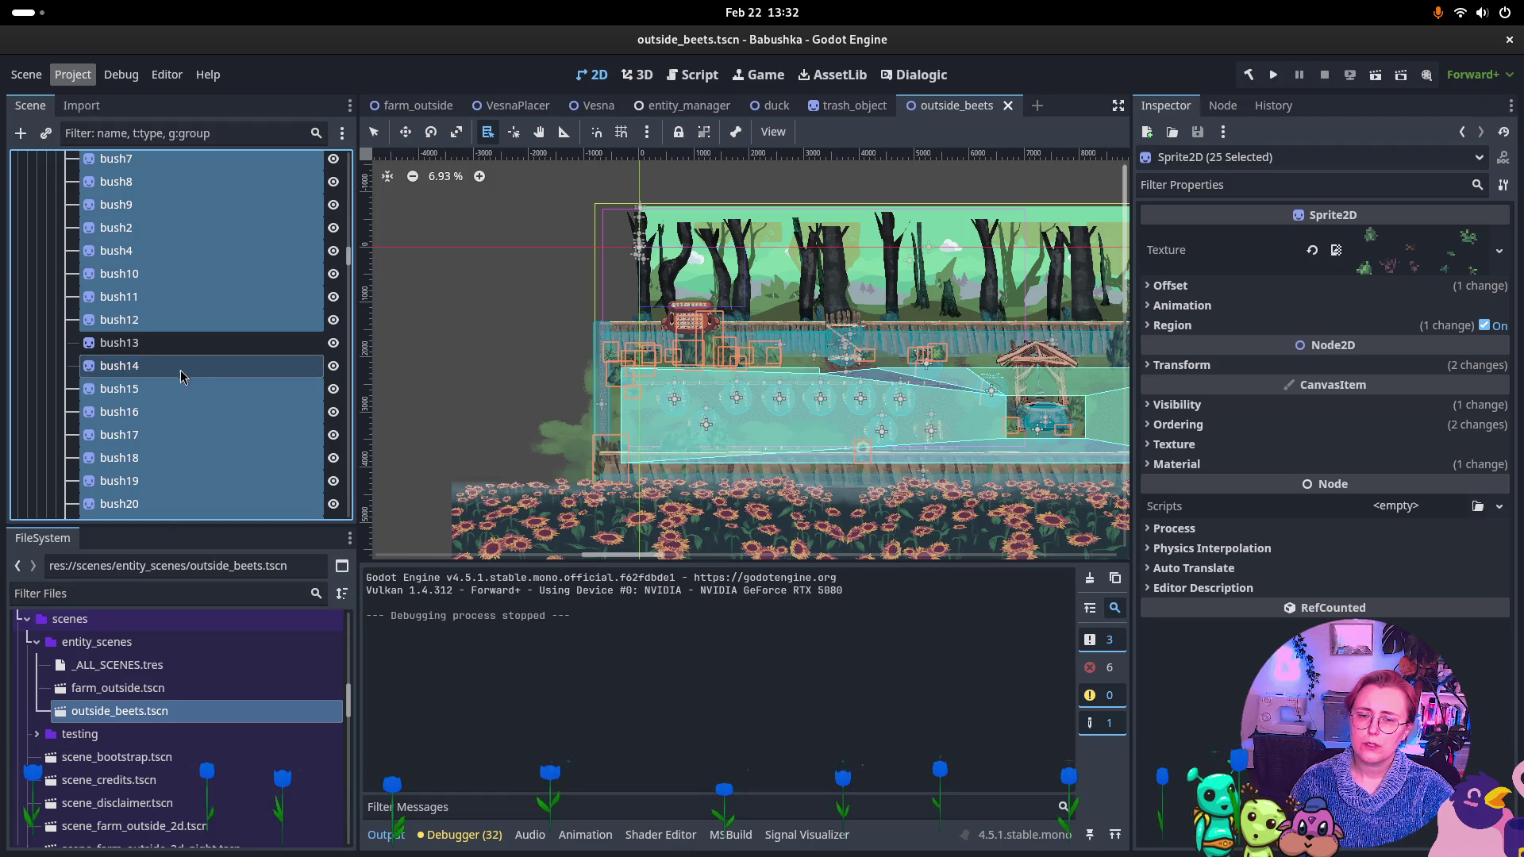
{"action": "left_click", "coordinate": [169, 392], "text": "ctrl"}
{"action": "left_click", "coordinate": [161, 411], "text": "ctrl"}
{"action": "left_click", "coordinate": [159, 412], "text": "ctrl"}
{"action": "left_click", "coordinate": [146, 434], "text": "ctrl"}
{"action": "left_click", "coordinate": [146, 437], "text": "ctrl"}
{"action": "left_click", "coordinate": [146, 460], "text": "ctrl"}
{"action": "left_click", "coordinate": [146, 463], "text": "ctrl"}
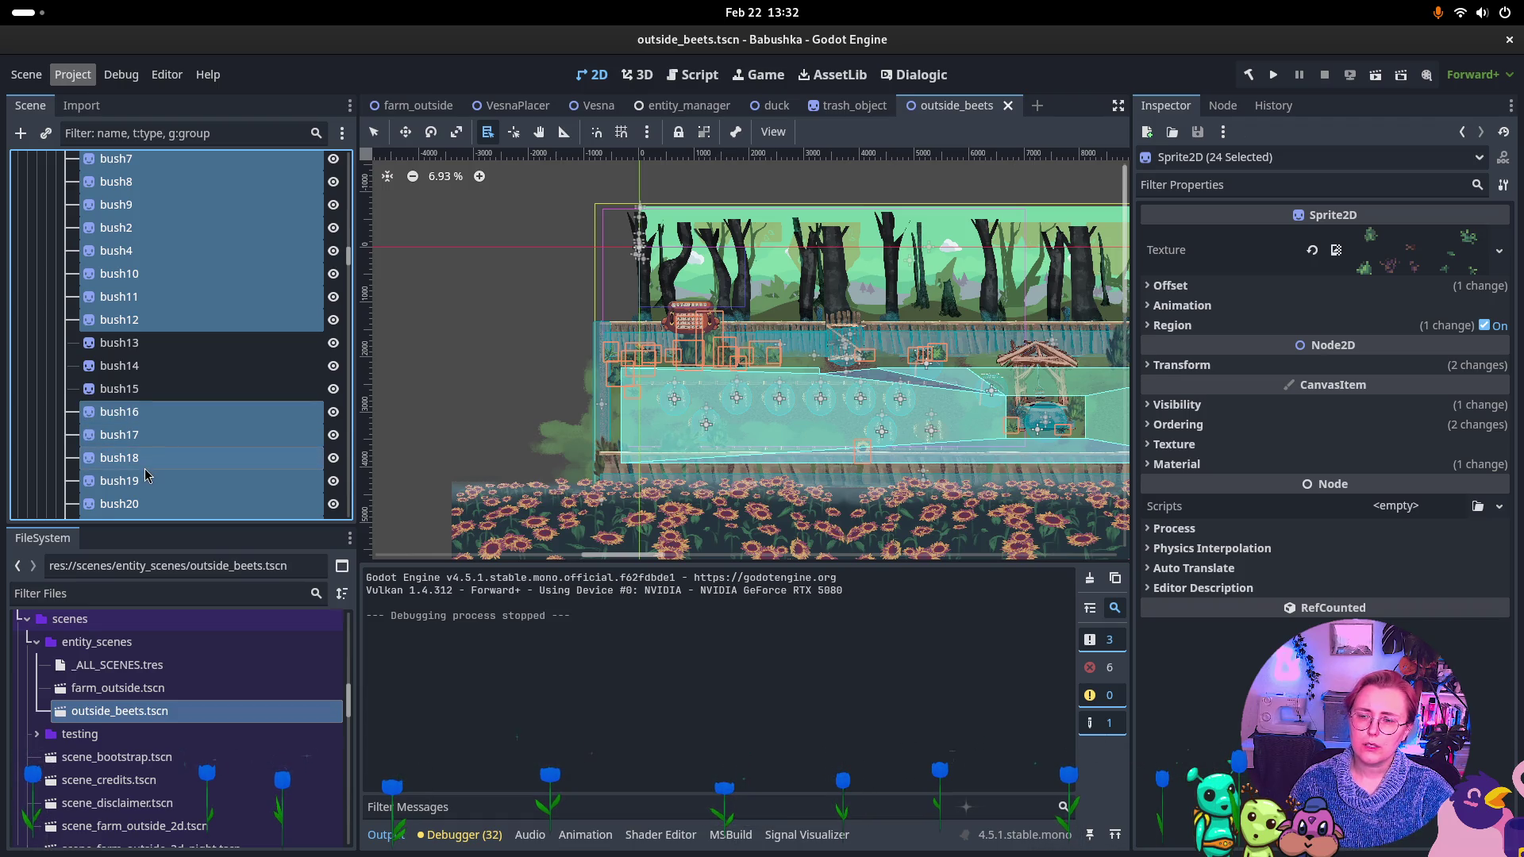
{"action": "left_click", "coordinate": [146, 481], "text": "ctrl"}
{"action": "left_click", "coordinate": [145, 482], "text": "ctrl"}
{"action": "left_click", "coordinate": [143, 502], "text": "ctrl"}
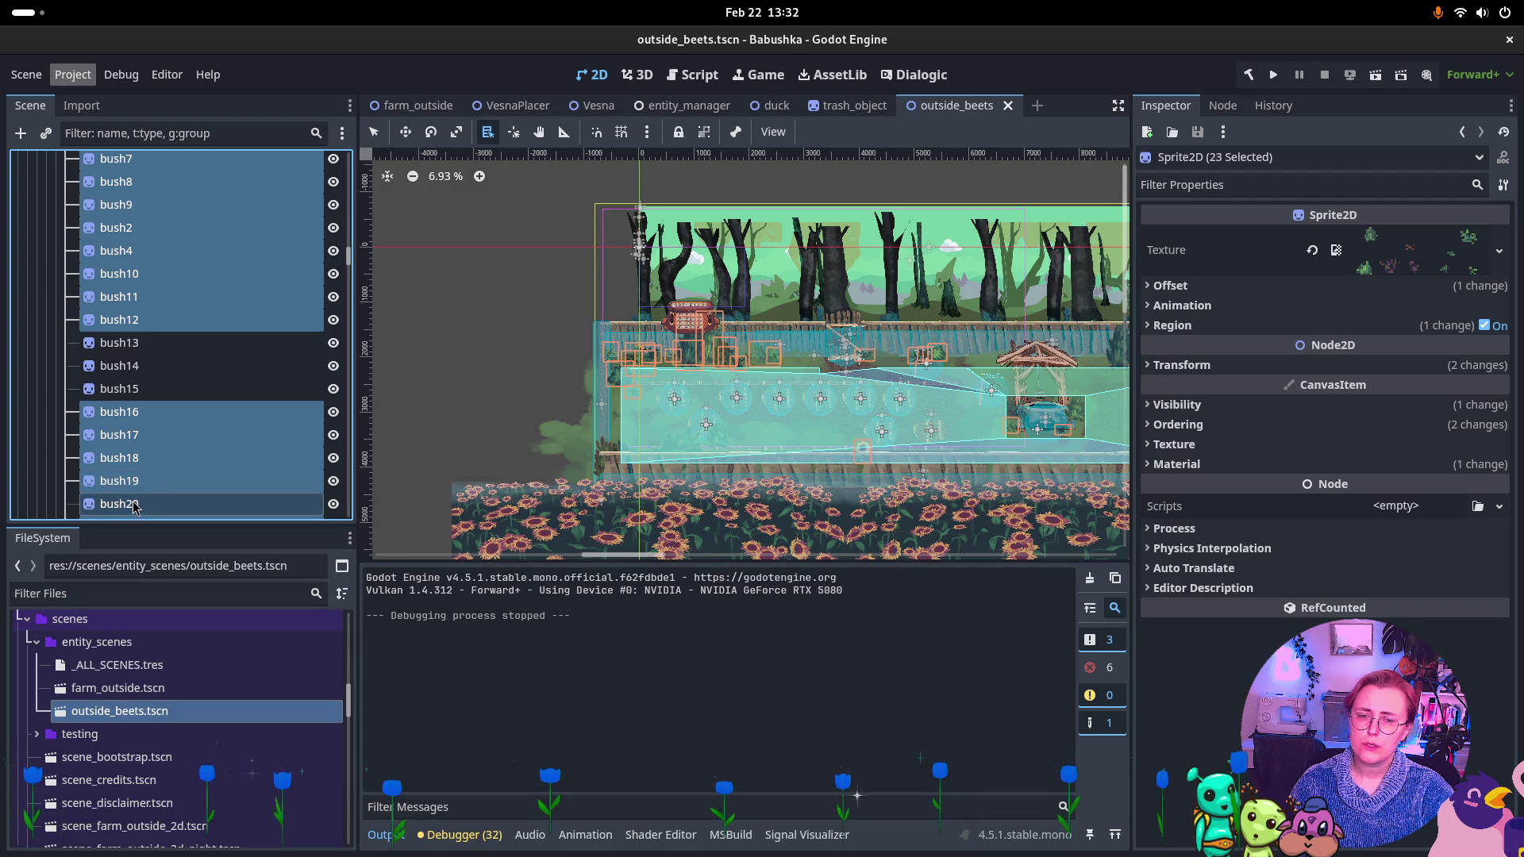
{"action": "left_click", "coordinate": [143, 502], "text": "ctrl"}
Remove bush23 and bush24, keeping bush21, bush22, bush25–bush27 and bush3 selected.
{"action": "scroll", "coordinate": [170, 432], "scroll_direction": "down", "scroll_amount": 3}
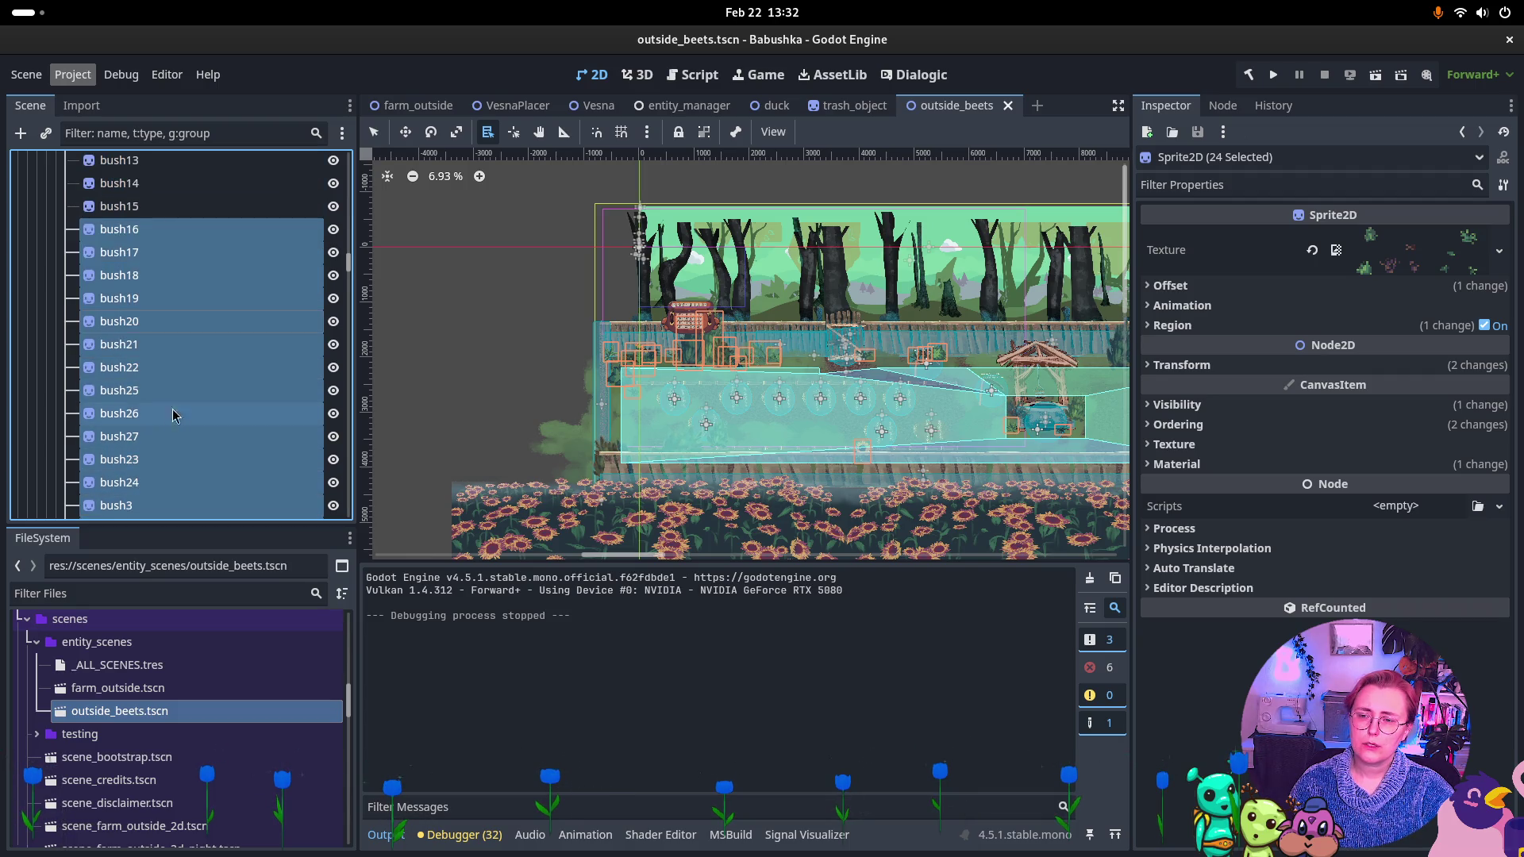
{"action": "left_click", "coordinate": [173, 351], "text": "ctrl"}
{"action": "left_click", "coordinate": [168, 371], "text": "ctrl"}
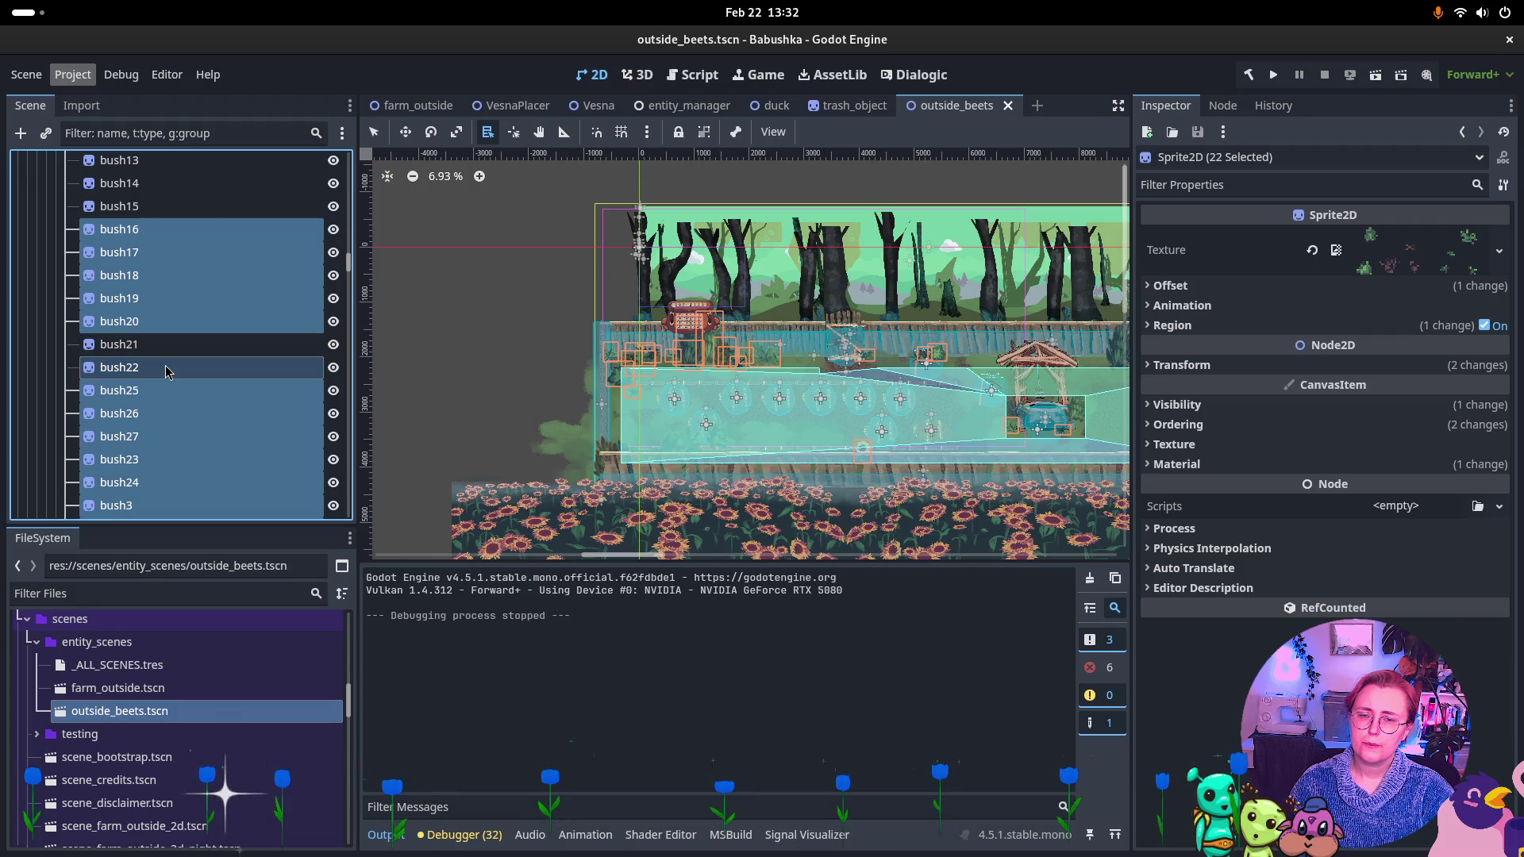
{"action": "left_click", "coordinate": [162, 346], "text": "ctrl"}
{"action": "left_click", "coordinate": [162, 368], "text": "ctrl"}
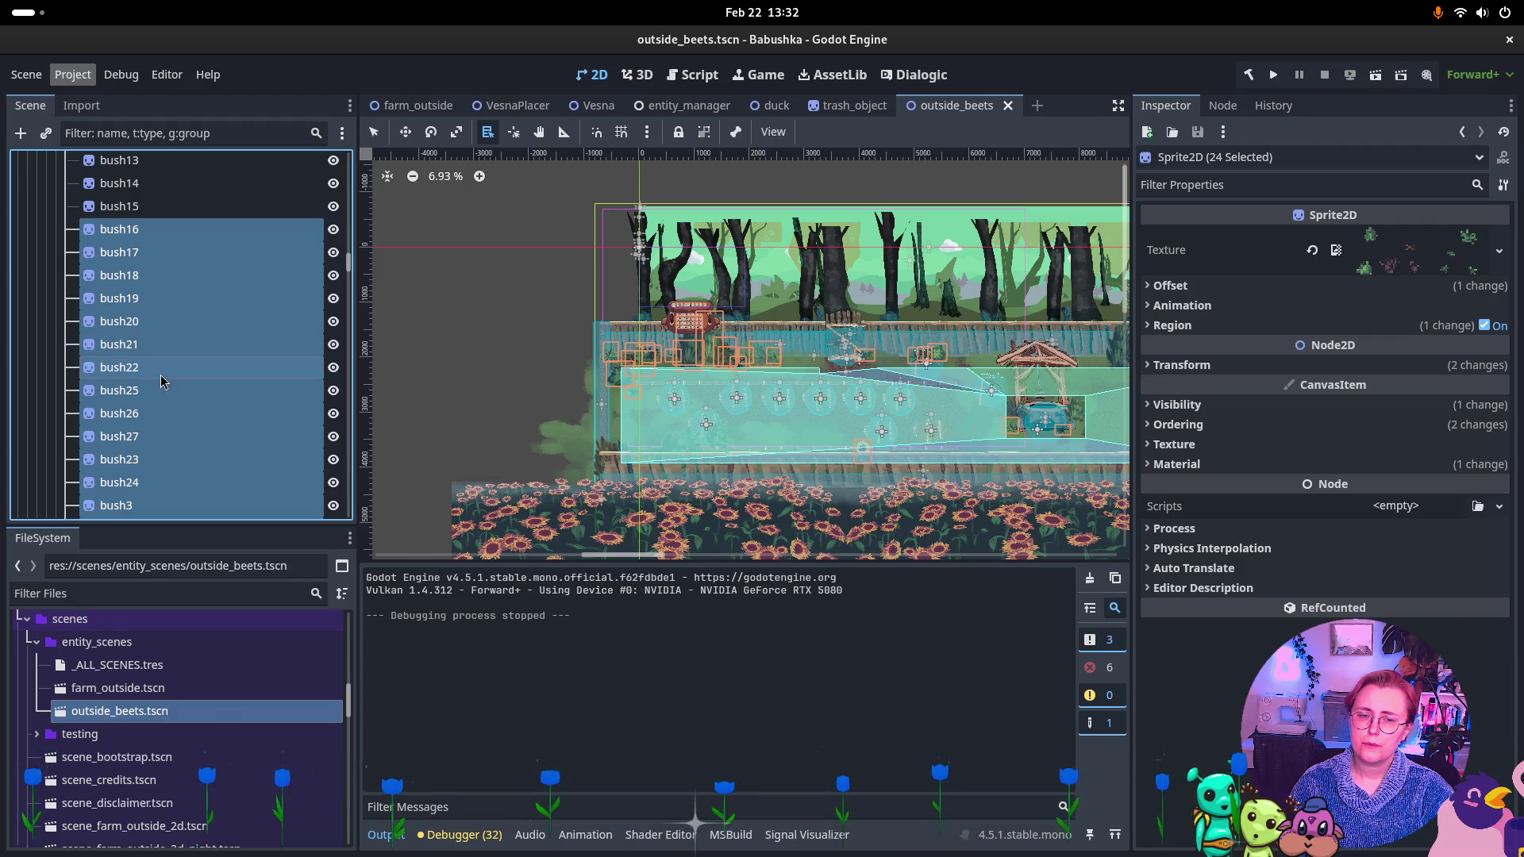
{"action": "left_click", "coordinate": [166, 389], "text": "ctrl"}
{"action": "left_click", "coordinate": [168, 392], "text": "ctrl"}
{"action": "left_click", "coordinate": [160, 415], "text": "ctrl"}
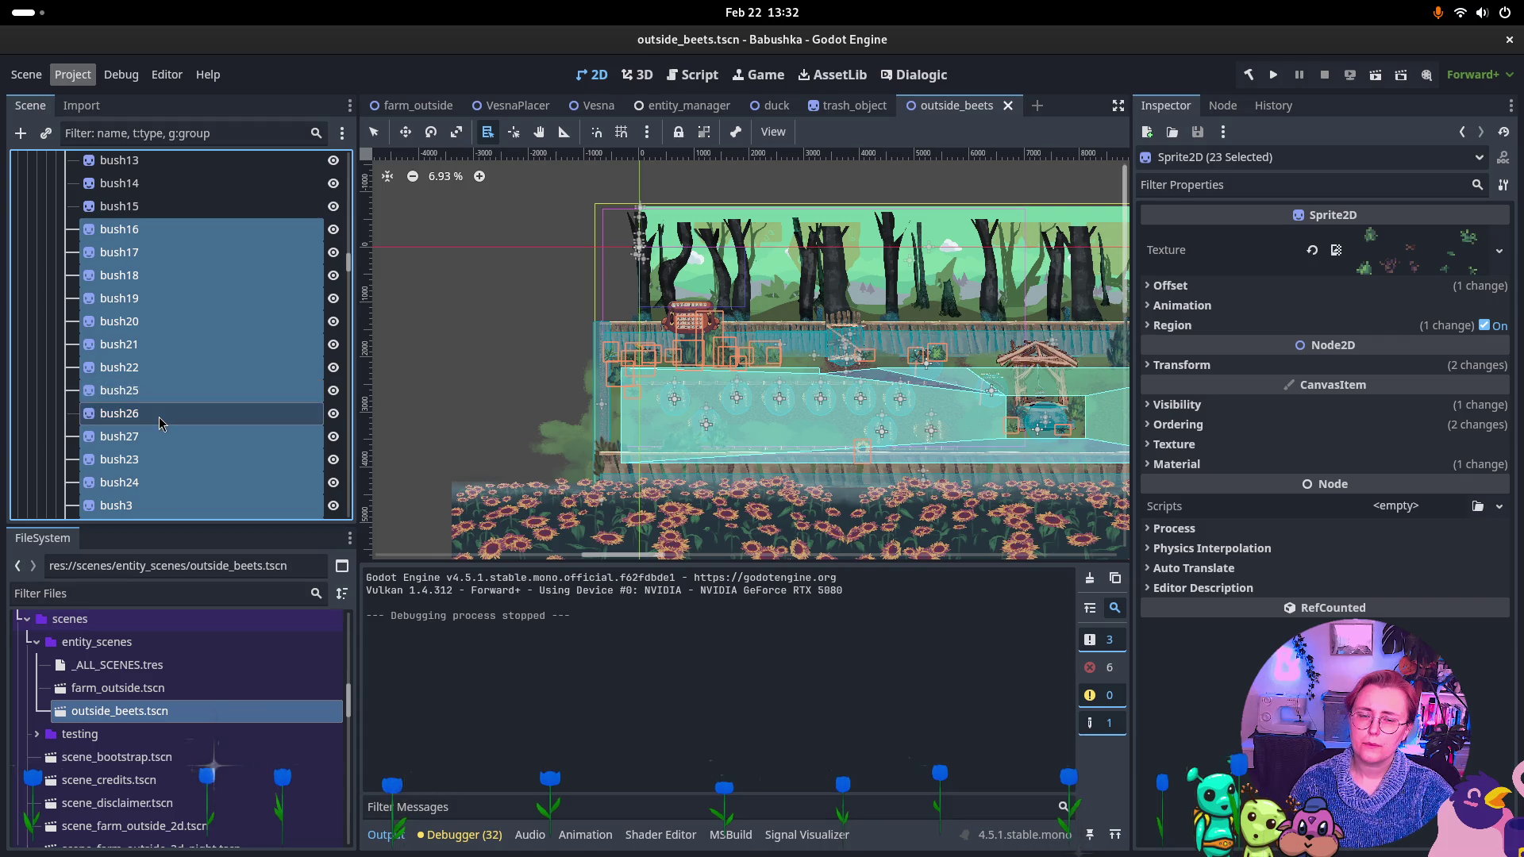
{"action": "left_click", "coordinate": [160, 419], "text": "ctrl"}
{"action": "left_click", "coordinate": [155, 439], "text": "ctrl"}
{"action": "left_click", "coordinate": [155, 439], "text": "ctrl"}
{"action": "left_click", "coordinate": [148, 460], "text": "ctrl"}
{"action": "left_click", "coordinate": [147, 463], "text": "ctrl"}
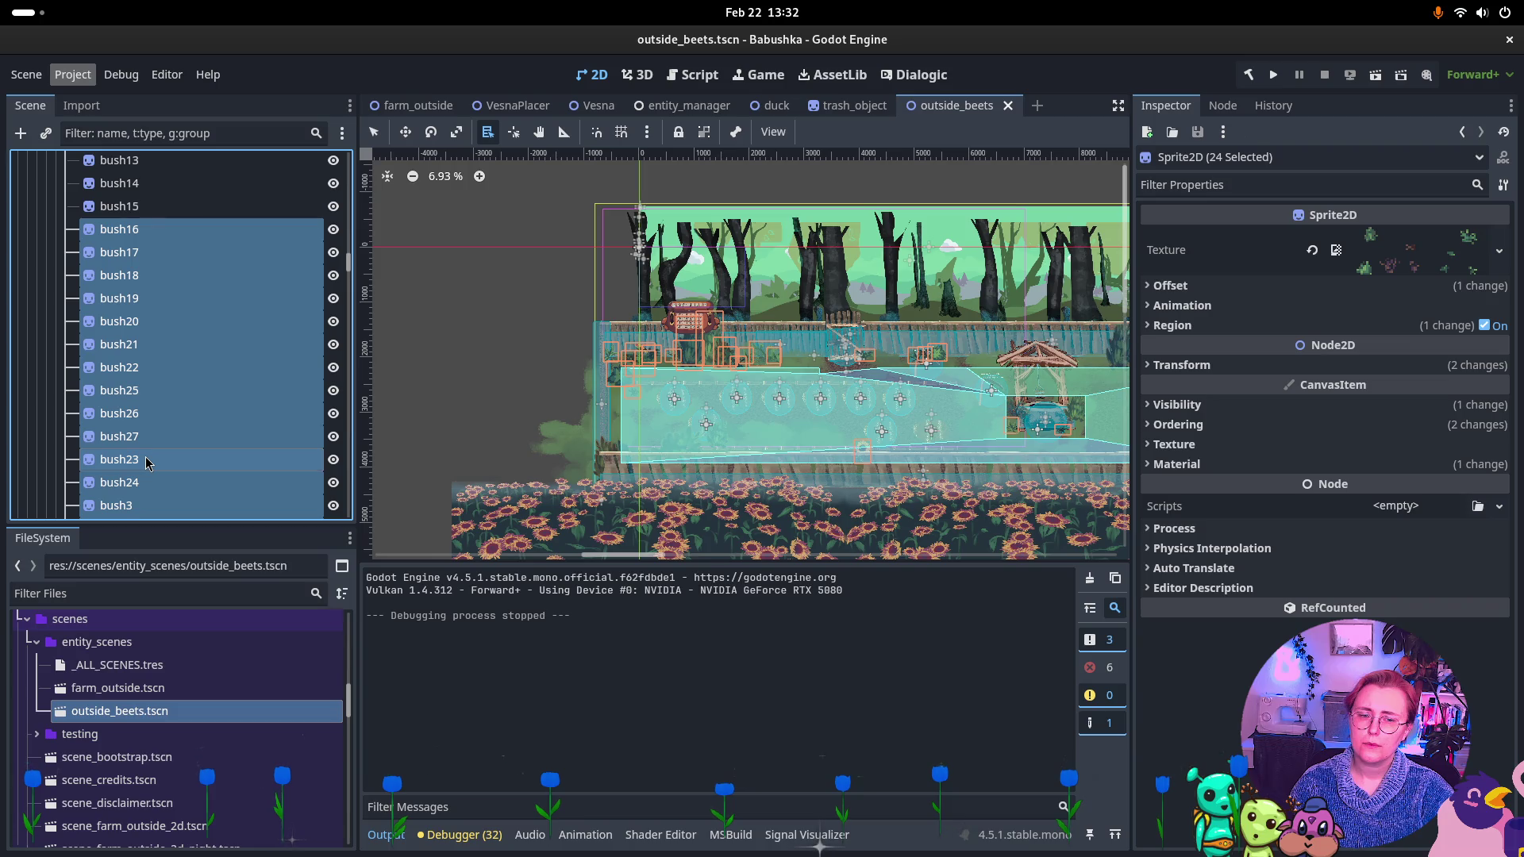
{"action": "left_click", "coordinate": [148, 463], "text": "ctrl"}
{"action": "left_click", "coordinate": [148, 482], "text": "ctrl"}
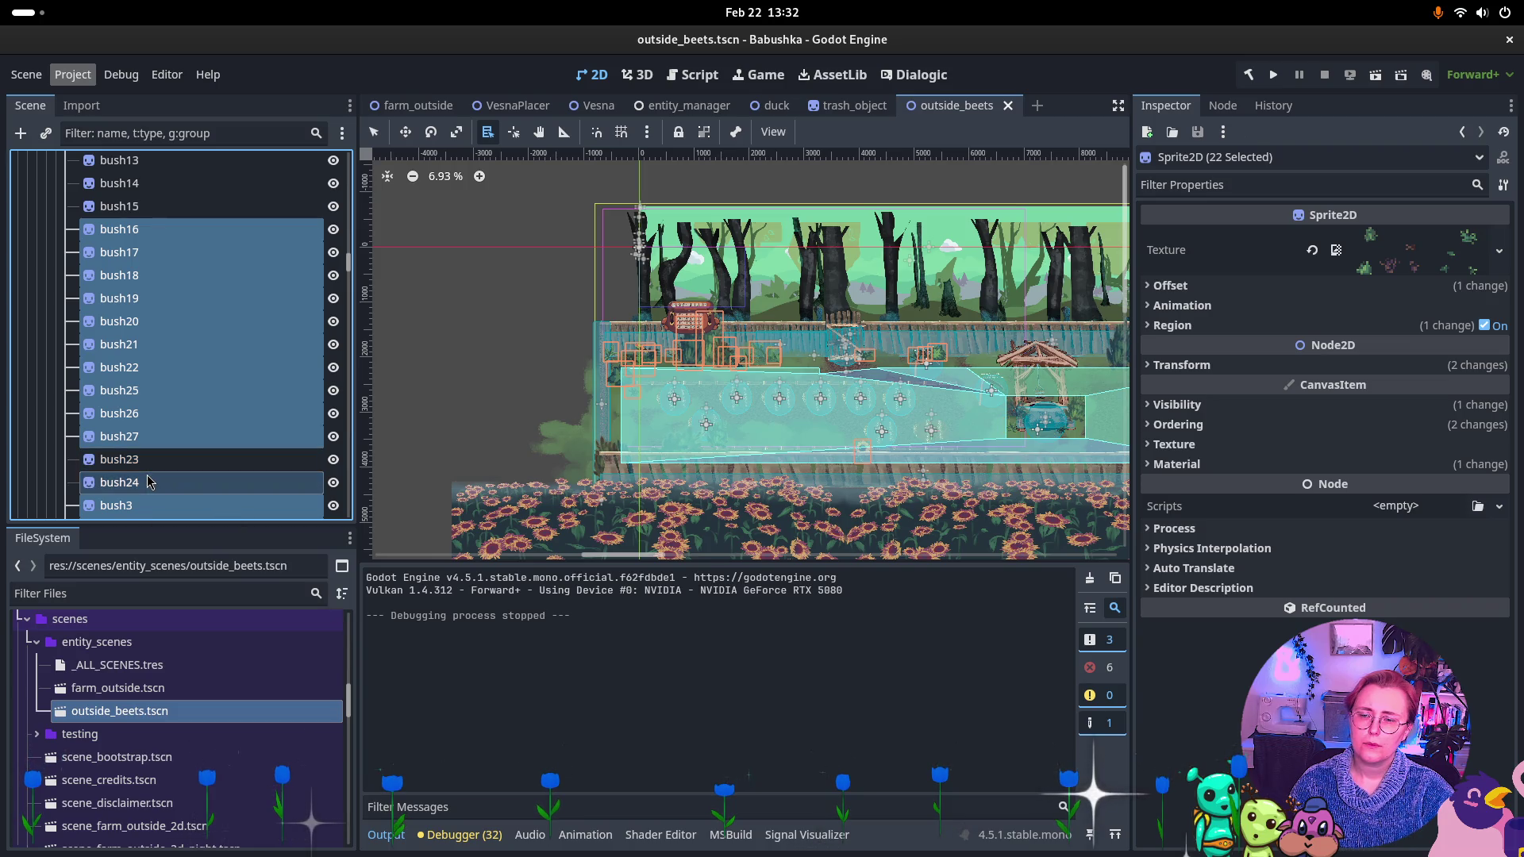
{"action": "left_click", "coordinate": [144, 504], "text": "ctrl"}
{"action": "scroll", "coordinate": [159, 466], "scroll_direction": "down", "scroll_amount": 1}
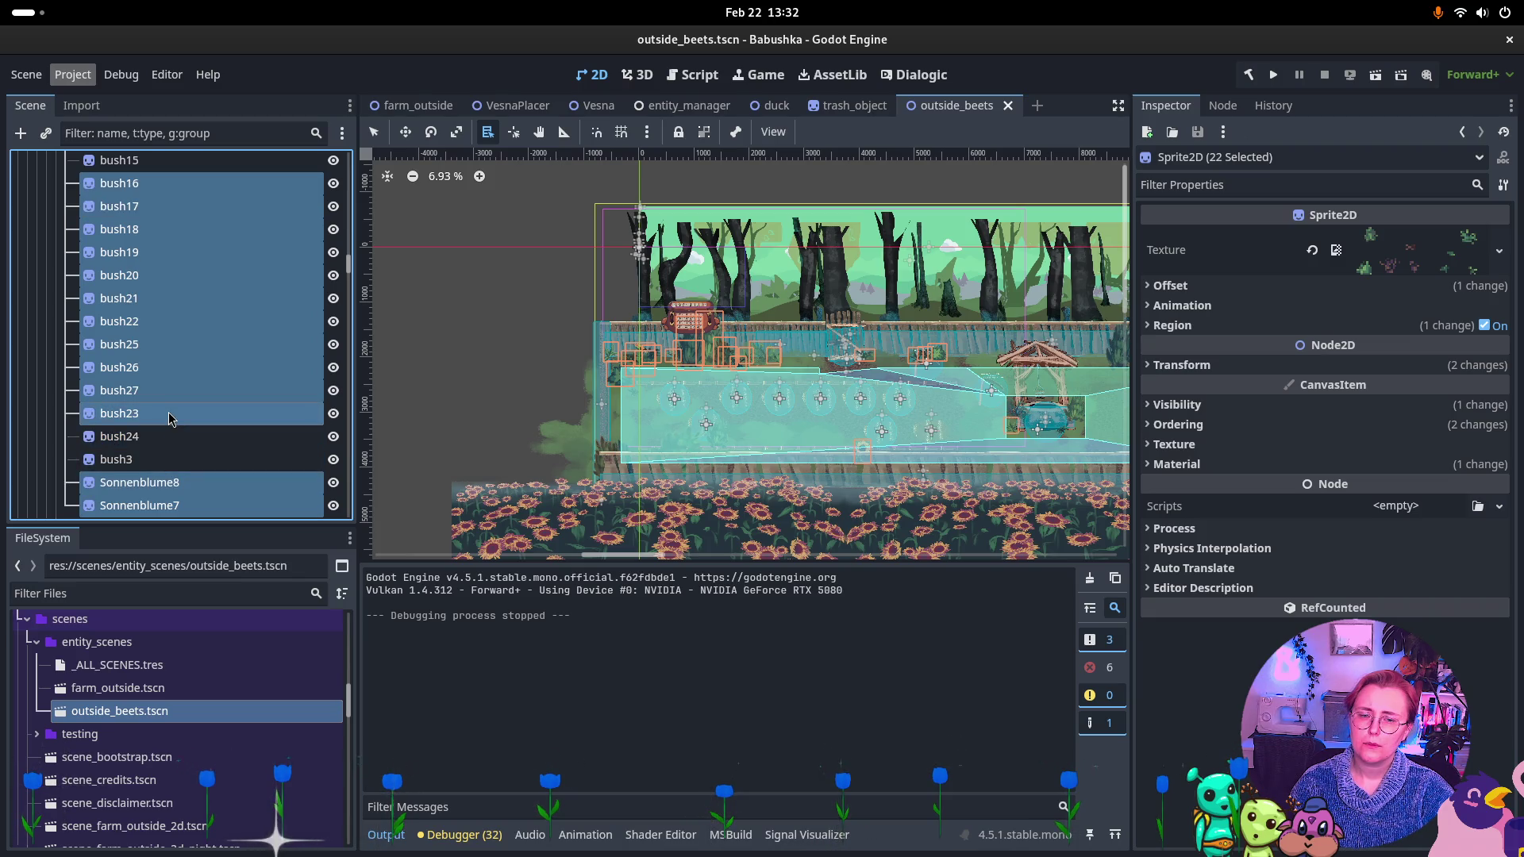
{"action": "left_click", "coordinate": [159, 442], "text": "ctrl"}
{"action": "left_click", "coordinate": [159, 441], "text": "ctrl"}
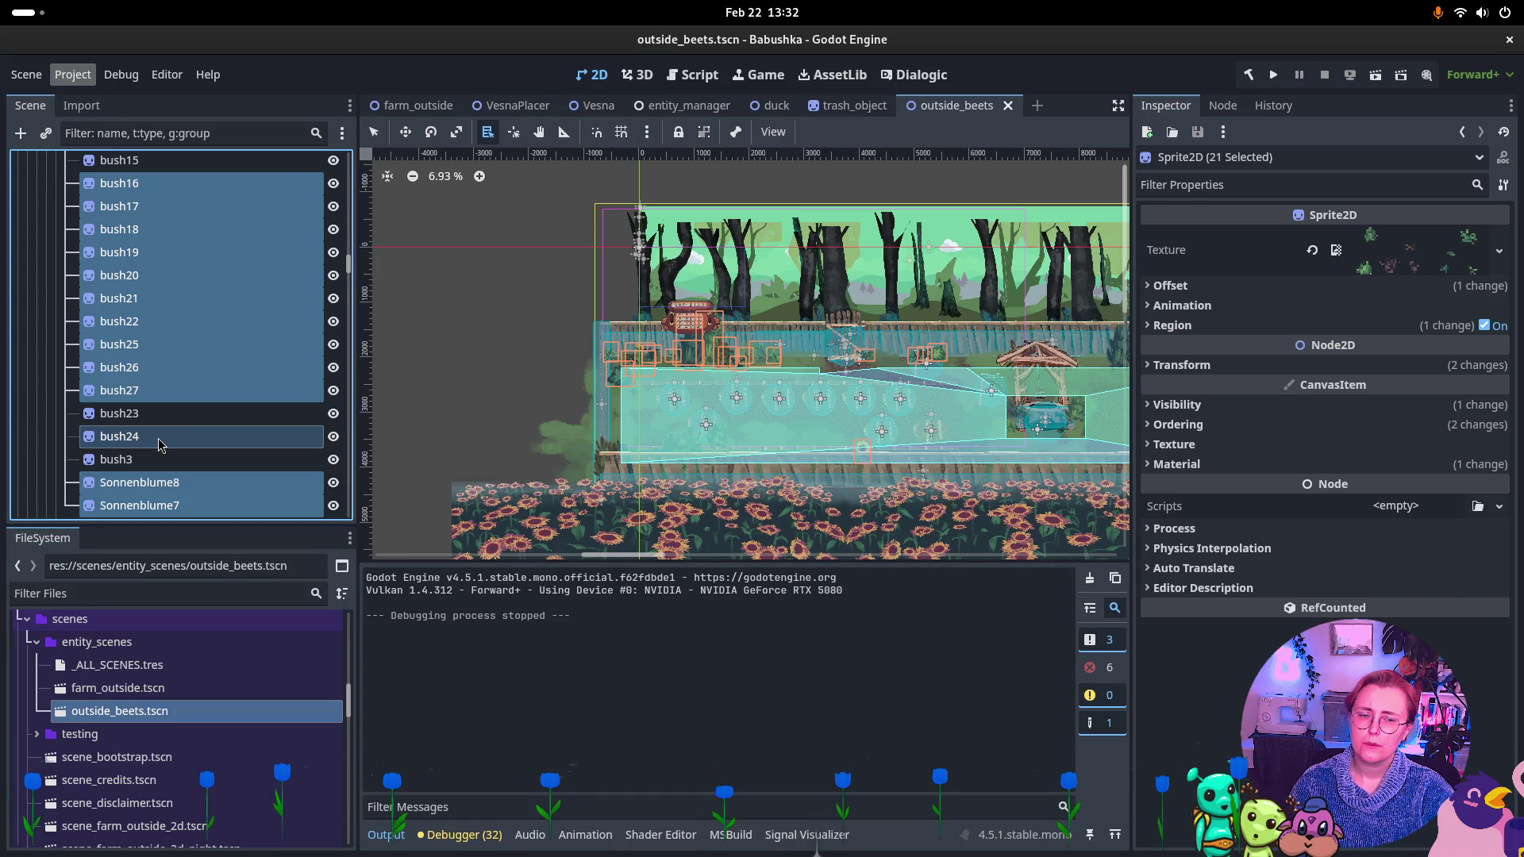
{"action": "left_click", "coordinate": [149, 462], "text": "ctrl"}
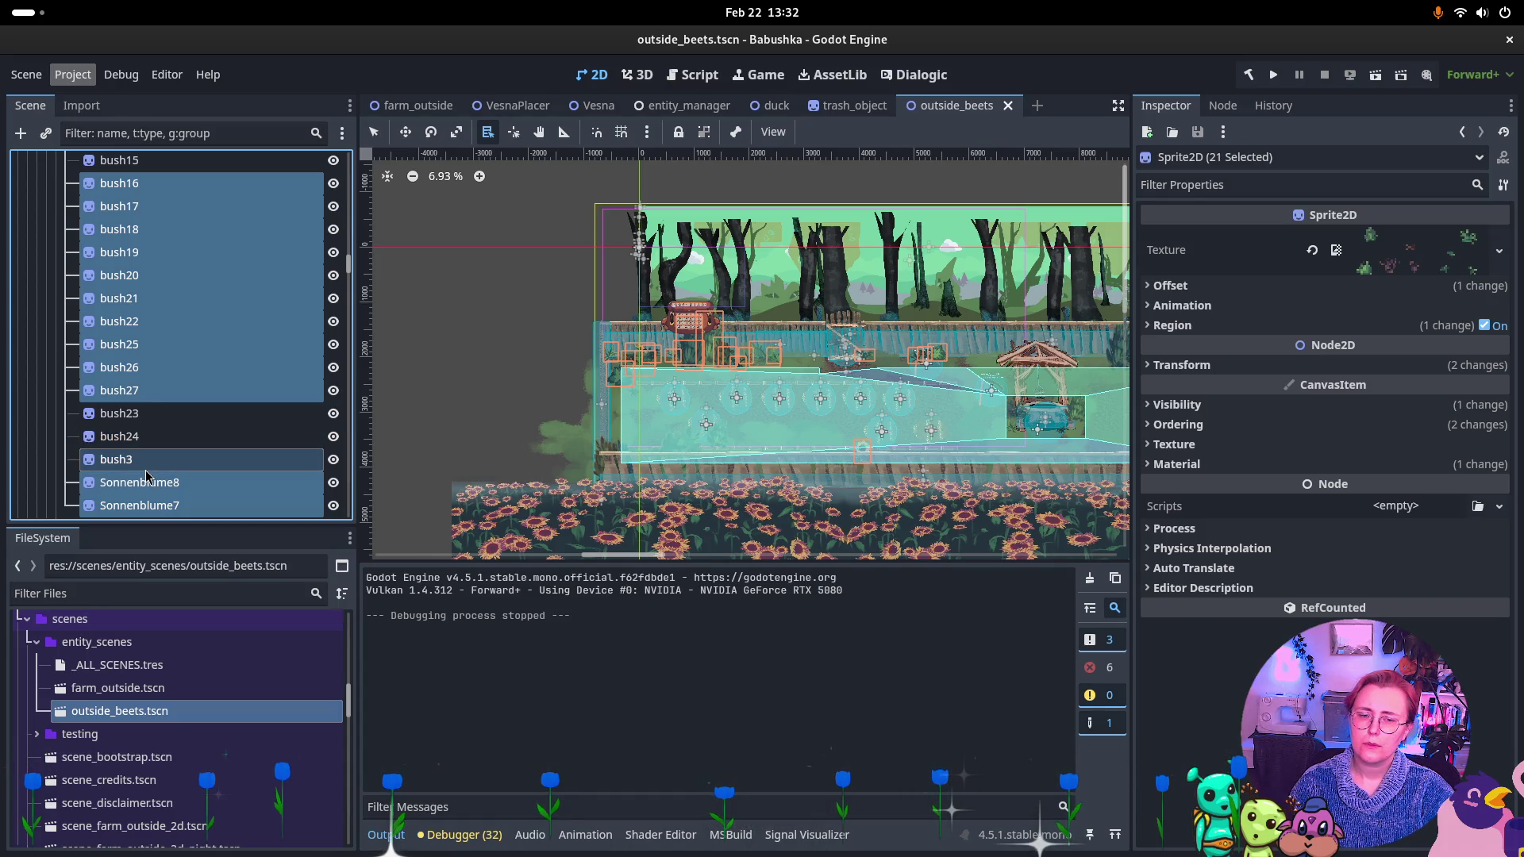
{"action": "left_click", "coordinate": [145, 469], "text": "ctrl"}
{"action": "left_click", "coordinate": [146, 469], "text": "ctrl"}
{"action": "left_click", "coordinate": [146, 469], "text": "ctrl"}
{"action": "left_click", "coordinate": [145, 469], "text": "ctrl"}
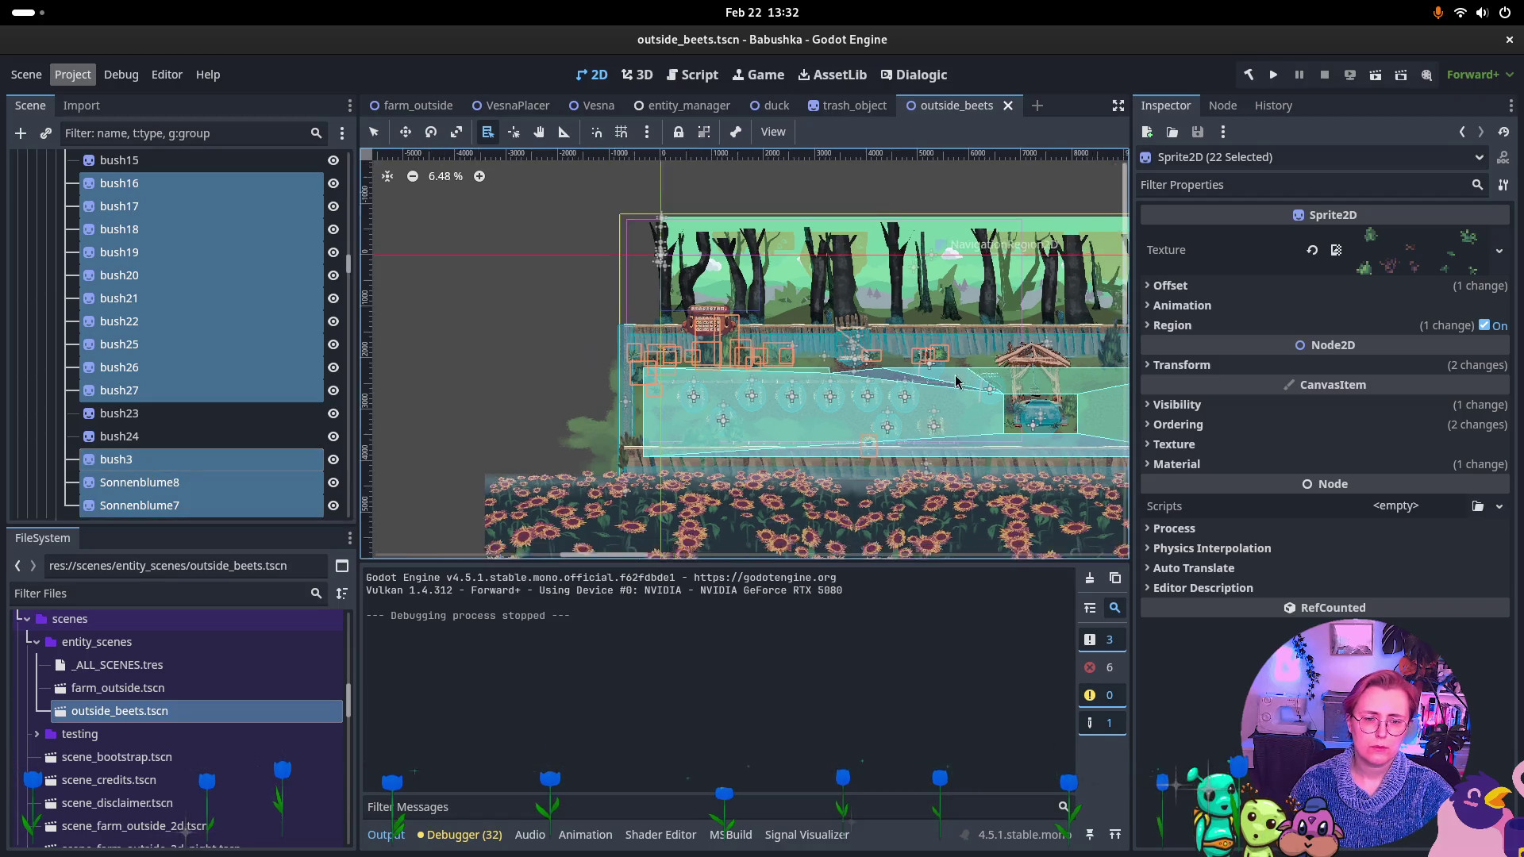
Deselect Sonnenblume7, leaving 21 greenery sprites selected.
{"action": "scroll", "coordinate": [944, 333], "scroll_direction": "up", "scroll_amount": 1}
{"action": "scroll", "coordinate": [927, 325], "scroll_direction": "down", "scroll_amount": 1}
{"action": "right_click", "coordinate": [927, 325]}
{"action": "key", "text": "Escape"}
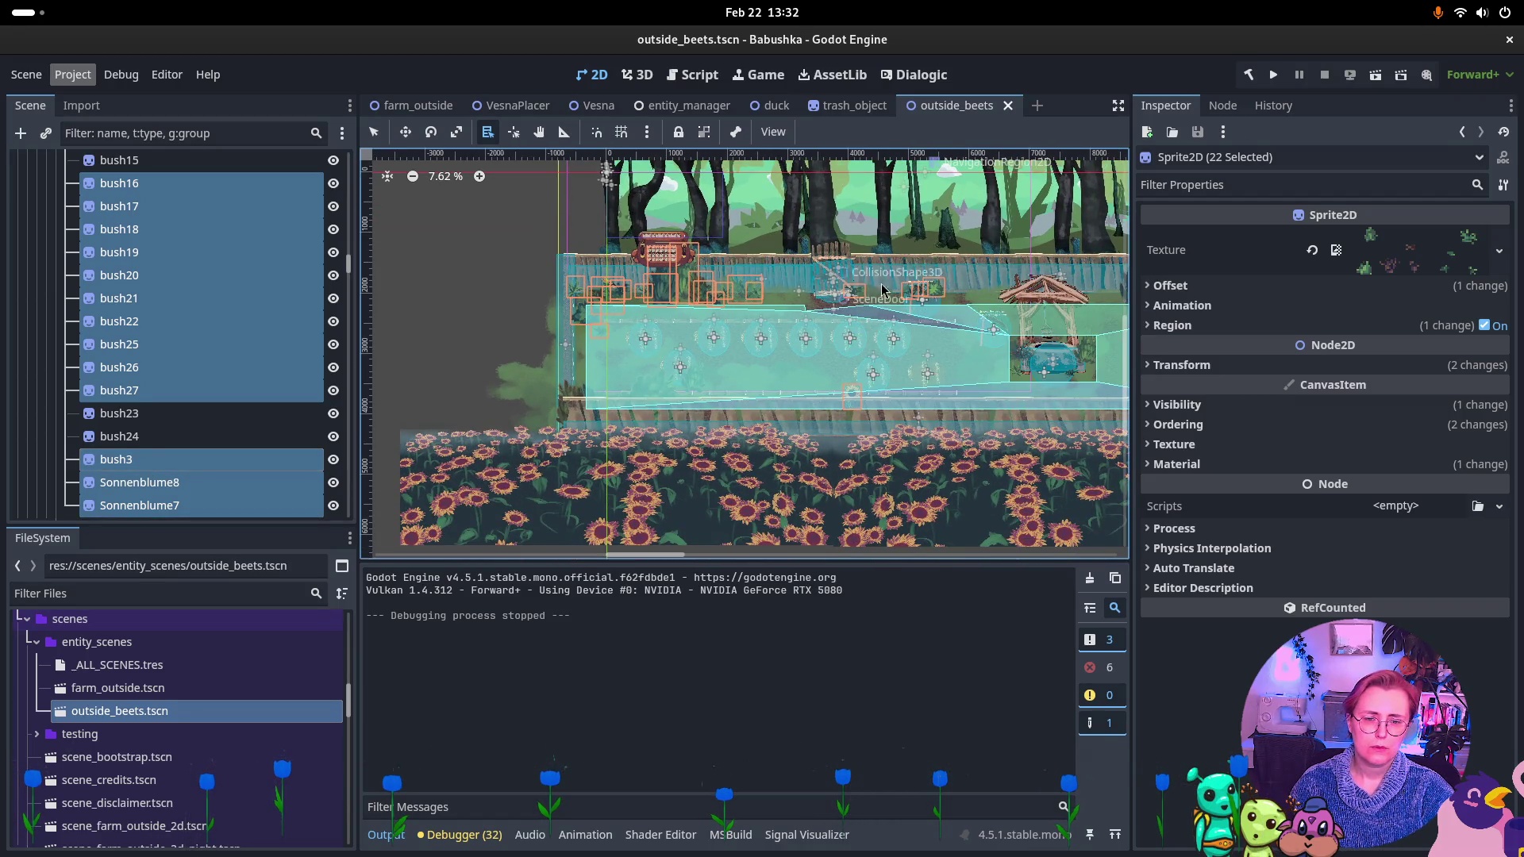
{"action": "left_click", "coordinate": [158, 505], "text": "ctrl"}
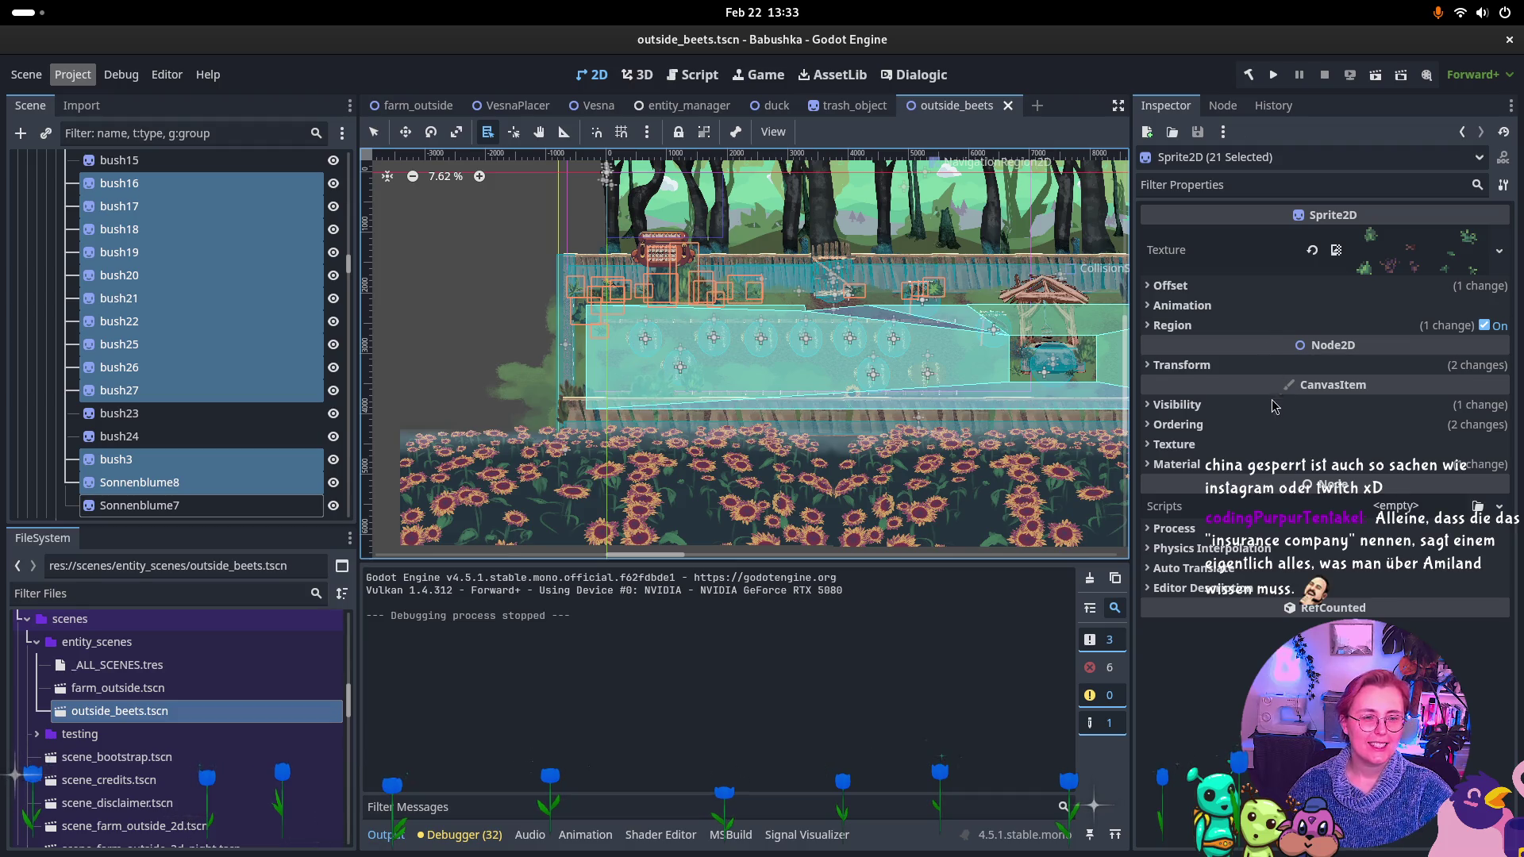
Enable Y Sort under Ordering for the 21 sprites, then pick grass10 on the canvas.
{"action": "left_click", "coordinate": [1197, 428]}
{"action": "left_click", "coordinate": [1340, 502]}
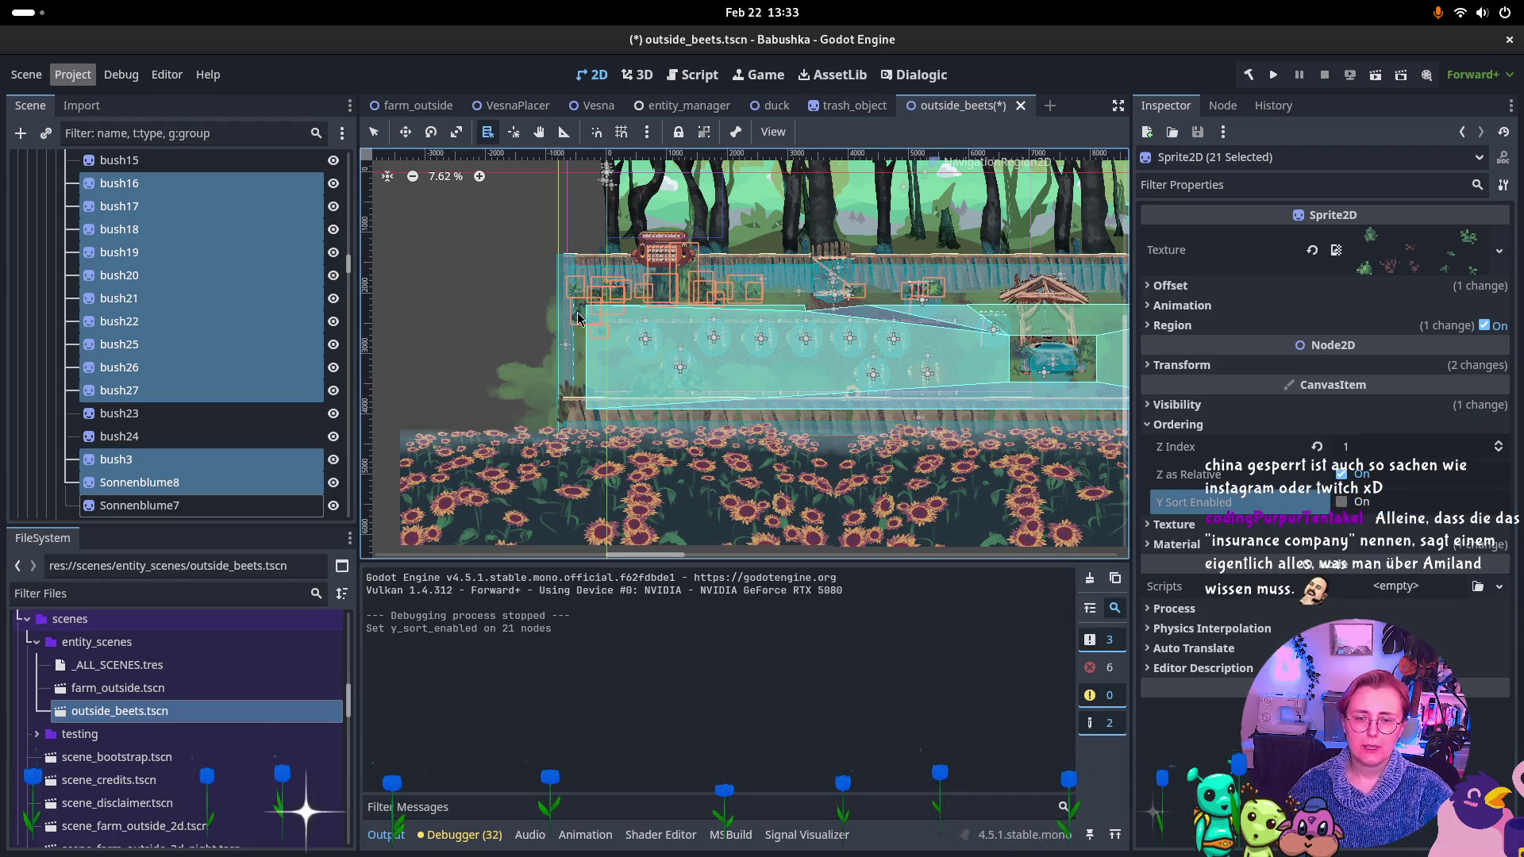
{"action": "right_click", "coordinate": [597, 338], "text": "alt"}
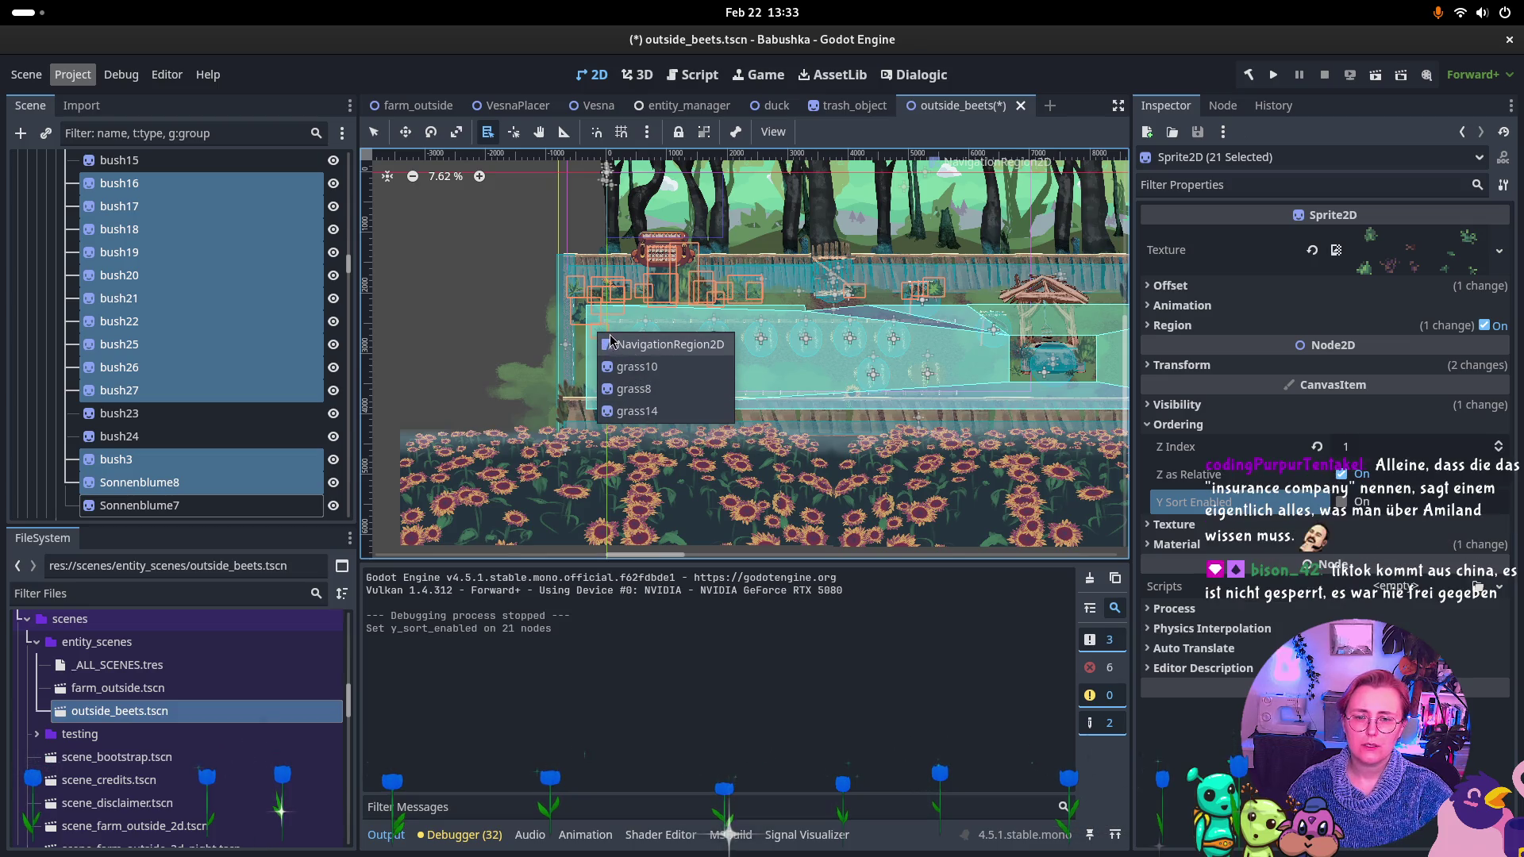
{"action": "left_click", "coordinate": [621, 369]}
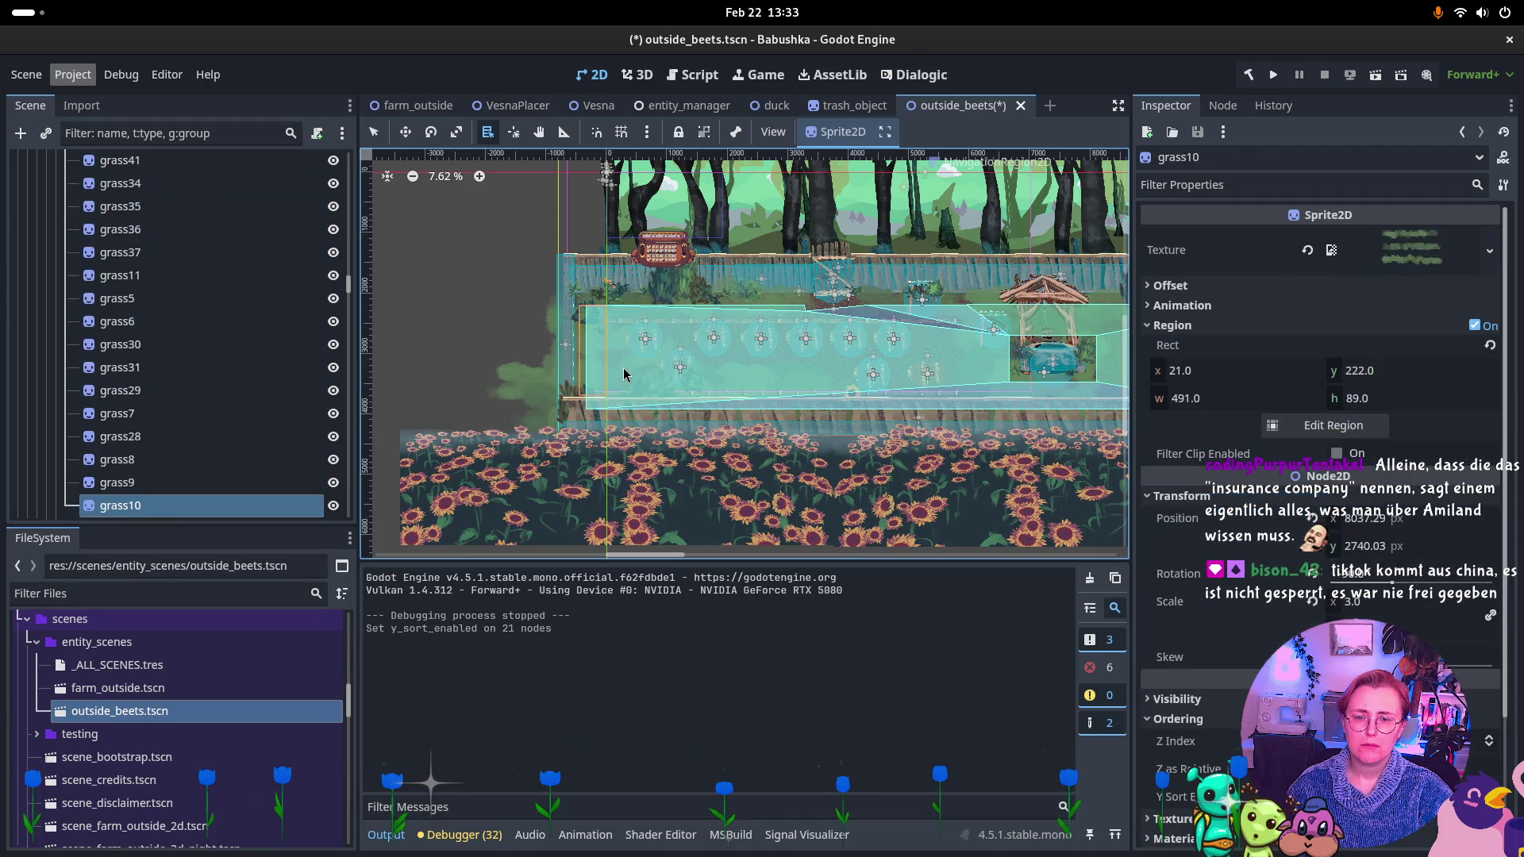
Undo both Y Sort Enabled changes, collapse the grass group, and select bush.
{"action": "key", "text": "ctrl+z"}
{"action": "key", "text": "ctrl+z"}
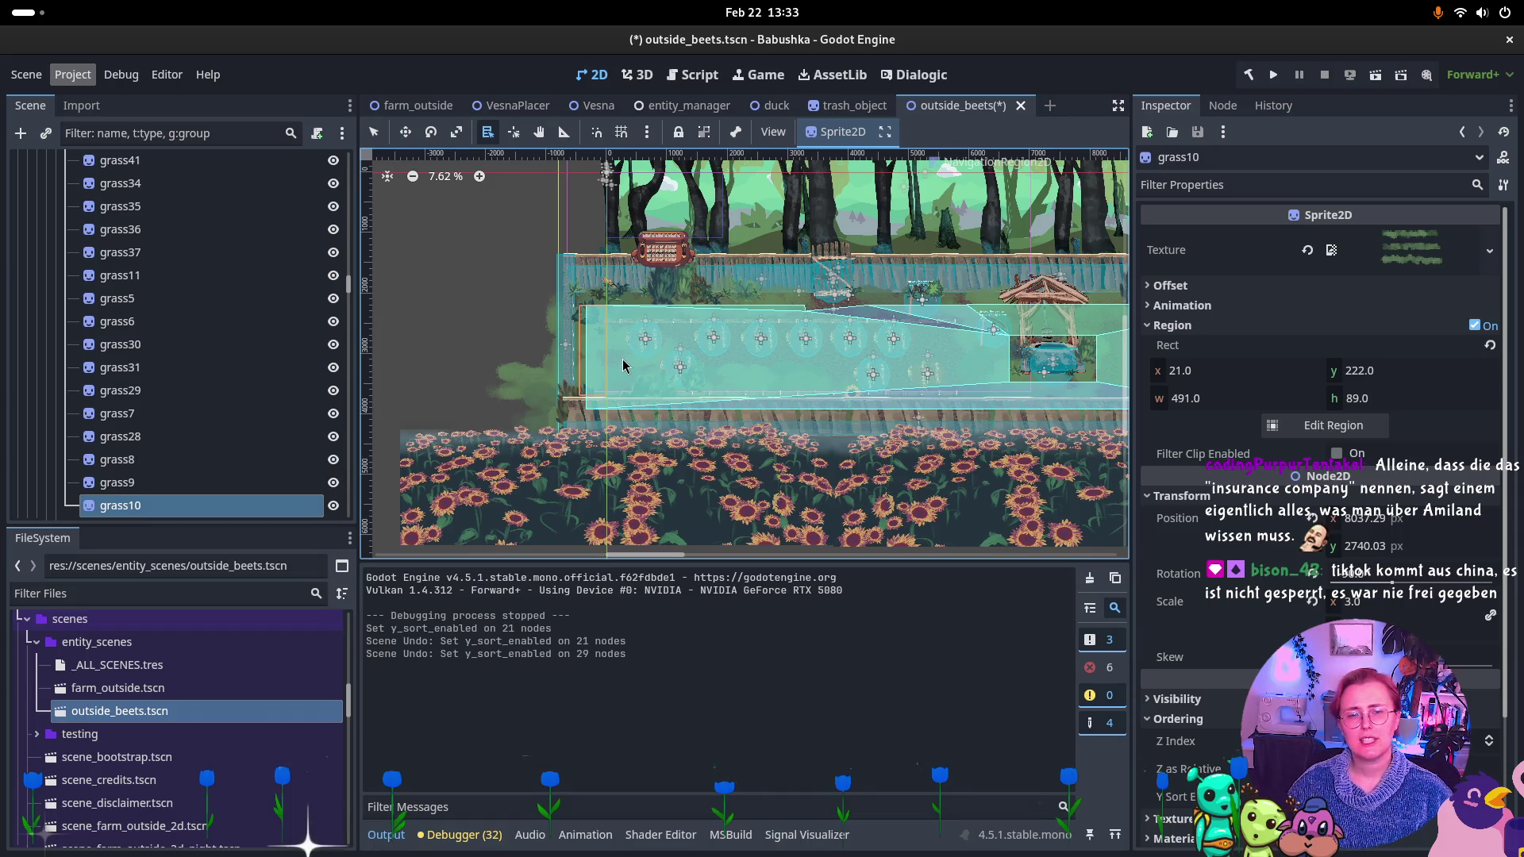
{"action": "scroll", "coordinate": [141, 270], "scroll_direction": "up", "scroll_amount": 5}
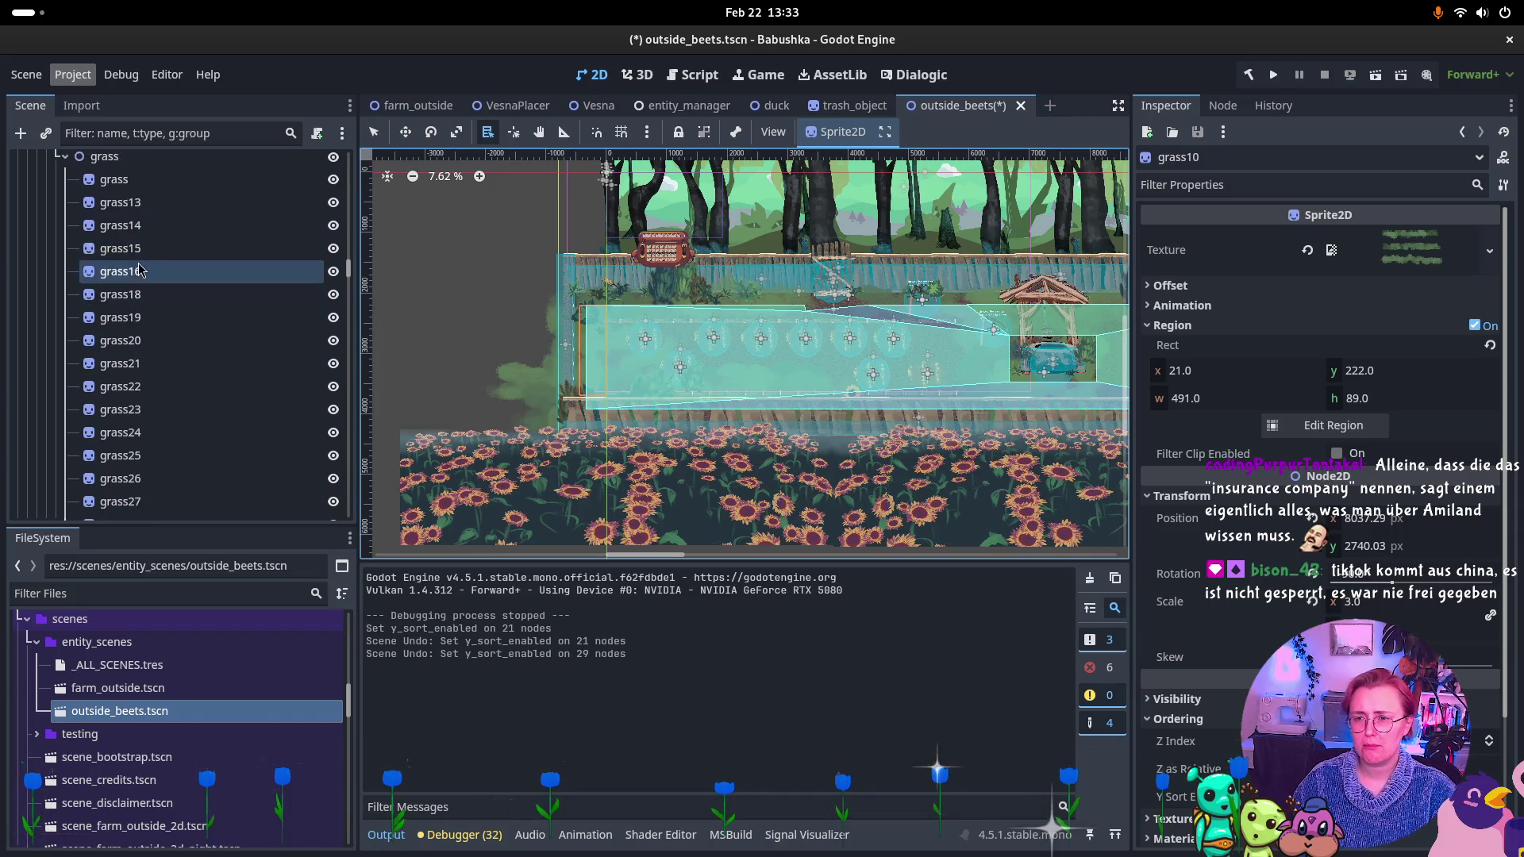
{"action": "scroll", "coordinate": [140, 271], "scroll_direction": "up", "scroll_amount": 5}
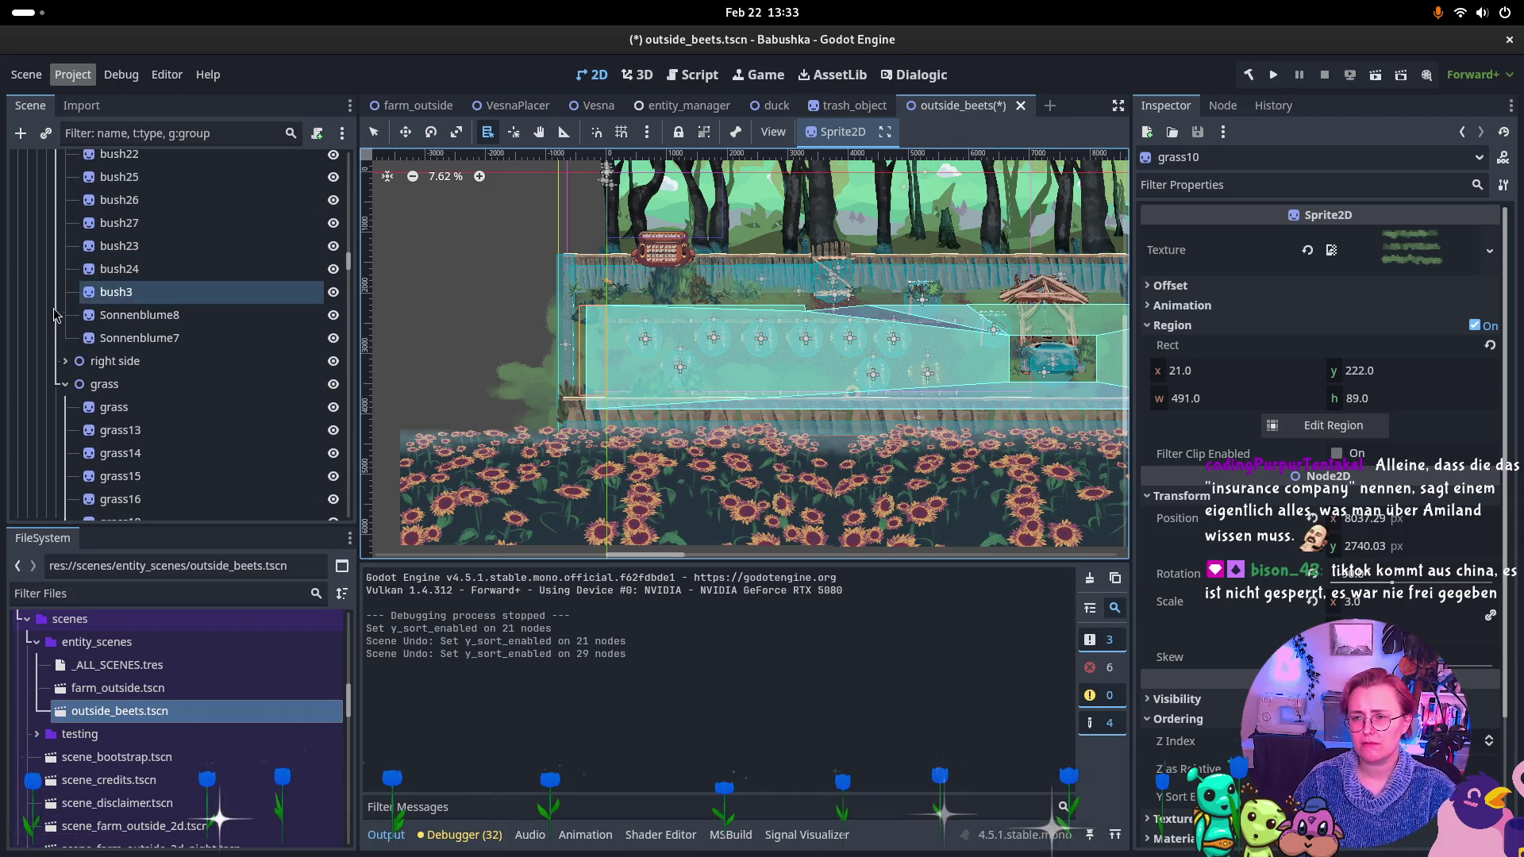
{"action": "left_click", "coordinate": [62, 385]}
{"action": "scroll", "coordinate": [119, 397], "scroll_direction": "up", "scroll_amount": 10}
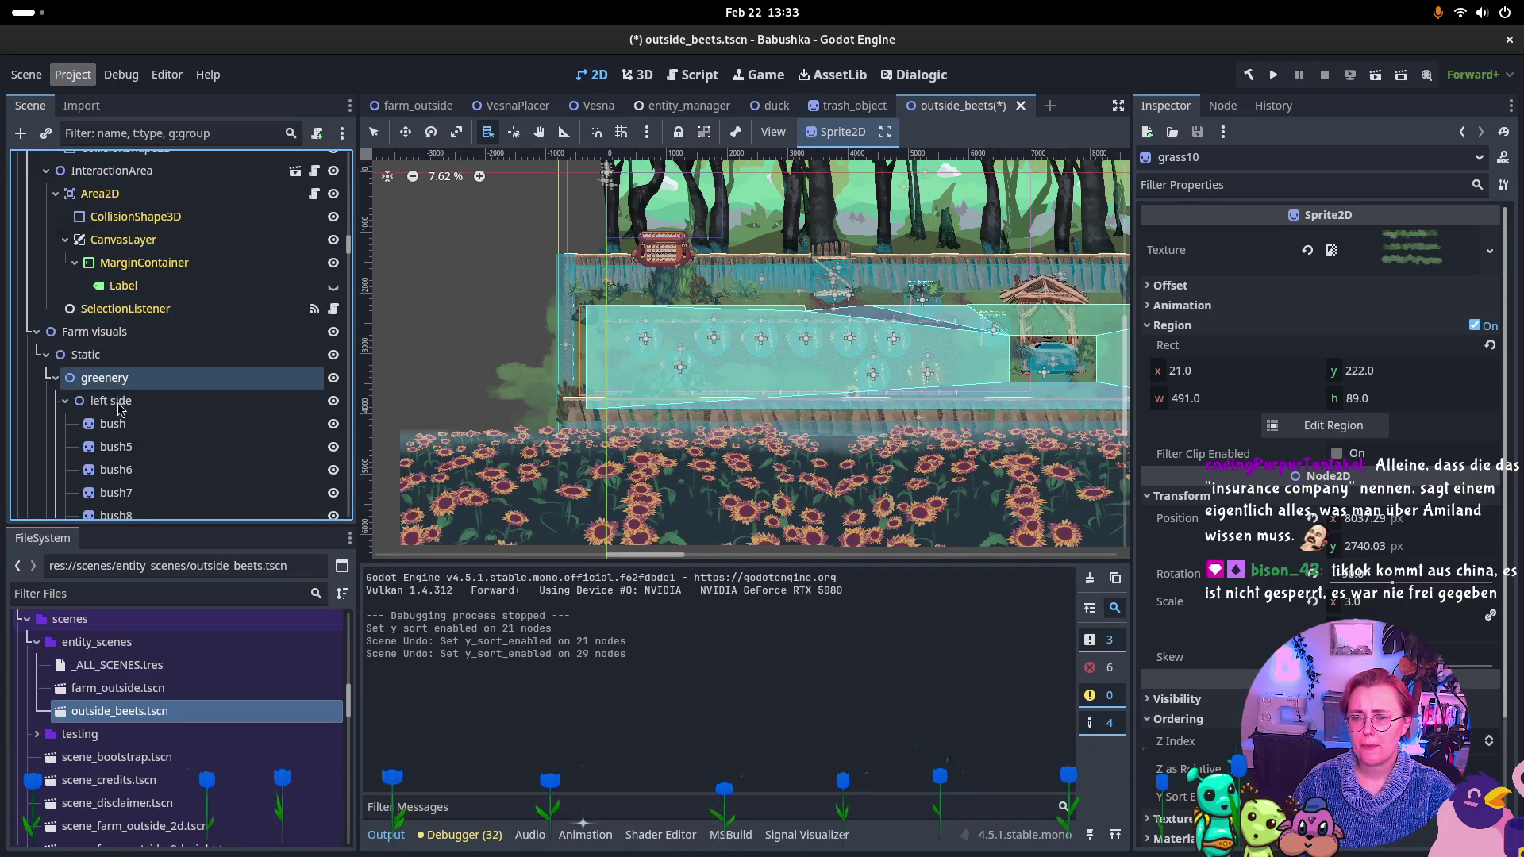
{"action": "left_click", "coordinate": [116, 423]}
{"action": "scroll", "coordinate": [159, 428], "scroll_direction": "down", "scroll_amount": 10}
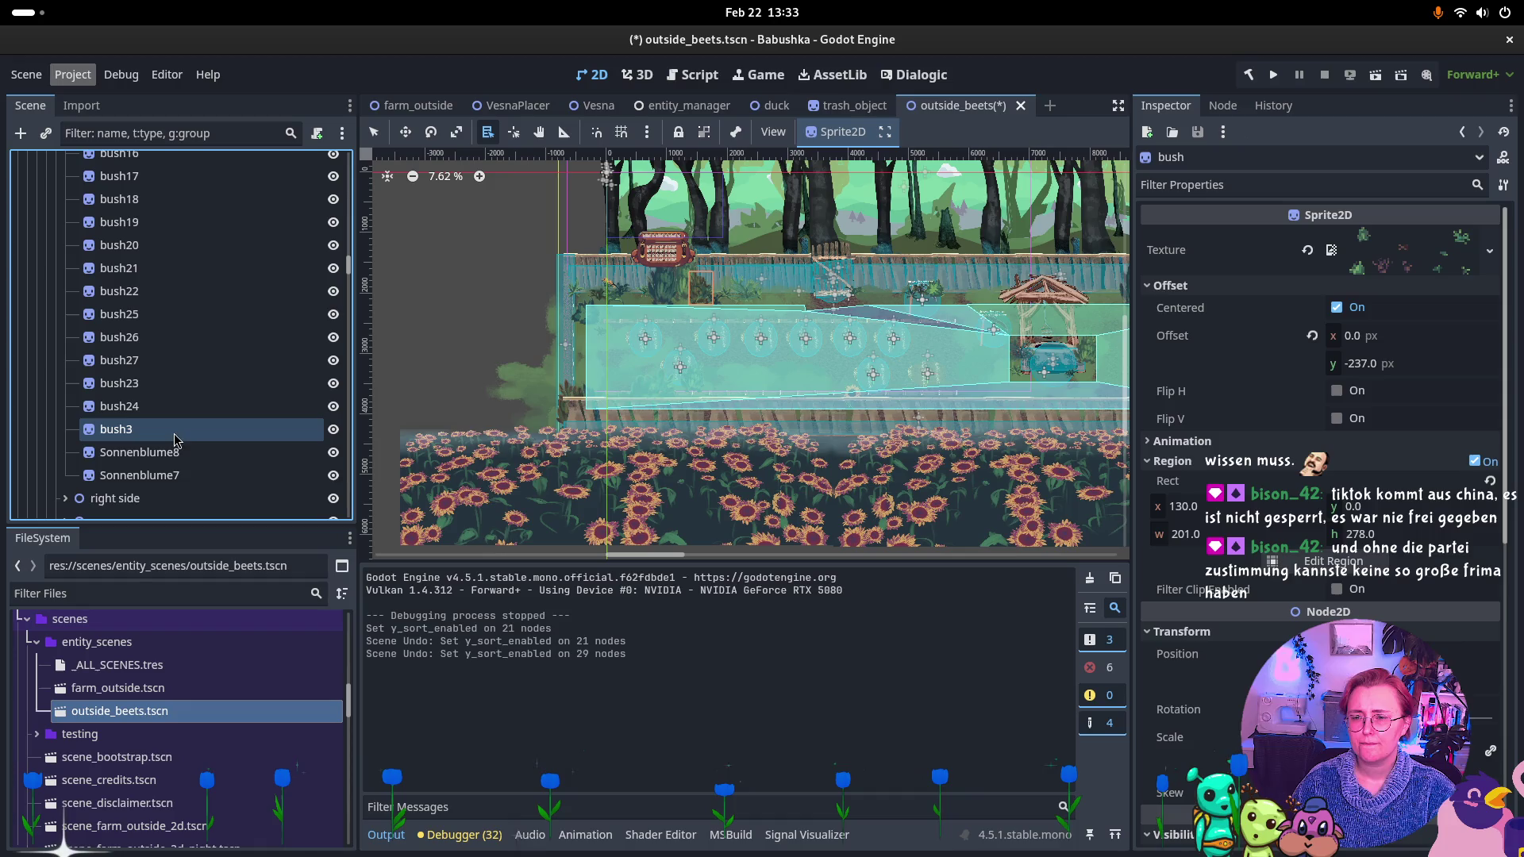
Select the left-side bush rows, drop Sonnenblume7, bush5 and bush6, then select only bush6.
{"action": "left_click", "coordinate": [178, 476], "text": "shift"}
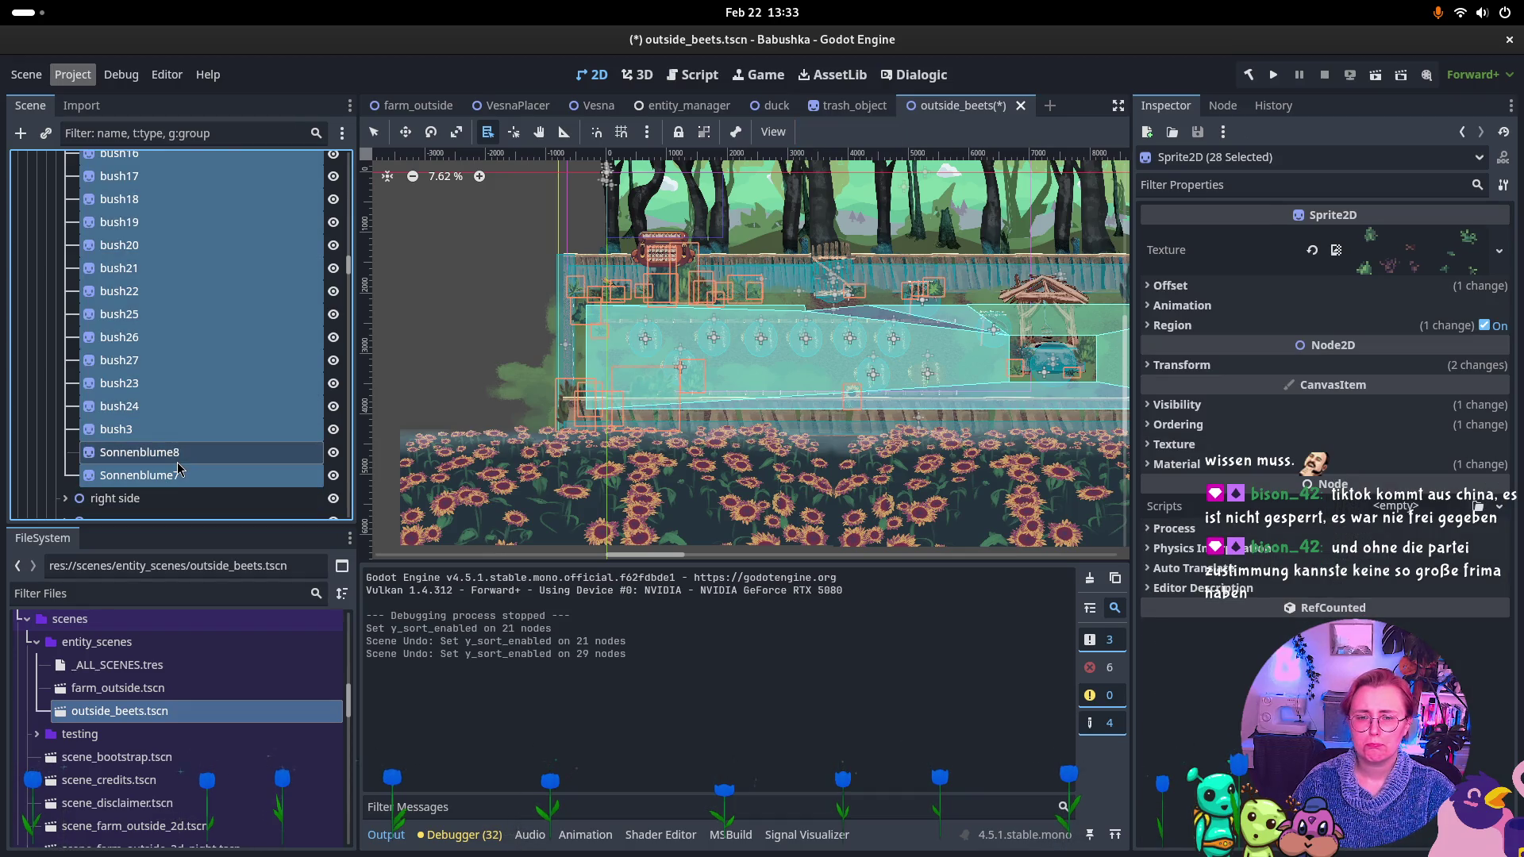
{"action": "left_click", "coordinate": [168, 480], "text": "ctrl"}
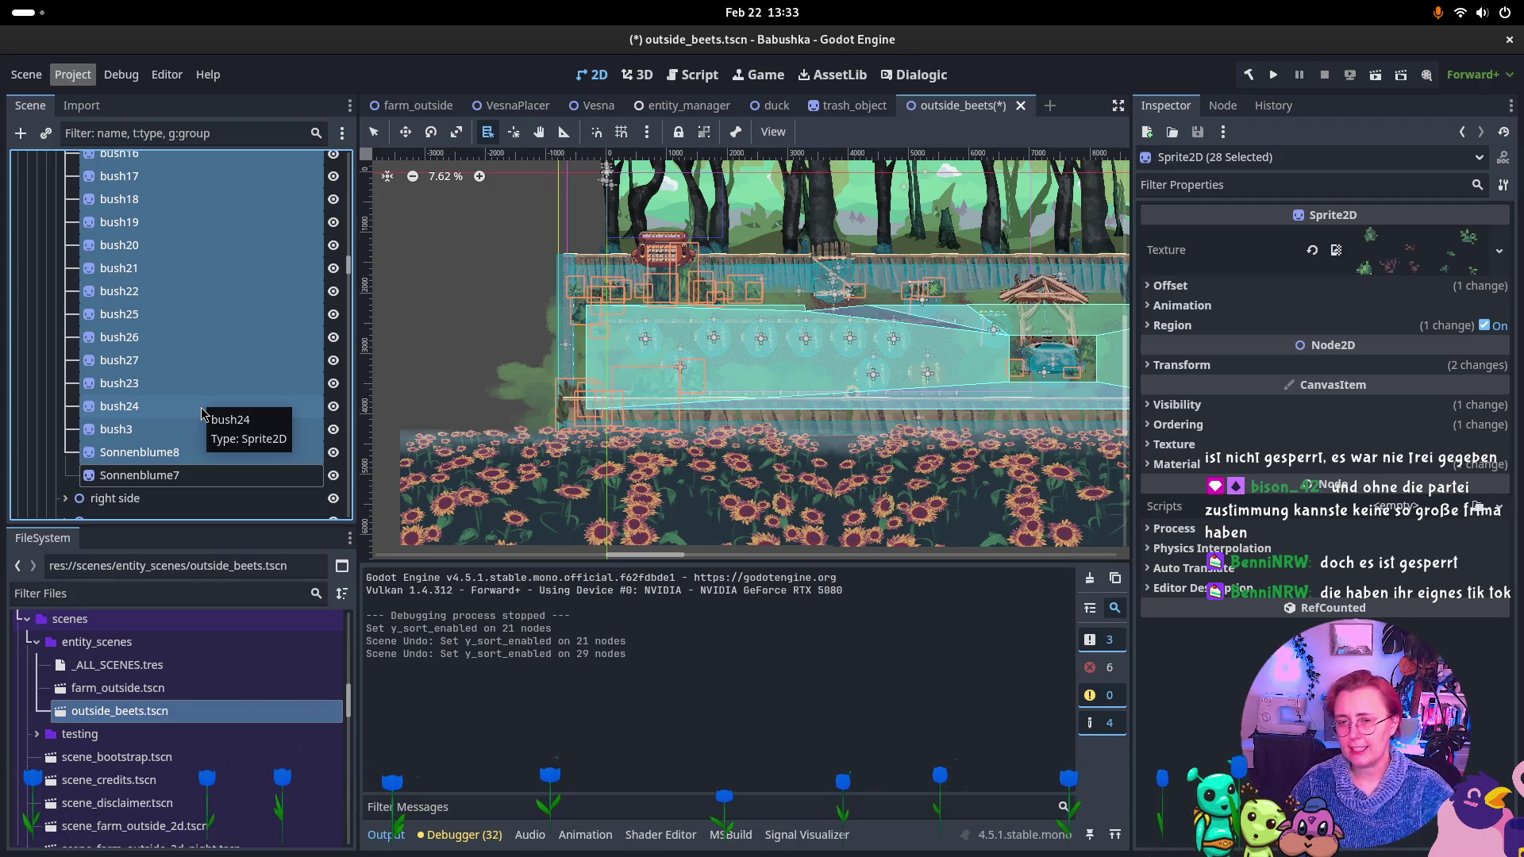
{"action": "scroll", "coordinate": [224, 321], "scroll_direction": "up", "scroll_amount": 10}
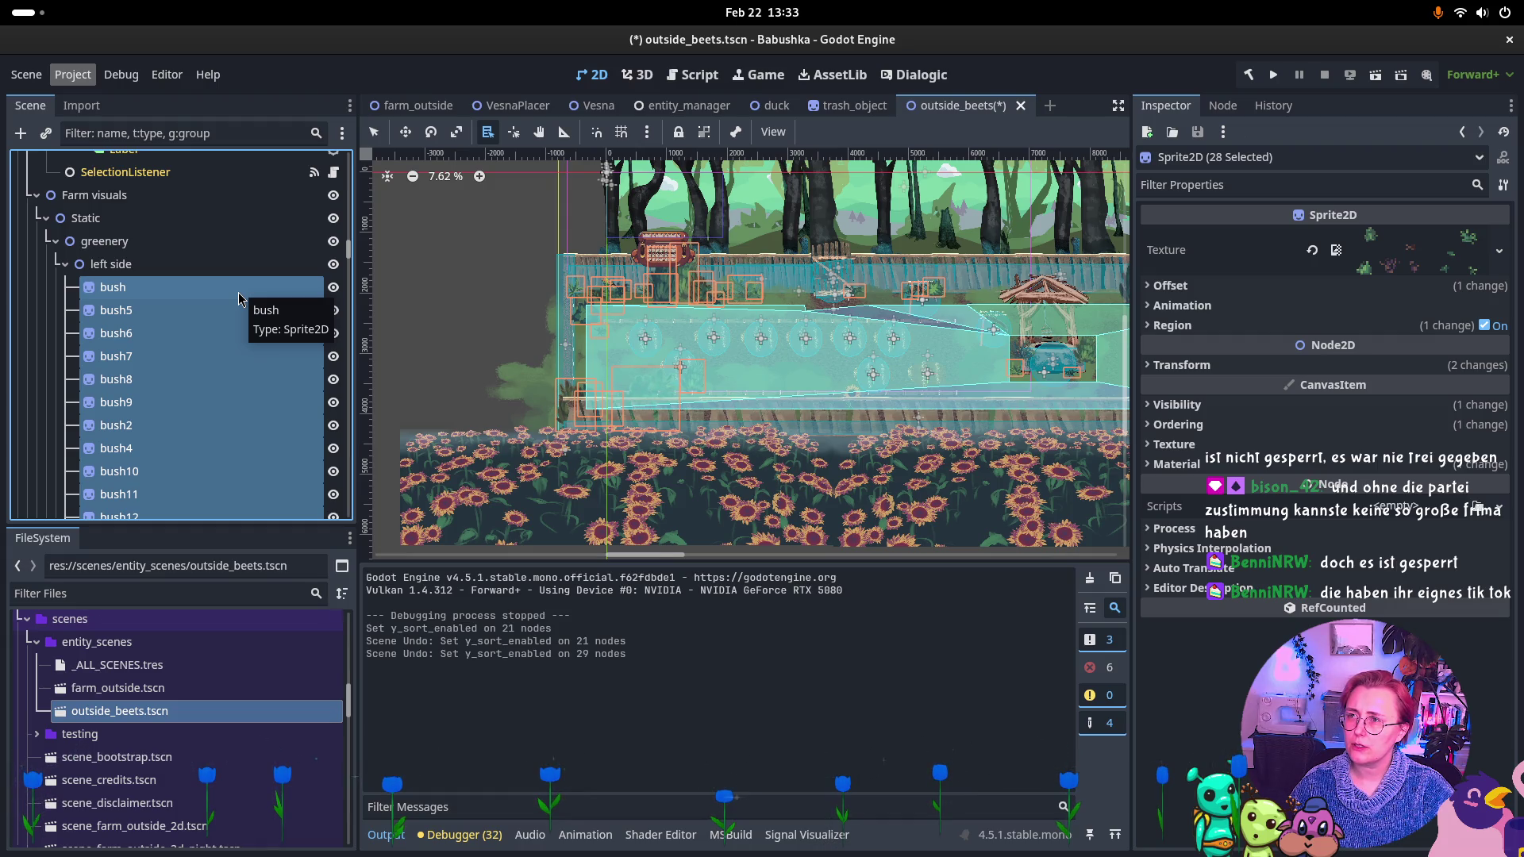
{"action": "left_click", "coordinate": [214, 312], "text": "ctrl"}
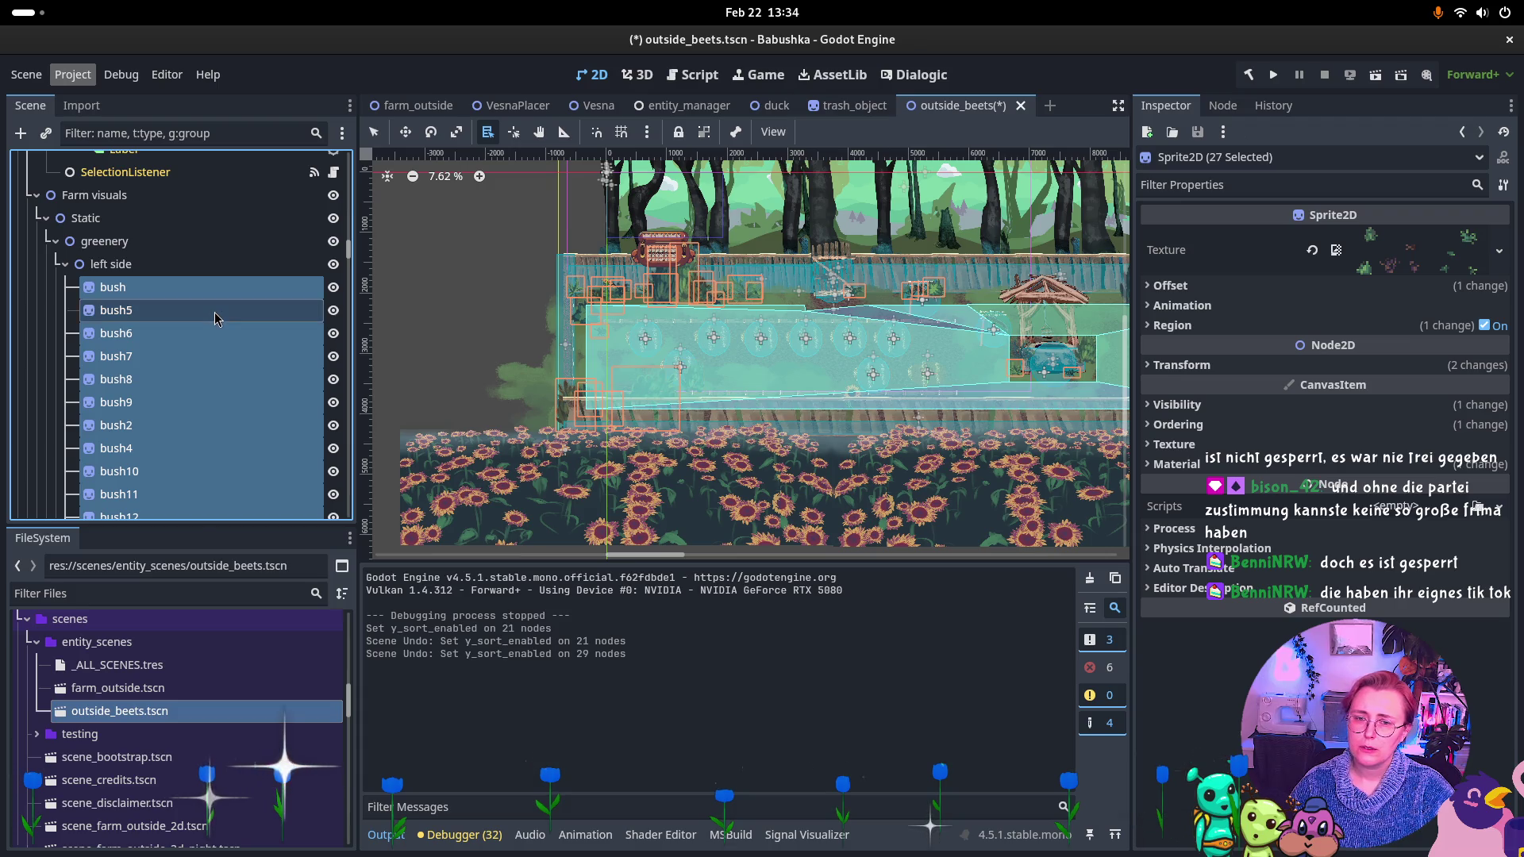
{"action": "left_click", "coordinate": [205, 343], "text": "ctrl"}
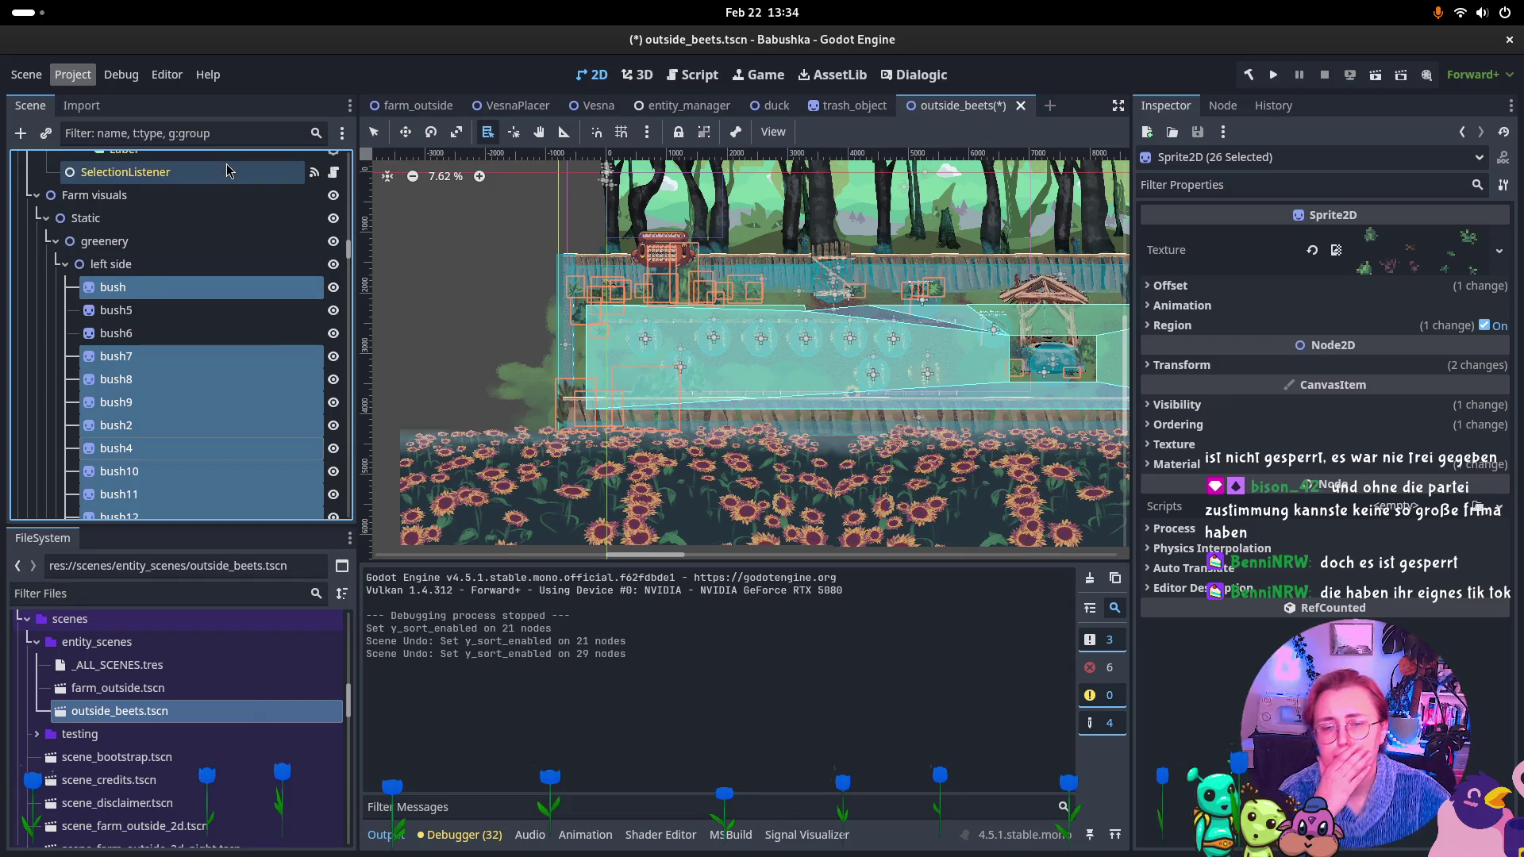
{"action": "left_click", "coordinate": [196, 334]}
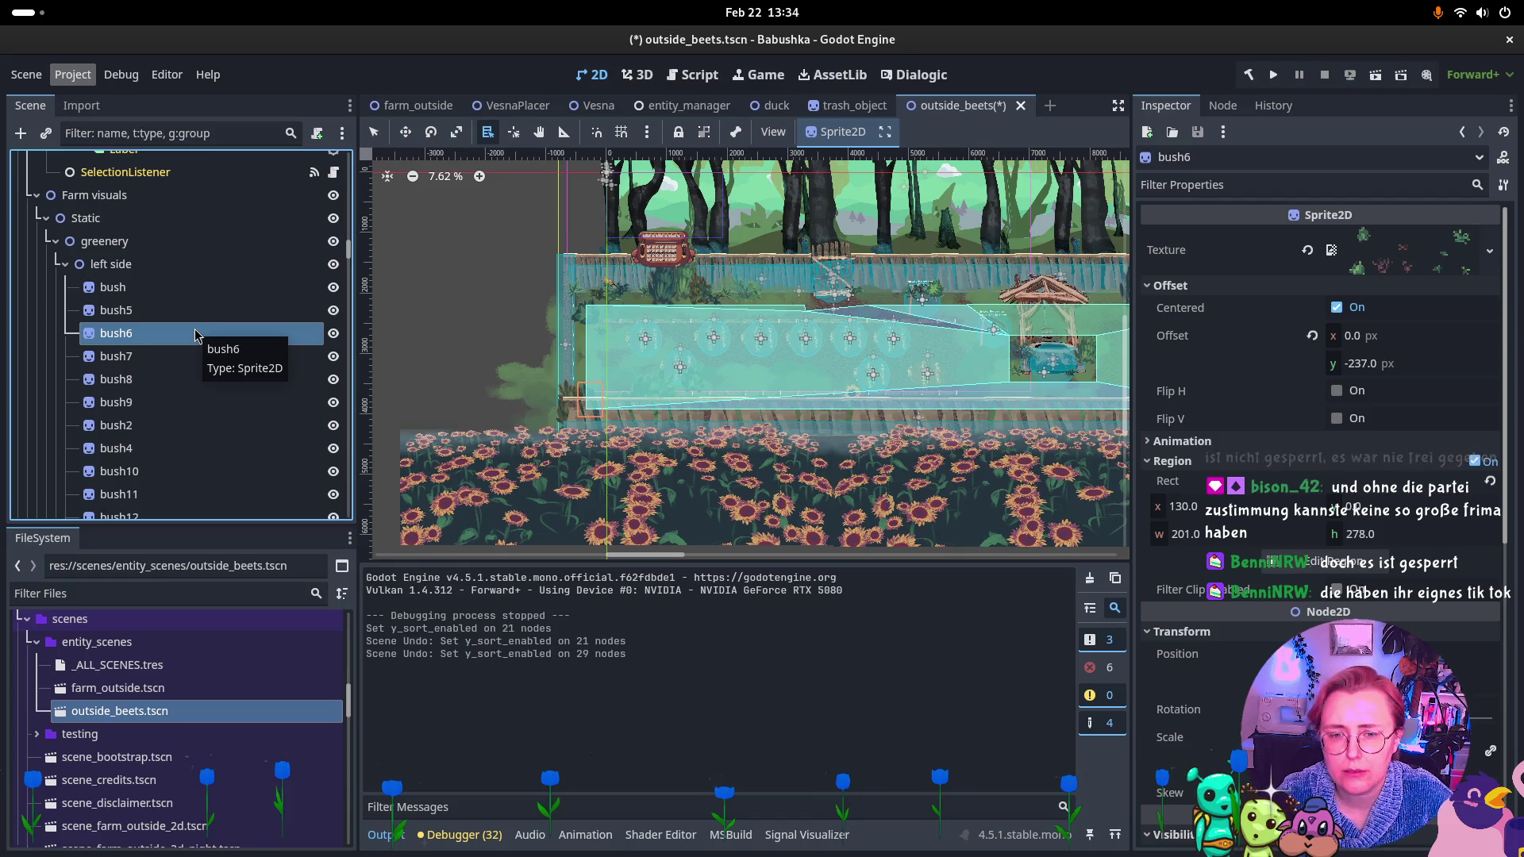
Collapse the InteractionArea and StaticBody2D branches under Brünnen.
{"action": "scroll", "coordinate": [158, 357], "scroll_direction": "up", "scroll_amount": 5}
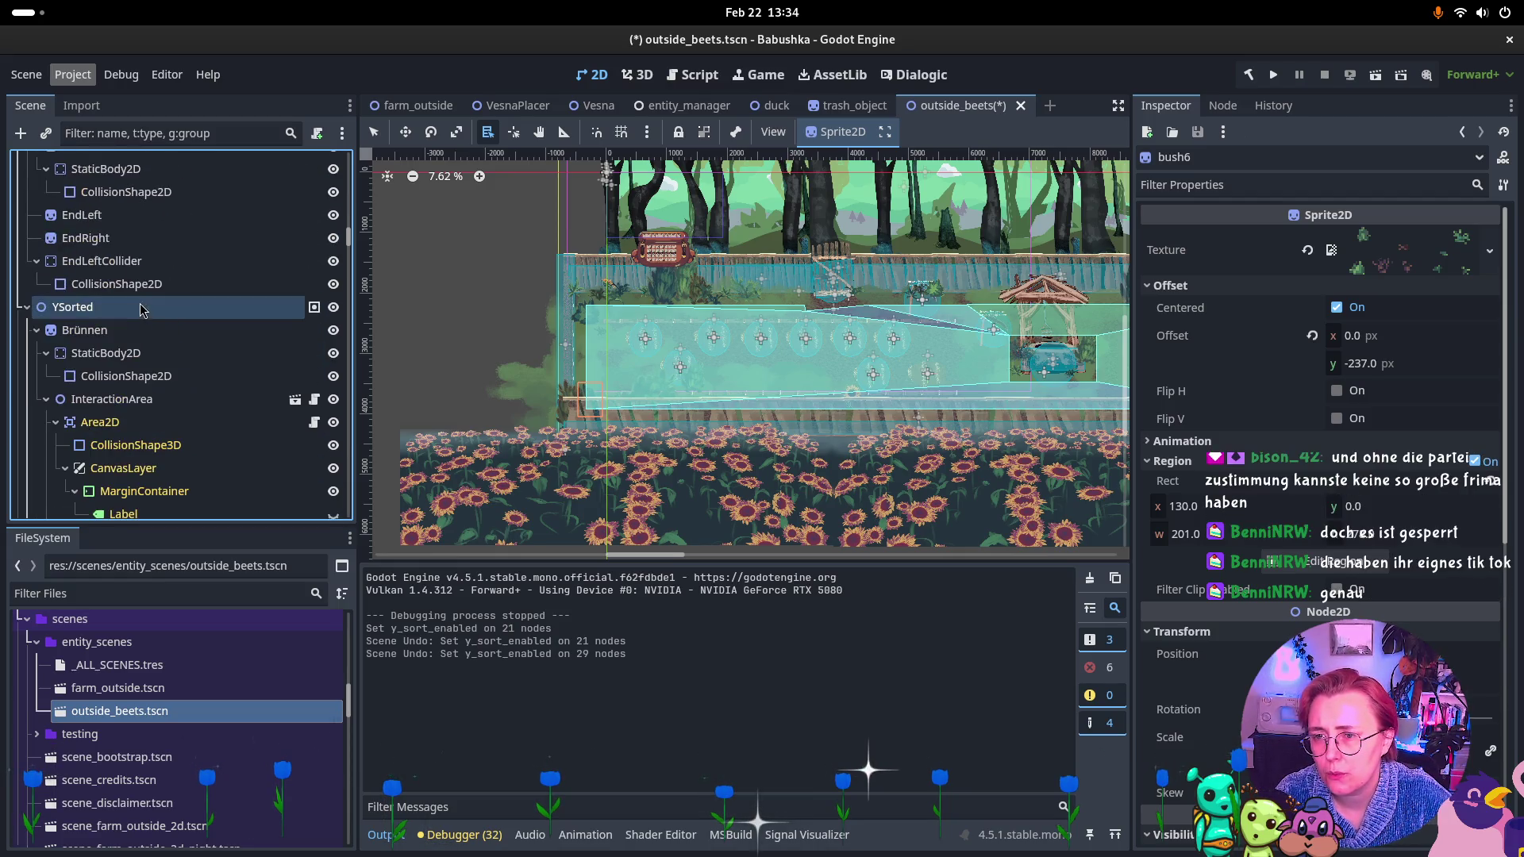
{"action": "left_click", "coordinate": [46, 399]}
{"action": "left_click", "coordinate": [46, 353]}
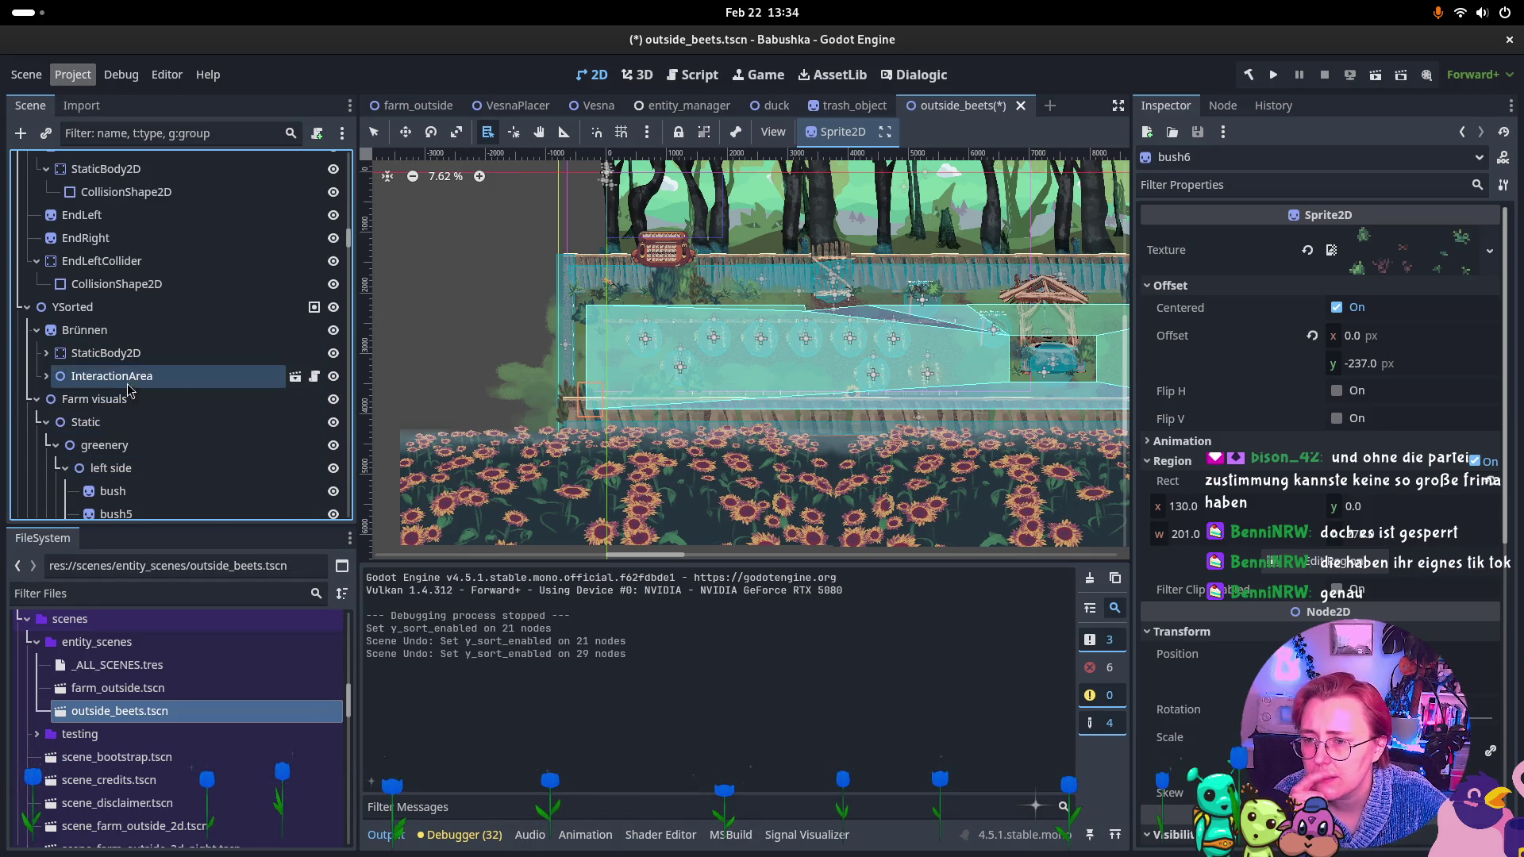
Reset the greenery node's Z Index to 0 and toggle its Y Sort setting.
{"action": "left_click", "coordinate": [106, 449]}
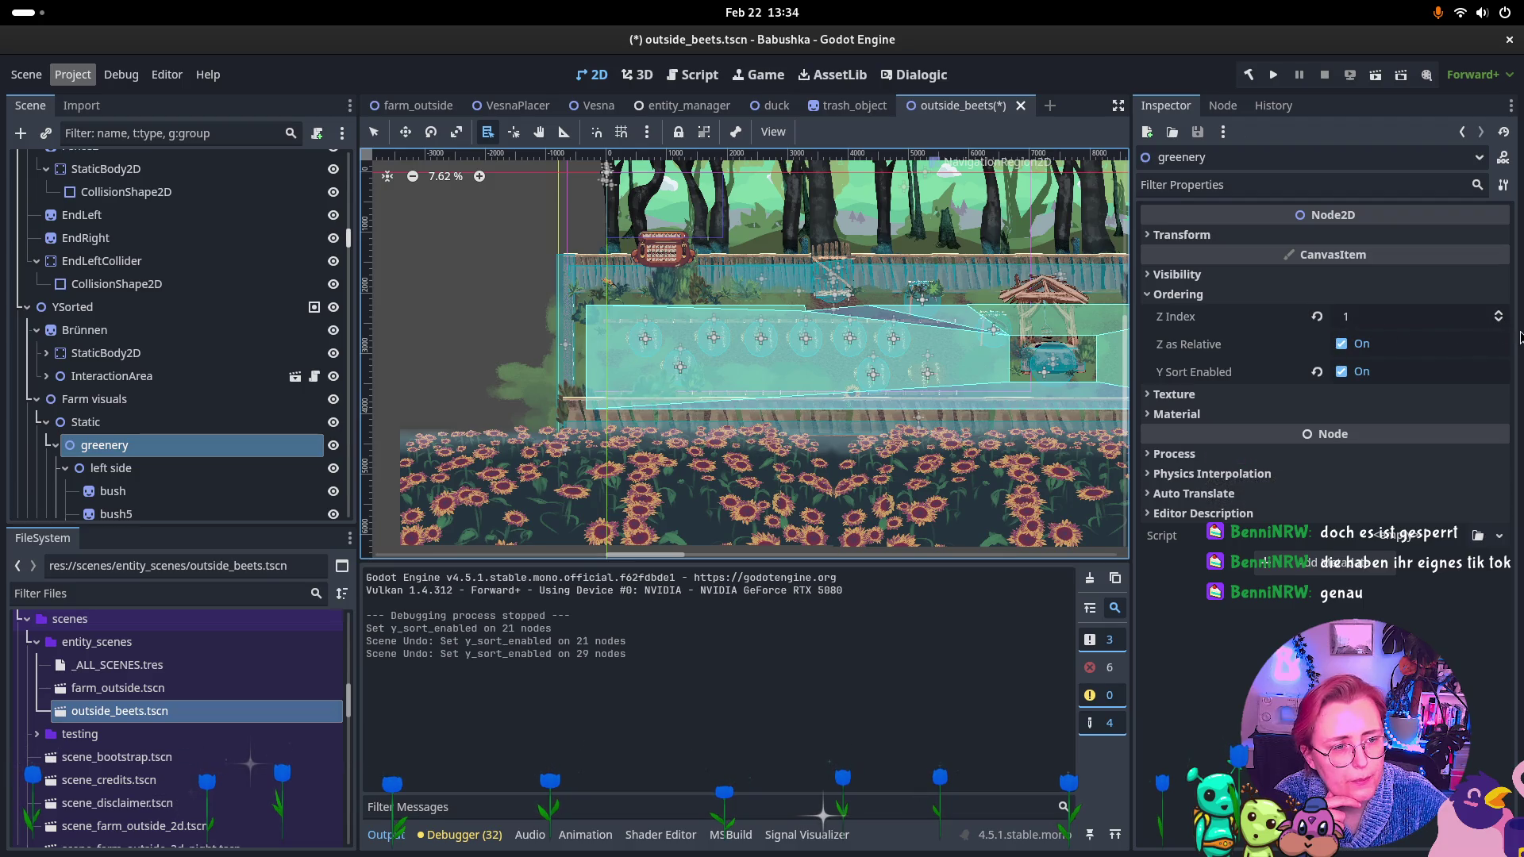
{"action": "left_click", "coordinate": [1497, 320]}
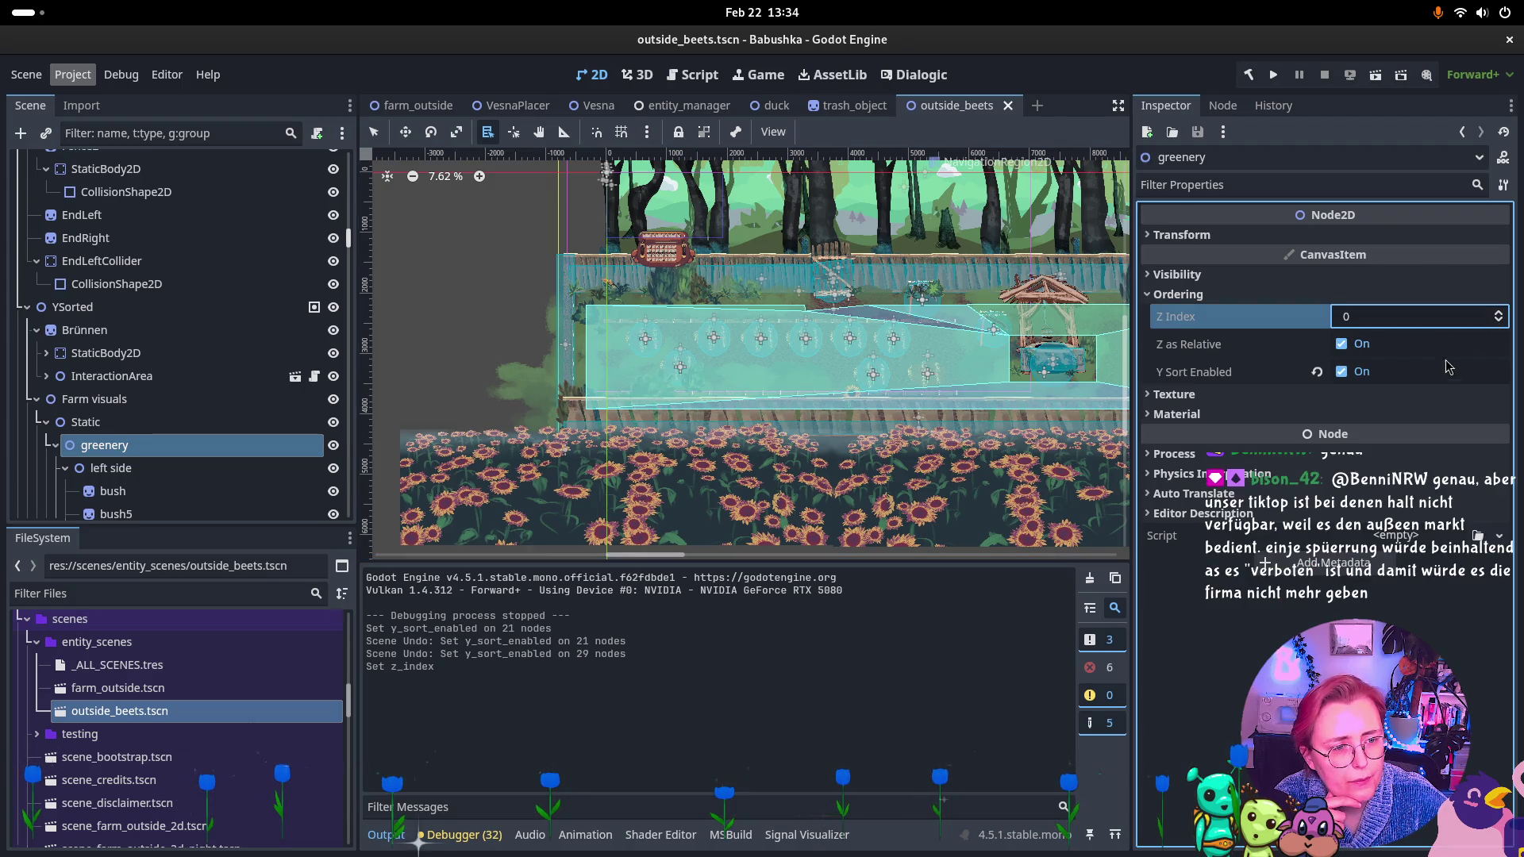
{"action": "left_click", "coordinate": [1341, 372]}
Reset left side's Z Index to 0, turn off its Y Sort, then select YSorted.
{"action": "left_click", "coordinate": [111, 469]}
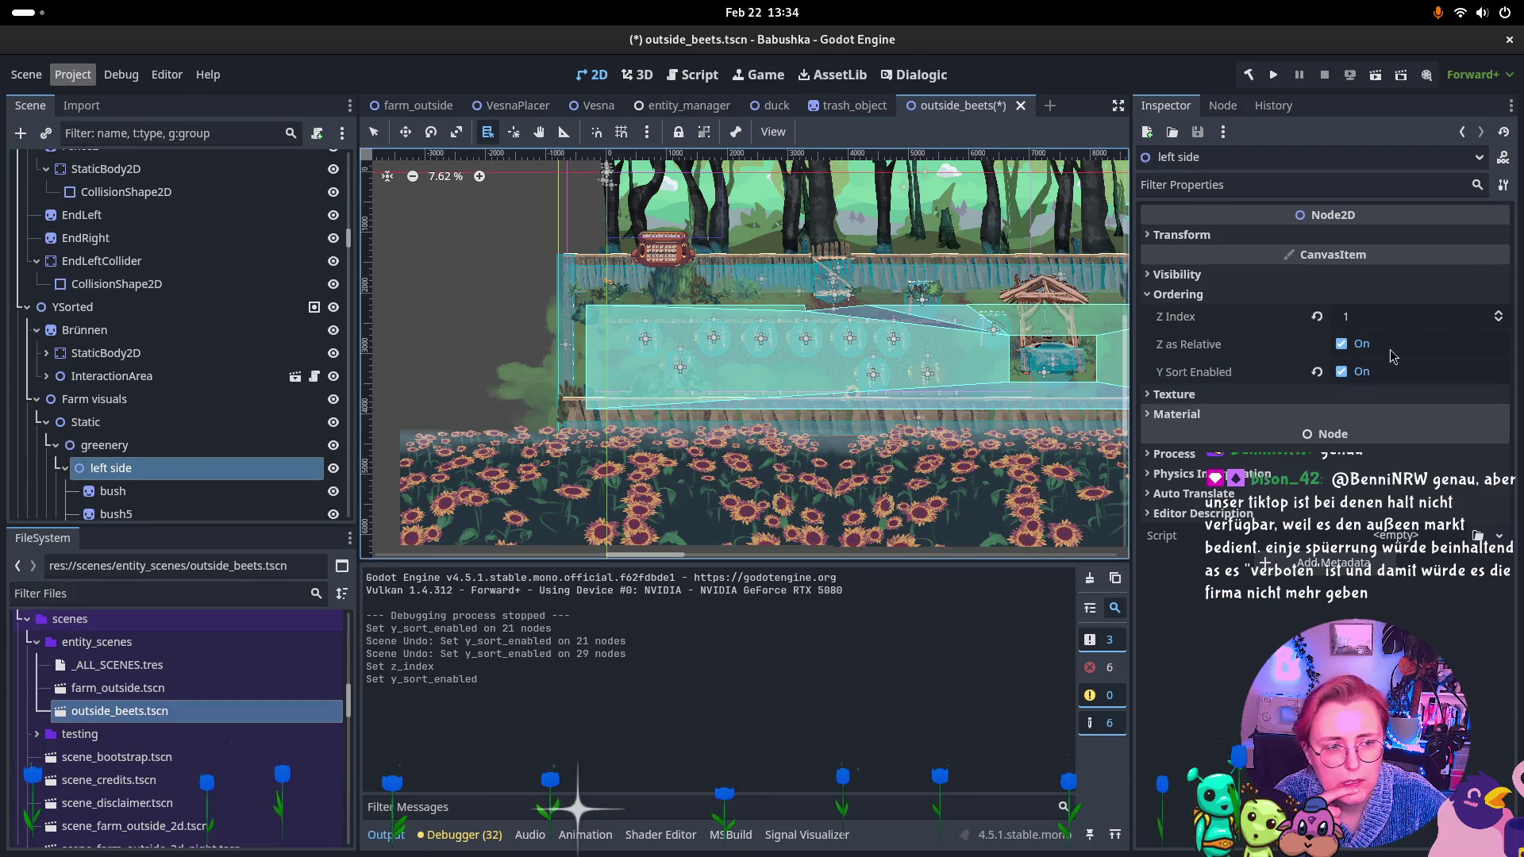
{"action": "left_click", "coordinate": [1498, 322]}
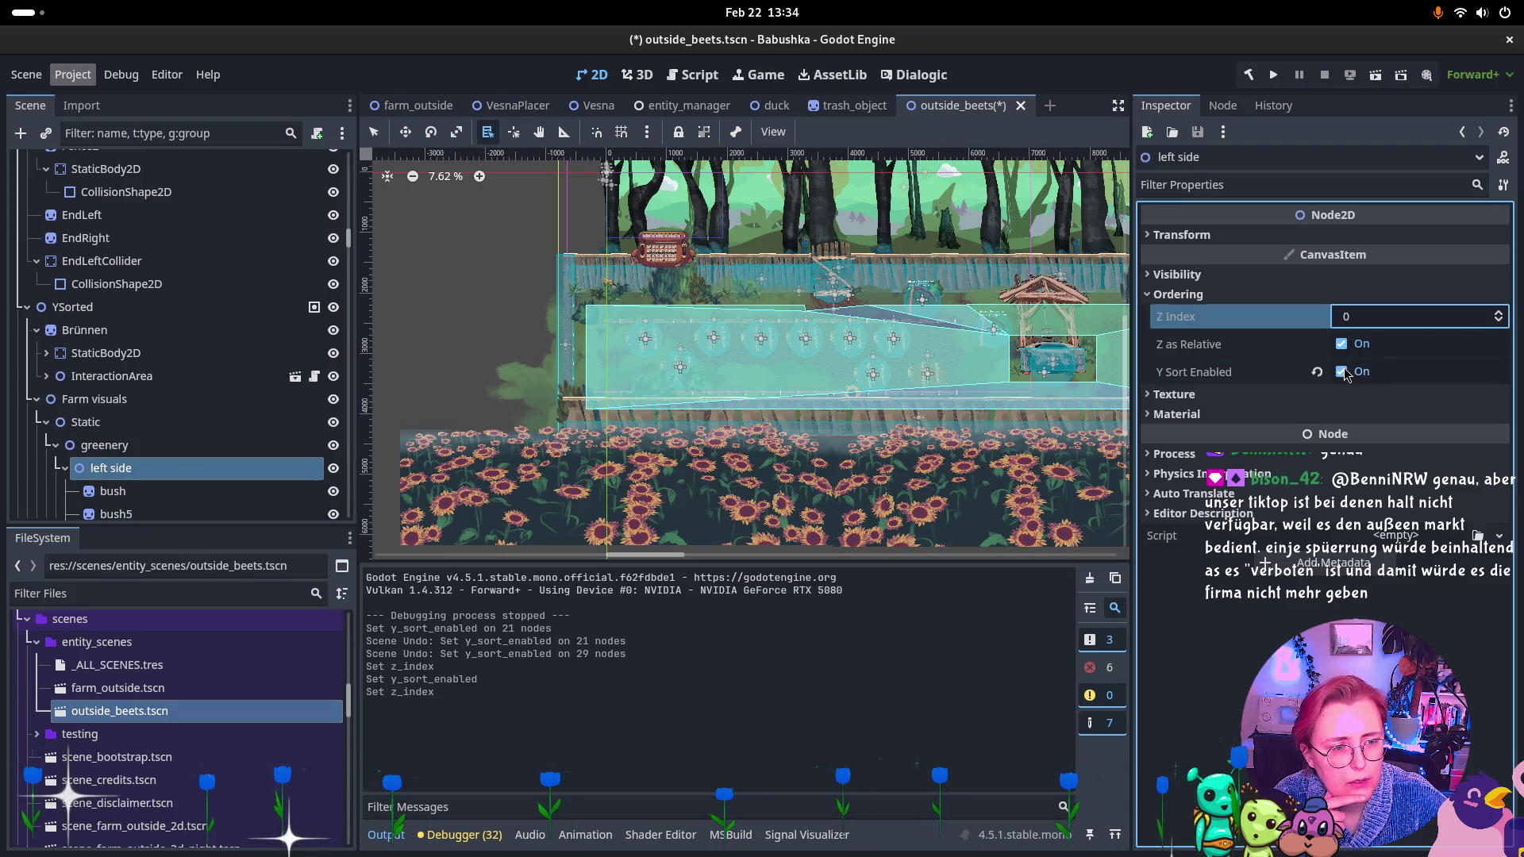
{"action": "left_click", "coordinate": [1341, 372]}
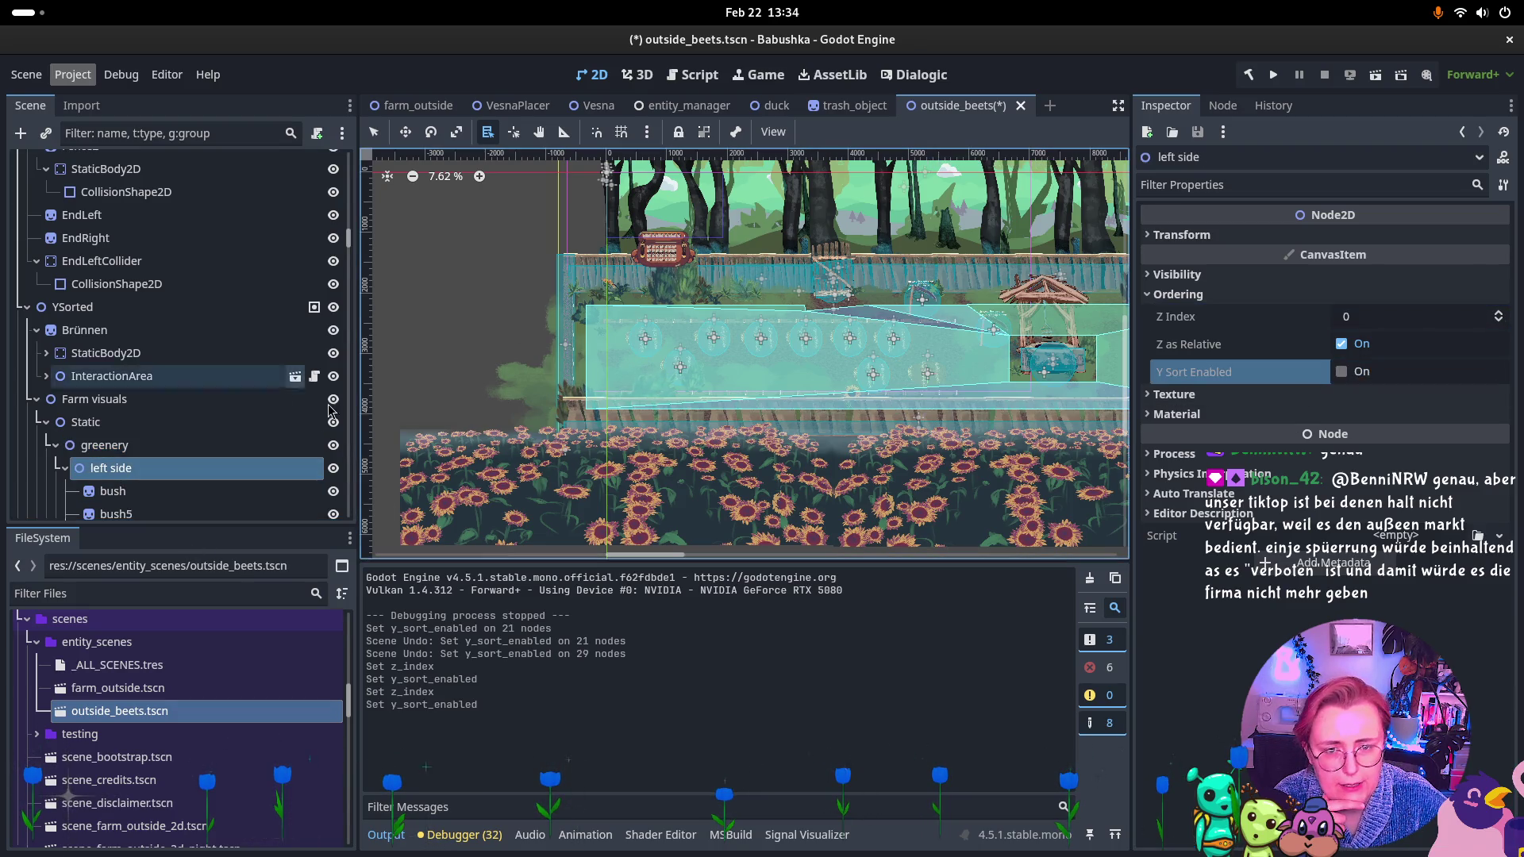
{"action": "right_click", "coordinate": [587, 321]}
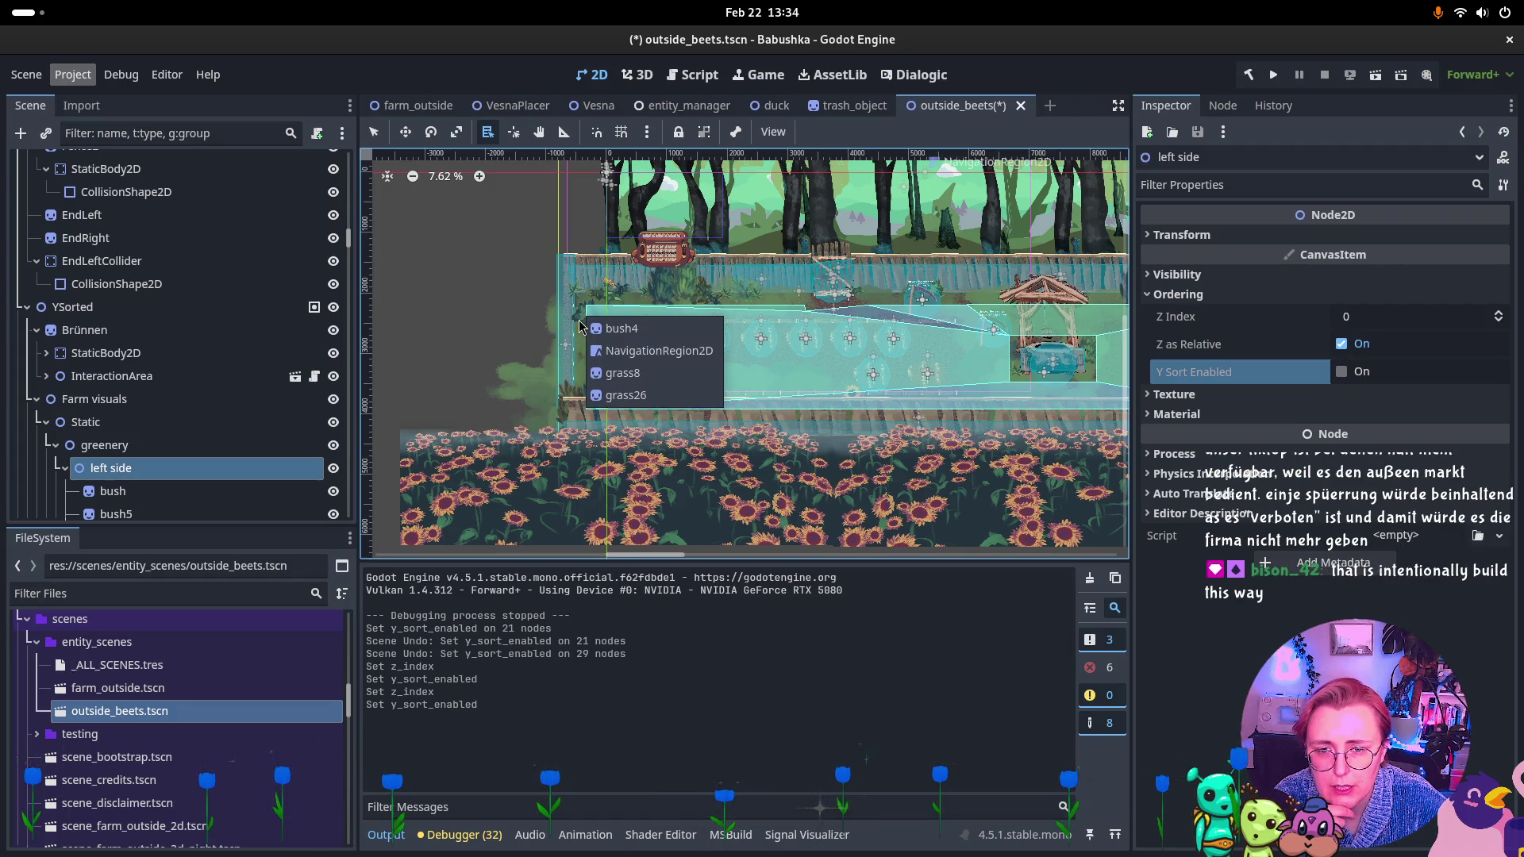
{"action": "left_click", "coordinate": [123, 400]}
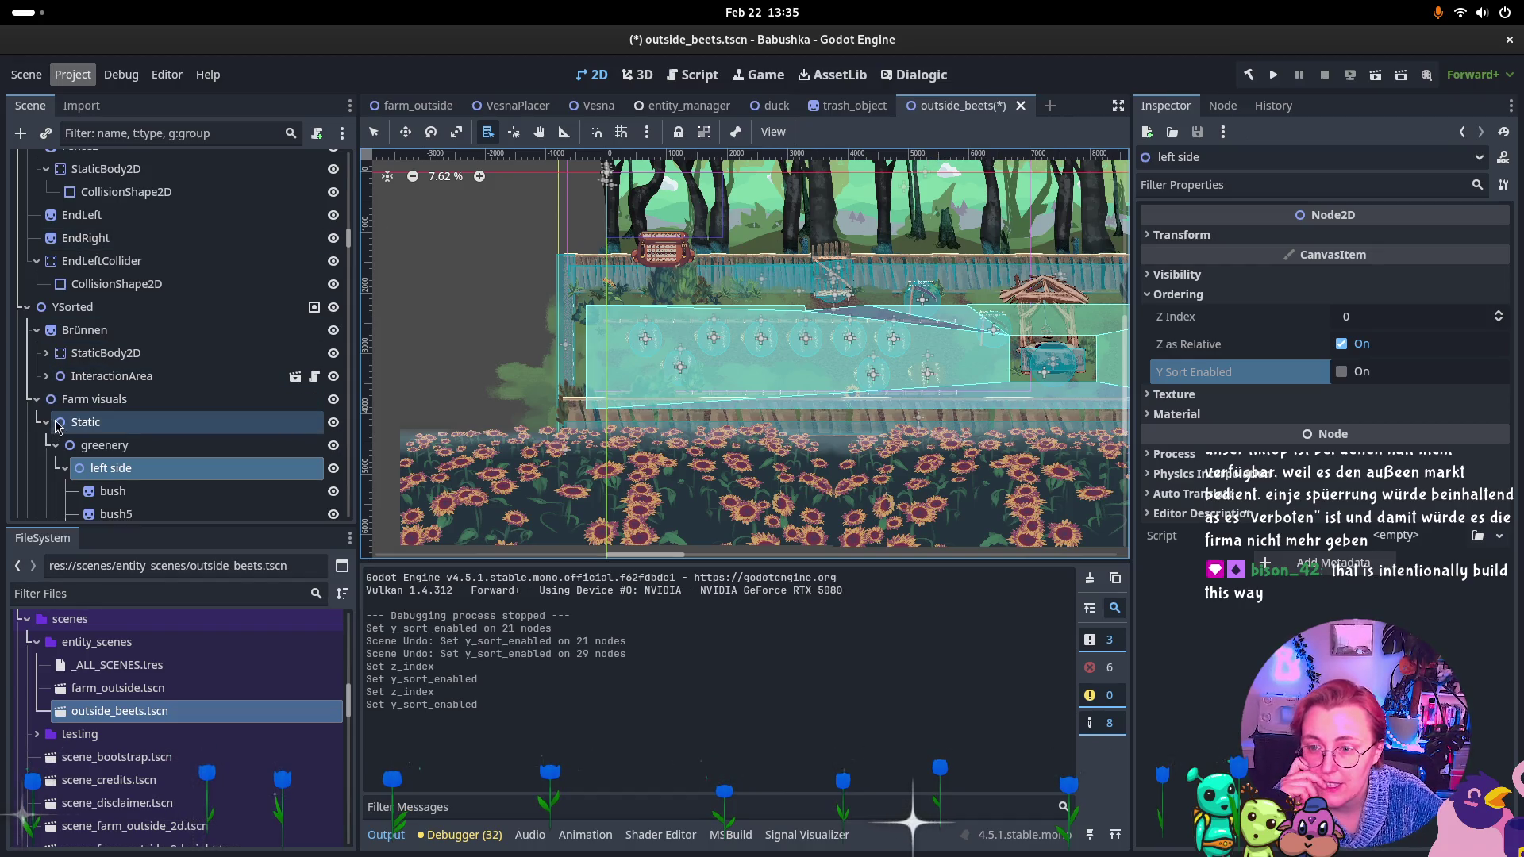
{"action": "left_click", "coordinate": [93, 307]}
Add a Node2D child to YSorted and rename it YsortedGreenery.
{"action": "right_click", "coordinate": [97, 309]}
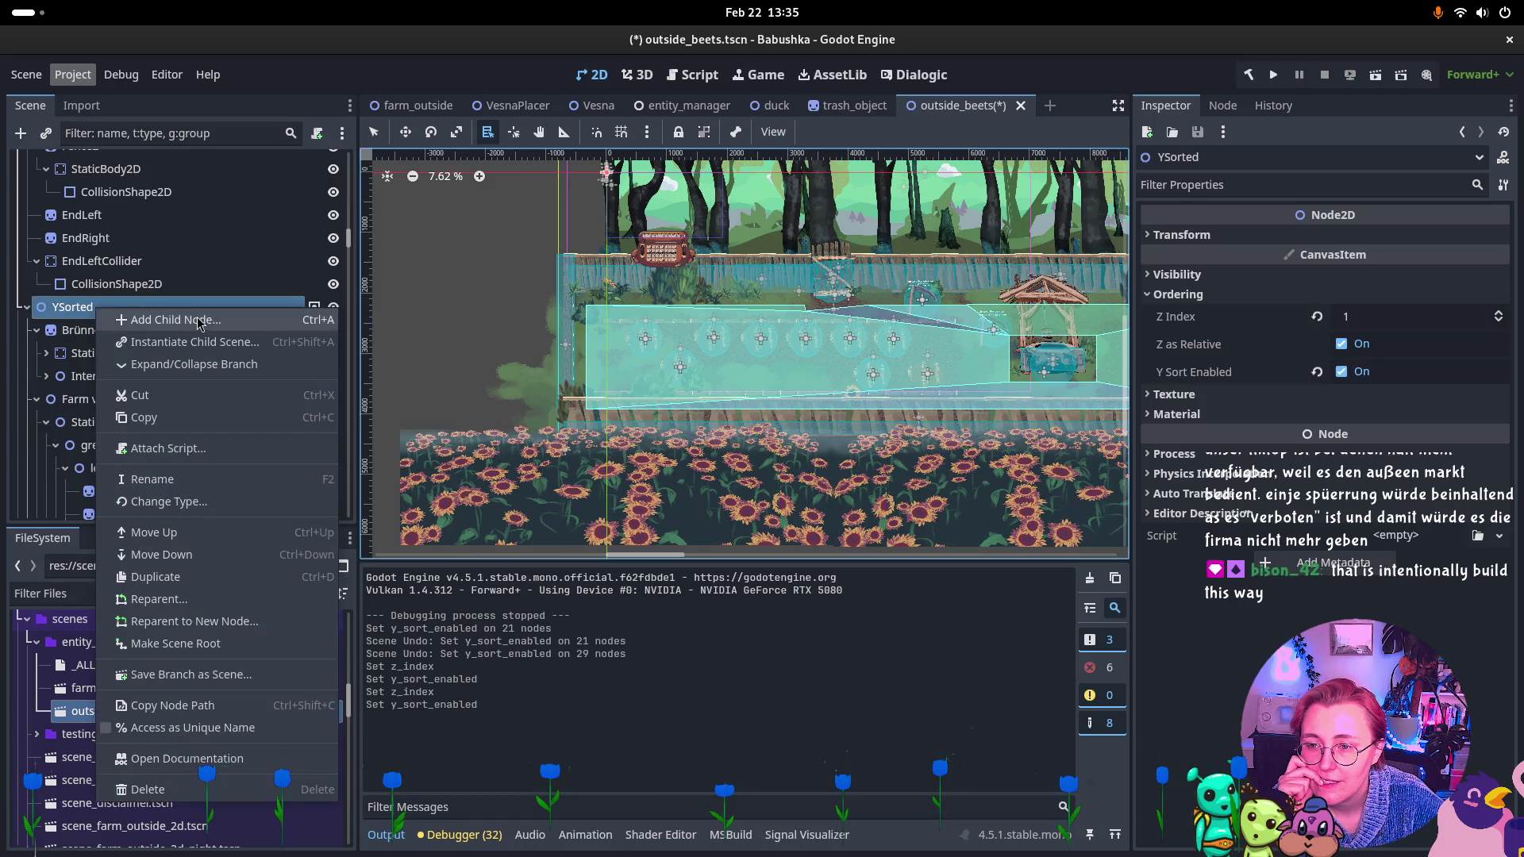
{"action": "left_click", "coordinate": [202, 320]}
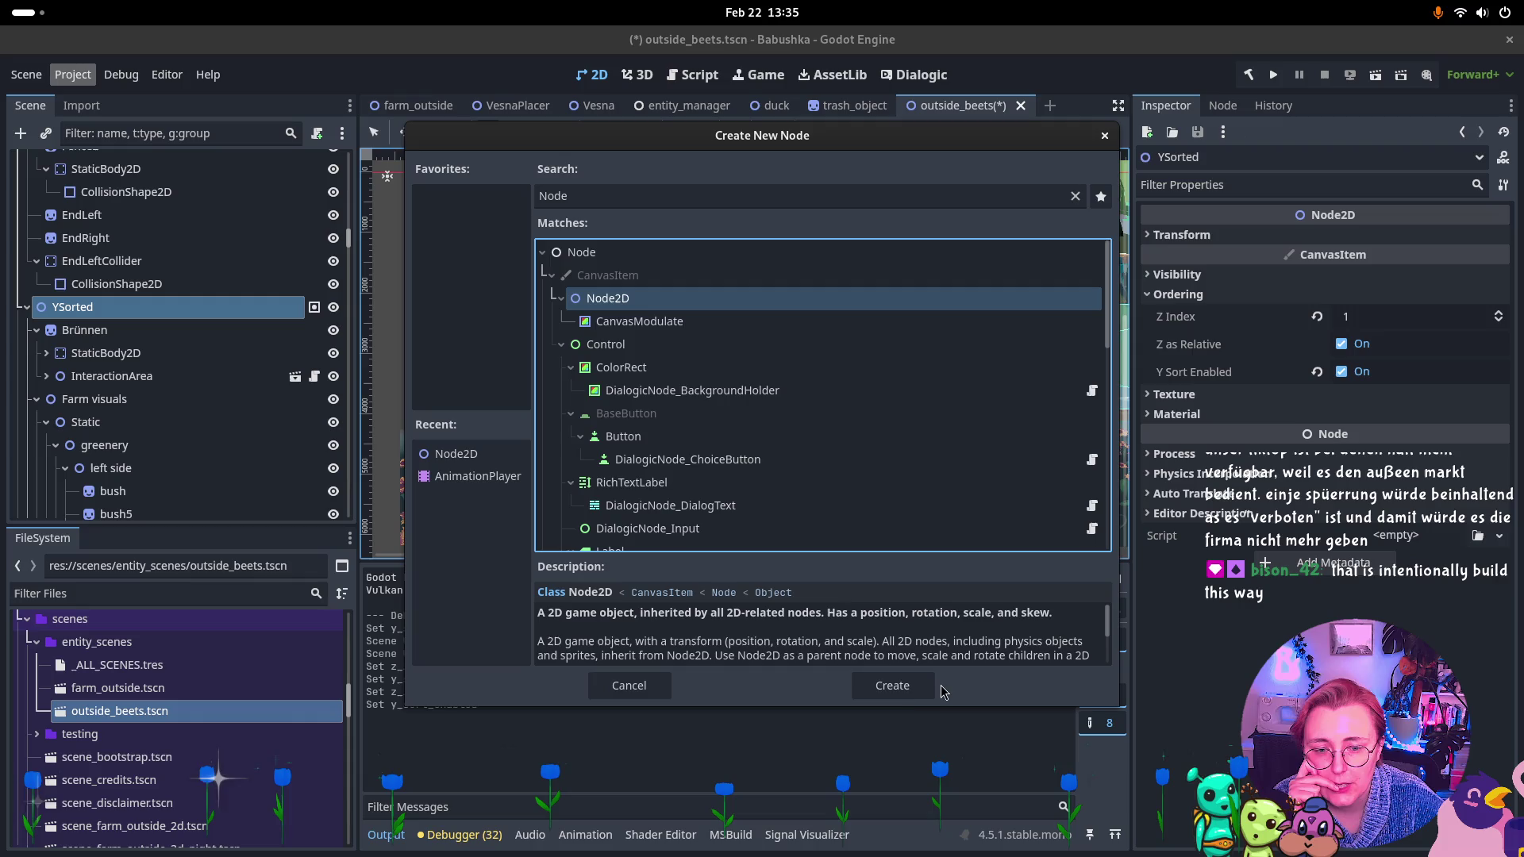
{"action": "left_click", "coordinate": [892, 685]}
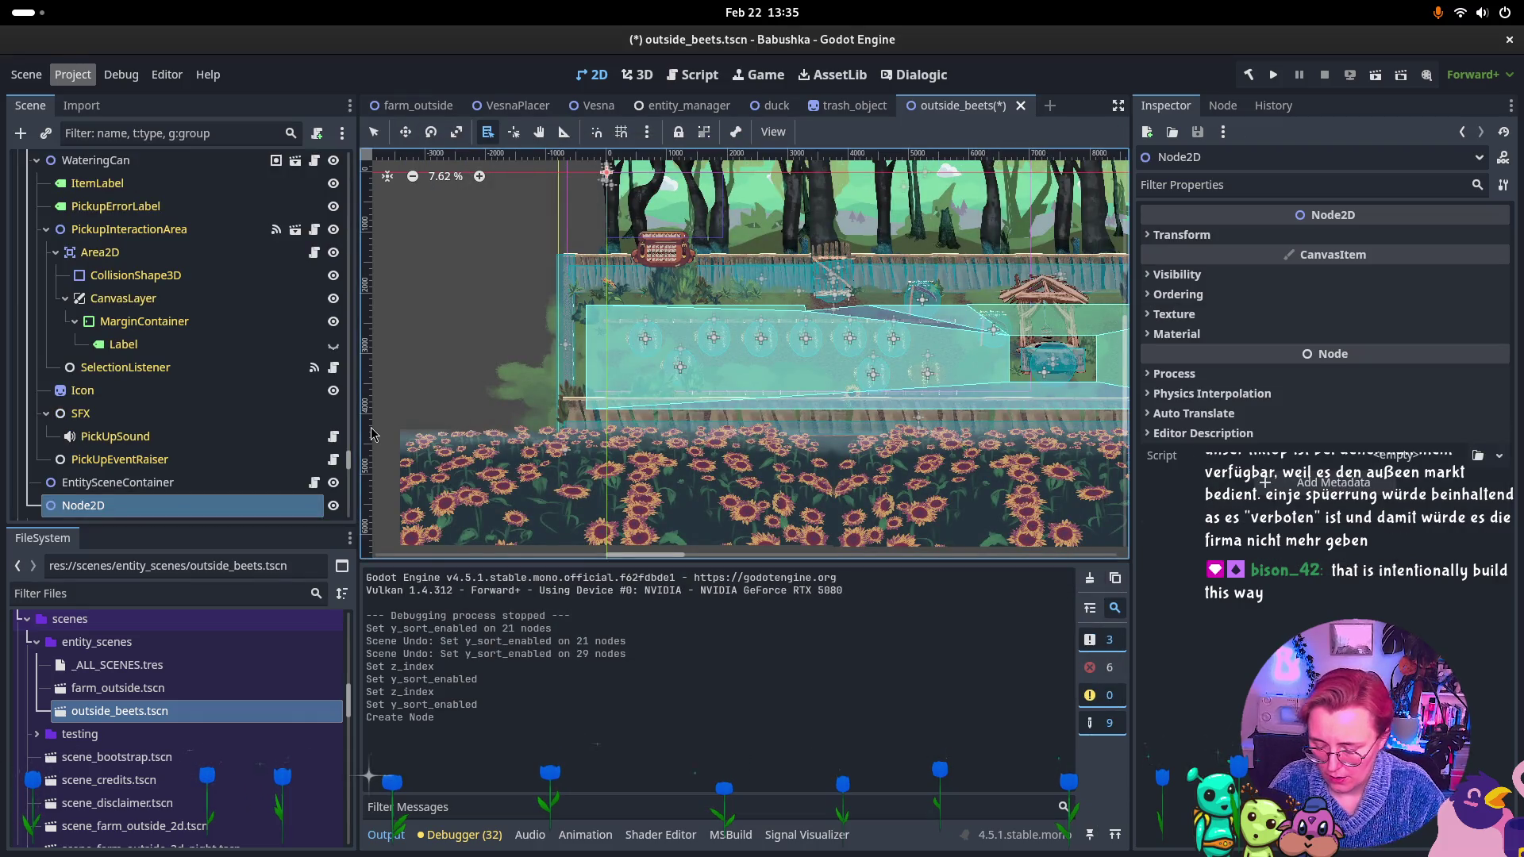
{"action": "key", "text": "e"}
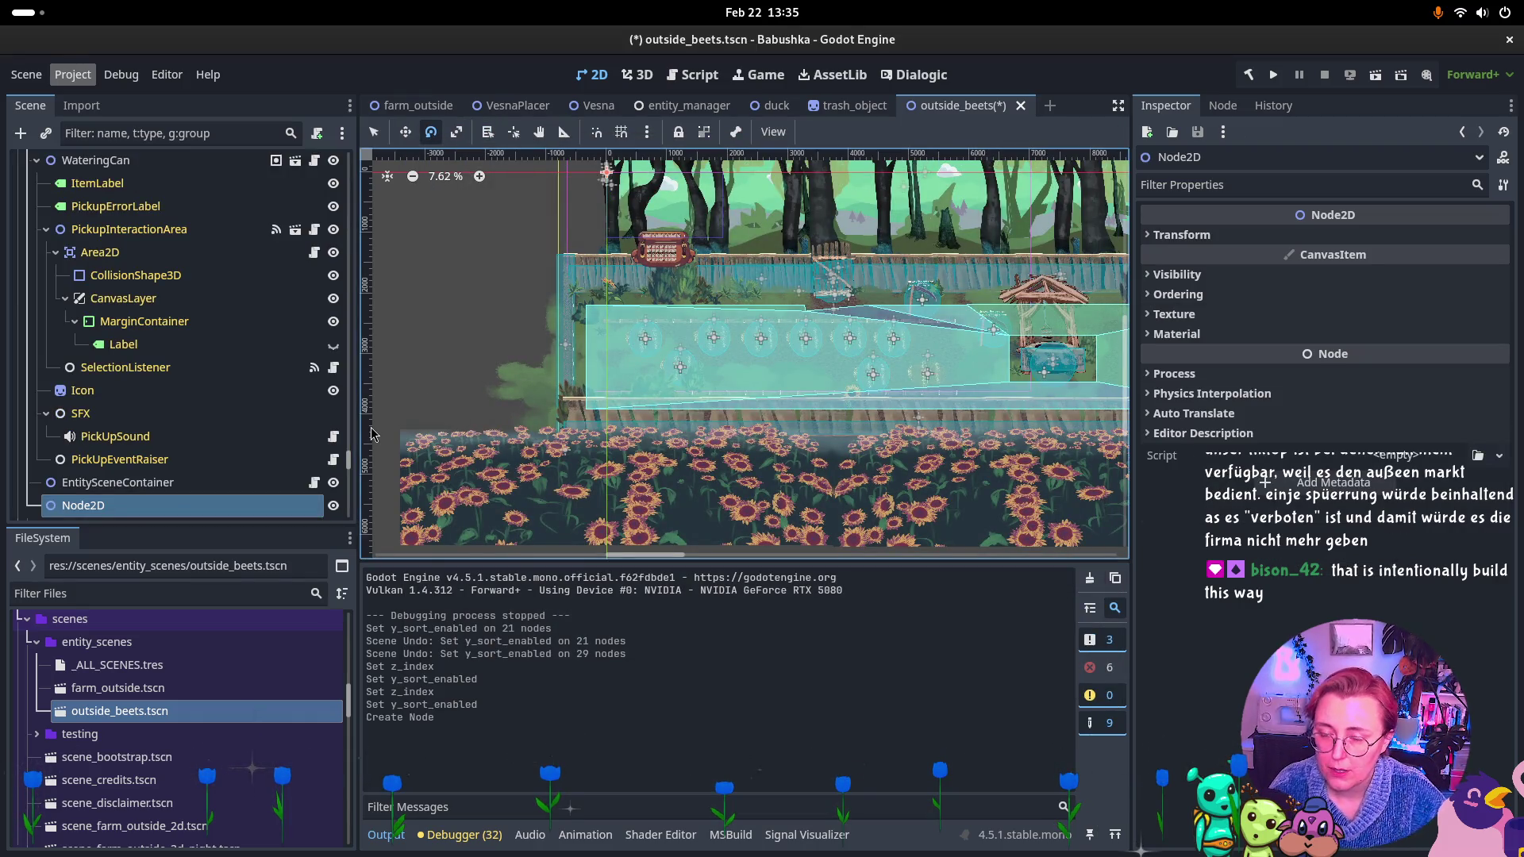
{"action": "left_click", "coordinate": [151, 516]}
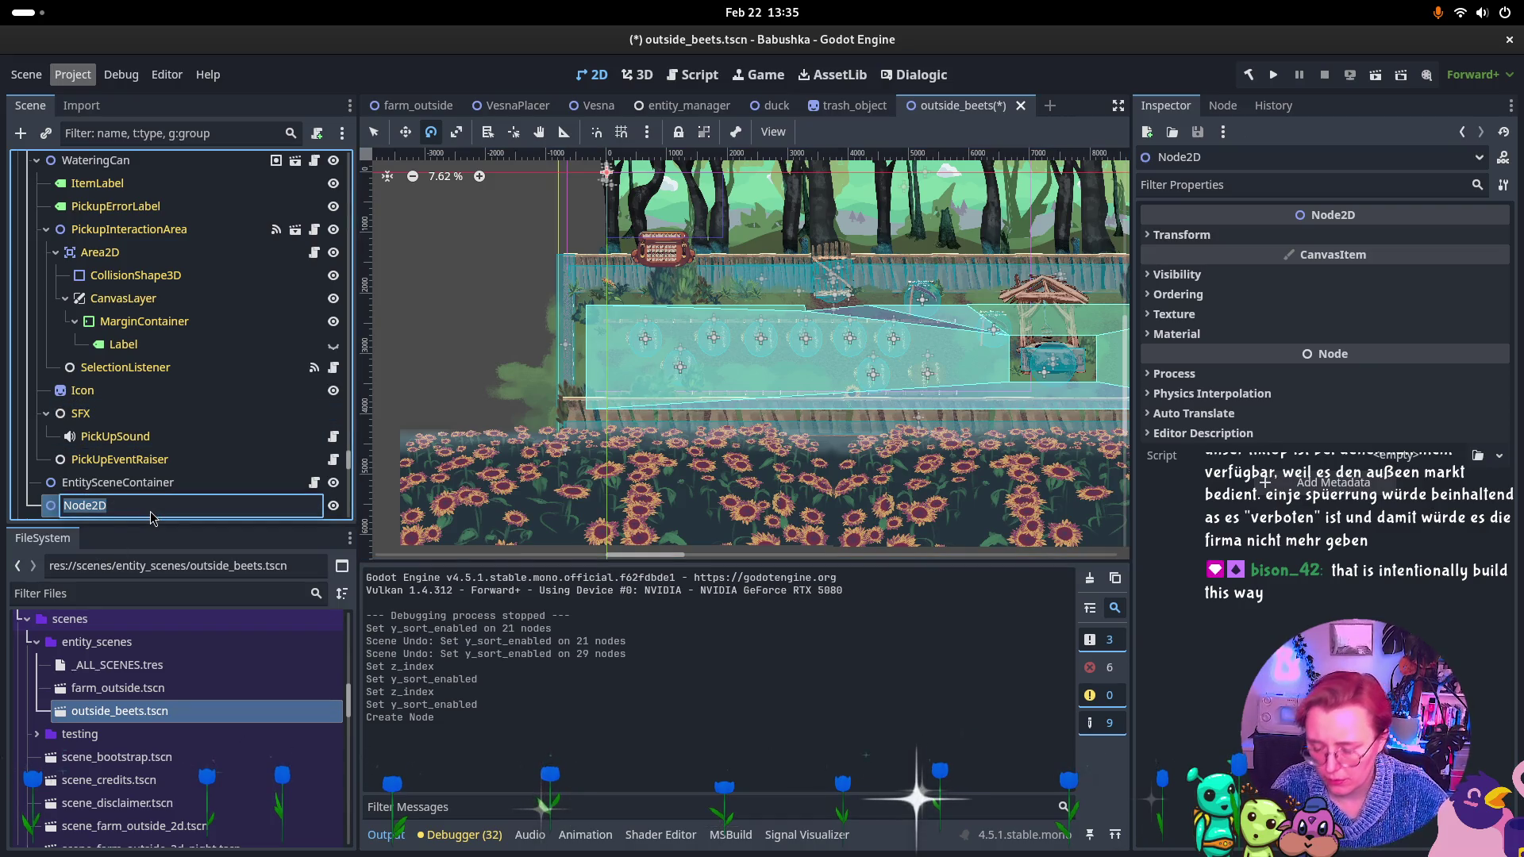
{"action": "type", "text": "YsortedGreener"}
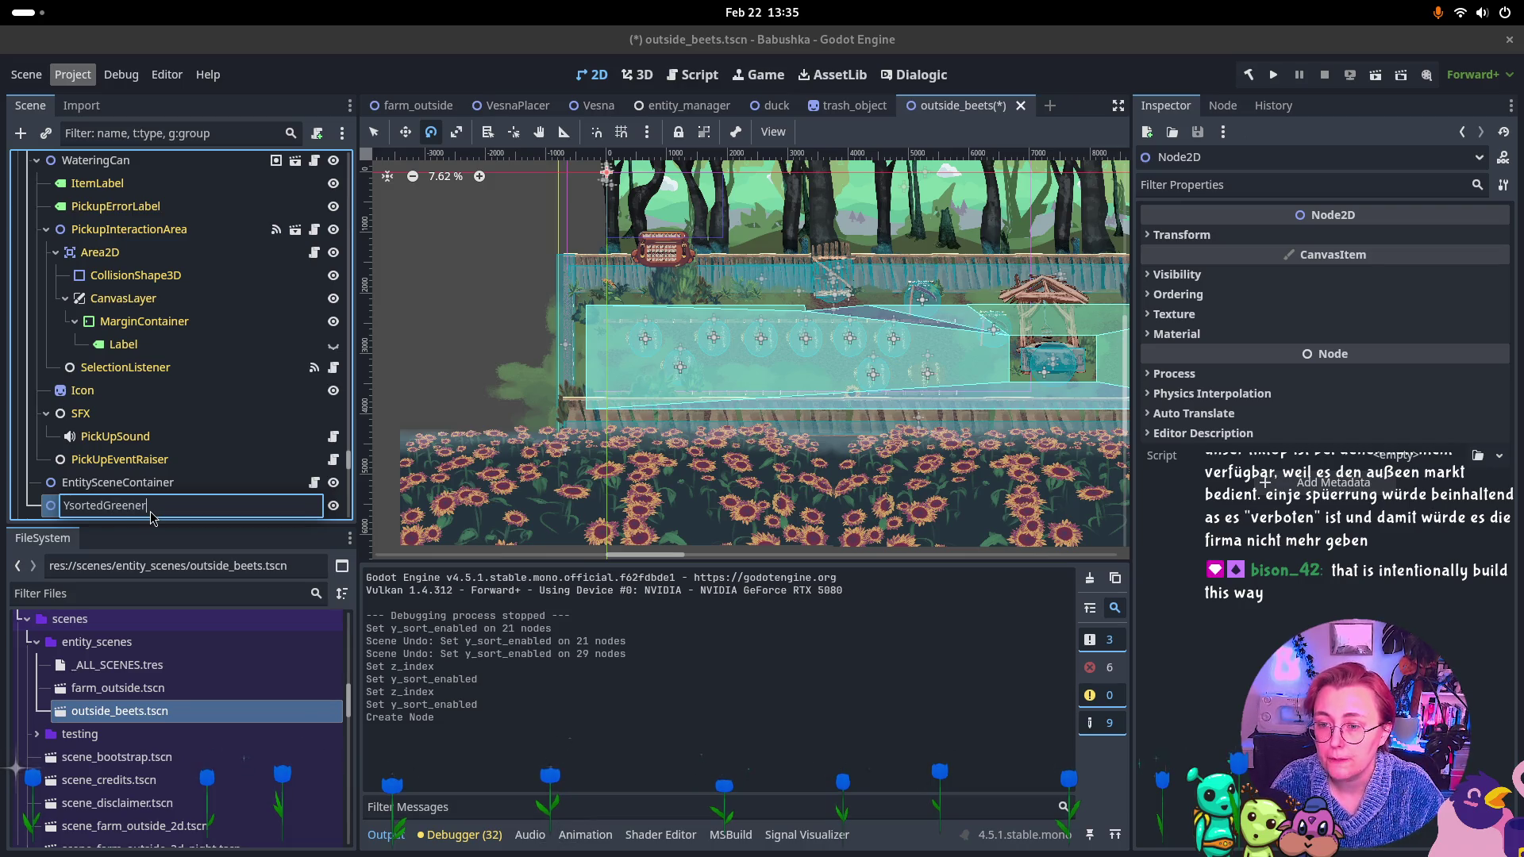
{"action": "type", "text": "y"}
{"action": "key", "text": "Return"}
Drag YsortedGreenery up the scene tree into the YSorted group.
{"action": "left_click_drag", "start_coordinate": [115, 508], "coordinate": [185, 151]}
{"action": "mouse_move", "coordinate": [171, 212]}
{"action": "left_mouse_down"}
{"action": "mouse_move", "coordinate": [181, 167]}
{"action": "mouse_move", "coordinate": [155, 141]}
{"action": "mouse_move", "coordinate": [113, 230]}
{"action": "left_mouse_up"}
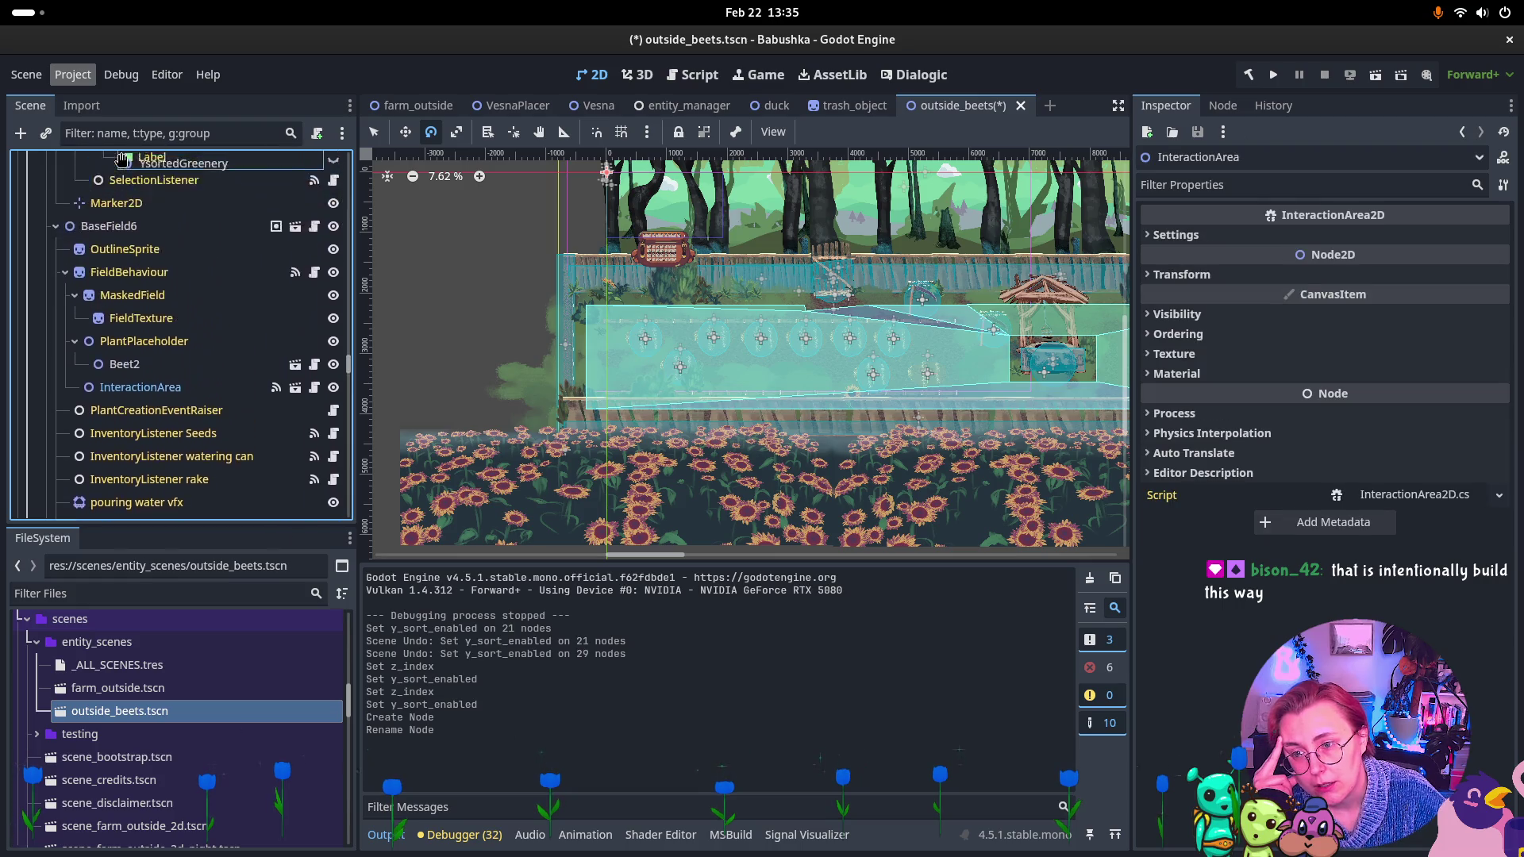
{"action": "left_click_drag", "start_coordinate": [121, 158], "coordinate": [121, 159]}
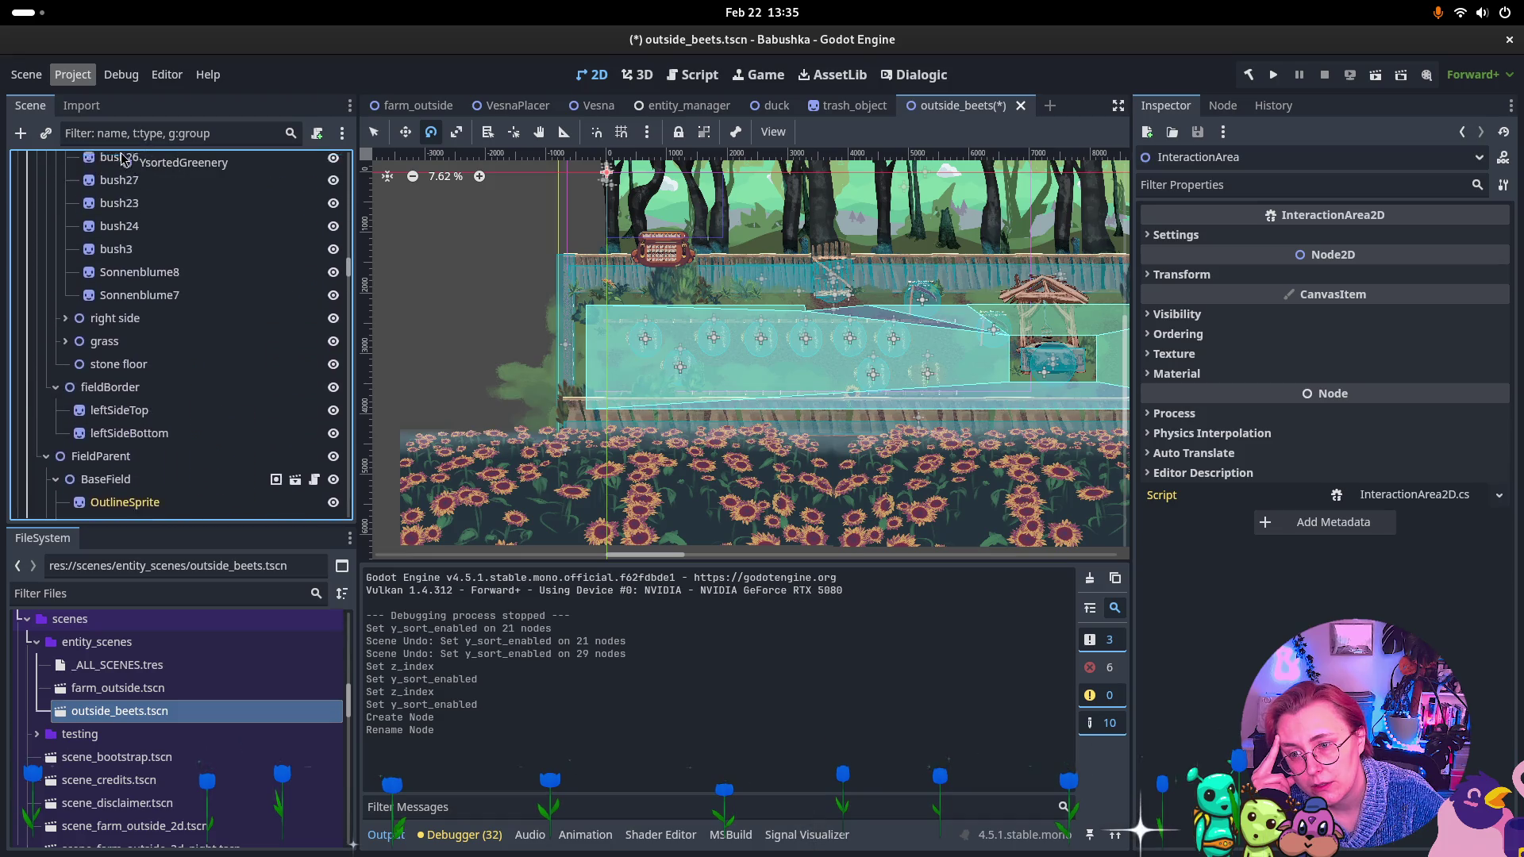
{"action": "mouse_move", "coordinate": [121, 159]}
{"action": "left_mouse_down"}
{"action": "mouse_move", "coordinate": [76, 357]}
{"action": "mouse_move", "coordinate": [95, 387]}
{"action": "left_mouse_up"}
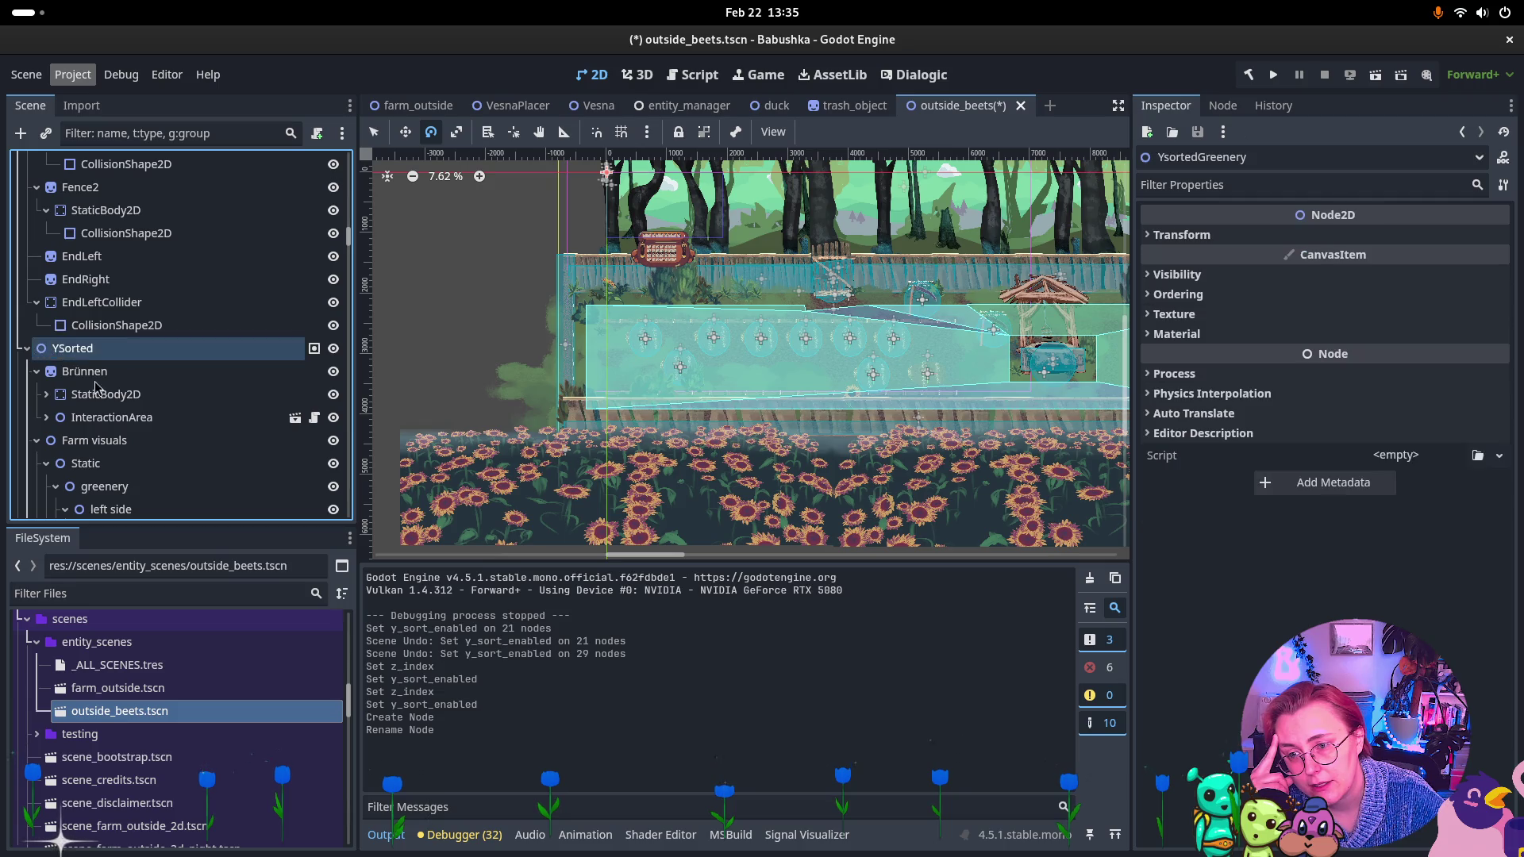
Collapse every branch under the BabushkaSceneBeets root, leaving only its direct children.
{"action": "scroll", "coordinate": [87, 380], "scroll_direction": "down", "scroll_amount": 5}
{"action": "scroll", "coordinate": [52, 221], "scroll_direction": "up", "scroll_amount": 15}
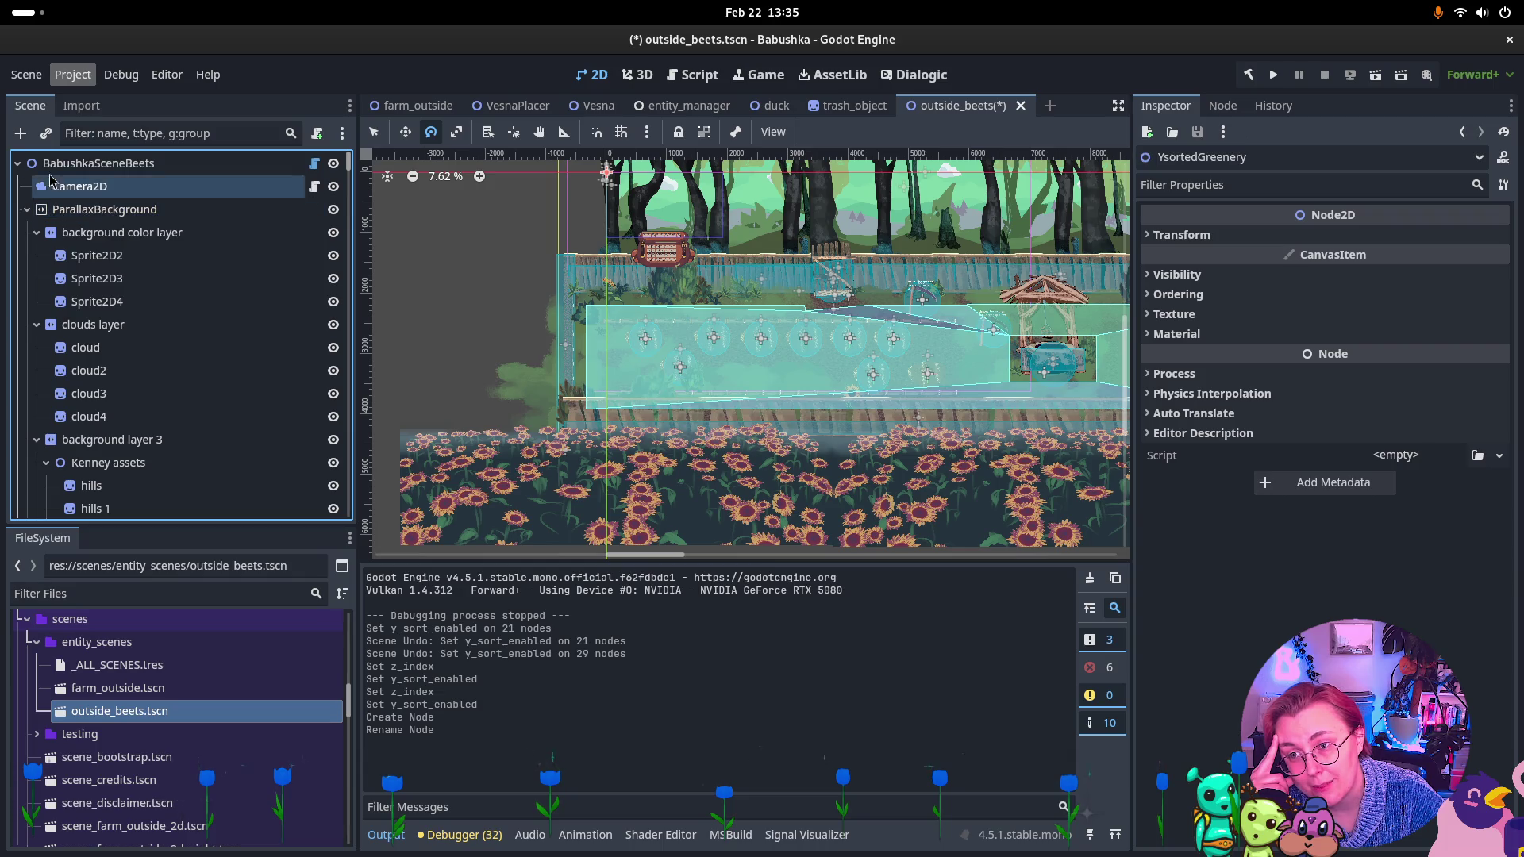
{"action": "left_click", "coordinate": [17, 163]}
{"action": "left_click", "coordinate": [16, 164]}
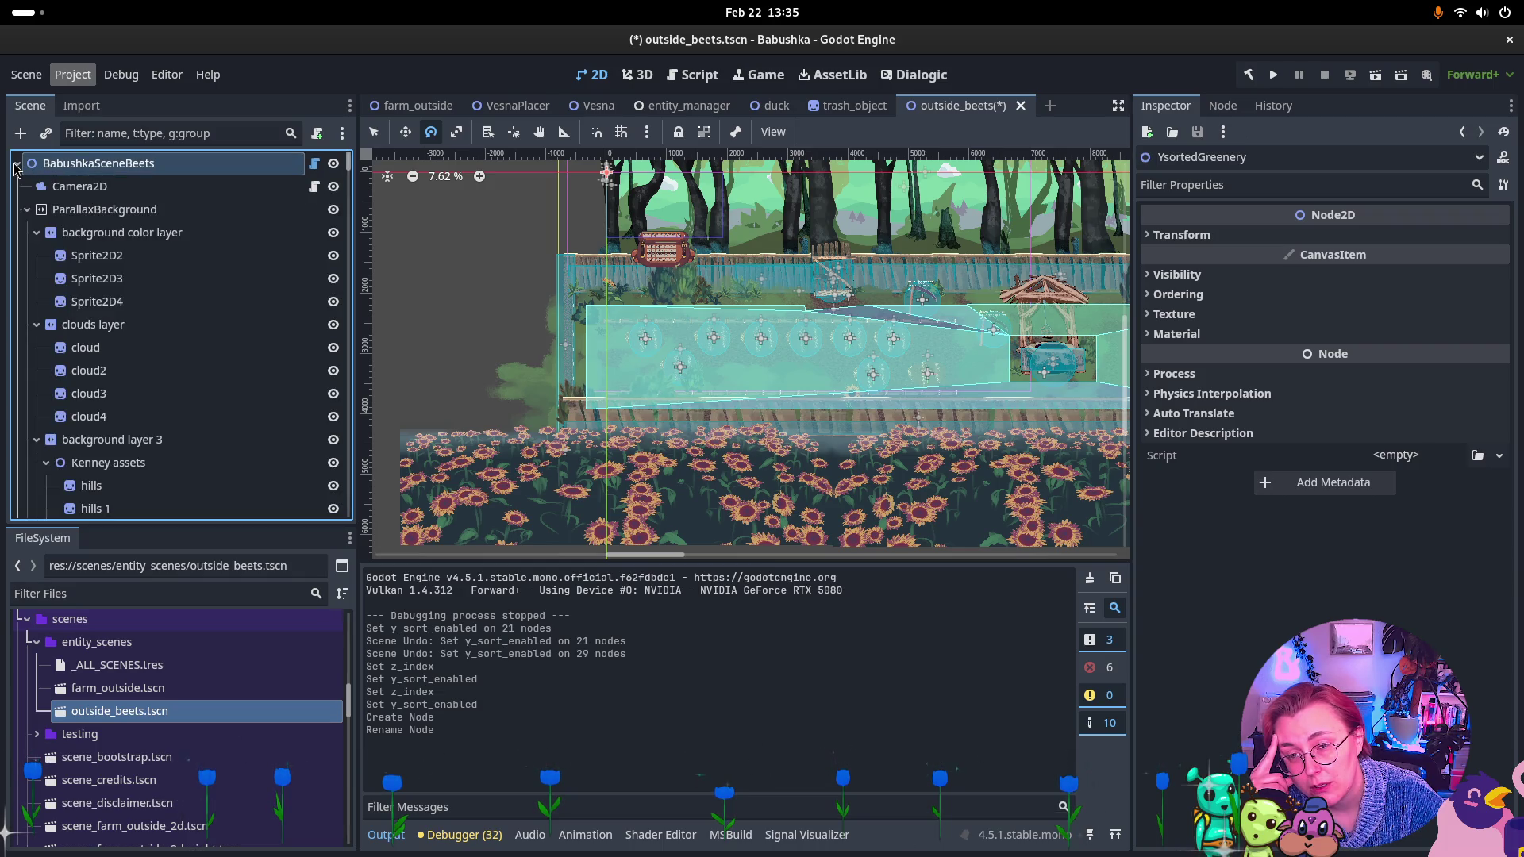
{"action": "left_click", "coordinate": [17, 163]}
{"action": "left_click", "coordinate": [17, 164]}
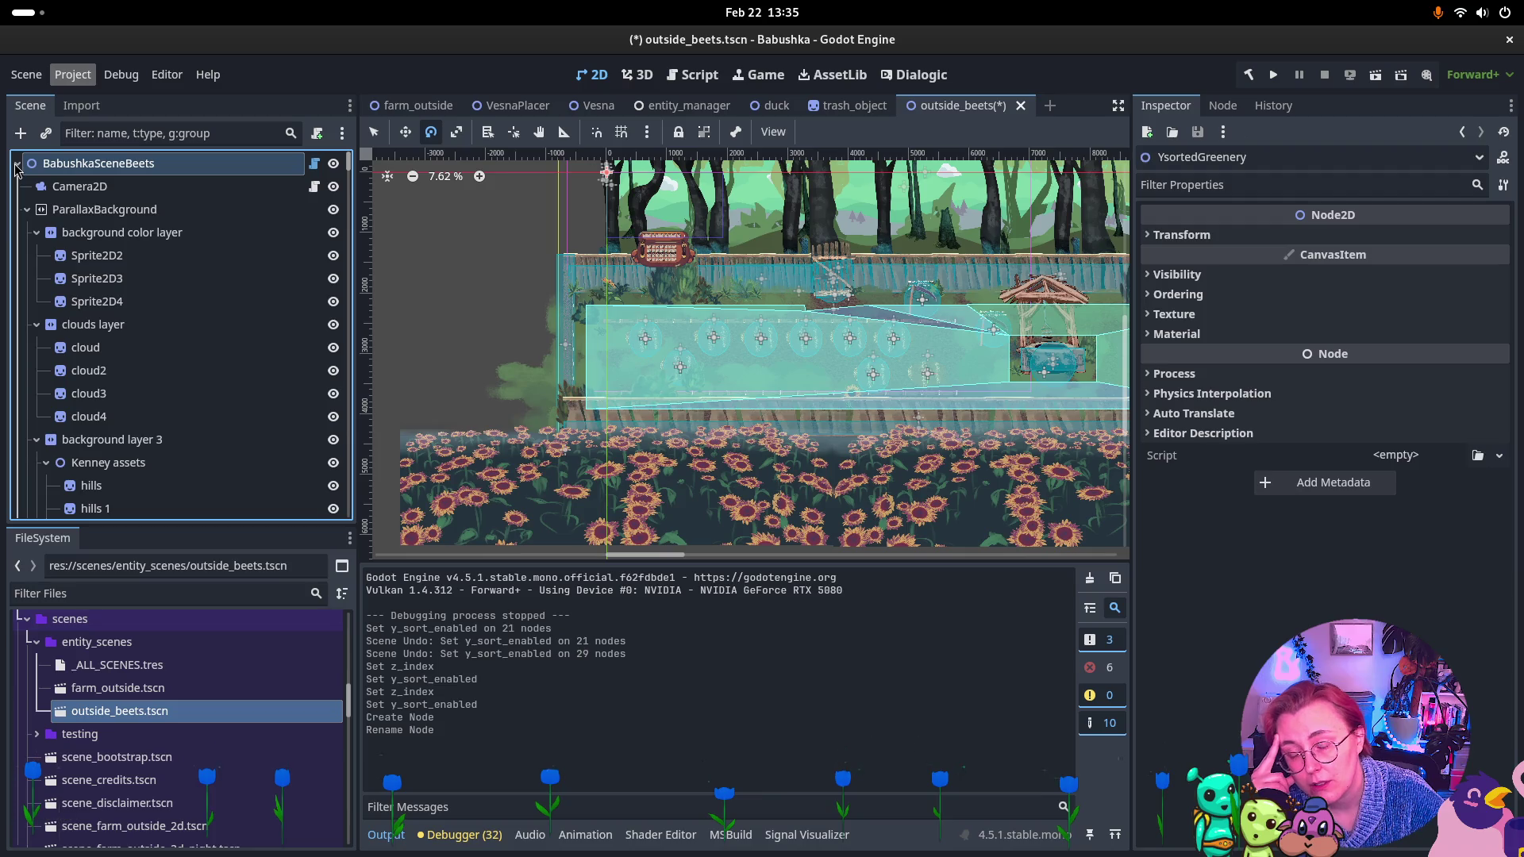
{"action": "left_click", "coordinate": [17, 164]}
{"action": "left_click", "coordinate": [17, 163]}
{"action": "left_click", "coordinate": [16, 164]}
{"action": "left_click", "coordinate": [18, 164]}
{"action": "left_click", "coordinate": [17, 164]}
{"action": "left_click", "coordinate": [17, 164]}
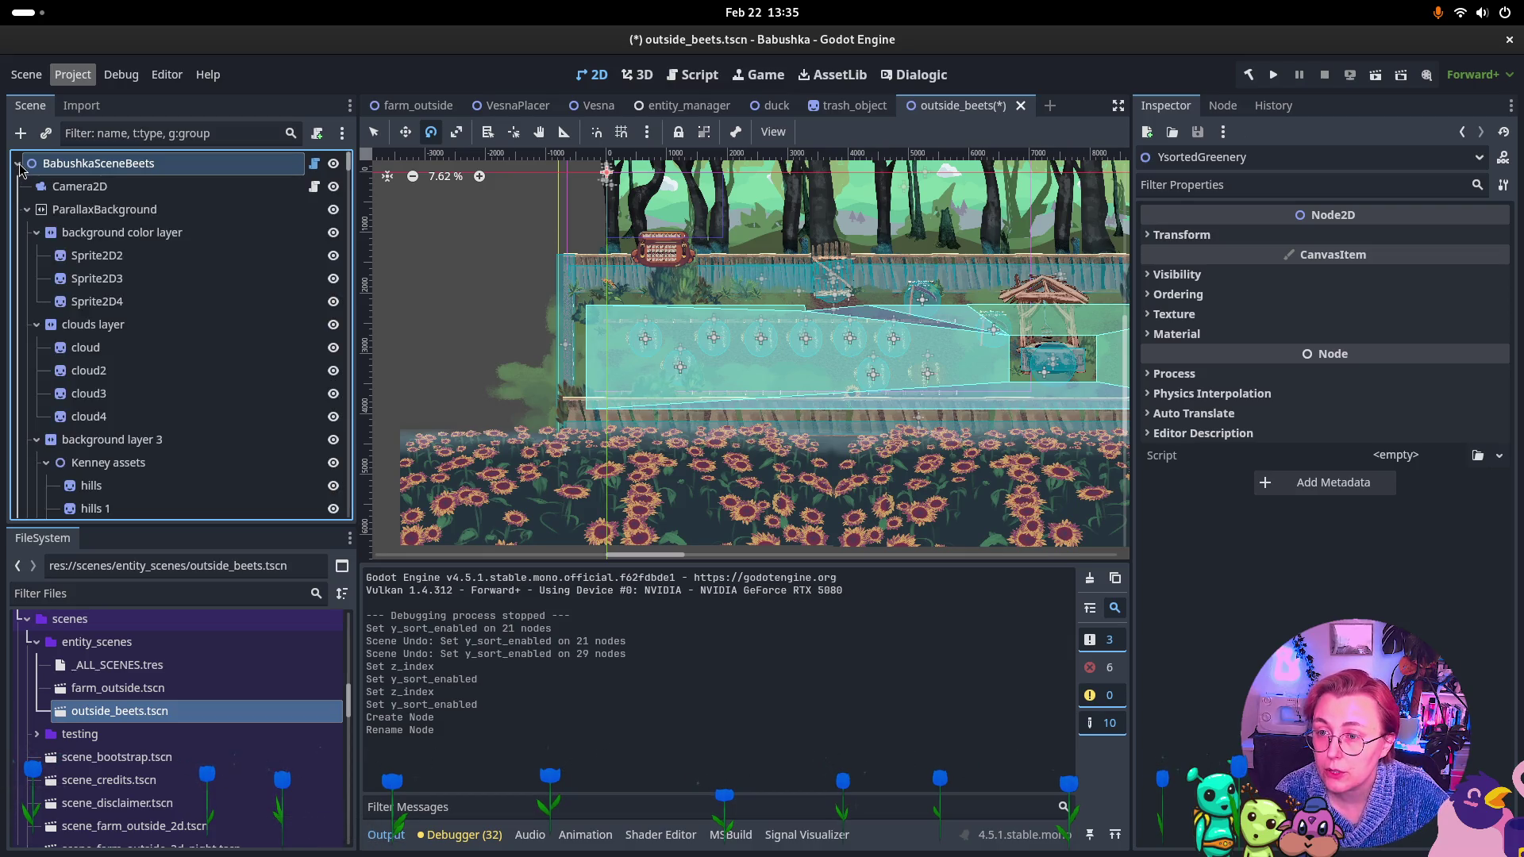
{"action": "left_click", "coordinate": [17, 165]}
{"action": "left_click", "coordinate": [18, 165]}
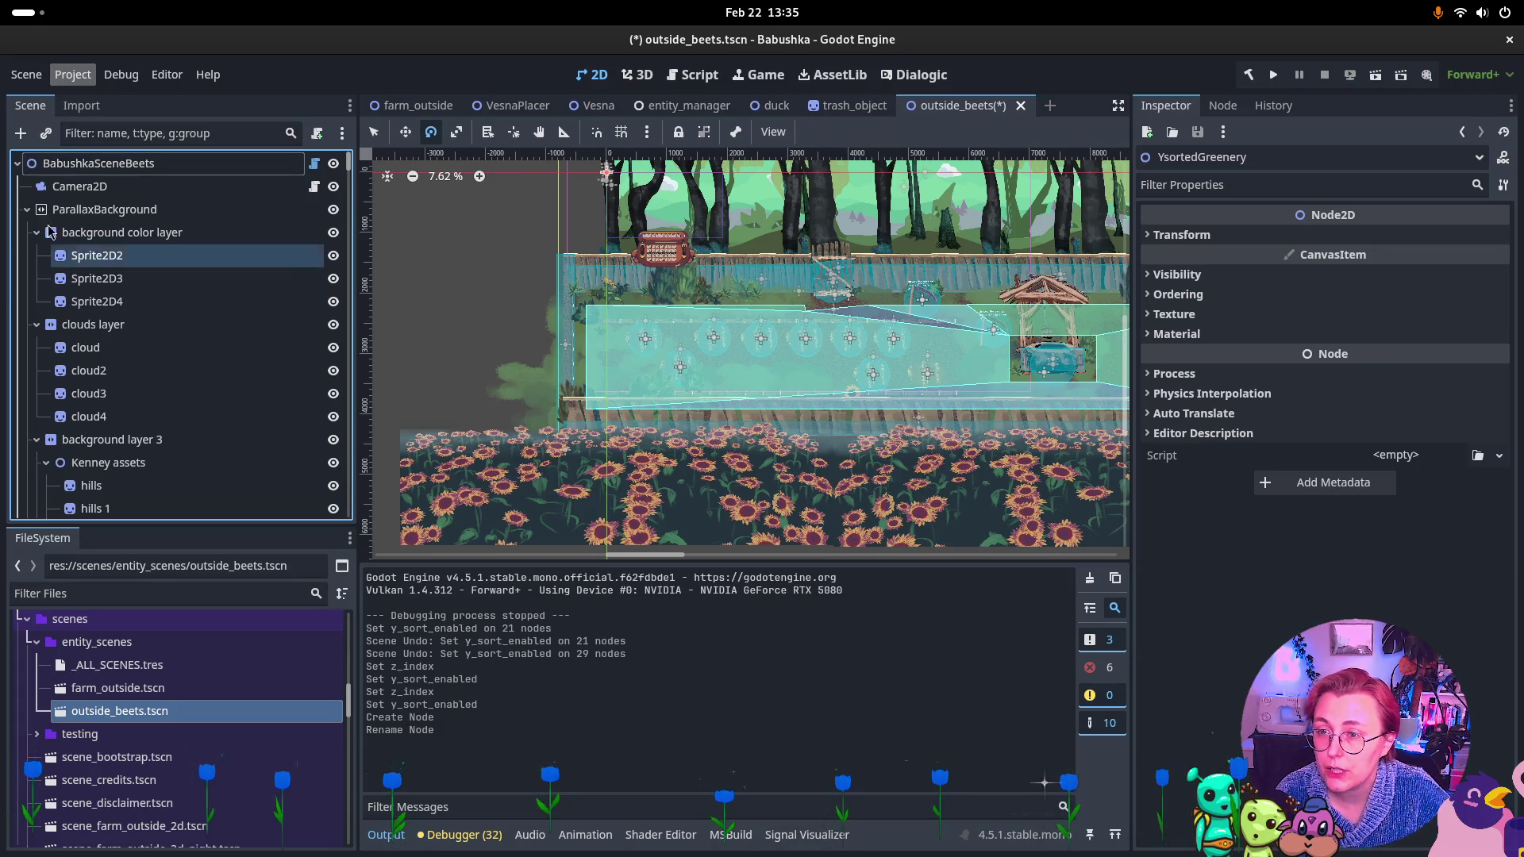
{"action": "left_click", "coordinate": [17, 164], "text": "shift"}
{"action": "left_click", "coordinate": [17, 165]}
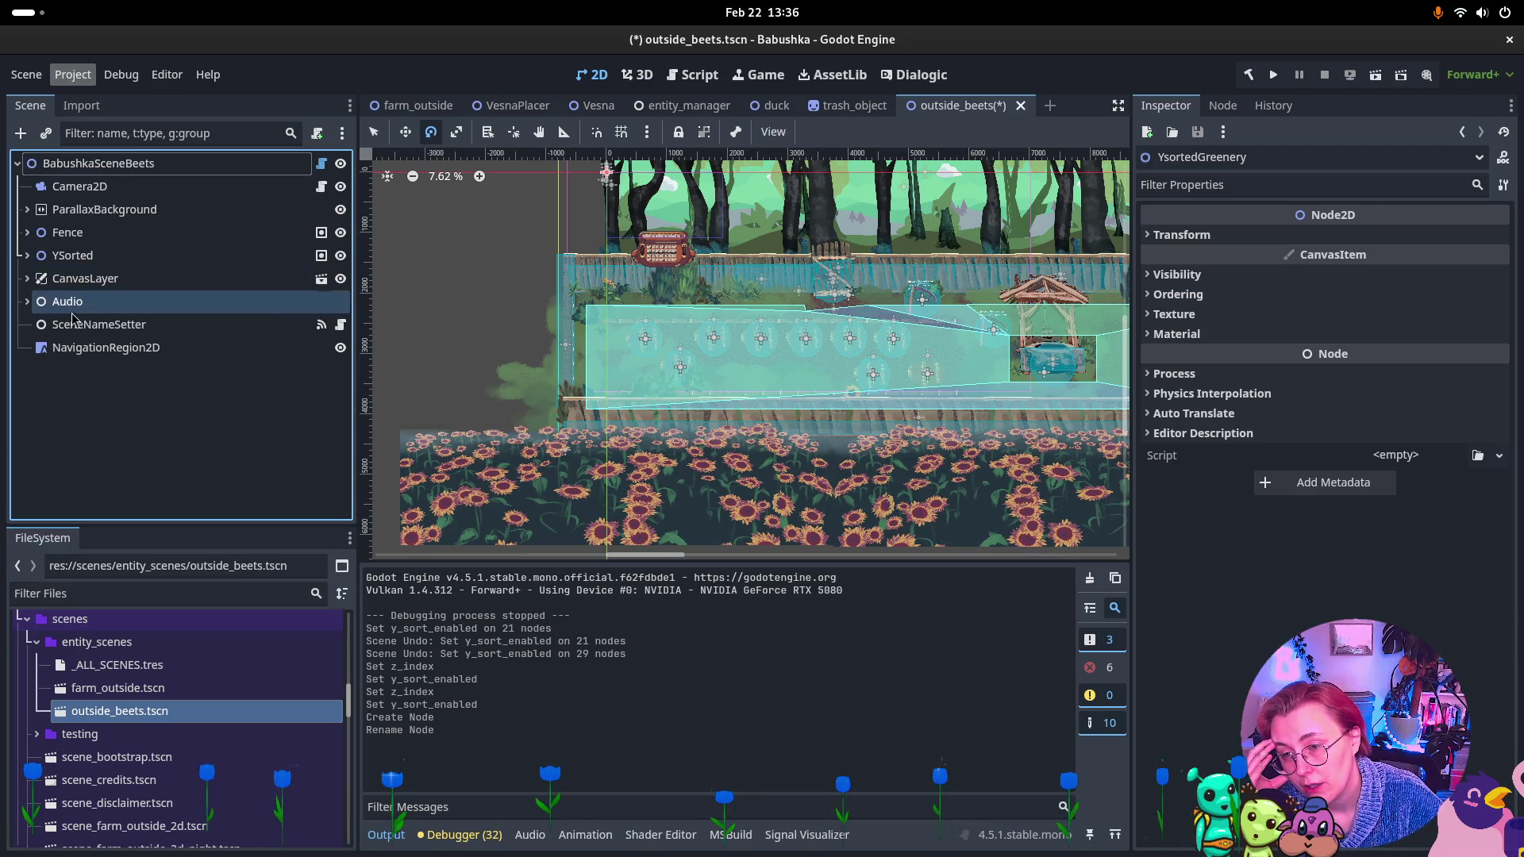
Expand YSorted to show YsortedGreenery and select EntitySceneContainer.
{"action": "left_click", "coordinate": [27, 255]}
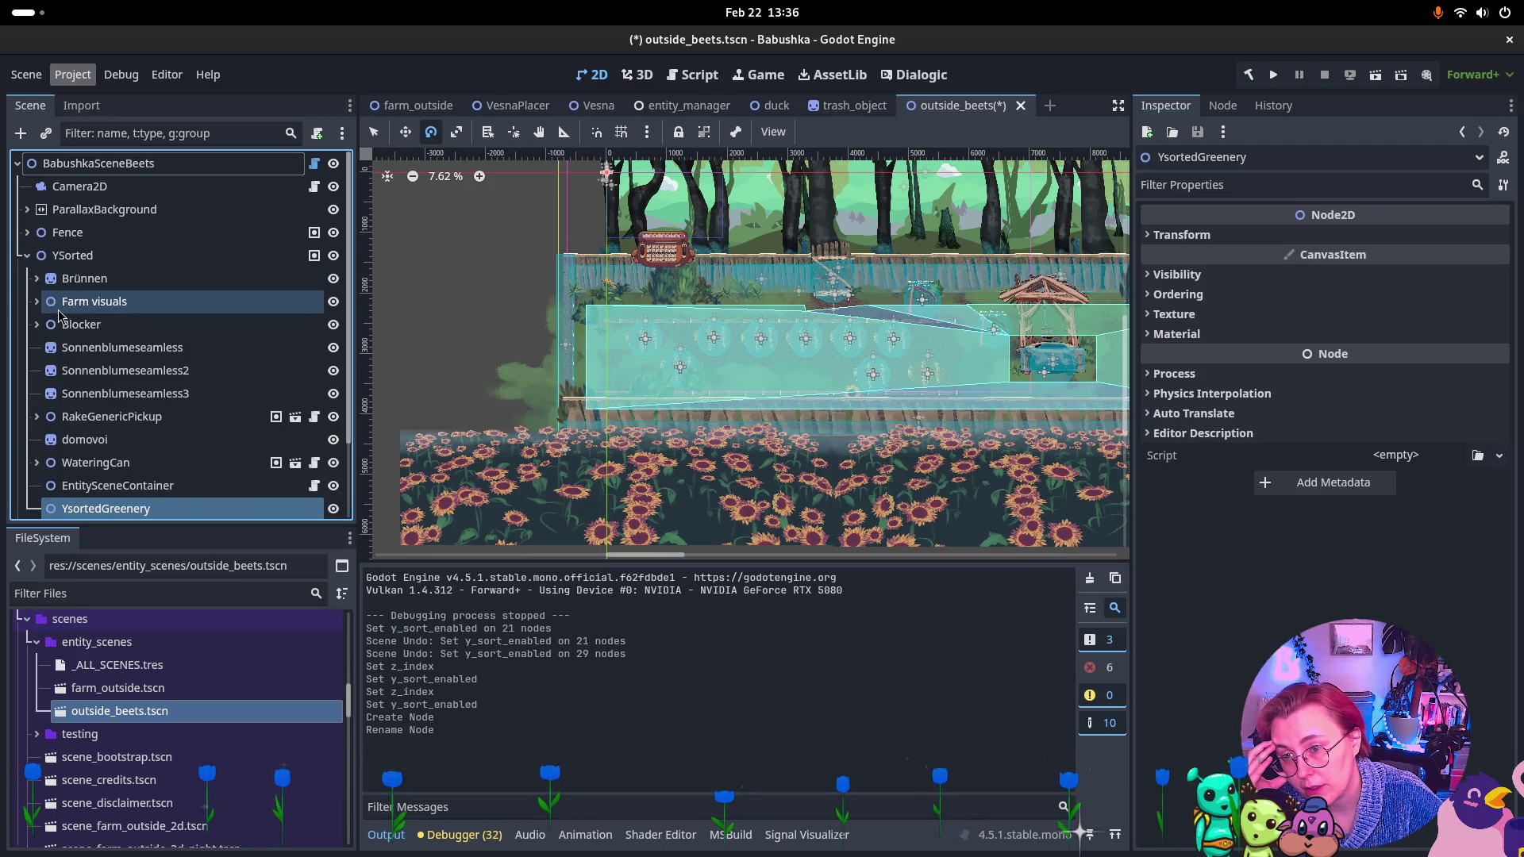
{"action": "scroll", "coordinate": [80, 349], "scroll_direction": "down", "scroll_amount": 3}
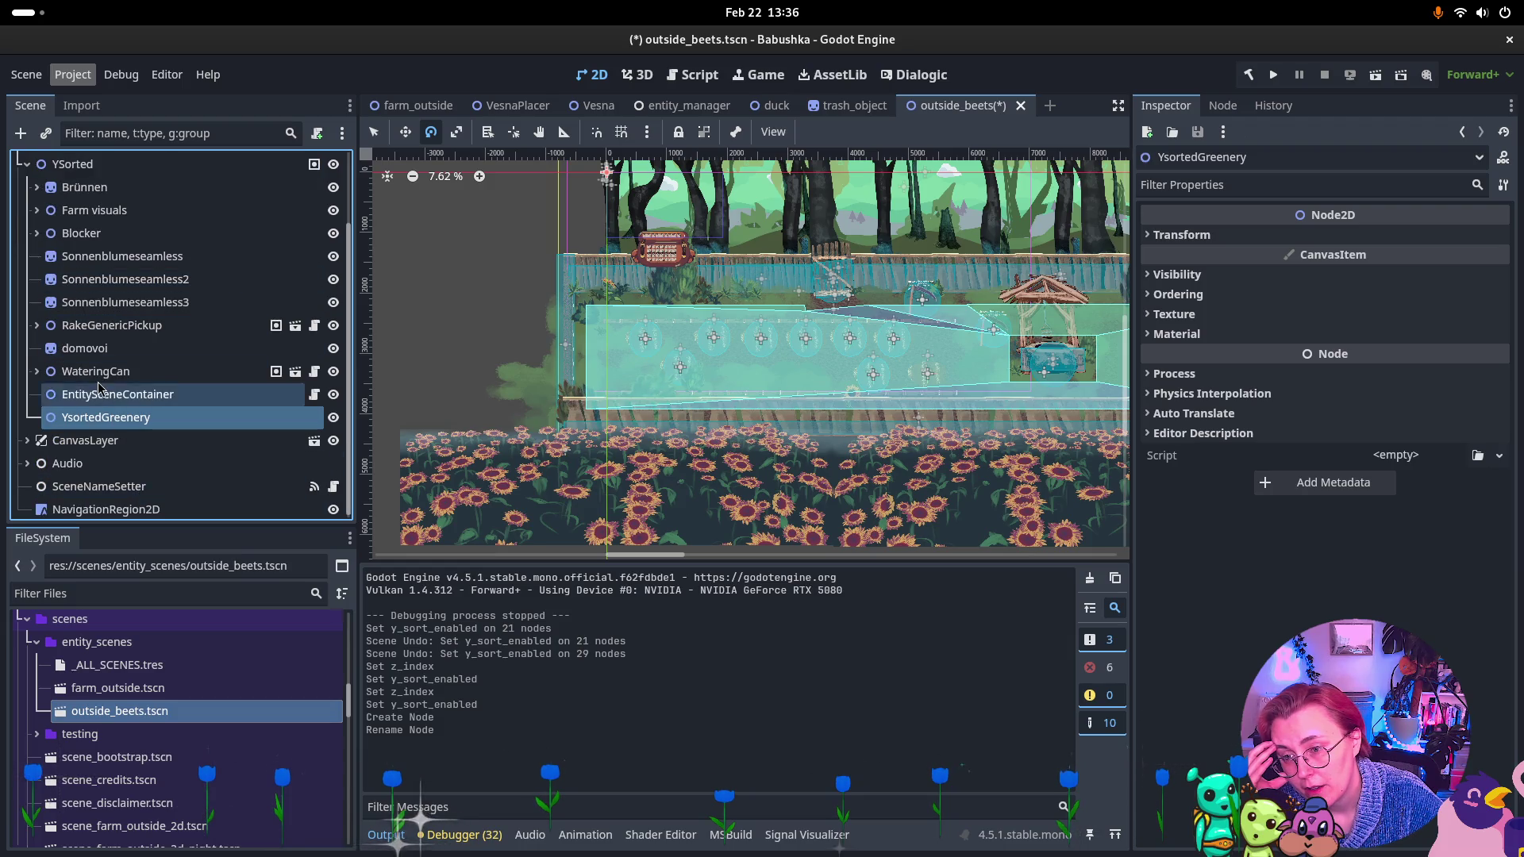
{"action": "left_click", "coordinate": [28, 164]}
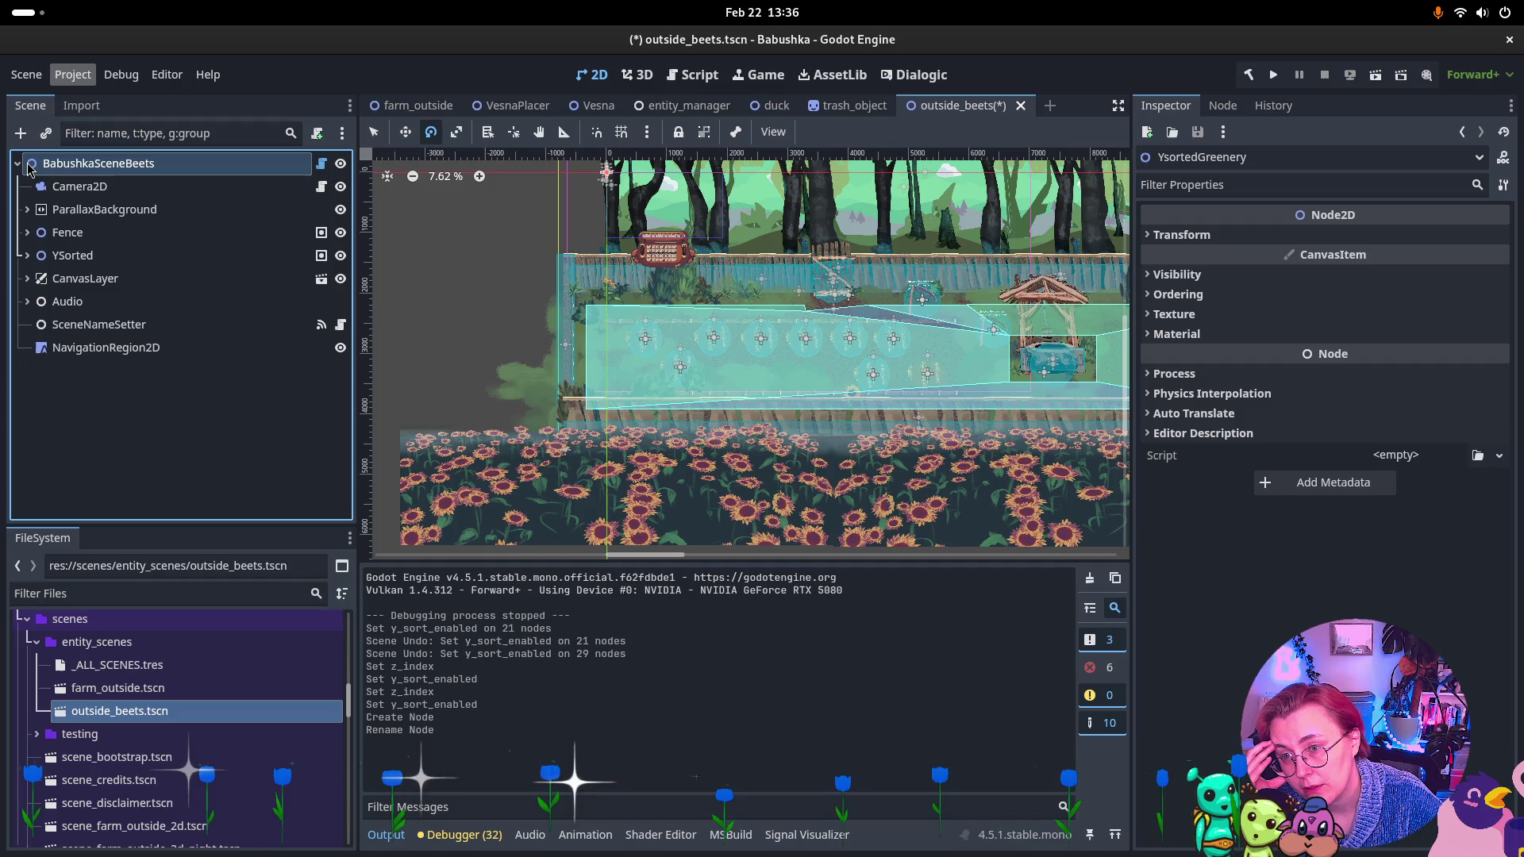
{"action": "left_click", "coordinate": [29, 255]}
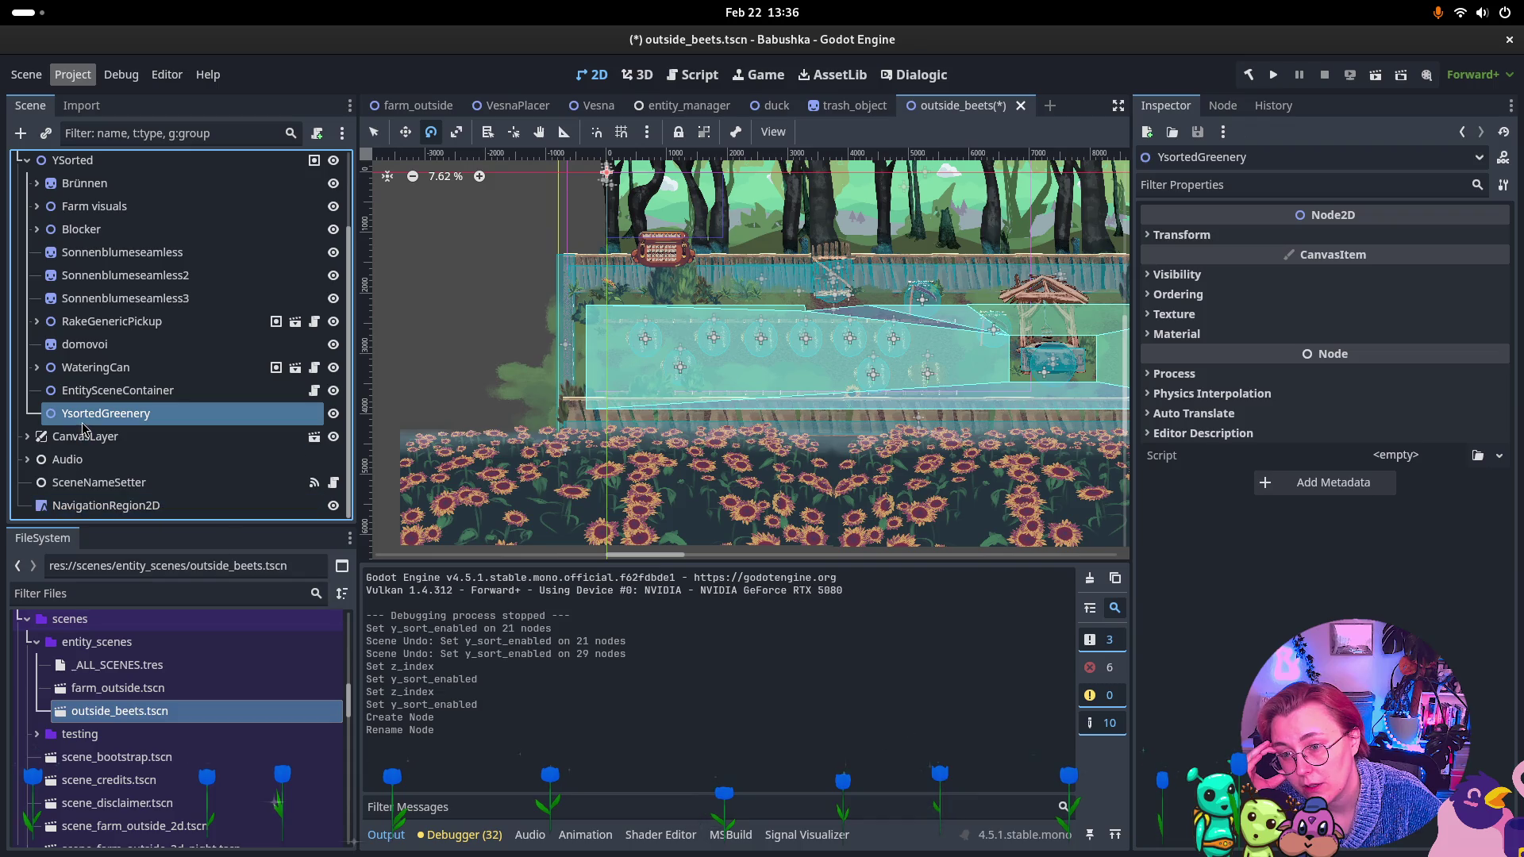
{"action": "left_click", "coordinate": [103, 390]}
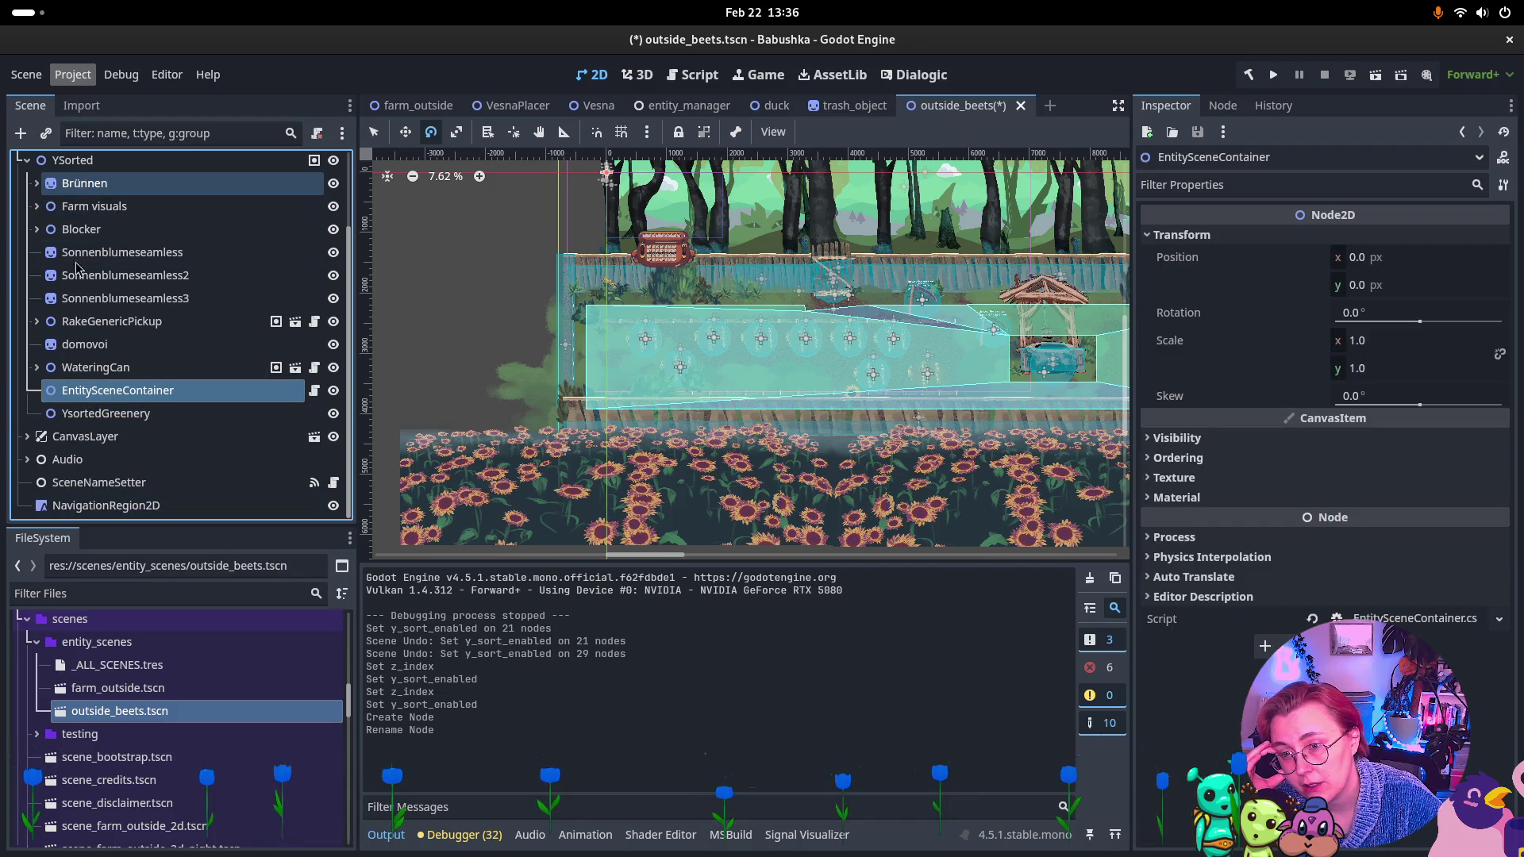
Set EntitySceneContainer's Z Index to 1 and enable Y Sort in Ordering.
{"action": "left_click", "coordinate": [1179, 457]}
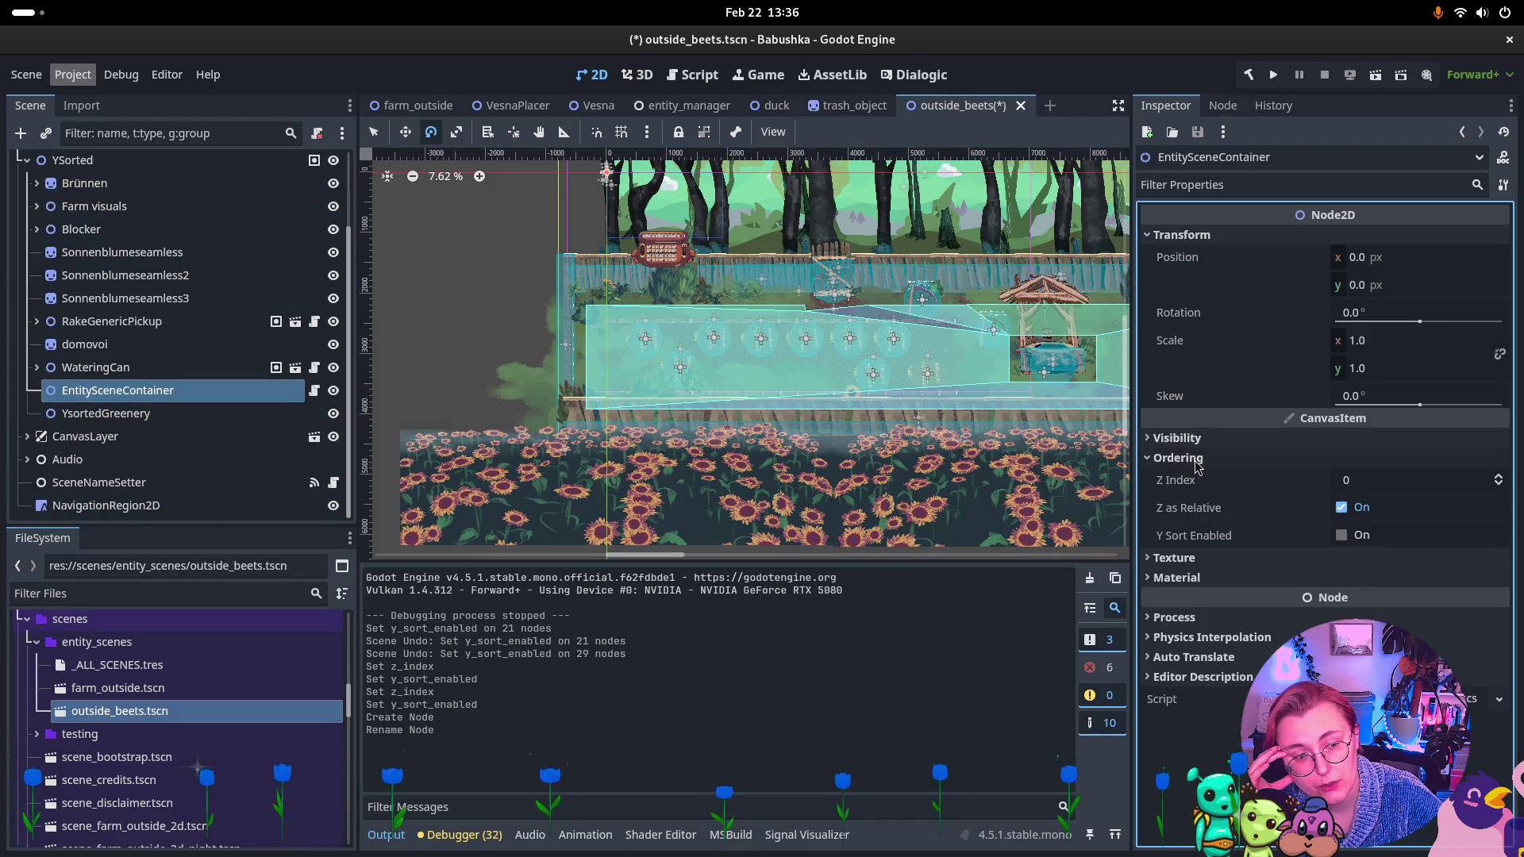
{"action": "left_click", "coordinate": [1499, 476]}
{"action": "left_click", "coordinate": [1341, 535]}
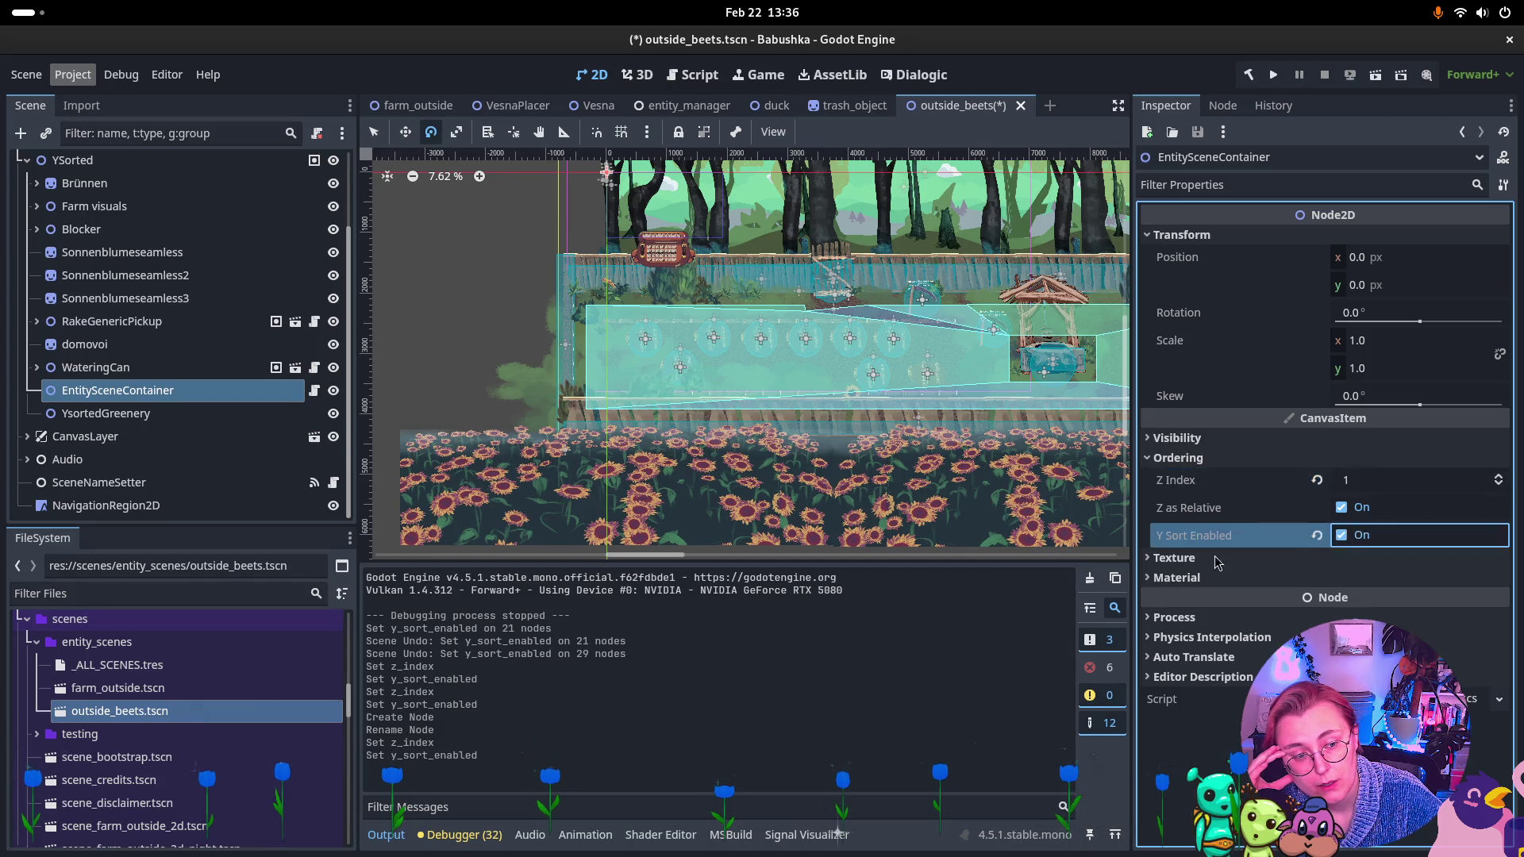
Compare with YSorted's ordering settings, then select the BabushkaSceneBeets root.
{"action": "left_click", "coordinate": [72, 160]}
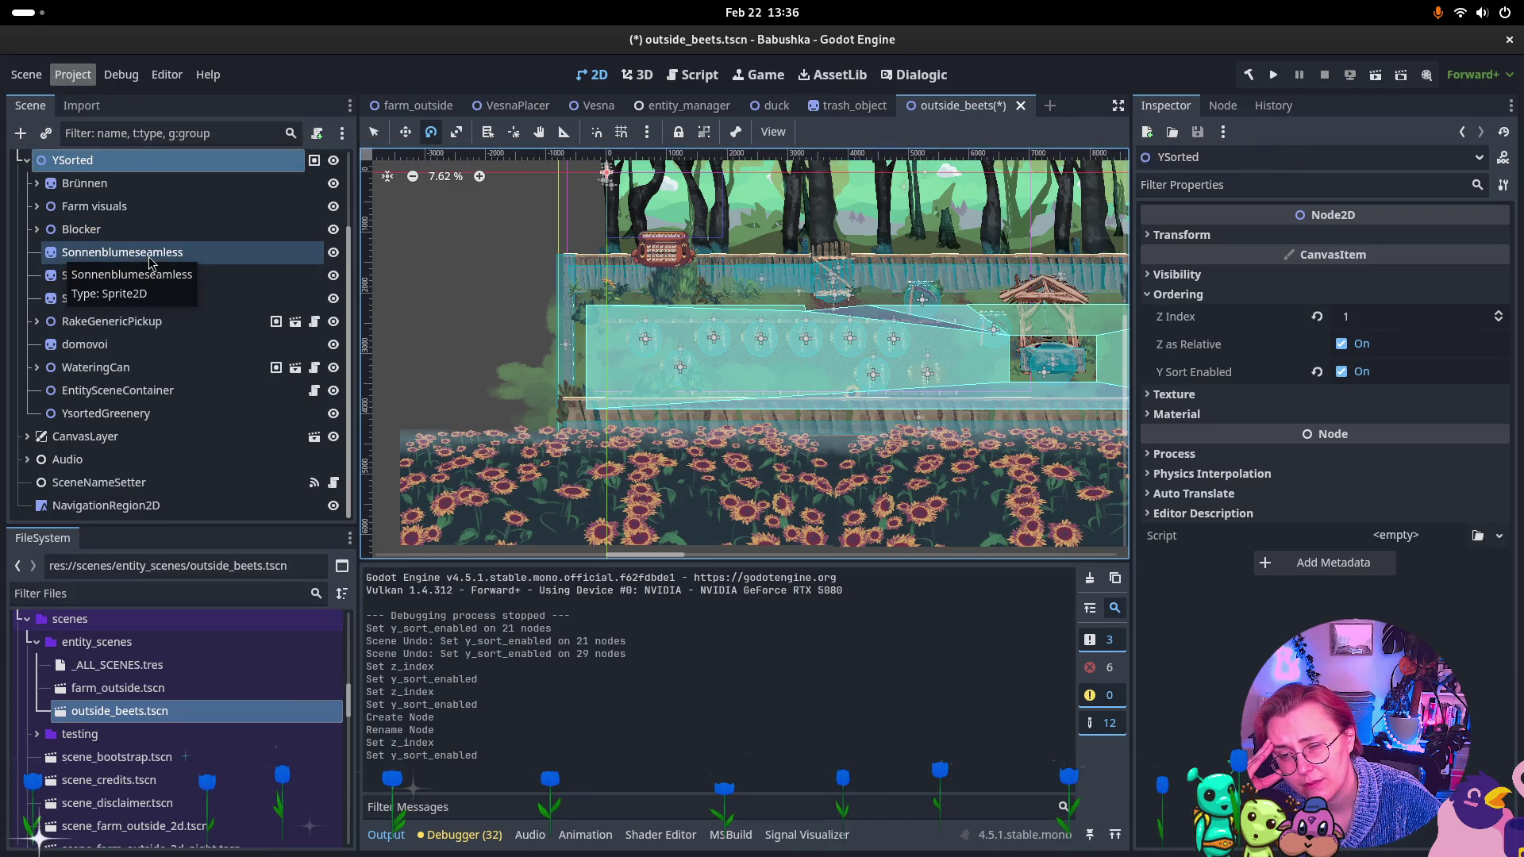
{"action": "scroll", "coordinate": [137, 212], "scroll_direction": "up", "scroll_amount": 3}
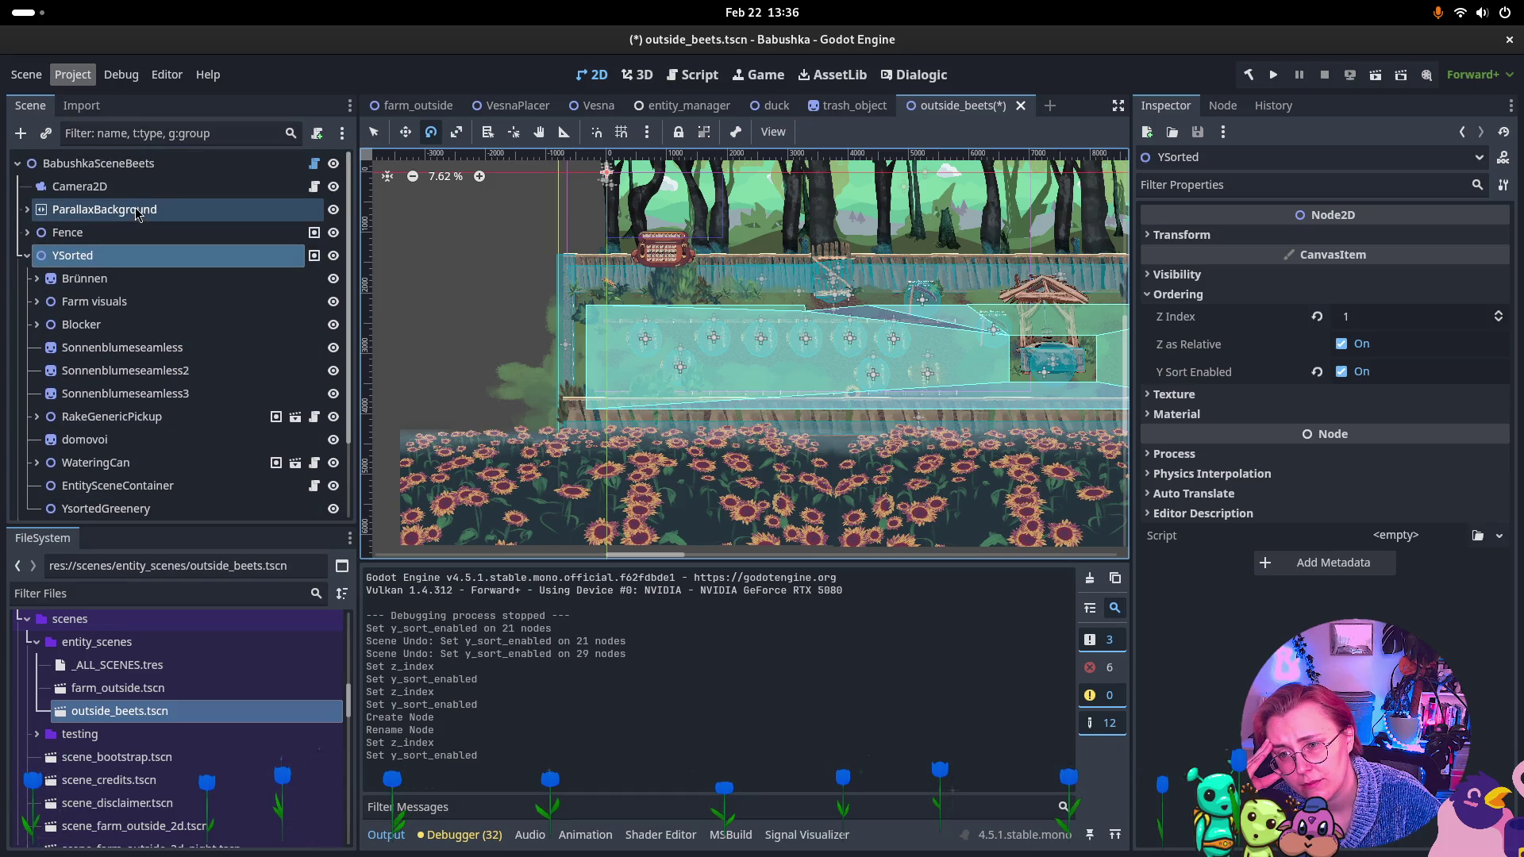
{"action": "left_click", "coordinate": [121, 168]}
Create a Node2D child under BabushkaSceneBeets and name it UnsortedGreenery.
{"action": "right_click", "coordinate": [119, 166]}
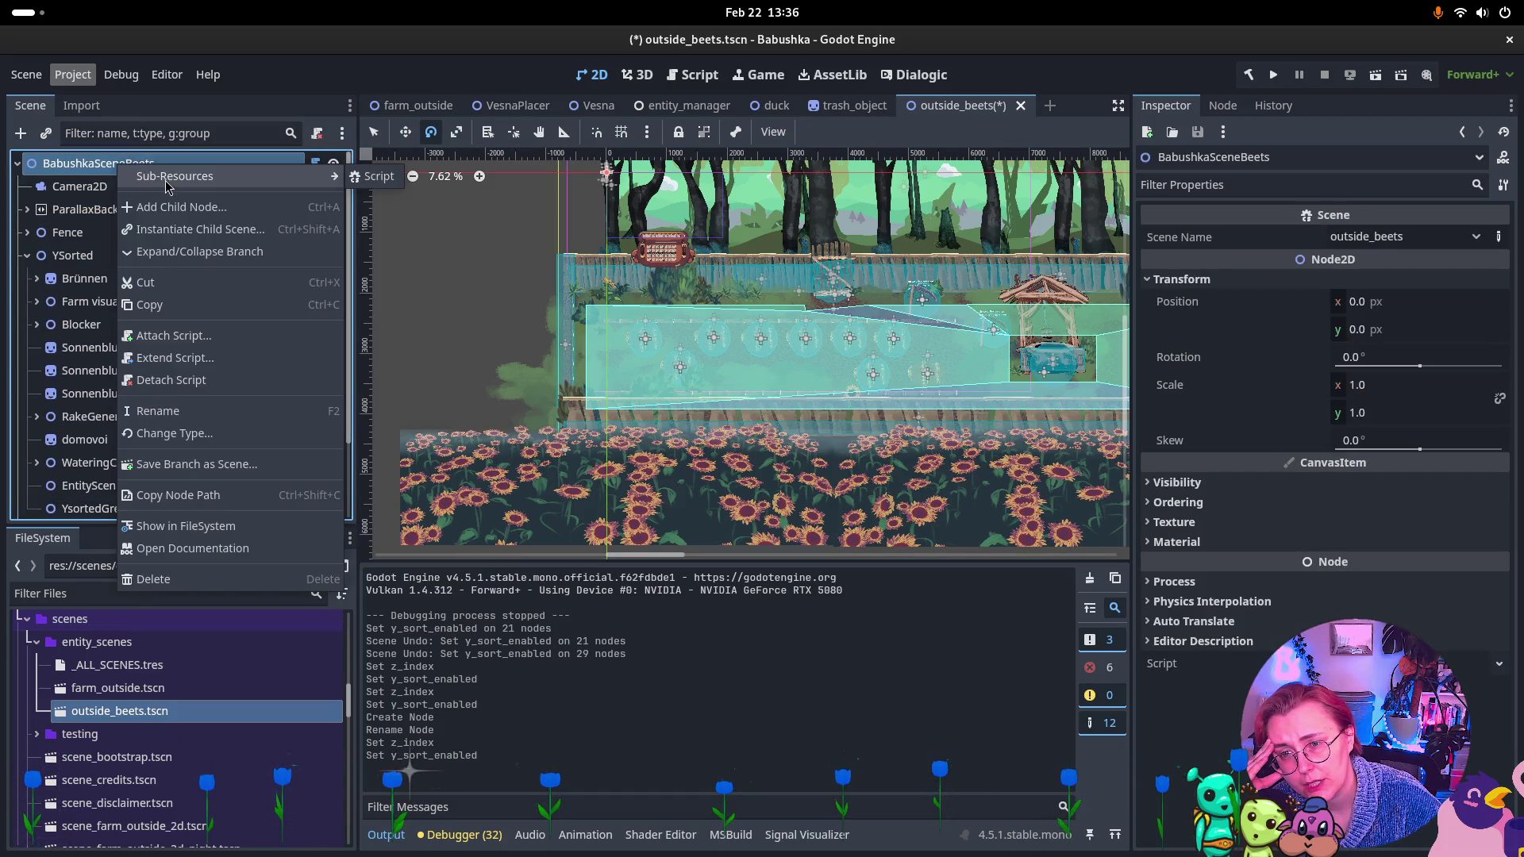
{"action": "left_click", "coordinate": [175, 207]}
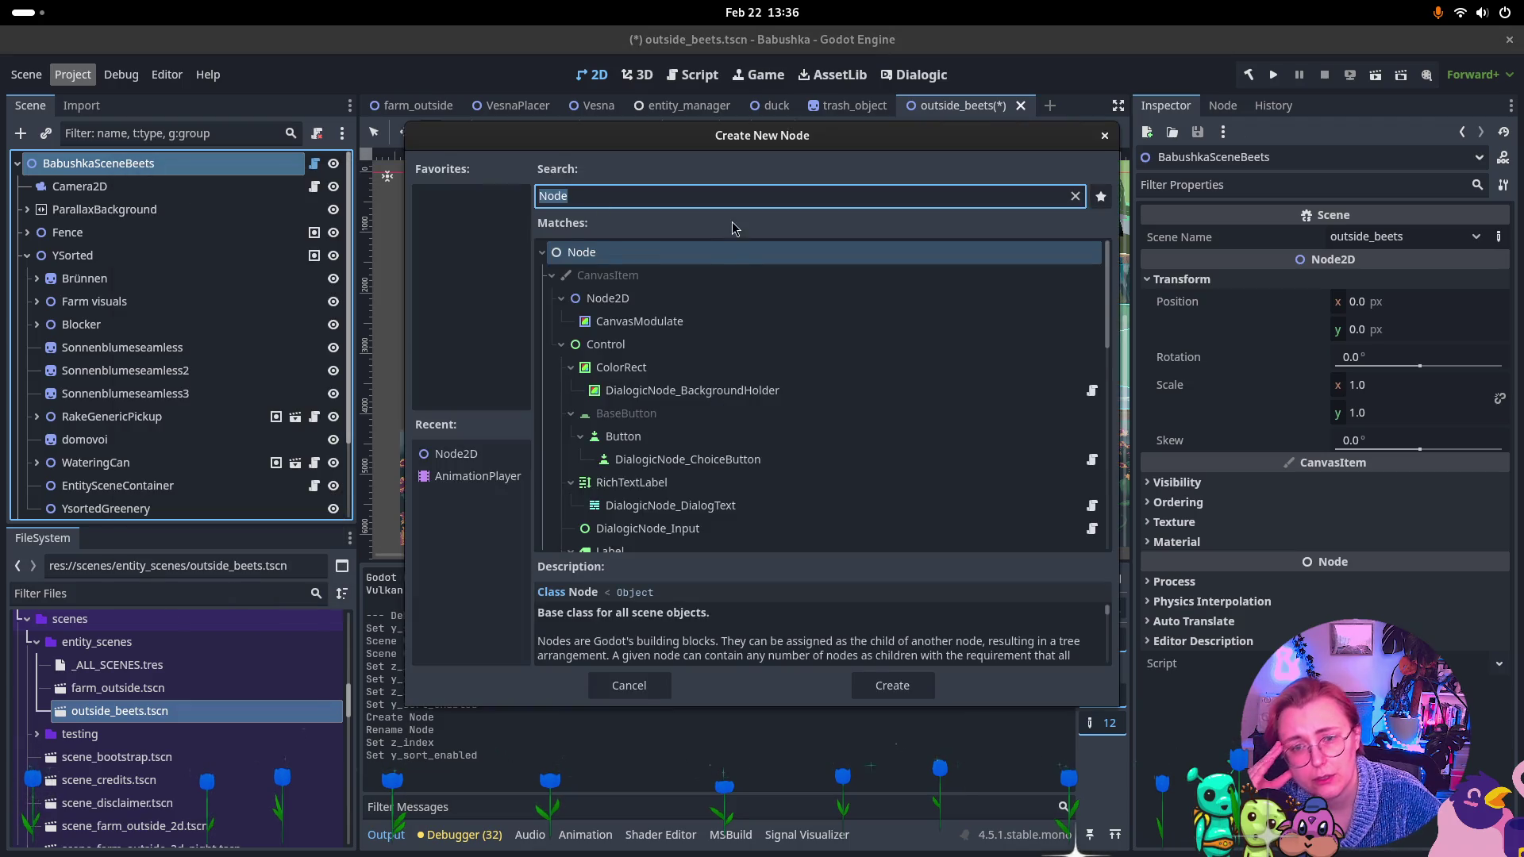
{"action": "left_click", "coordinate": [695, 298]}
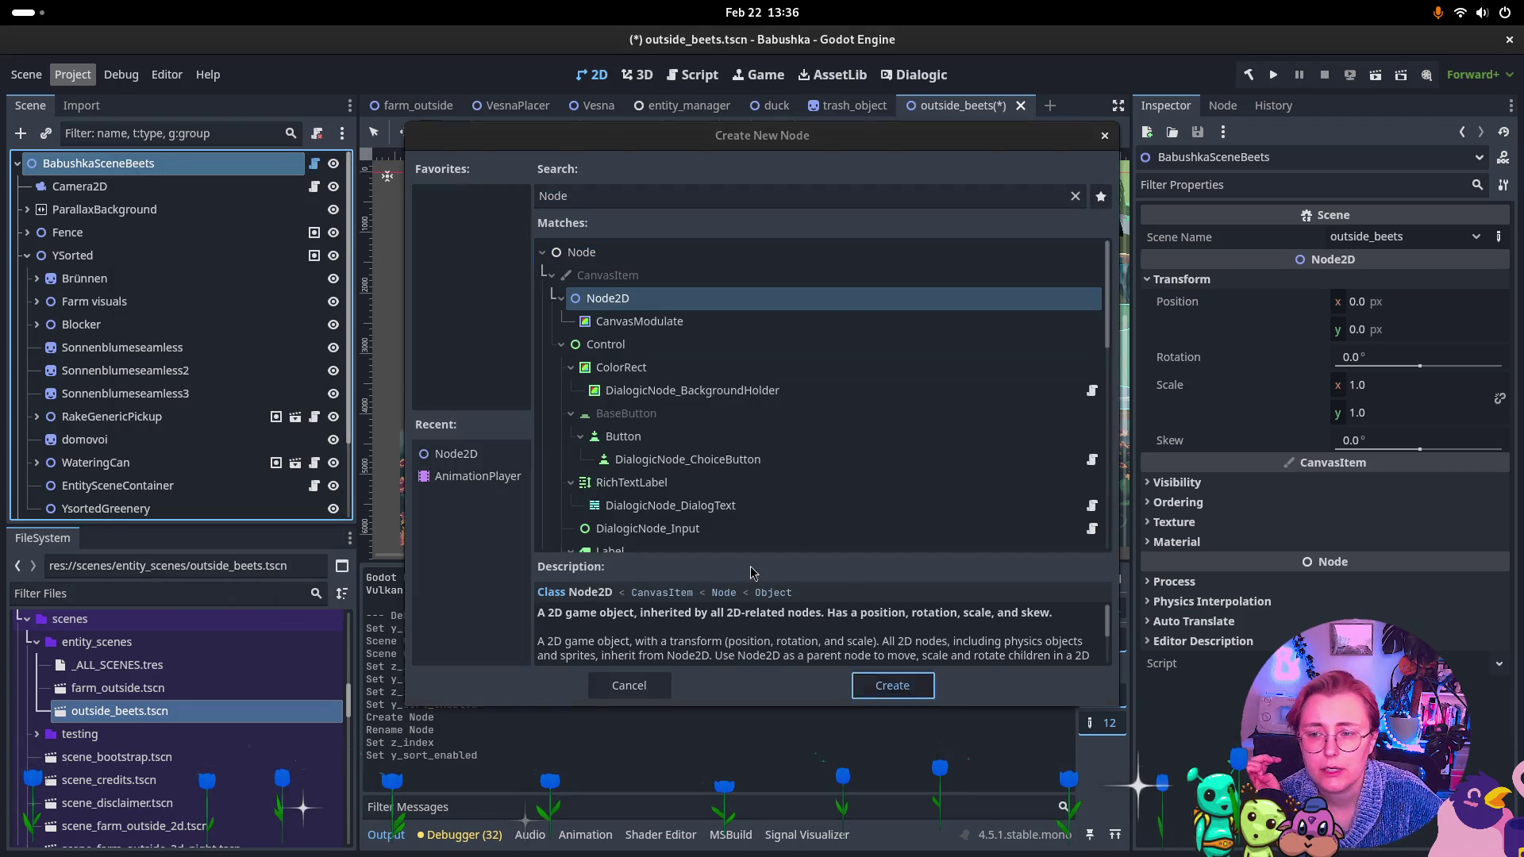
{"action": "key", "text": "Return"}
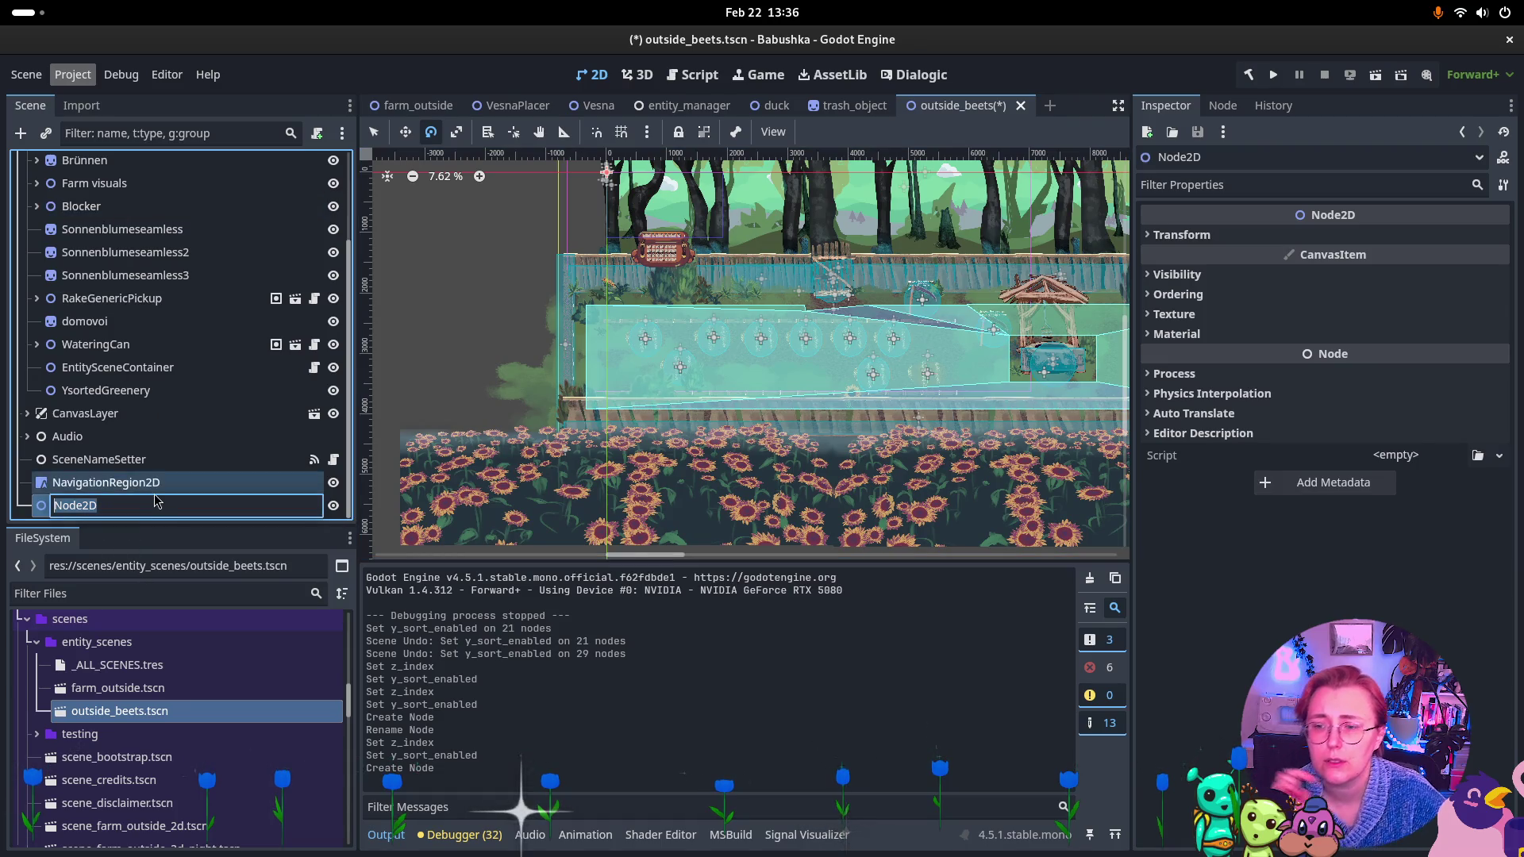
{"action": "type", "text": "UnsortedGree"}
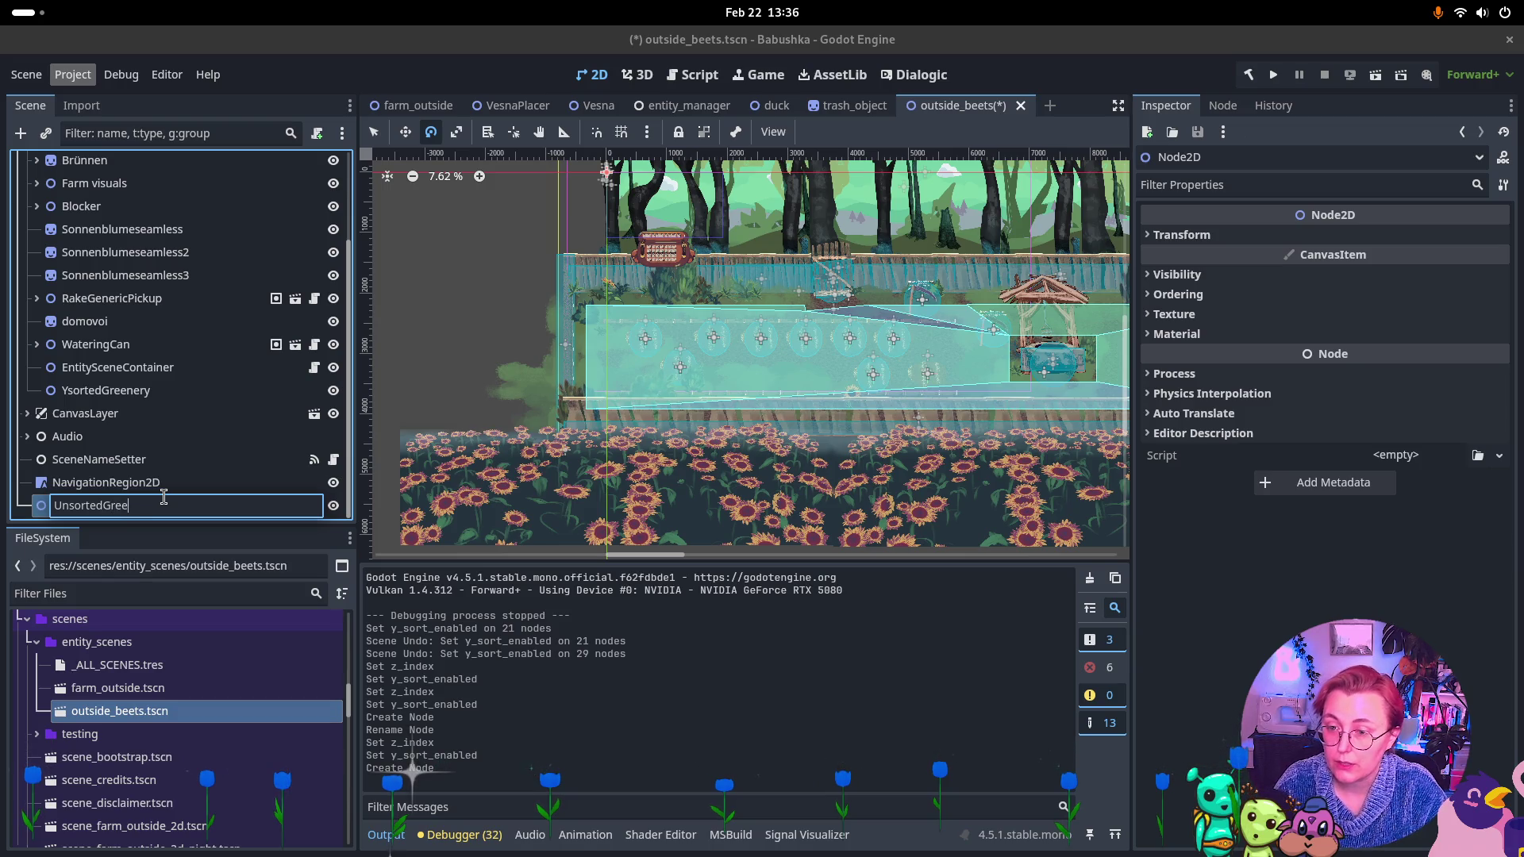
{"action": "type", "text": "nery"}
{"action": "key", "text": "Return"}
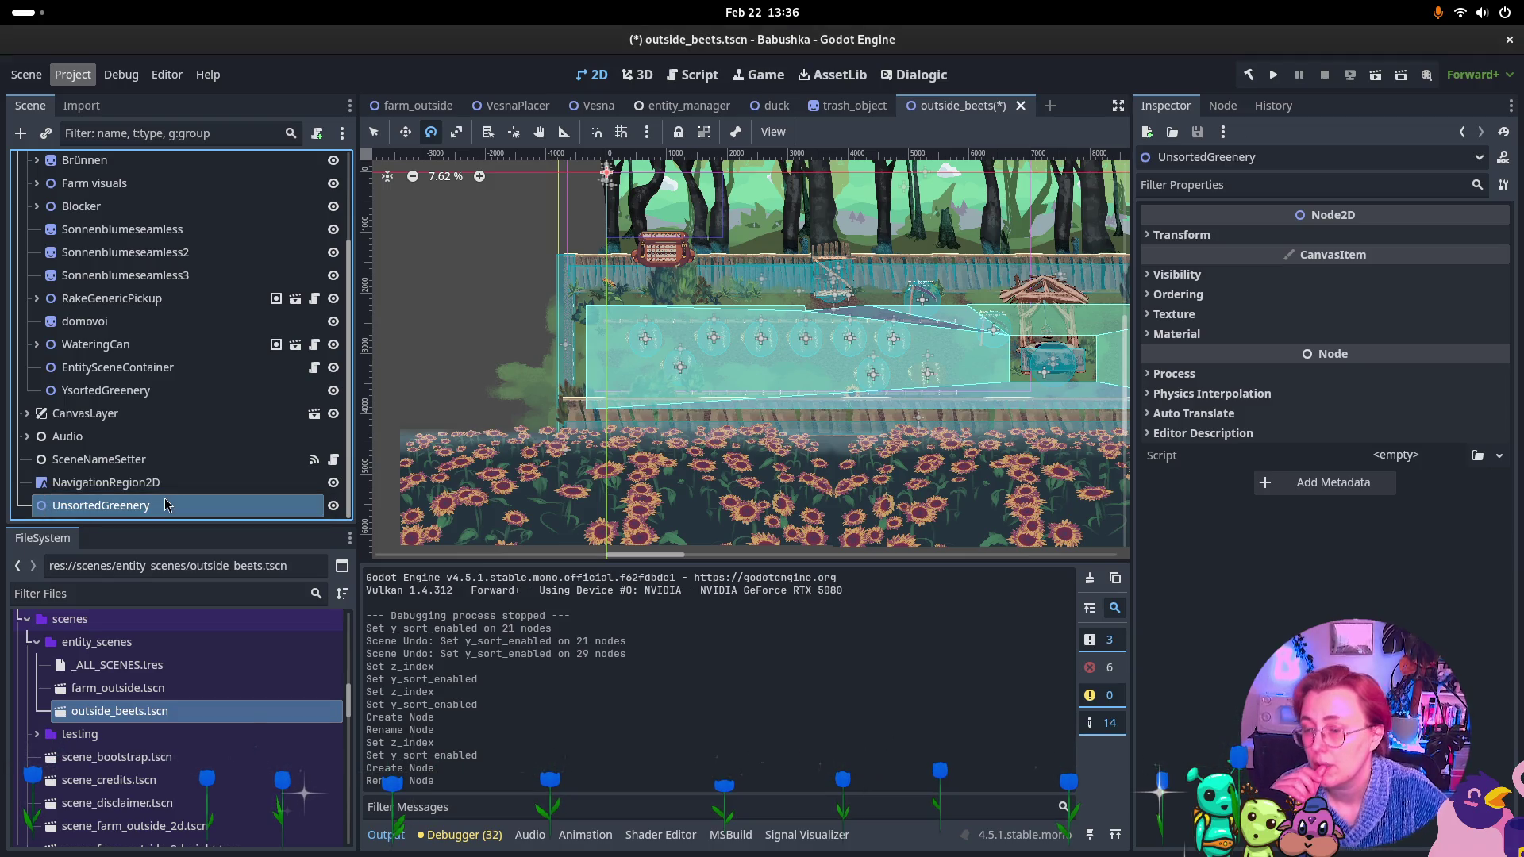
Select YsortedGreenery alongside UnsortedGreenery in the scene tree.
{"action": "left_click", "coordinate": [147, 482], "text": "shift"}
{"action": "left_click", "coordinate": [135, 482], "text": "ctrl"}
{"action": "left_click", "coordinate": [123, 384], "text": "ctrl"}
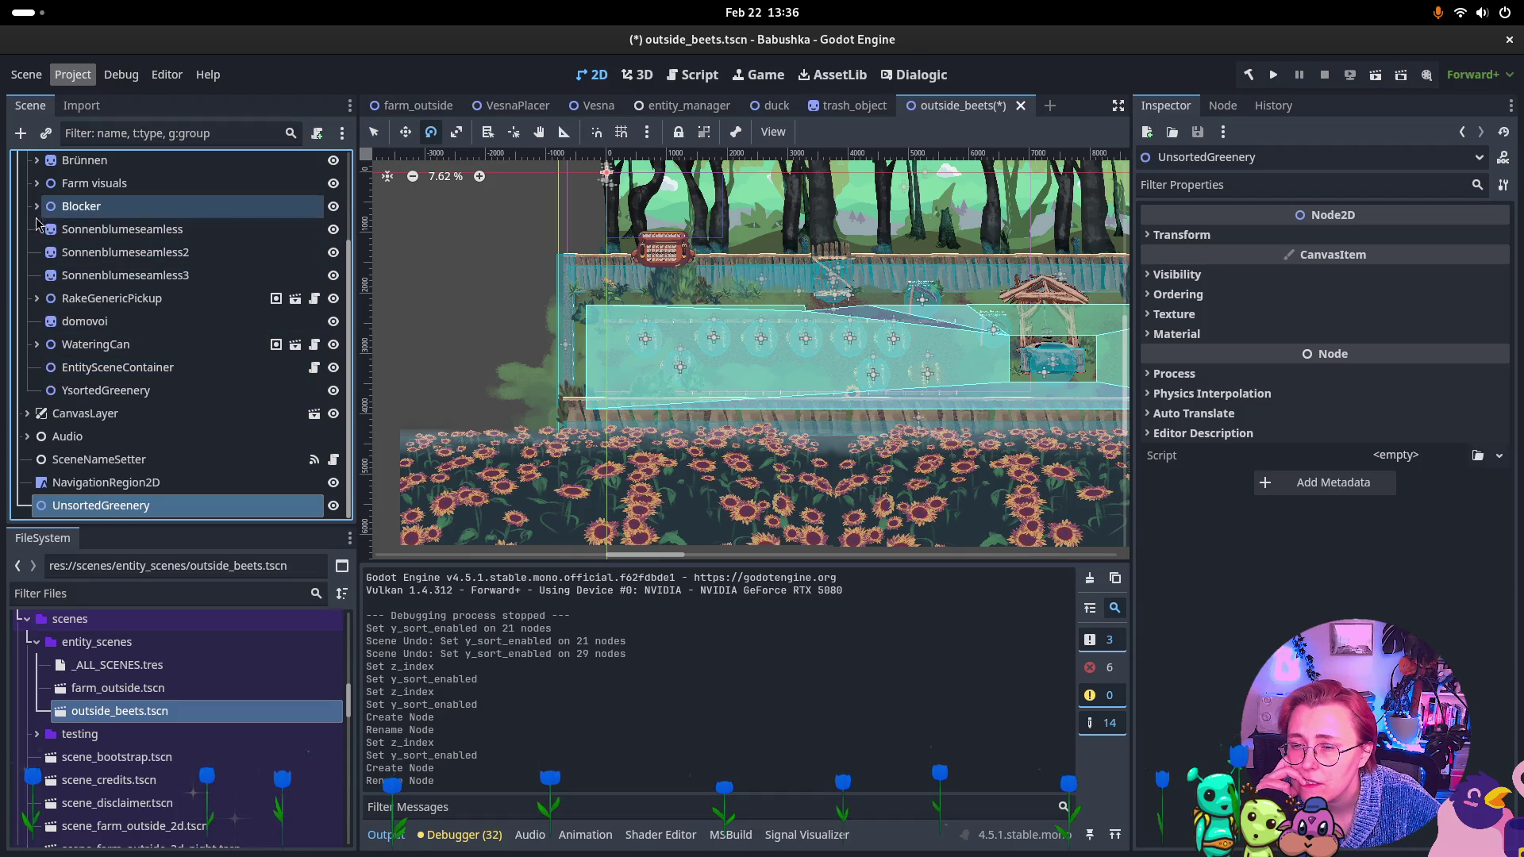
Drag Sonnenblumeseamless 1–3 onto UnsortedGreenery as its children.
{"action": "left_click", "coordinate": [120, 230]}
{"action": "left_click", "coordinate": [130, 275], "text": "shift"}
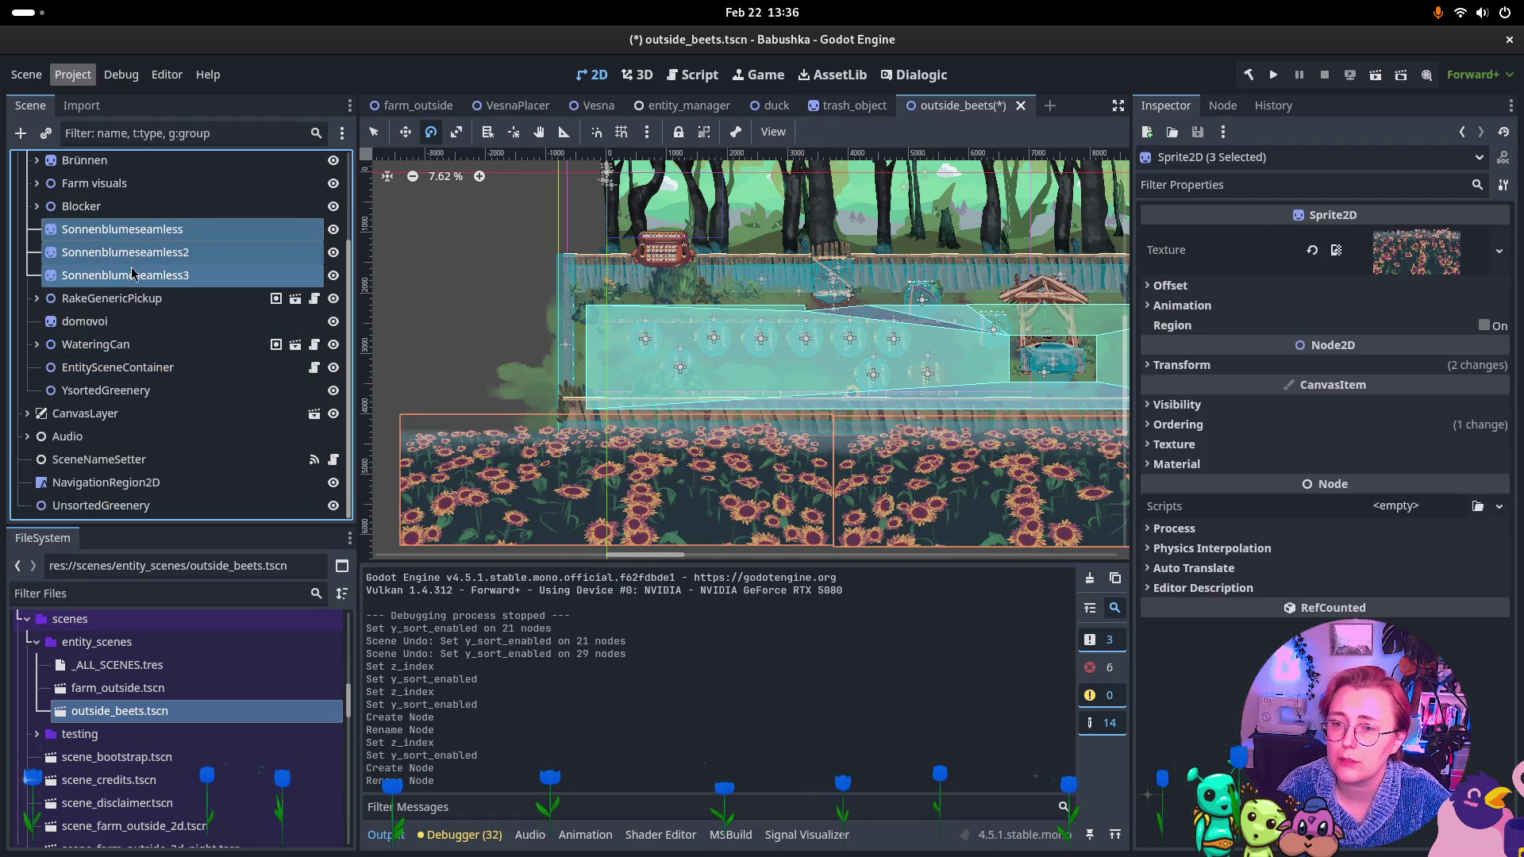
{"action": "left_click_drag", "start_coordinate": [155, 238], "coordinate": [146, 508]}
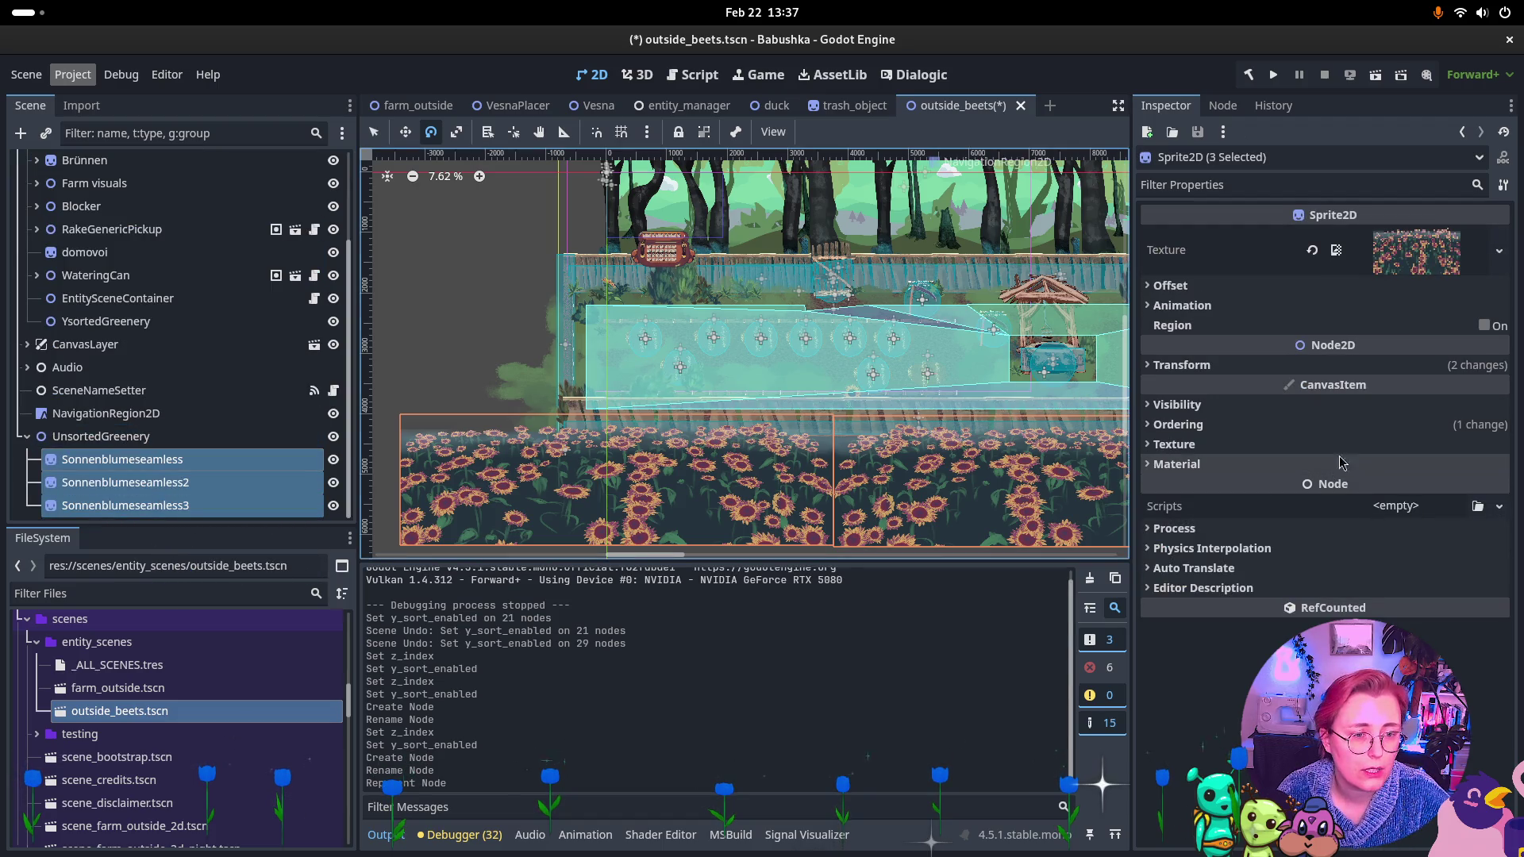
Confirm the sunflower sprites keep Z Index 101 and zoom out over the level.
{"action": "left_click", "coordinate": [1178, 425]}
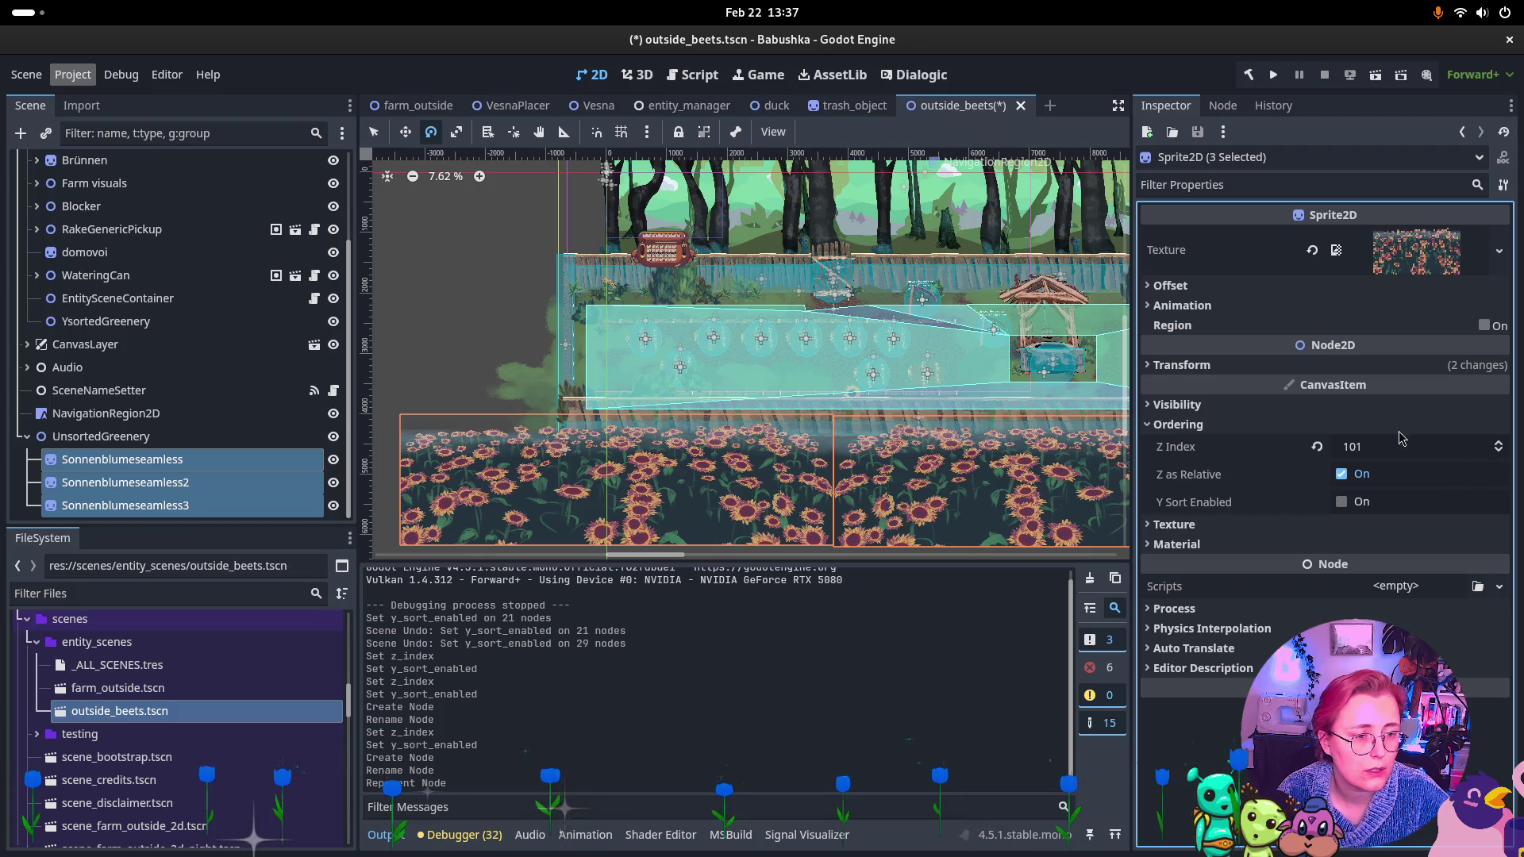
{"action": "scroll", "coordinate": [794, 409], "scroll_direction": "down", "scroll_amount": 2}
{"action": "mouse_move", "coordinate": [794, 408]}
{"action": "left_mouse_down"}
{"action": "mouse_move", "coordinate": [467, 421]}
{"action": "mouse_move", "coordinate": [642, 445]}
{"action": "left_mouse_up"}
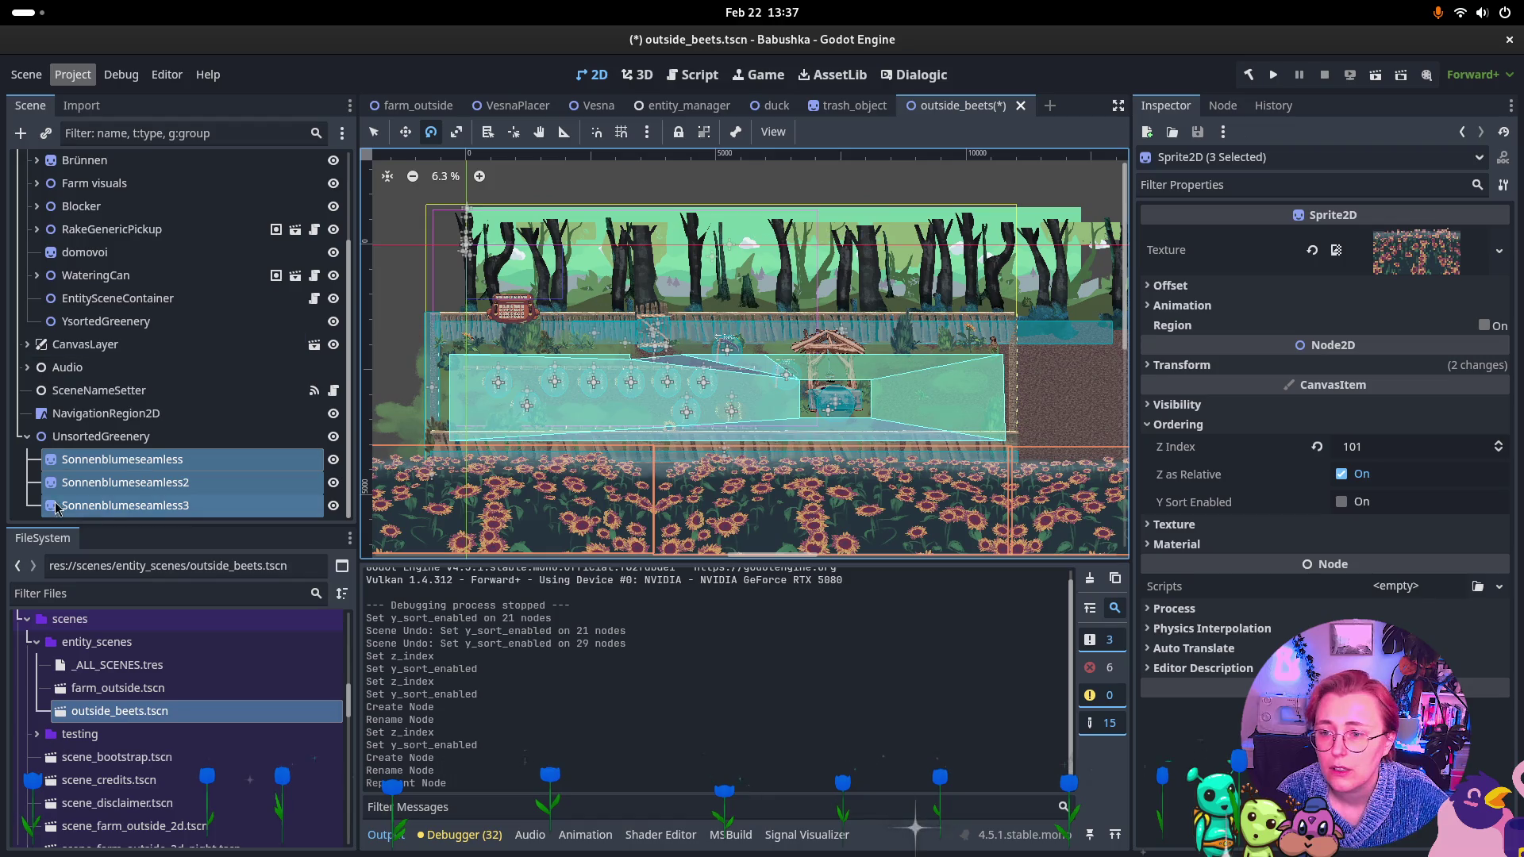
{"action": "scroll", "coordinate": [30, 452], "scroll_direction": "up", "scroll_amount": 2}
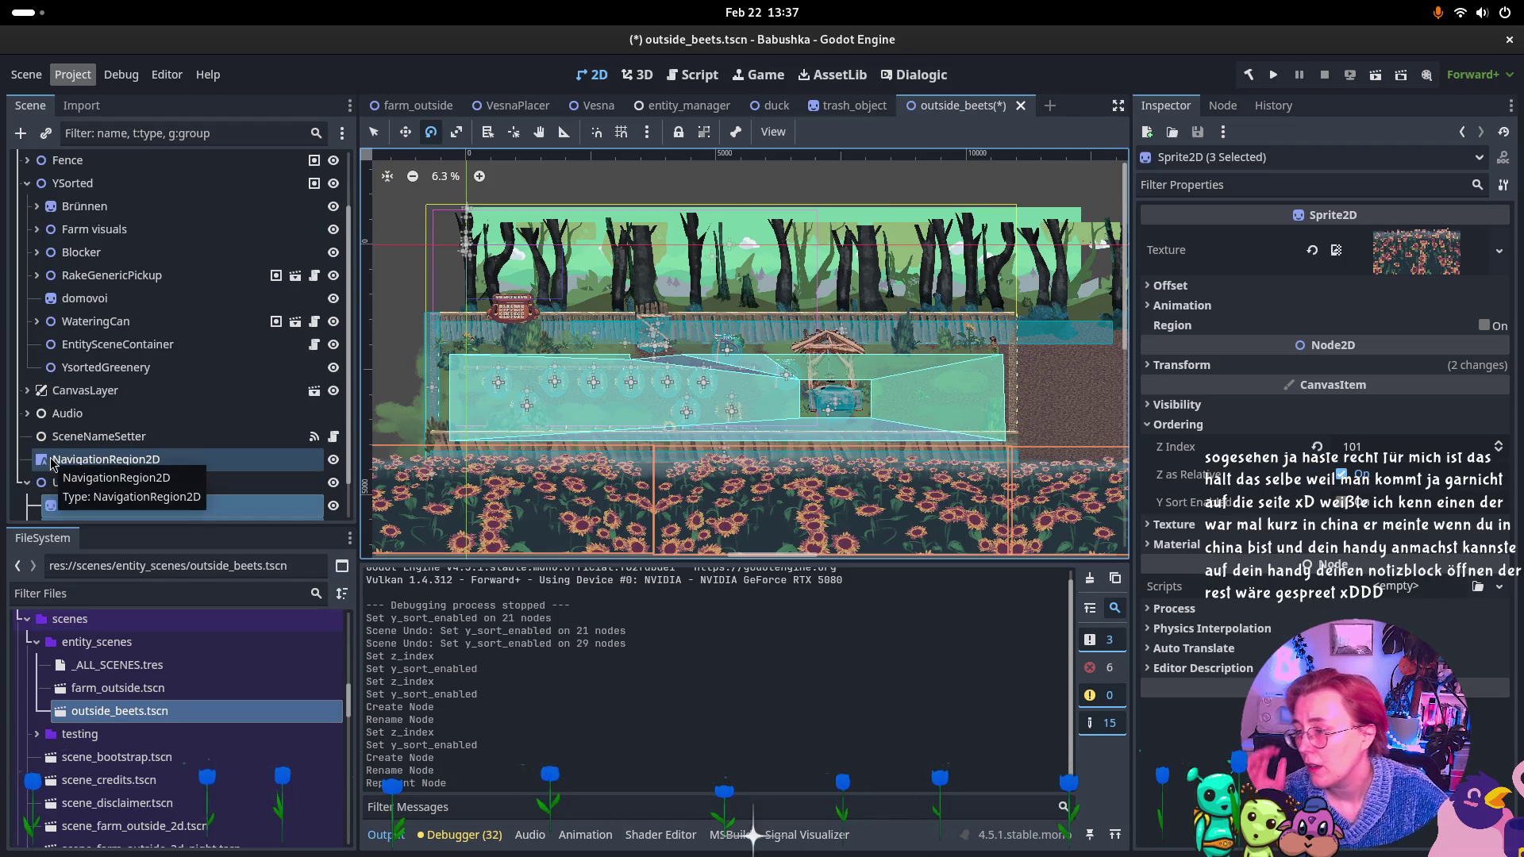
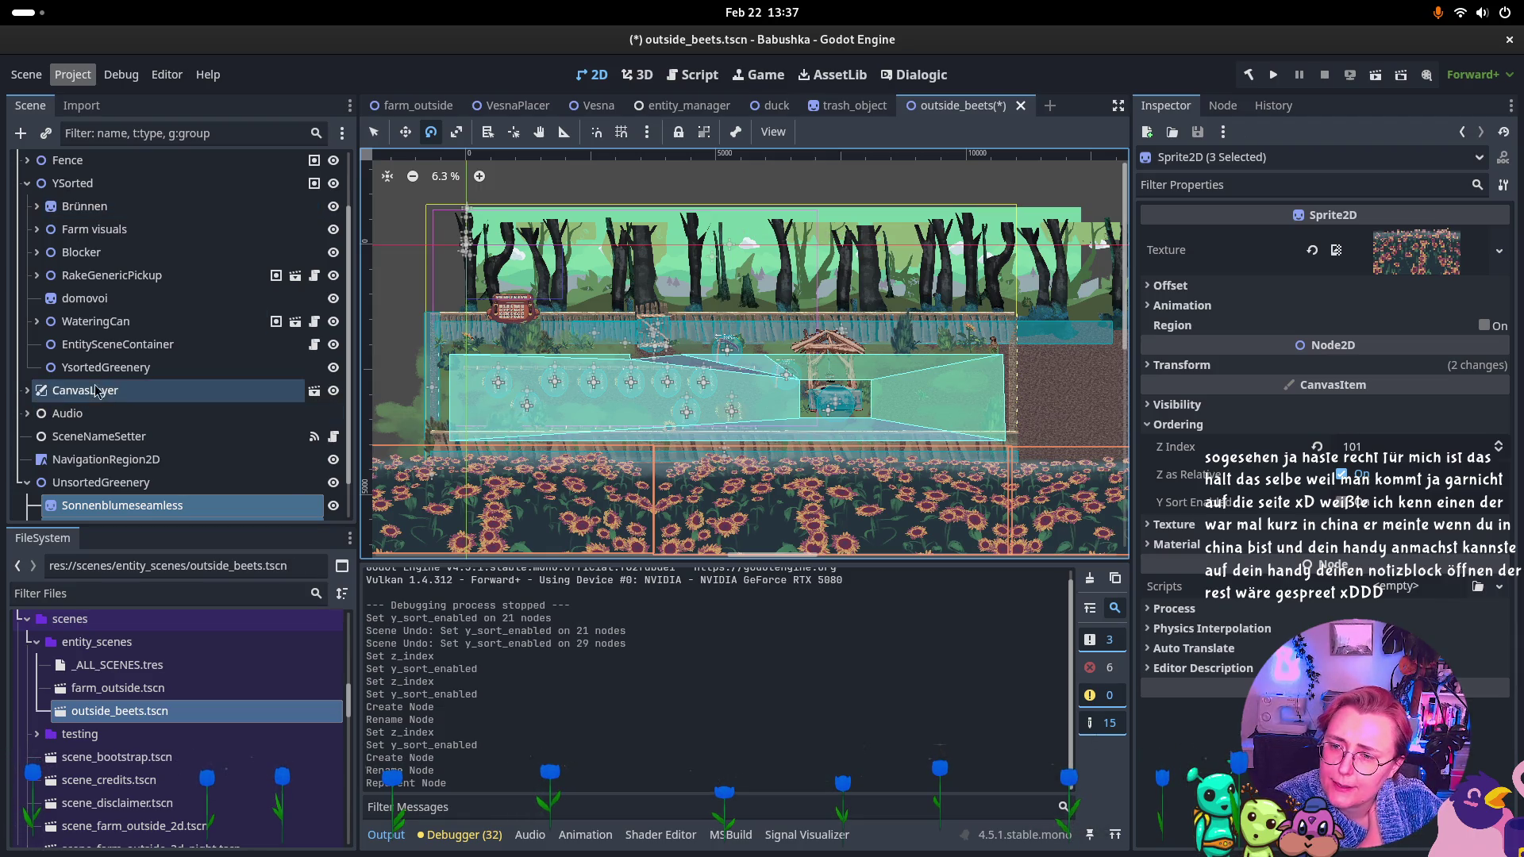
Delete the RakeGenericPickup node and then the WateringCan node, confirming each deletion.
{"action": "left_click", "coordinate": [111, 274]}
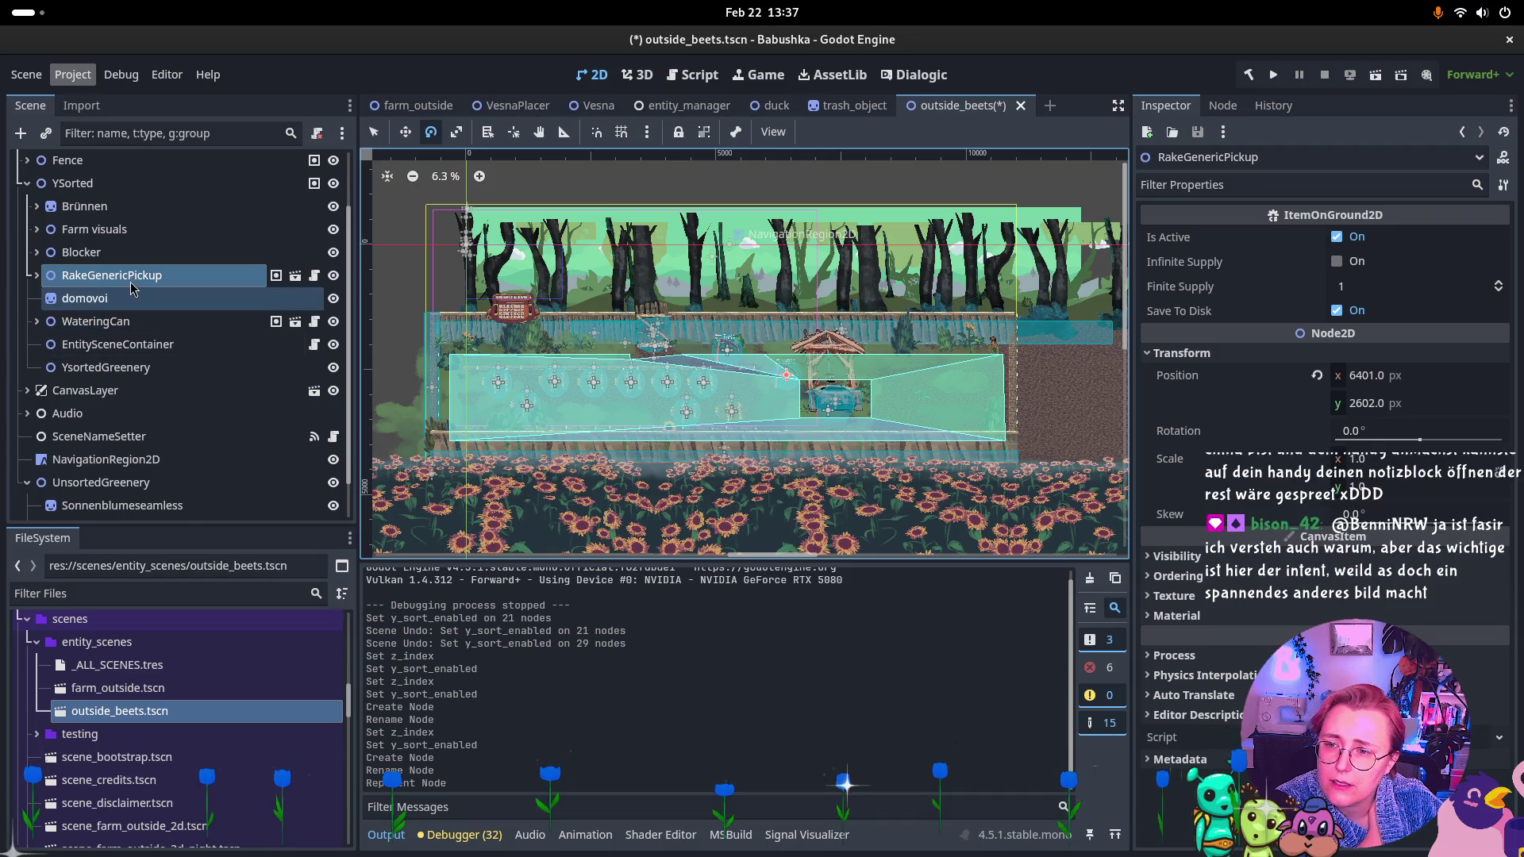
{"action": "key", "text": "Delete"}
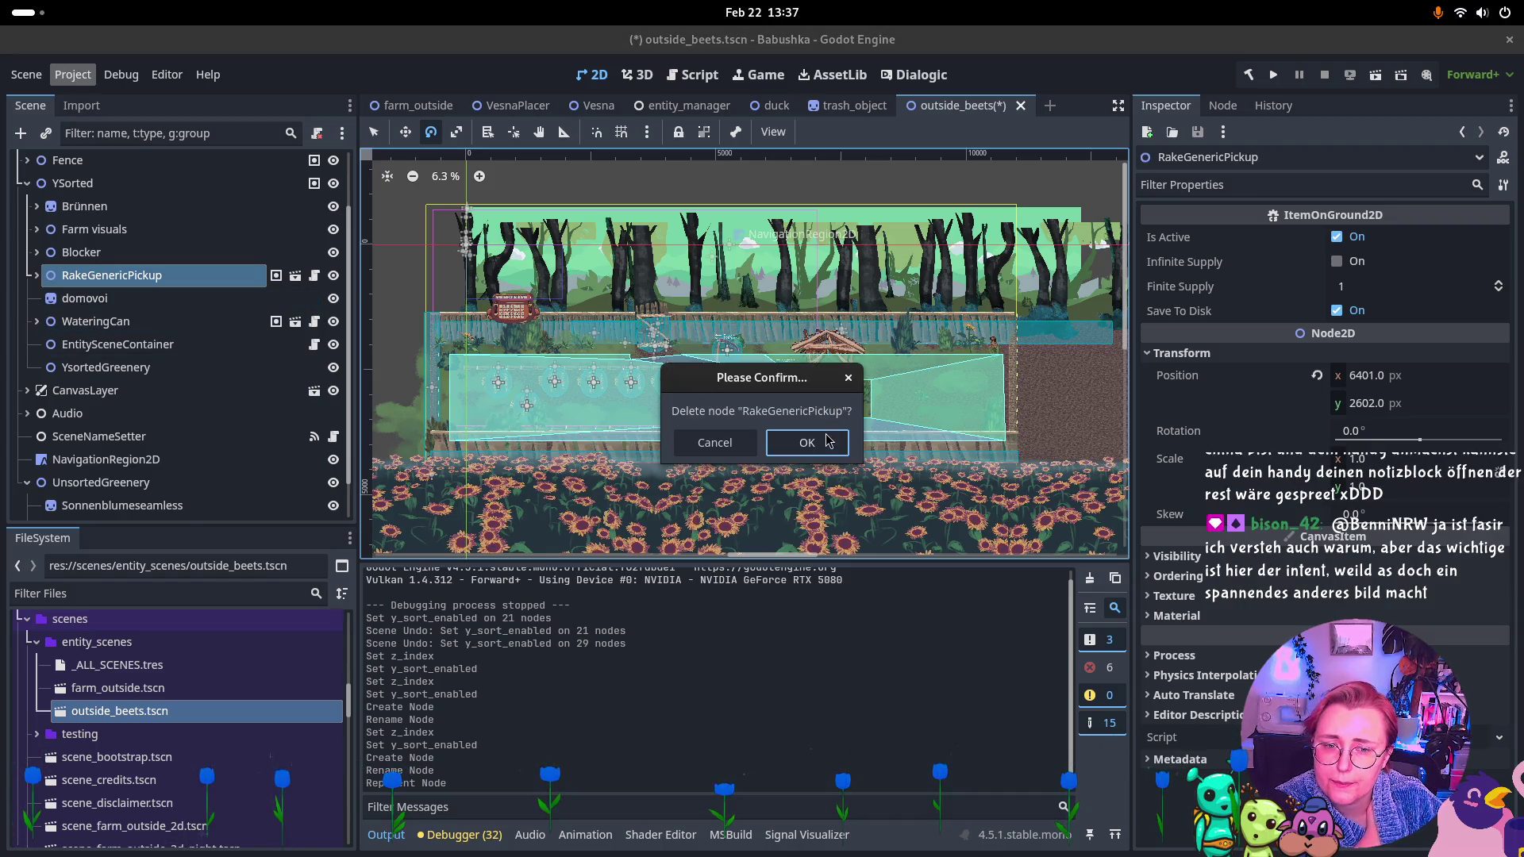
{"action": "left_click", "coordinate": [826, 442]}
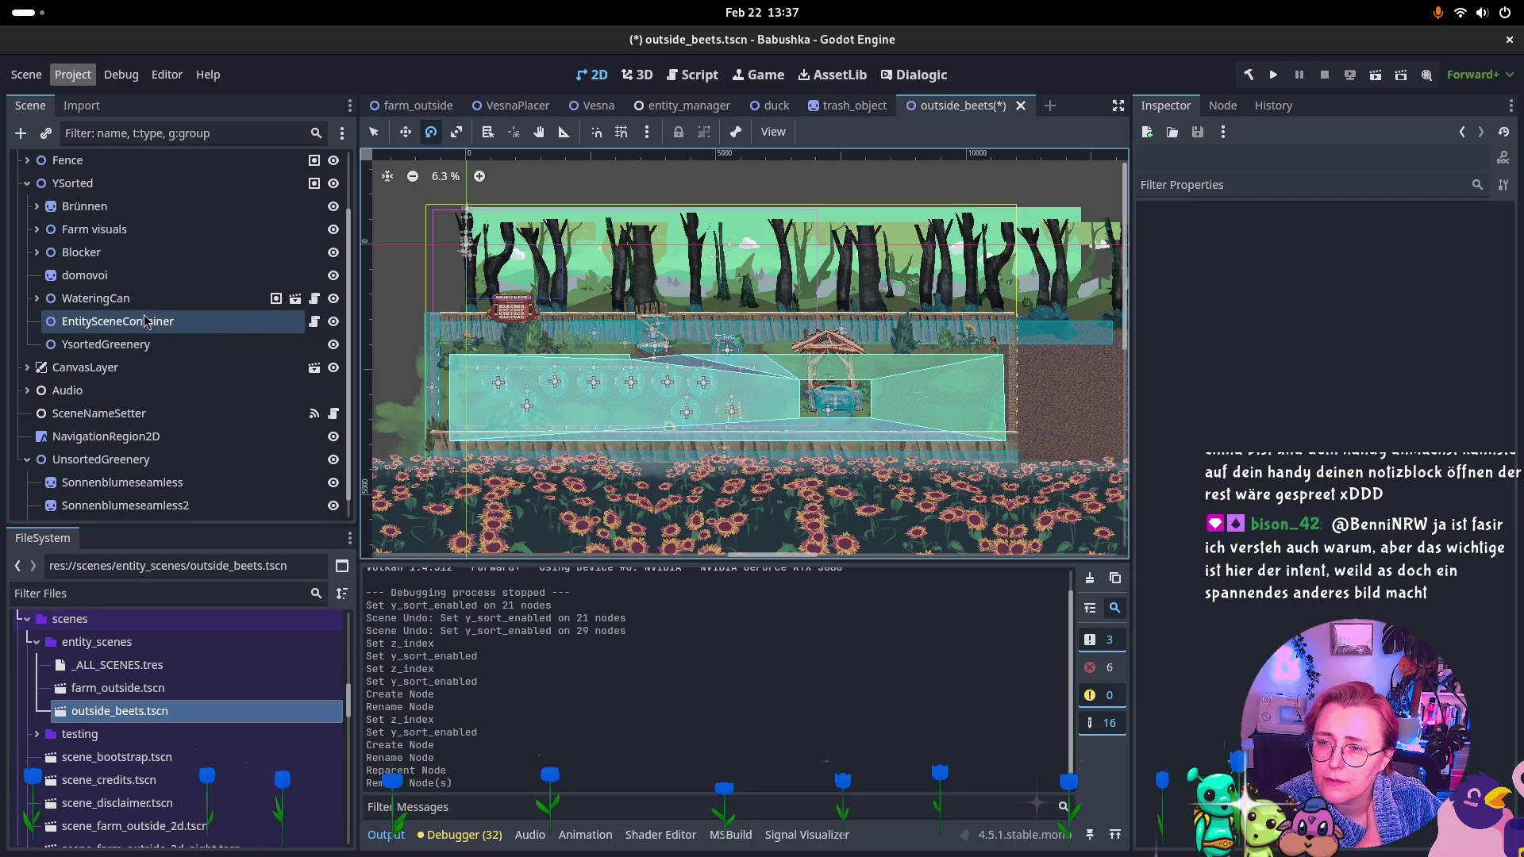
{"action": "left_click", "coordinate": [140, 301]}
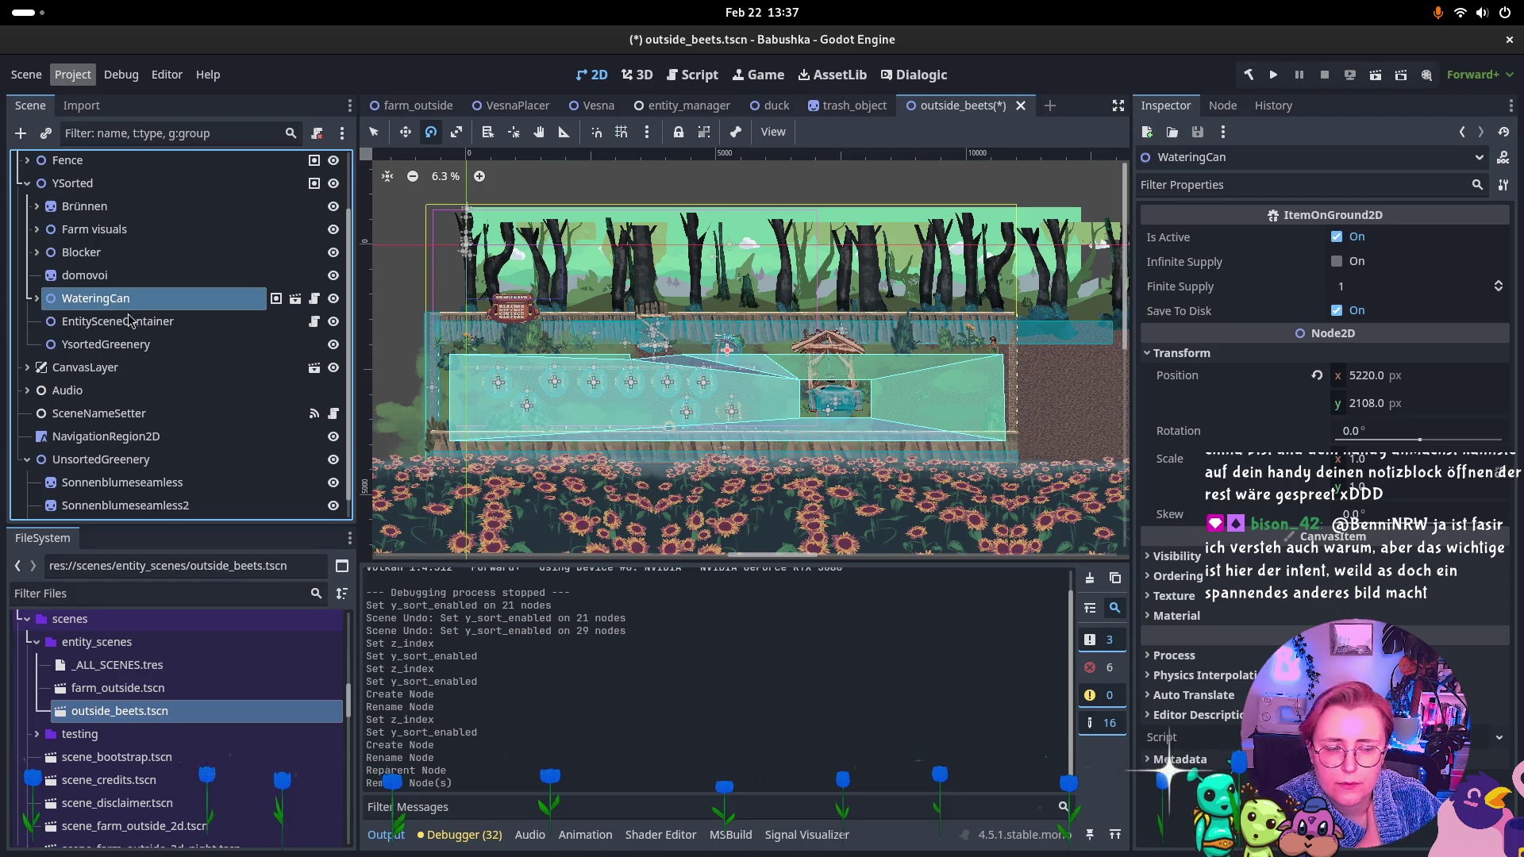
{"action": "key", "text": "Delete"}
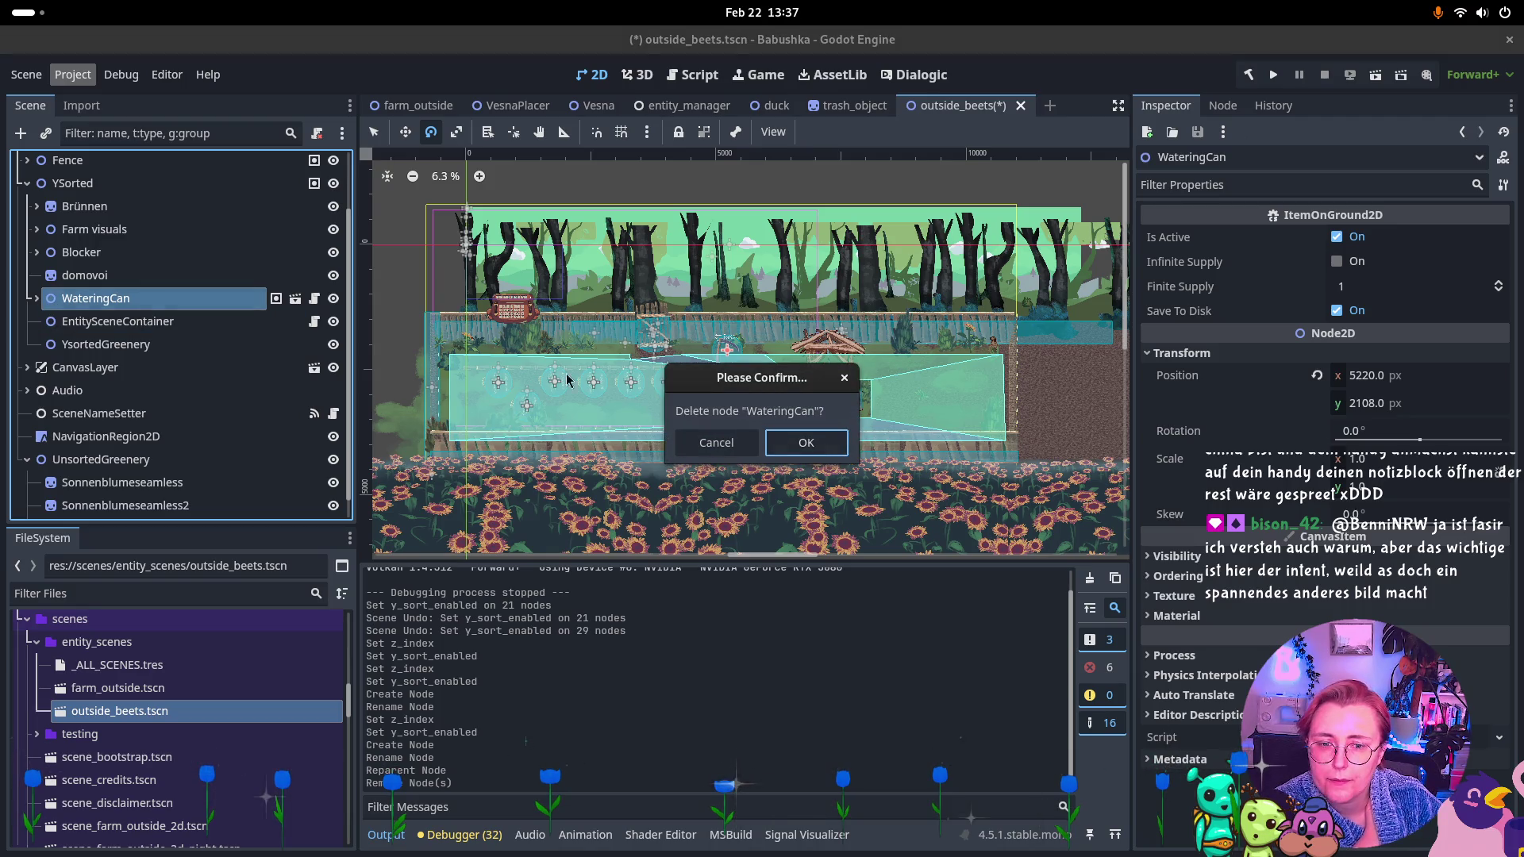
{"action": "key", "text": "Return"}
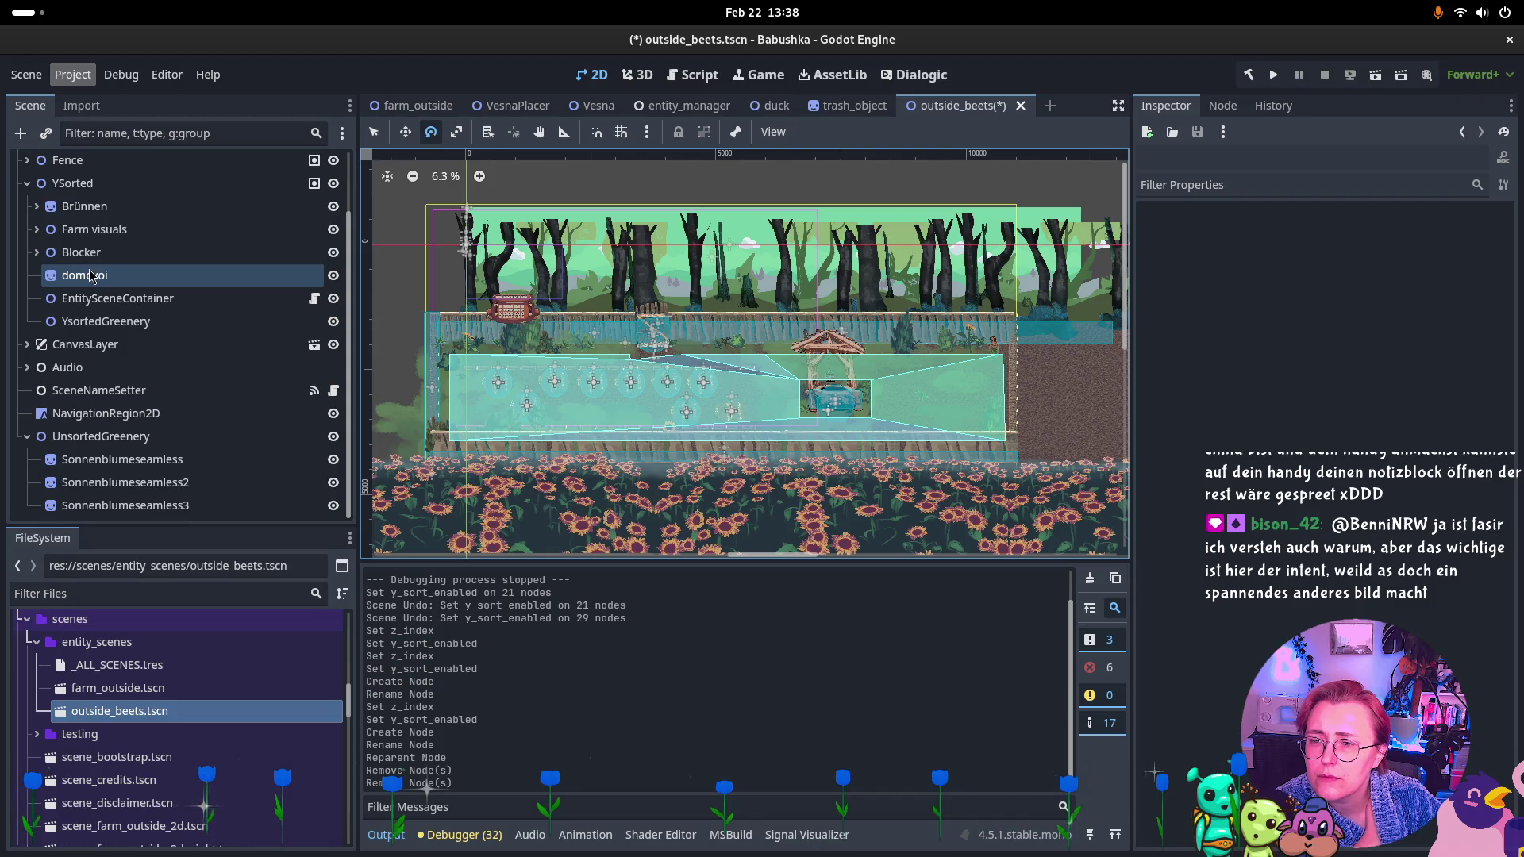
Move Blocker into UnsortedGreenery and rename that group UnsortedScenery.
{"action": "left_click_drag", "start_coordinate": [69, 258], "coordinate": [87, 443]}
{"action": "double_click", "coordinate": [213, 416]}
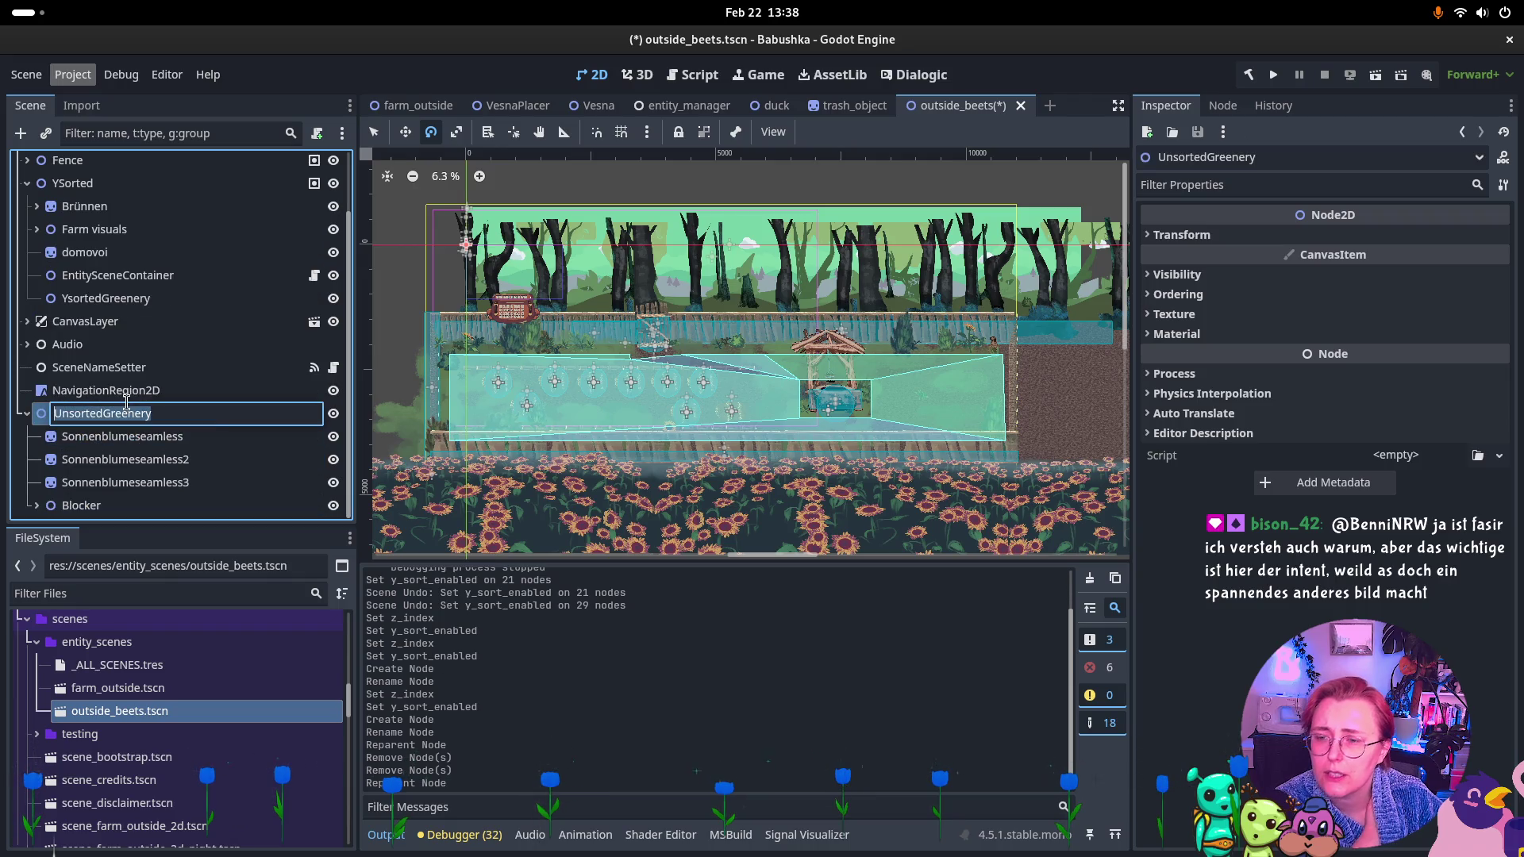
{"action": "left_click", "coordinate": [207, 412]}
{"action": "key", "text": "BackSpace"}
{"action": "key", "text": "BackSpace"}
{"action": "key", "text": "BackSpace"}
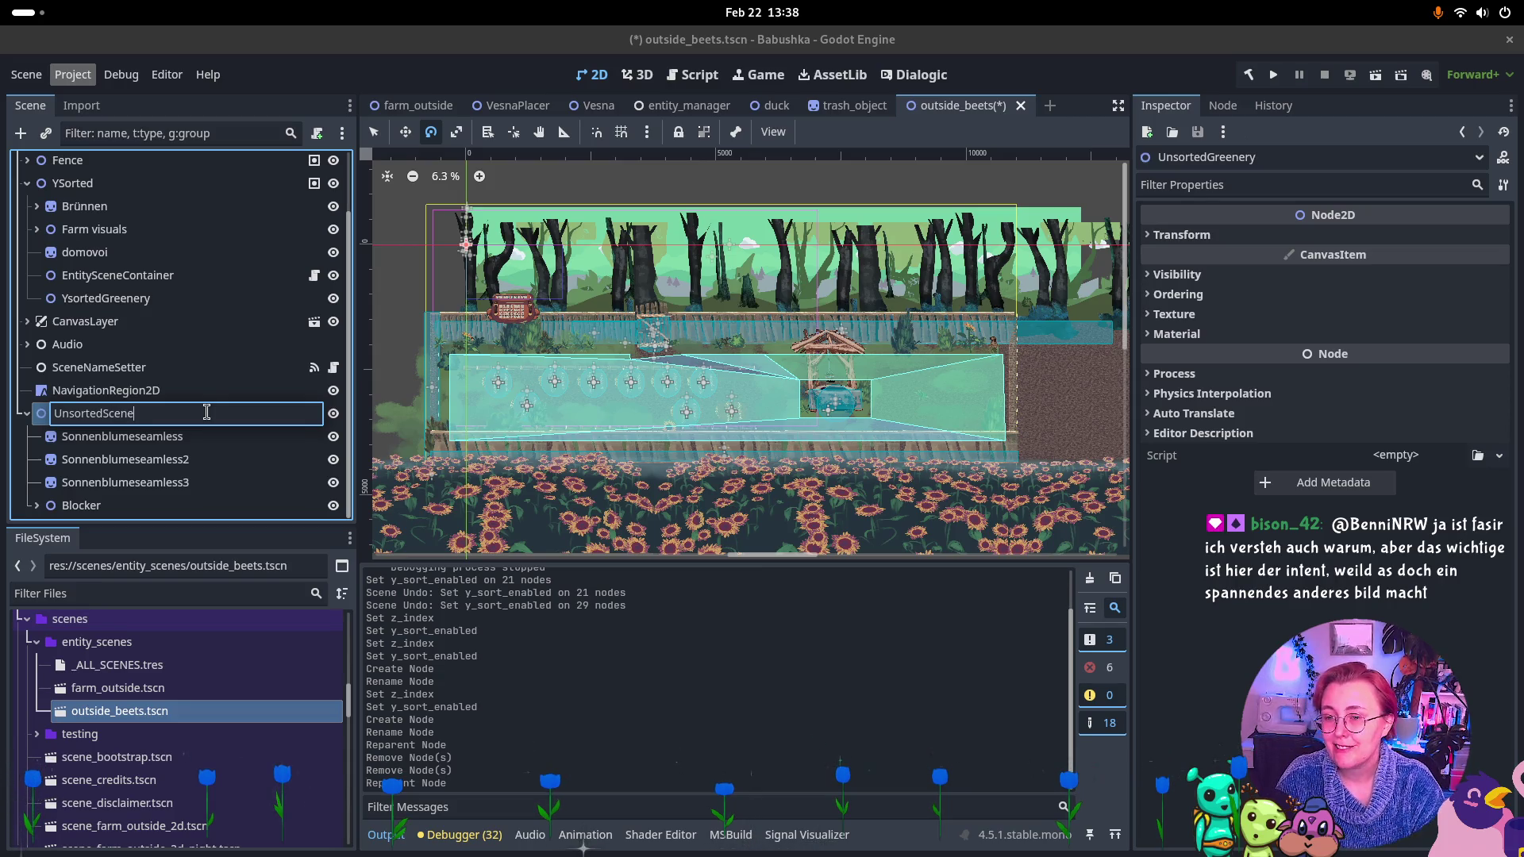
{"action": "type", "text": "ry"}
{"action": "key", "text": "Return"}
Expand Blocker and adjust the Z Index of its child BackToFarm.
{"action": "left_click", "coordinate": [112, 508]}
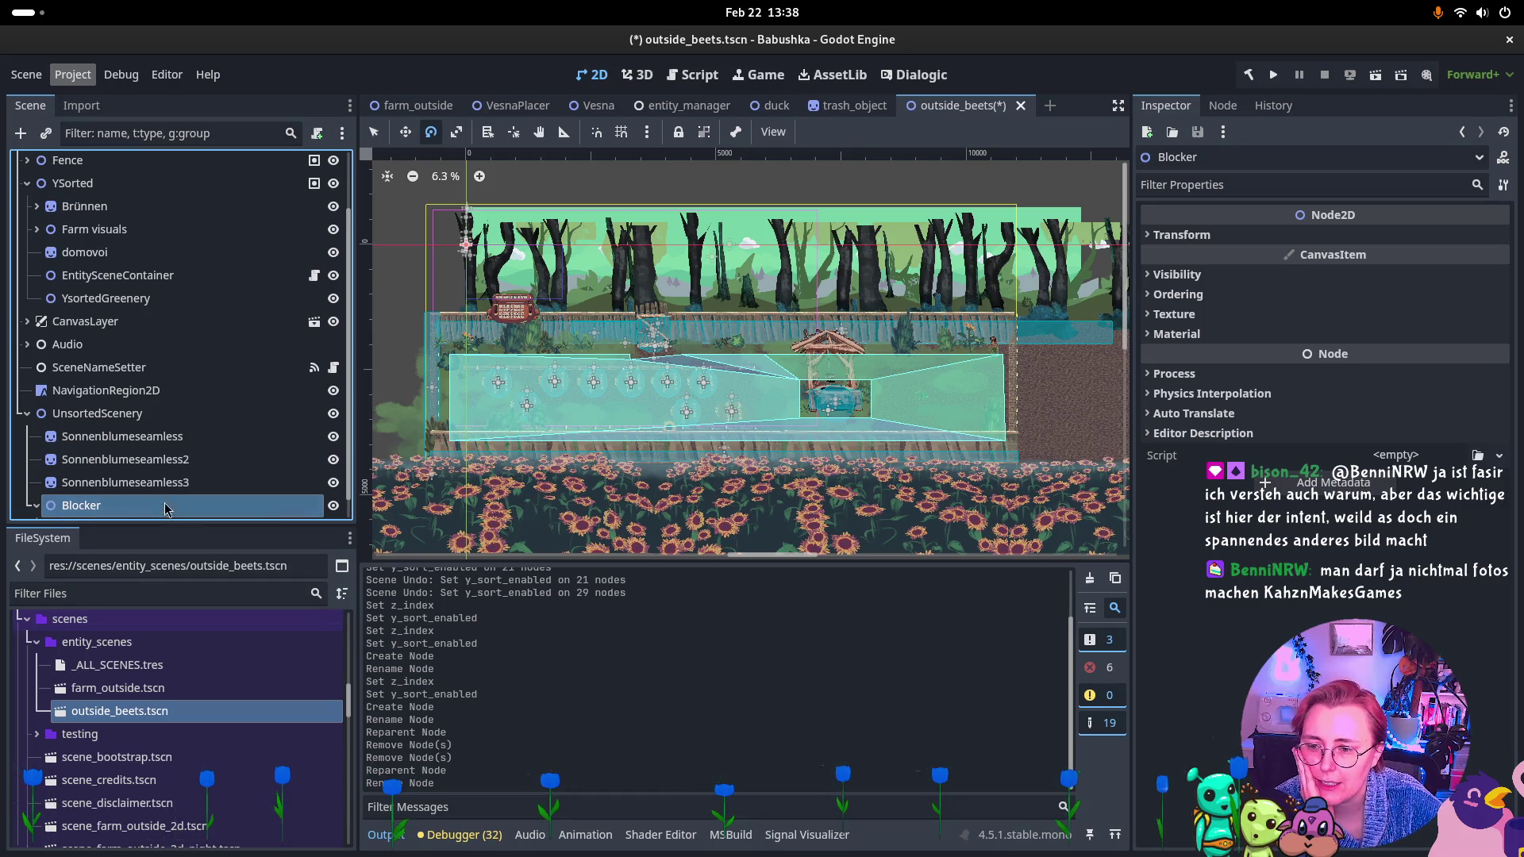
{"action": "key", "text": "Right"}
{"action": "left_click", "coordinate": [119, 505]}
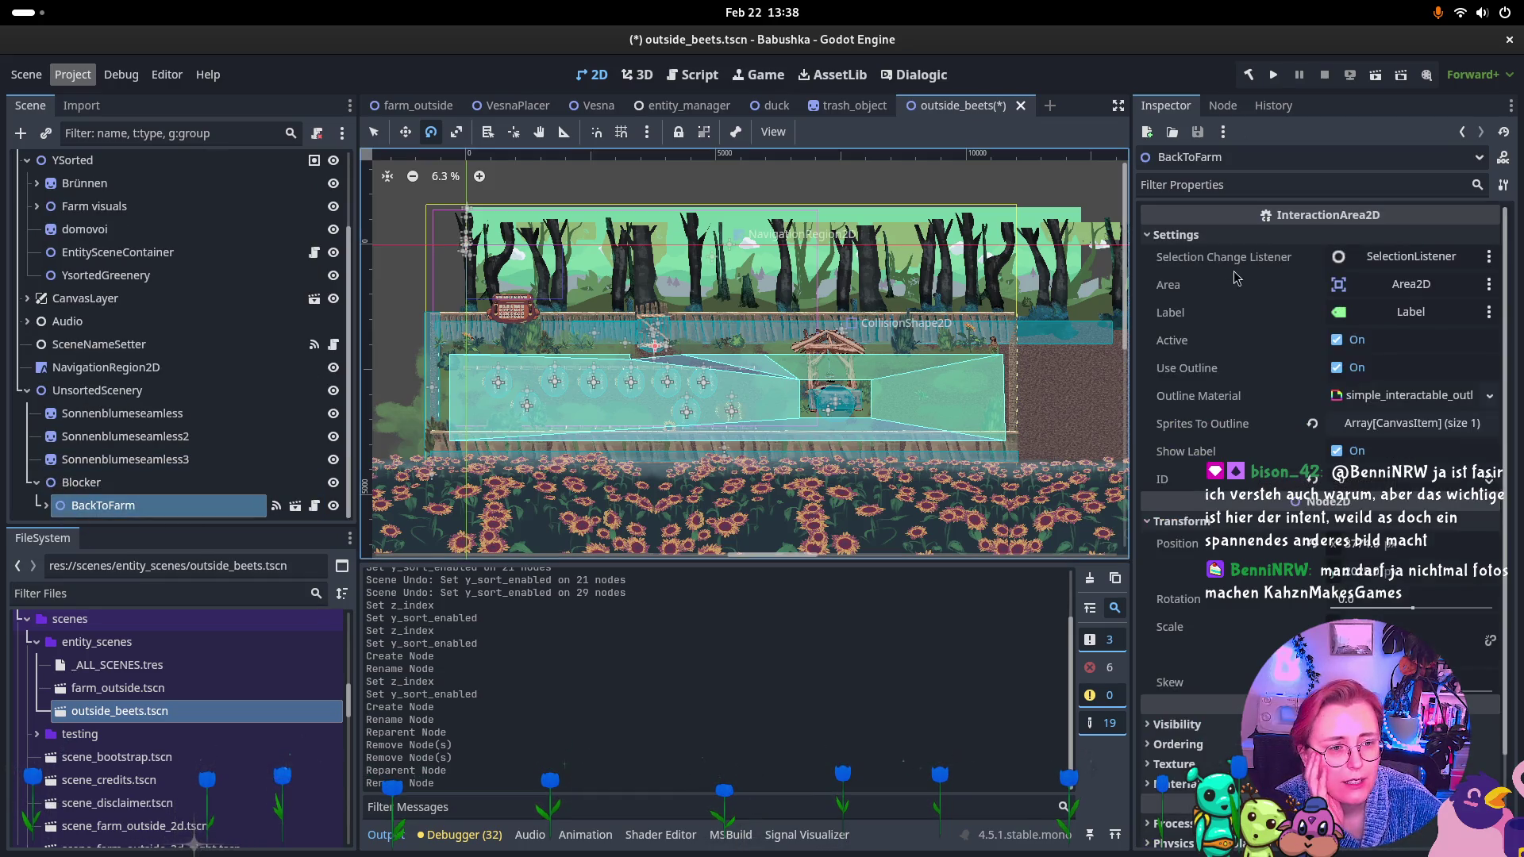
{"action": "scroll", "coordinate": [1401, 503], "scroll_direction": "down", "scroll_amount": 3}
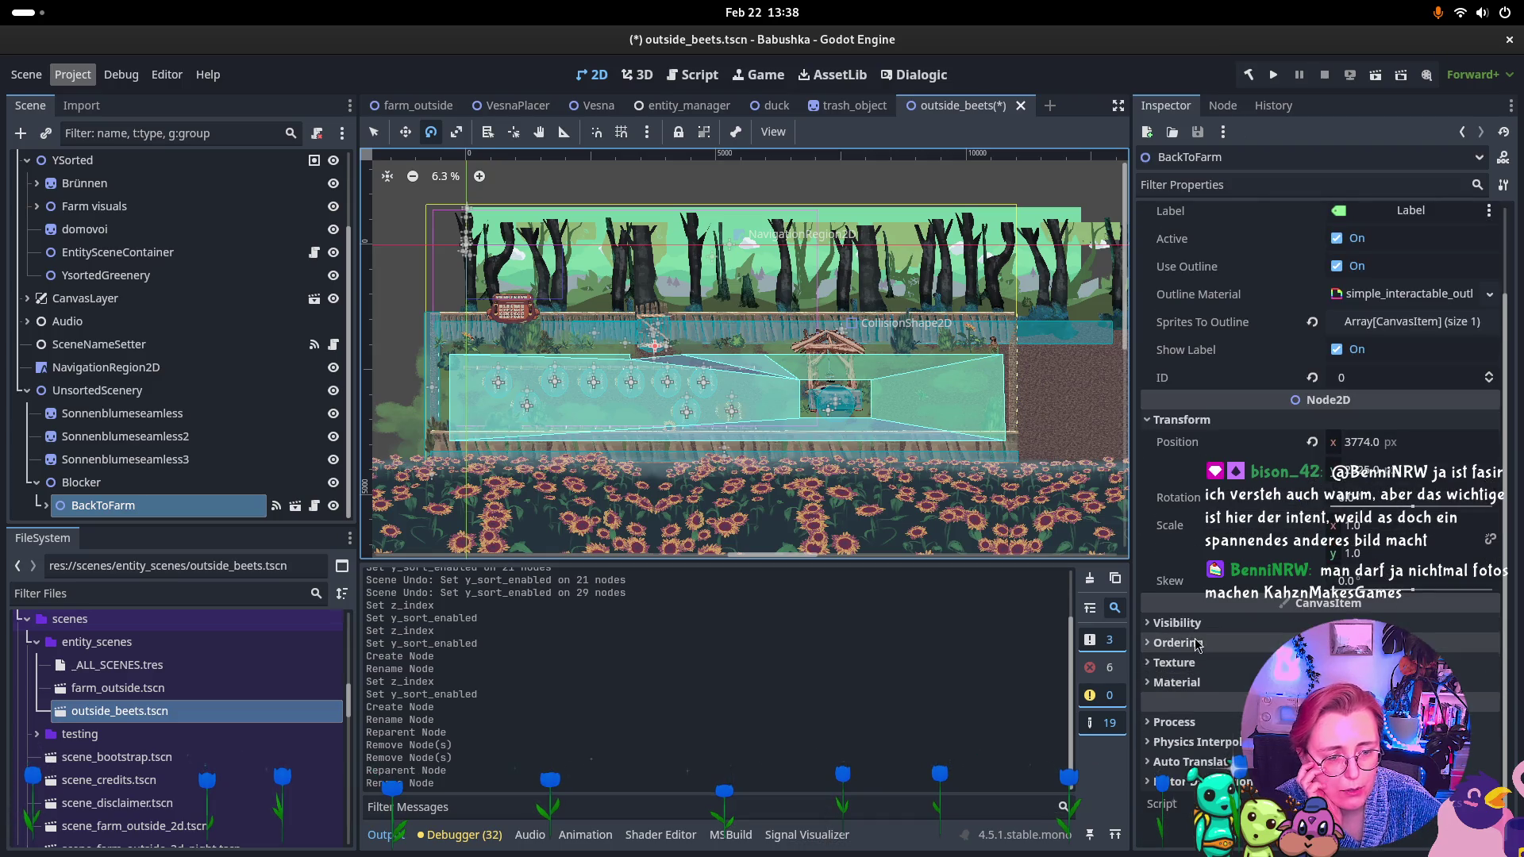
{"action": "left_click", "coordinate": [1491, 665]}
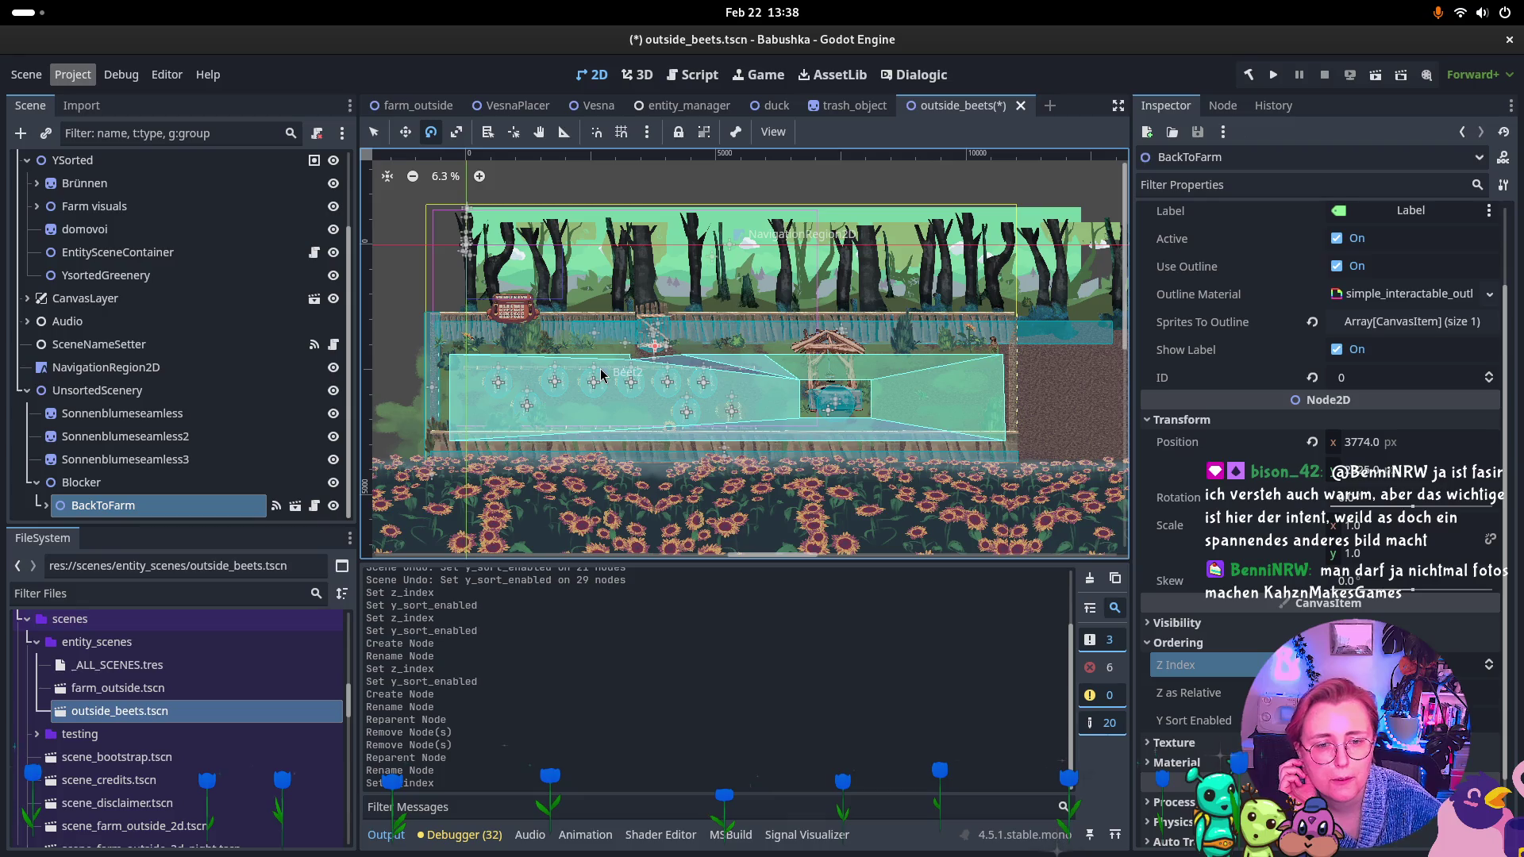
Rename the Blocker node to Door.
{"action": "left_click", "coordinate": [37, 482]}
{"action": "double_click", "coordinate": [79, 506]}
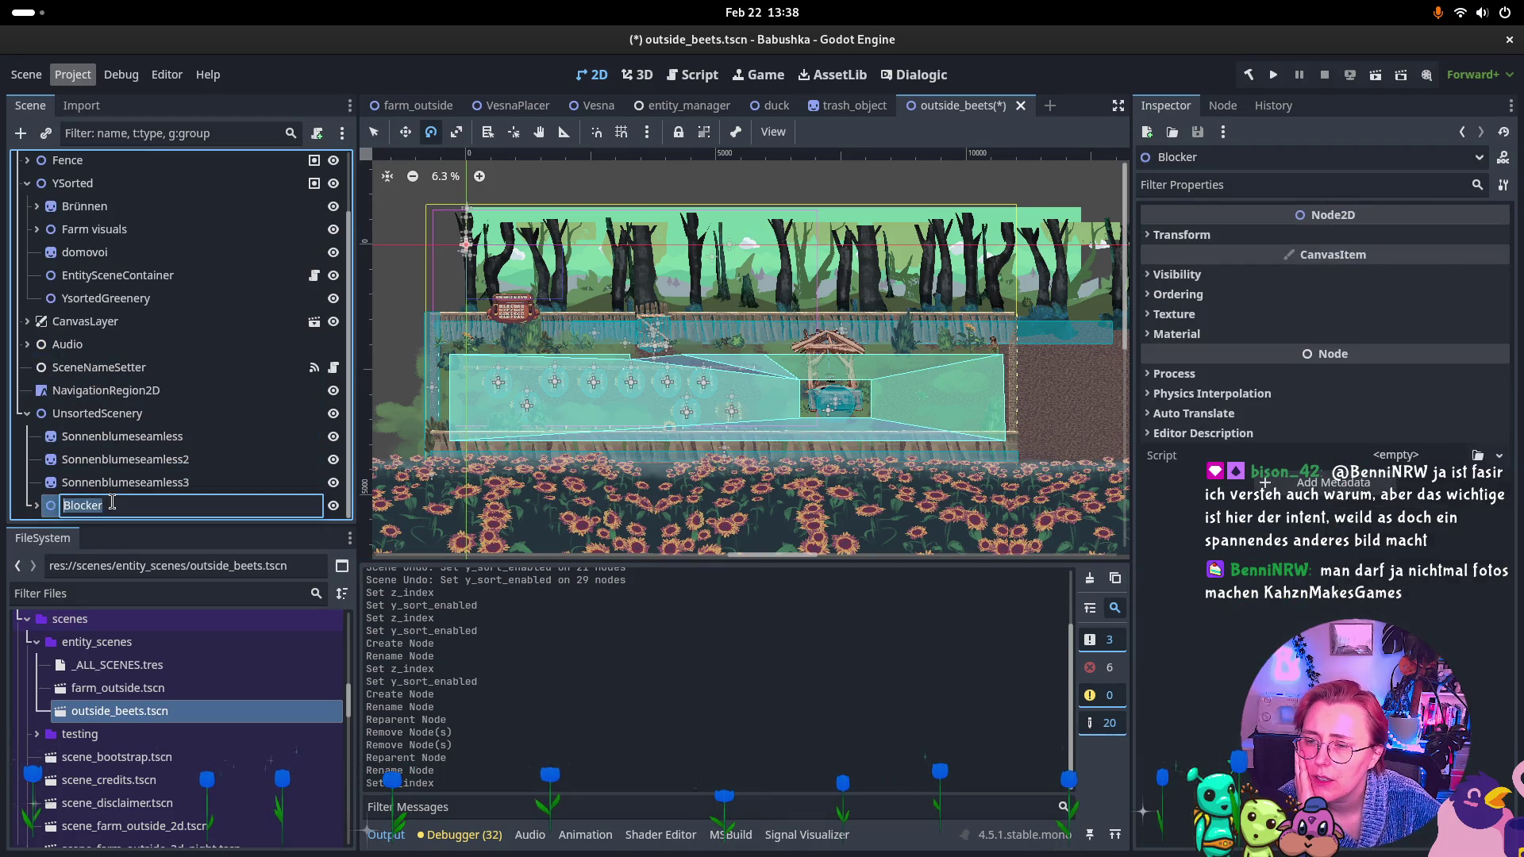
{"action": "type", "text": "Door"}
{"action": "key", "text": "Return"}
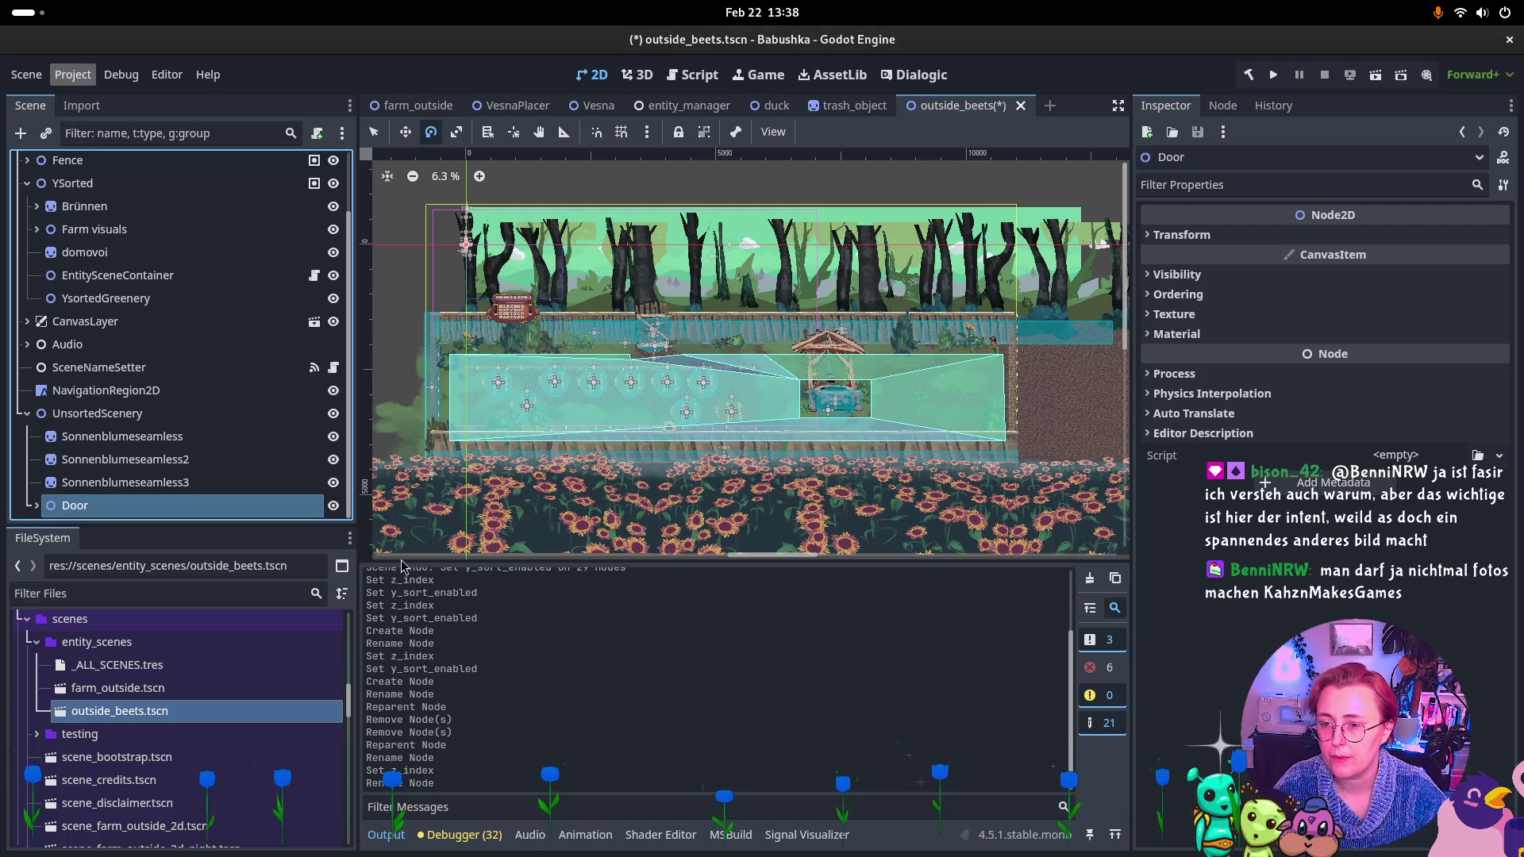
{"action": "scroll", "coordinate": [140, 414], "scroll_direction": "up", "scroll_amount": 3}
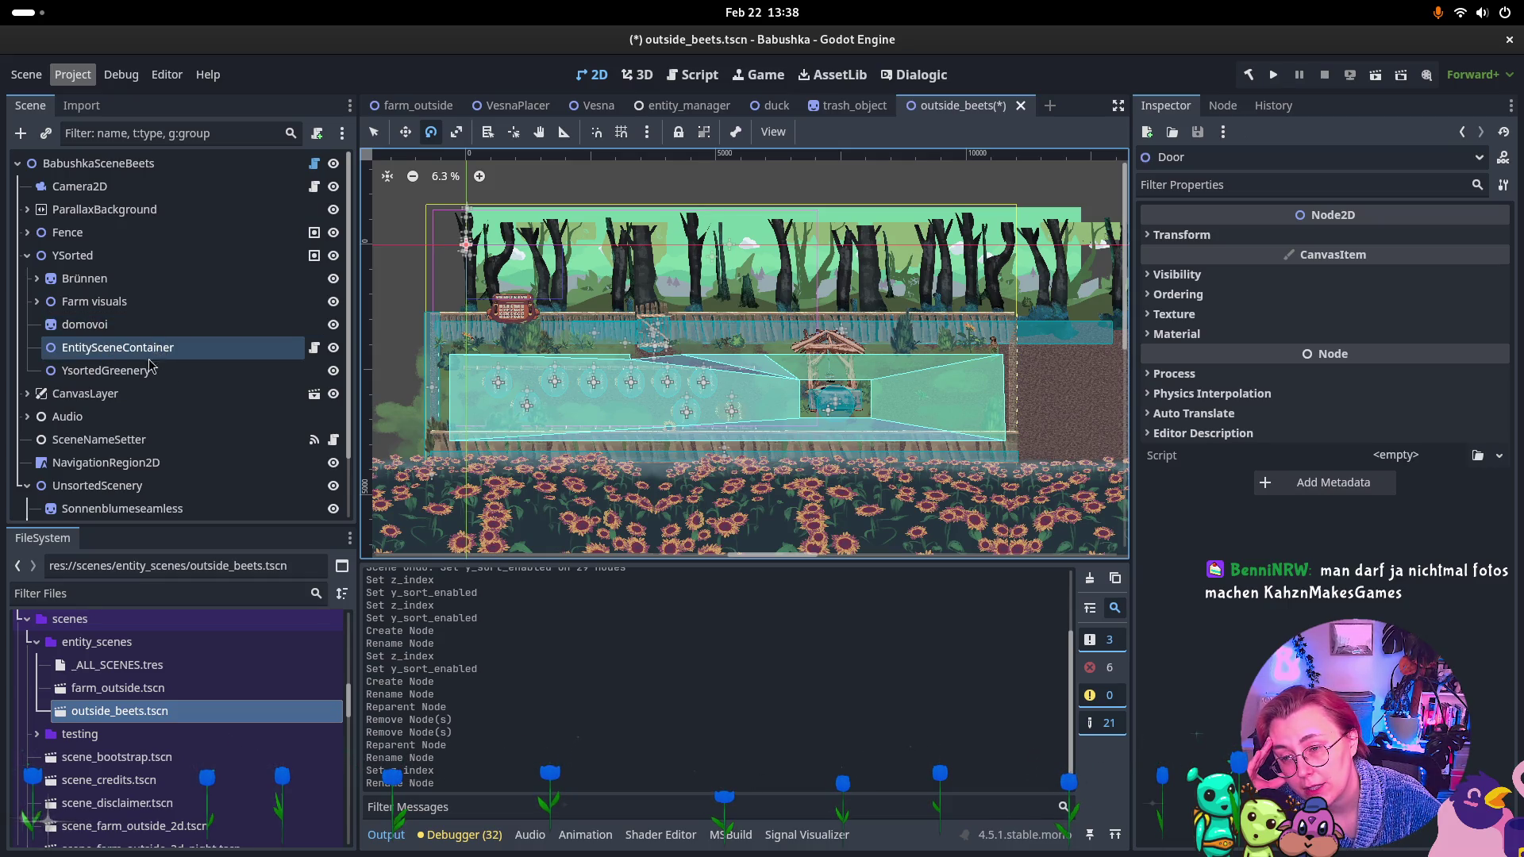
Trial-move FieldParent into UnsortedScenery with Z Index -1 and Y sorting off.
{"action": "left_click", "coordinate": [71, 371]}
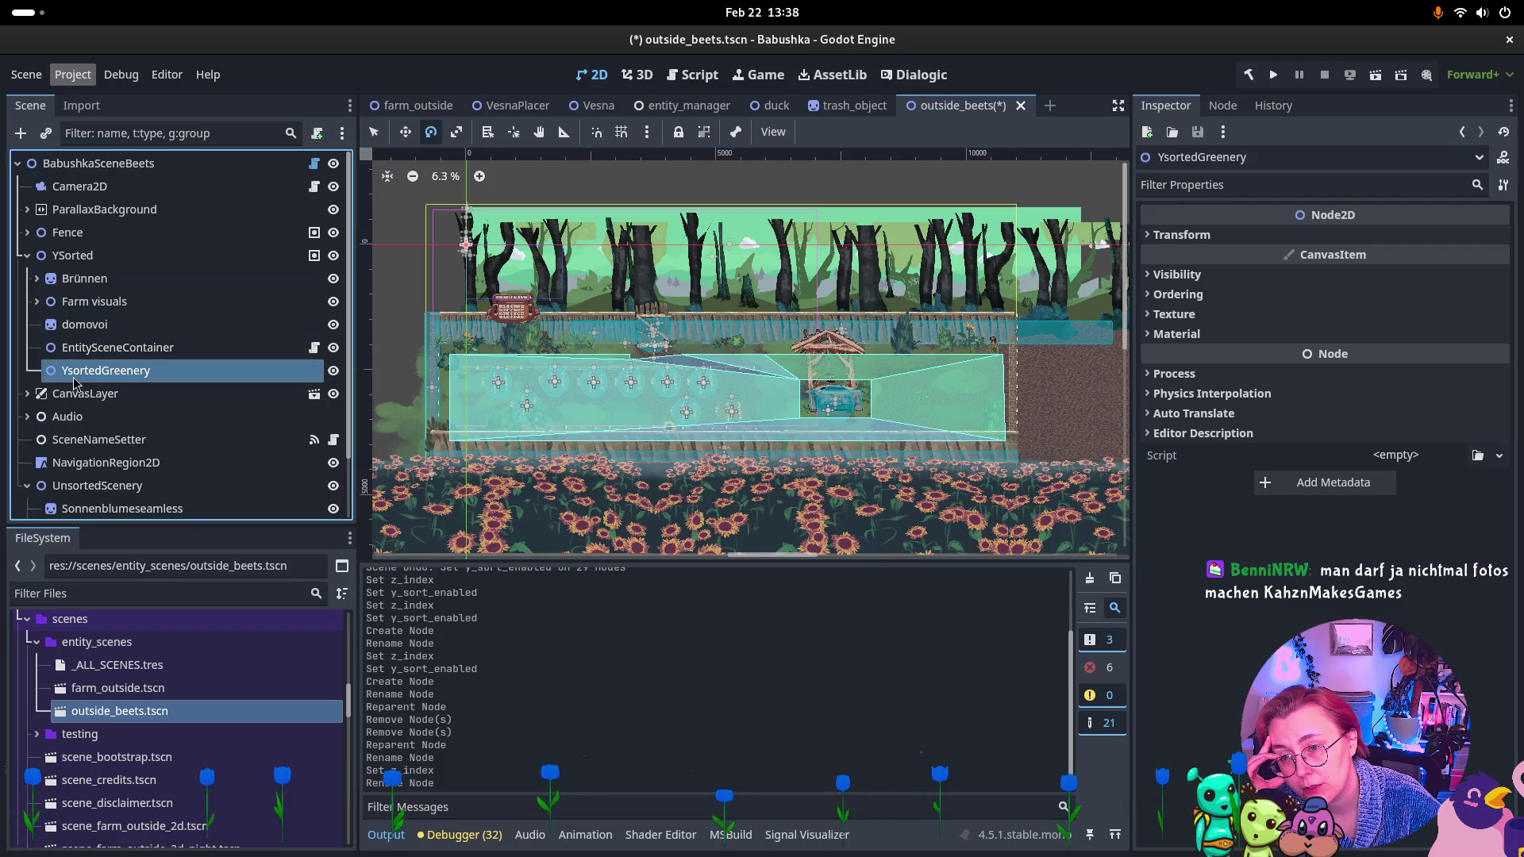
{"action": "left_click", "coordinate": [37, 302]}
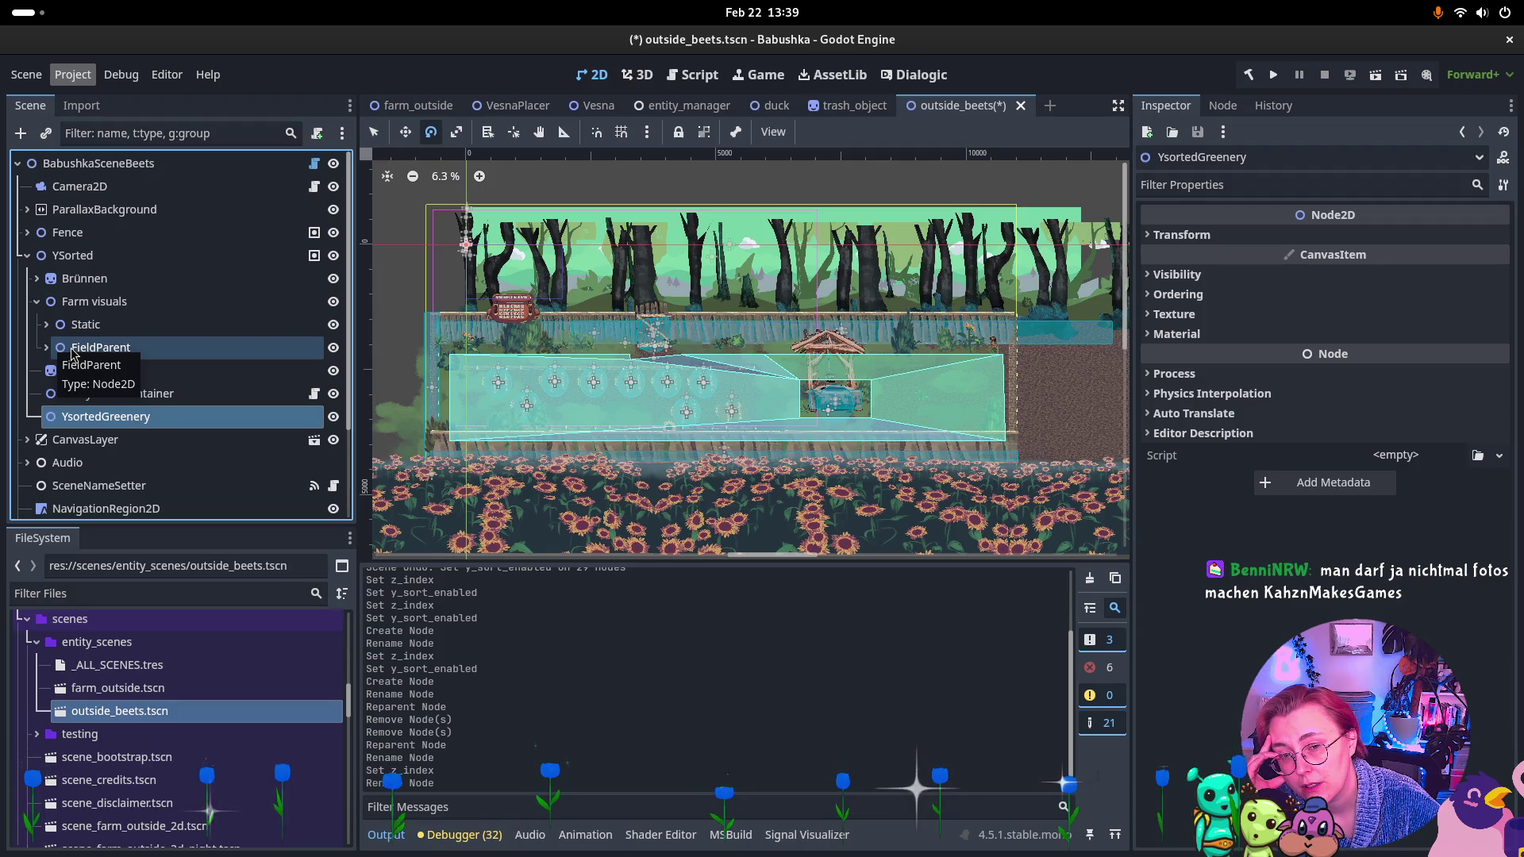
{"action": "left_click_drag", "start_coordinate": [72, 354], "coordinate": [70, 516]}
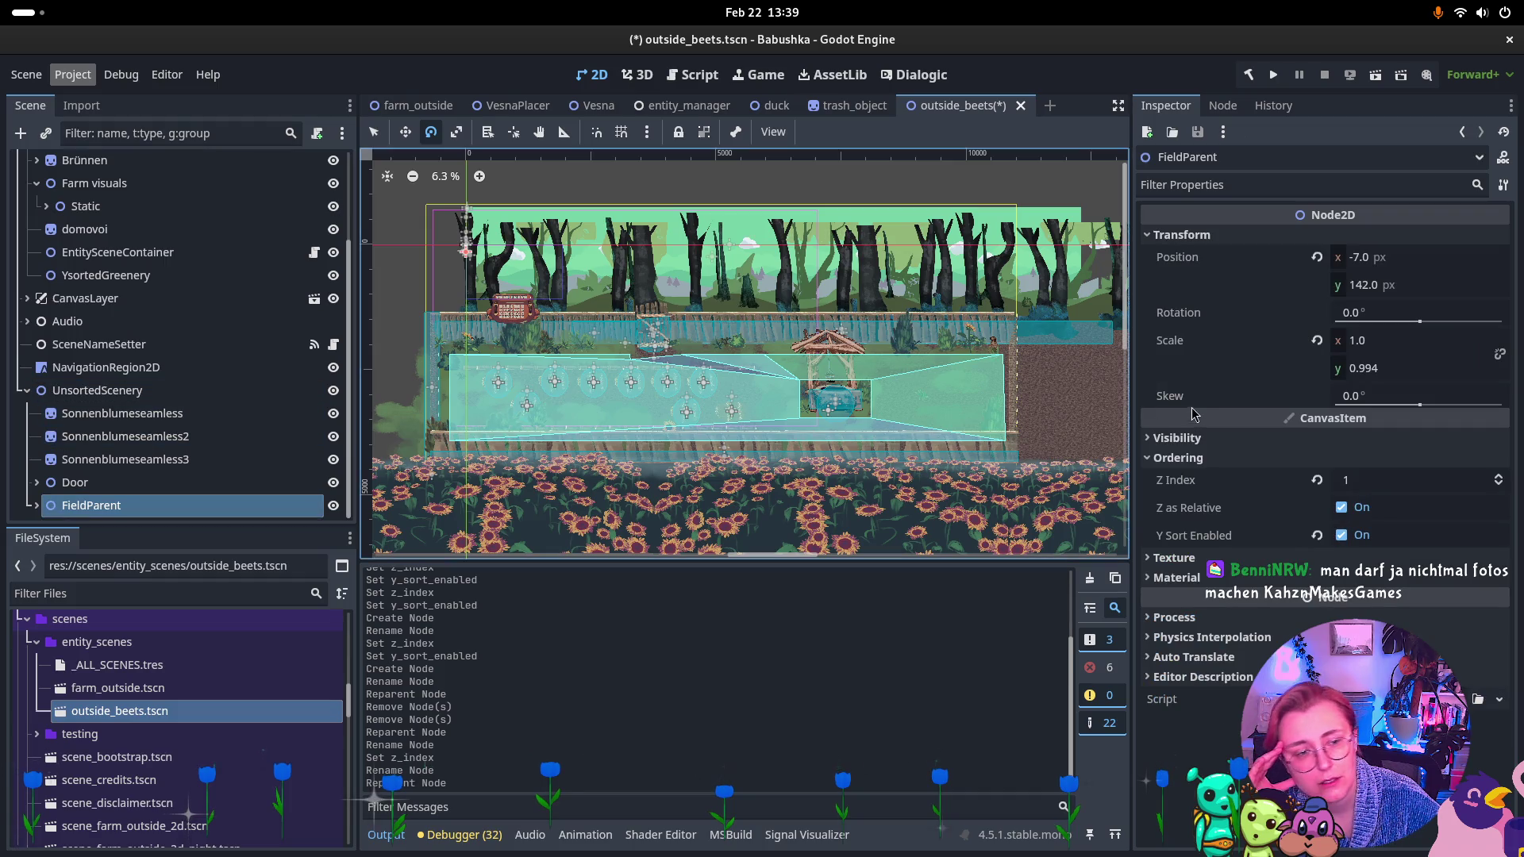
{"action": "left_click", "coordinate": [1499, 486]}
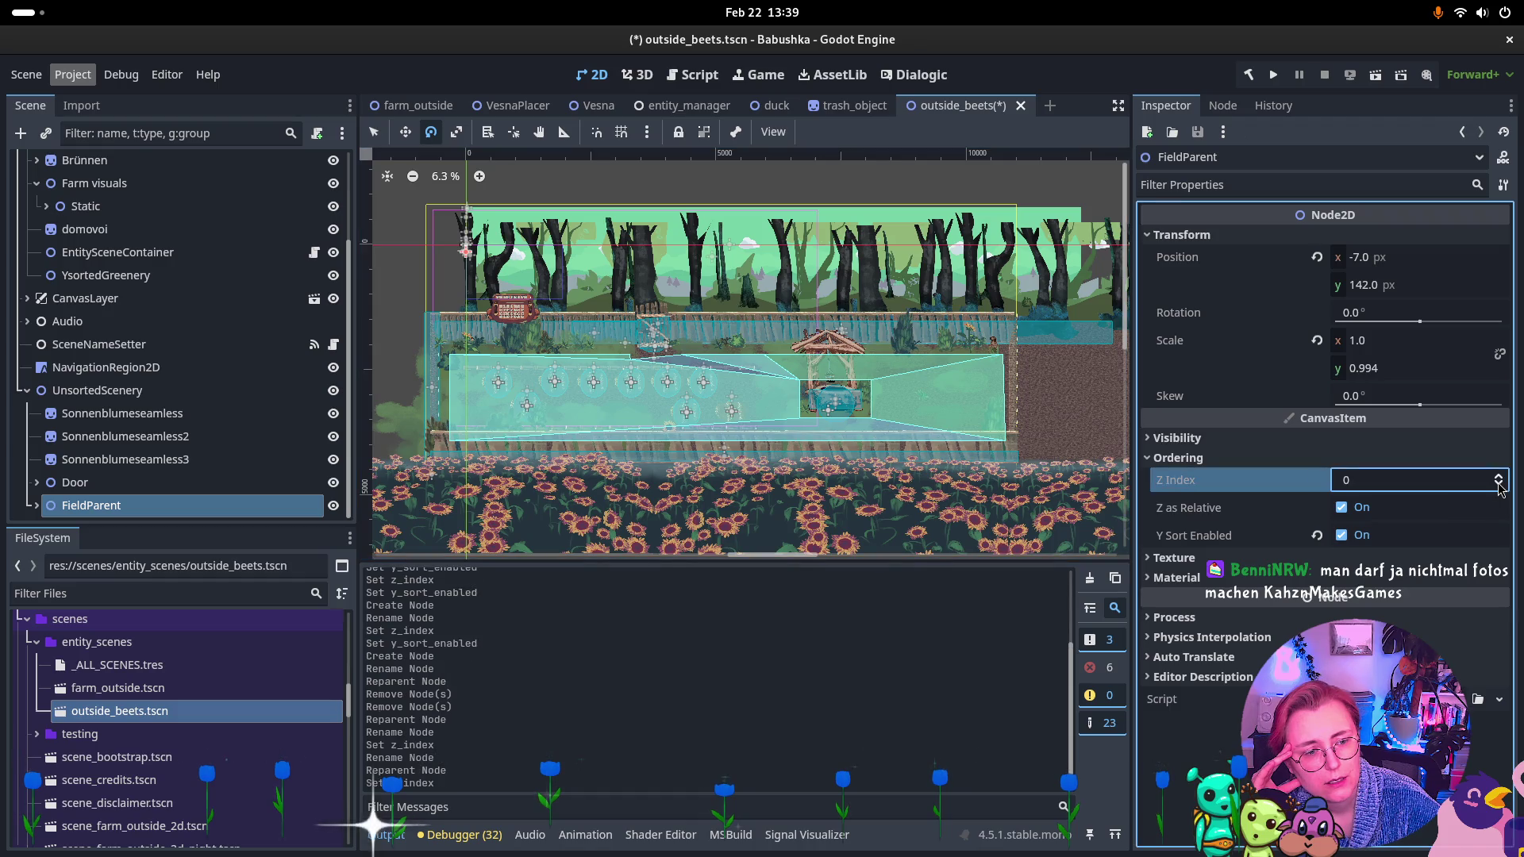
{"action": "left_click", "coordinate": [1499, 485]}
{"action": "left_click", "coordinate": [1339, 537]}
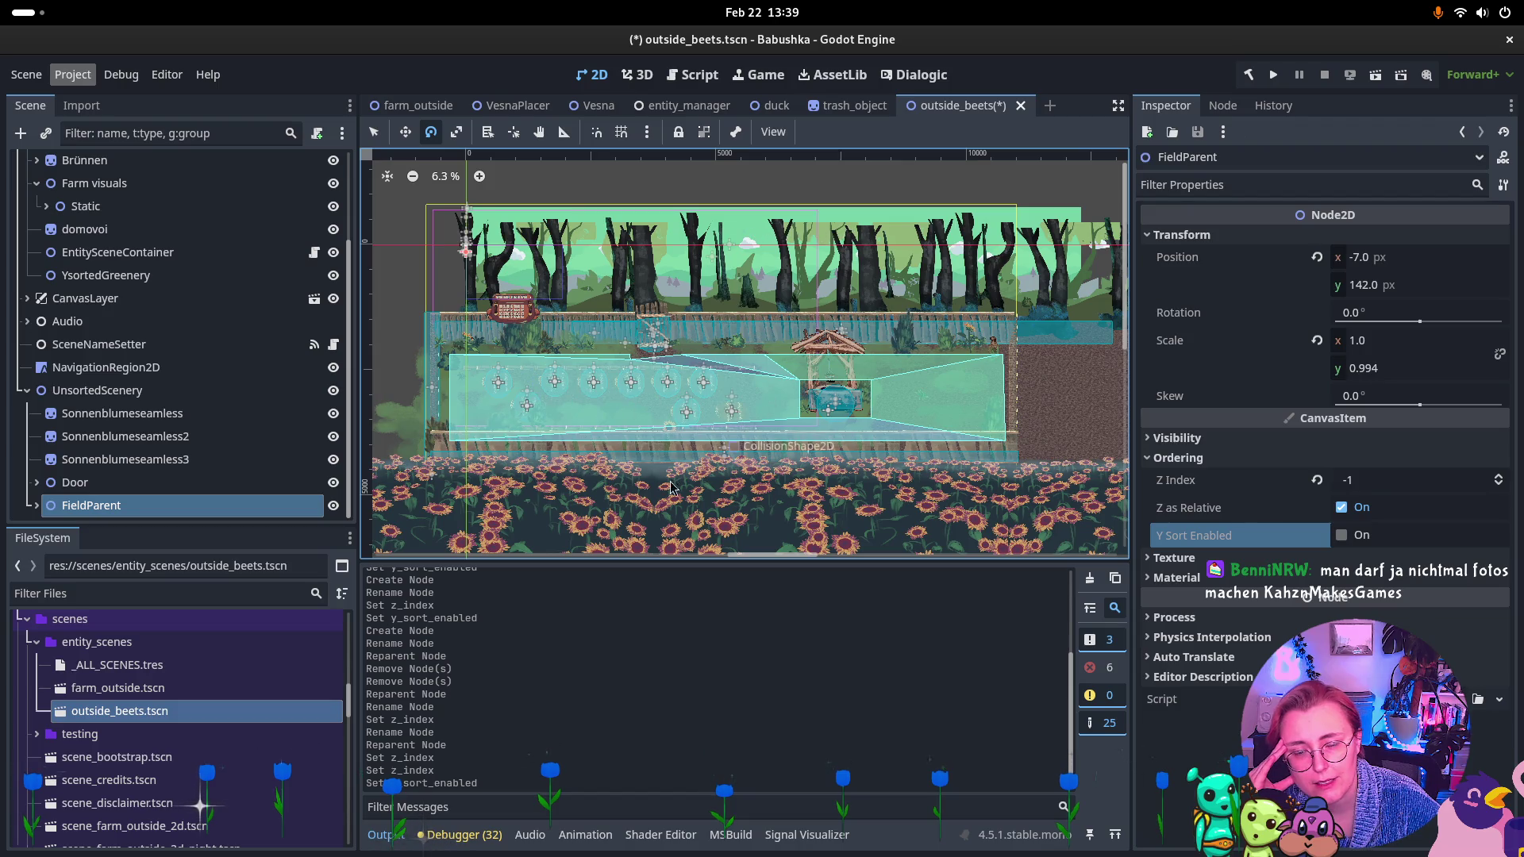
{"action": "left_click", "coordinate": [183, 460], "text": "ctrl"}
{"action": "left_click", "coordinate": [235, 501]}
Try moving FieldParent under YSorted, then undo the reparent and Z Index changes.
{"action": "mouse_move", "coordinate": [235, 504]}
{"action": "left_mouse_down"}
{"action": "mouse_move", "coordinate": [109, 295]}
{"action": "mouse_move", "coordinate": [107, 179]}
{"action": "mouse_move", "coordinate": [103, 236]}
{"action": "left_mouse_up"}
{"action": "key", "text": "ctrl+z"}
{"action": "key", "text": "ctrl+z"}
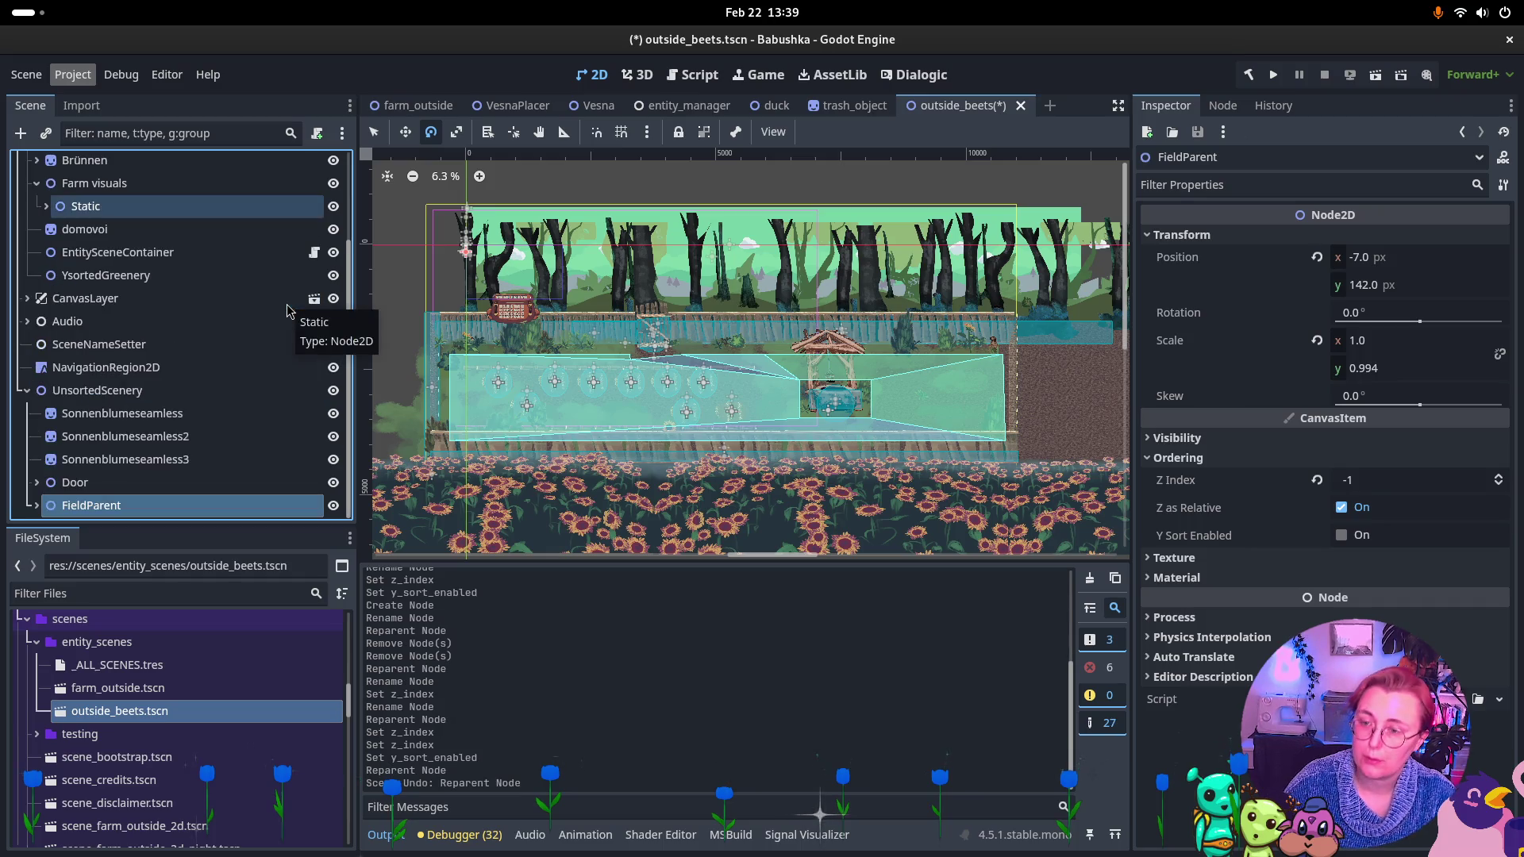
{"action": "key", "text": "ctrl+z"}
{"action": "key", "text": "ctrl+z"}
{"action": "key", "text": "ctrl+z"}
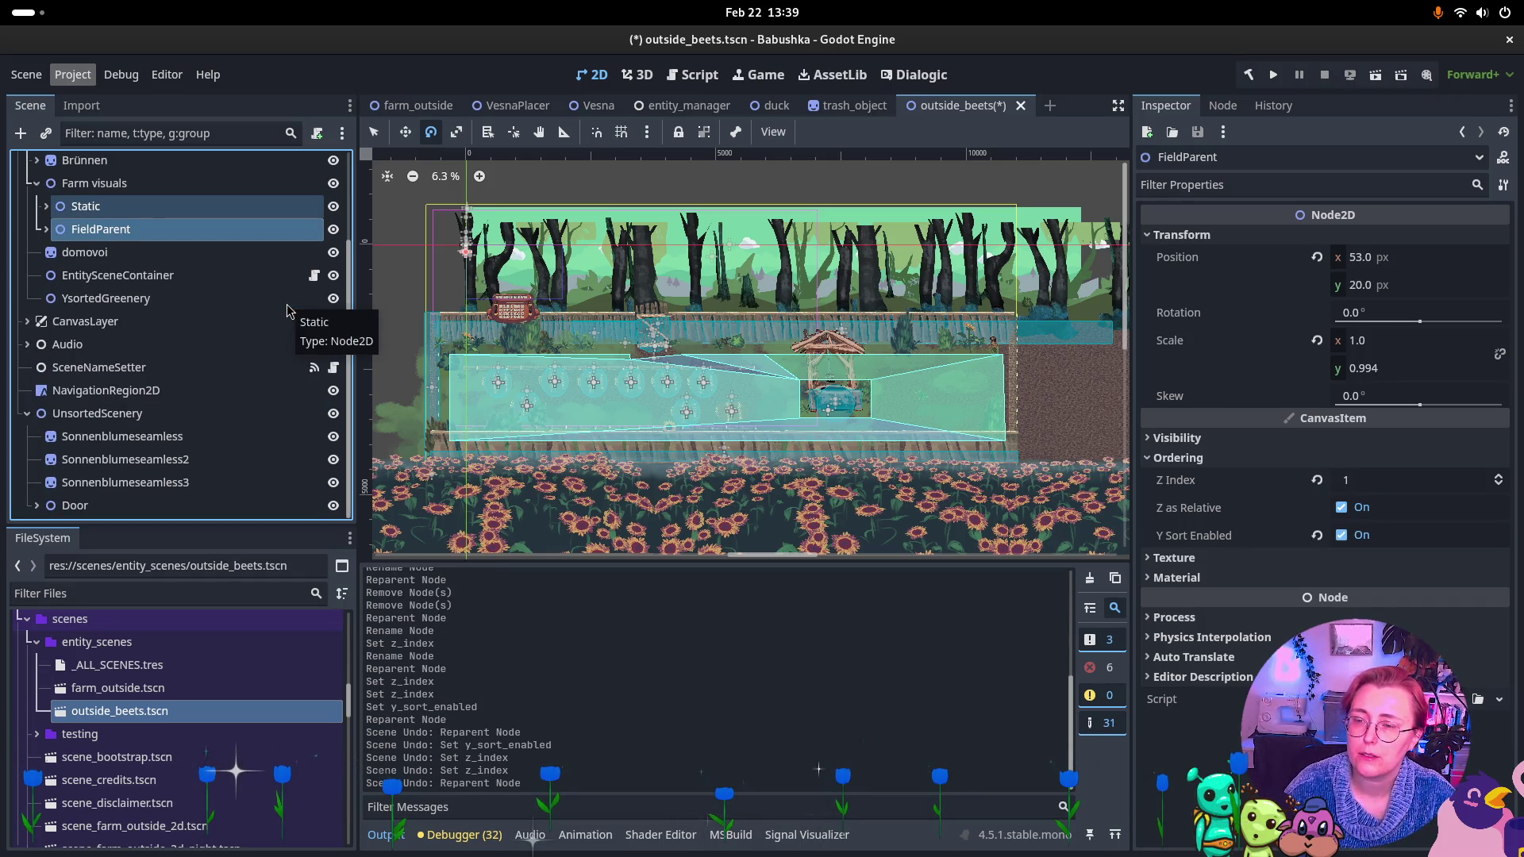
Place FieldParent directly under YSorted and move fieldBorder into UnsortedScenery.
{"action": "scroll", "coordinate": [115, 275], "scroll_direction": "up", "scroll_amount": 2}
{"action": "left_click_drag", "start_coordinate": [115, 276], "coordinate": [119, 184]}
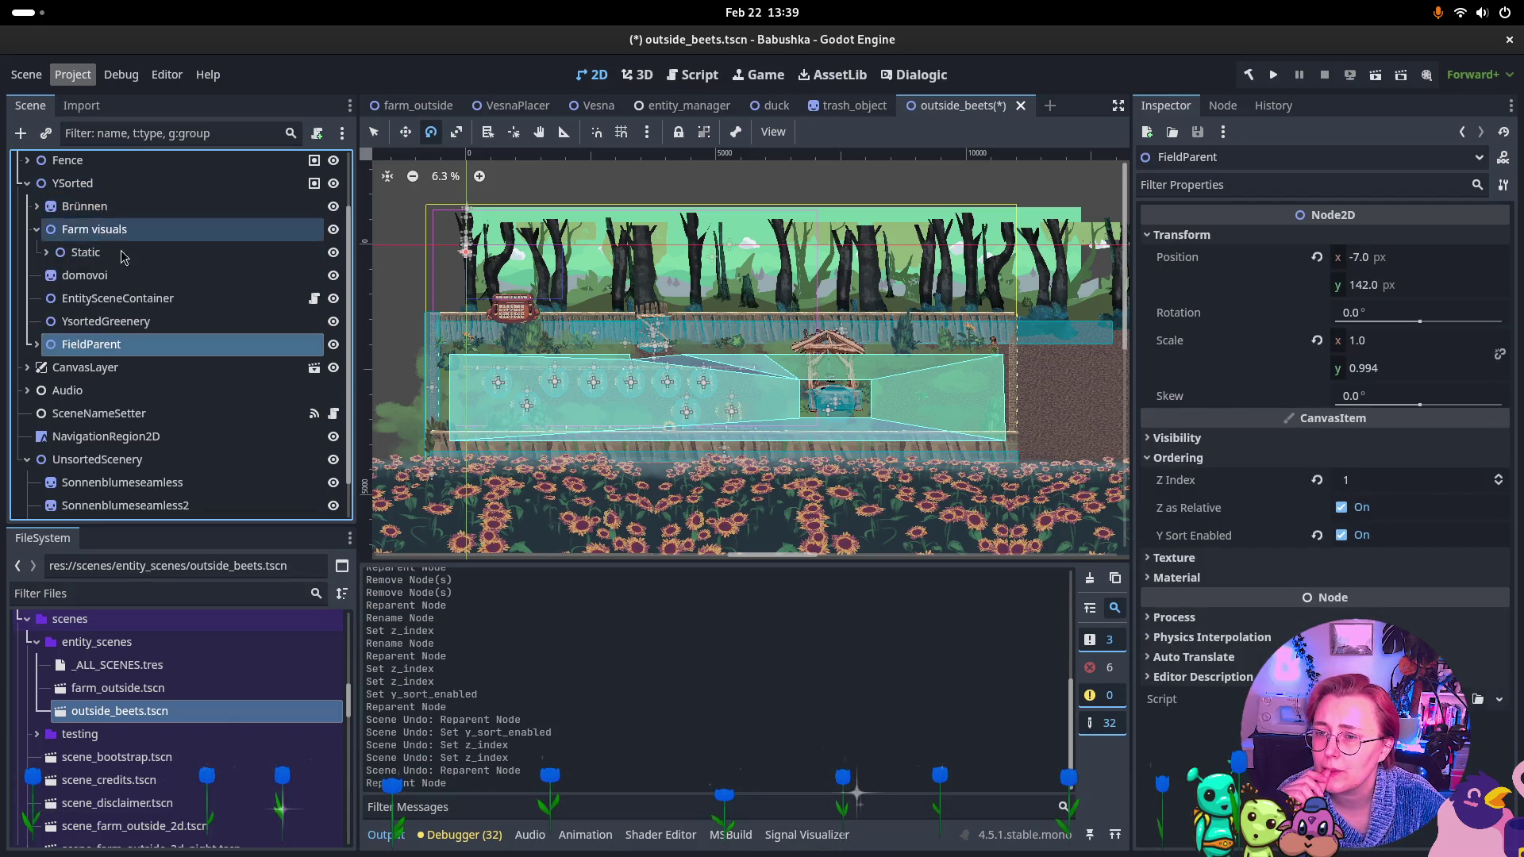
{"action": "left_click", "coordinate": [44, 253]}
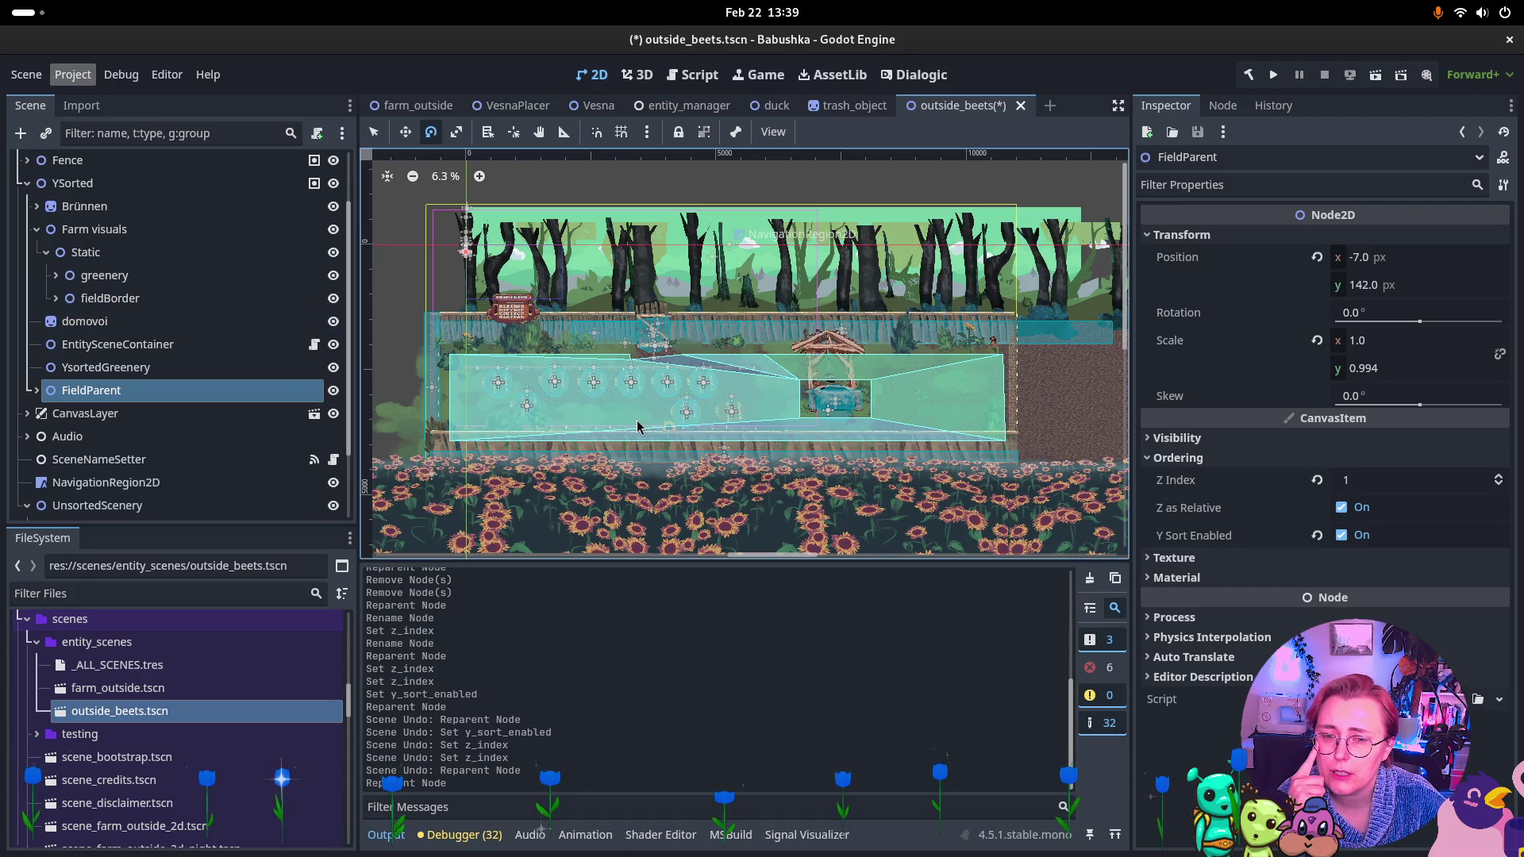
{"action": "left_click_drag", "start_coordinate": [100, 299], "coordinate": [83, 512]}
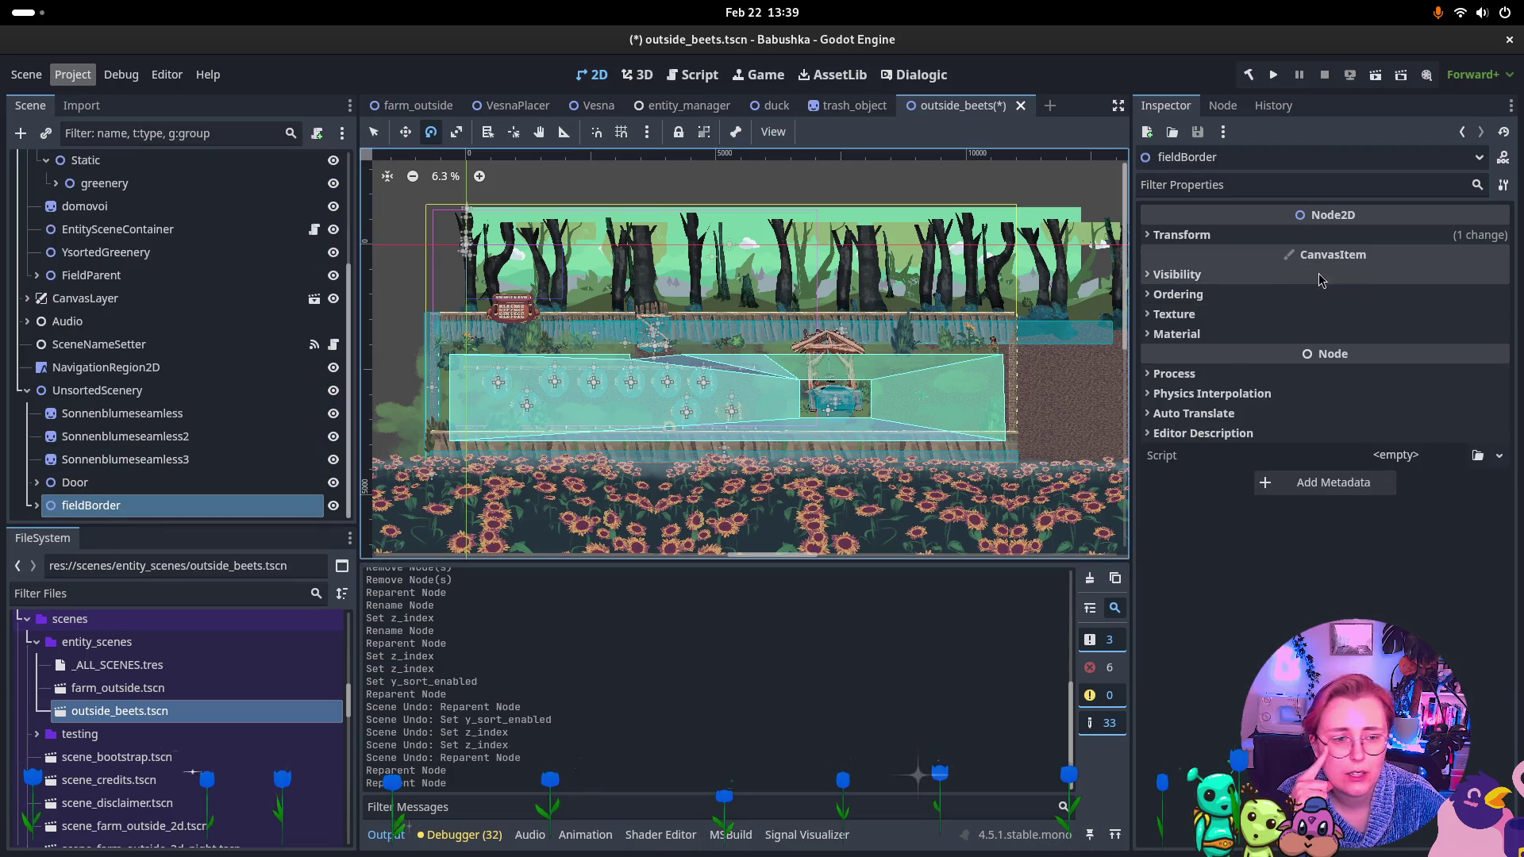
Set fieldBorder's Z Index to -1 in the Ordering section.
{"action": "left_click", "coordinate": [1177, 295]}
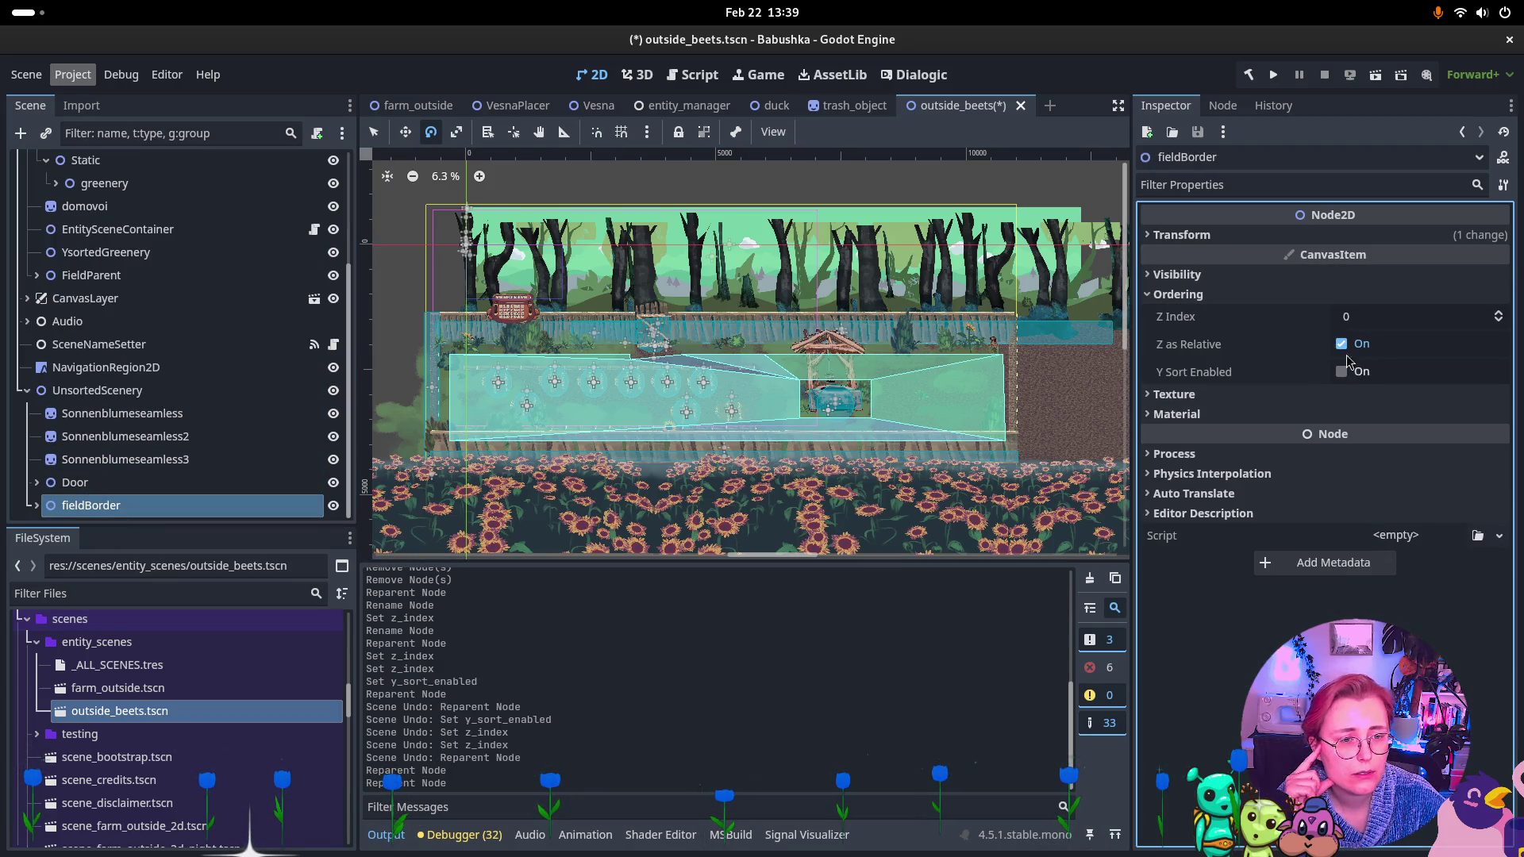
{"action": "left_click", "coordinate": [1499, 322]}
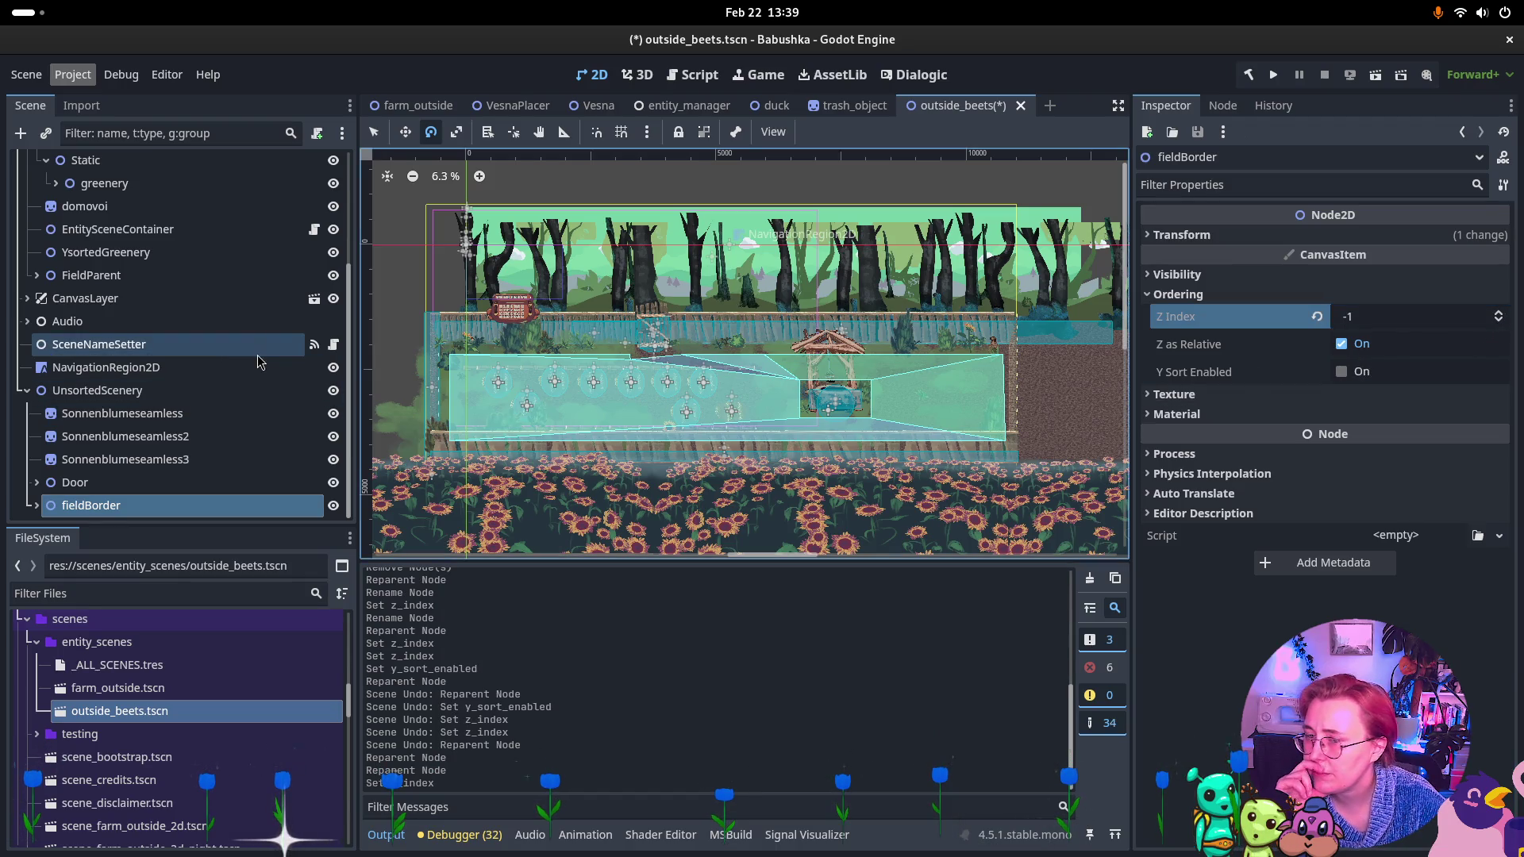
{"action": "scroll", "coordinate": [235, 314], "scroll_direction": "up", "scroll_amount": 3}
Expand greenery's left side bushes and open the UnsortedScenery node's actions menu.
{"action": "left_click", "coordinate": [57, 326]}
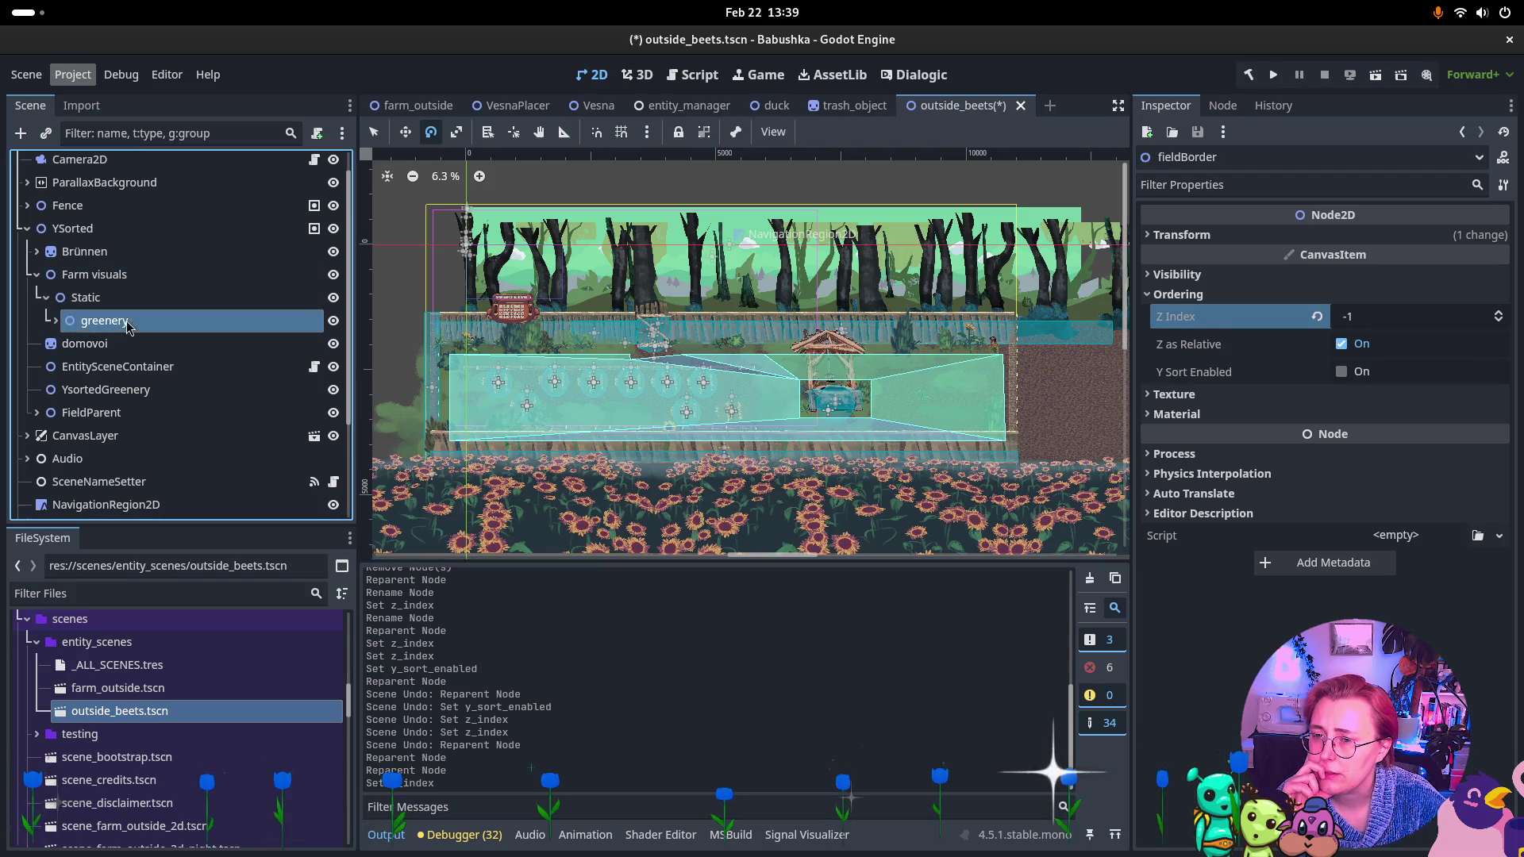
{"action": "left_click", "coordinate": [57, 322]}
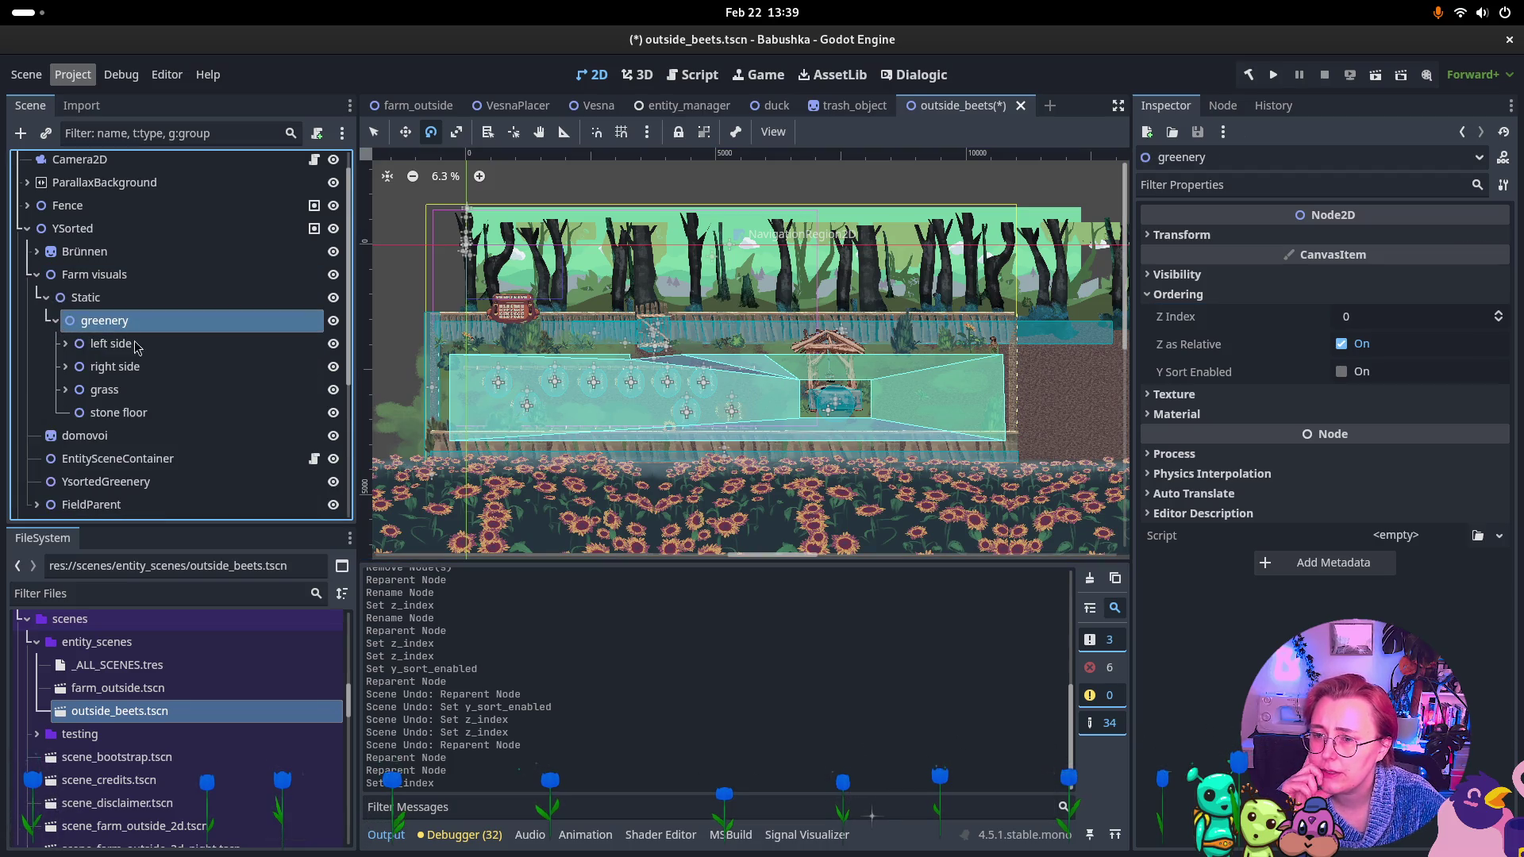
{"action": "left_click", "coordinate": [65, 345]}
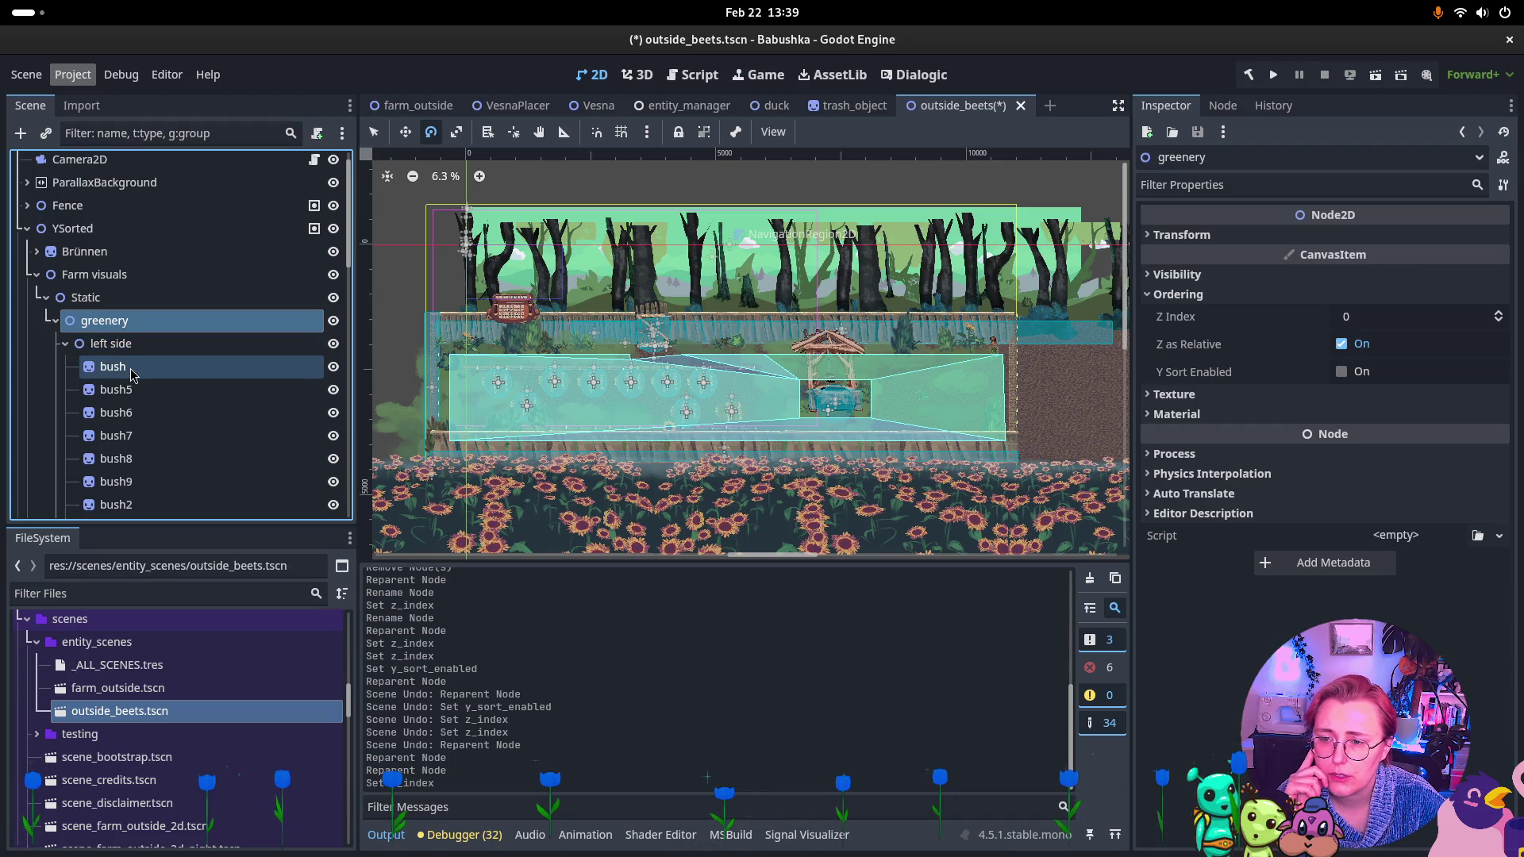
{"action": "scroll", "coordinate": [132, 374], "scroll_direction": "down", "scroll_amount": 10}
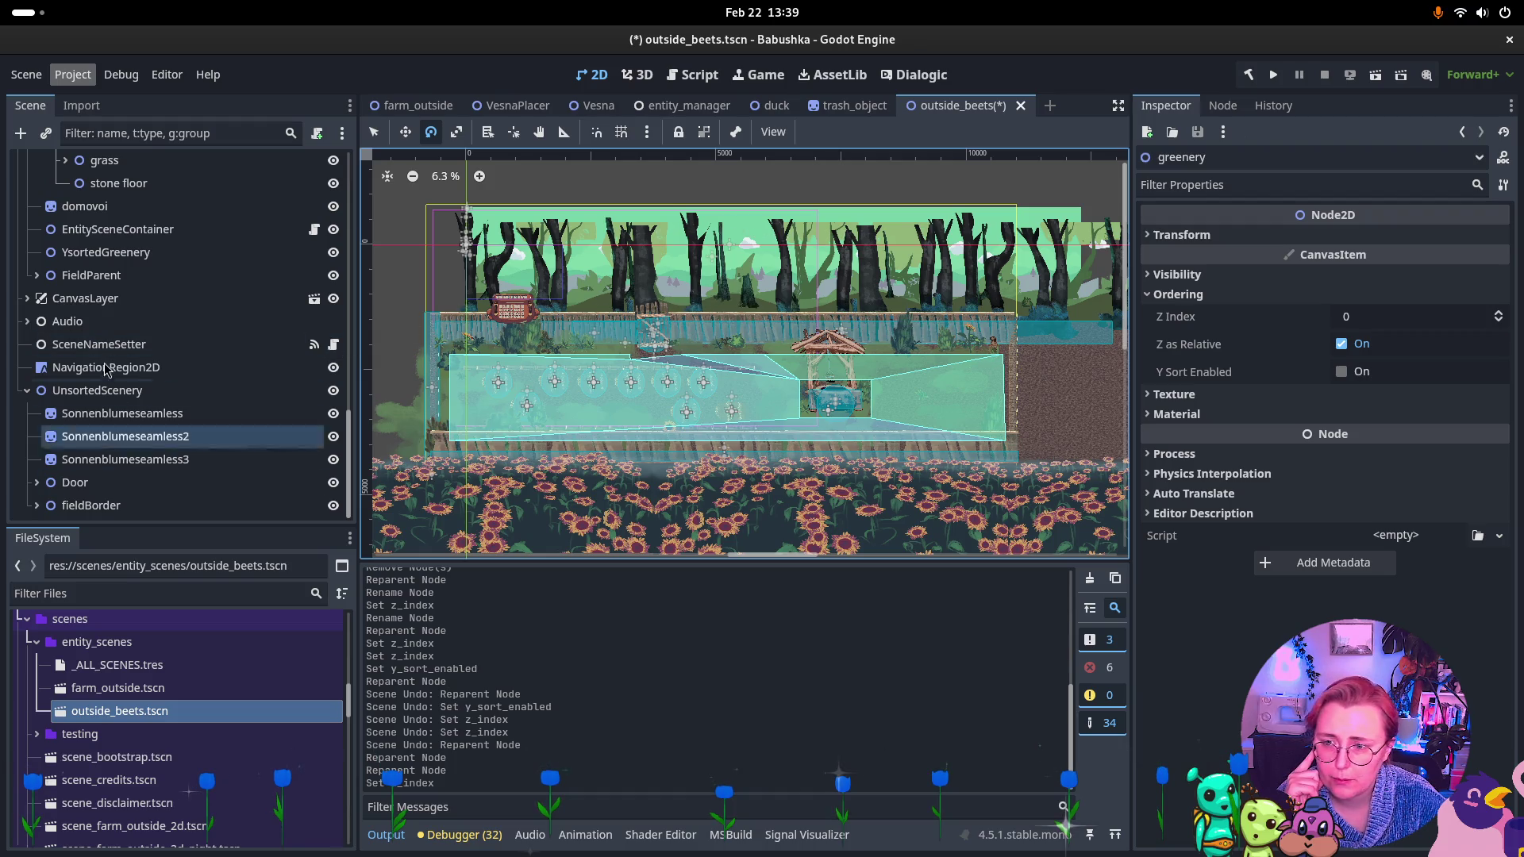
{"action": "right_click", "coordinate": [98, 389]}
Create a Node2D child under UnsortedScenery and name it GreeneryBack.
{"action": "left_click", "coordinate": [205, 378]}
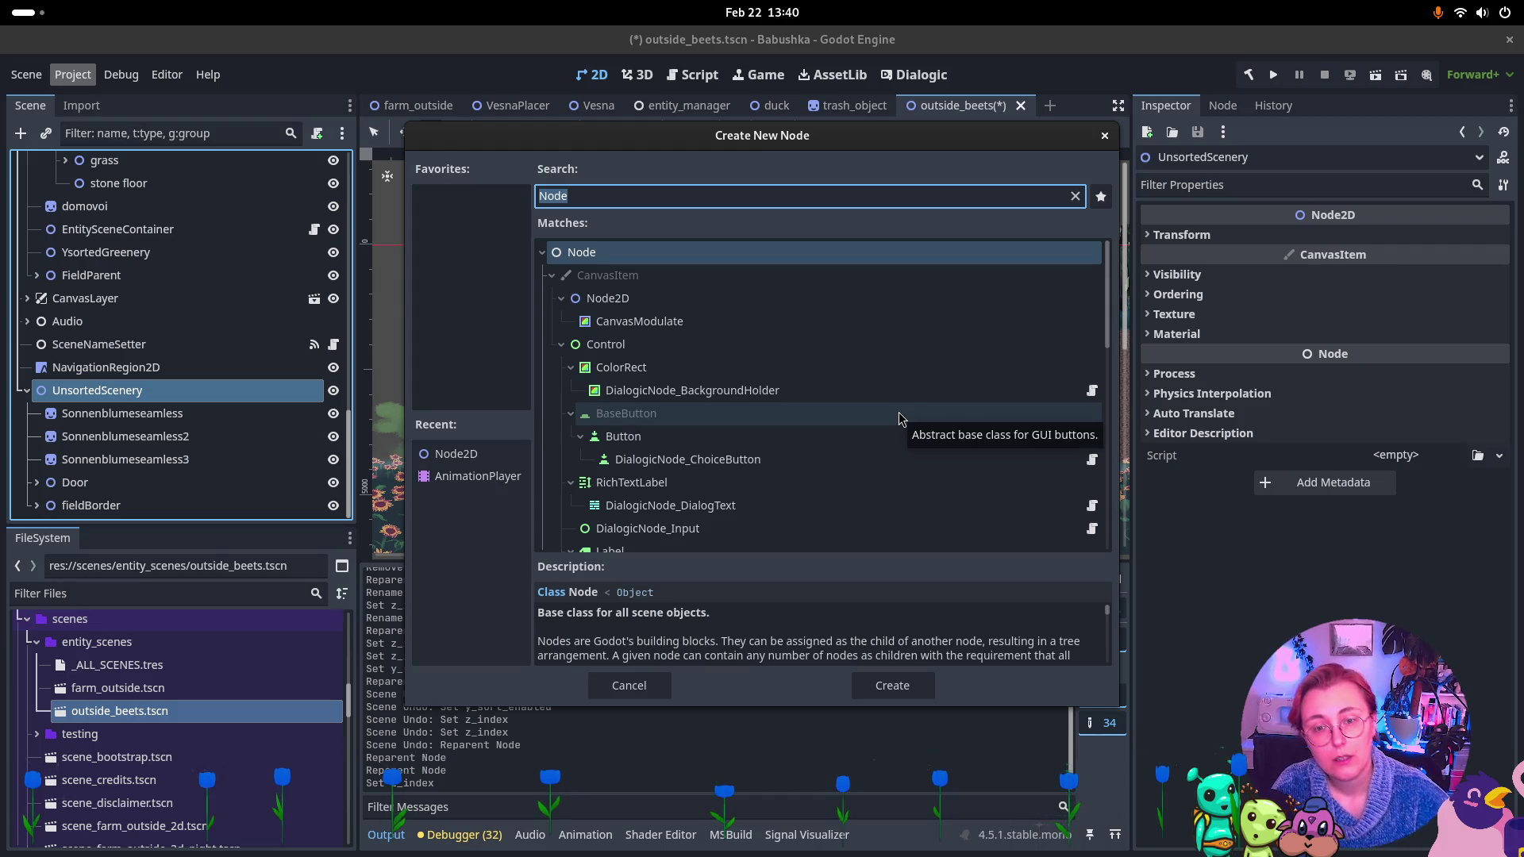
{"action": "left_click", "coordinate": [645, 305]}
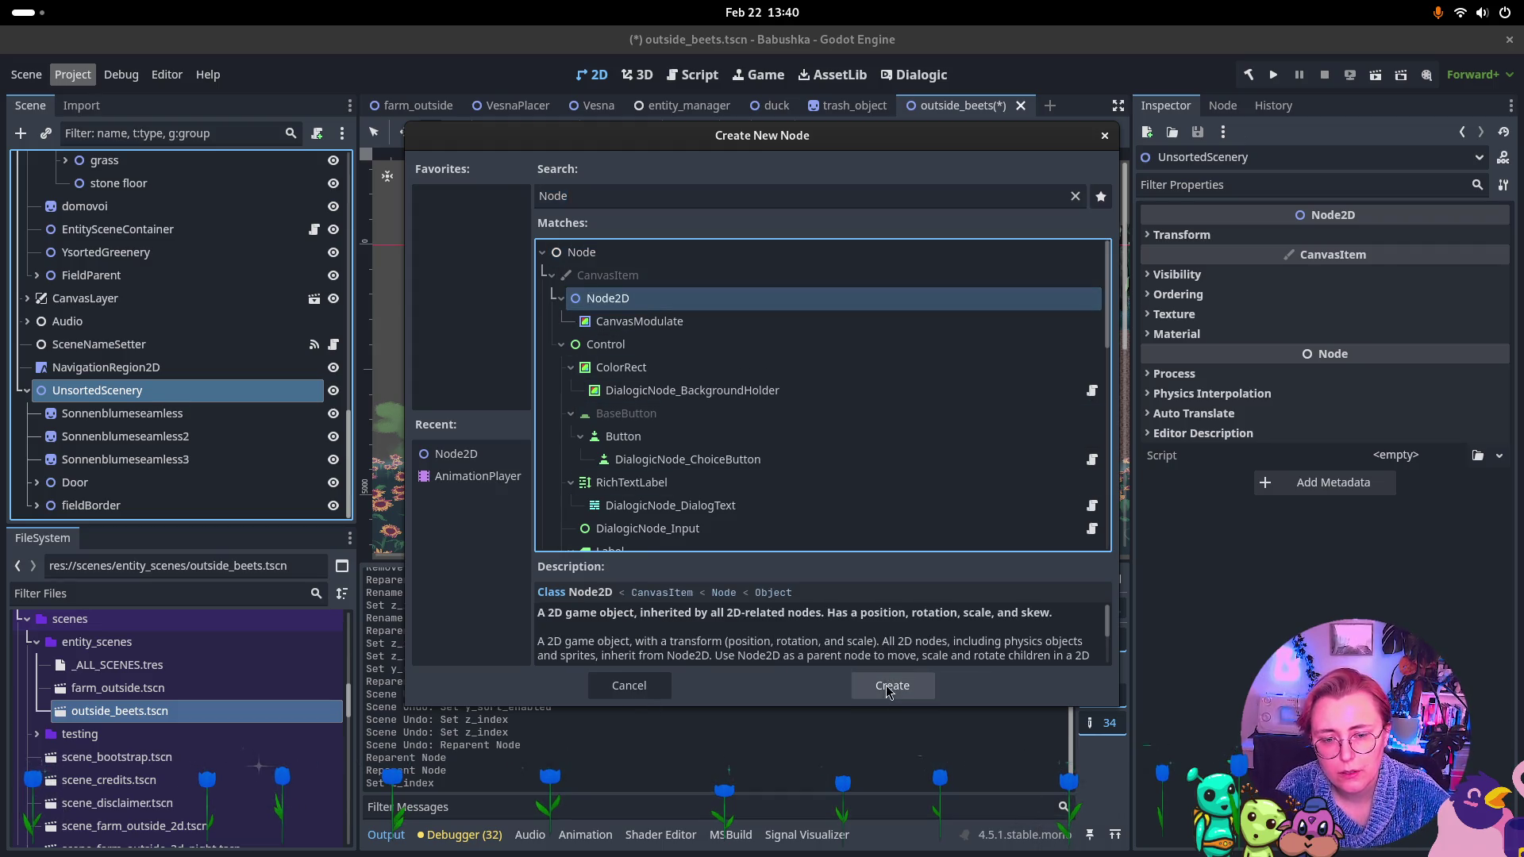
{"action": "left_click", "coordinate": [892, 684]}
{"action": "double_click", "coordinate": [196, 505]}
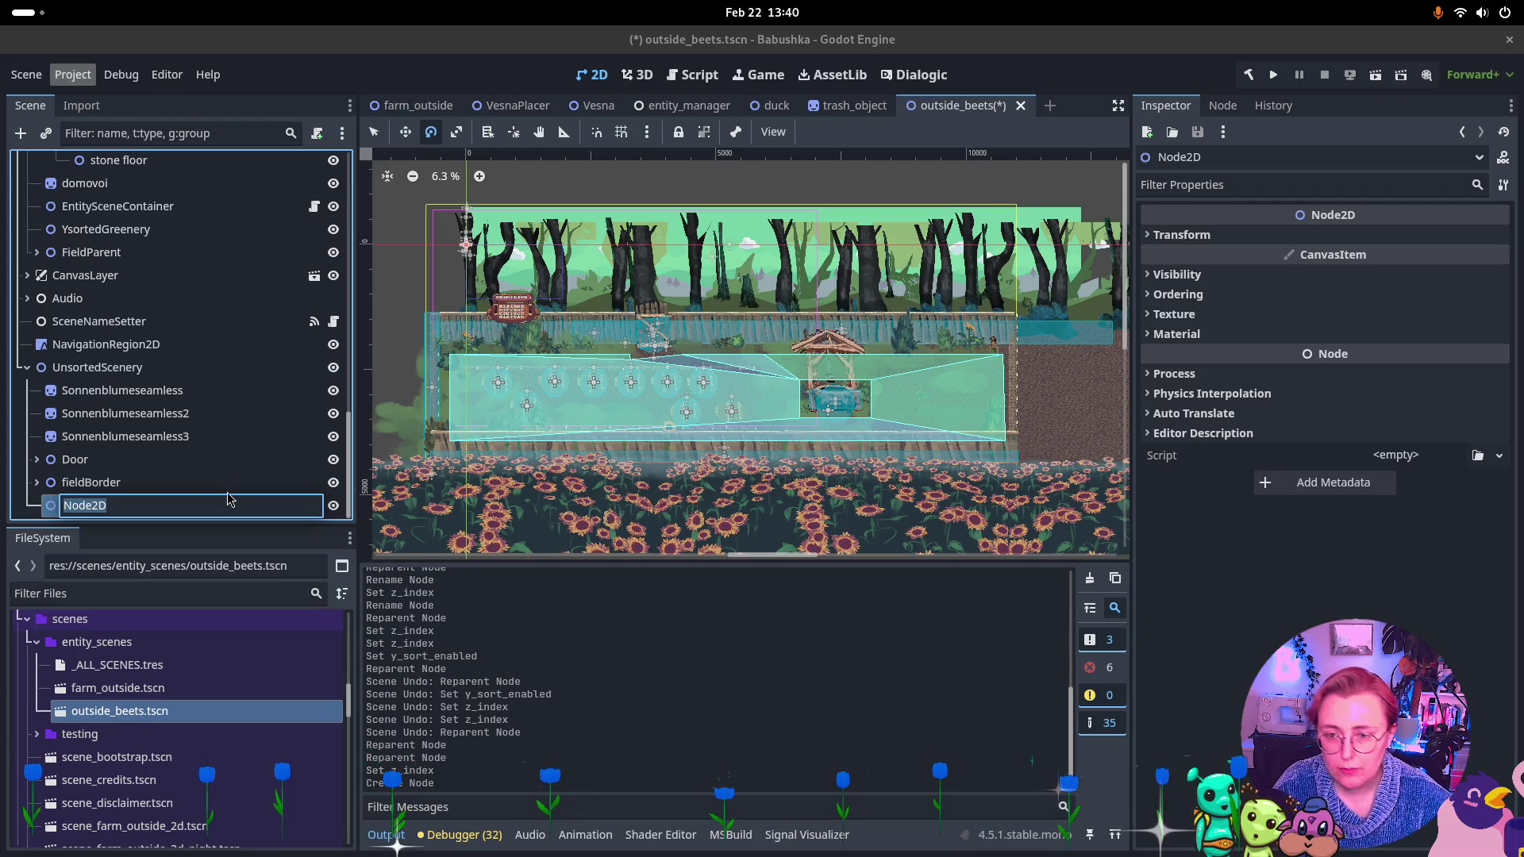
{"action": "type", "text": "enery"}
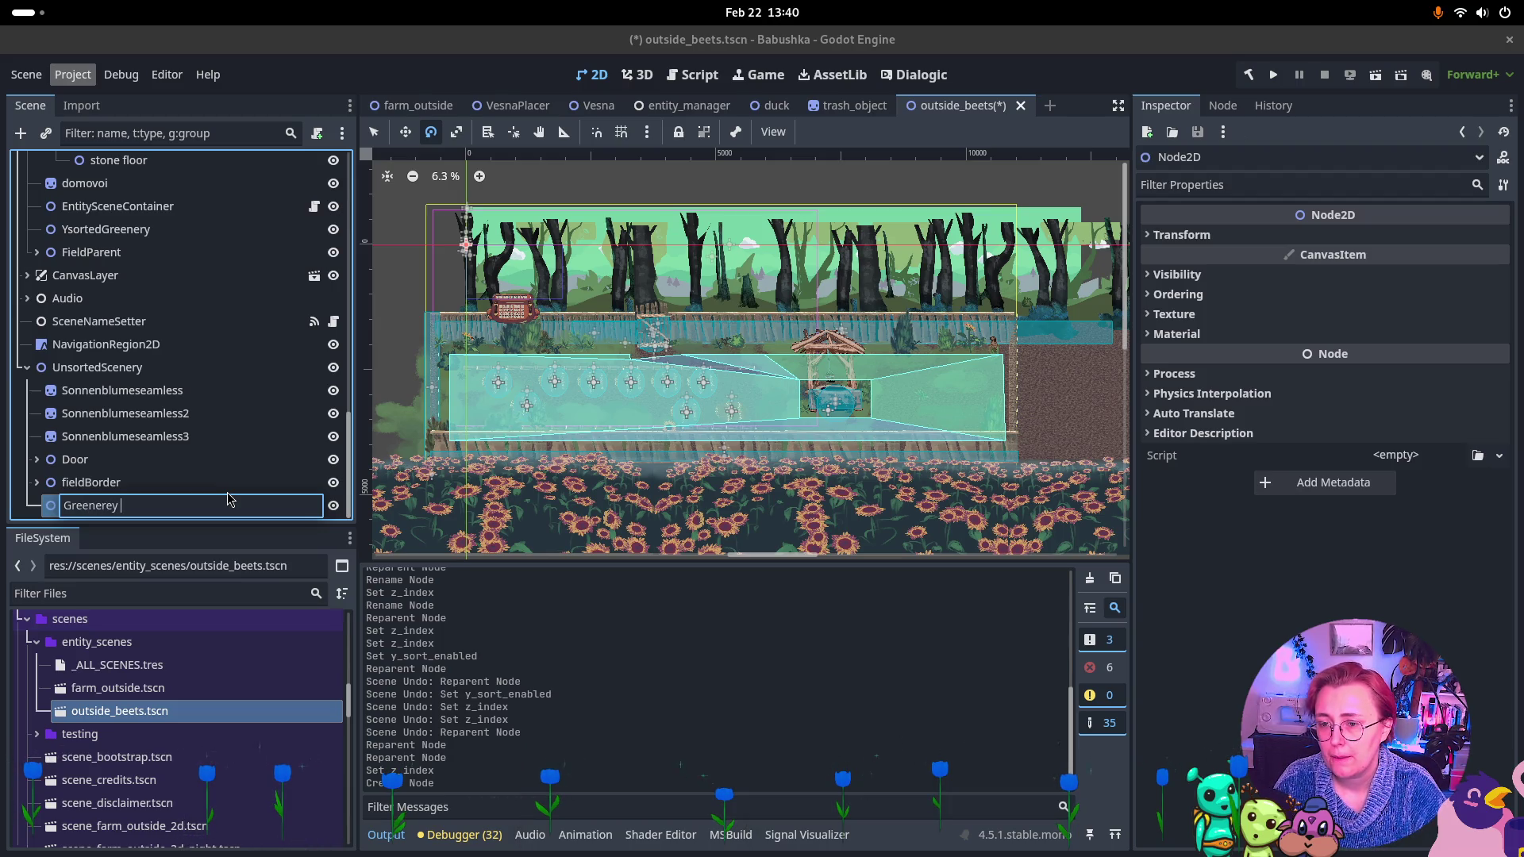
{"action": "type", "text": "Back"}
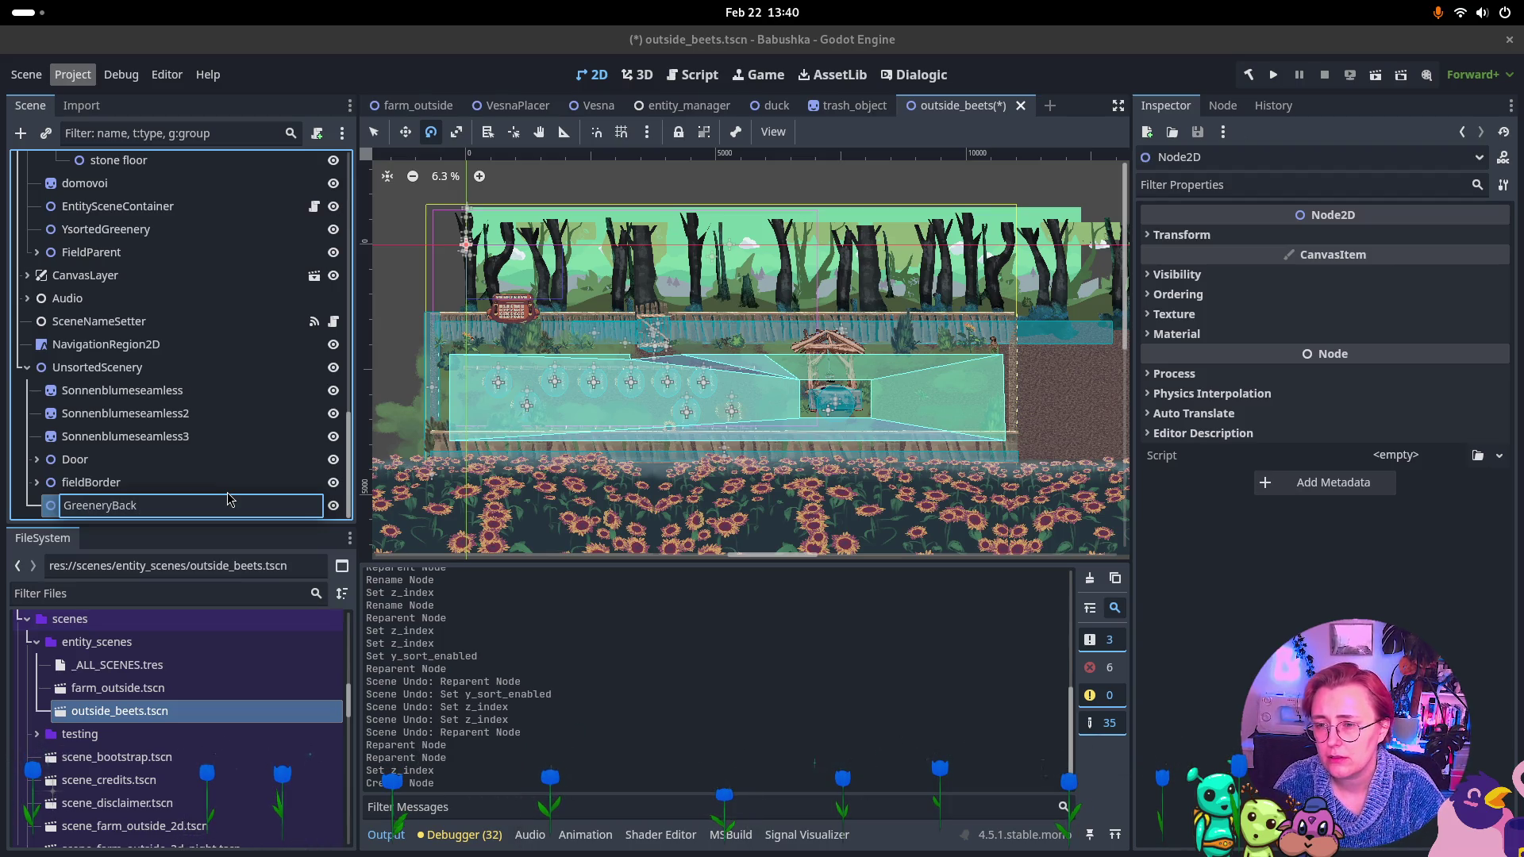
{"action": "key", "text": "Return"}
{"action": "mouse_move", "coordinate": [229, 502]}
{"action": "left_mouse_down"}
{"action": "mouse_move", "coordinate": [222, 385]}
{"action": "mouse_move", "coordinate": [204, 341]}
{"action": "mouse_move", "coordinate": [170, 337]}
{"action": "mouse_move", "coordinate": [135, 245]}
{"action": "mouse_move", "coordinate": [137, 275]}
{"action": "left_mouse_up"}
Multi-select bush, bush7–bush9, bush2 and bush10–bush12 in the left-side greenery.
{"action": "left_click", "coordinate": [113, 314]}
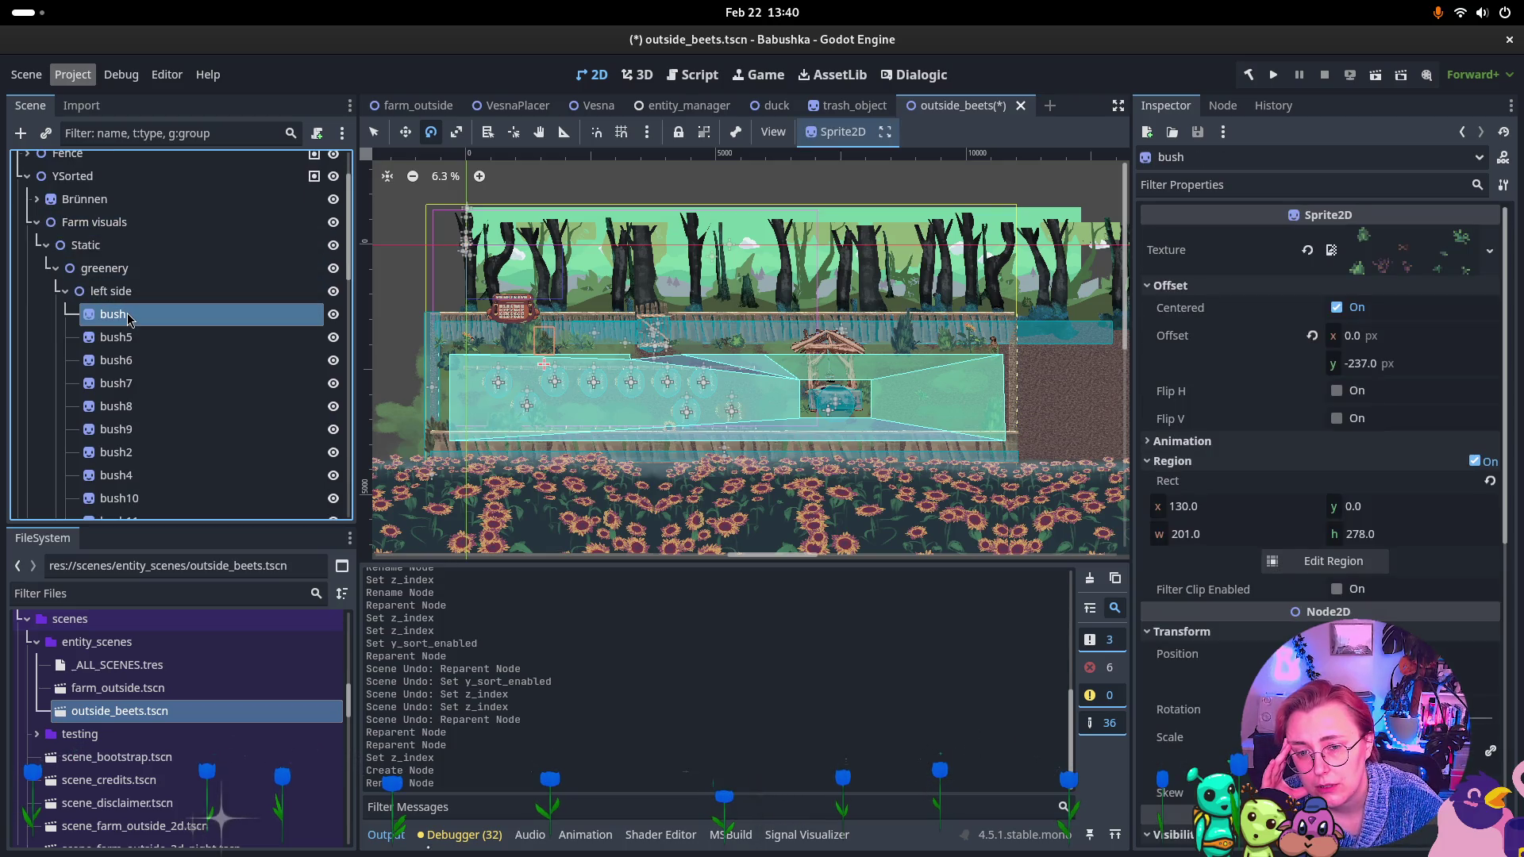
{"action": "left_click", "coordinate": [131, 338], "text": "shift"}
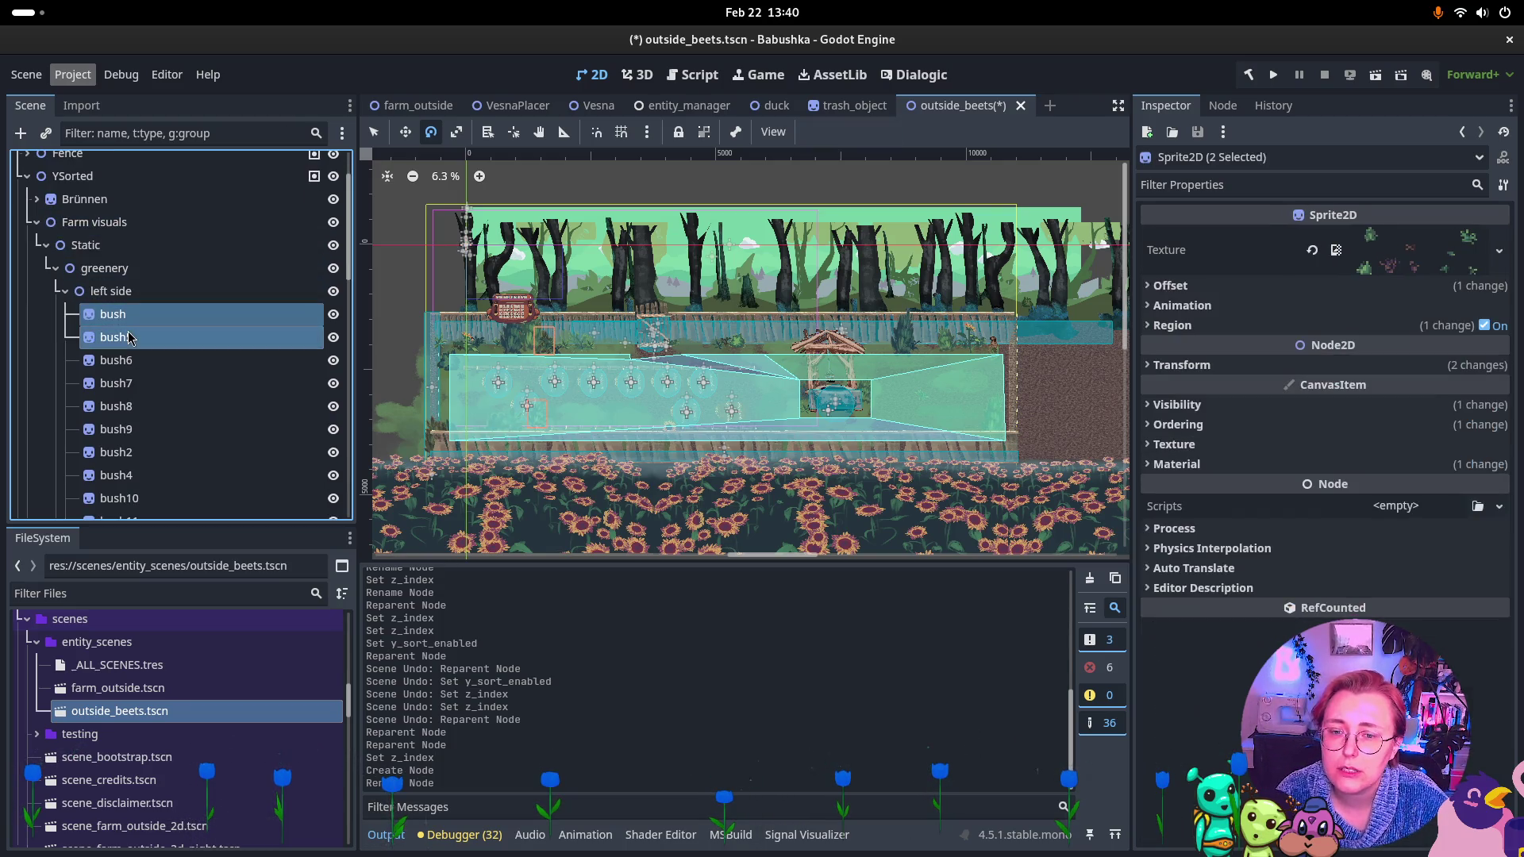
{"action": "left_click", "coordinate": [129, 338], "text": "ctrl"}
{"action": "left_click", "coordinate": [132, 361], "text": "ctrl"}
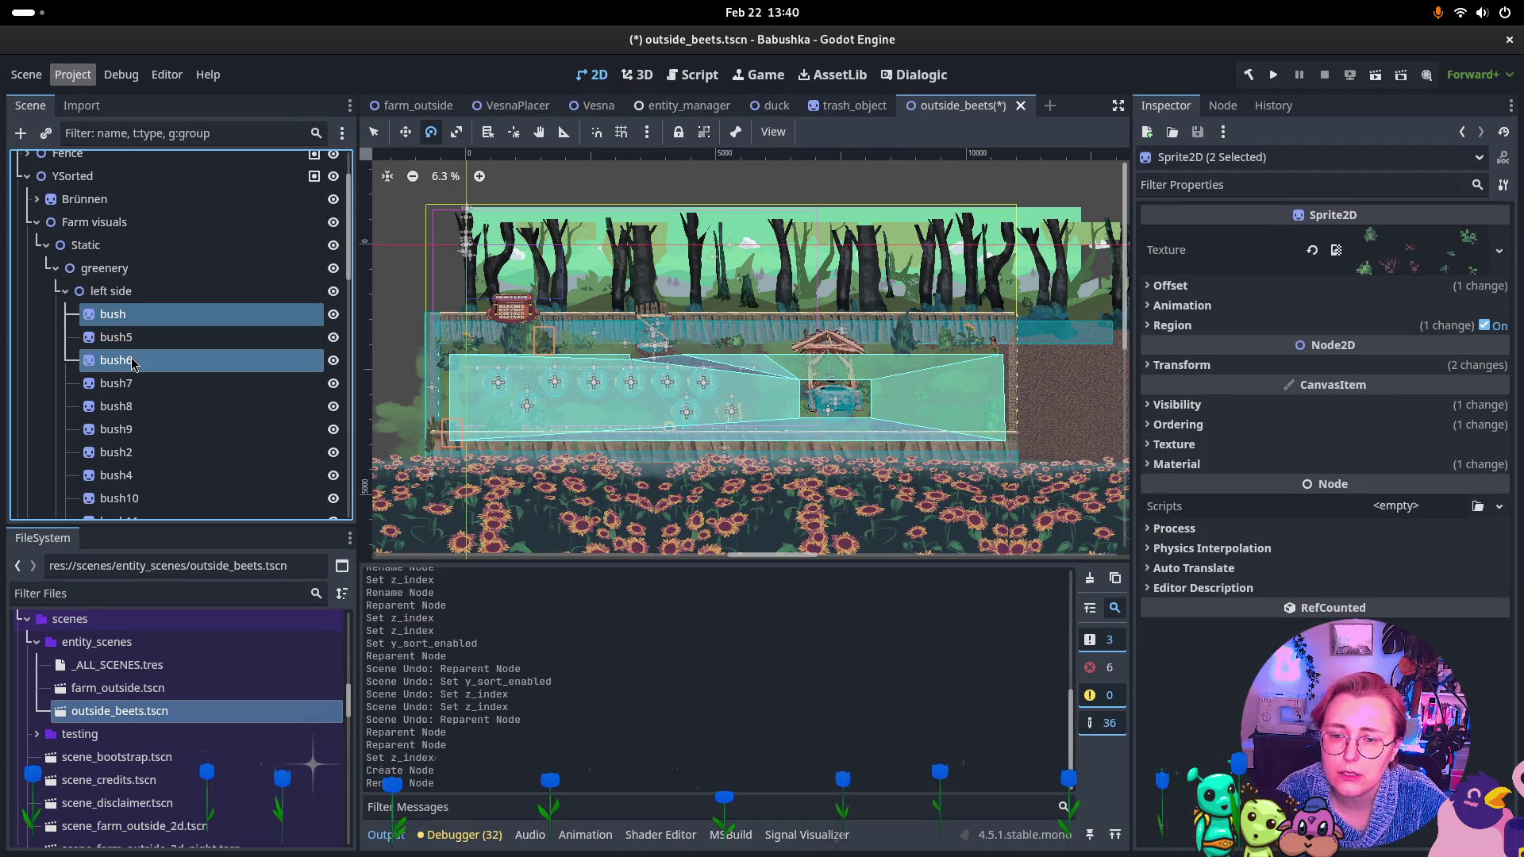
{"action": "left_click", "coordinate": [132, 361], "text": "ctrl"}
{"action": "left_click", "coordinate": [132, 384], "text": "ctrl"}
{"action": "left_click", "coordinate": [132, 406], "text": "ctrl"}
{"action": "left_click", "coordinate": [132, 429], "text": "ctrl"}
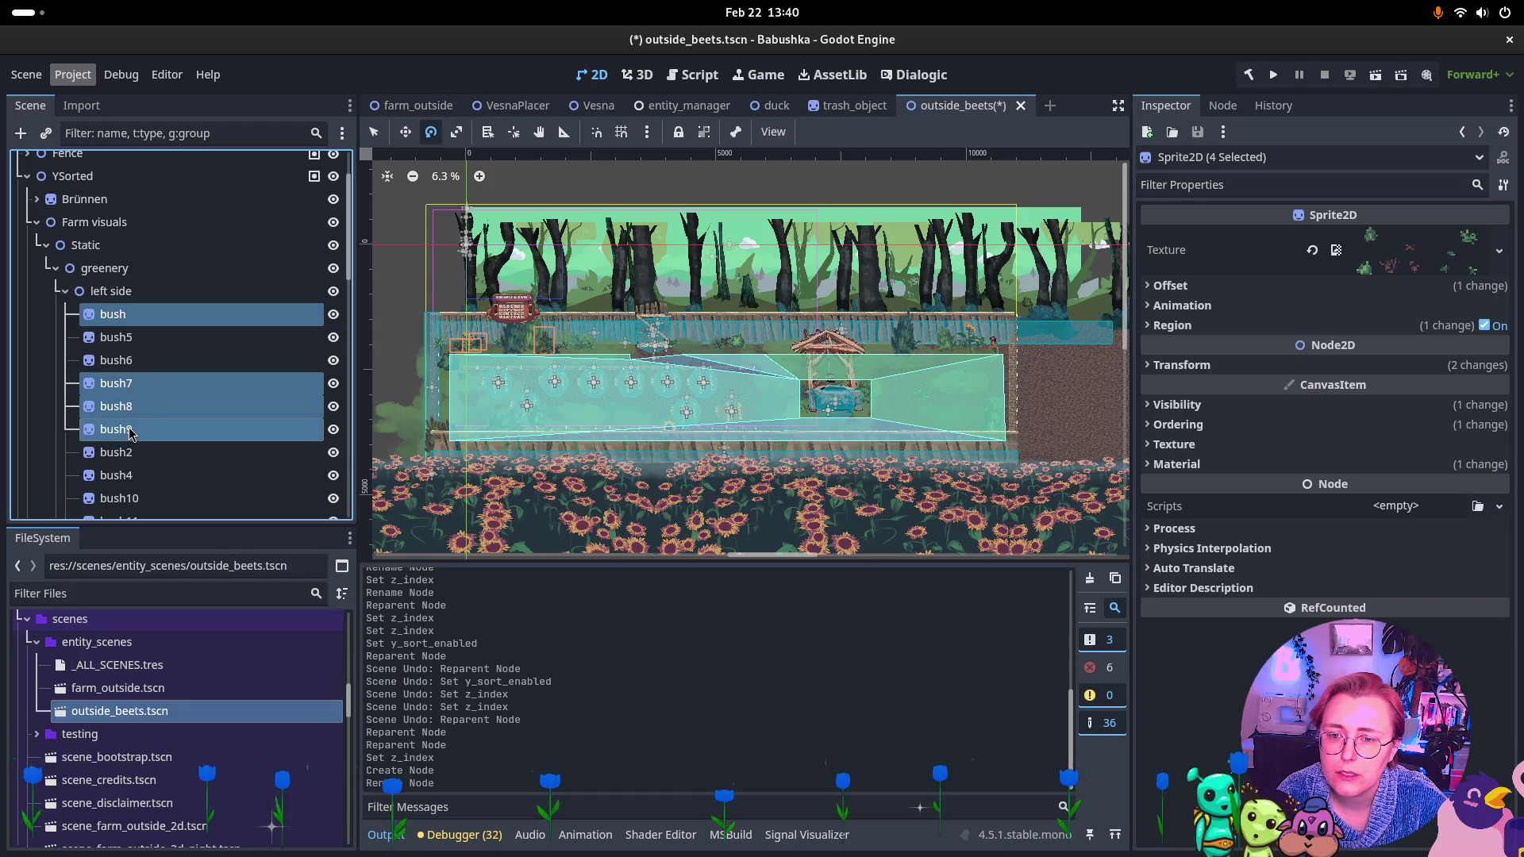
{"action": "left_click", "coordinate": [132, 453], "text": "ctrl"}
{"action": "left_click", "coordinate": [131, 476], "text": "ctrl"}
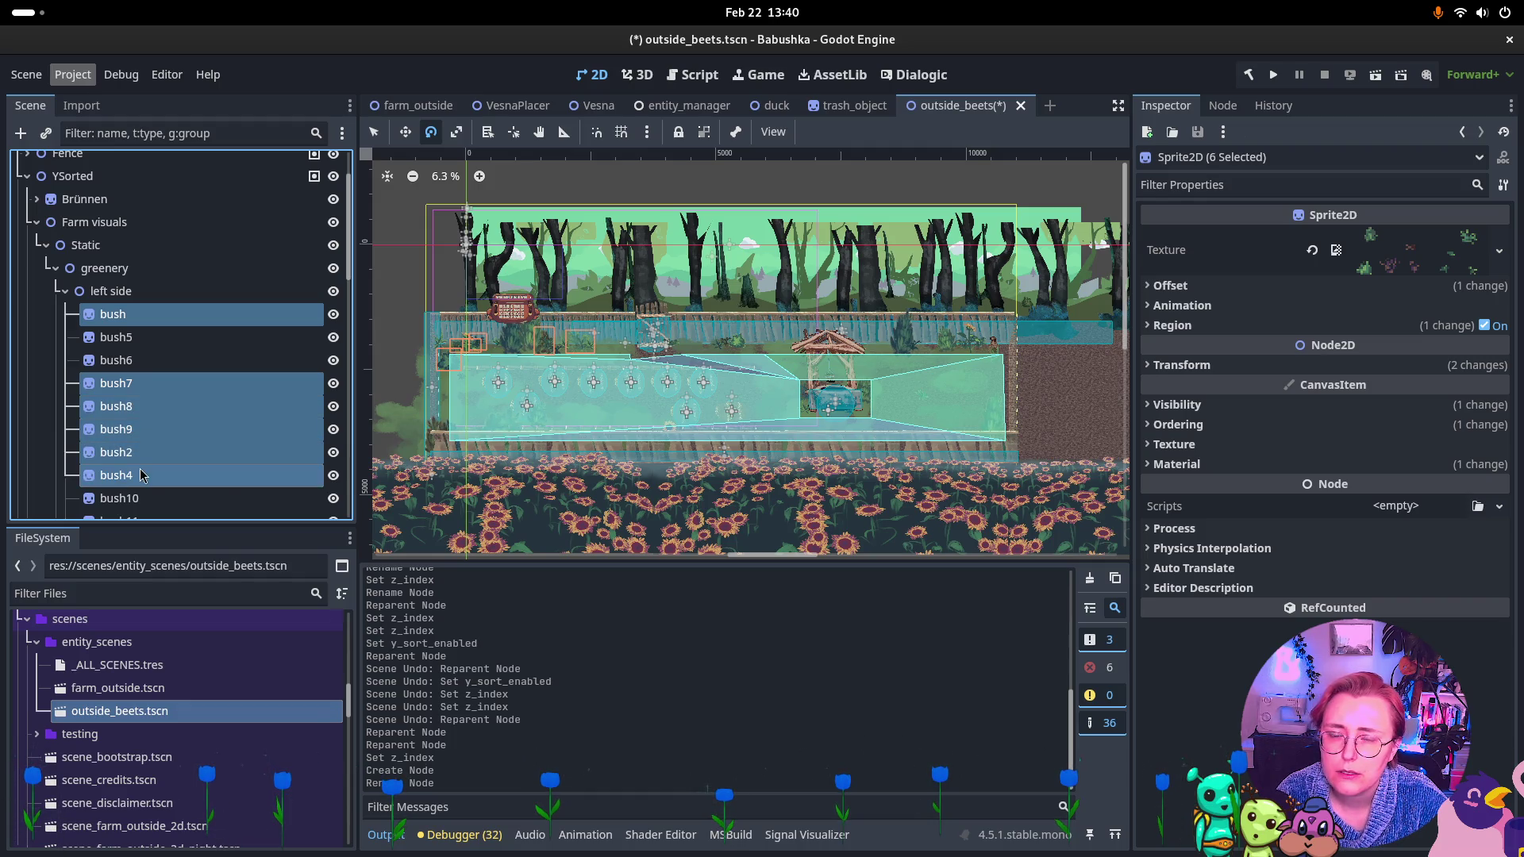
{"action": "left_click", "coordinate": [141, 475], "text": "ctrl"}
{"action": "left_click", "coordinate": [145, 499], "text": "ctrl"}
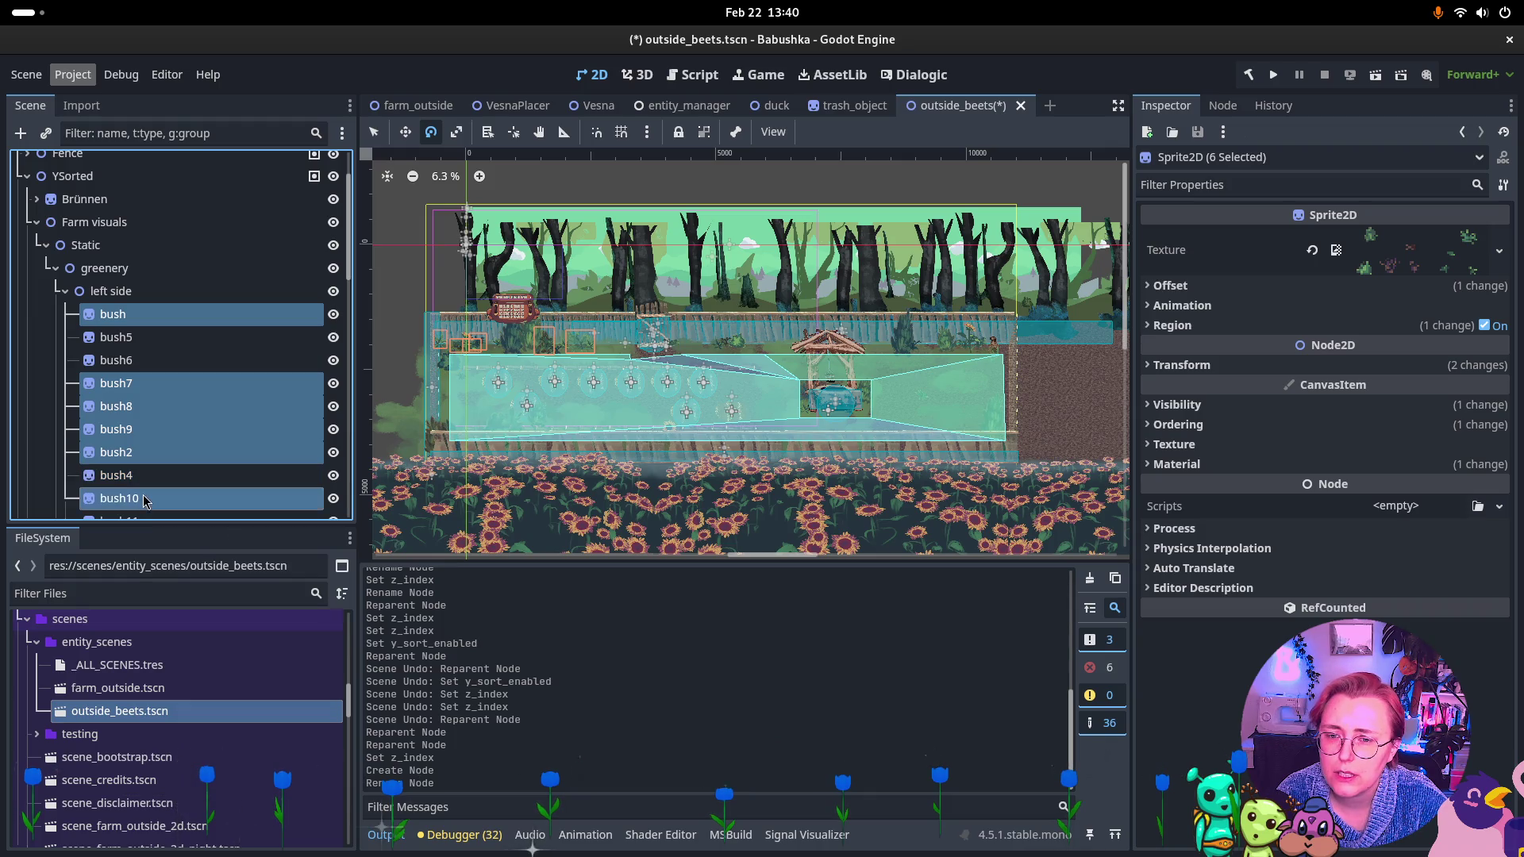
{"action": "scroll", "coordinate": [176, 431], "scroll_direction": "down", "scroll_amount": 2}
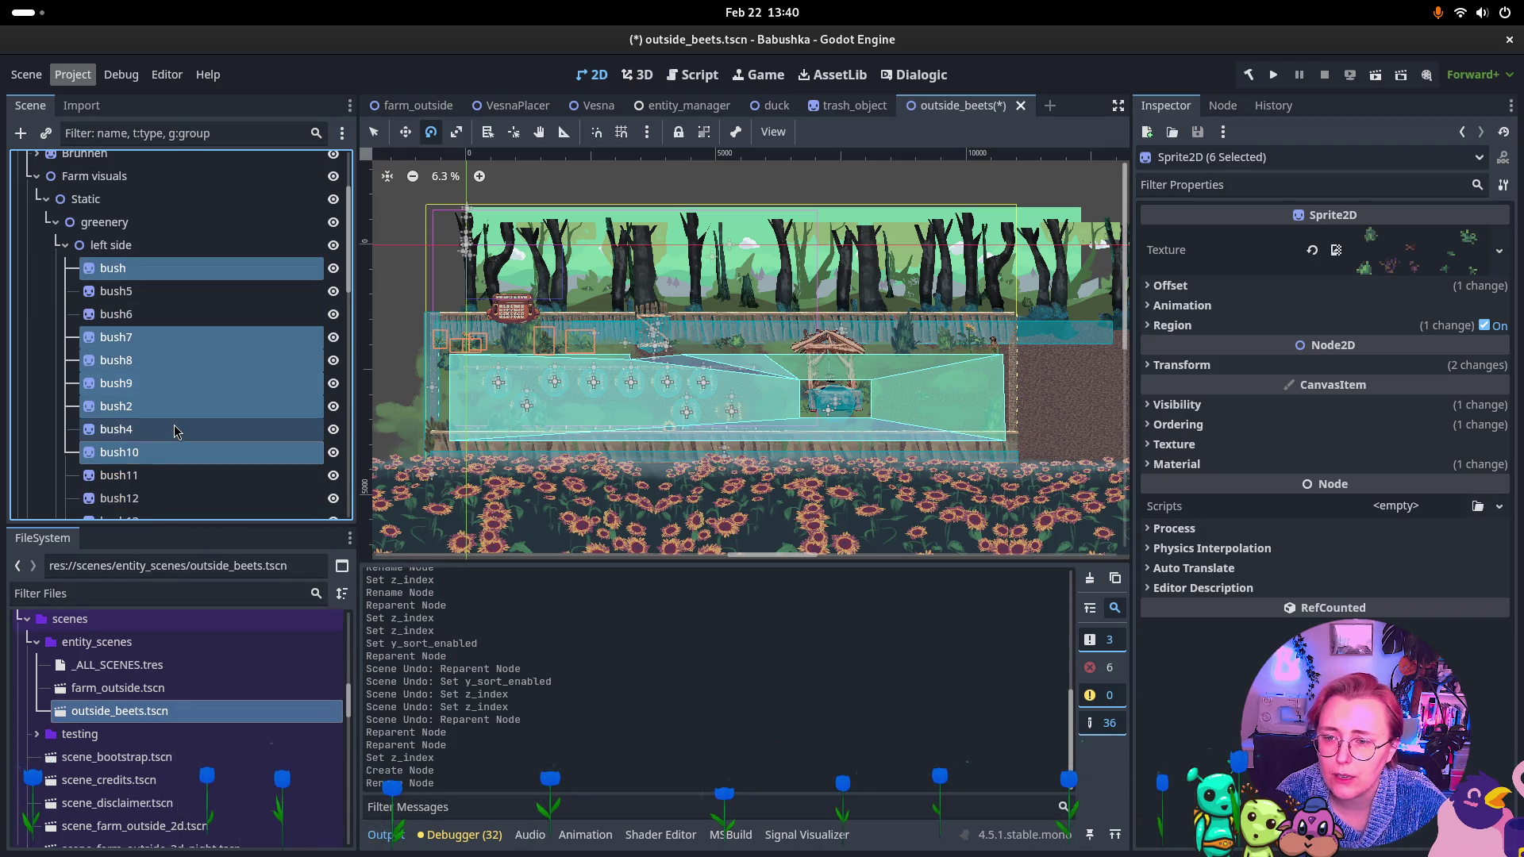
{"action": "left_click", "coordinate": [139, 476], "text": "ctrl"}
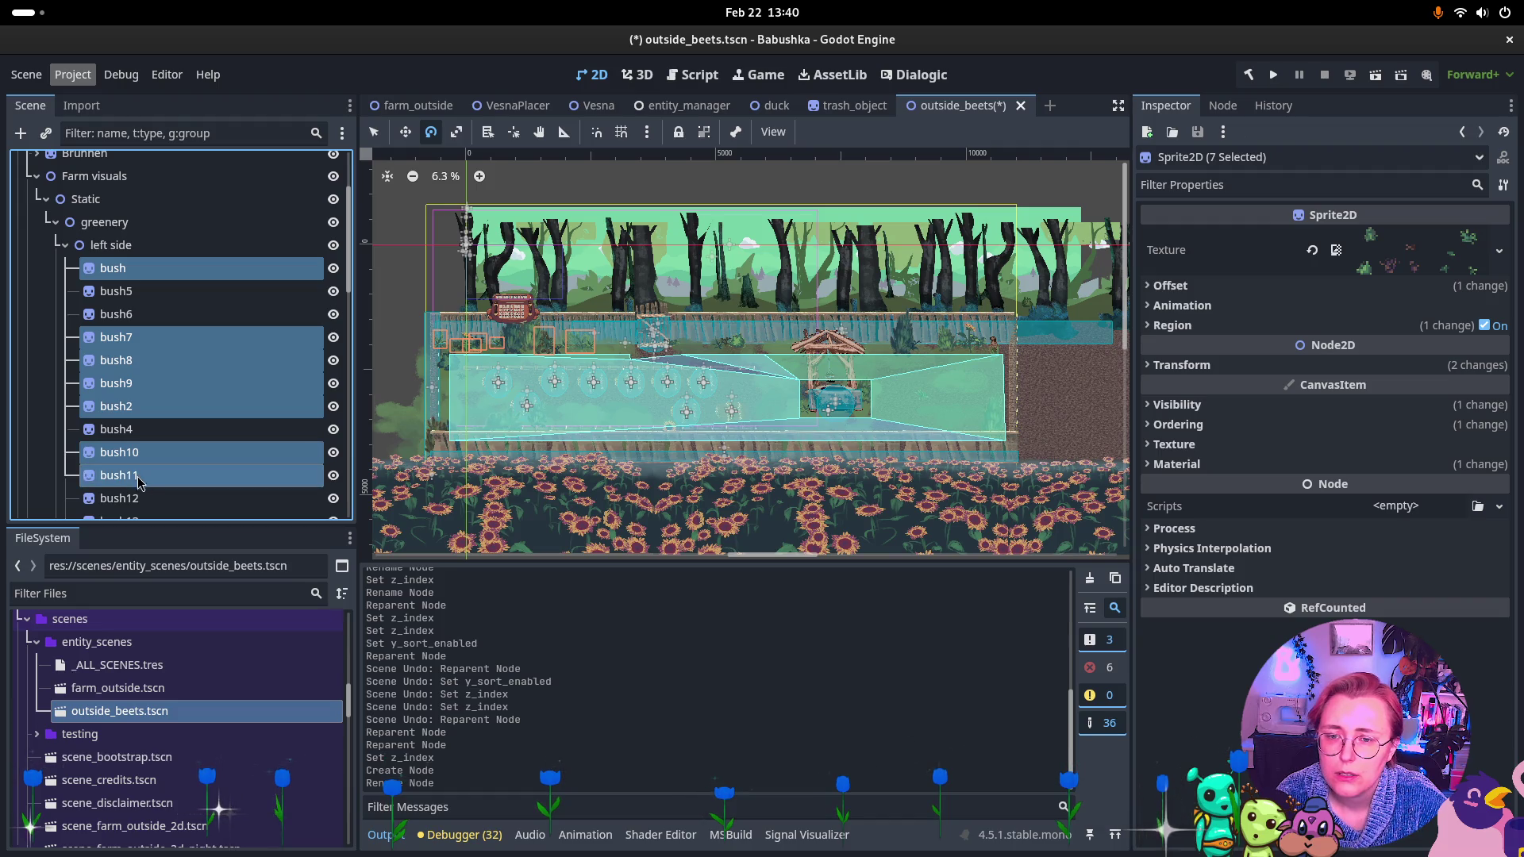
{"action": "left_click", "coordinate": [140, 498], "text": "ctrl"}
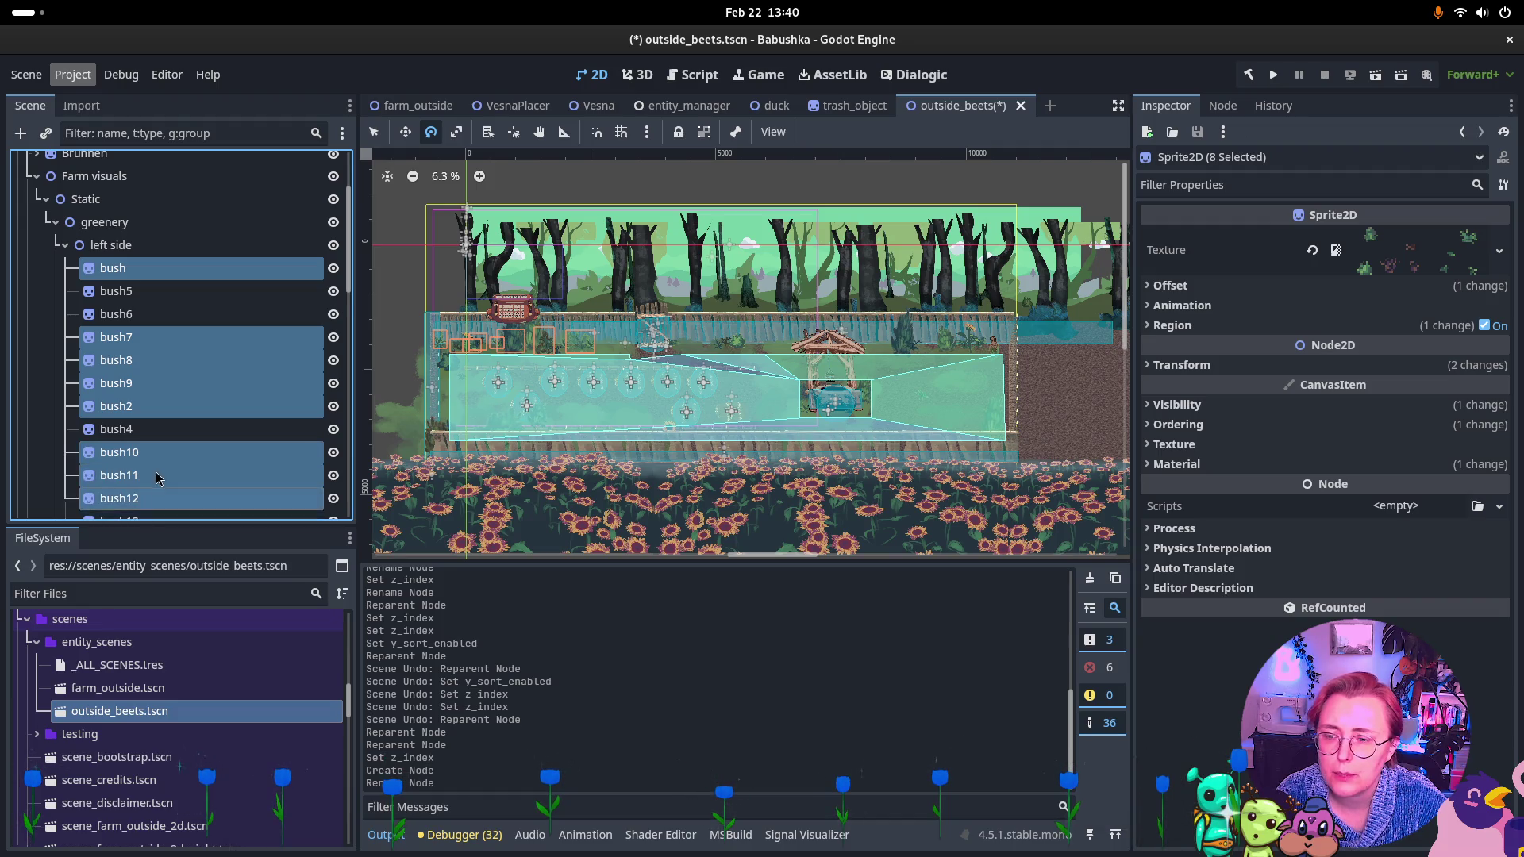
Add bush16–bush22, bush25–bush27 and Sonnenblume8 to the selection, for 19 nodes in total.
{"action": "scroll", "coordinate": [141, 508], "scroll_direction": "down", "scroll_amount": 2}
{"action": "left_click", "coordinate": [157, 477], "text": "ctrl"}
{"action": "left_click", "coordinate": [157, 477], "text": "ctrl"}
{"action": "left_click", "coordinate": [153, 500], "text": "ctrl"}
{"action": "left_click", "coordinate": [153, 500], "text": "ctrl"}
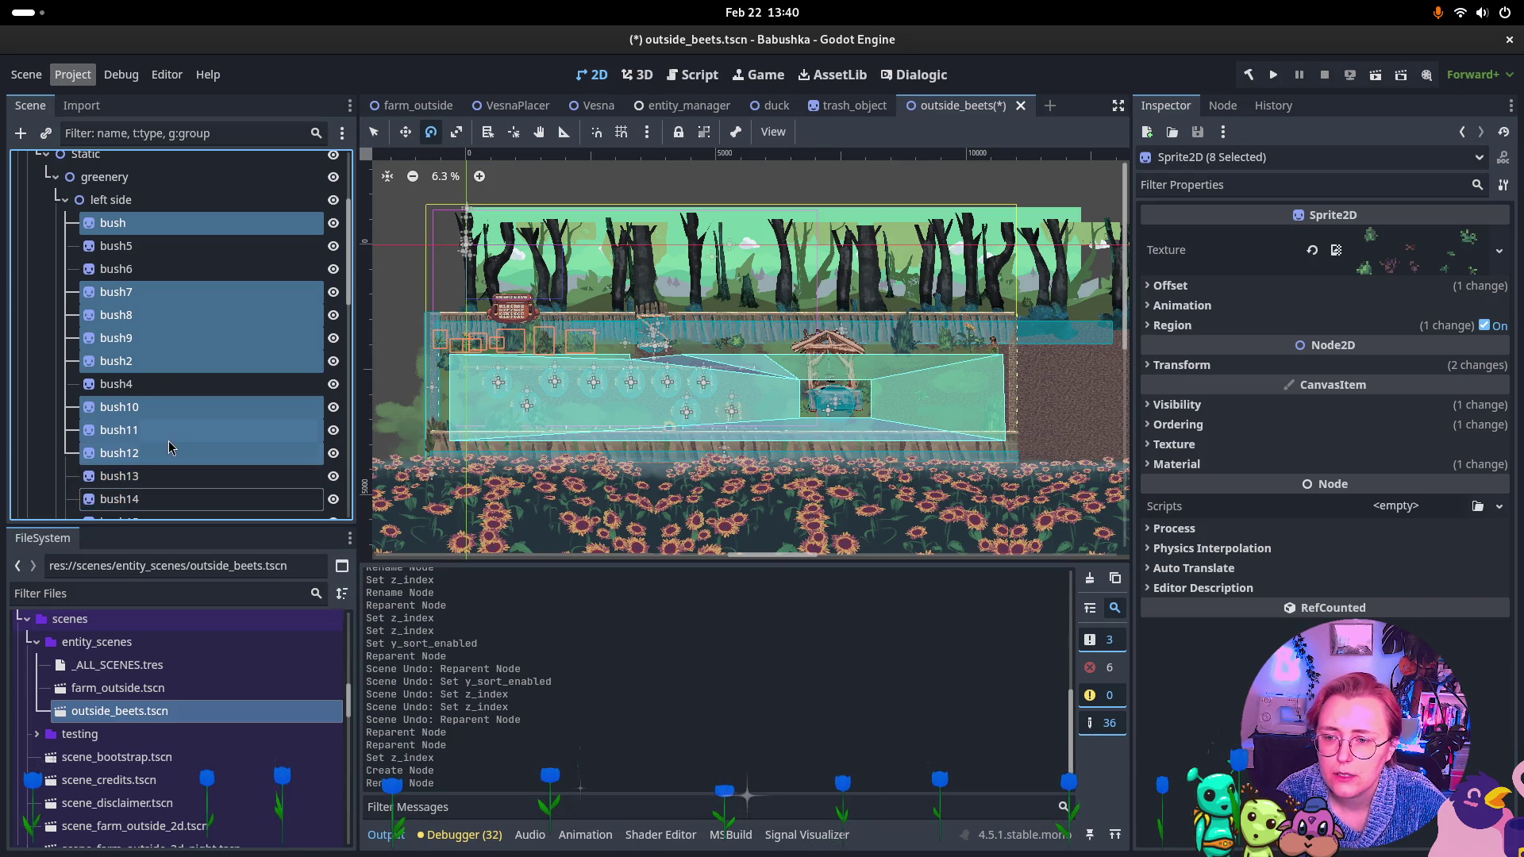
{"action": "scroll", "coordinate": [153, 496], "scroll_direction": "down", "scroll_amount": 2}
{"action": "left_click", "coordinate": [155, 480], "text": "ctrl"}
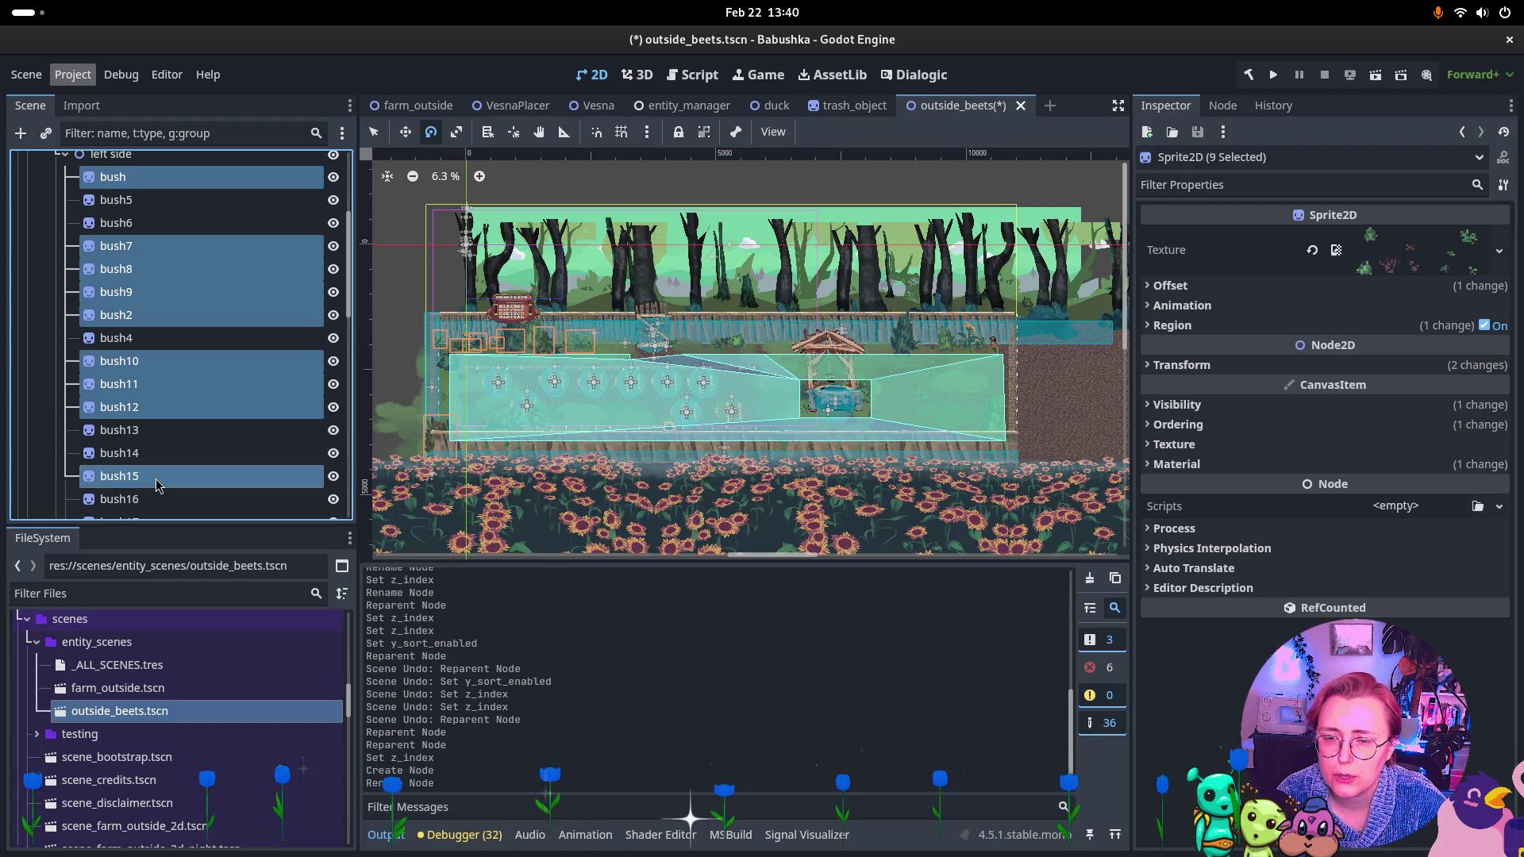
{"action": "left_click", "coordinate": [157, 480], "text": "ctrl"}
{"action": "scroll", "coordinate": [159, 480], "scroll_direction": "down", "scroll_amount": 2}
{"action": "left_click", "coordinate": [165, 460], "text": "ctrl"}
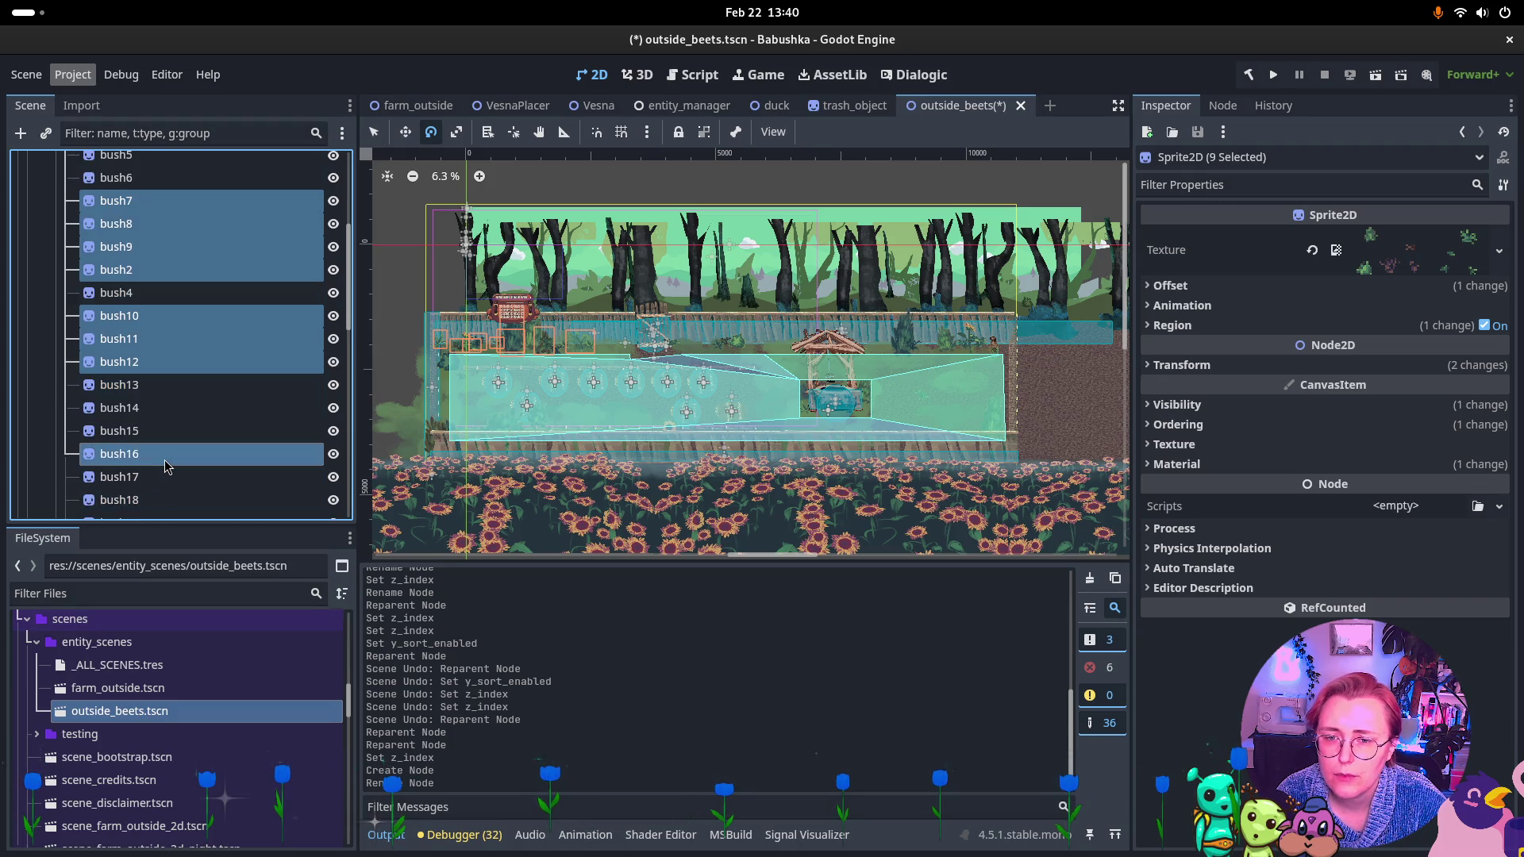
{"action": "left_click", "coordinate": [161, 479], "text": "ctrl"}
{"action": "left_click", "coordinate": [160, 500], "text": "ctrl"}
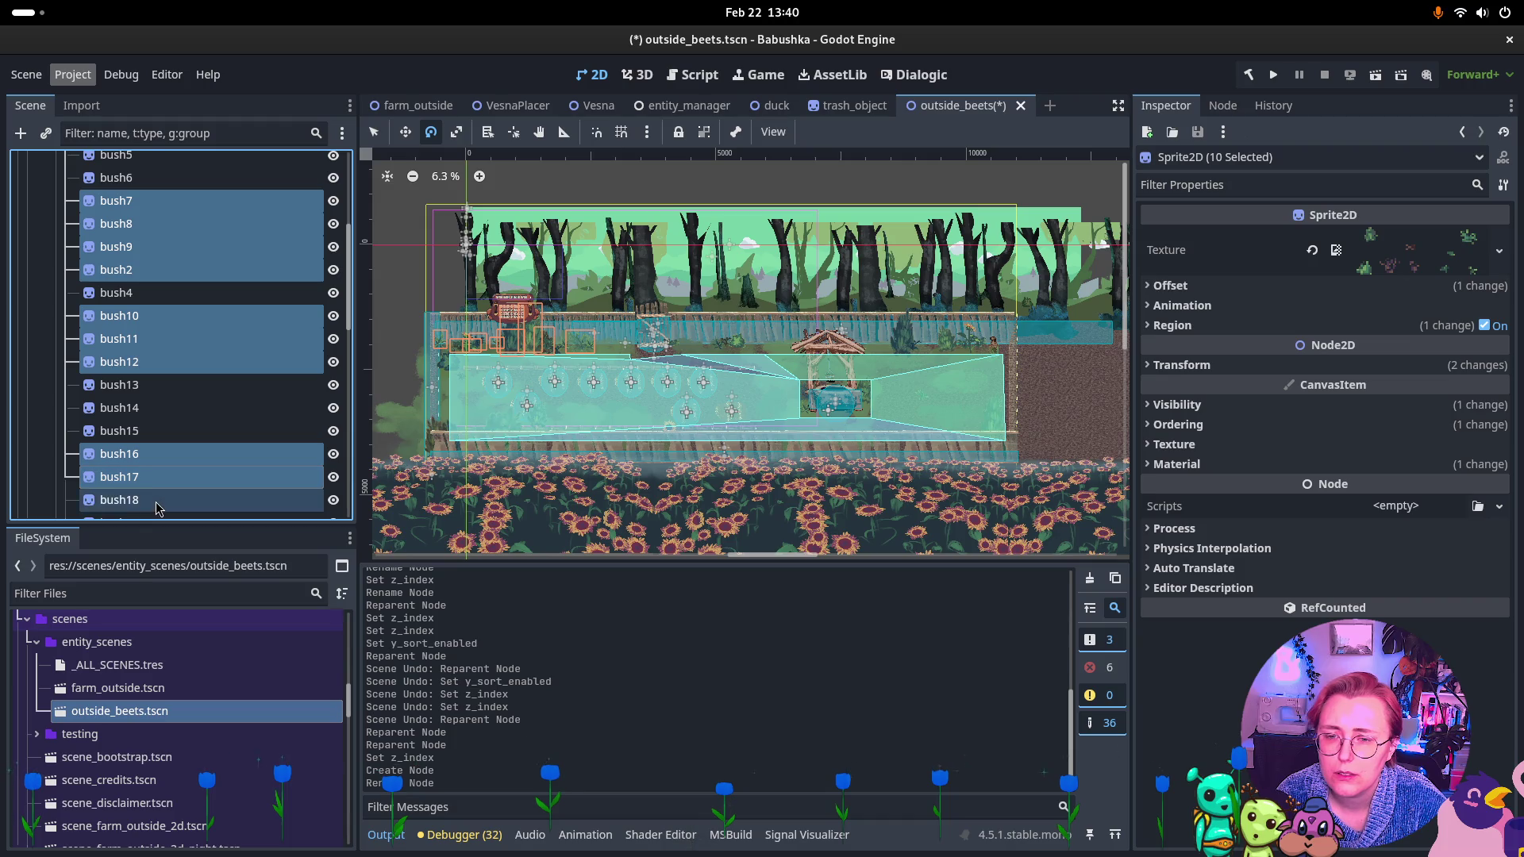
{"action": "scroll", "coordinate": [167, 500], "scroll_direction": "down", "scroll_amount": 4}
{"action": "left_click", "coordinate": [187, 434], "text": "ctrl"}
{"action": "left_click", "coordinate": [188, 463], "text": "ctrl"}
{"action": "left_click", "coordinate": [171, 478], "text": "ctrl"}
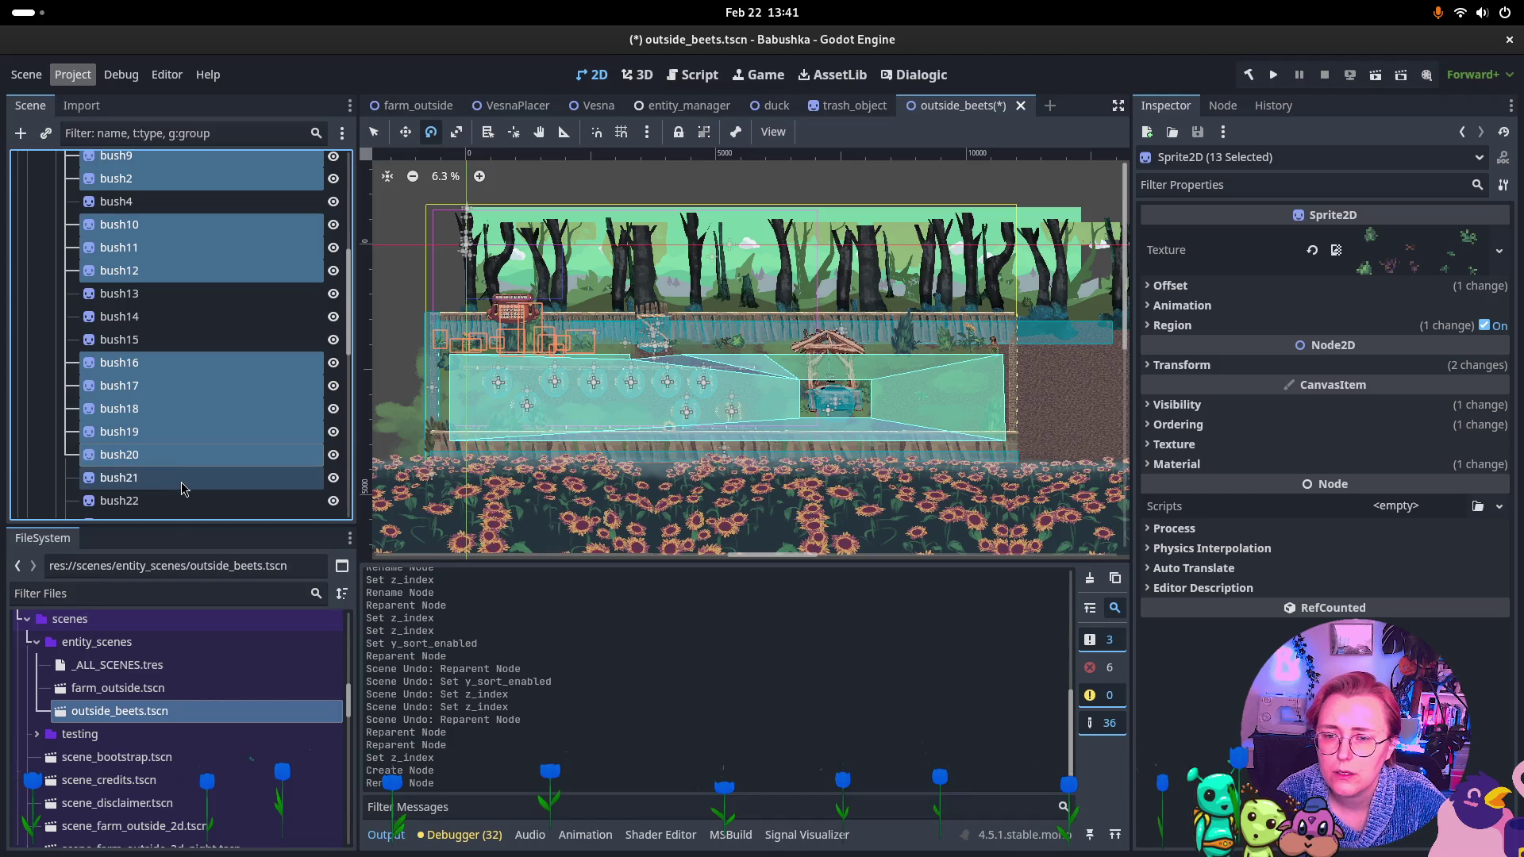
{"action": "left_click", "coordinate": [180, 501], "text": "ctrl"}
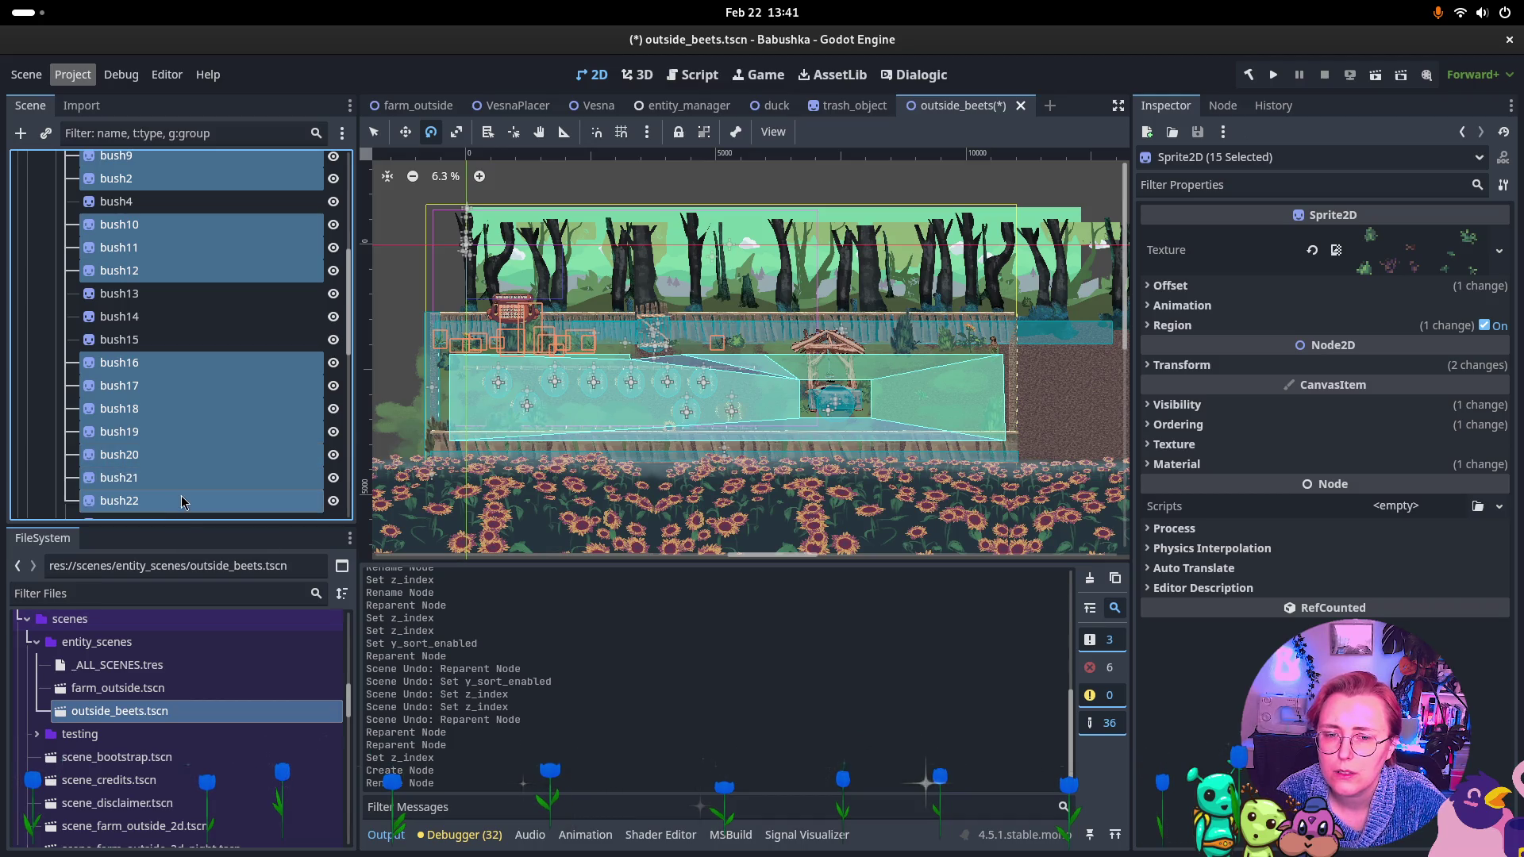
{"action": "scroll", "coordinate": [203, 445], "scroll_direction": "down", "scroll_amount": 4}
{"action": "left_click", "coordinate": [201, 435], "text": "ctrl"}
{"action": "left_click", "coordinate": [199, 456], "text": "ctrl"}
{"action": "left_click", "coordinate": [194, 479], "text": "ctrl"}
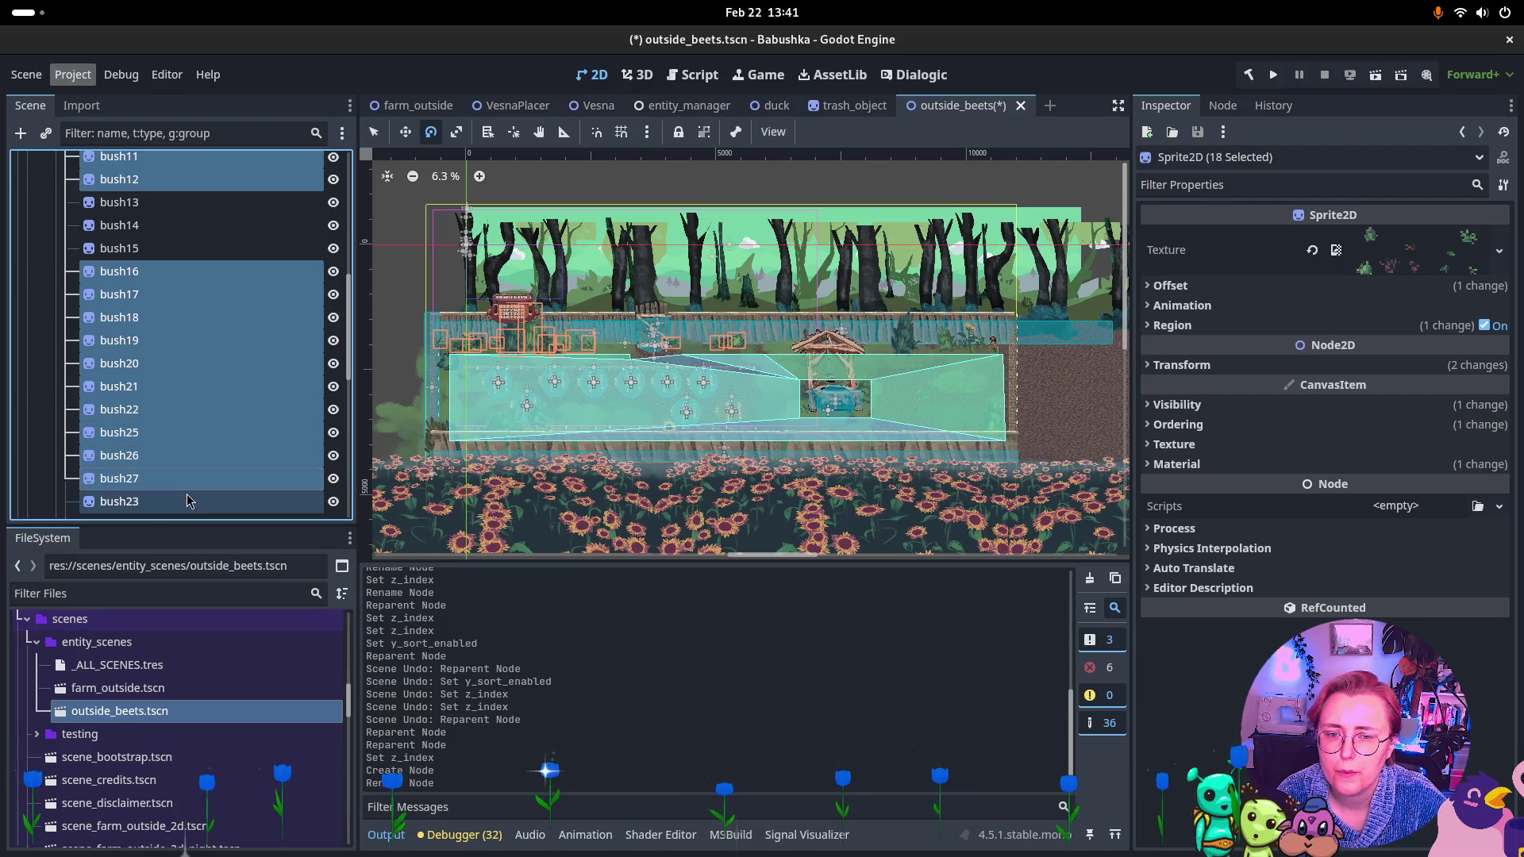
{"action": "scroll", "coordinate": [198, 442], "scroll_direction": "down", "scroll_amount": 2}
{"action": "scroll", "coordinate": [199, 442], "scroll_direction": "down", "scroll_amount": 4}
{"action": "scroll", "coordinate": [197, 437], "scroll_direction": "up", "scroll_amount": 2}
{"action": "left_click", "coordinate": [190, 435], "text": "ctrl"}
{"action": "left_click", "coordinate": [192, 435], "text": "ctrl"}
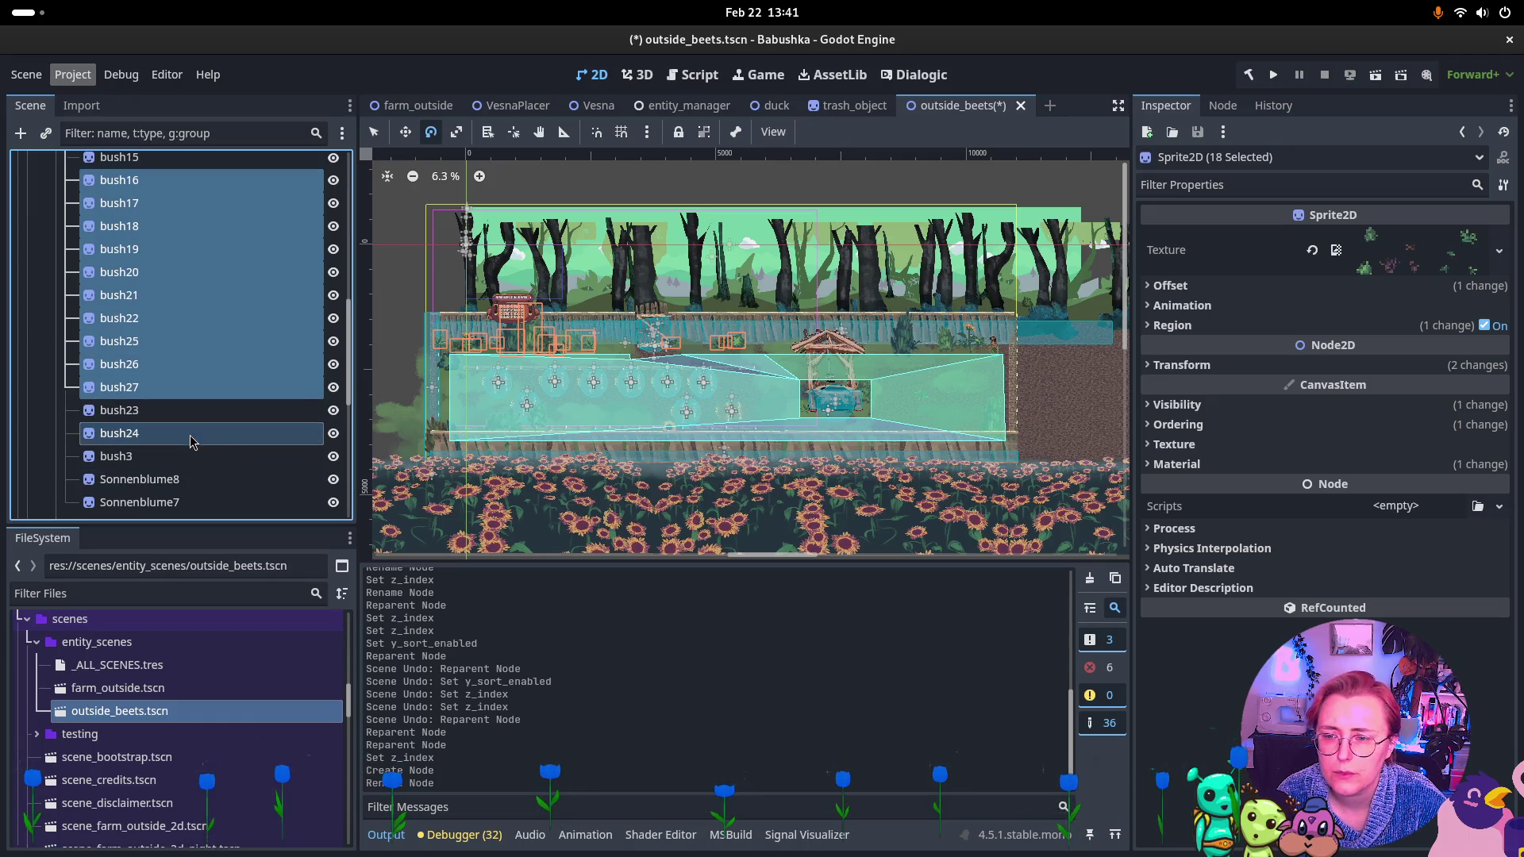
{"action": "left_click", "coordinate": [143, 457], "text": "ctrl"}
{"action": "left_click", "coordinate": [143, 456], "text": "ctrl"}
{"action": "left_click", "coordinate": [139, 483], "text": "ctrl"}
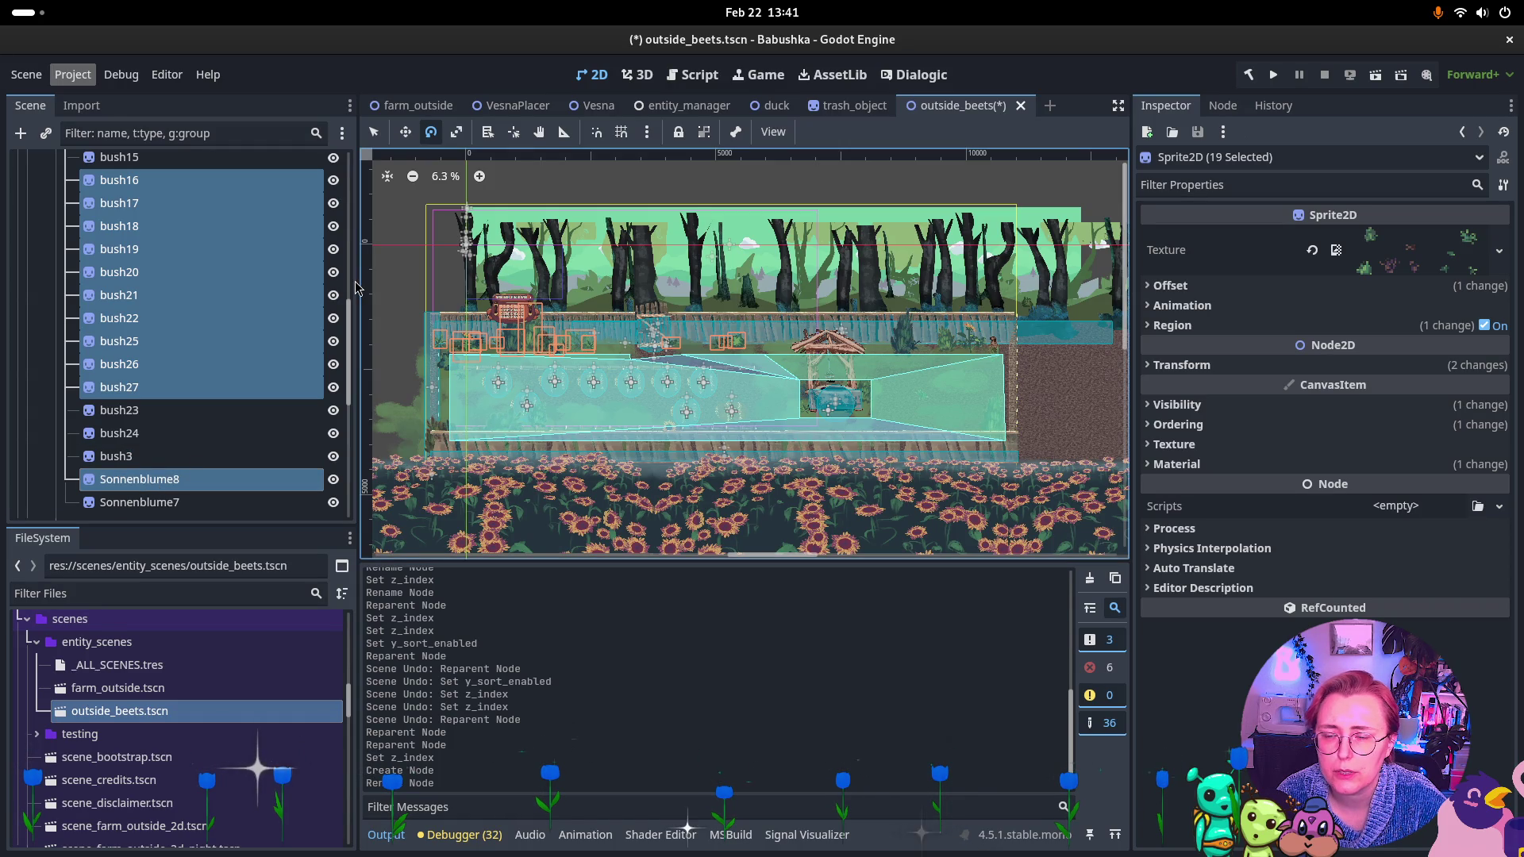
{"action": "scroll", "coordinate": [286, 308], "scroll_direction": "up", "scroll_amount": 2}
{"action": "scroll", "coordinate": [285, 308], "scroll_direction": "down", "scroll_amount": 6}
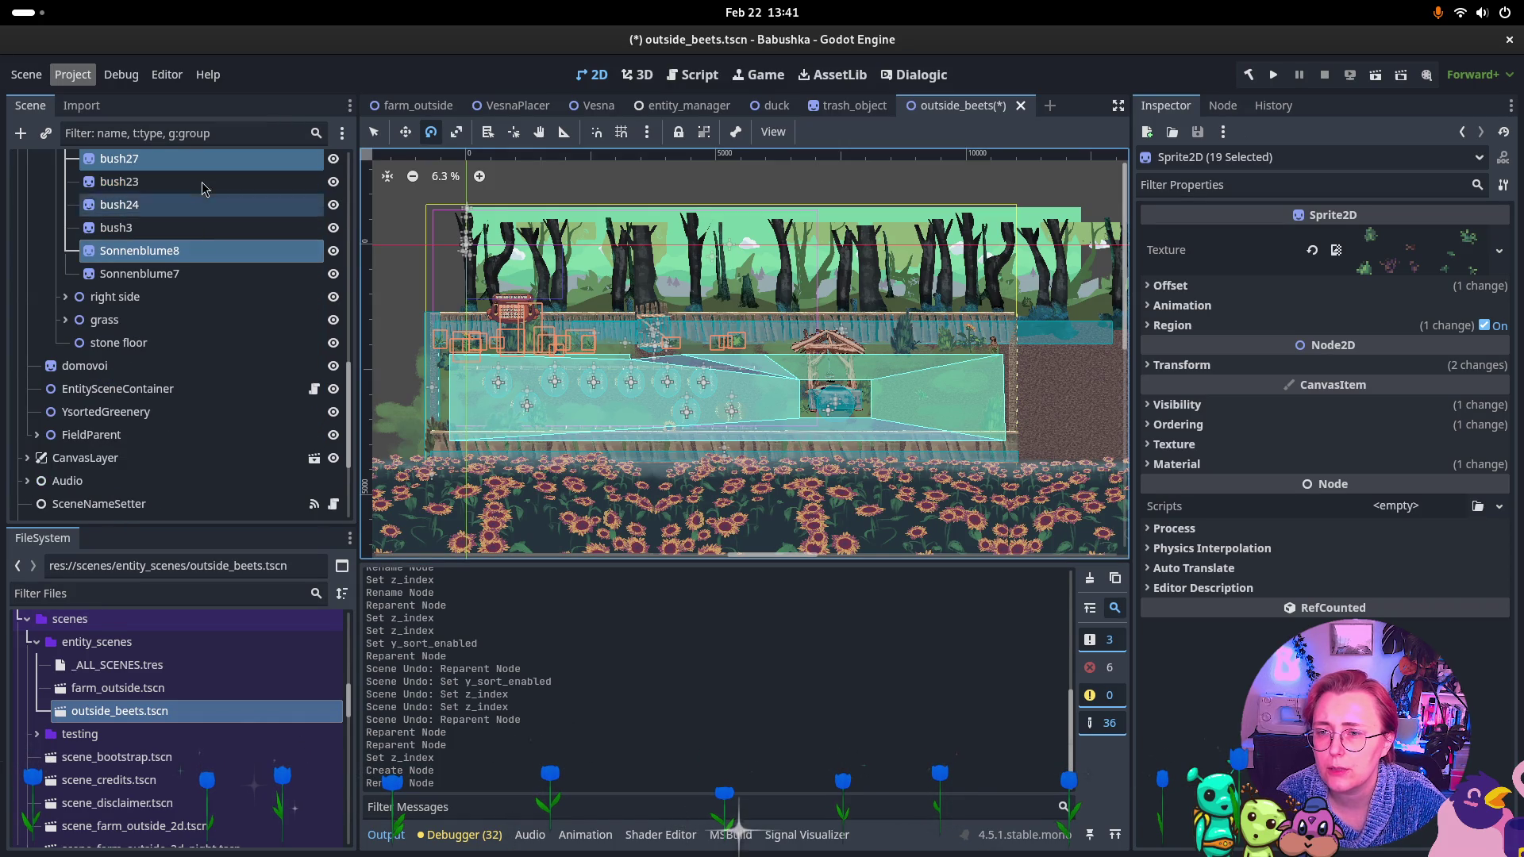
Reparent the 19 selected bushes under GreeneryBack, keeping their own Z Index at 0.
{"action": "mouse_move", "coordinate": [205, 169]}
{"action": "left_mouse_down"}
{"action": "mouse_move", "coordinate": [203, 242]}
{"action": "mouse_move", "coordinate": [111, 388]}
{"action": "mouse_move", "coordinate": [98, 522]}
{"action": "left_mouse_up"}
{"action": "left_click_drag", "start_coordinate": [109, 489], "coordinate": [111, 508]}
{"action": "scroll", "coordinate": [143, 417], "scroll_direction": "up", "scroll_amount": 5}
{"action": "left_click", "coordinate": [199, 413]}
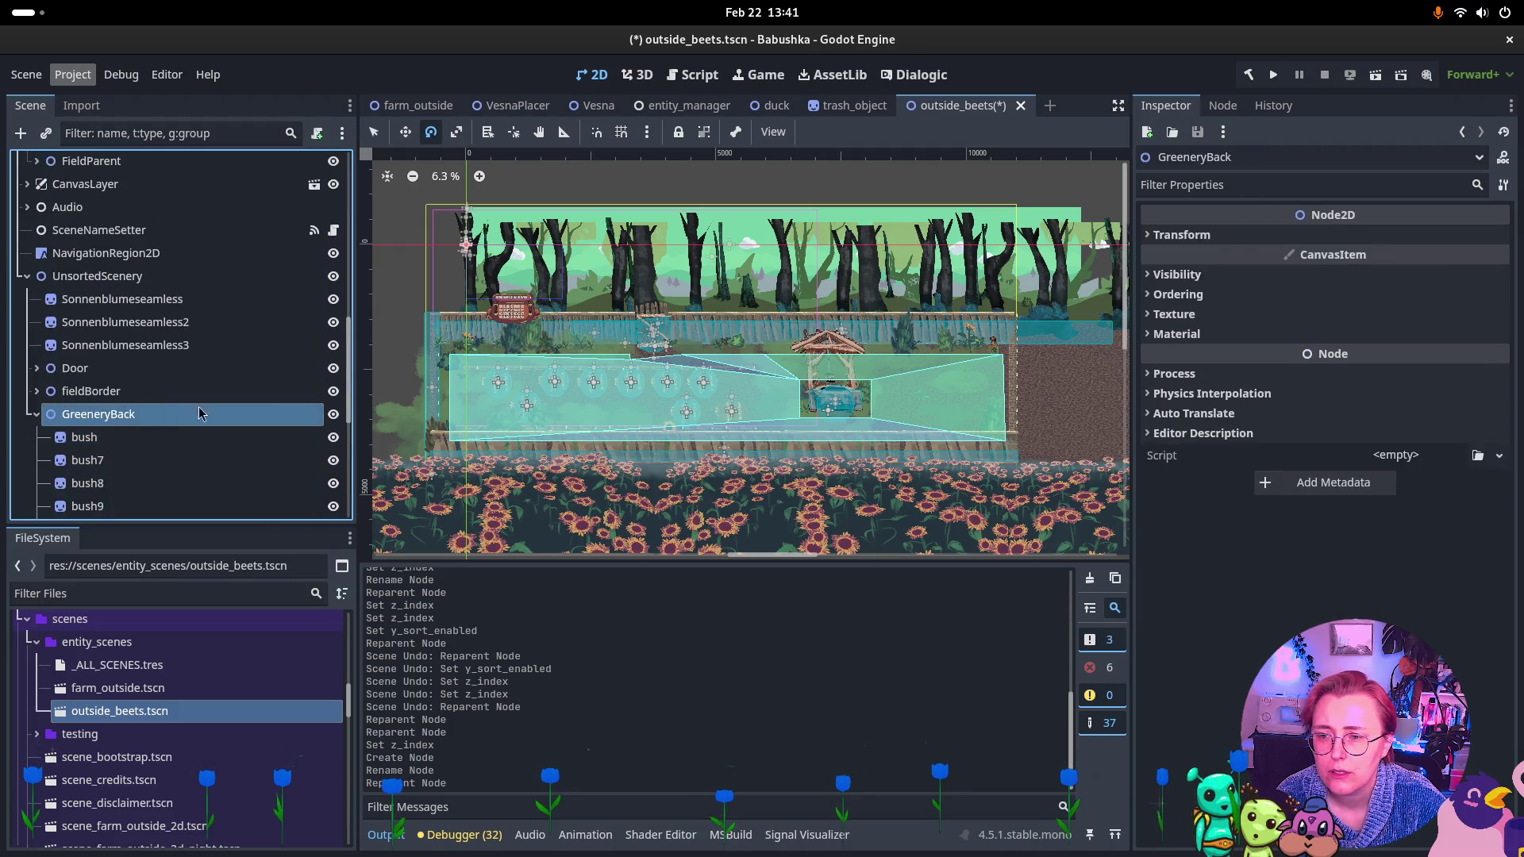
{"action": "left_click", "coordinate": [86, 437]}
{"action": "scroll", "coordinate": [159, 397], "scroll_direction": "down", "scroll_amount": 5}
{"action": "left_click", "coordinate": [111, 505], "text": "shift"}
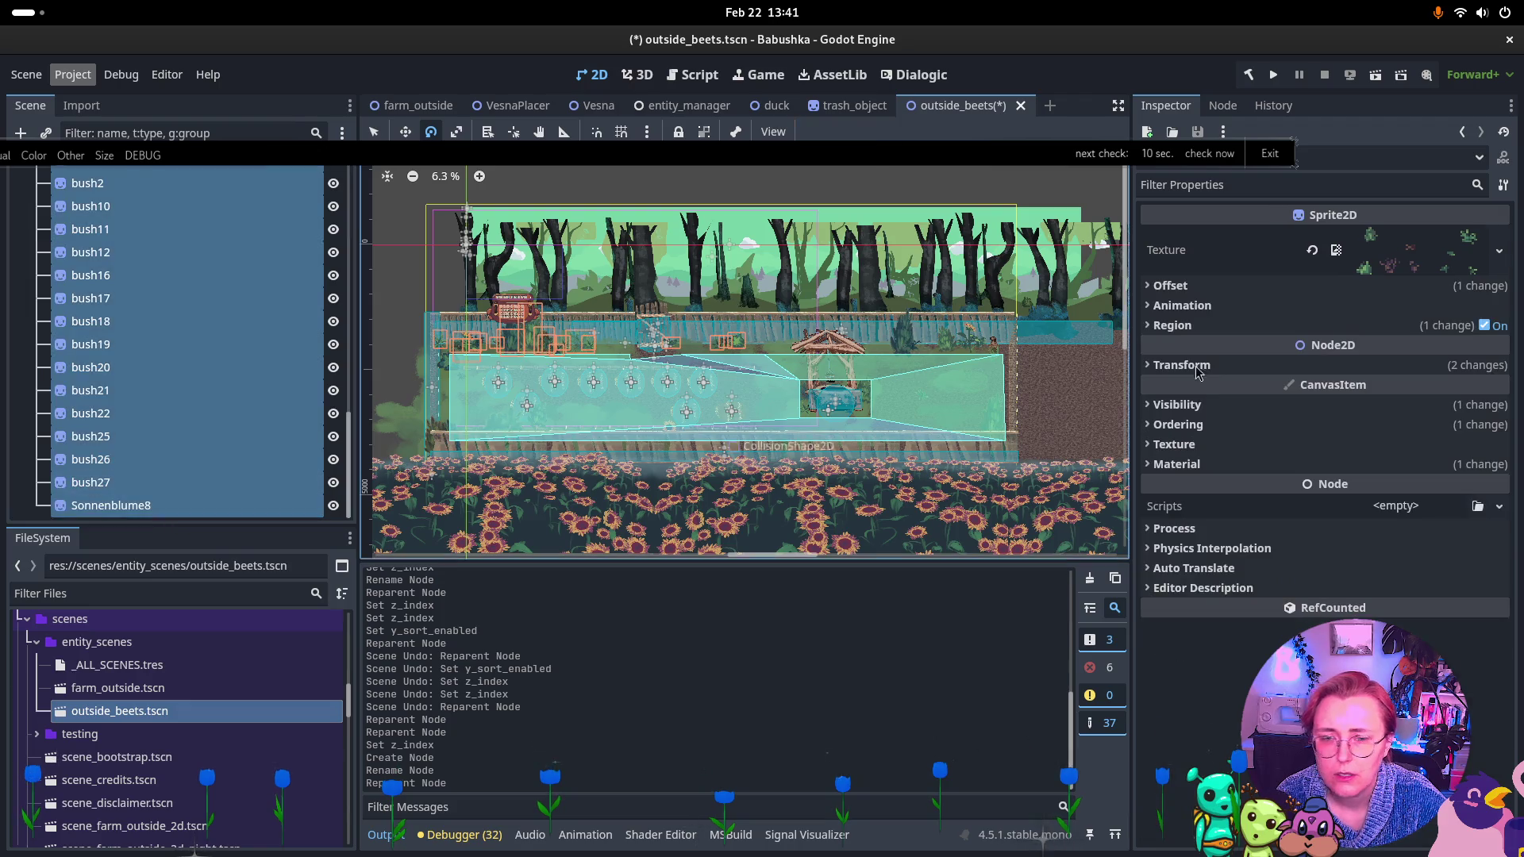
{"action": "left_click", "coordinate": [1211, 426]}
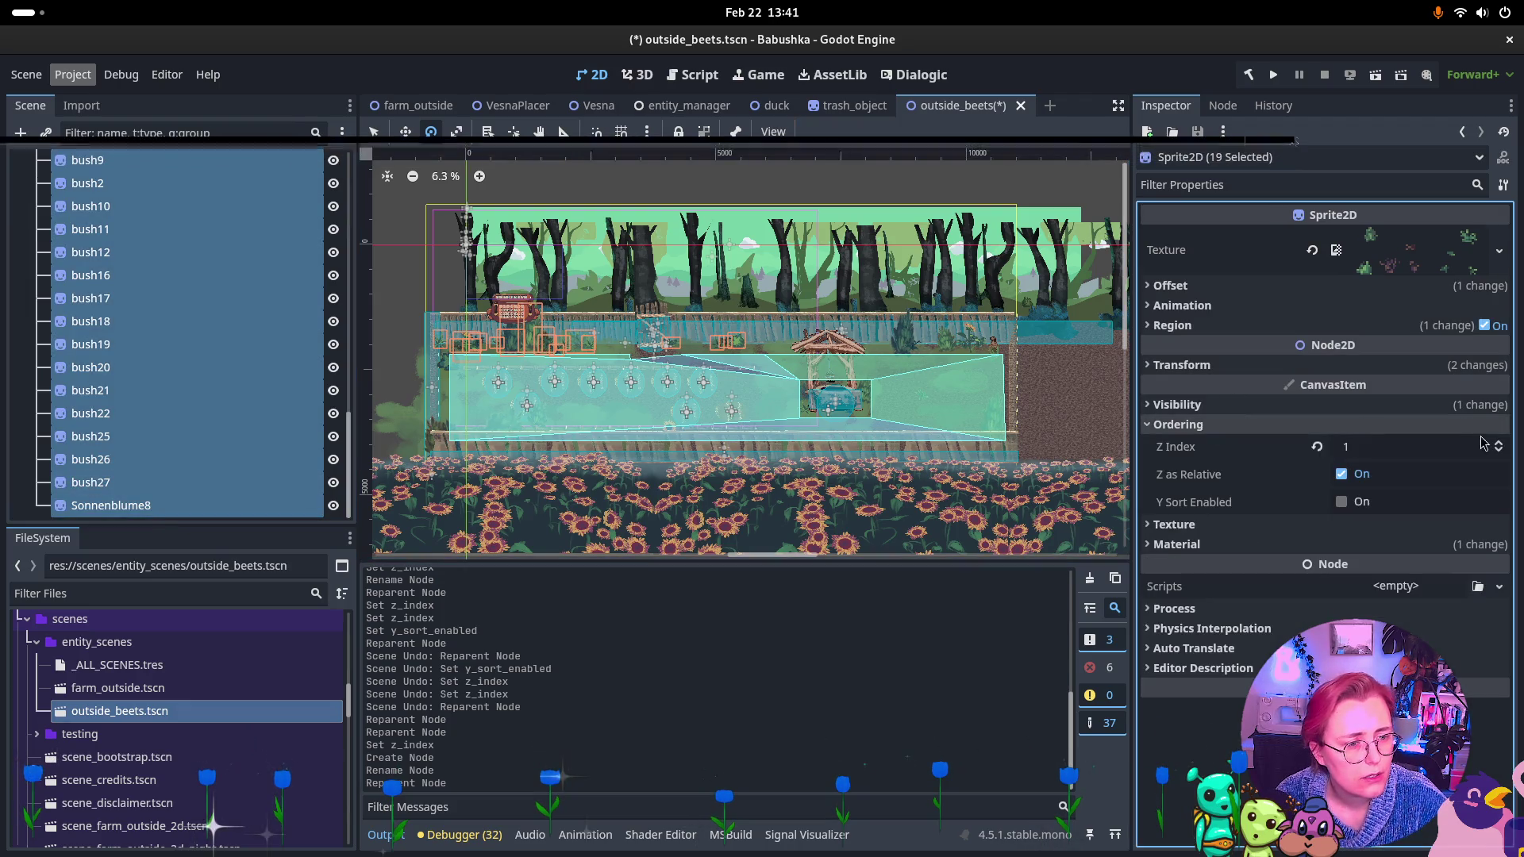
{"action": "left_click", "coordinate": [1499, 450]}
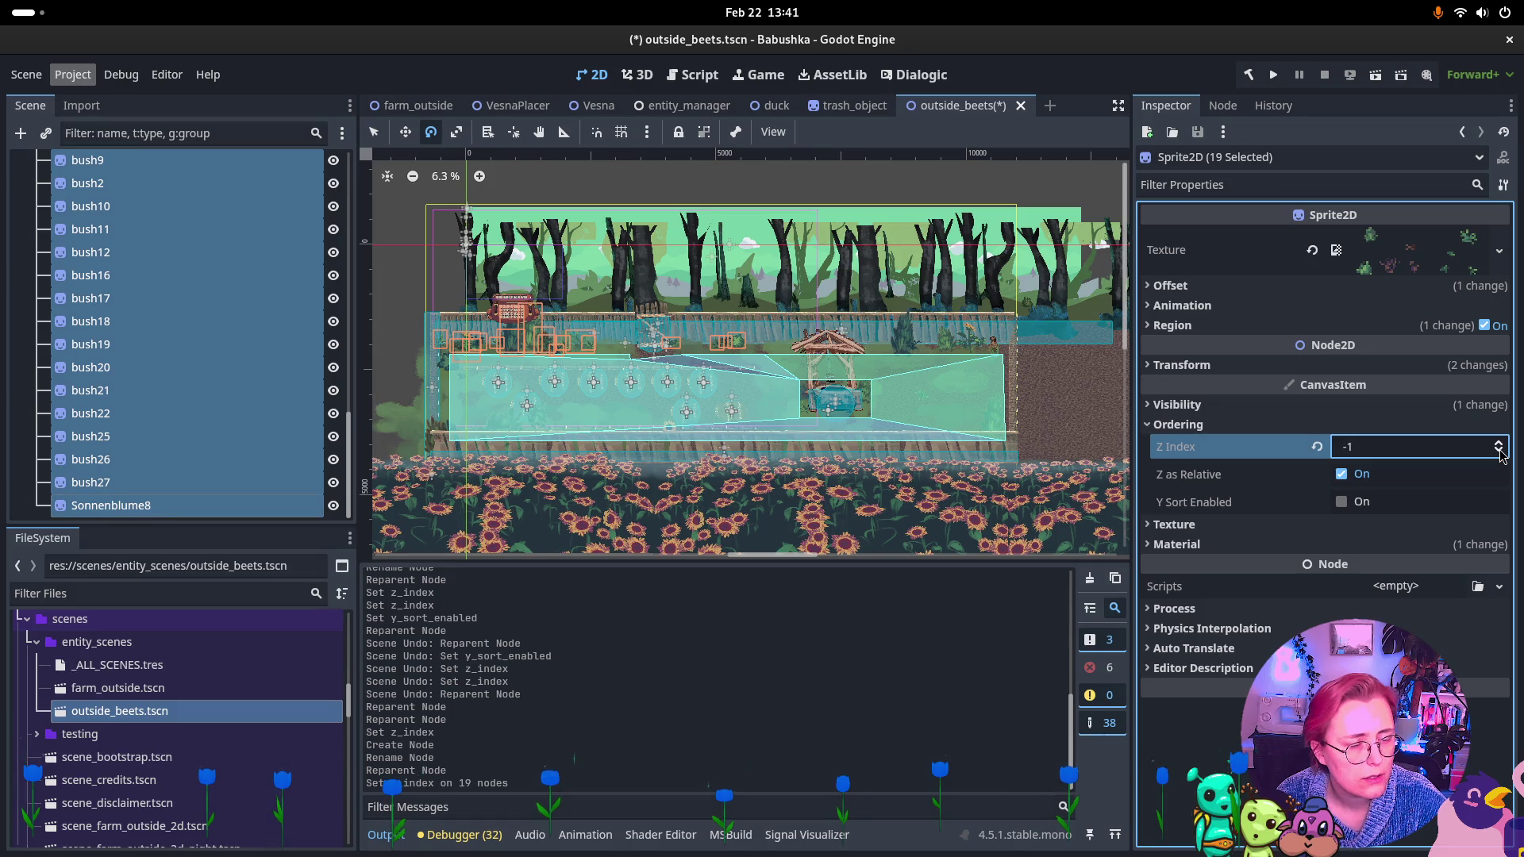
{"action": "scroll", "coordinate": [238, 293], "scroll_direction": "up", "scroll_amount": 5}
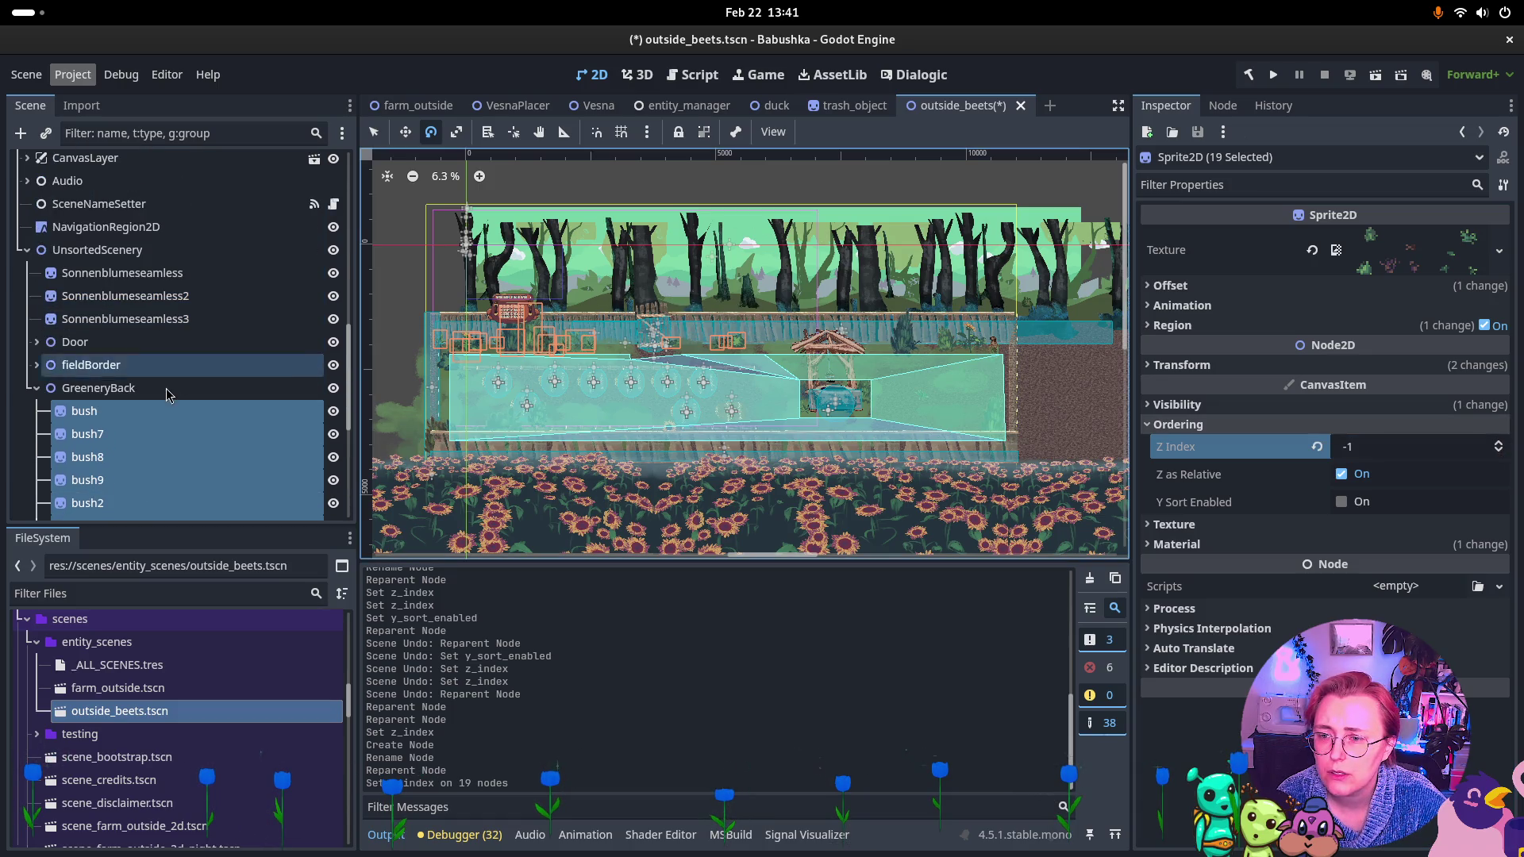
{"action": "left_click", "coordinate": [1500, 449]}
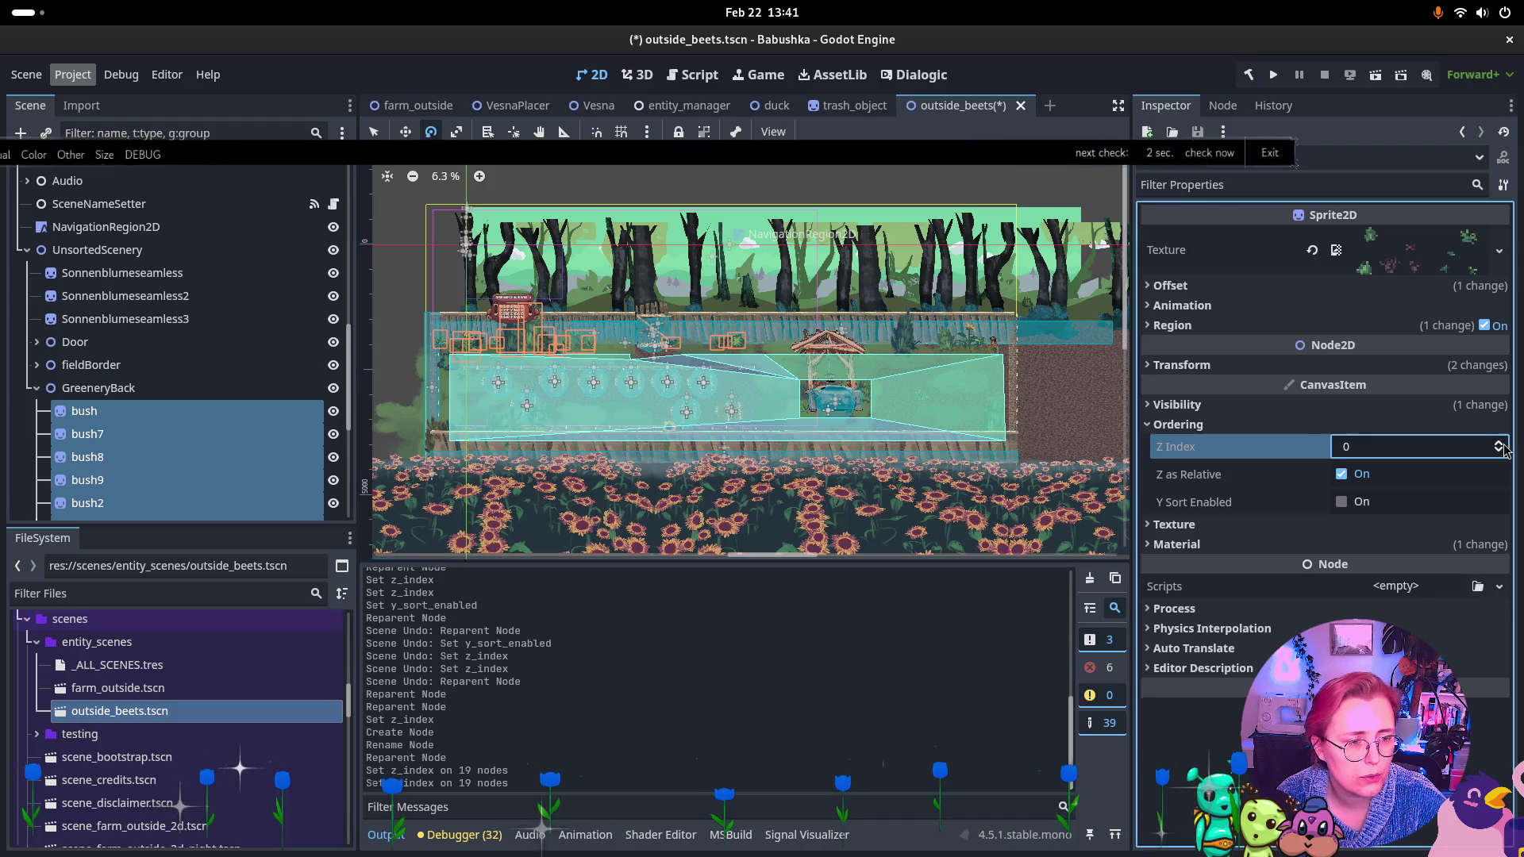
Set GreeneryBack's Z Index to -1.
{"action": "left_click", "coordinate": [158, 388]}
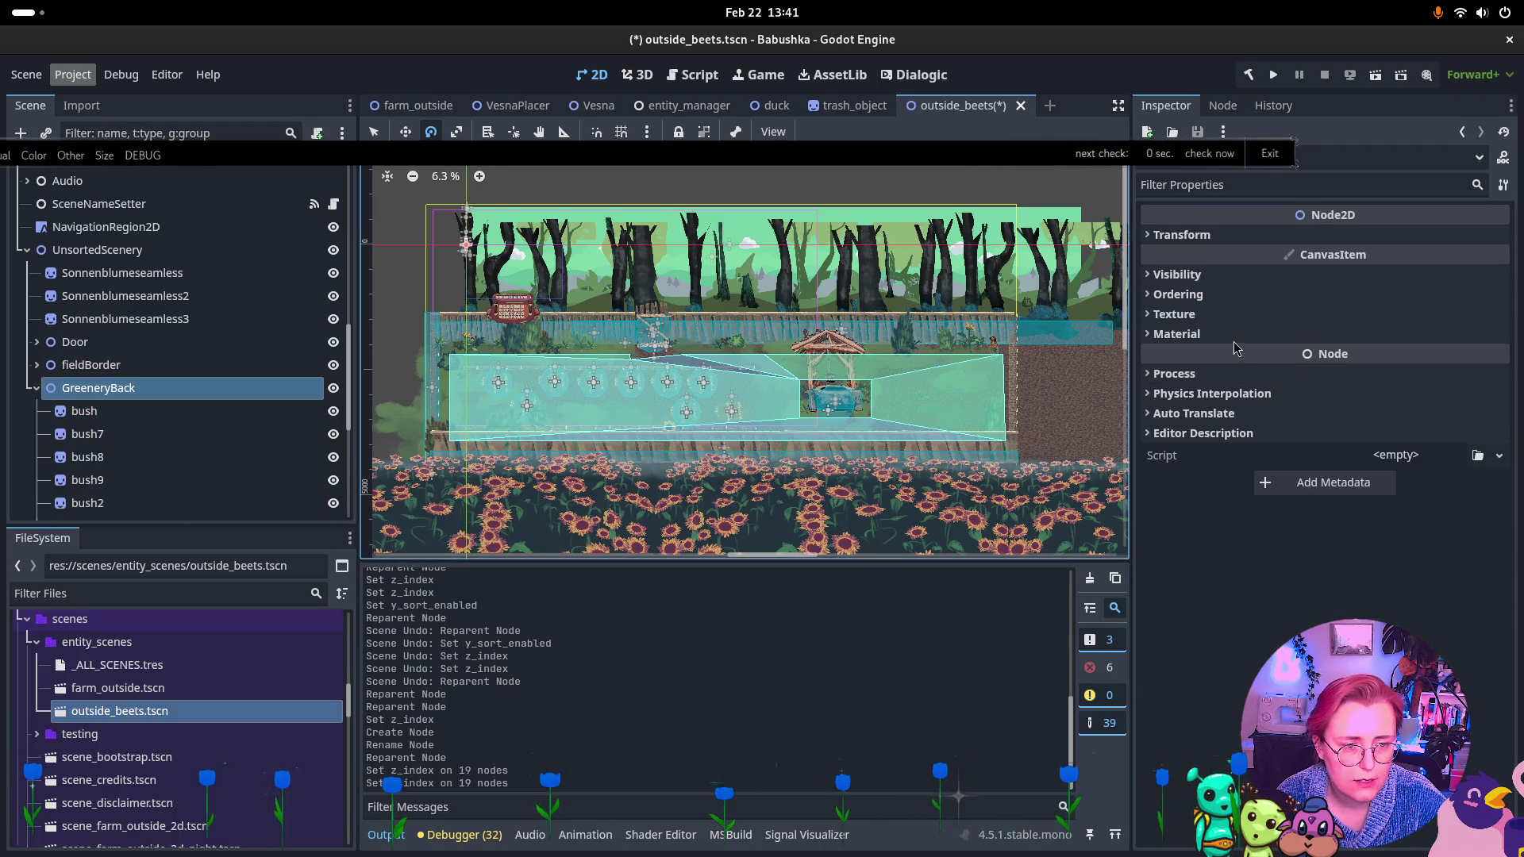
{"action": "left_click", "coordinate": [1174, 294]}
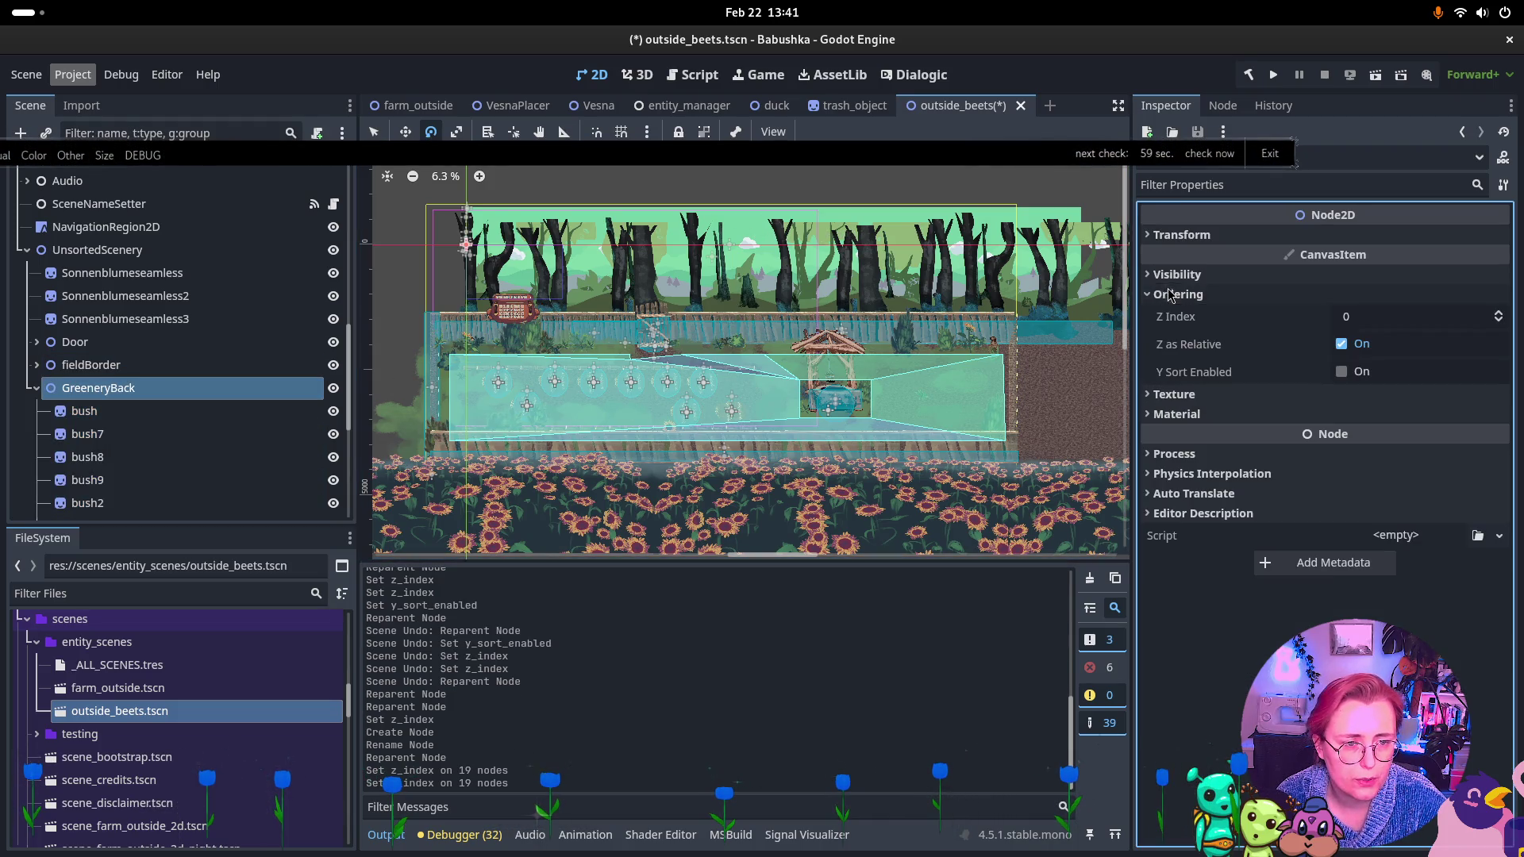
{"action": "left_click", "coordinate": [1500, 324]}
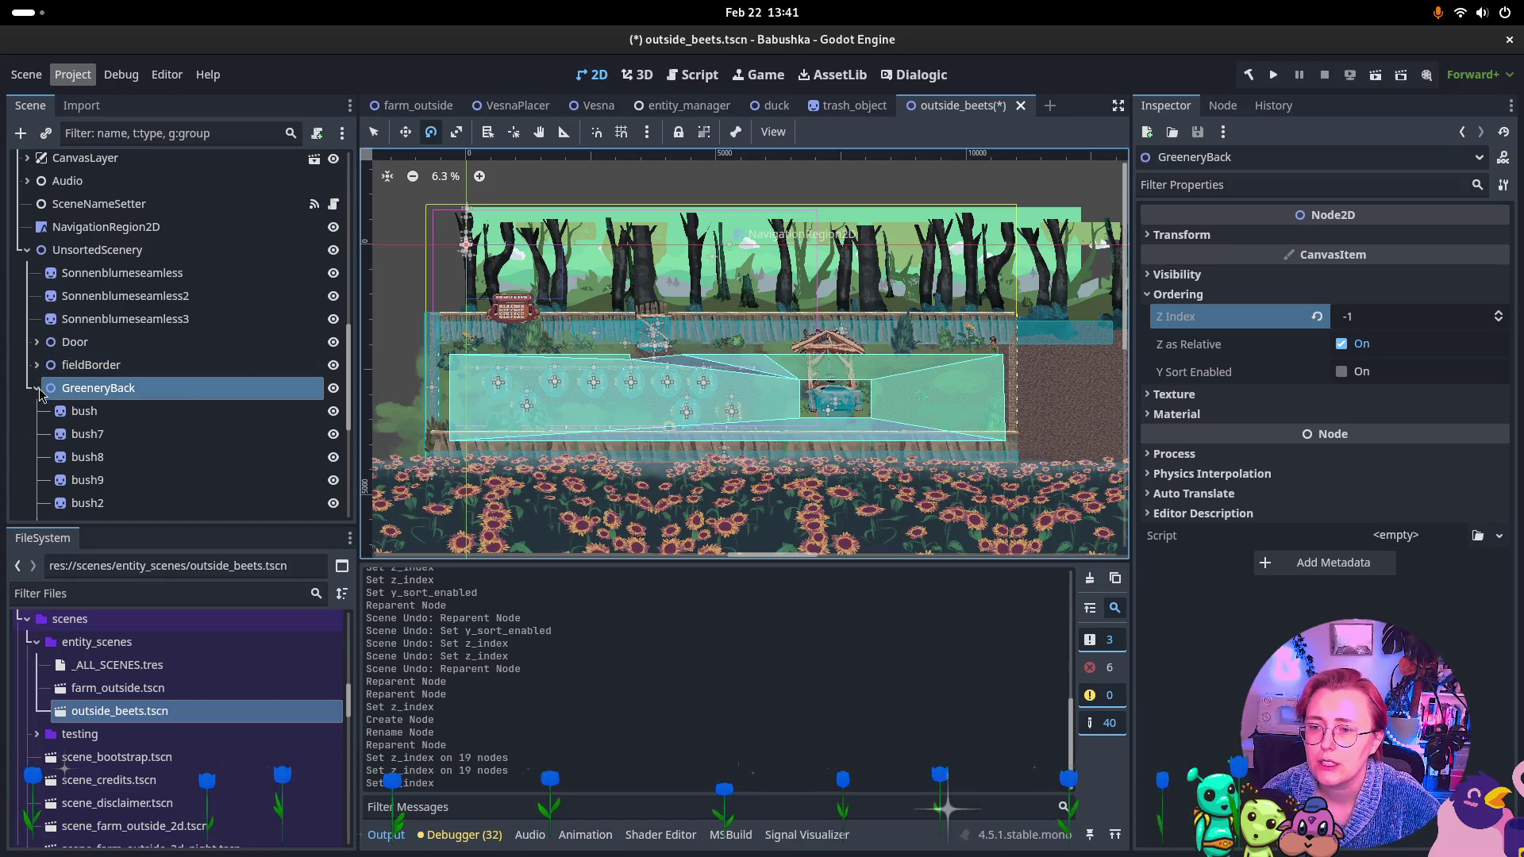
{"action": "scroll", "coordinate": [110, 375], "scroll_direction": "up", "scroll_amount": 5}
{"action": "scroll", "coordinate": [109, 375], "scroll_direction": "up", "scroll_amount": 6}
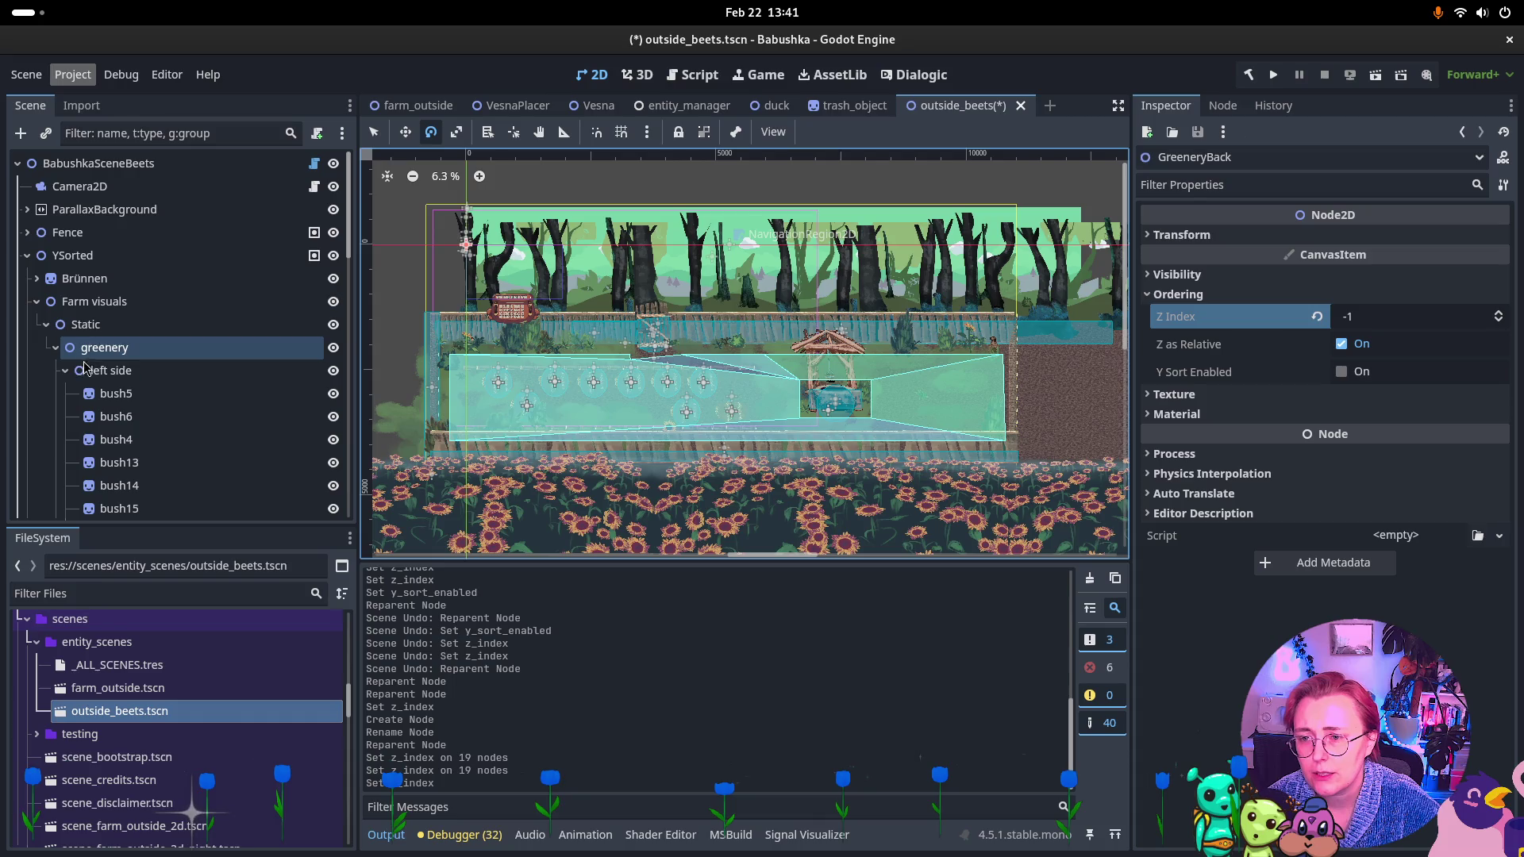
Collapse 'left side', expand 'right side' and select its first 'bush' sprite.
{"action": "left_click", "coordinate": [66, 370]}
{"action": "left_click", "coordinate": [66, 394]}
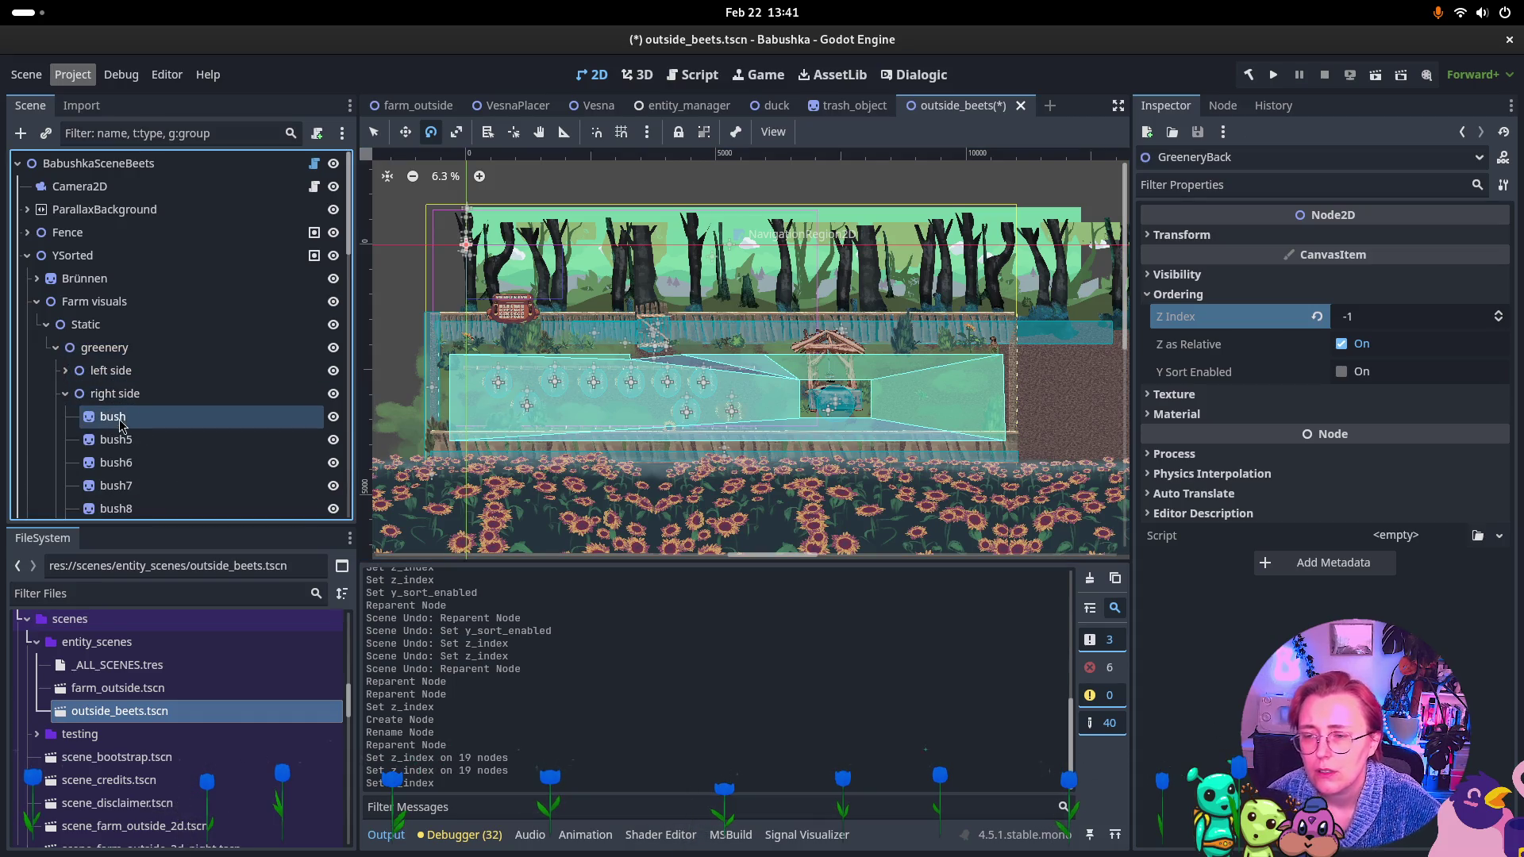
{"action": "left_click", "coordinate": [123, 421]}
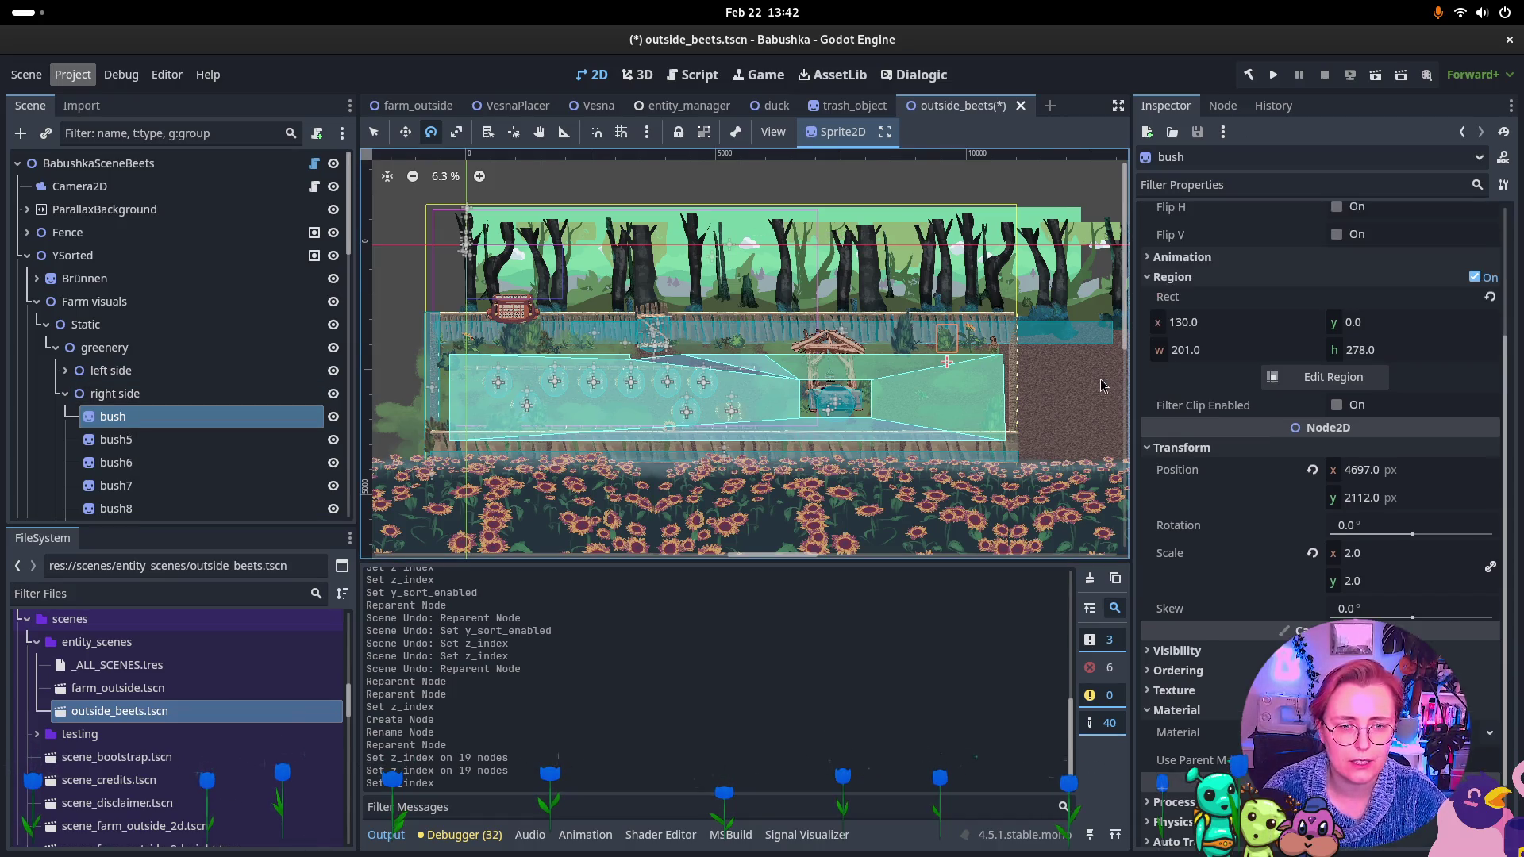
{"action": "scroll", "coordinate": [959, 329], "scroll_direction": "up", "scroll_amount": 3}
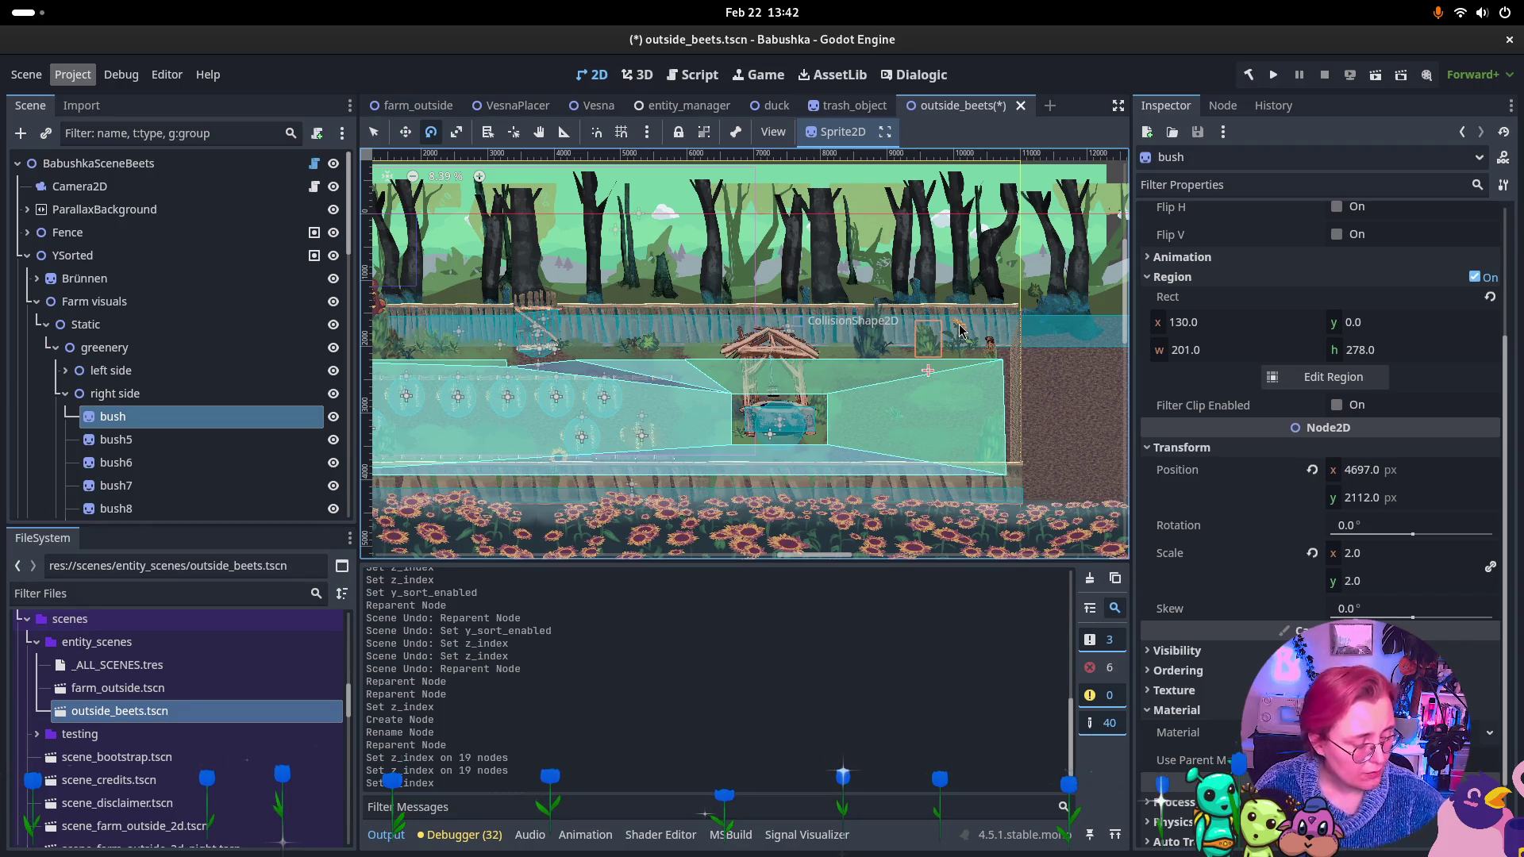
{"action": "scroll", "coordinate": [959, 354], "scroll_direction": "up", "scroll_amount": 6}
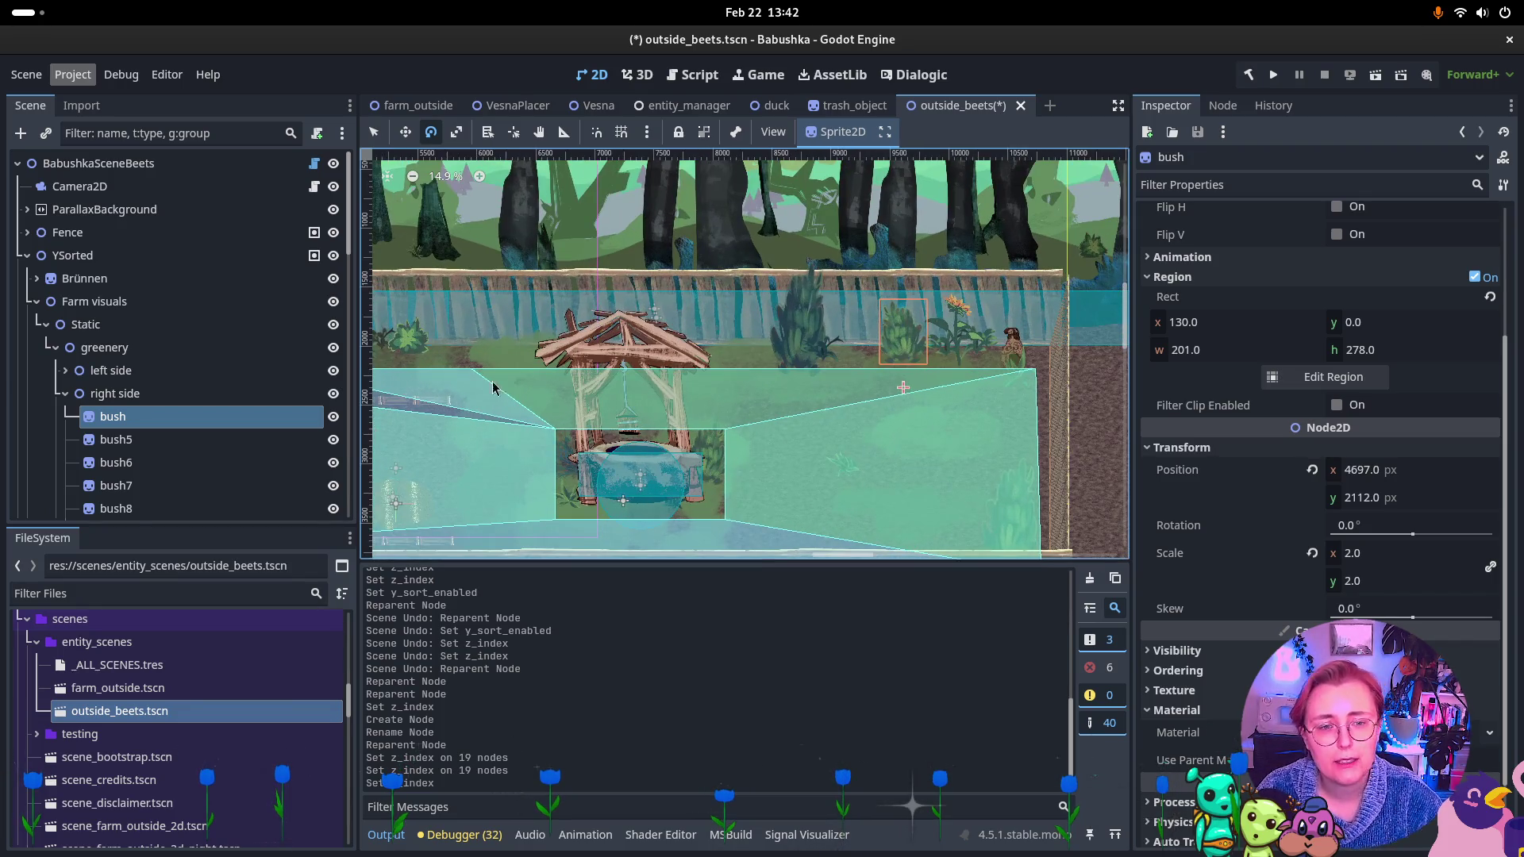
{"action": "scroll", "coordinate": [760, 373], "scroll_direction": "down", "scroll_amount": 5}
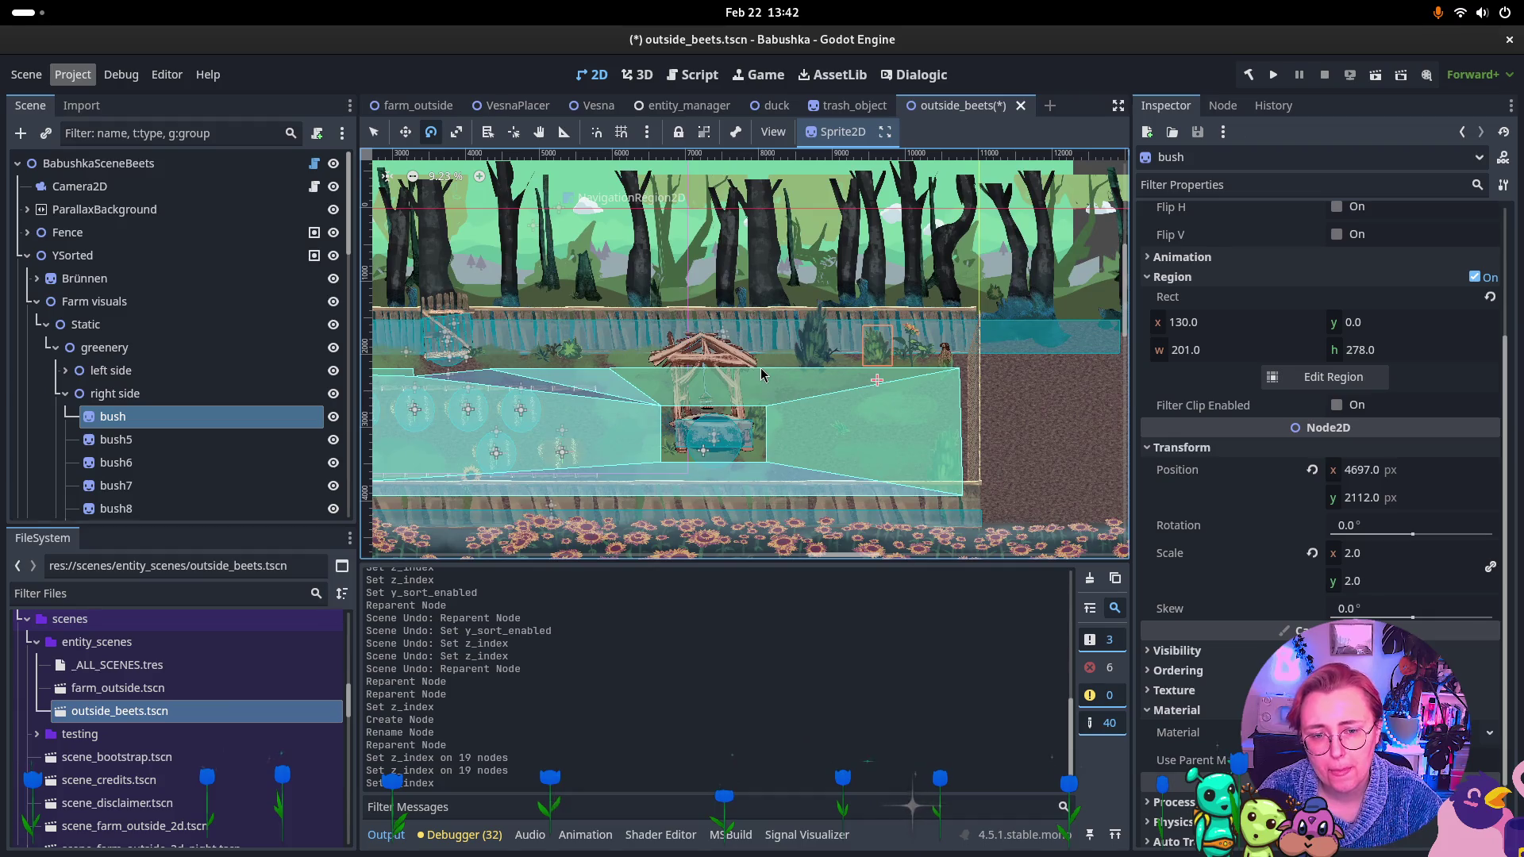
Select bush, bush7, bush8 and bush9 together in the right side group.
{"action": "left_click", "coordinate": [127, 441], "text": "ctrl"}
{"action": "left_click", "coordinate": [127, 442], "text": "ctrl"}
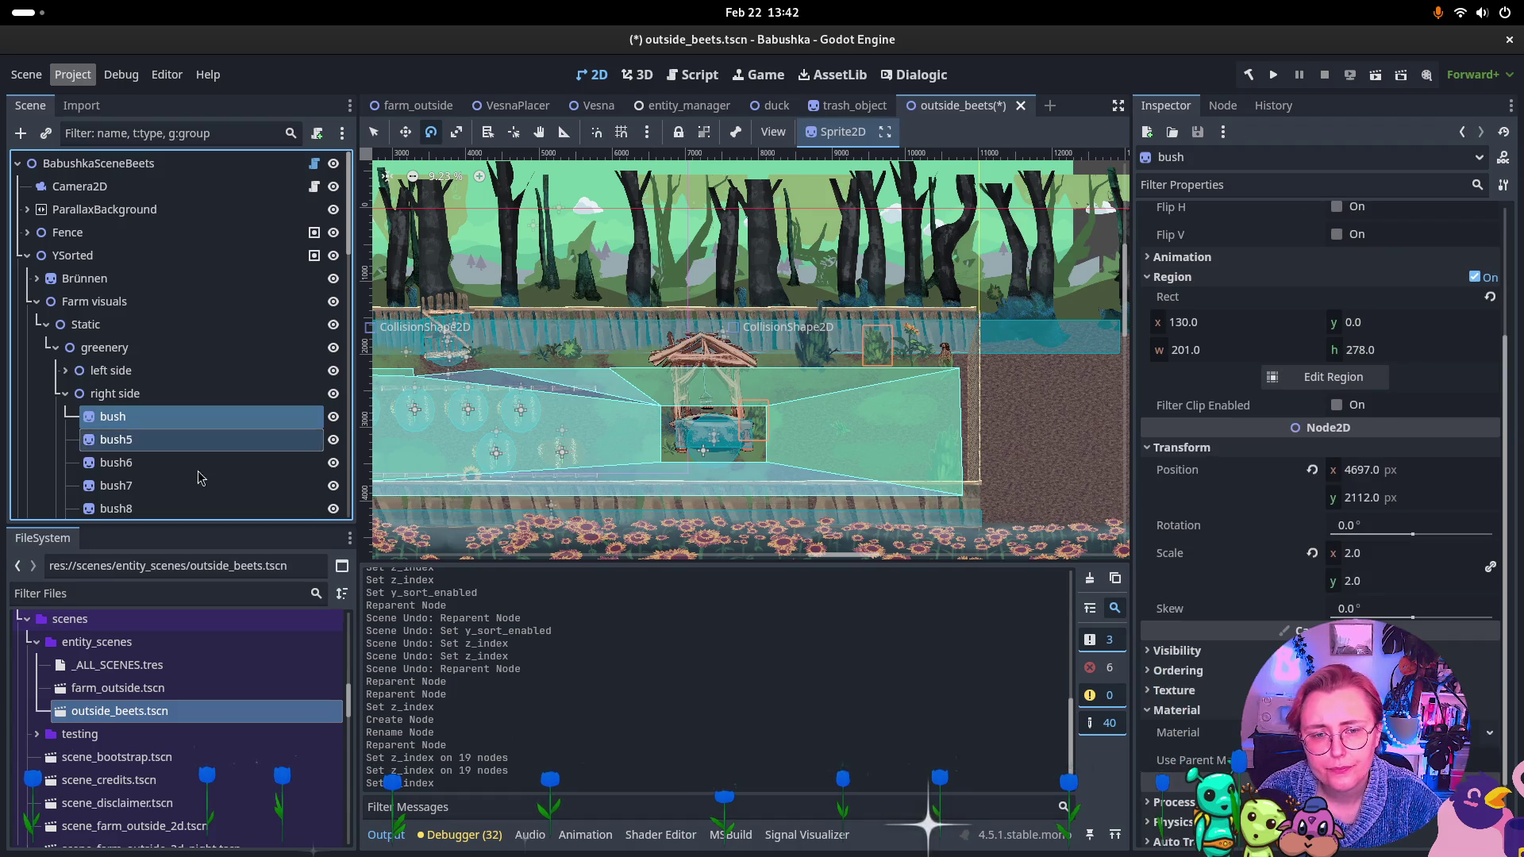
{"action": "left_click", "coordinate": [135, 473], "text": "shift"}
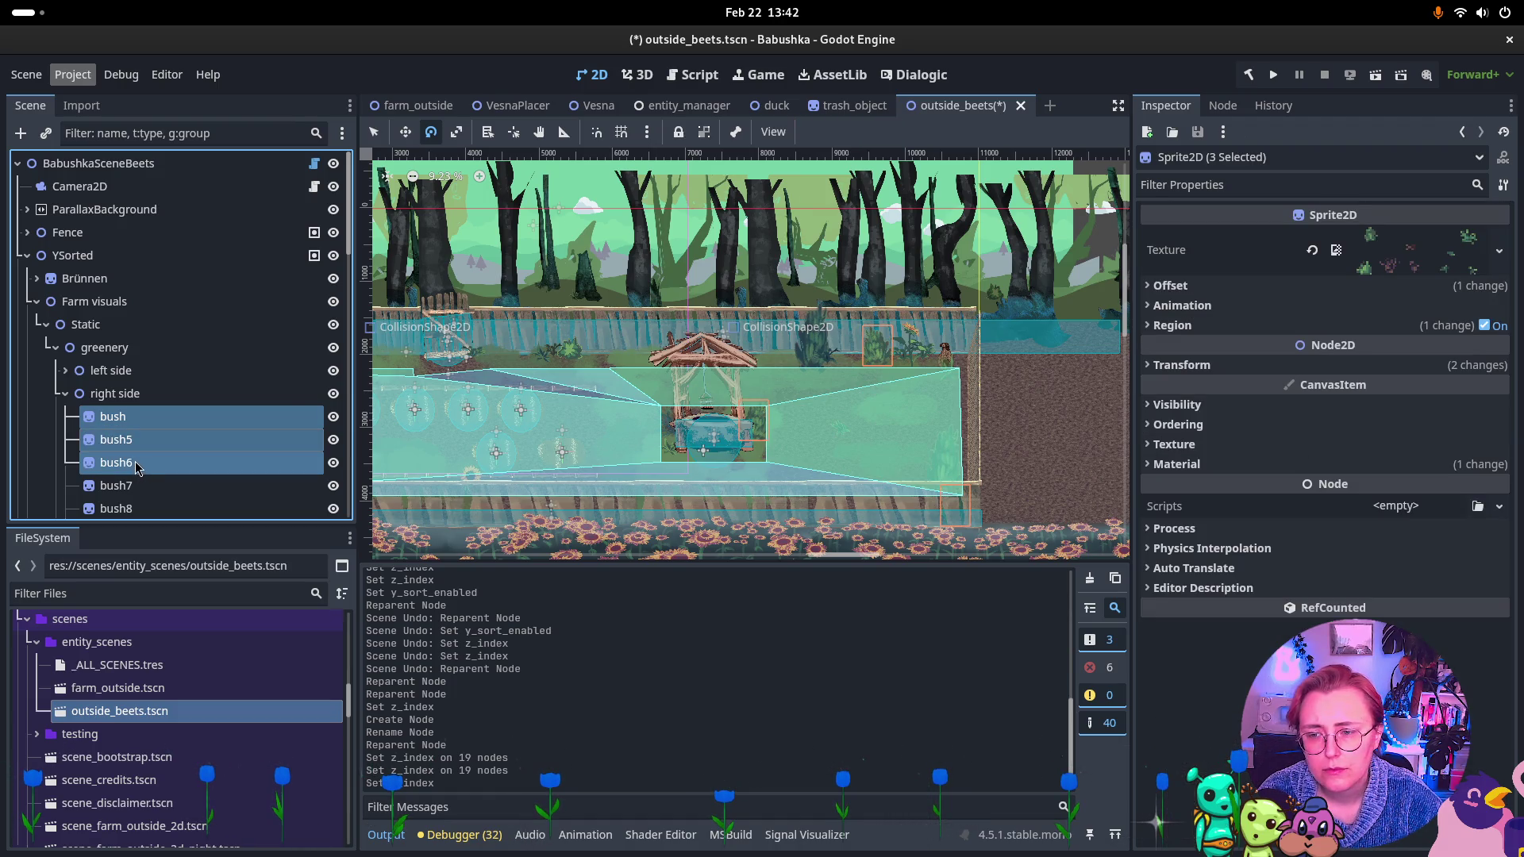
{"action": "left_click", "coordinate": [141, 419]}
{"action": "left_click", "coordinate": [145, 487], "text": "ctrl"}
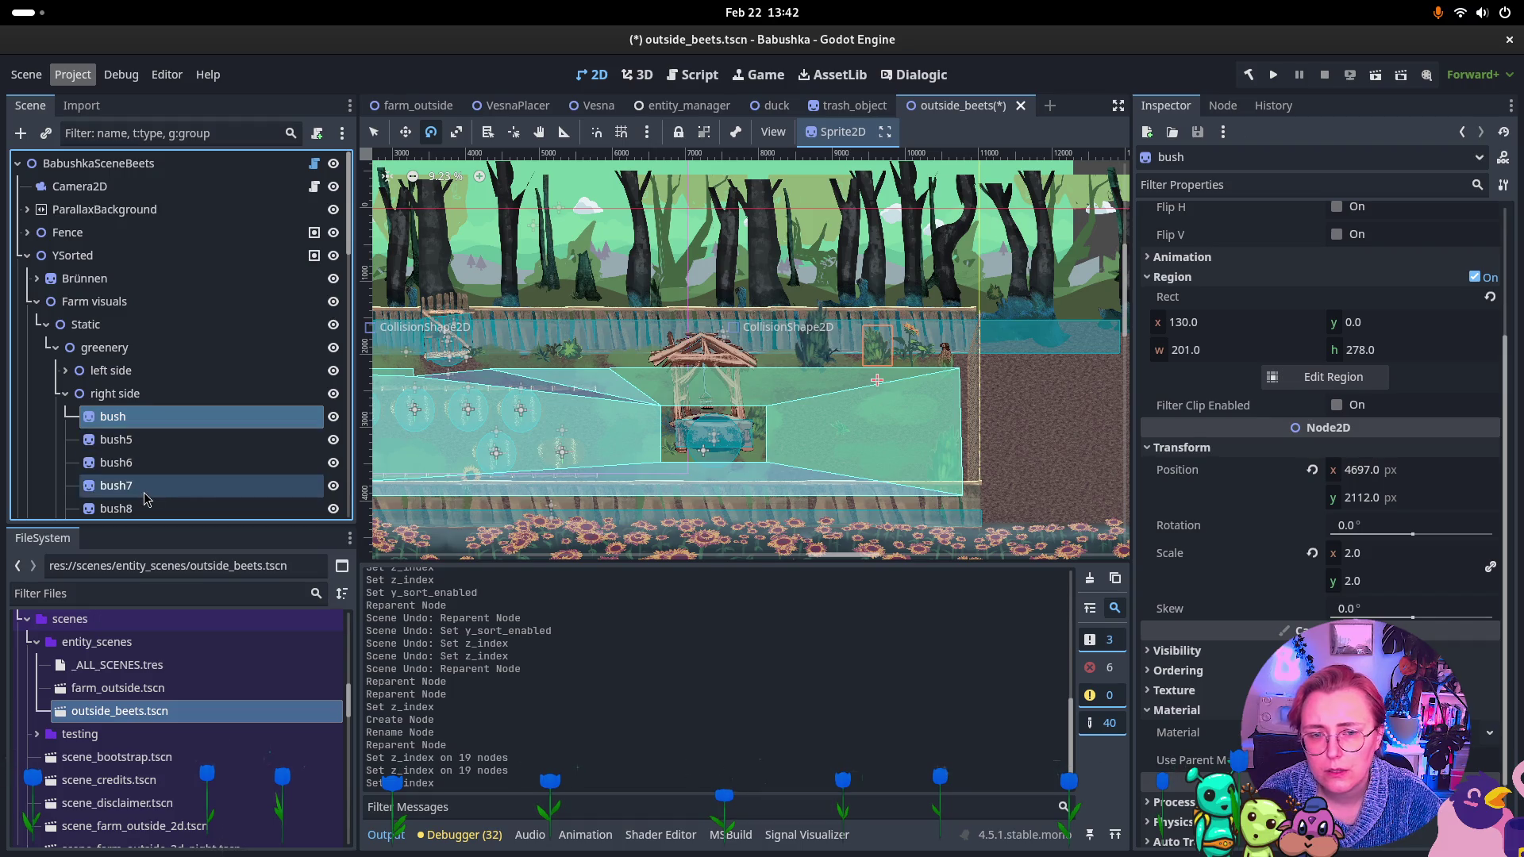
{"action": "scroll", "coordinate": [172, 473], "scroll_direction": "down", "scroll_amount": 3}
{"action": "left_click", "coordinate": [171, 395], "text": "ctrl"}
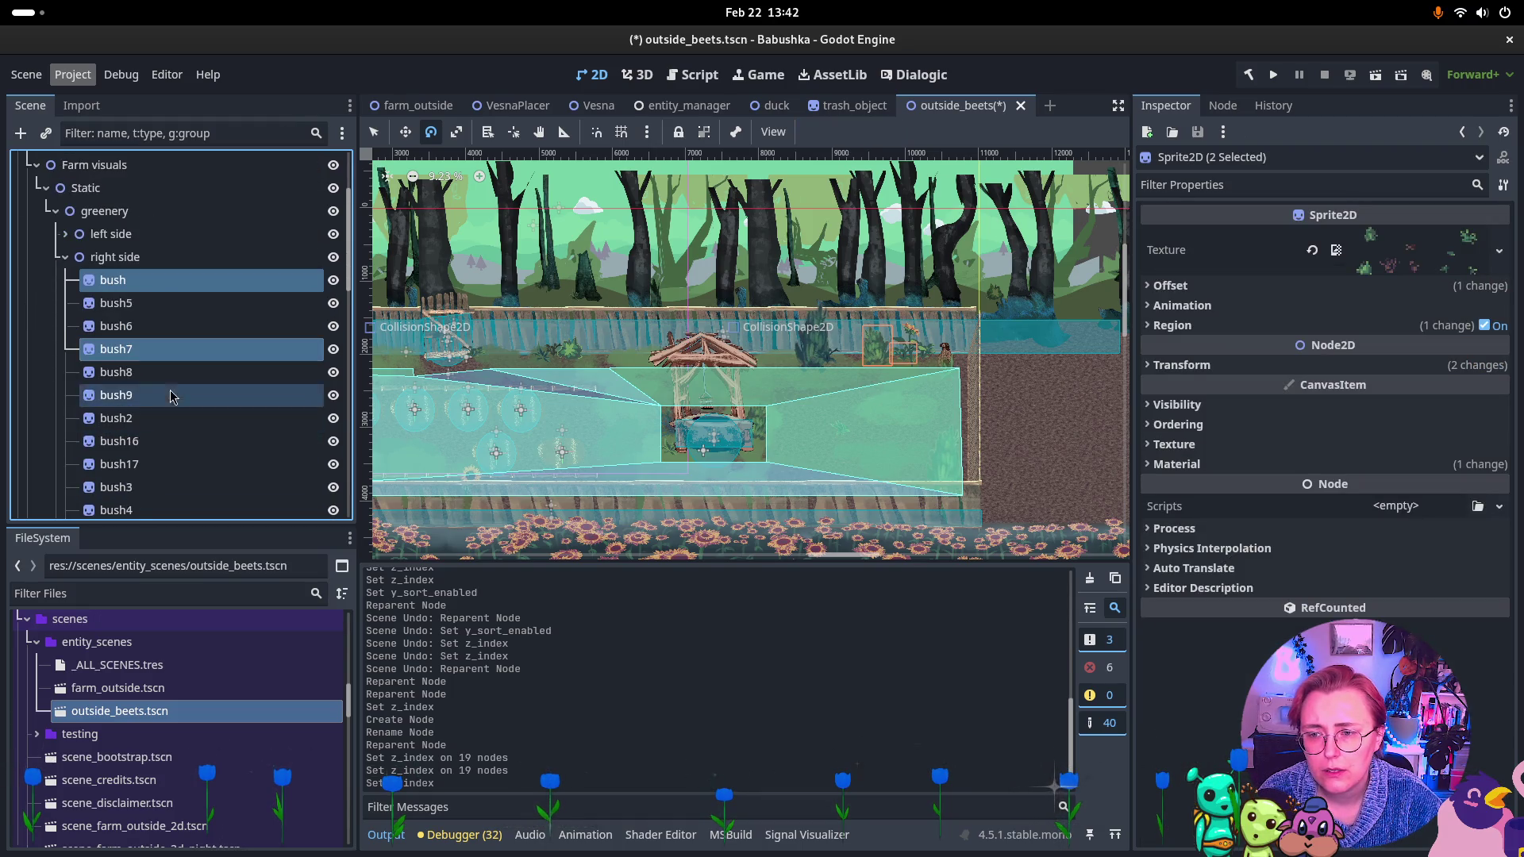
{"action": "left_click", "coordinate": [174, 373], "text": "ctrl"}
{"action": "left_click", "coordinate": [169, 396], "text": "ctrl"}
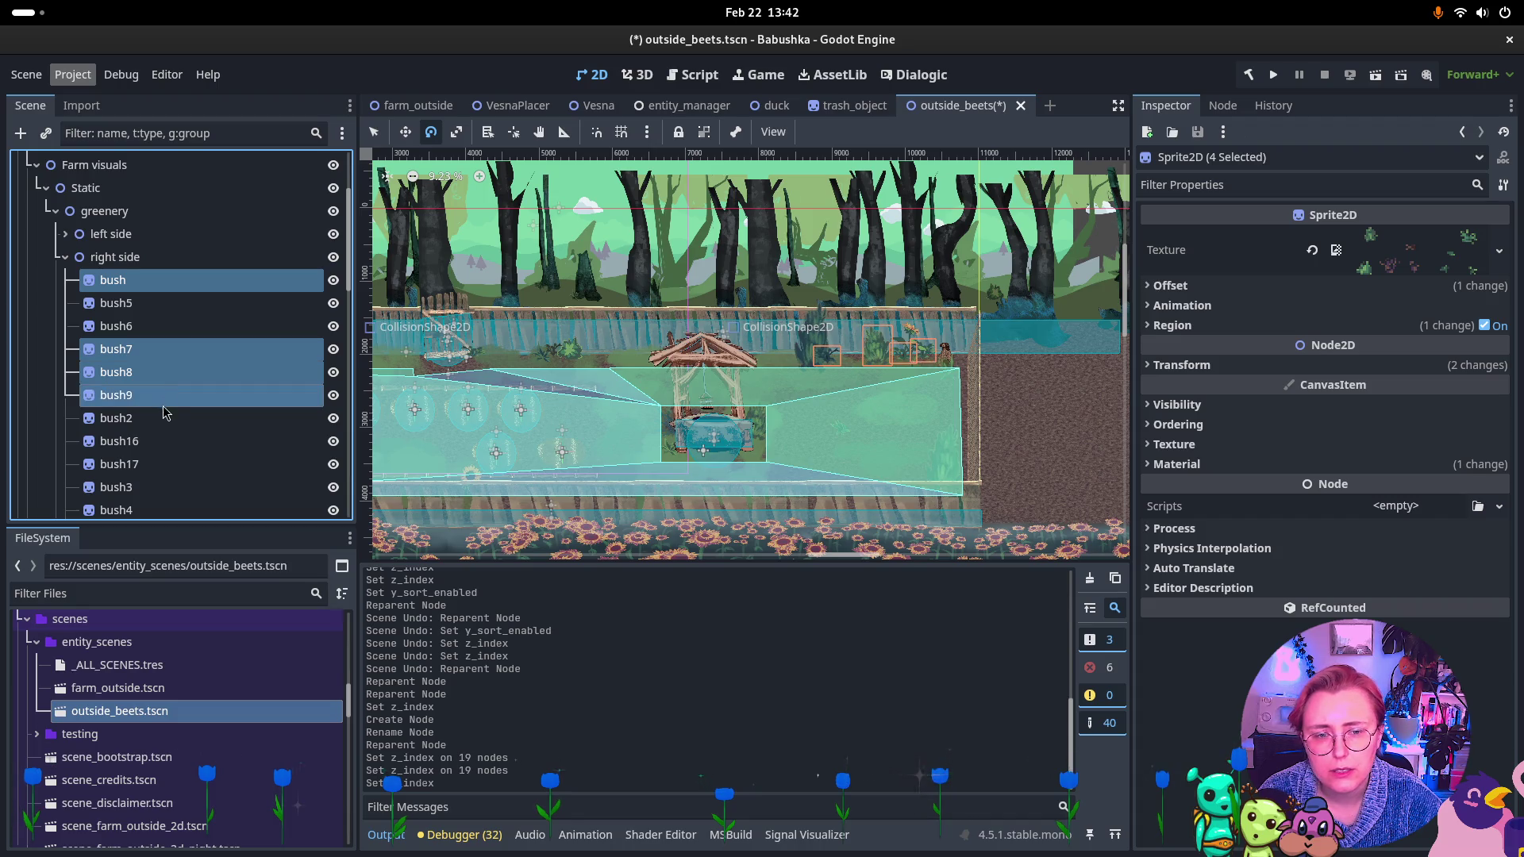
Add bush16 and Sonnenblume8 to the selection and drag all six into GreeneryBack.
{"action": "left_click", "coordinate": [158, 421], "text": "ctrl"}
{"action": "left_click", "coordinate": [158, 422], "text": "ctrl"}
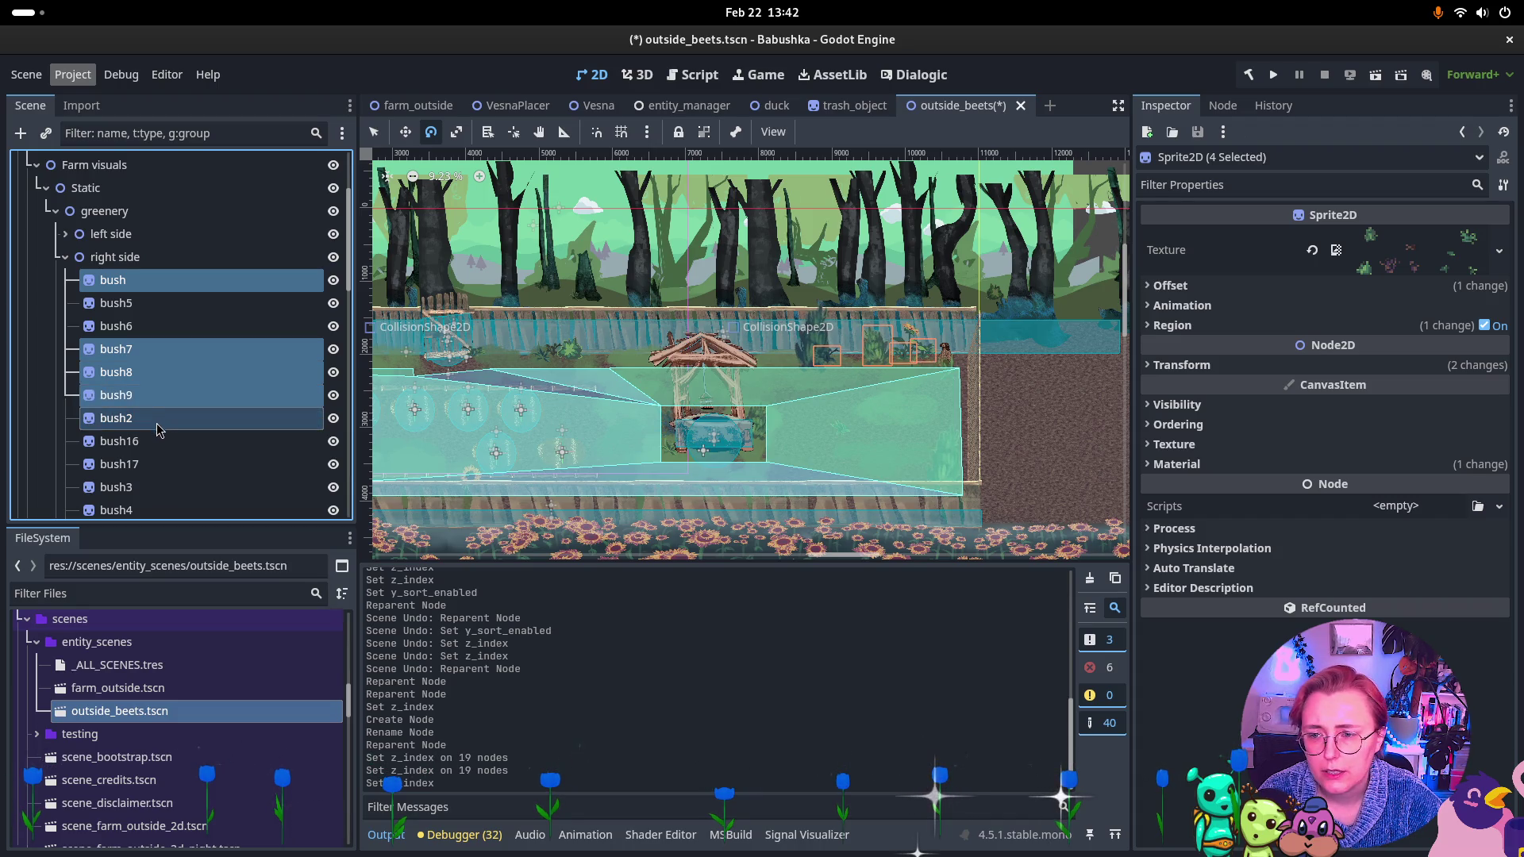
{"action": "left_click", "coordinate": [154, 442], "text": "ctrl"}
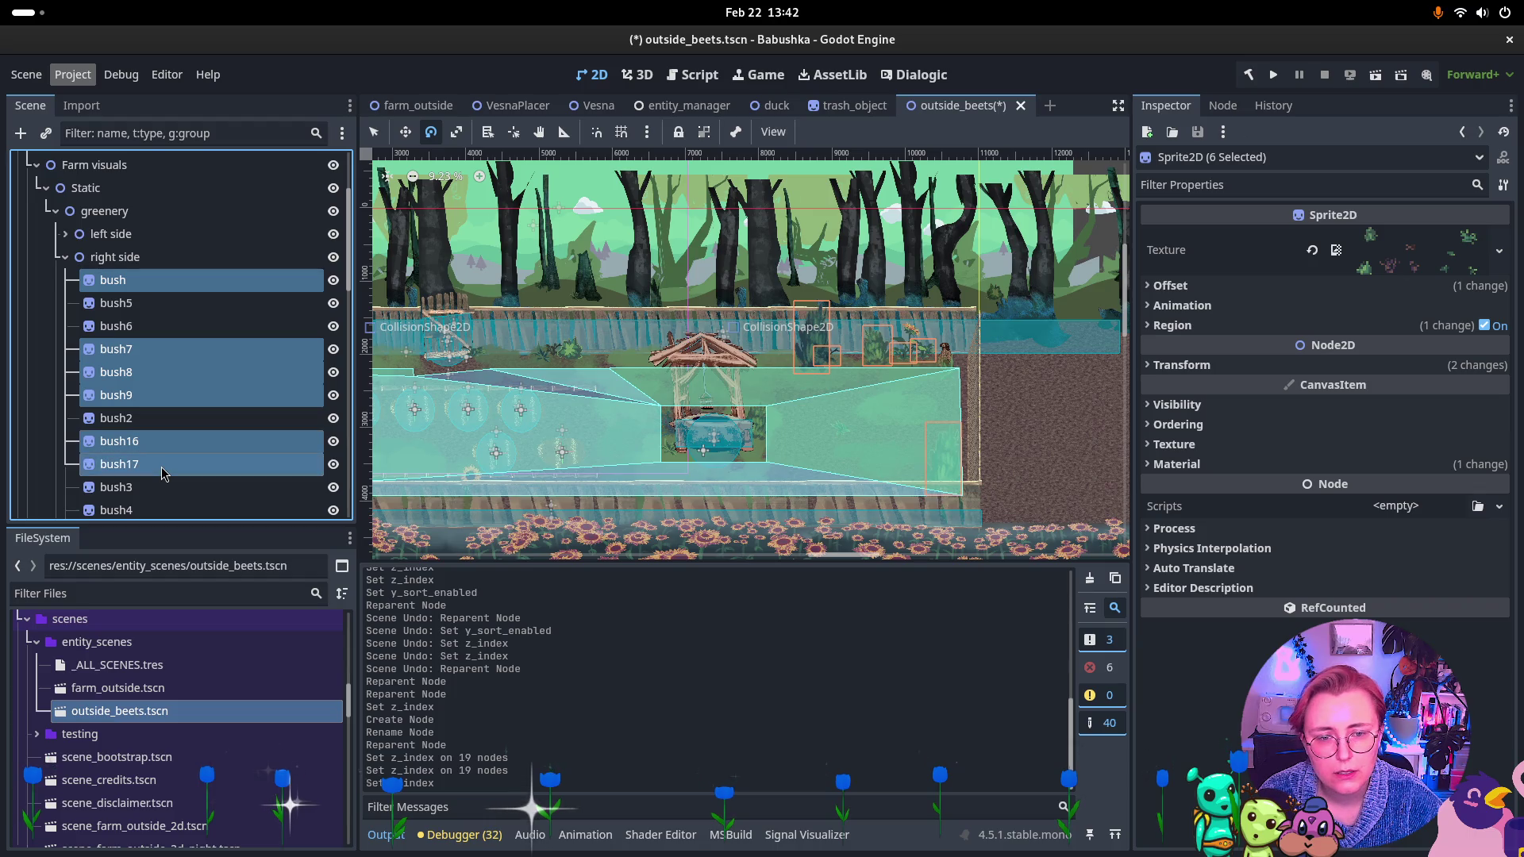
{"action": "left_click", "coordinate": [151, 508], "text": "ctrl"}
{"action": "left_click", "coordinate": [151, 507], "text": "ctrl"}
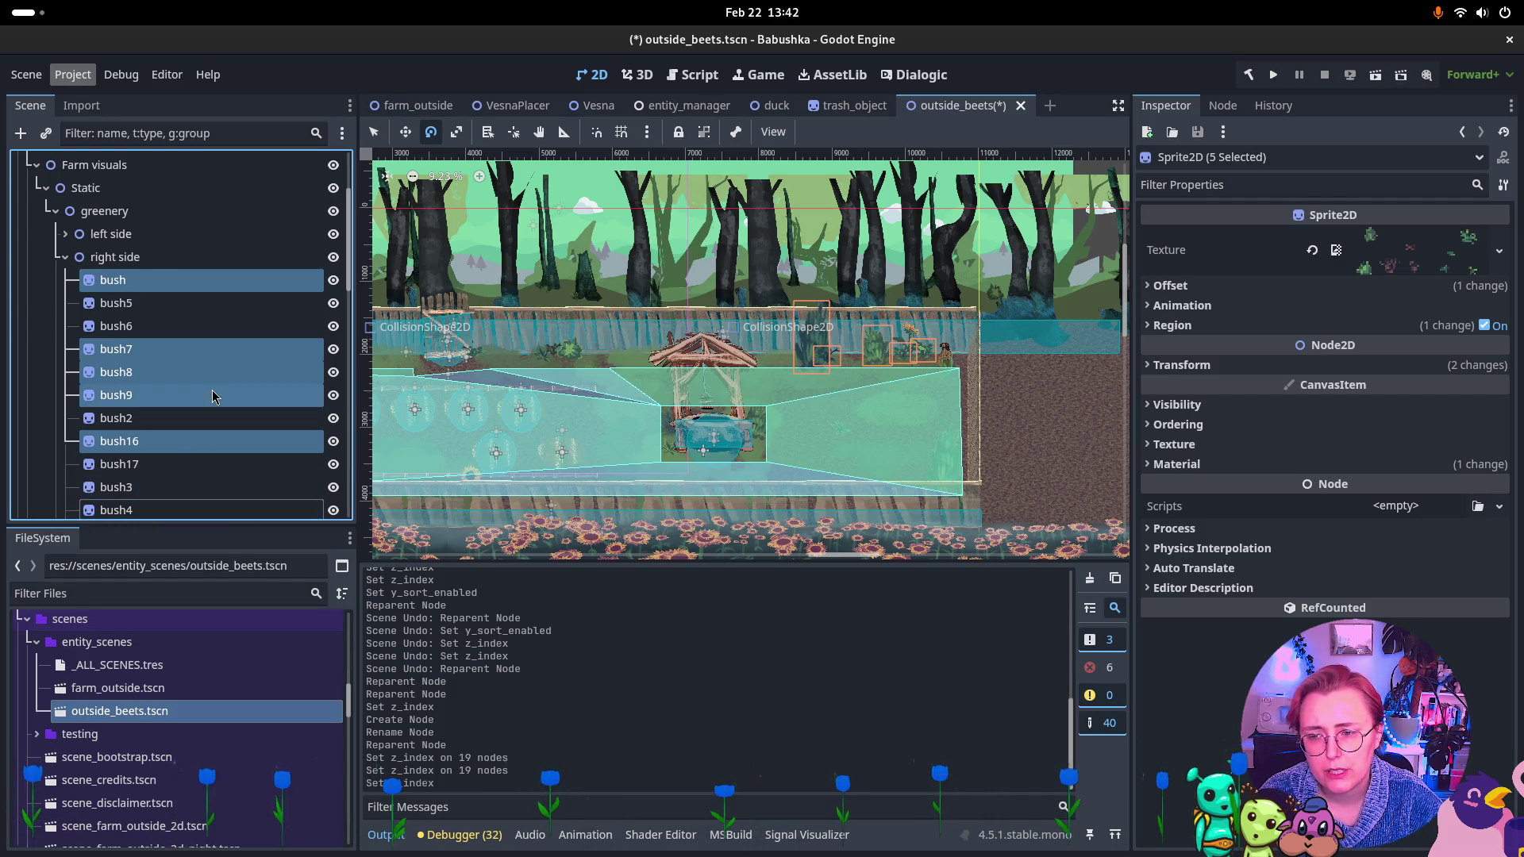
{"action": "scroll", "coordinate": [214, 395], "scroll_direction": "down", "scroll_amount": 2}
{"action": "left_click", "coordinate": [176, 440], "text": "ctrl"}
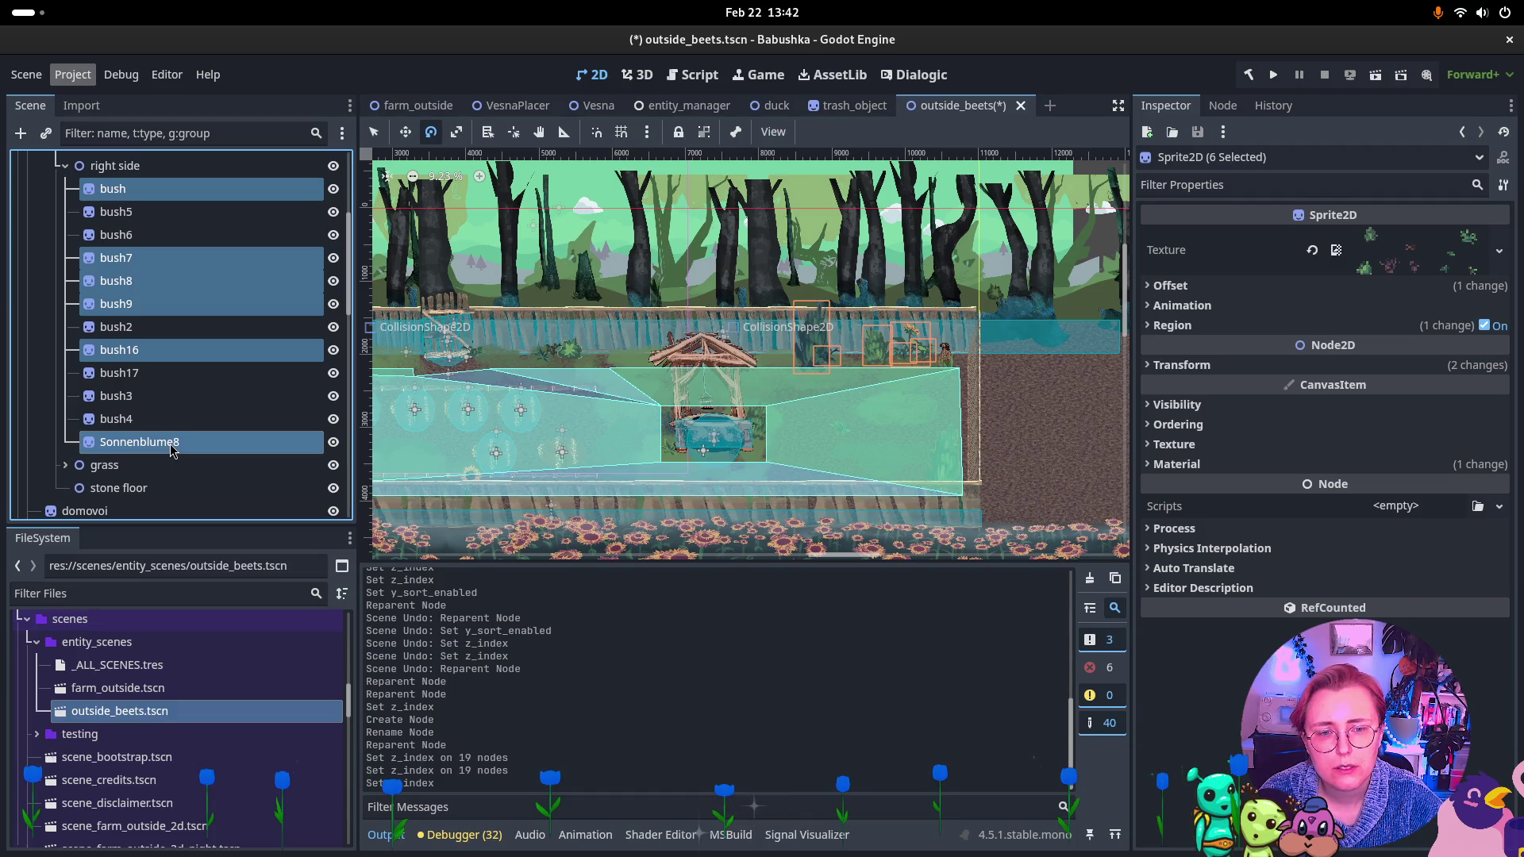
{"action": "mouse_move", "coordinate": [198, 442]}
{"action": "left_mouse_down"}
{"action": "mouse_move", "coordinate": [192, 528]}
{"action": "mouse_move", "coordinate": [197, 347]}
{"action": "mouse_move", "coordinate": [156, 254]}
{"action": "left_mouse_up"}
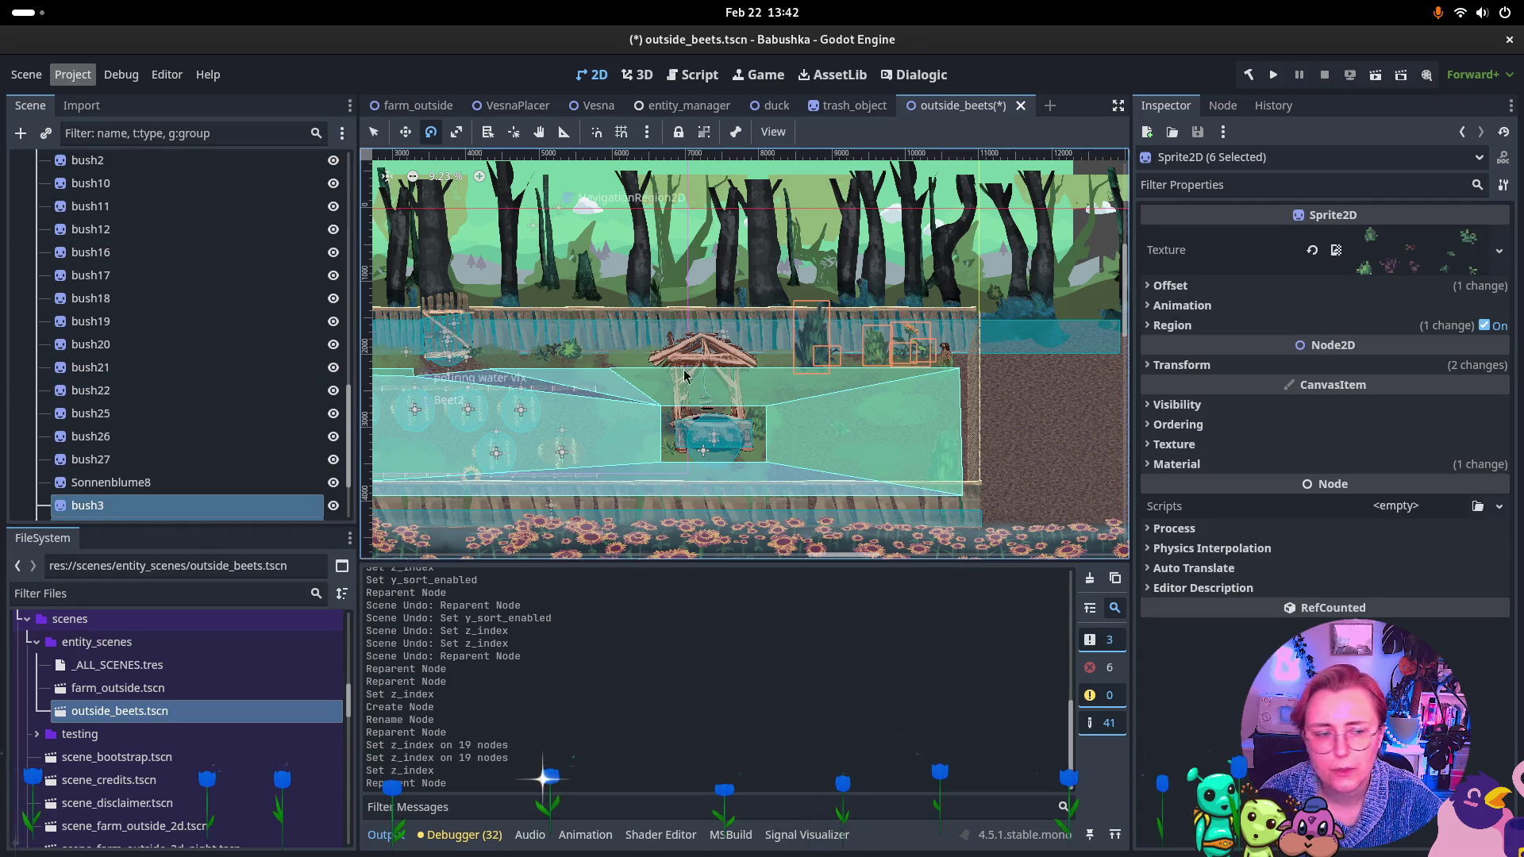
Check the moved bushes' Z Index, then collapse the right side group and GreeneryBack.
{"action": "left_click", "coordinate": [1234, 425]}
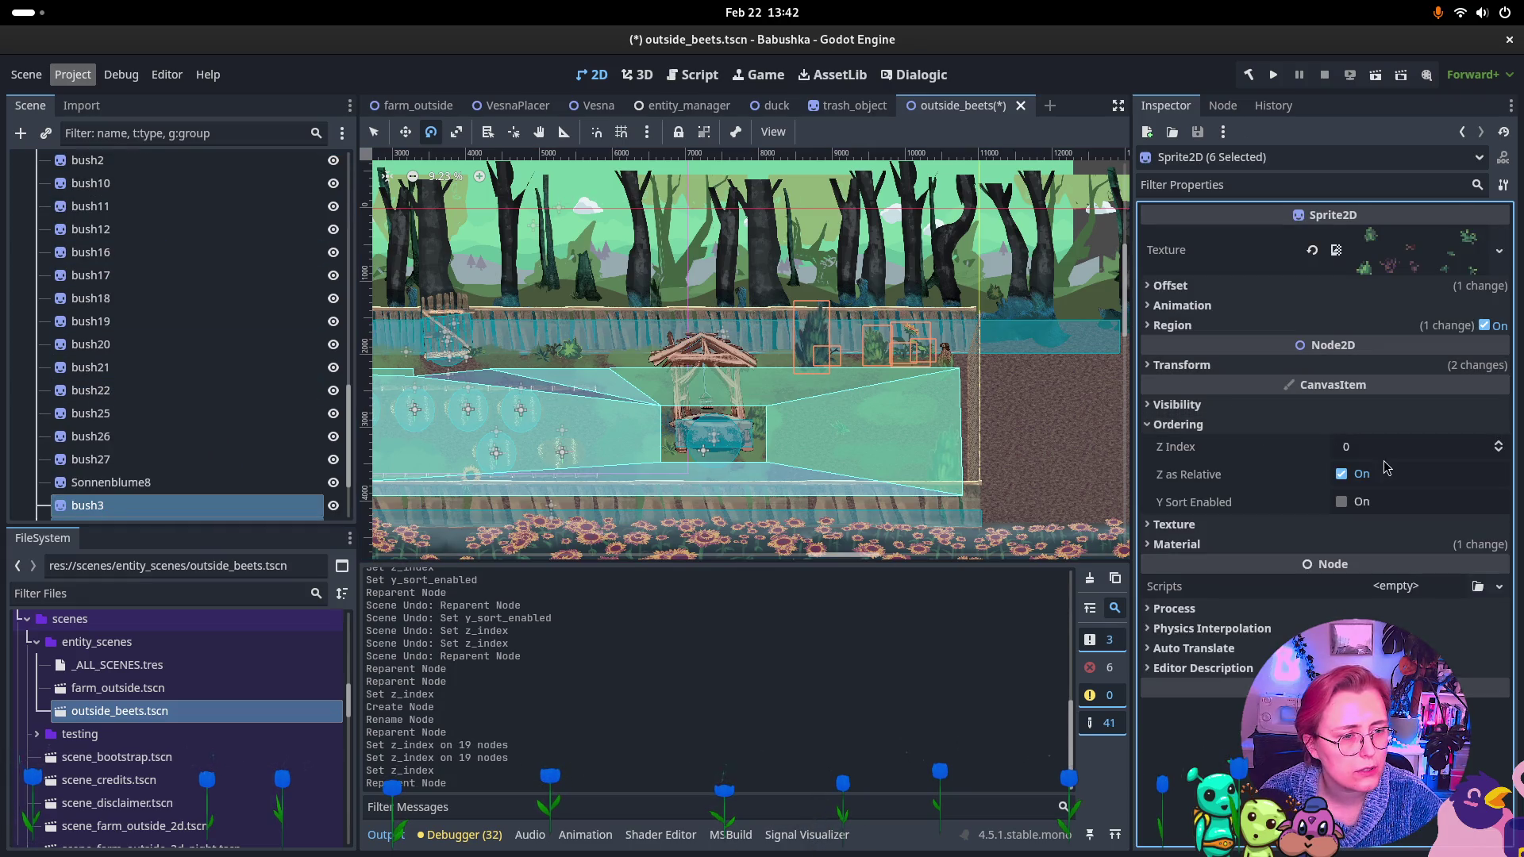
{"action": "scroll", "coordinate": [68, 281], "scroll_direction": "up", "scroll_amount": 10}
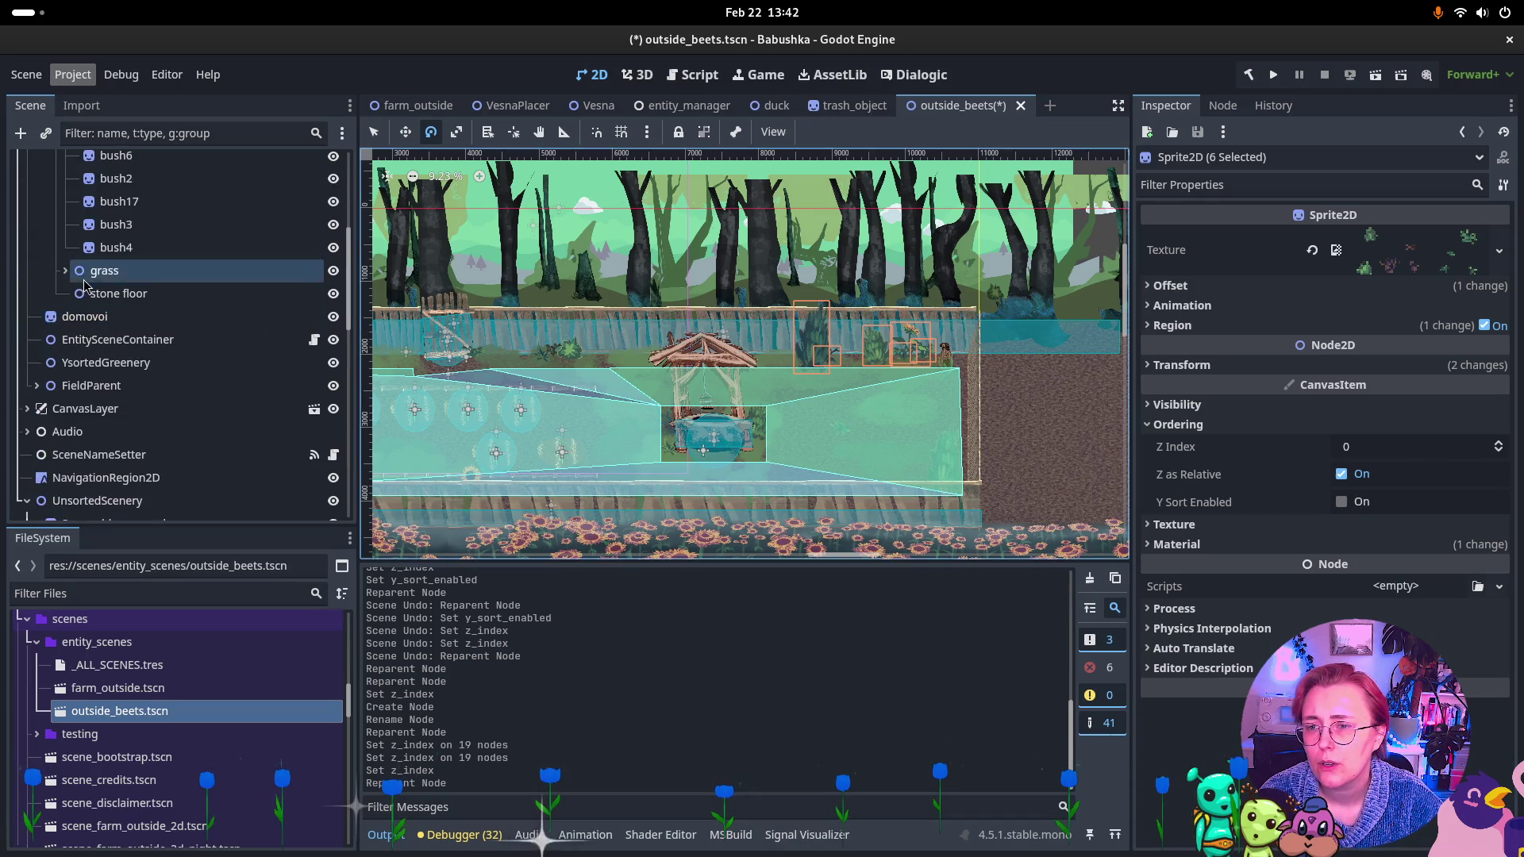
{"action": "left_click", "coordinate": [66, 383]}
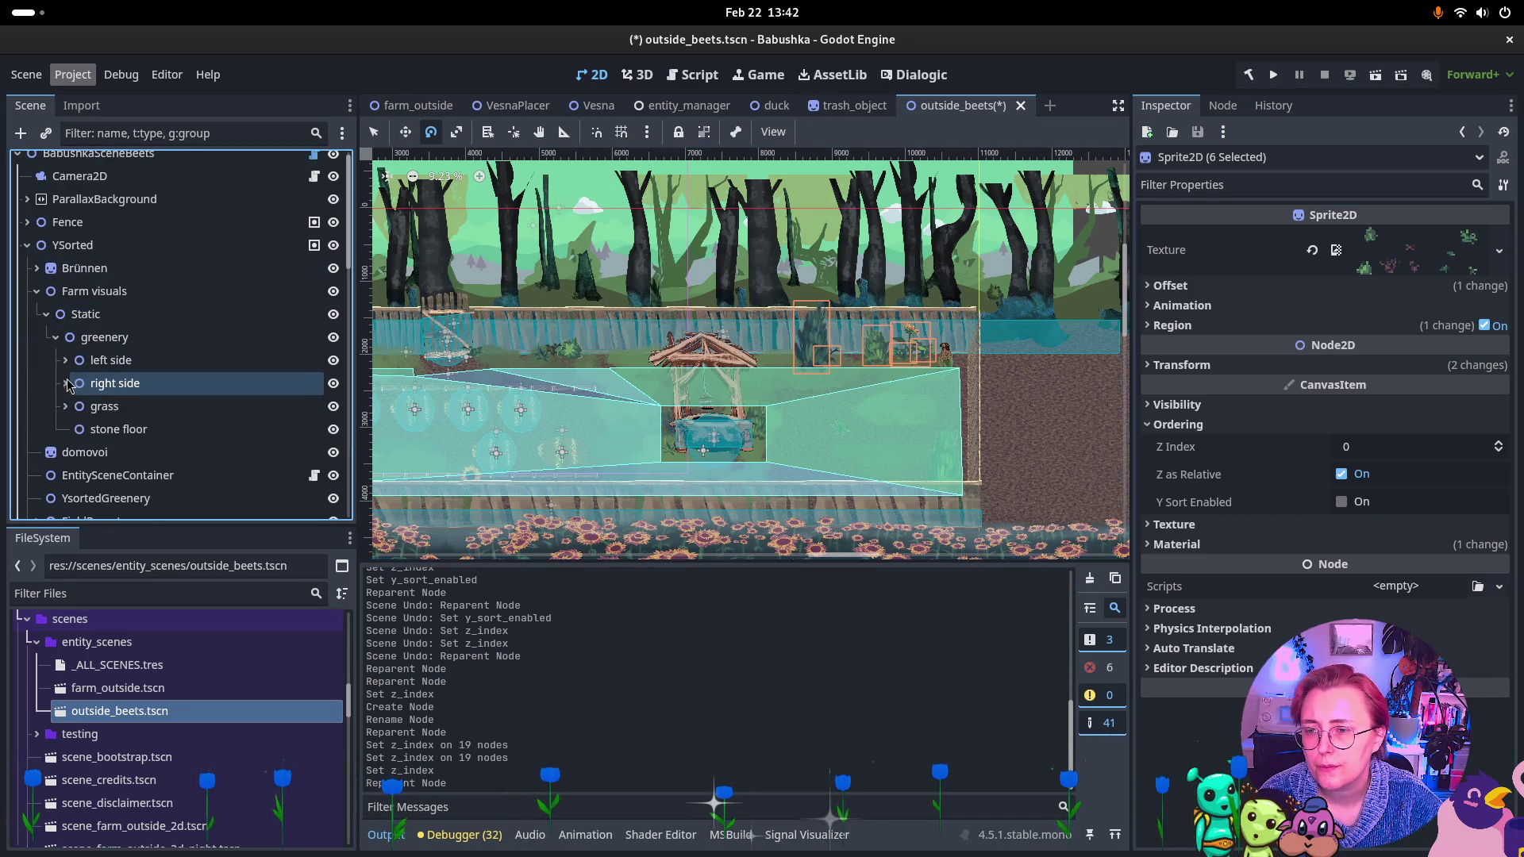
{"action": "scroll", "coordinate": [80, 425], "scroll_direction": "down", "scroll_amount": 5}
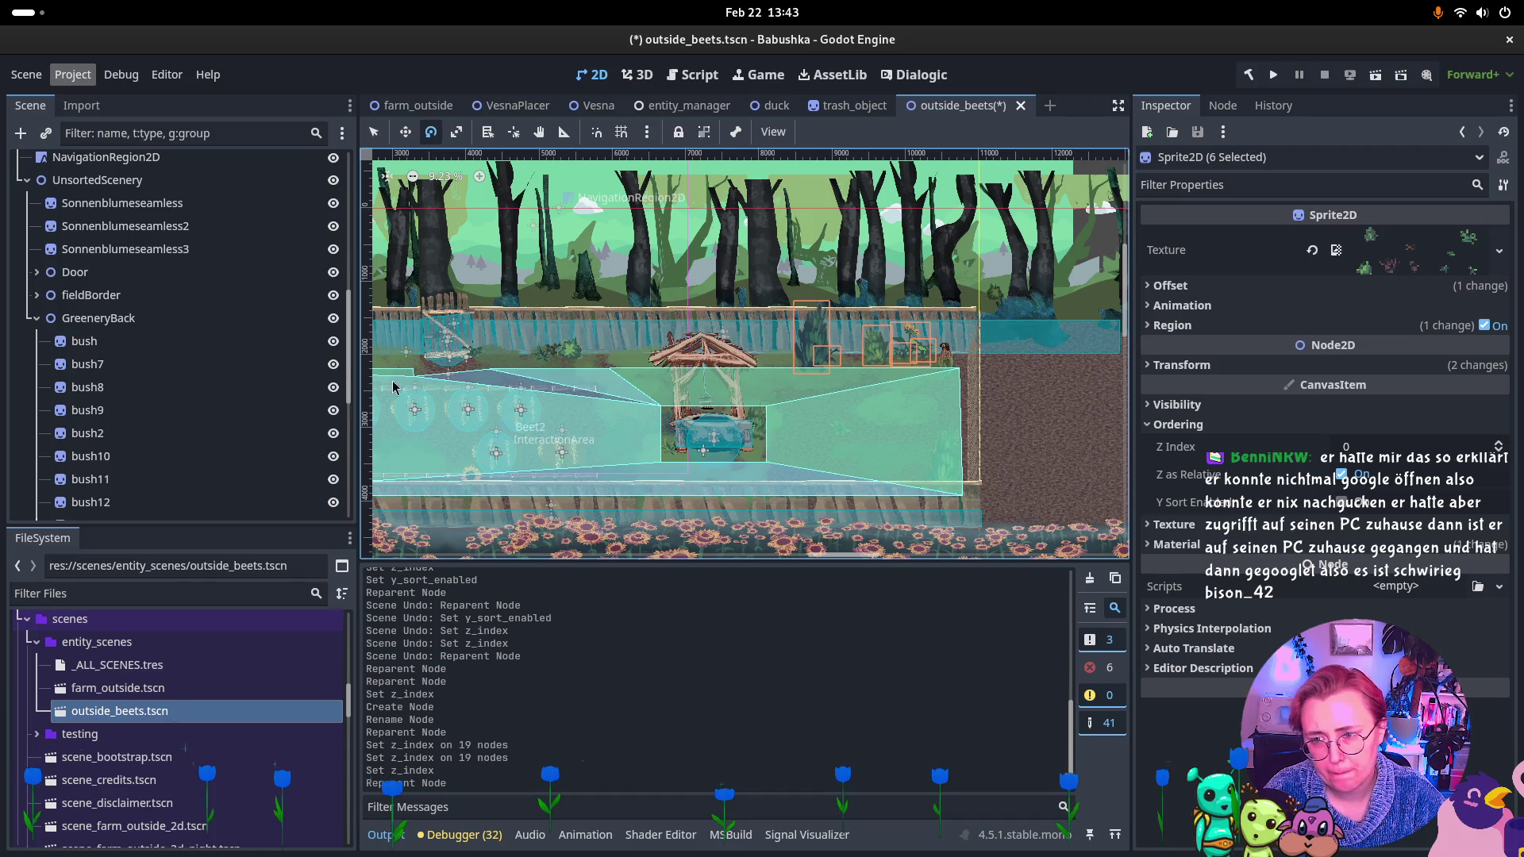
{"action": "left_click", "coordinate": [38, 319]}
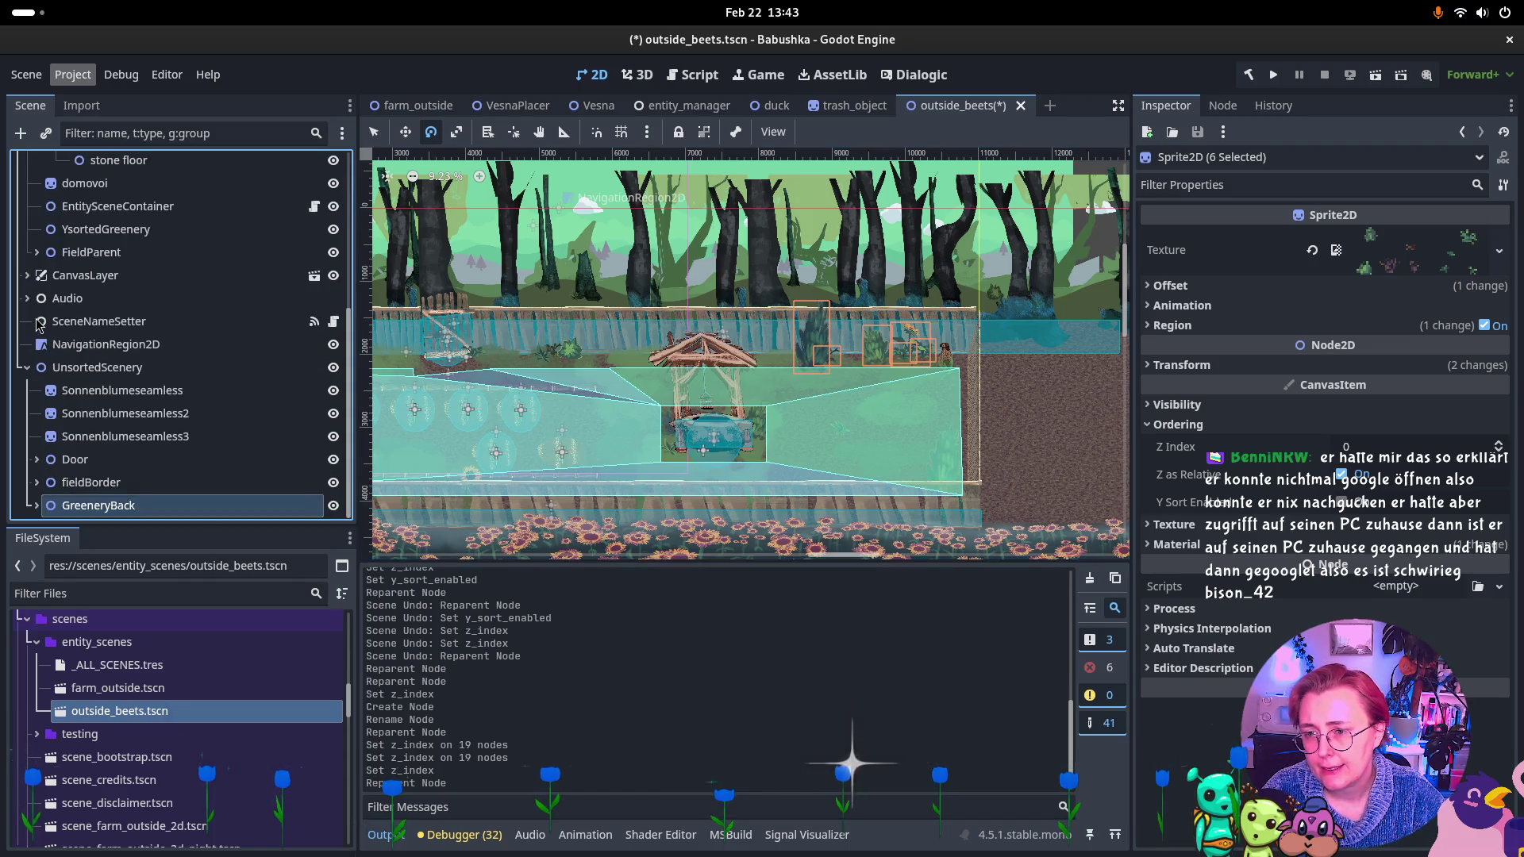
Add a Node2D child under UnsortedScenery and rename it GreeneryFront.
{"action": "right_click", "coordinate": [98, 373]}
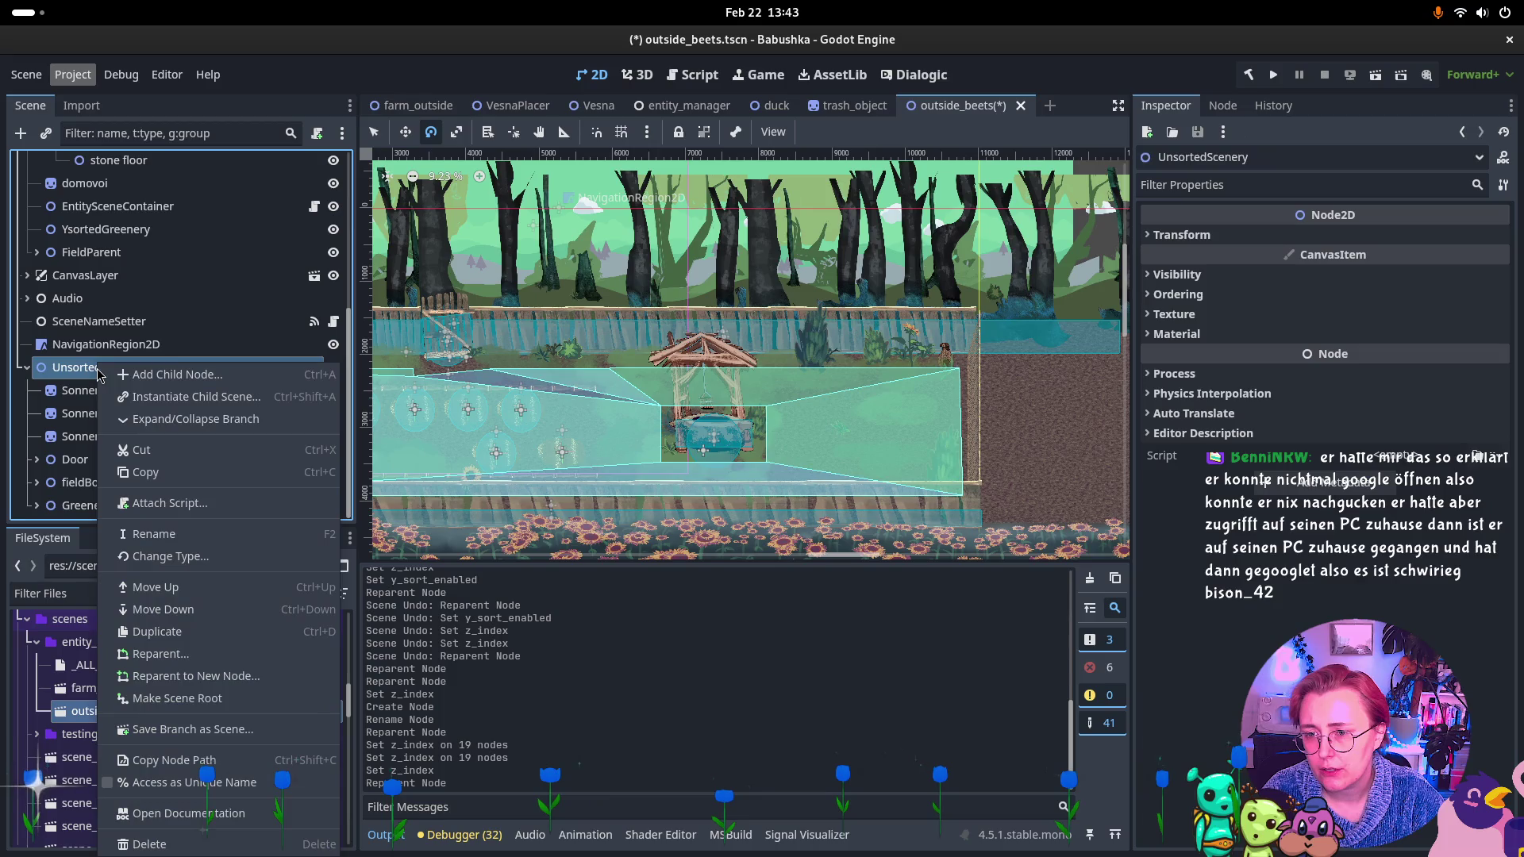
{"action": "left_click", "coordinate": [119, 376]}
{"action": "left_click", "coordinate": [627, 298]}
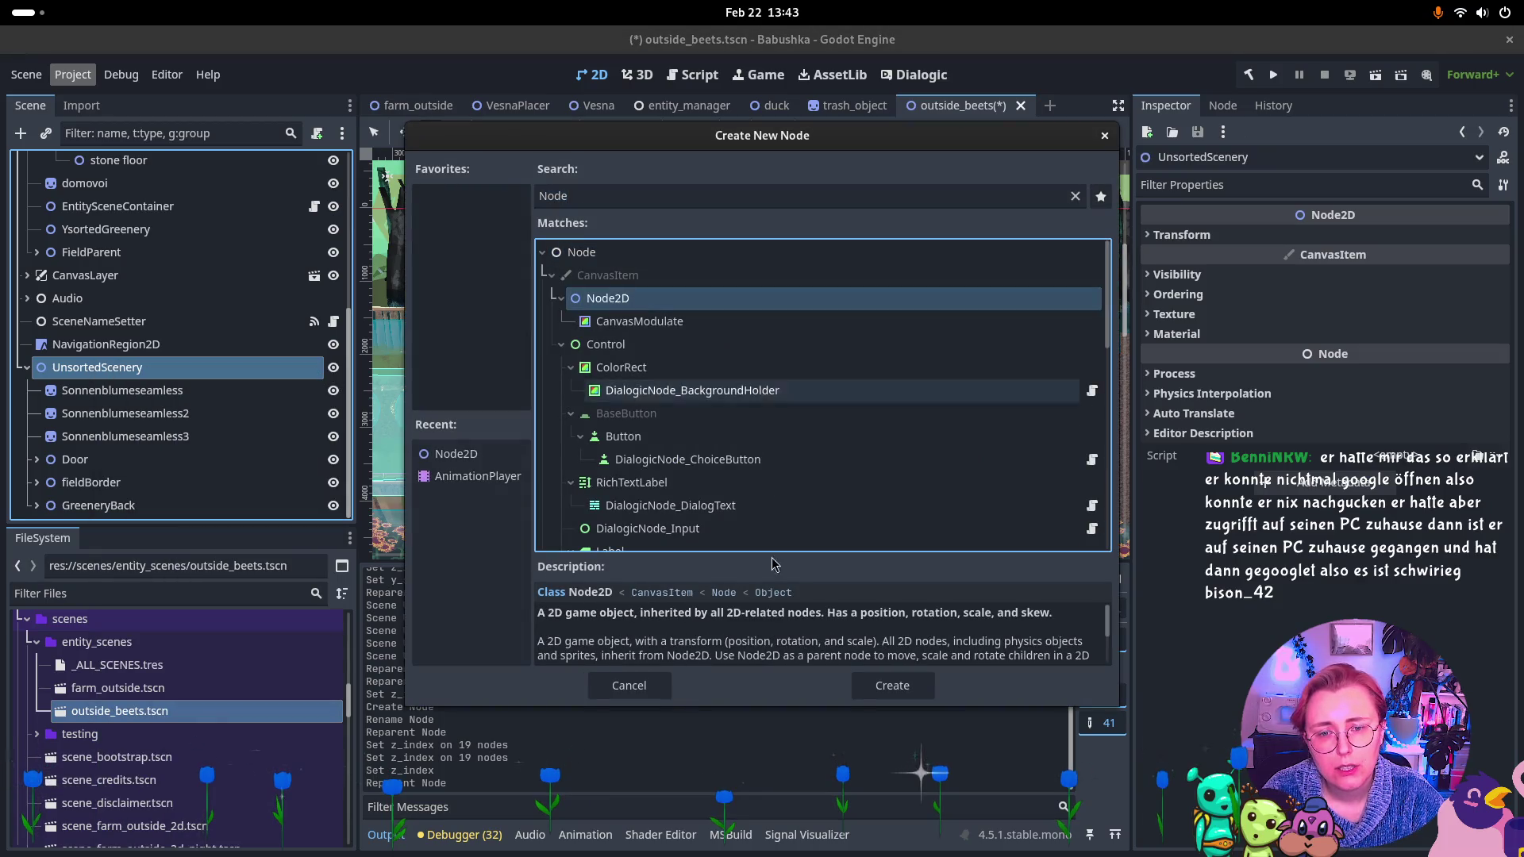
{"action": "left_click", "coordinate": [892, 685]}
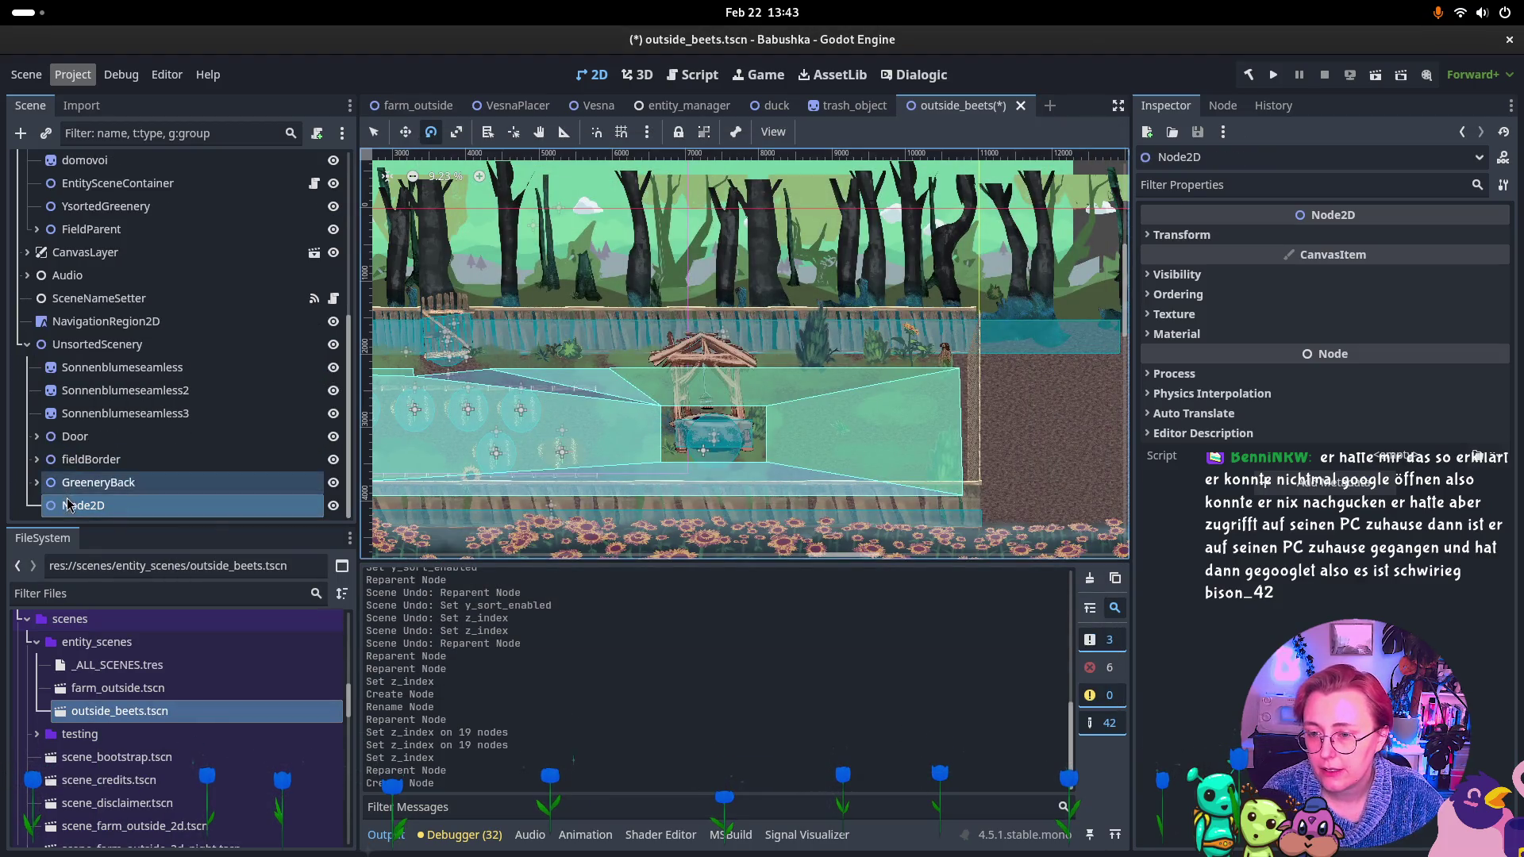
{"action": "double_click", "coordinate": [196, 508]}
{"action": "type", "text": "Gr"}
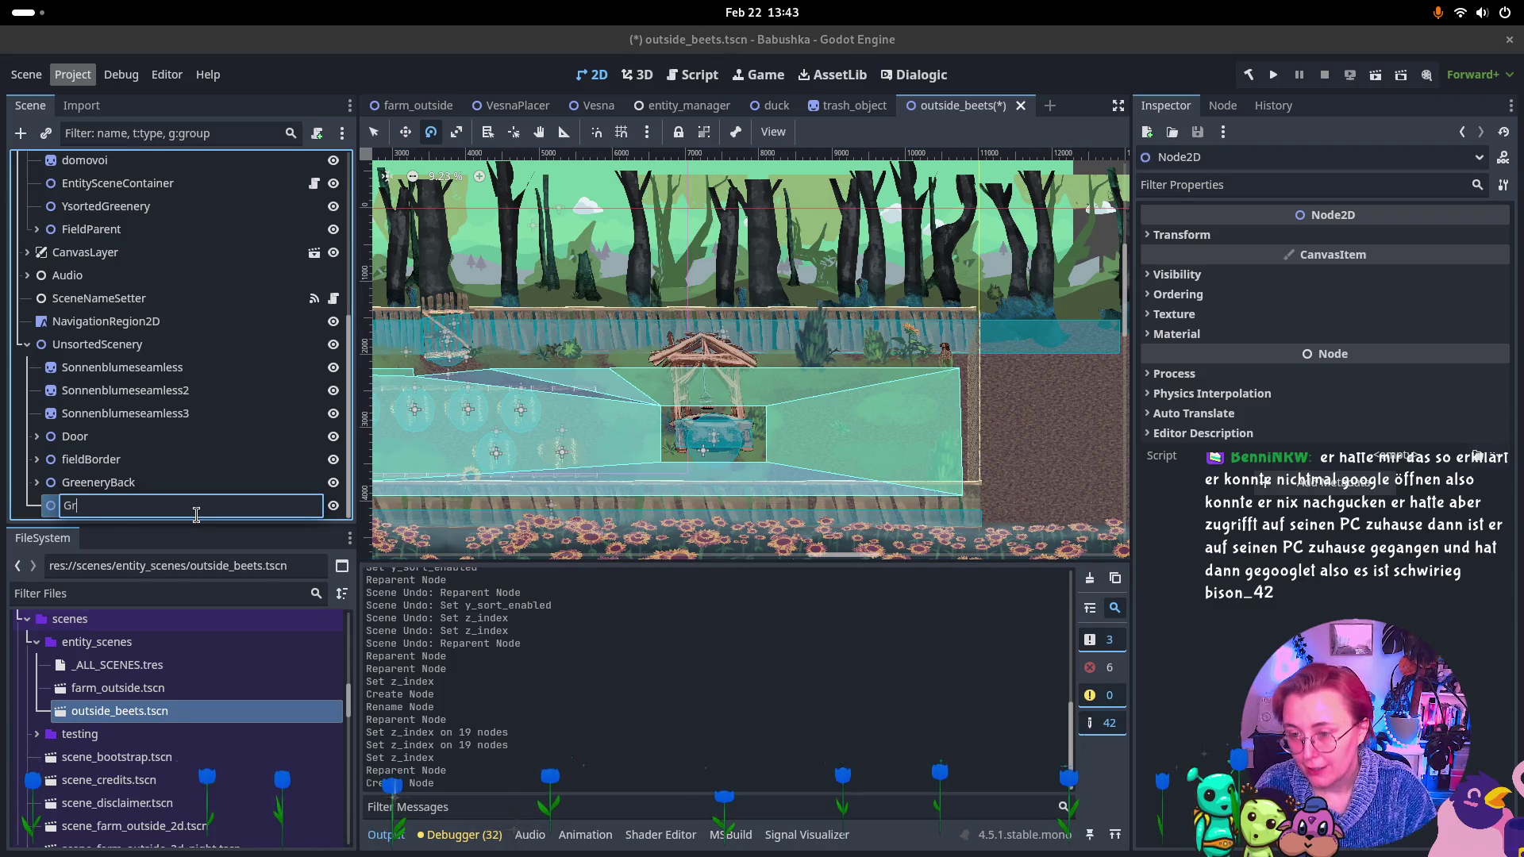
{"action": "type", "text": "reenery"}
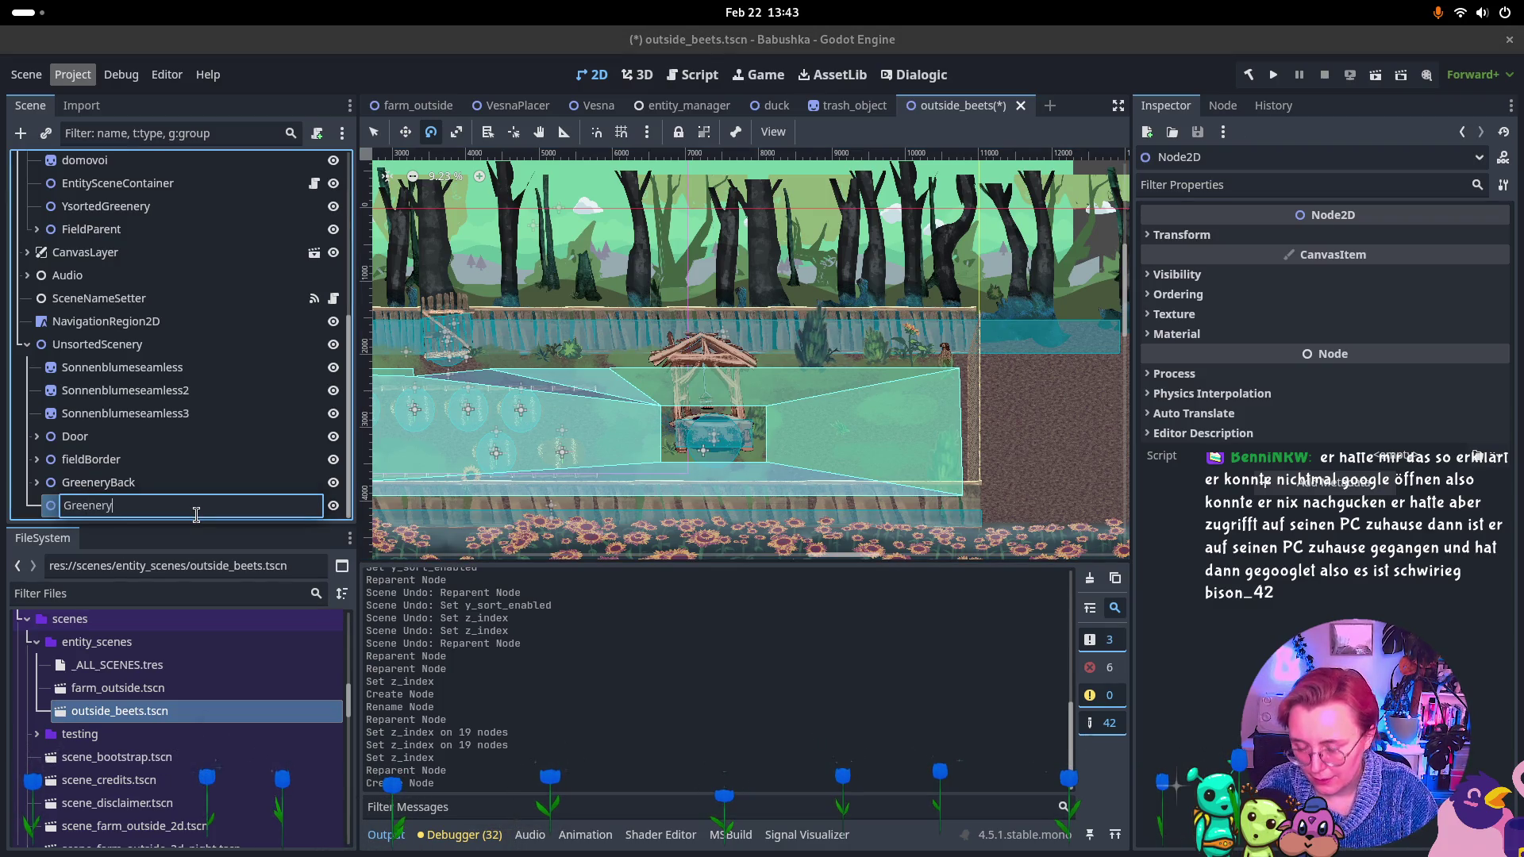
{"action": "type", "text": "Front"}
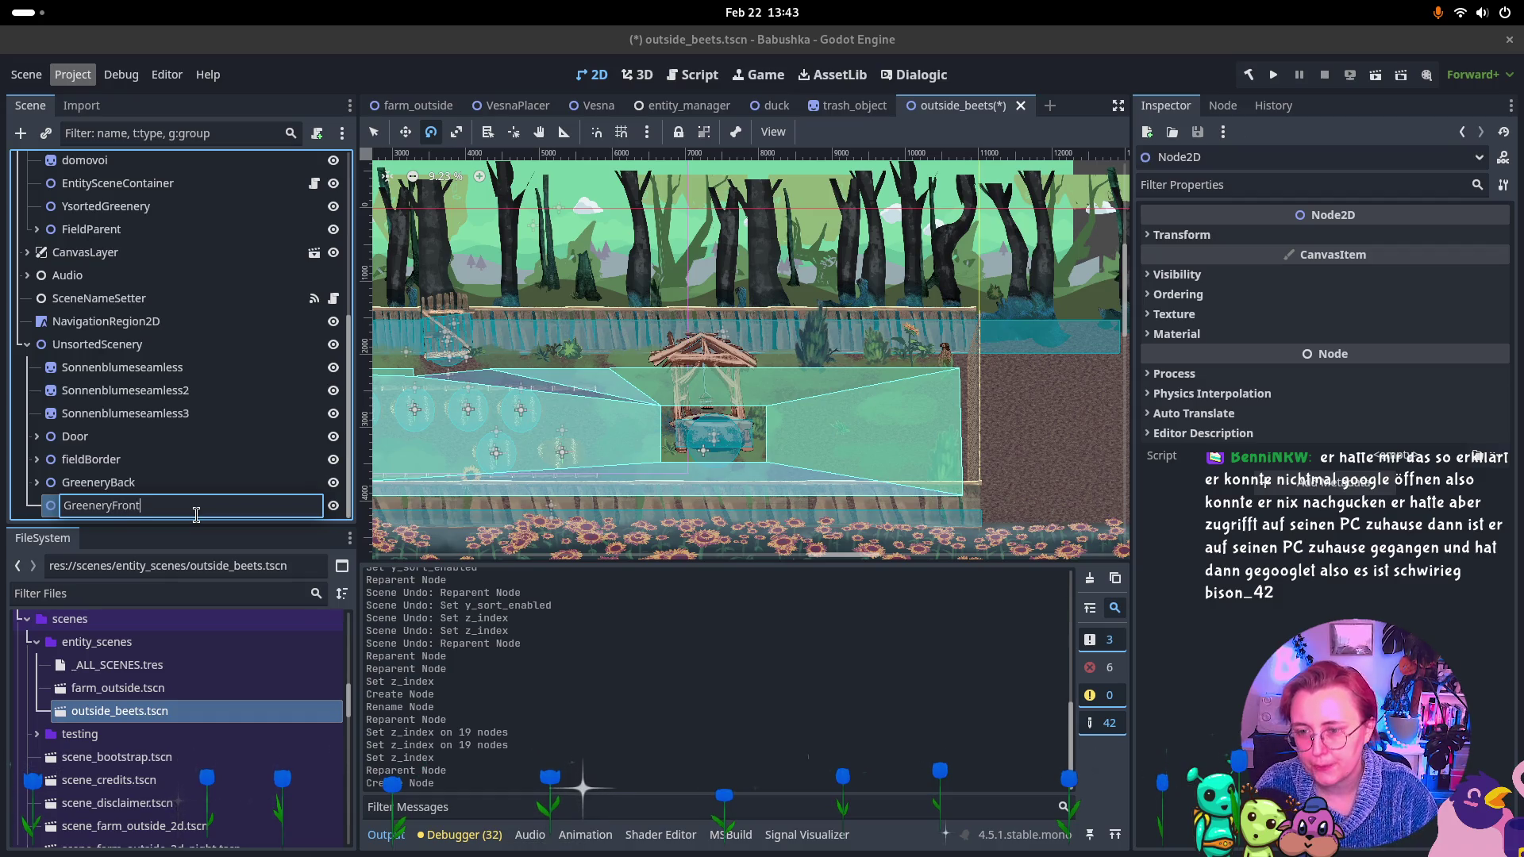
{"action": "key", "text": "Return"}
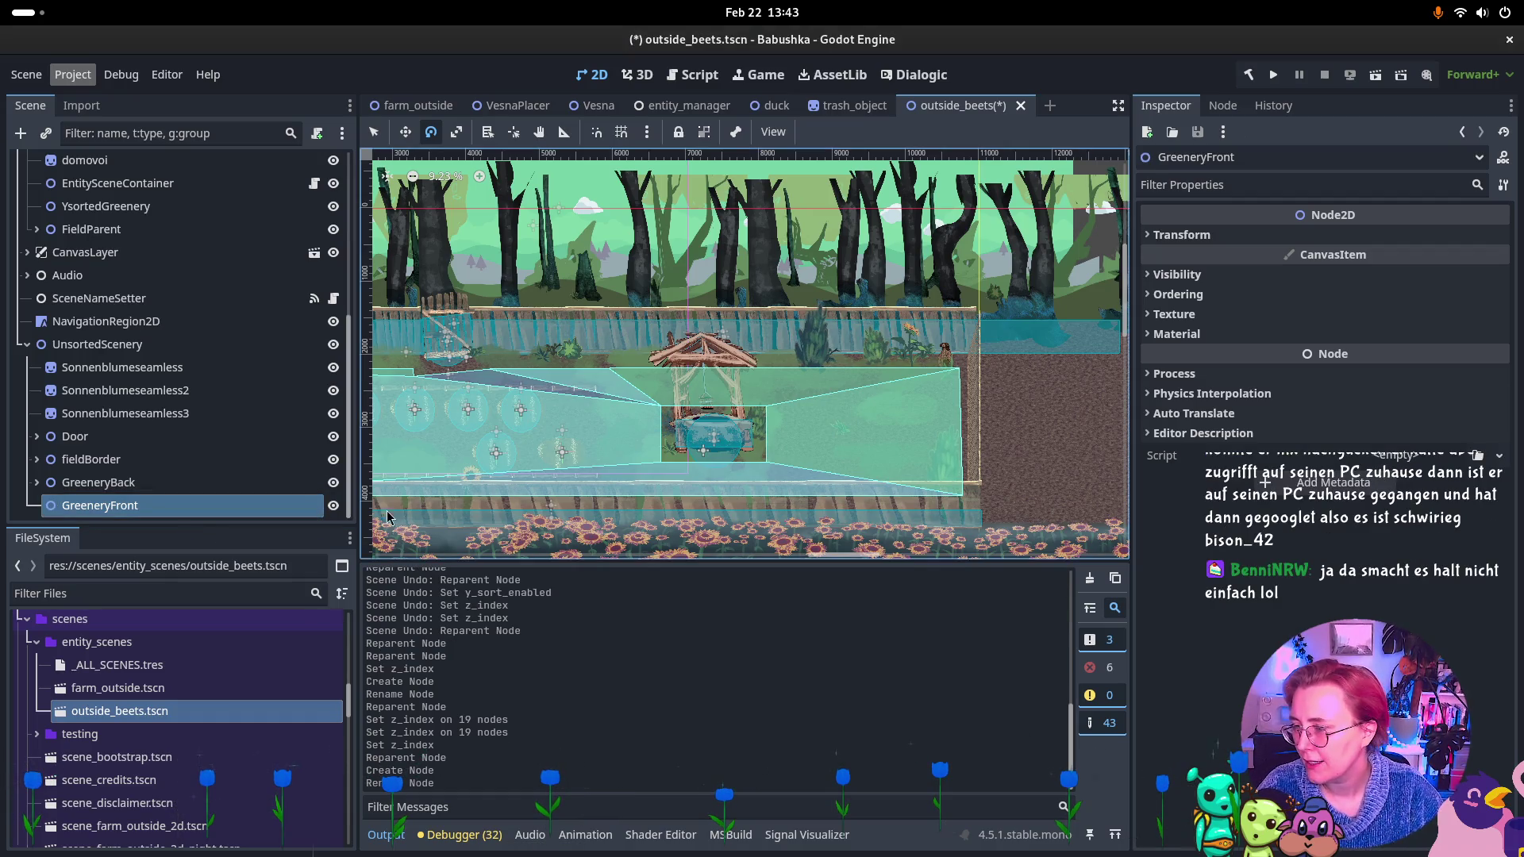
Browse the left side bushes, inspecting bush5 and bush4, and select bush6.
{"action": "mouse_move", "coordinate": [88, 508]}
{"action": "left_mouse_down"}
{"action": "mouse_move", "coordinate": [119, 456]}
{"action": "mouse_move", "coordinate": [123, 402]}
{"action": "mouse_move", "coordinate": [95, 325]}
{"action": "mouse_move", "coordinate": [111, 370]}
{"action": "mouse_move", "coordinate": [588, 418]}
{"action": "left_mouse_up"}
{"action": "scroll", "coordinate": [119, 421], "scroll_direction": "up", "scroll_amount": 5}
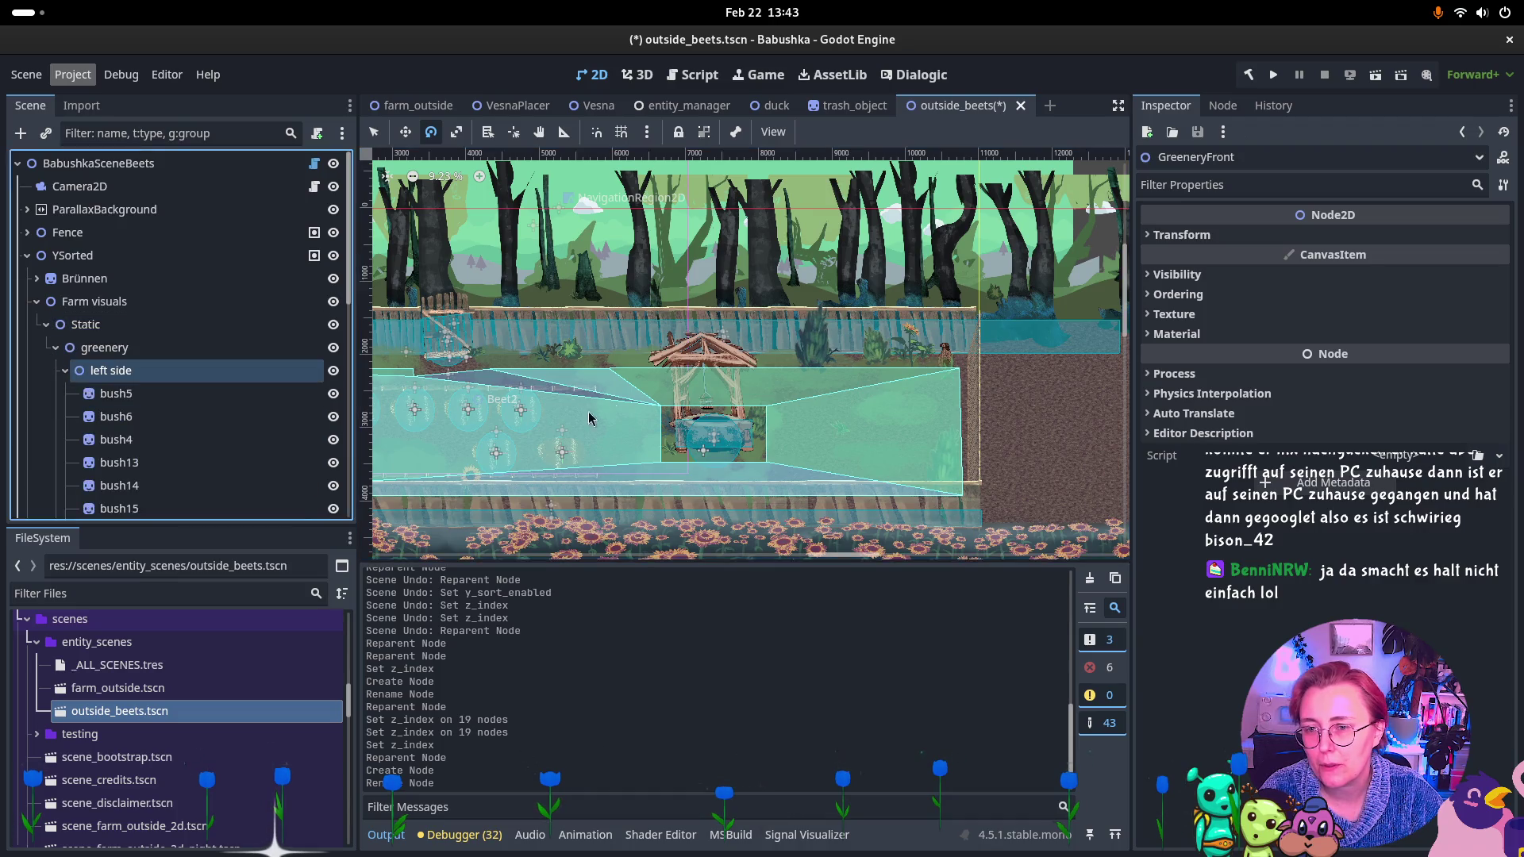
{"action": "scroll", "coordinate": [588, 419], "scroll_direction": "down", "scroll_amount": 4}
{"action": "scroll", "coordinate": [754, 397], "scroll_direction": "up", "scroll_amount": 1}
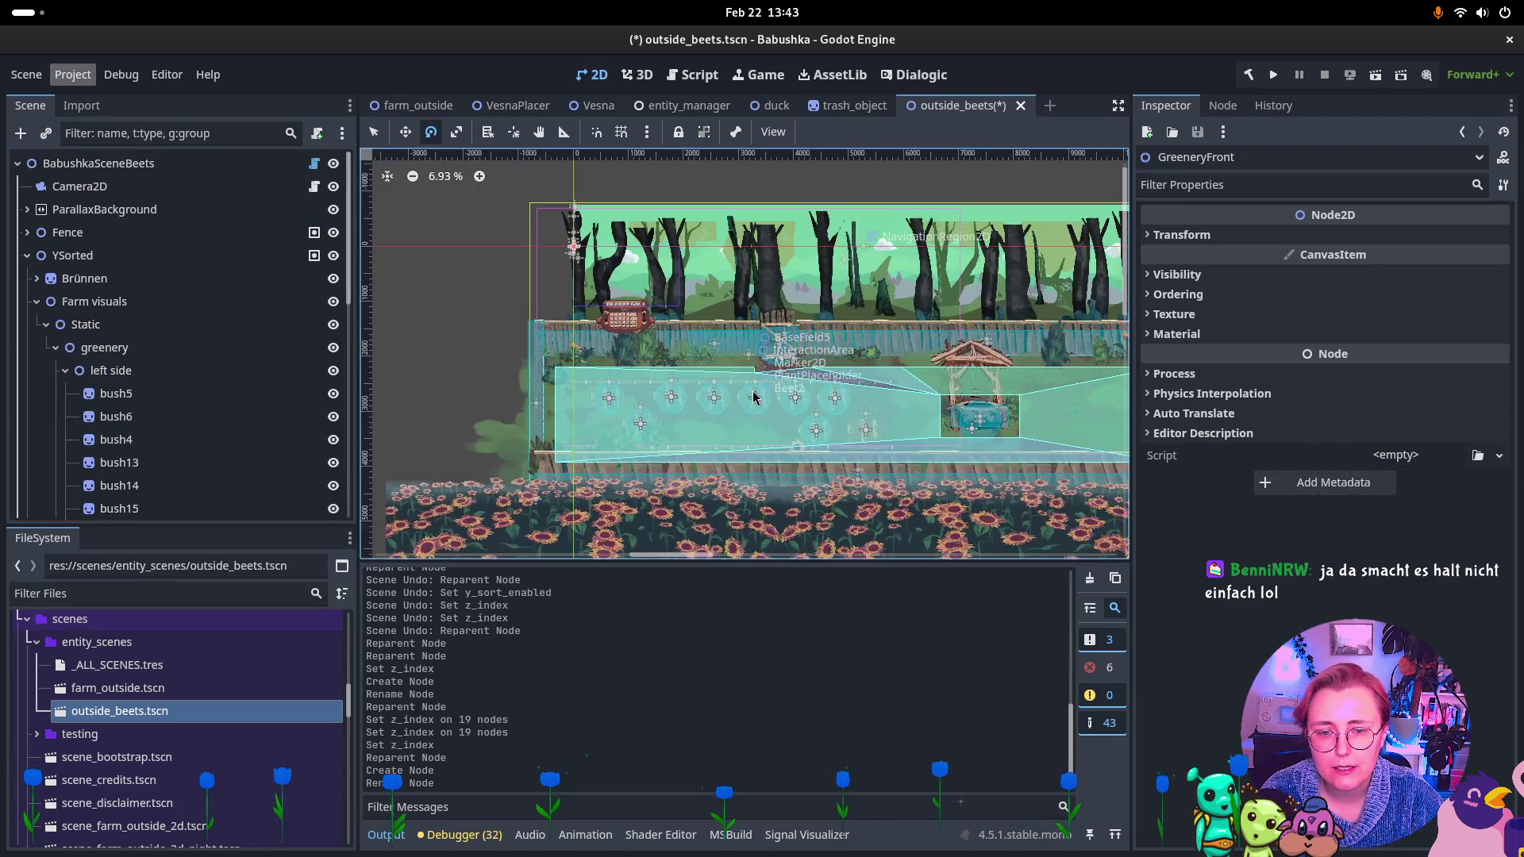
{"action": "scroll", "coordinate": [753, 397], "scroll_direction": "up", "scroll_amount": 1}
{"action": "left_click", "coordinate": [127, 393]}
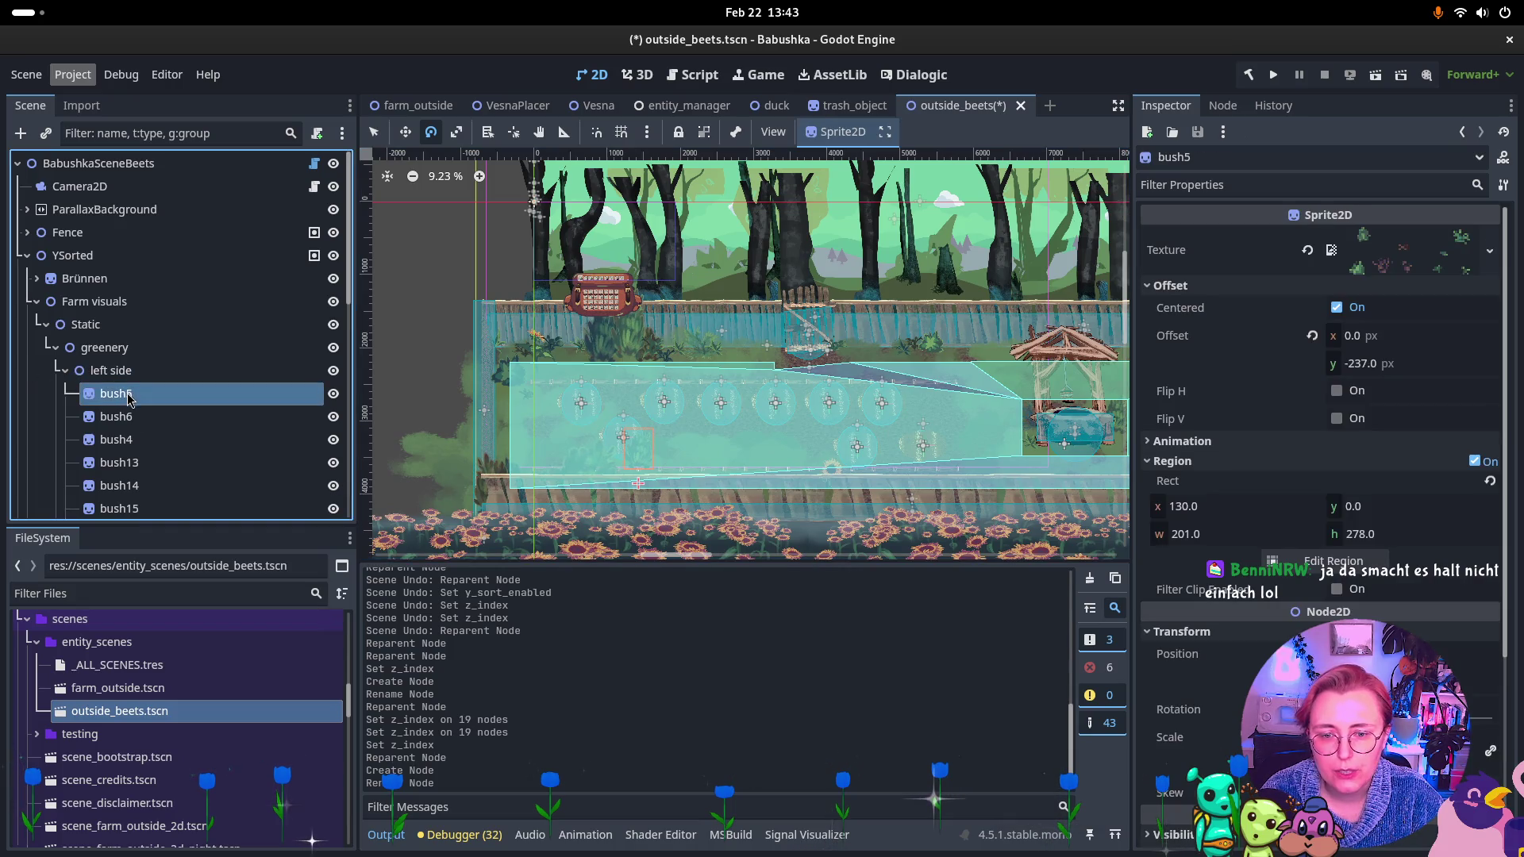
{"action": "scroll", "coordinate": [689, 492], "scroll_direction": "up", "scroll_amount": 2}
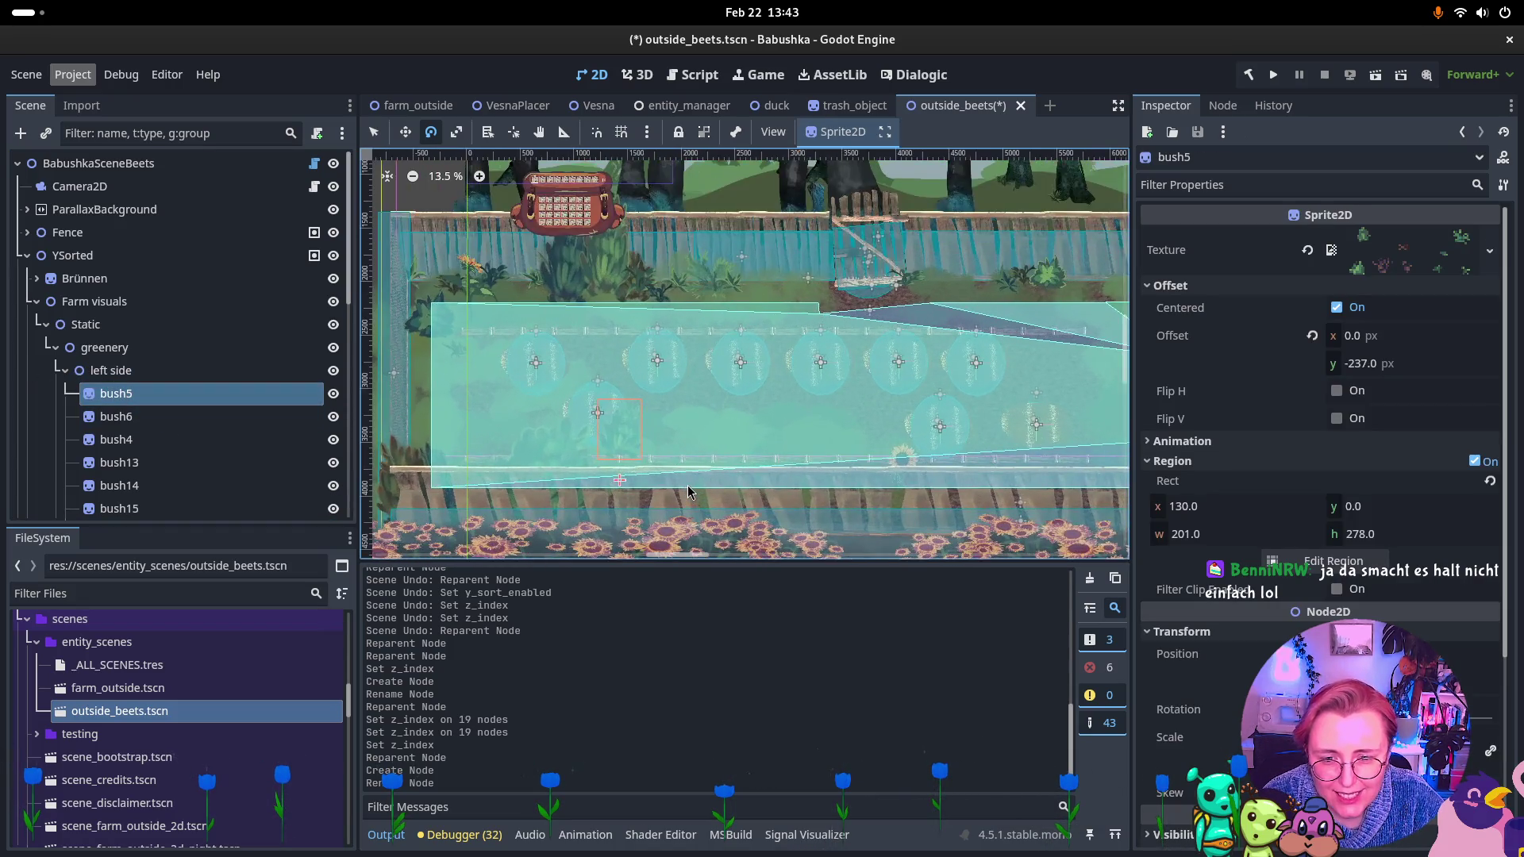
{"action": "scroll", "coordinate": [683, 488], "scroll_direction": "up", "scroll_amount": 2}
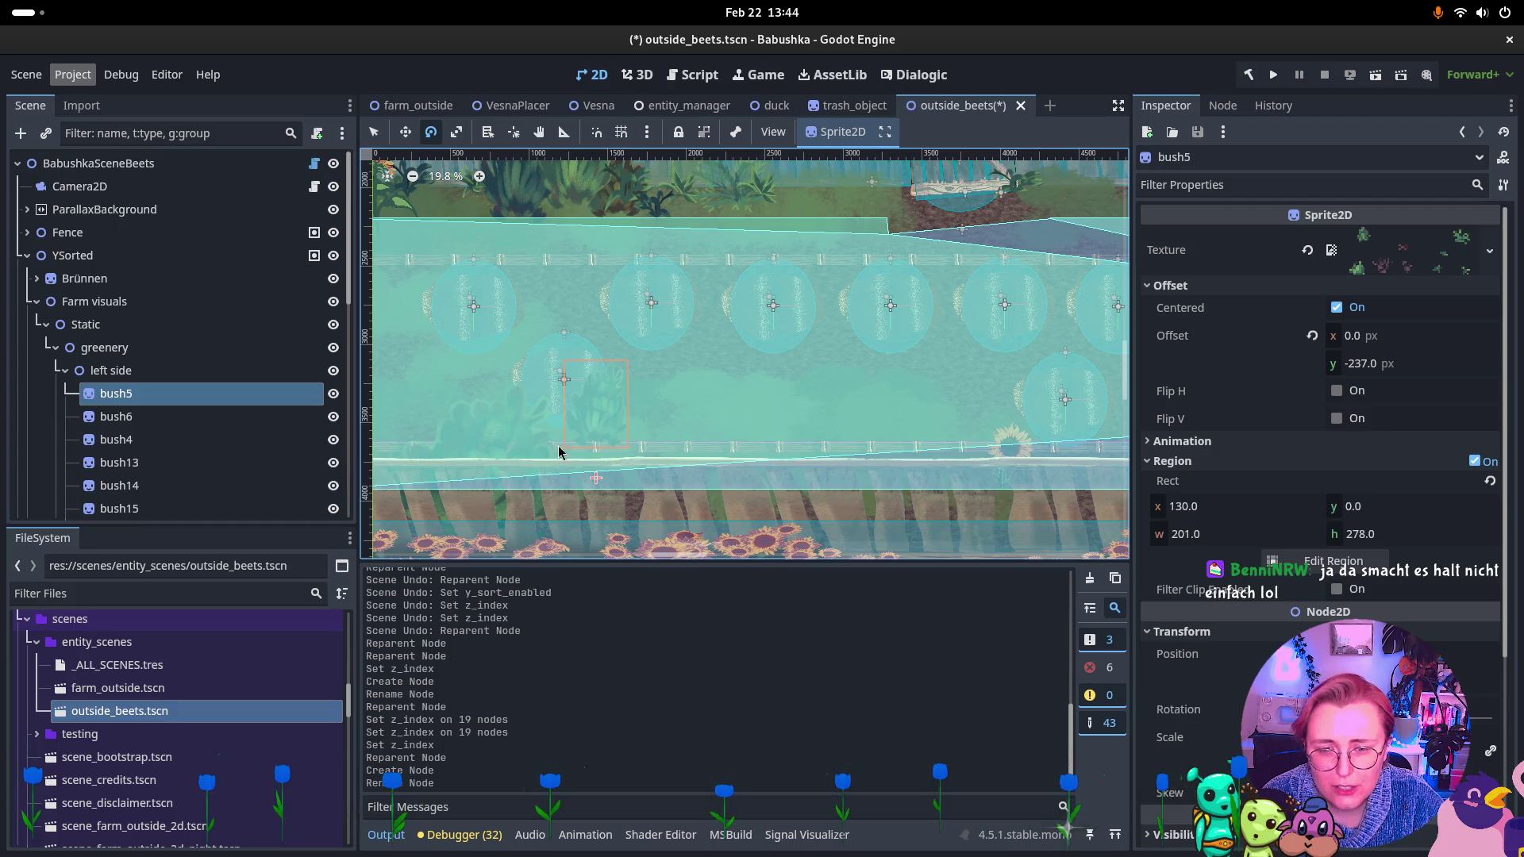
{"action": "scroll", "coordinate": [505, 426], "scroll_direction": "down", "scroll_amount": 1}
{"action": "left_click", "coordinate": [190, 417]}
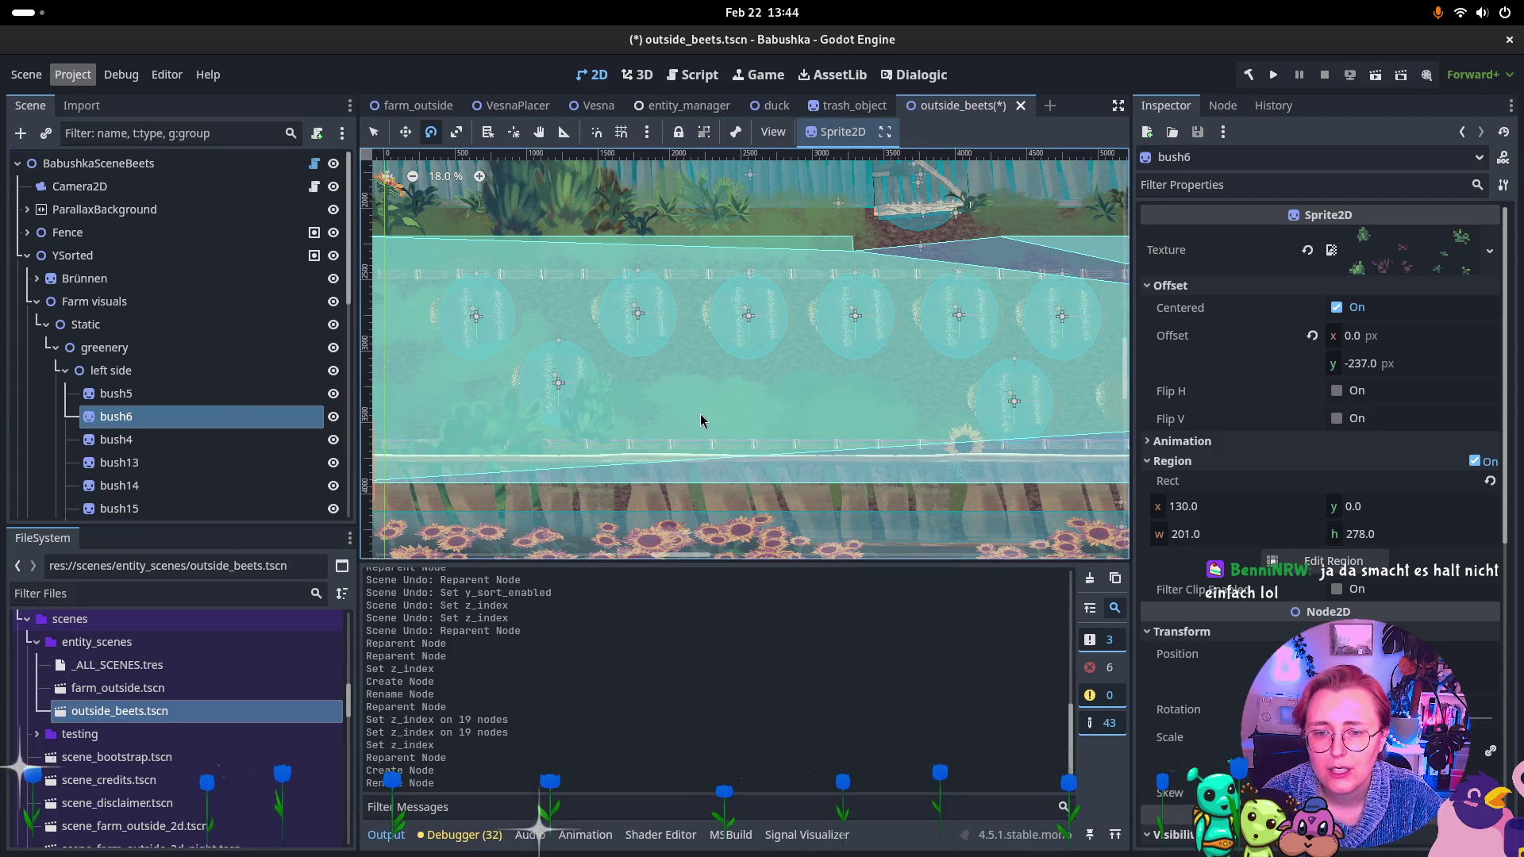
{"action": "left_click", "coordinate": [167, 439]}
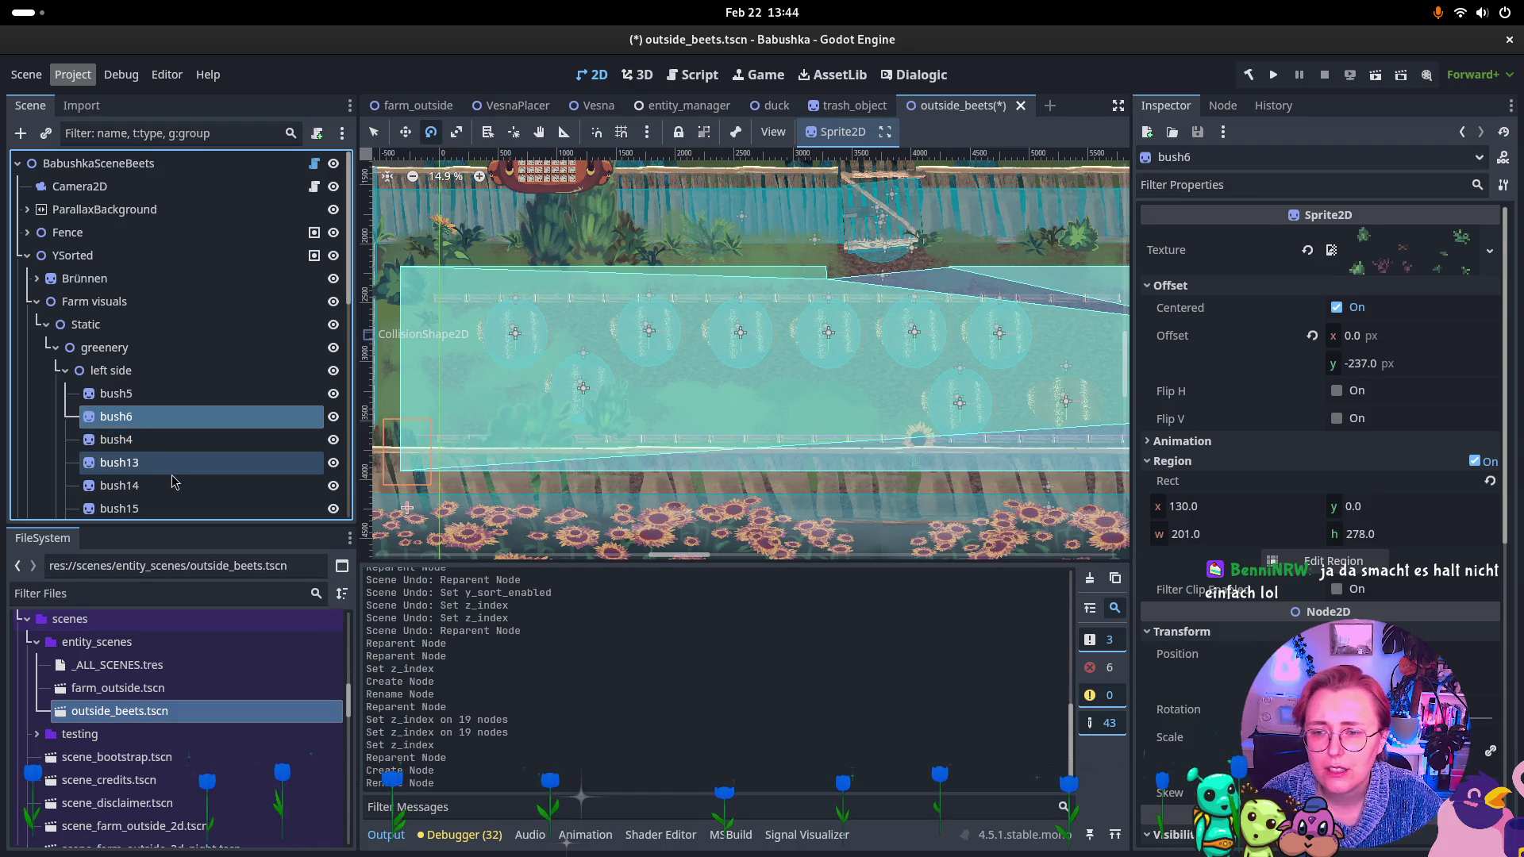
Add bush13, bush14, bush15 and Sonnenblume7 to the selection and drag them into GreeneryFront.
{"action": "left_click", "coordinate": [150, 486], "text": "ctrl"}
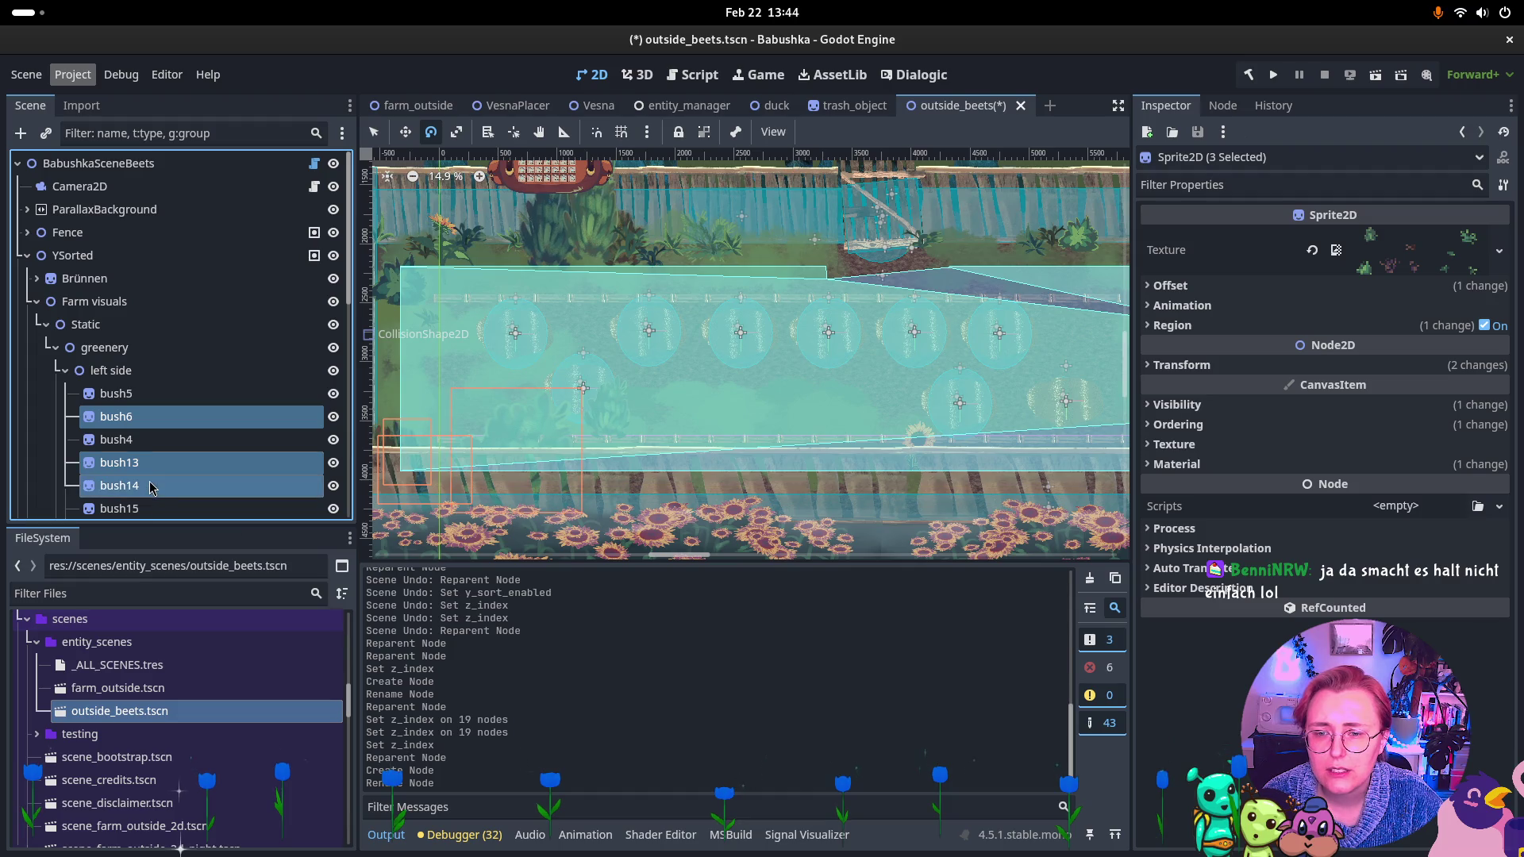
{"action": "left_click", "coordinate": [174, 510], "text": "ctrl"}
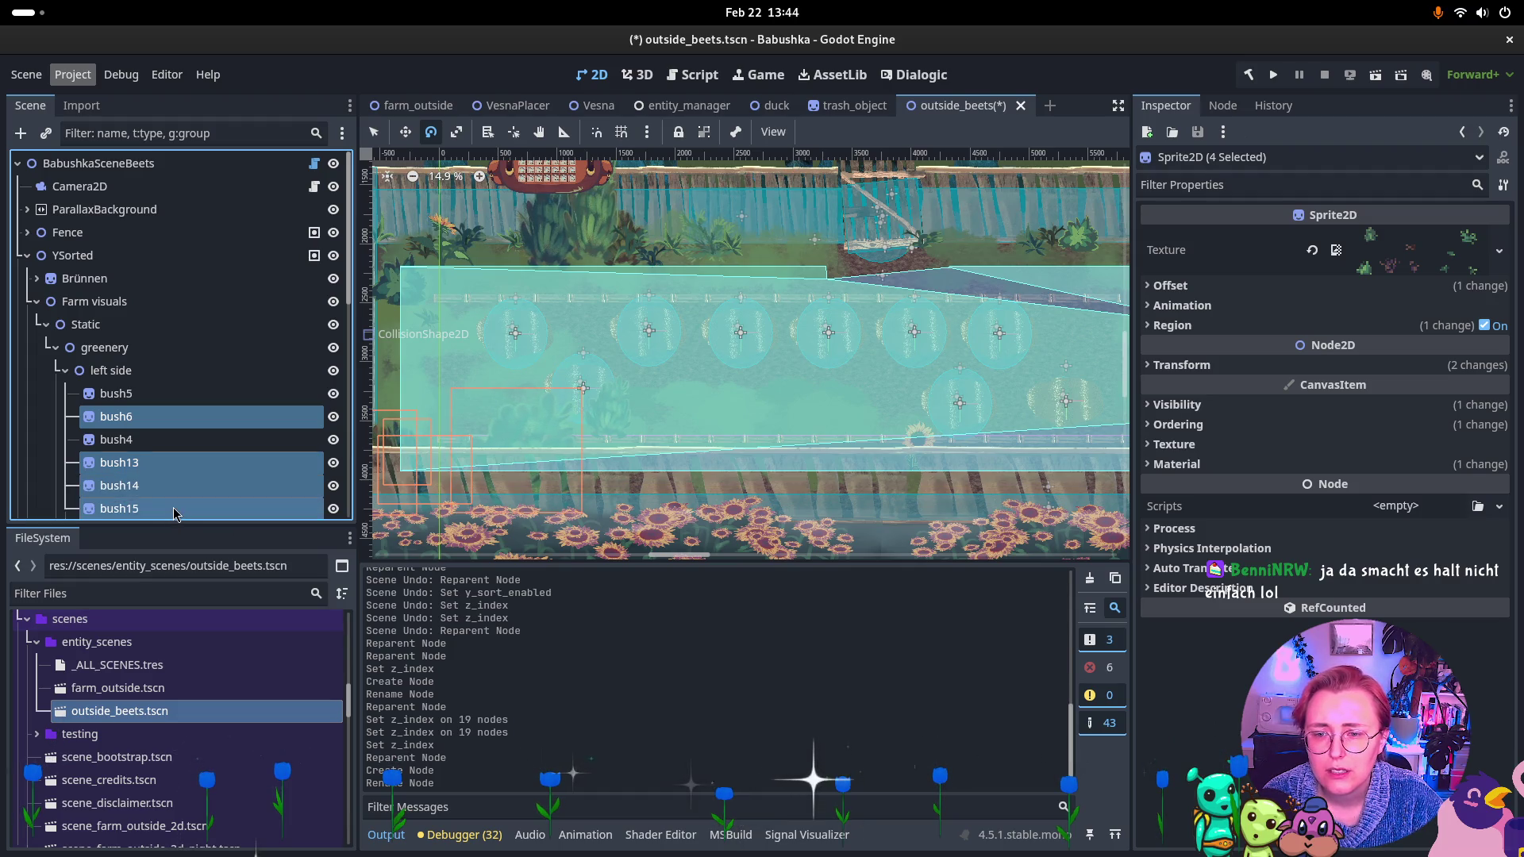
{"action": "scroll", "coordinate": [175, 508], "scroll_direction": "down", "scroll_amount": 3}
{"action": "left_click", "coordinate": [176, 450], "text": "ctrl"}
{"action": "left_click", "coordinate": [177, 450], "text": "ctrl"}
{"action": "scroll", "coordinate": [606, 368], "scroll_direction": "down", "scroll_amount": 2}
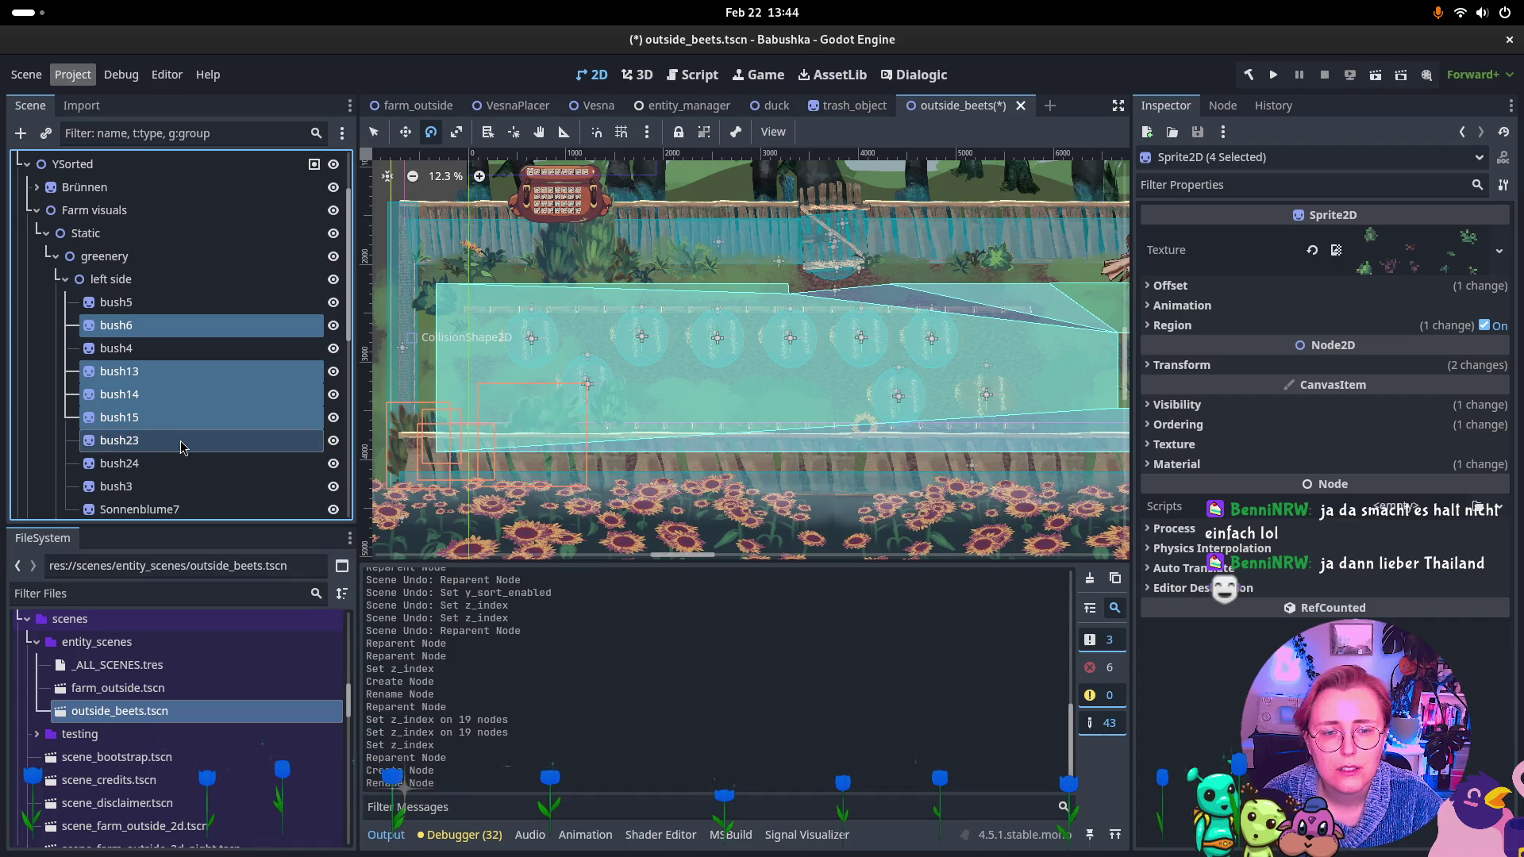
{"action": "scroll", "coordinate": [636, 371], "scroll_direction": "down", "scroll_amount": 1}
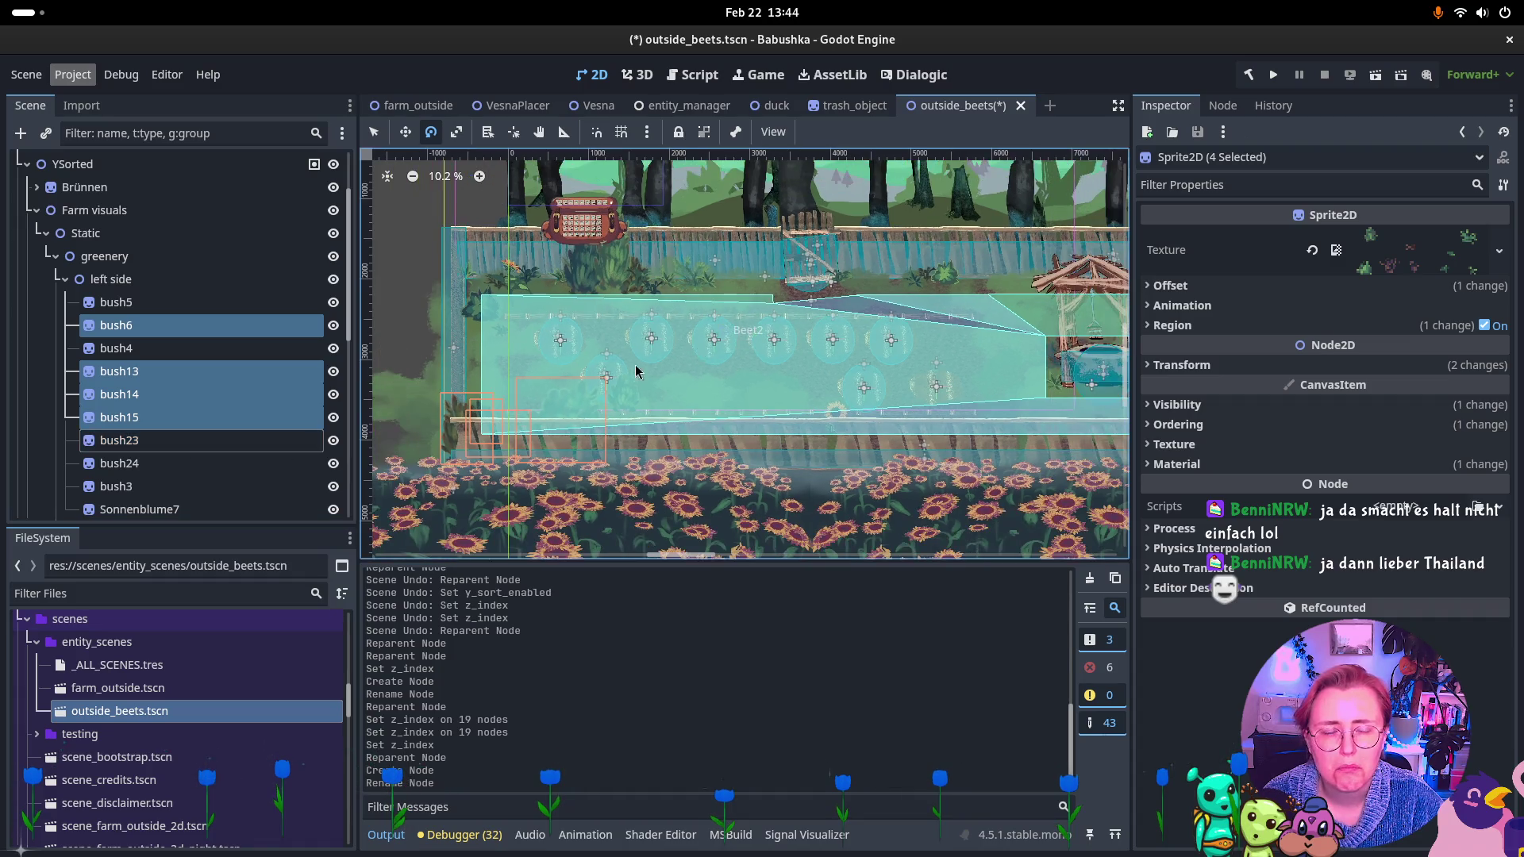
{"action": "left_click", "coordinate": [180, 450], "text": "ctrl"}
{"action": "left_click", "coordinate": [181, 452], "text": "ctrl"}
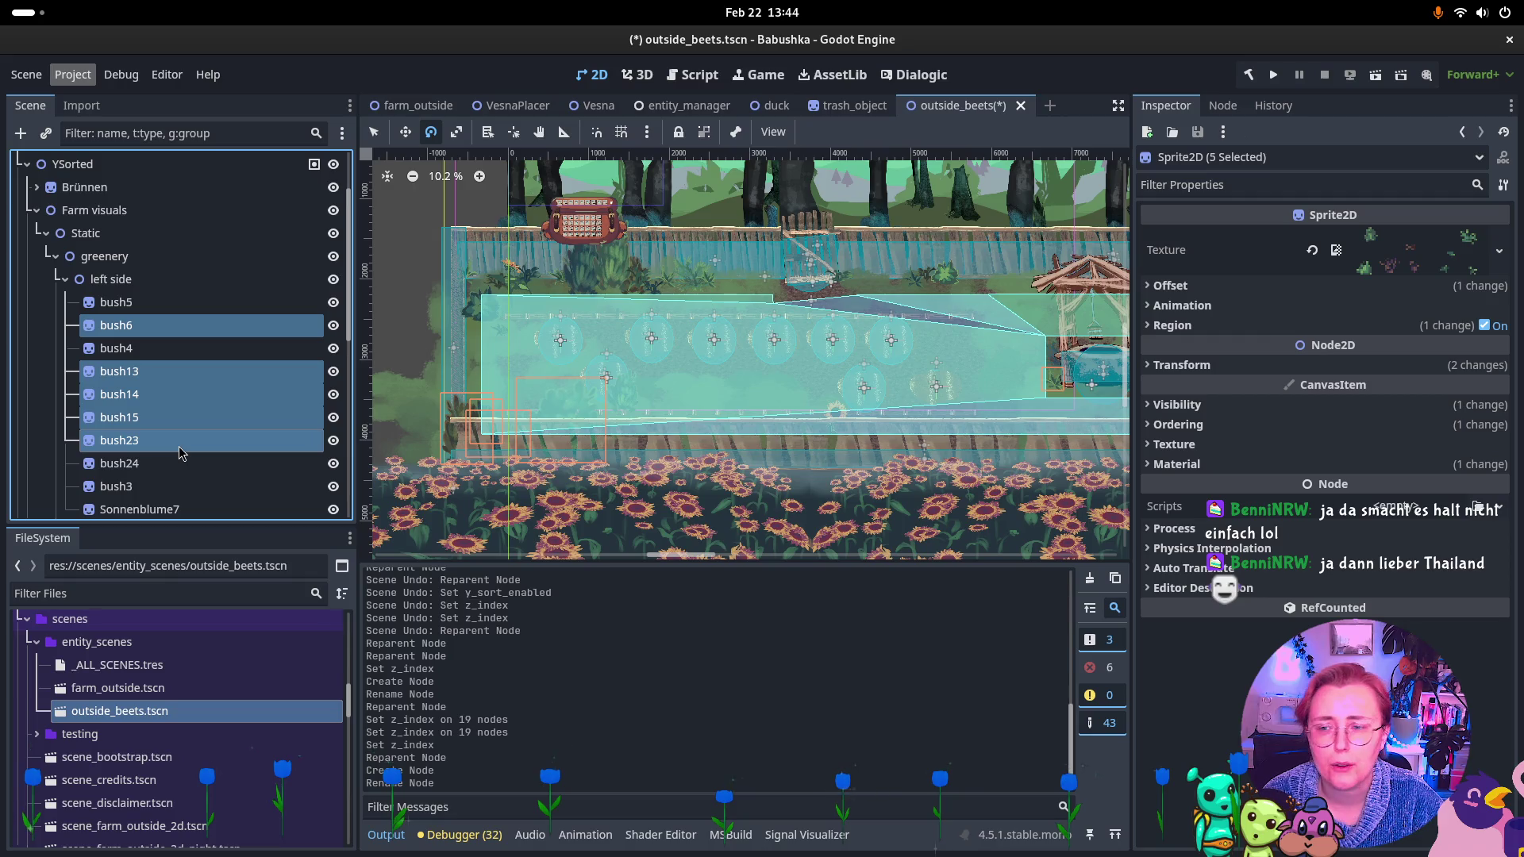
{"action": "left_click", "coordinate": [151, 487], "text": "ctrl"}
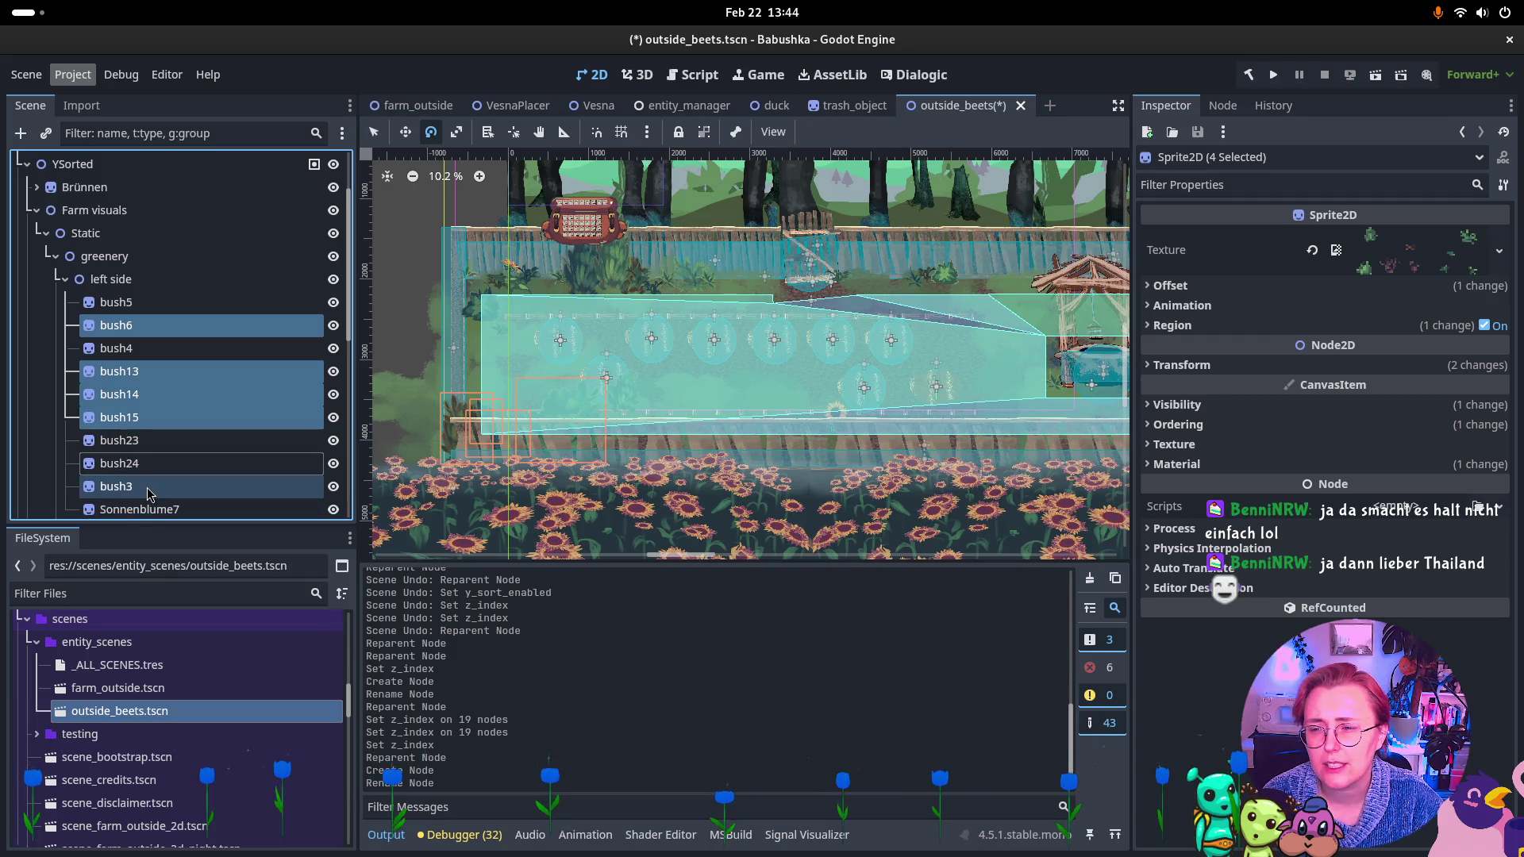
{"action": "left_click", "coordinate": [150, 512], "text": "ctrl"}
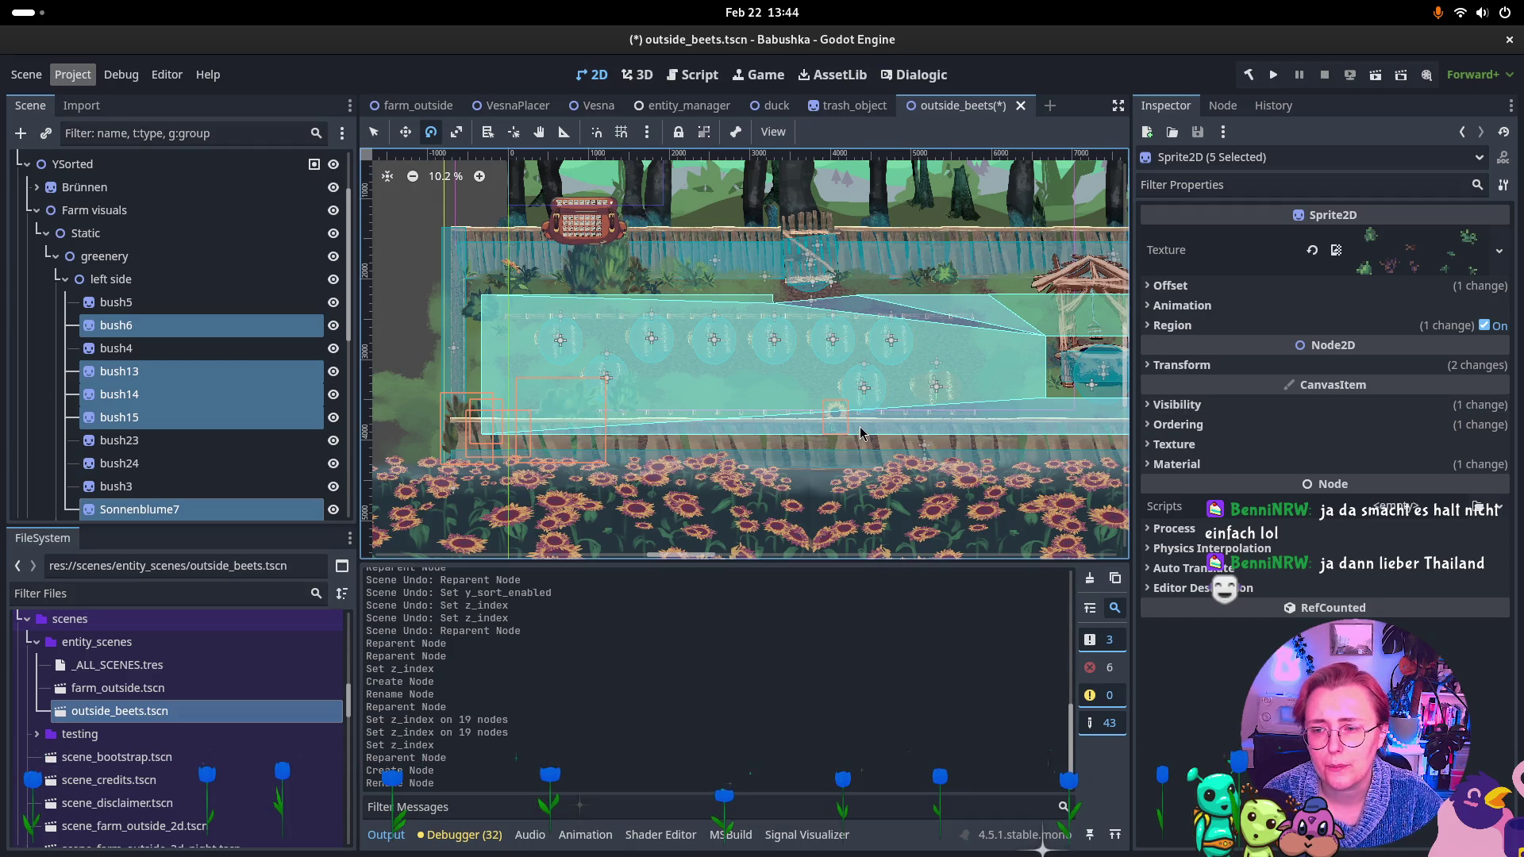
{"action": "mouse_move", "coordinate": [246, 404]}
{"action": "left_mouse_down"}
{"action": "mouse_move", "coordinate": [230, 512]}
{"action": "mouse_move", "coordinate": [210, 210]}
{"action": "mouse_move", "coordinate": [159, 500]}
{"action": "mouse_move", "coordinate": [135, 506]}
{"action": "left_mouse_up"}
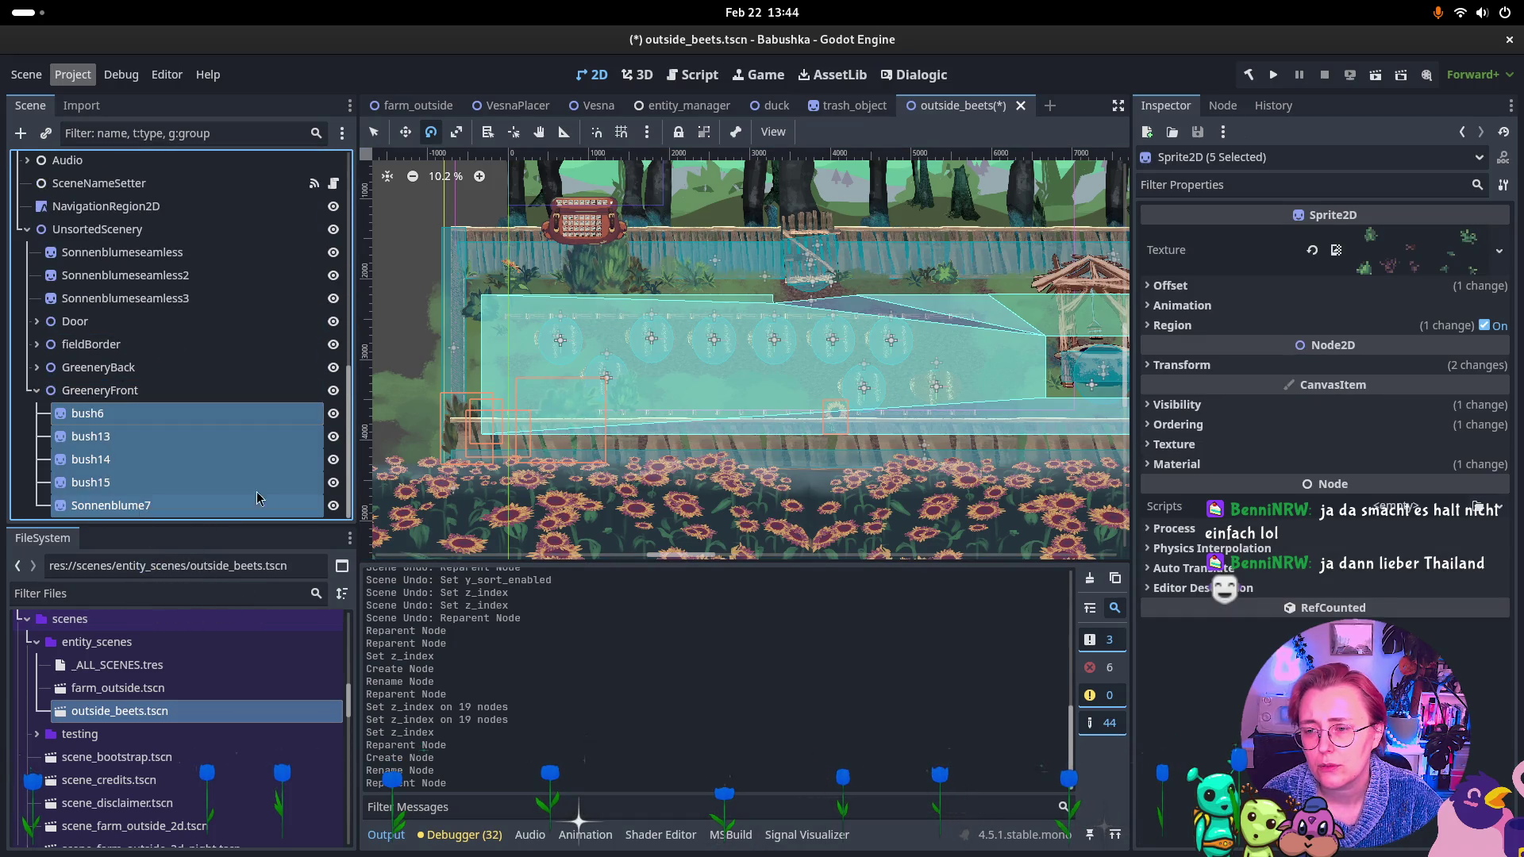
Set GreeneryFront's Z Index to 10.
{"action": "left_click", "coordinate": [106, 397]}
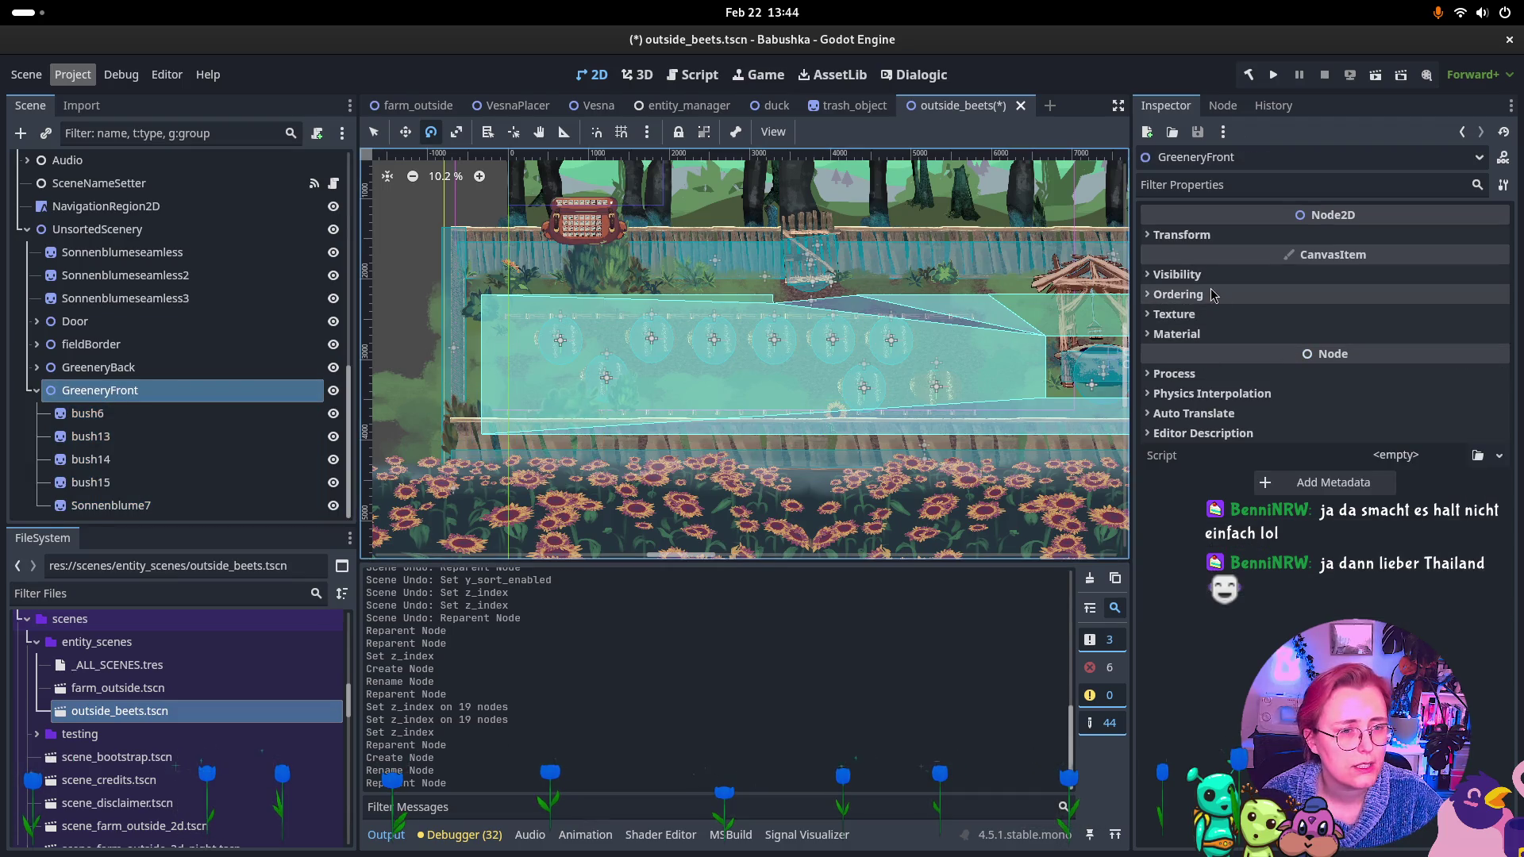
{"action": "left_click", "coordinate": [1178, 293]}
{"action": "left_click", "coordinate": [1387, 322]}
{"action": "type", "text": "10"}
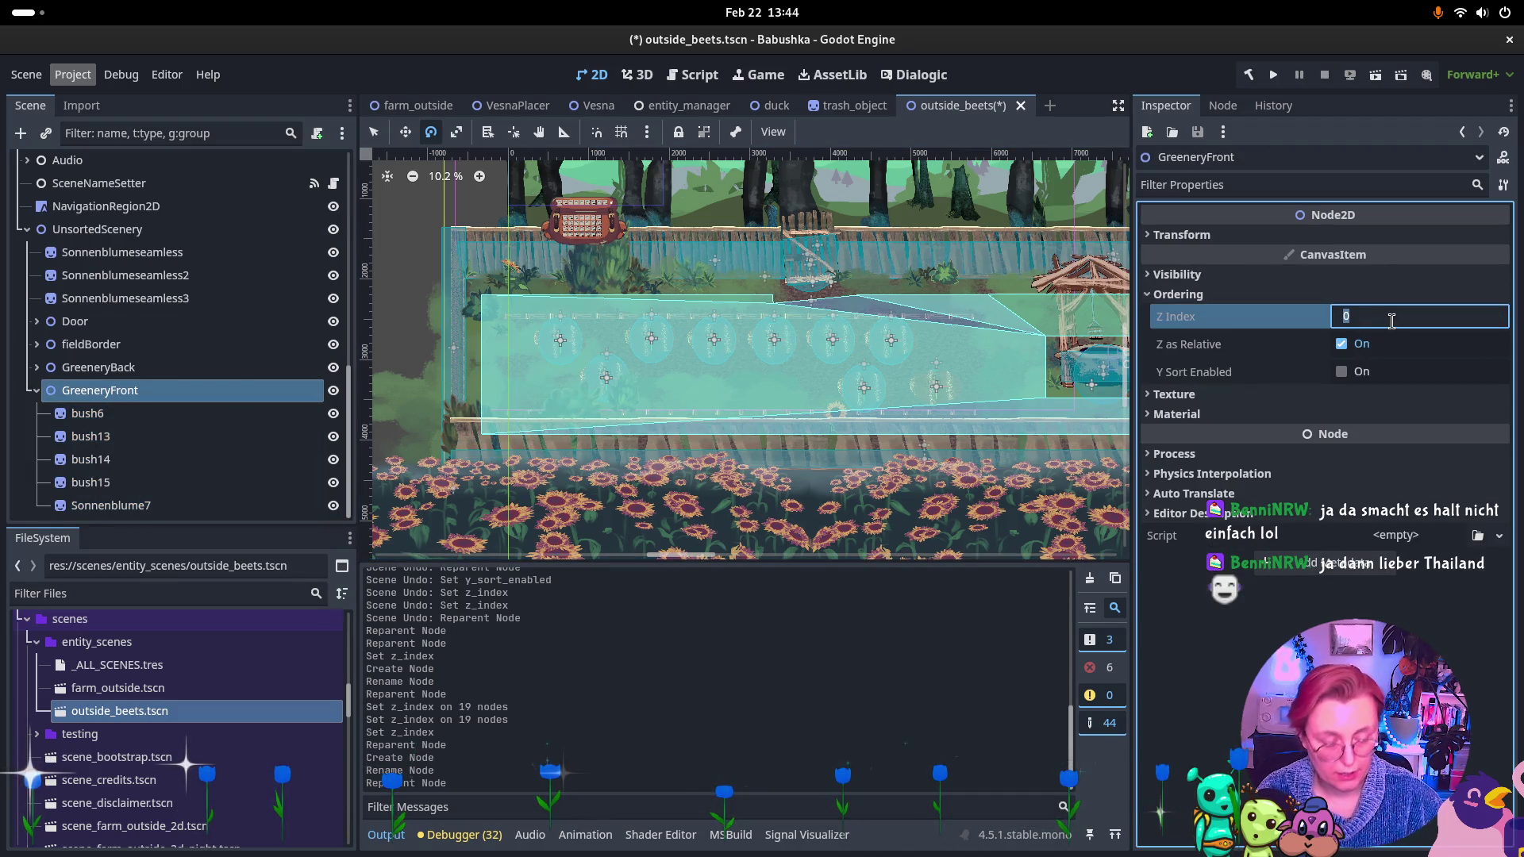
{"action": "key", "text": "Return"}
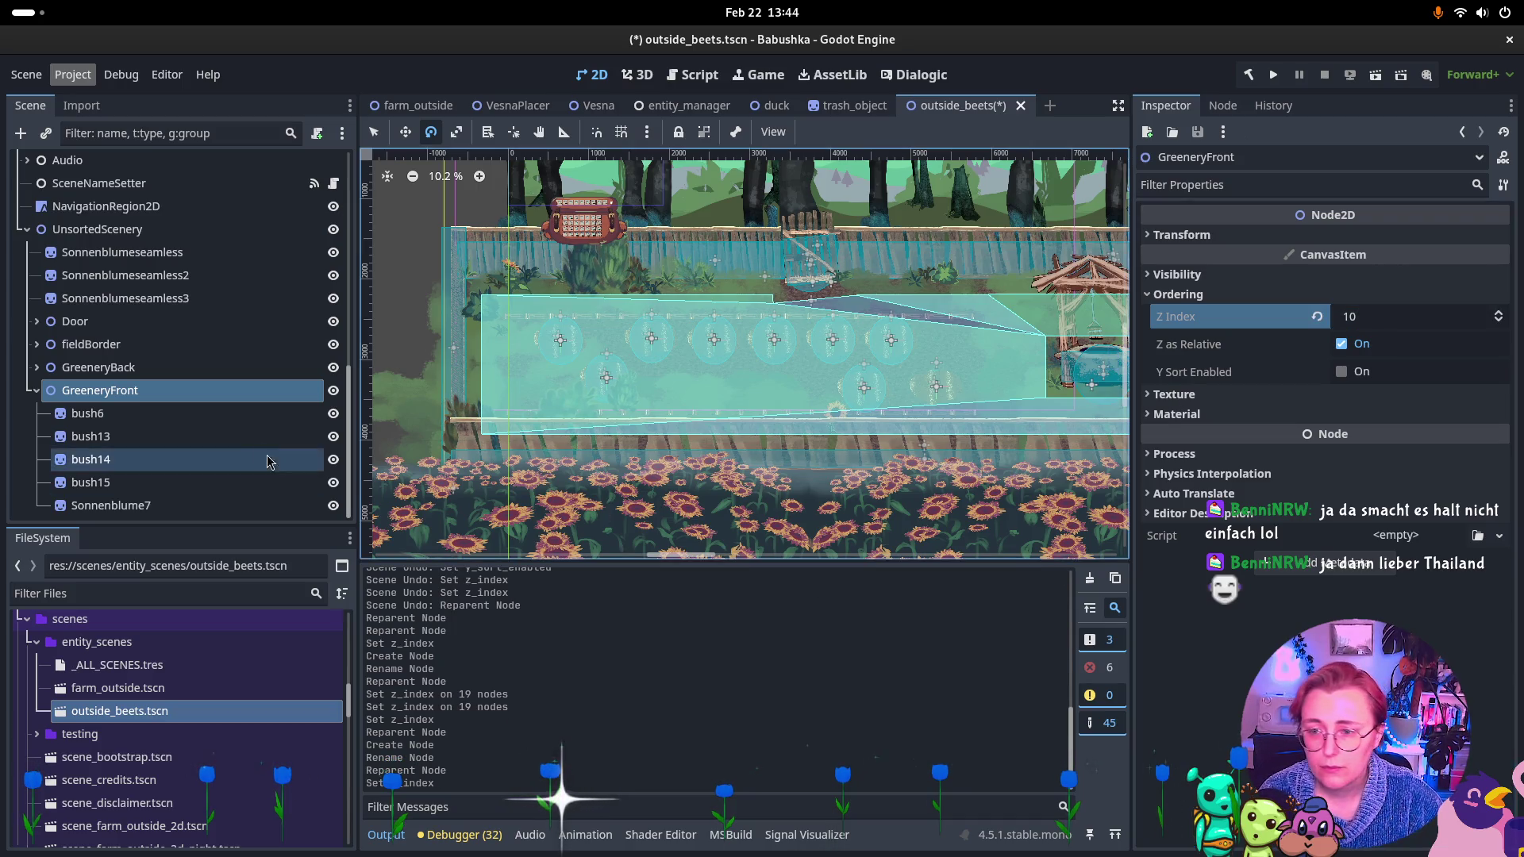
Lower the Z Index of GreeneryFront's five plants from 1 to 0.
{"action": "left_click", "coordinate": [222, 414]}
{"action": "left_click", "coordinate": [189, 505], "text": "shift"}
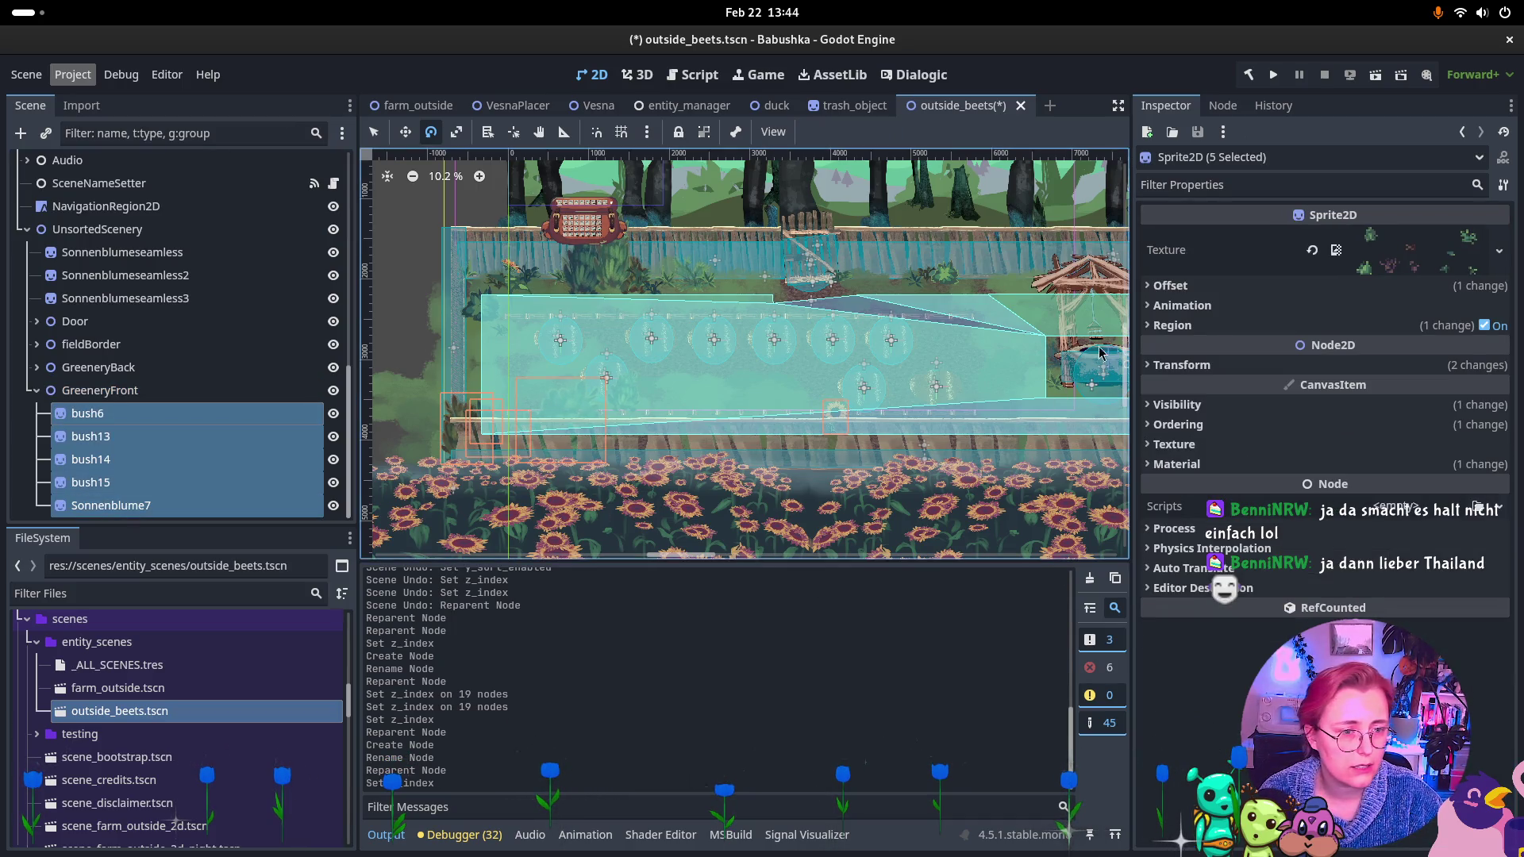
{"action": "left_click", "coordinate": [1207, 427]}
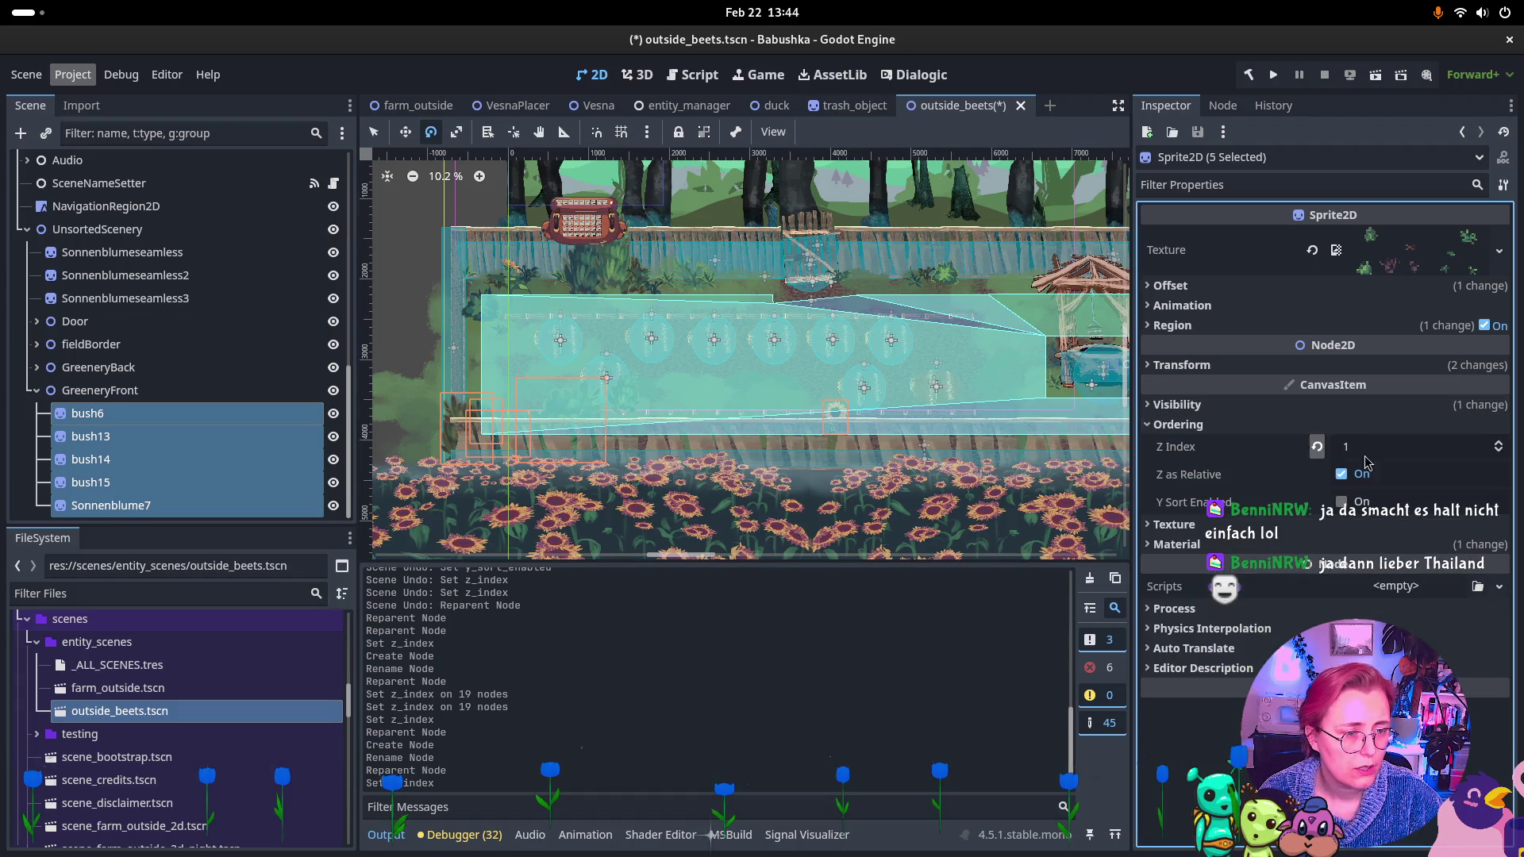
{"action": "left_click", "coordinate": [1498, 451]}
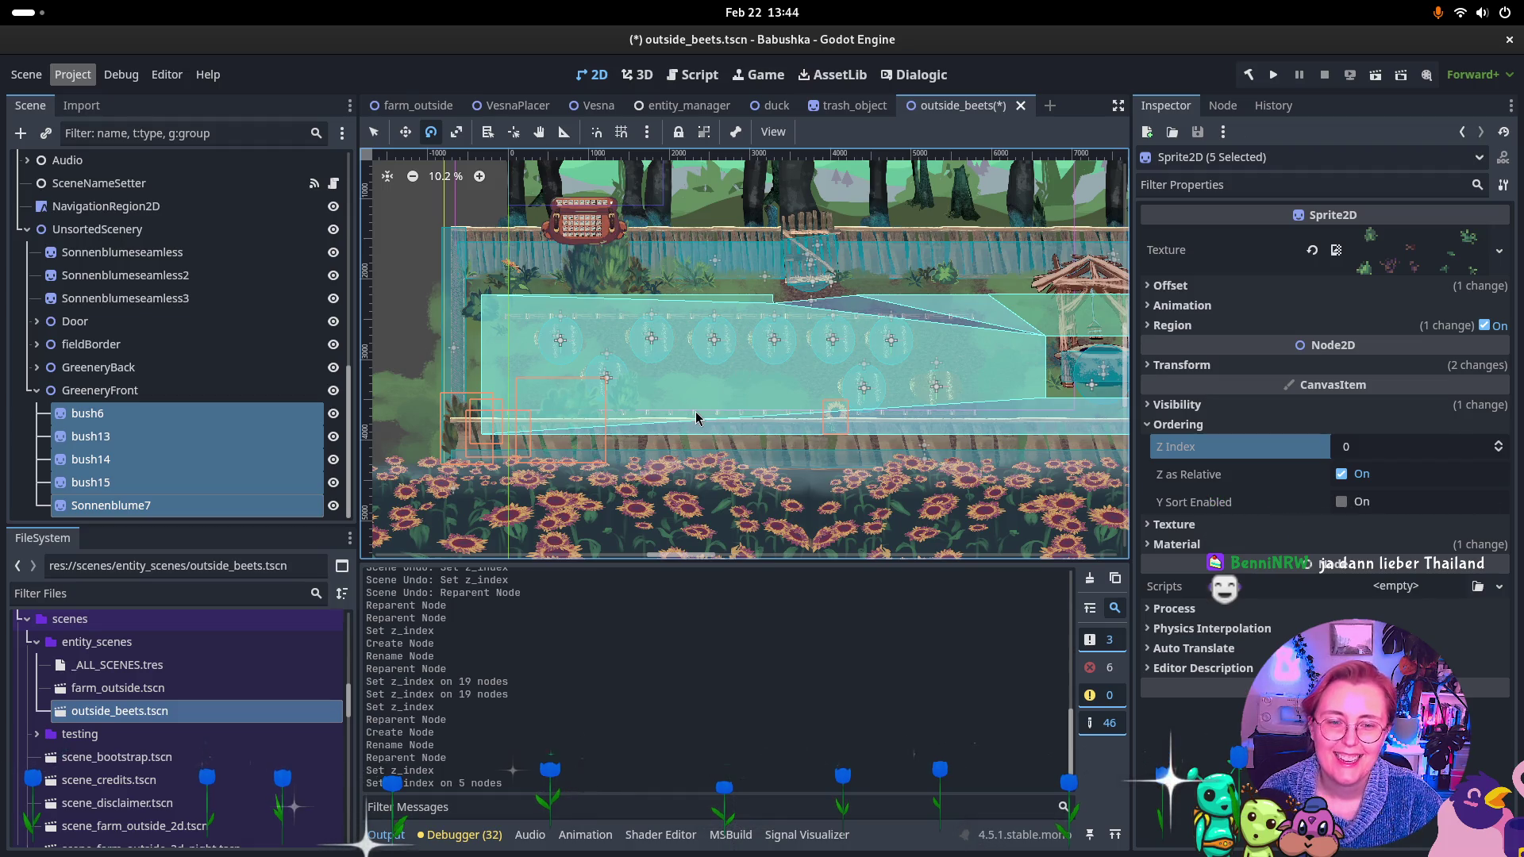
{"action": "scroll", "coordinate": [696, 418], "scroll_direction": "right", "scroll_amount": 10}
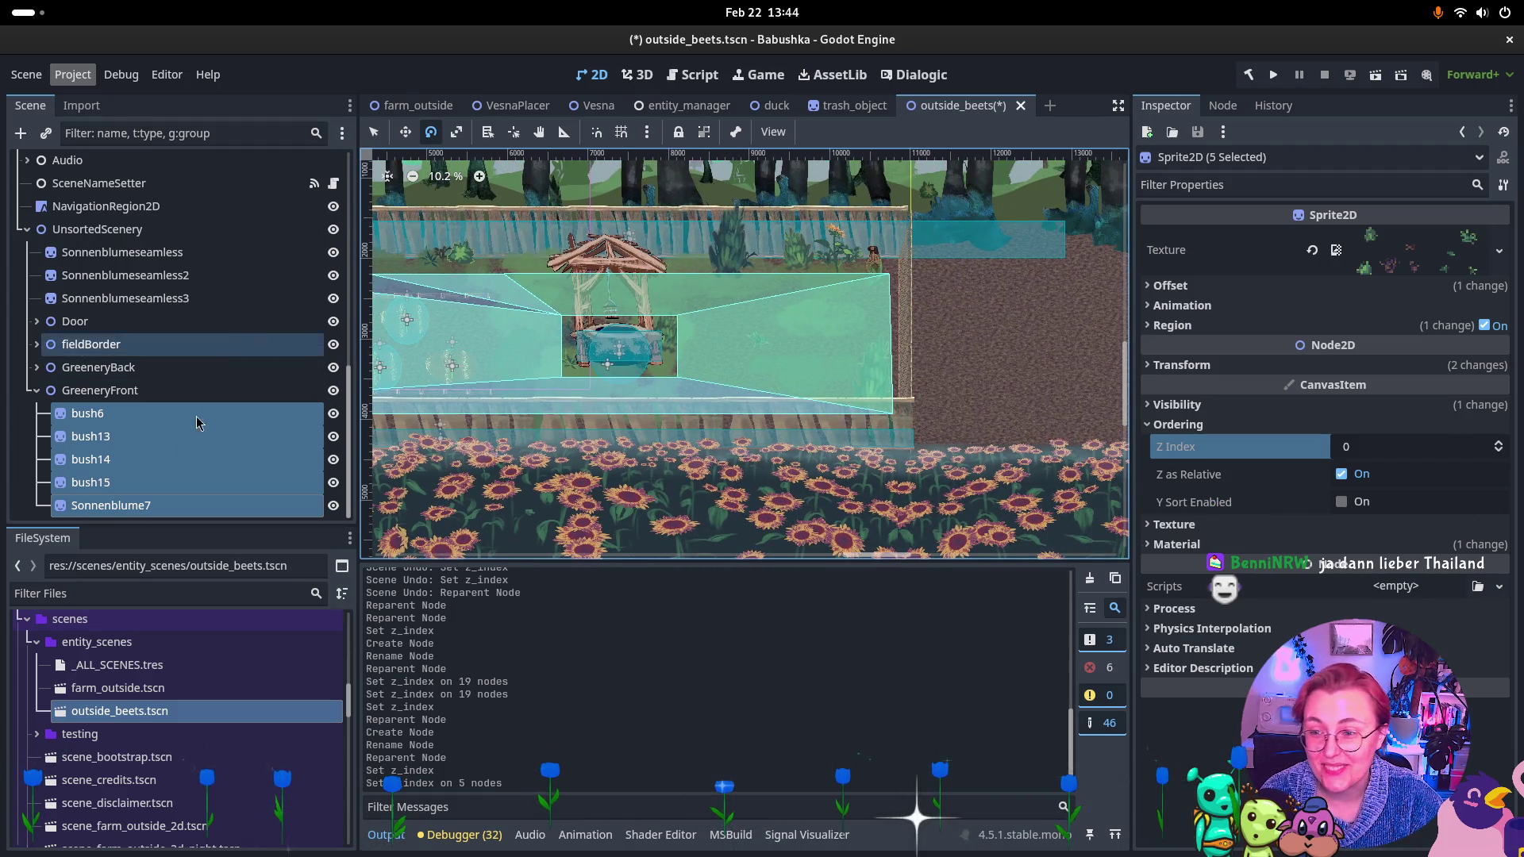
{"action": "scroll", "coordinate": [198, 406], "scroll_direction": "up", "scroll_amount": 10}
{"action": "scroll", "coordinate": [198, 405], "scroll_direction": "up", "scroll_amount": 3}
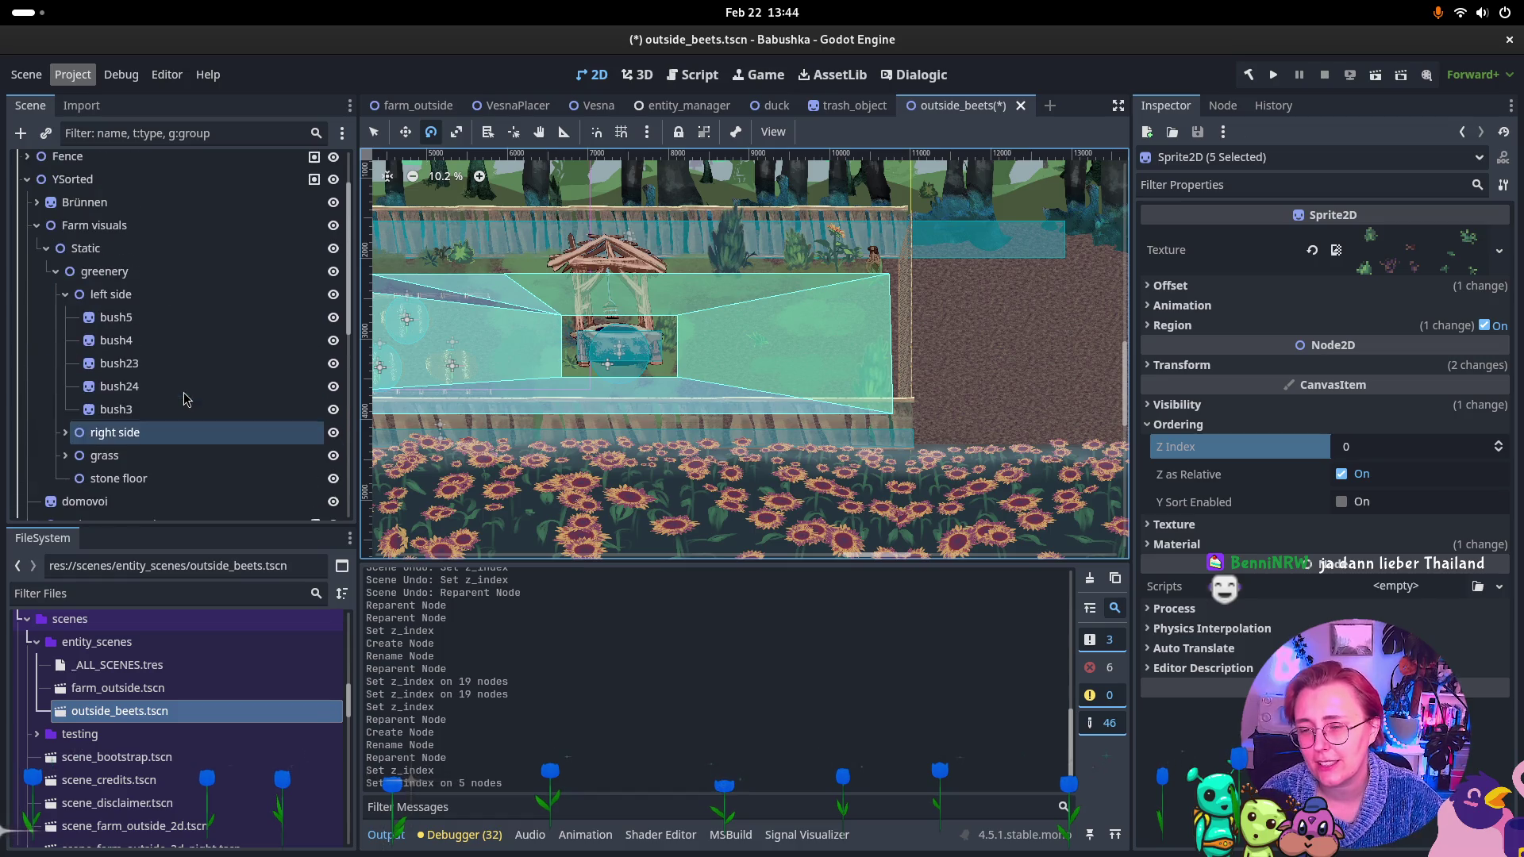
Collapse left side, expand right side and inspect bush5, bush6, bush2 and bush17.
{"action": "left_click", "coordinate": [65, 295]}
{"action": "left_click", "coordinate": [65, 316]}
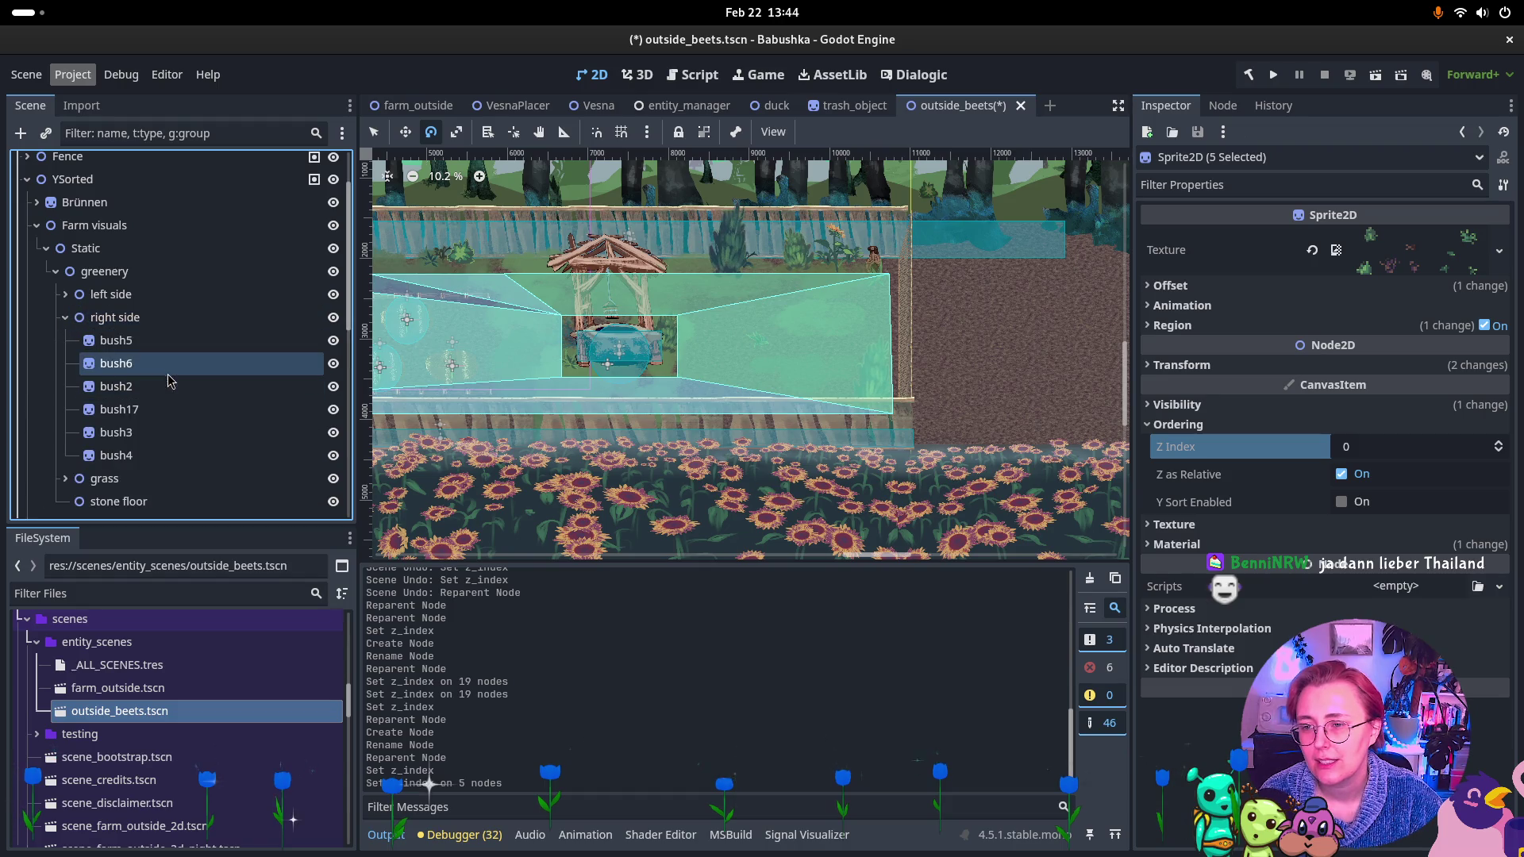
{"action": "left_click", "coordinate": [183, 345]}
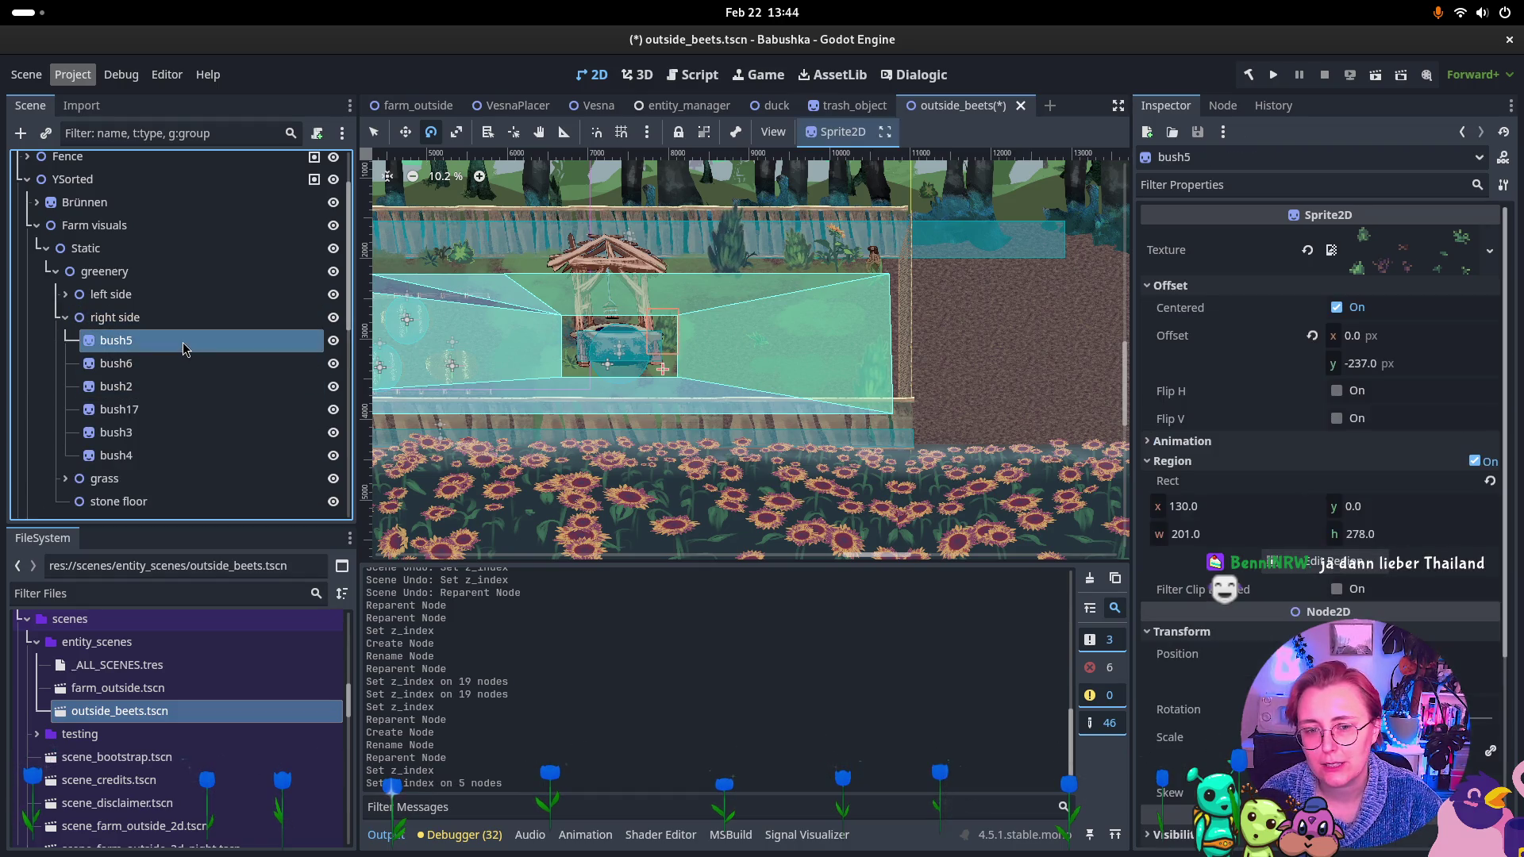
{"action": "left_click", "coordinate": [183, 363]}
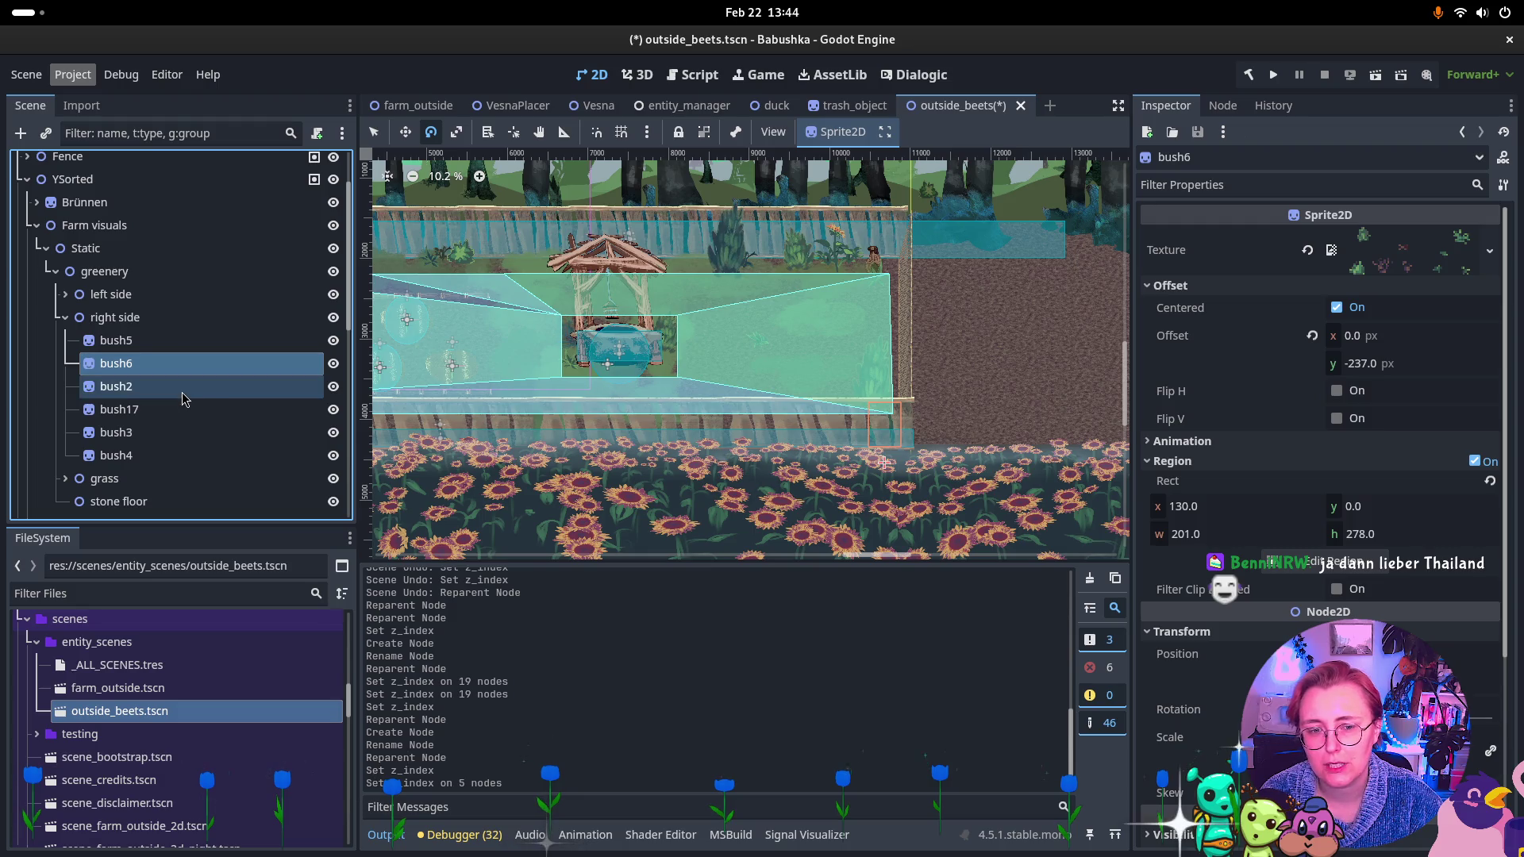
{"action": "left_click", "coordinate": [178, 388]}
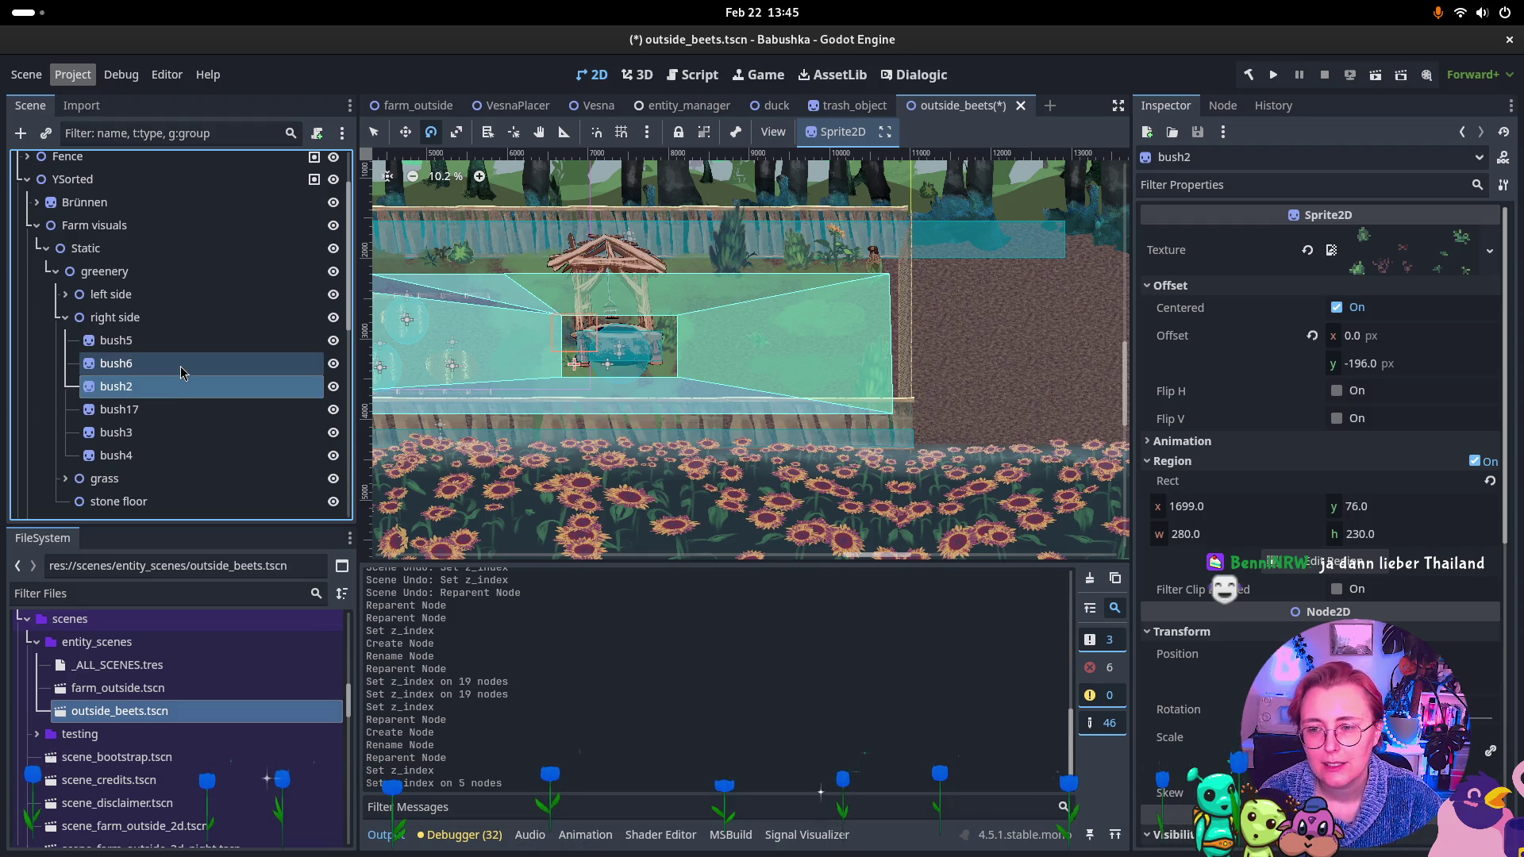
{"action": "left_click", "coordinate": [134, 410]}
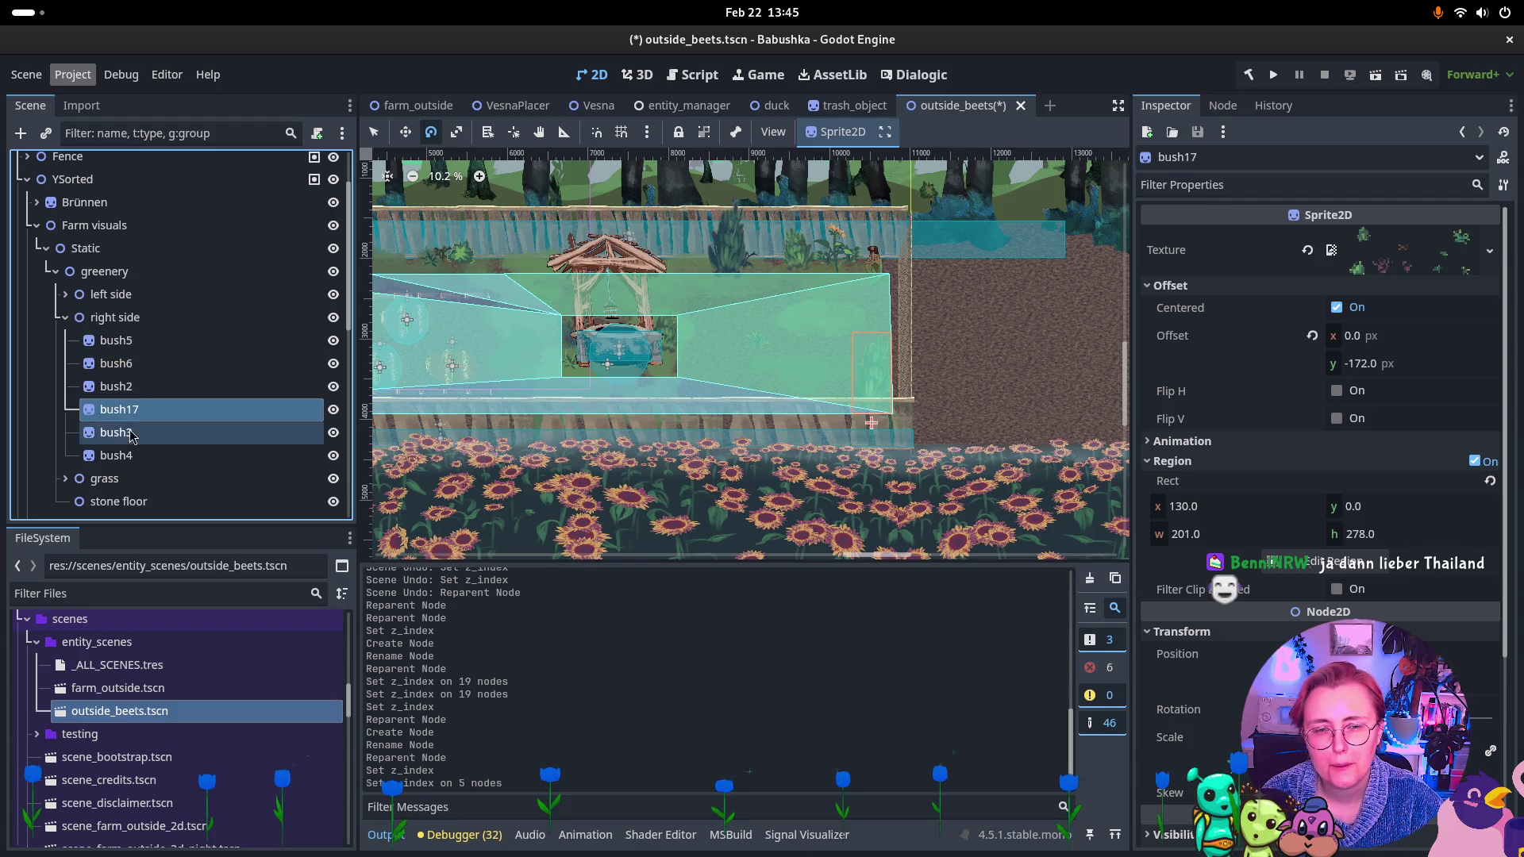
{"action": "left_click", "coordinate": [146, 363]}
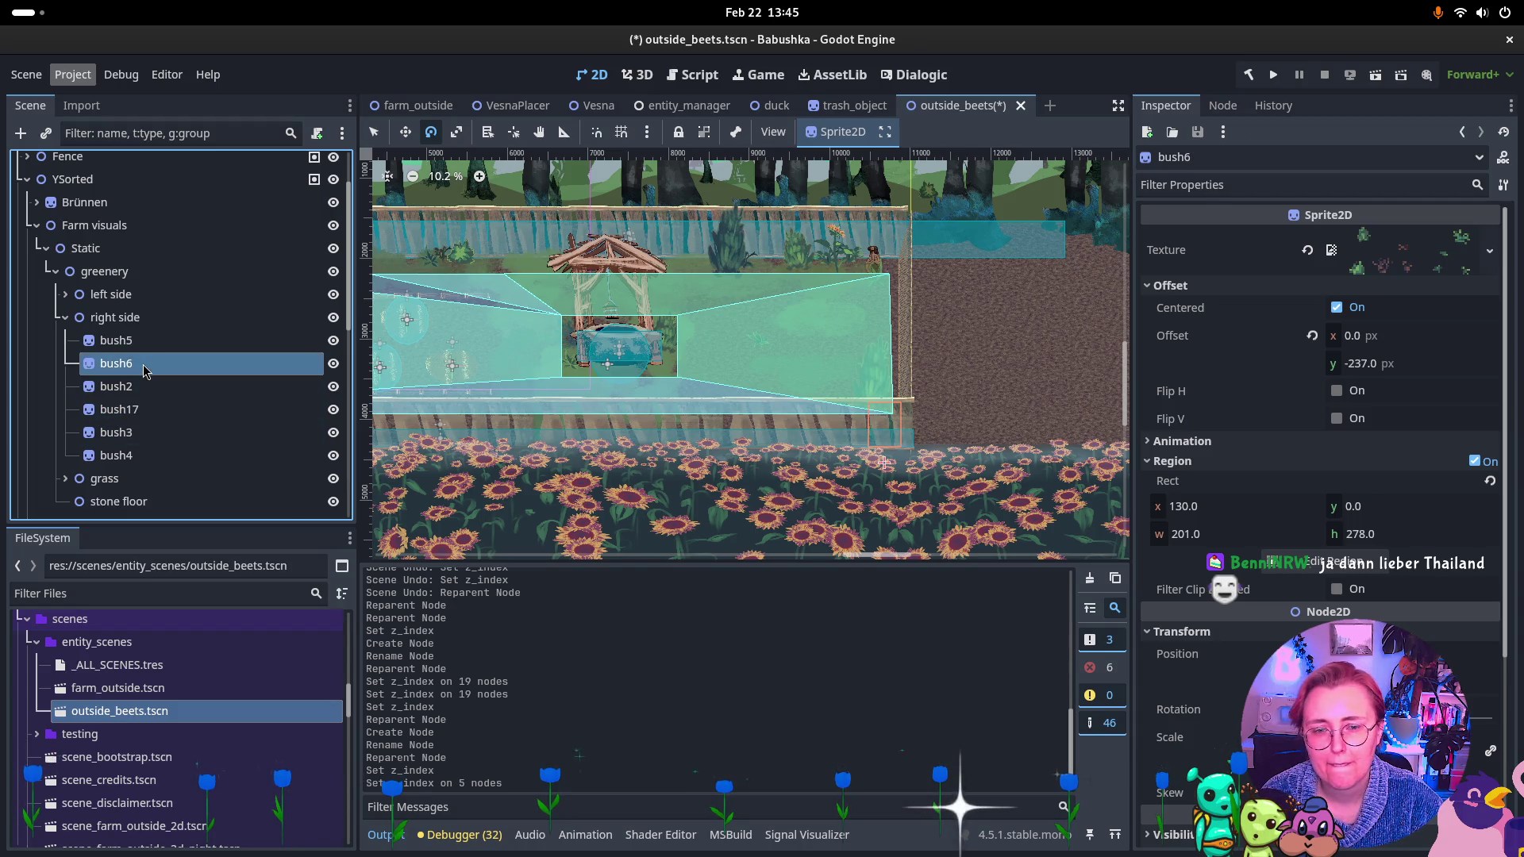
Select only bush6 and drag it onto GreeneryFront.
{"action": "left_click", "coordinate": [135, 410], "text": "ctrl"}
{"action": "left_click", "coordinate": [127, 432], "text": "ctrl"}
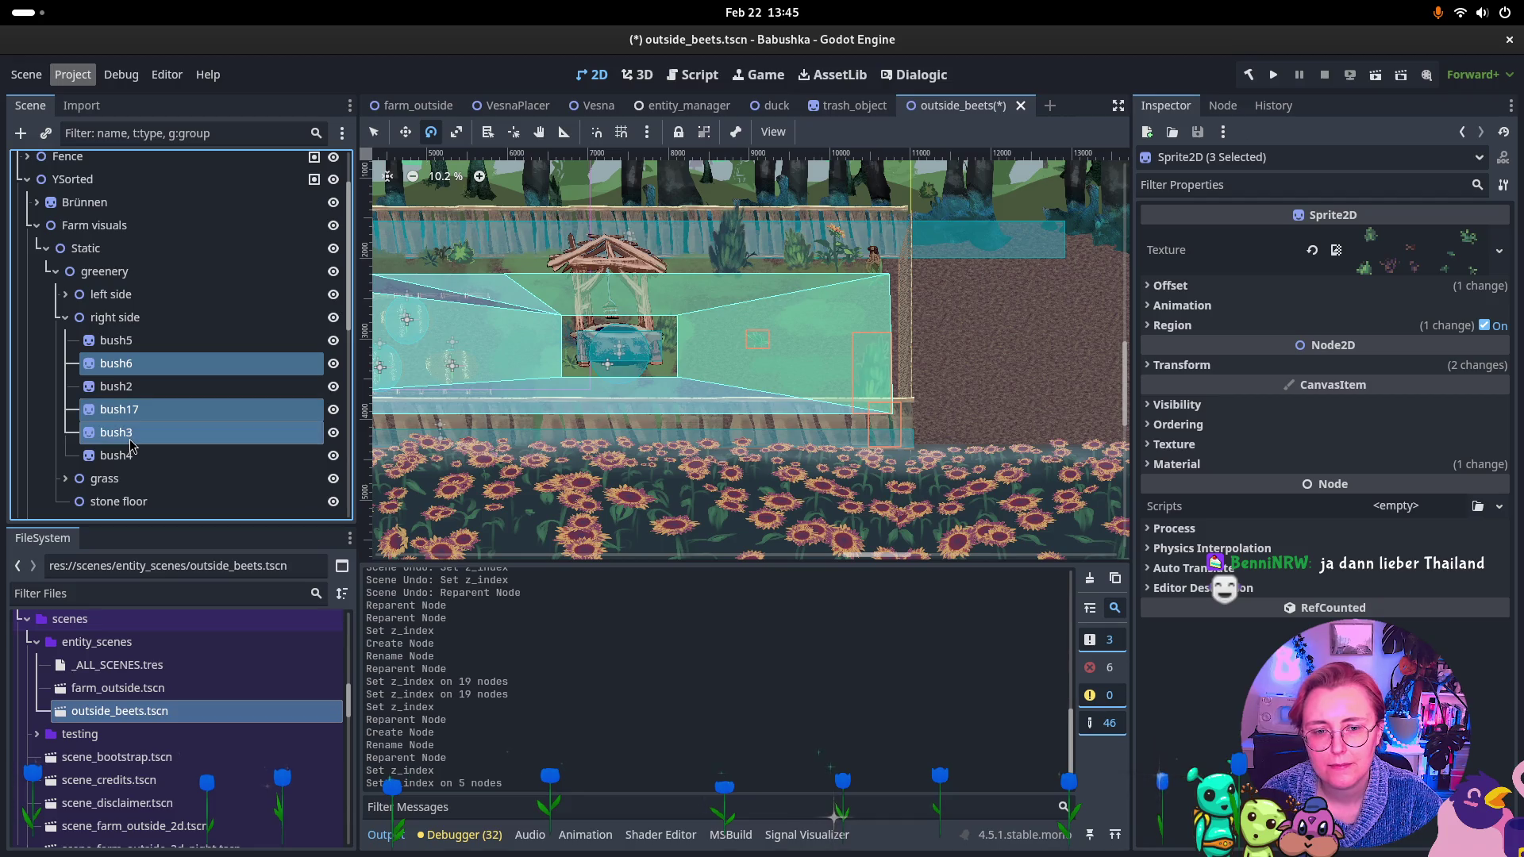
{"action": "left_click", "coordinate": [129, 440], "text": "ctrl"}
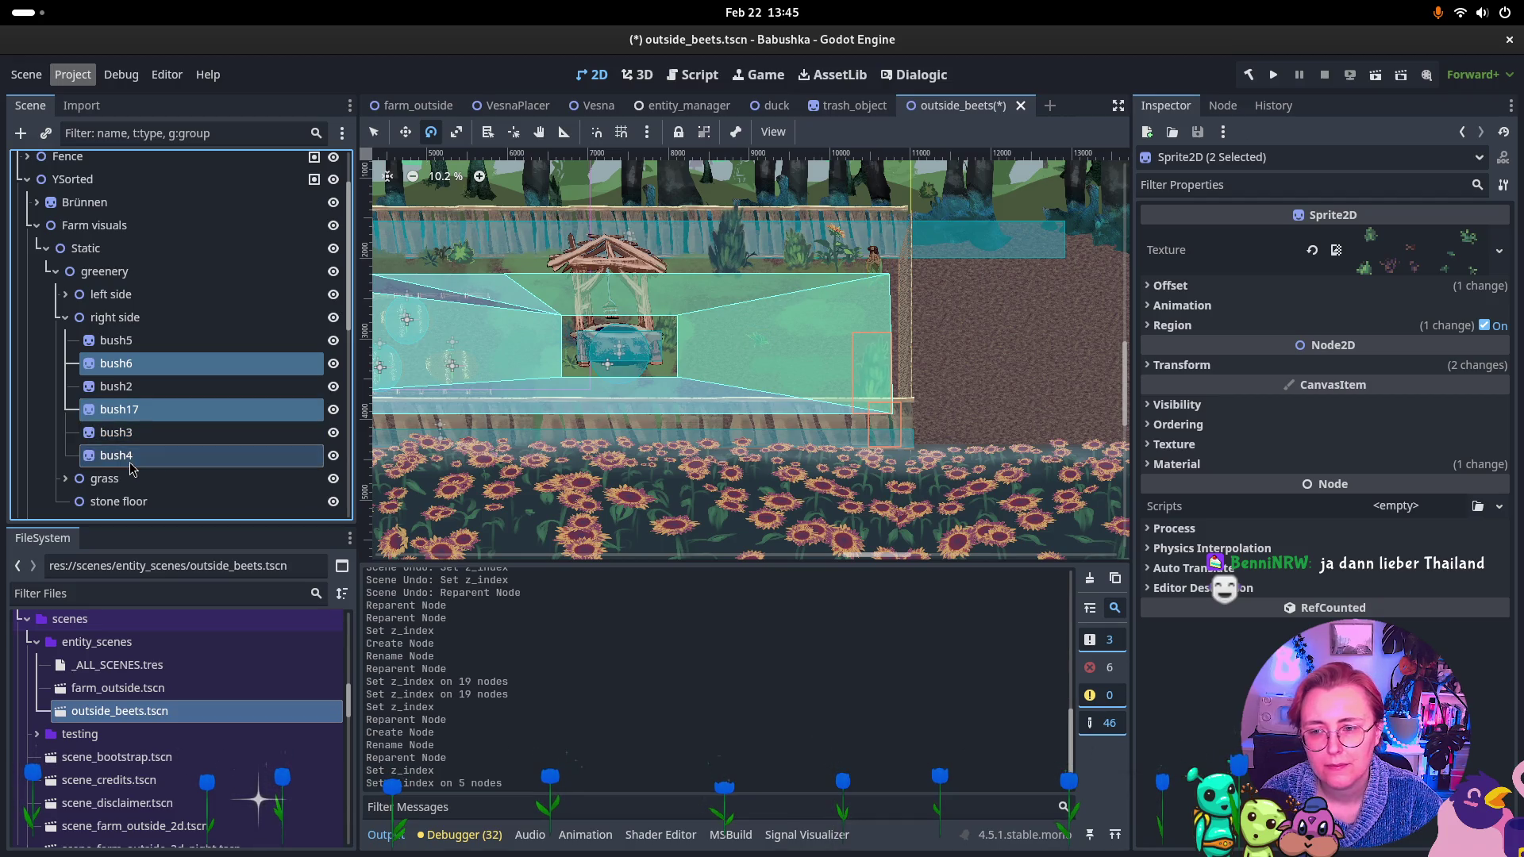
{"action": "left_click", "coordinate": [152, 370]}
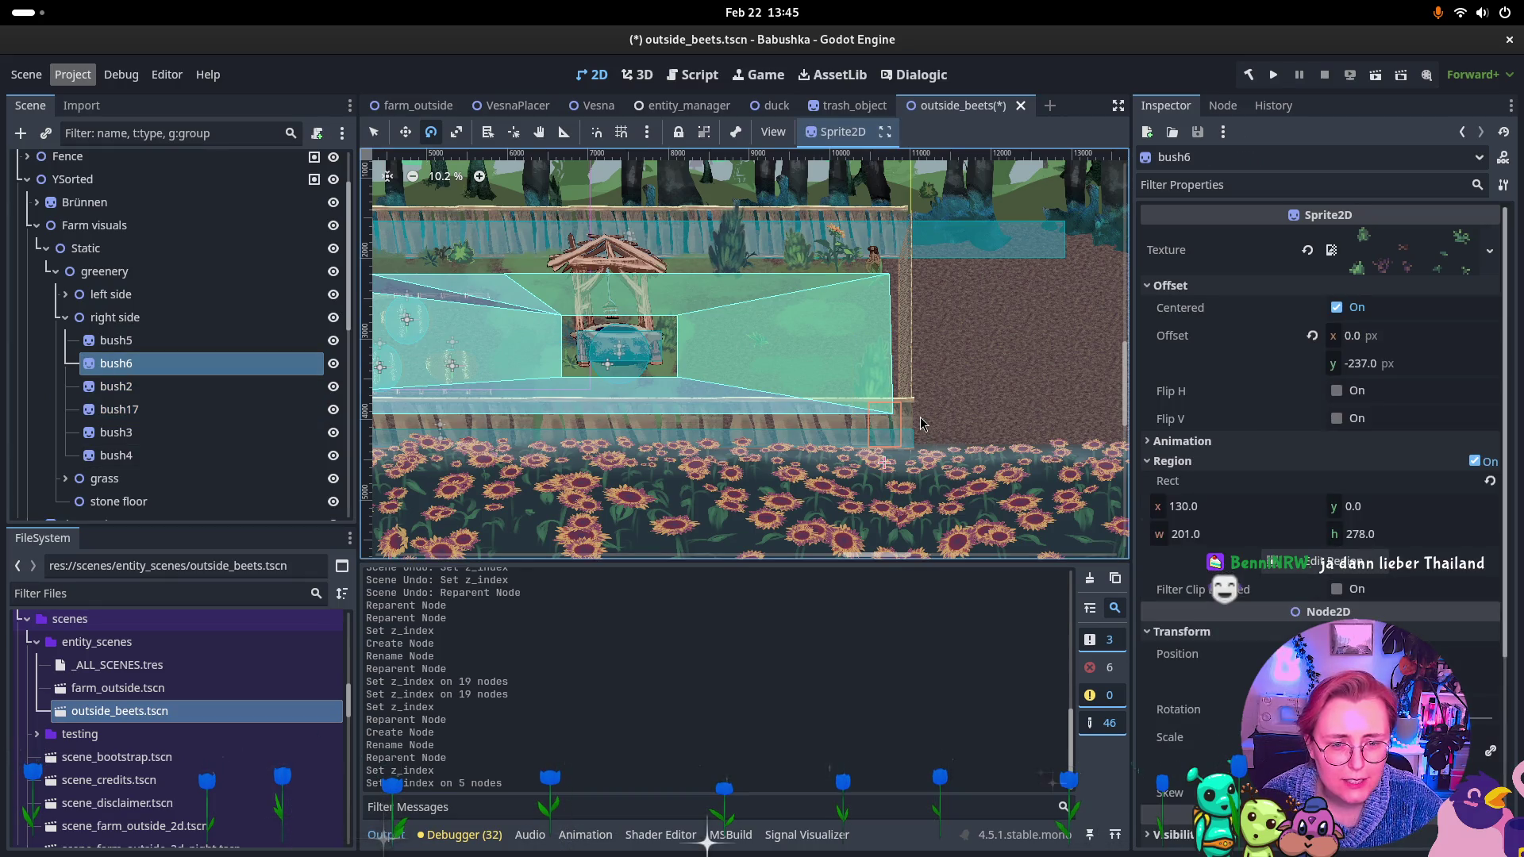
{"action": "scroll", "coordinate": [921, 425], "scroll_direction": "up", "scroll_amount": 4}
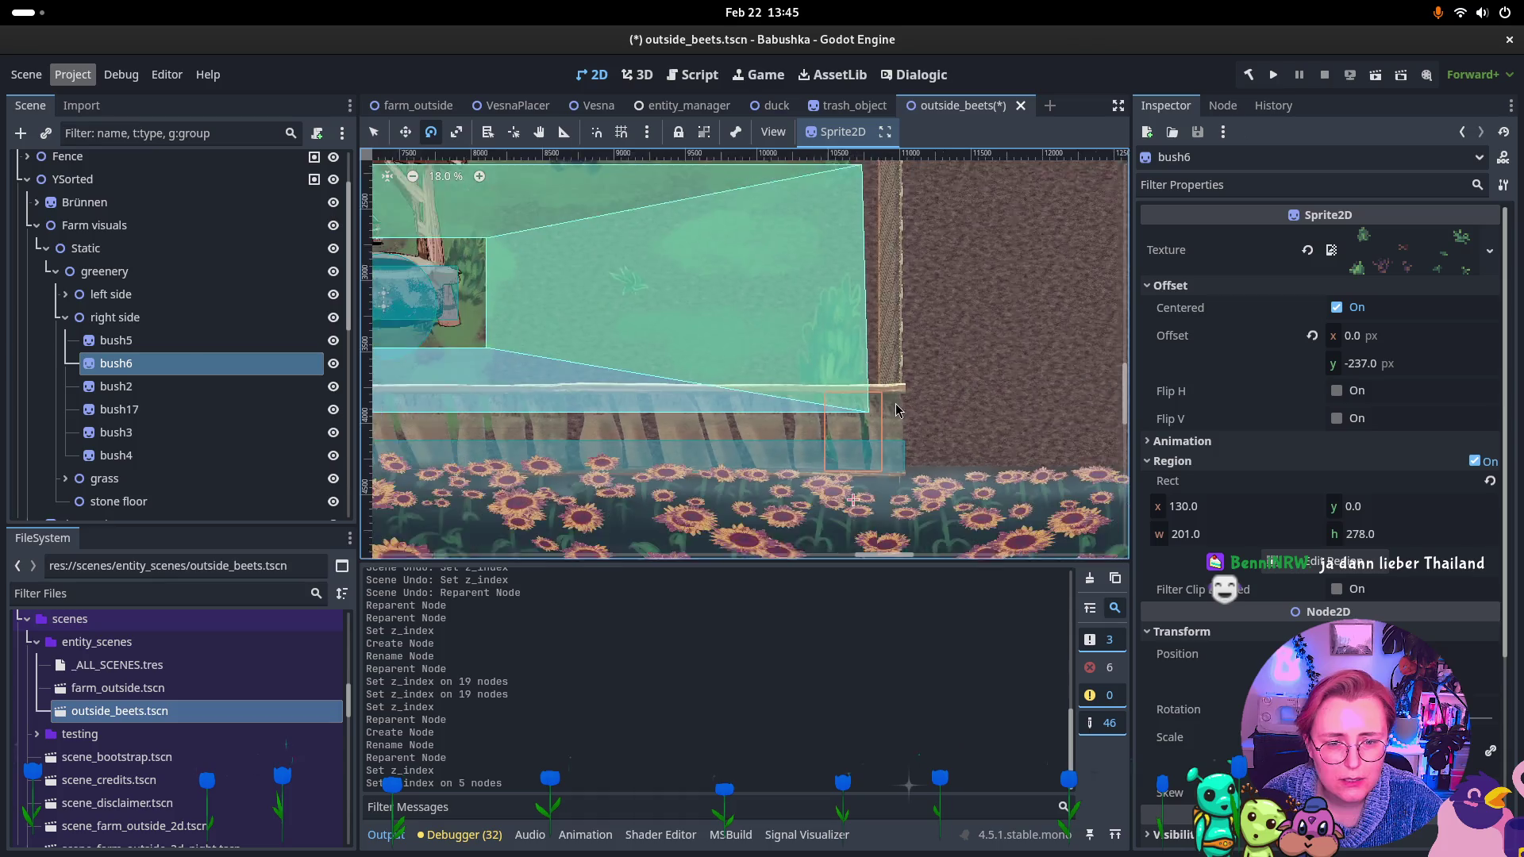
{"action": "scroll", "coordinate": [896, 409], "scroll_direction": "down", "scroll_amount": 3}
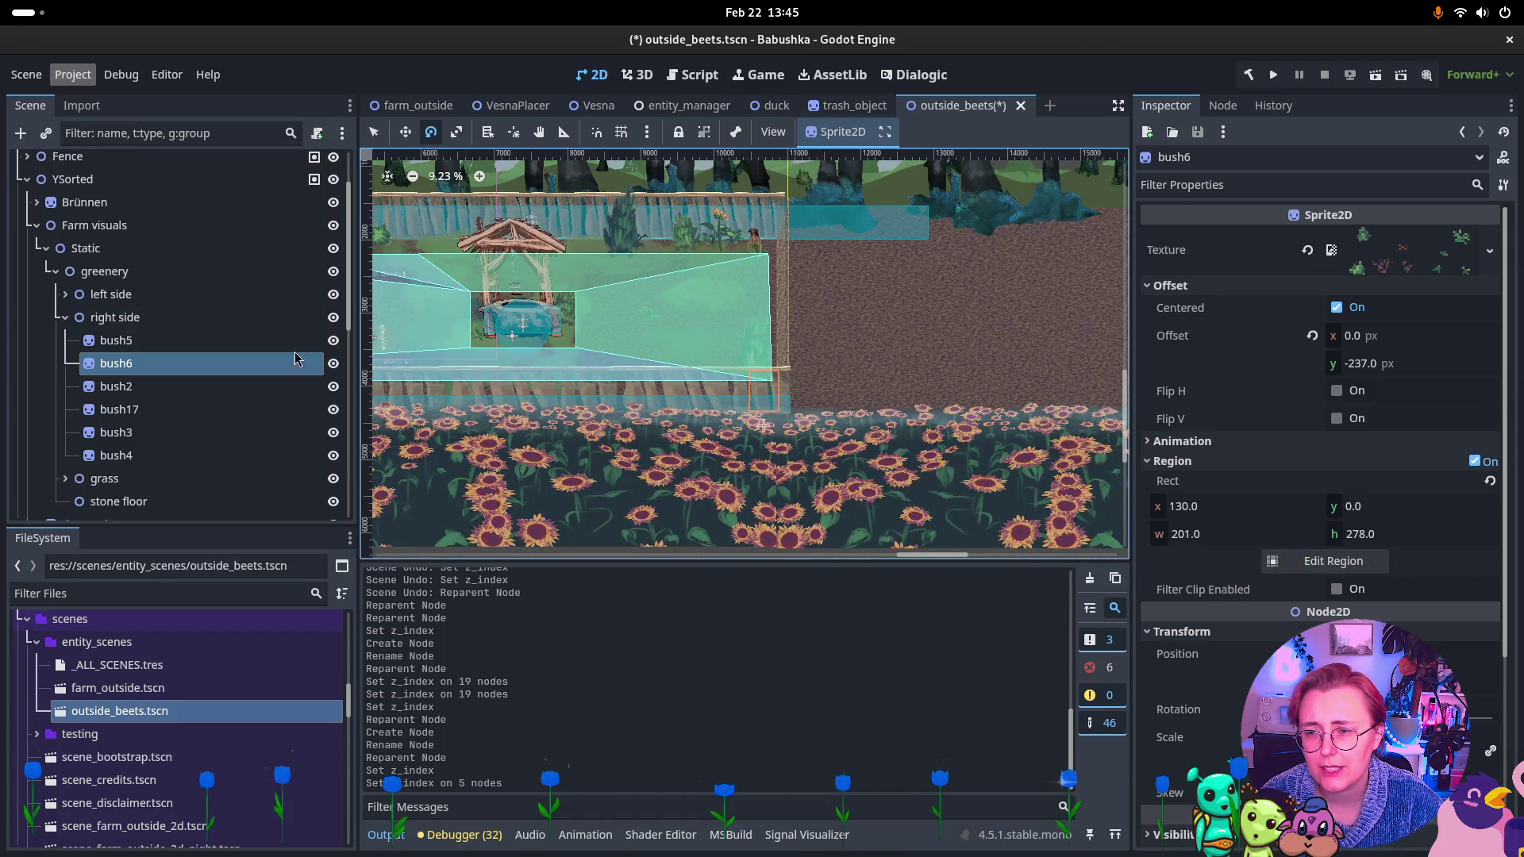
{"action": "mouse_move", "coordinate": [198, 386]}
{"action": "left_mouse_down"}
{"action": "mouse_move", "coordinate": [198, 525]}
{"action": "mouse_move", "coordinate": [159, 392]}
{"action": "left_mouse_up"}
{"action": "scroll", "coordinate": [1198, 657], "scroll_direction": "down", "scroll_amount": 5}
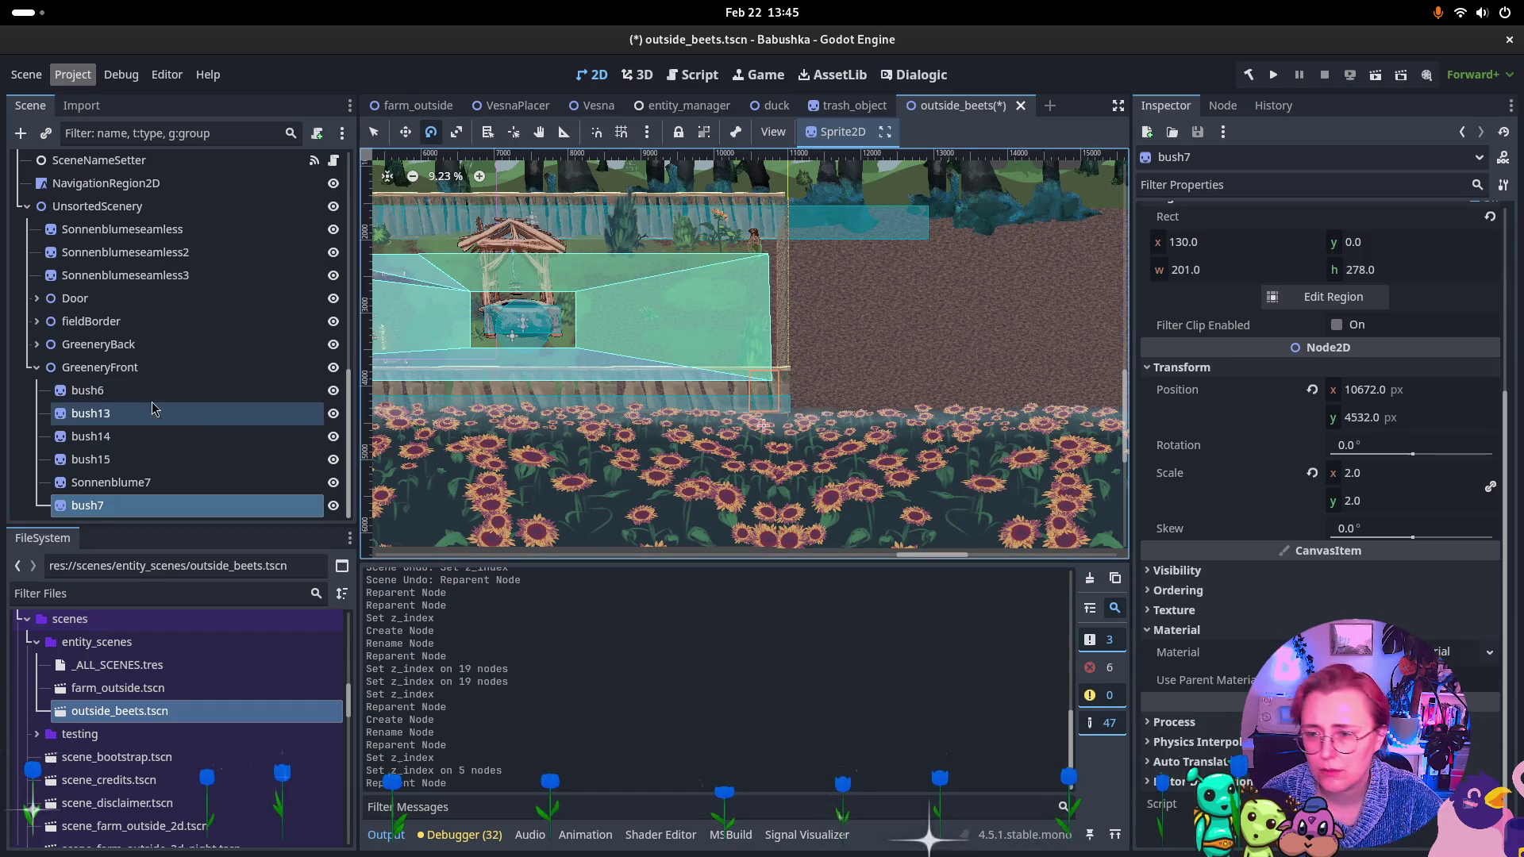
{"action": "scroll", "coordinate": [50, 376], "scroll_direction": "up", "scroll_amount": 3}
{"action": "scroll", "coordinate": [49, 376], "scroll_direction": "up", "scroll_amount": 10}
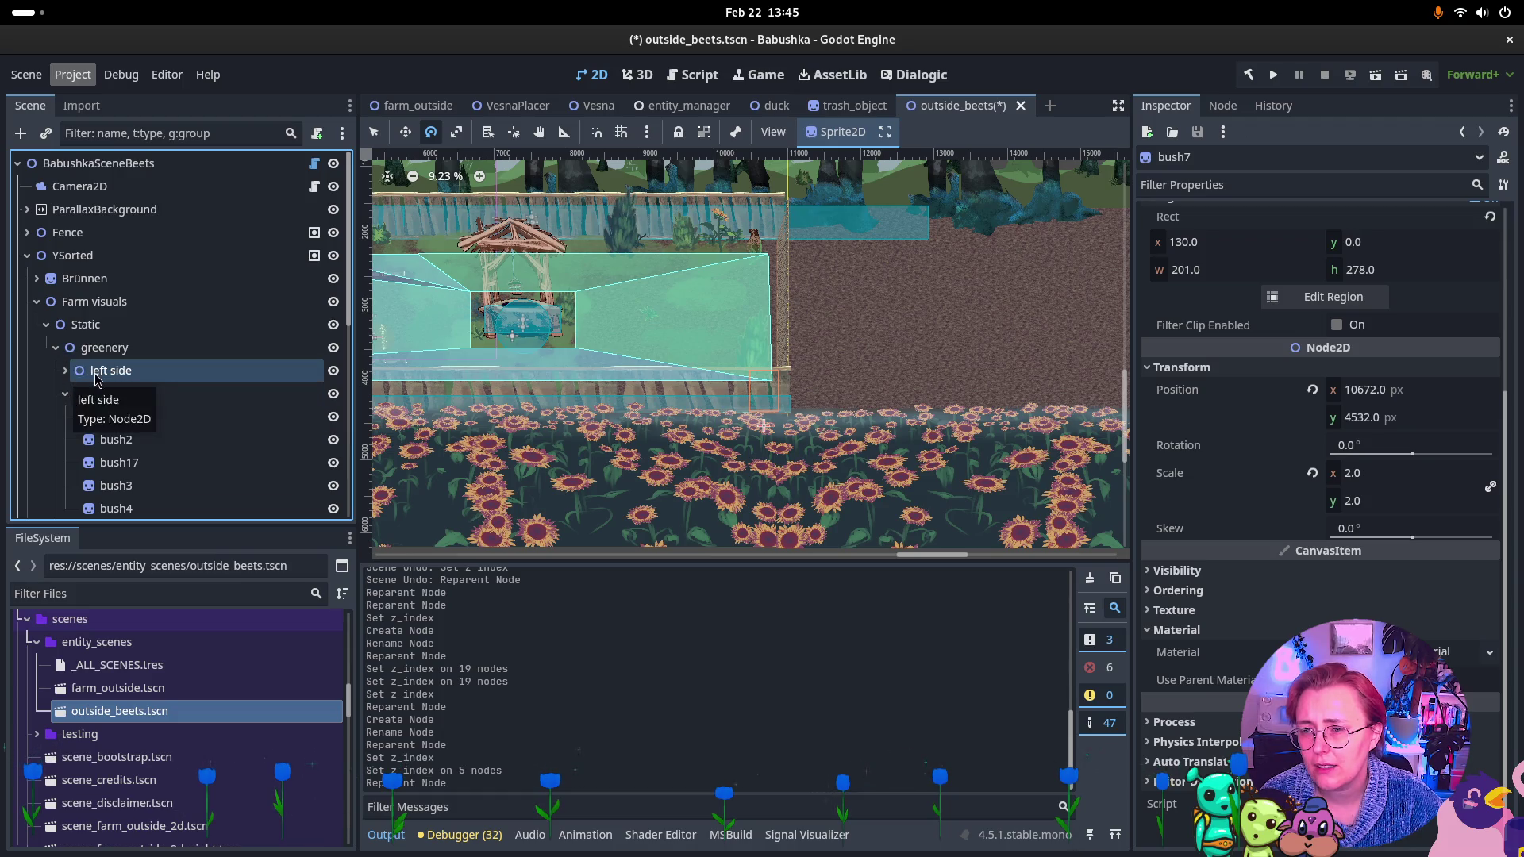
Move left side's five bushes into right side and delete the empty left side group.
{"action": "left_click", "coordinate": [96, 371]}
{"action": "left_click", "coordinate": [65, 371]}
{"action": "left_click", "coordinate": [98, 396]}
{"action": "key", "text": "shift+Down"}
{"action": "key", "text": "shift+Down"}
{"action": "key", "text": "shift+Down"}
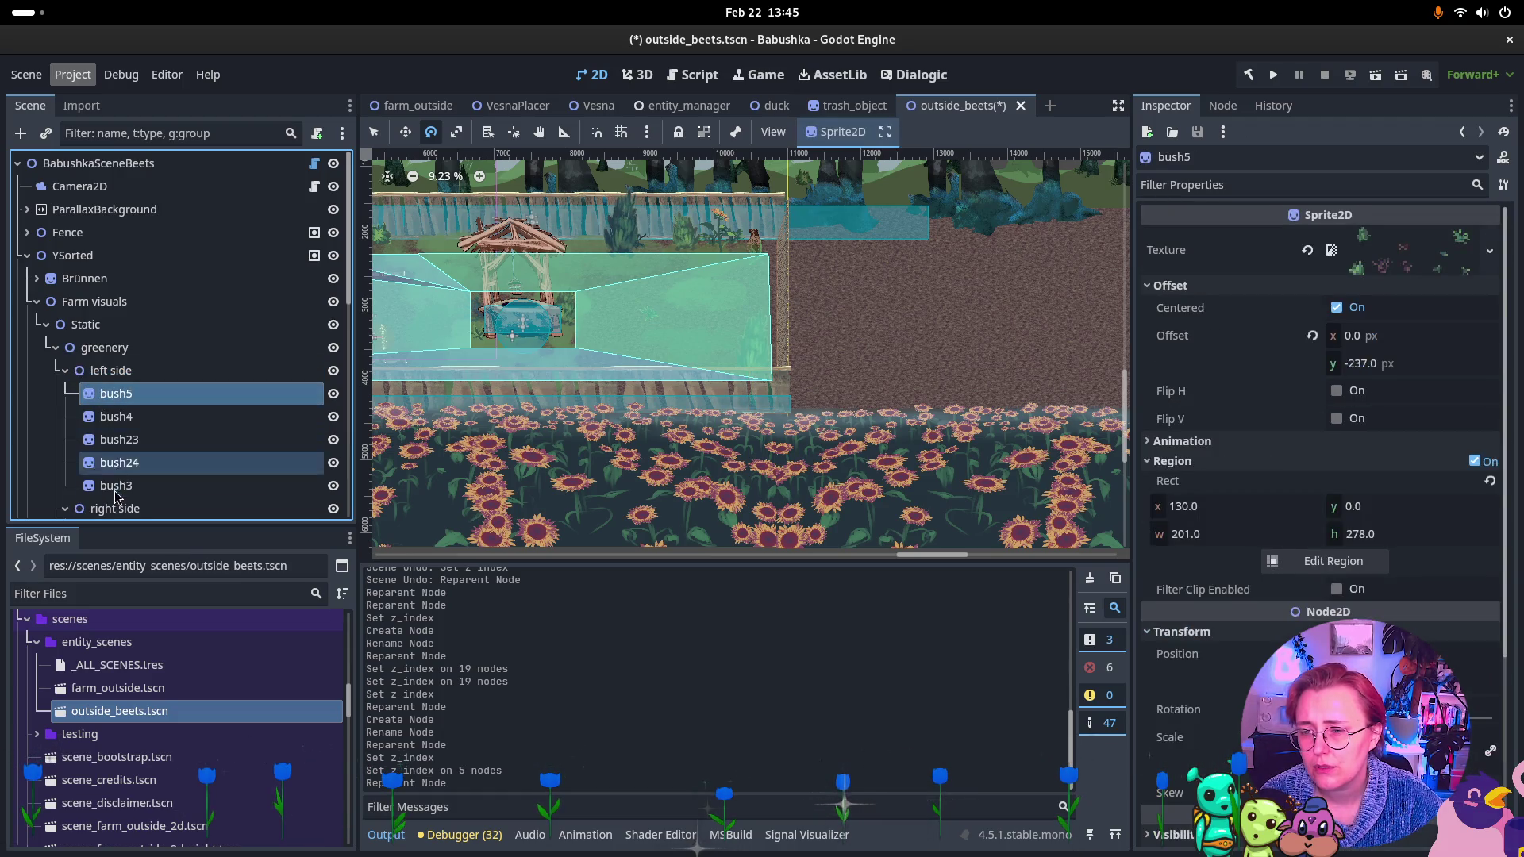
{"action": "left_click_drag", "start_coordinate": [116, 405], "coordinate": [85, 328]}
{"action": "left_click", "coordinate": [85, 322]}
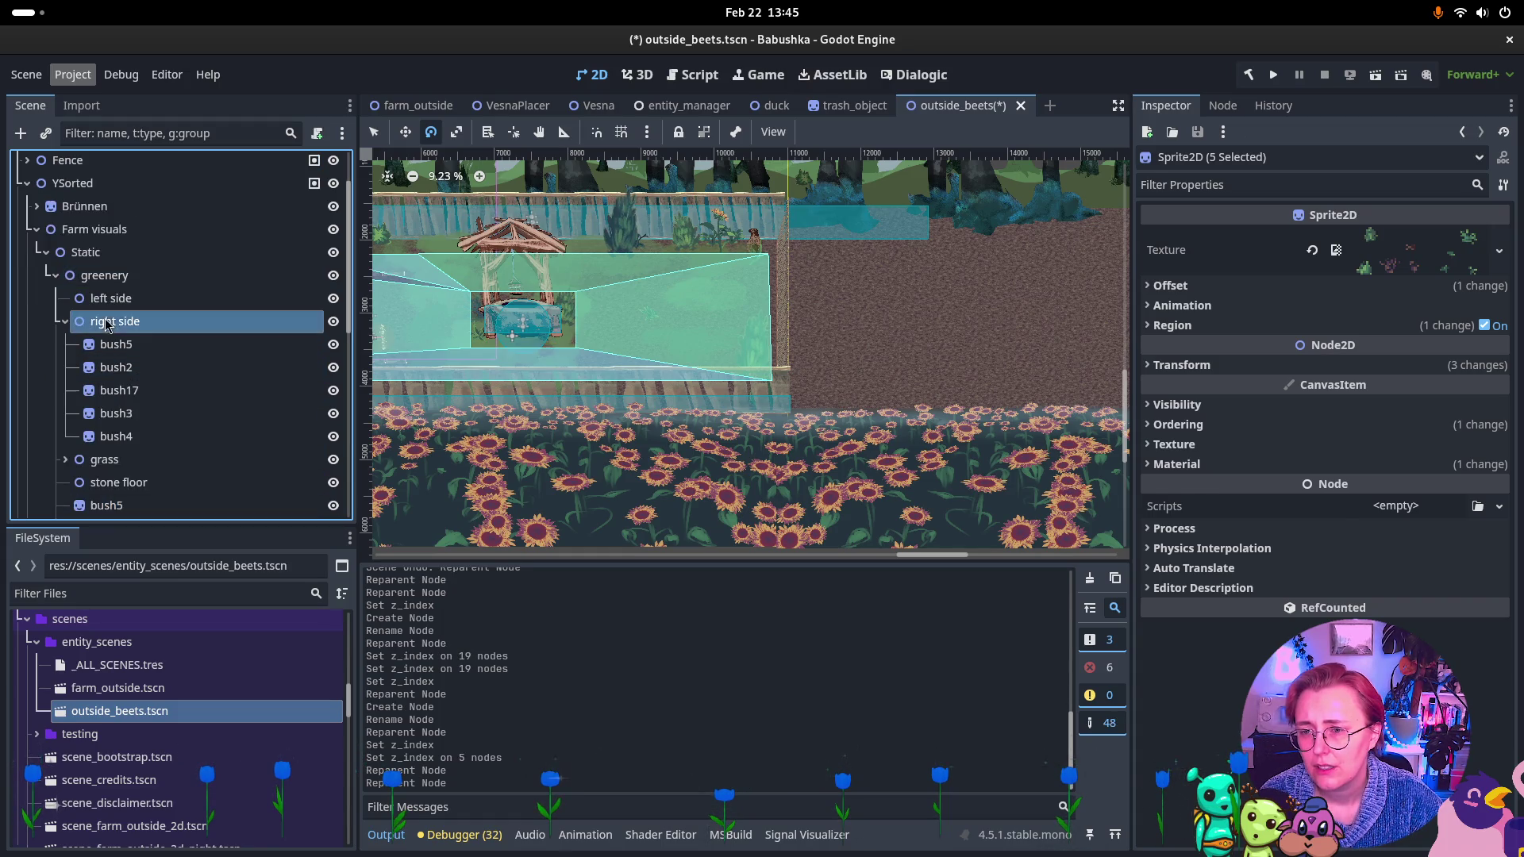
{"action": "left_click", "coordinate": [117, 300]}
{"action": "key", "text": "Delete"}
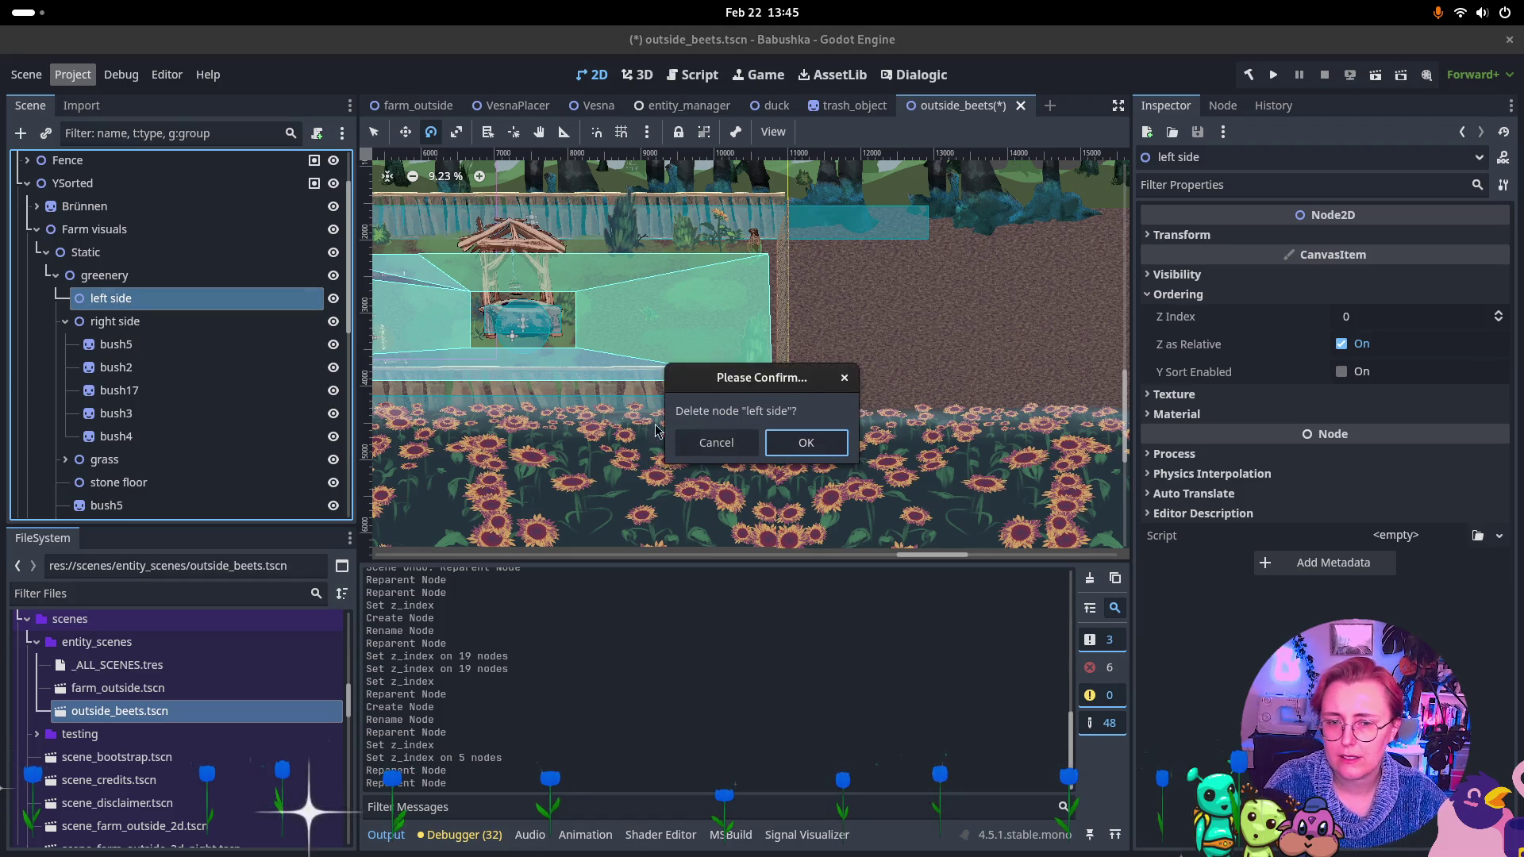
{"action": "key", "text": "Return"}
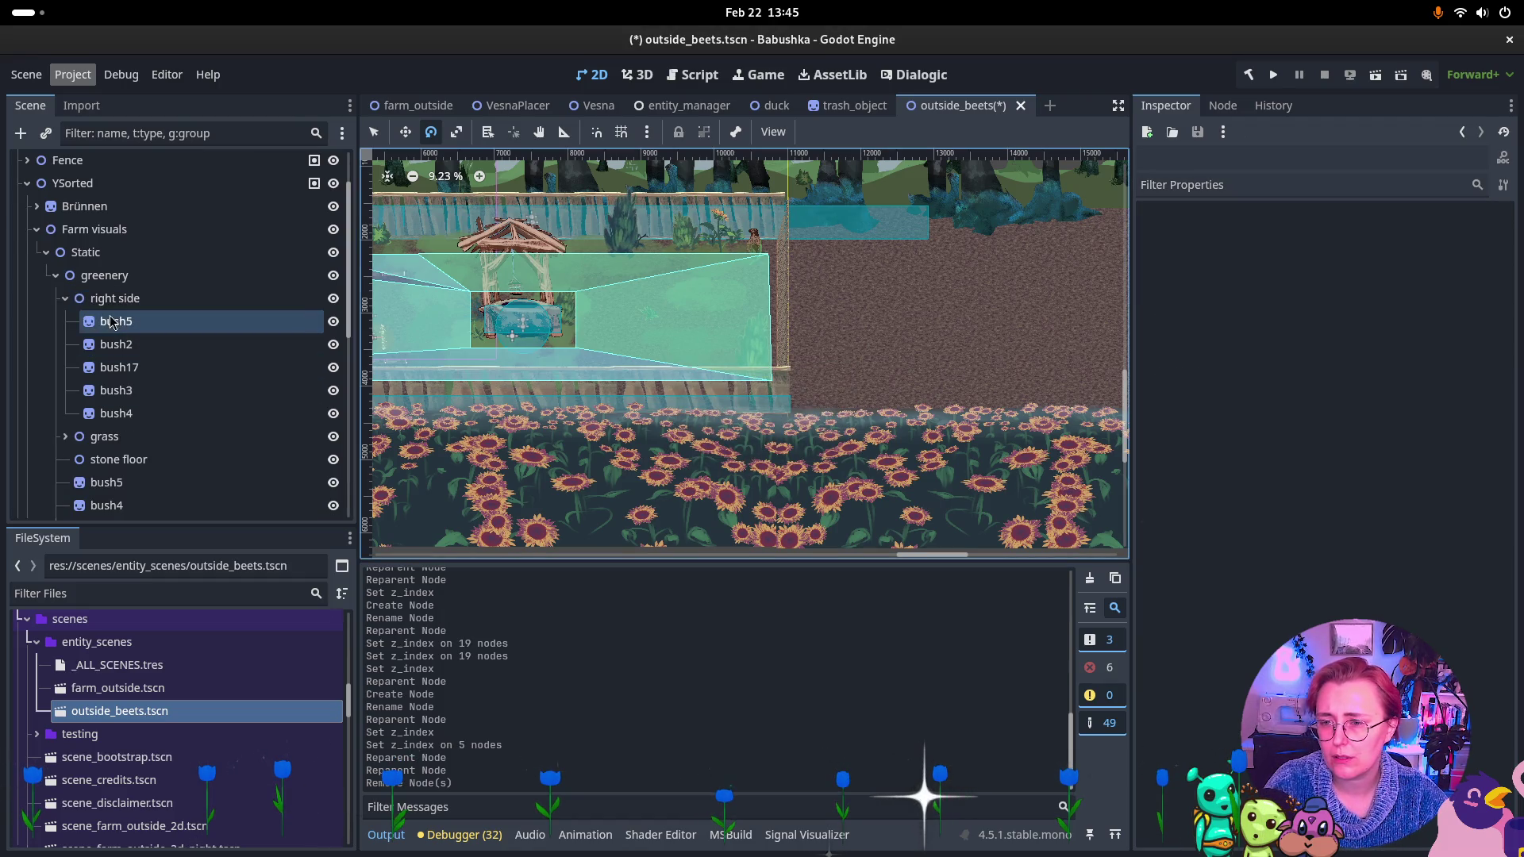
Drag right side's bushes directly under greenery and delete the right side group.
{"action": "left_click", "coordinate": [99, 321]}
{"action": "left_click", "coordinate": [117, 414], "text": "shift"}
{"action": "left_click_drag", "start_coordinate": [116, 414], "coordinate": [139, 278]}
{"action": "left_click", "coordinate": [91, 300]}
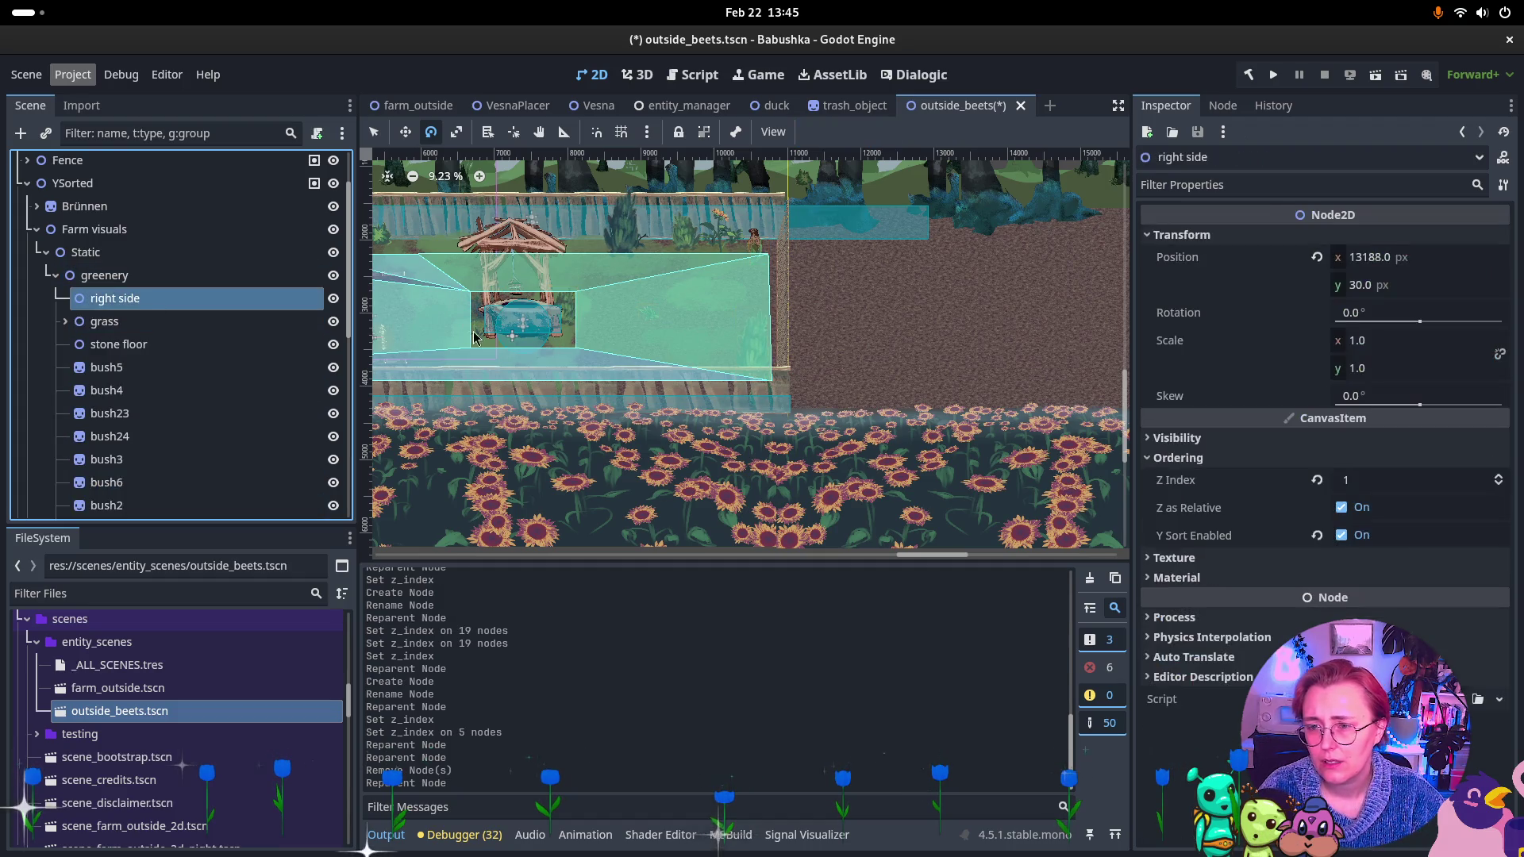
{"action": "key", "text": "Delete"}
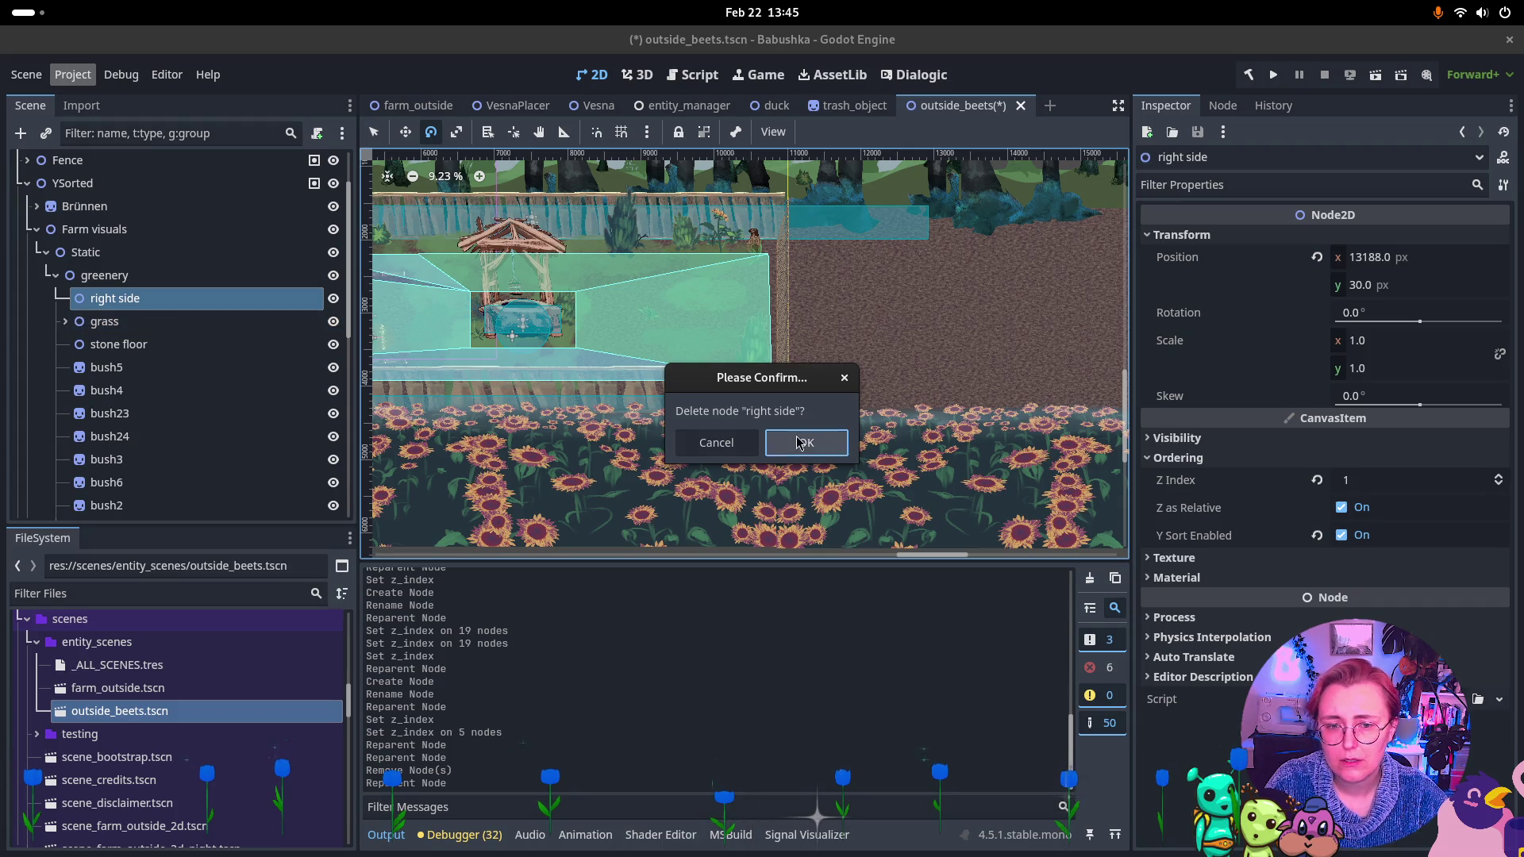
{"action": "key", "text": "Return"}
{"action": "mouse_move", "coordinate": [635, 350]}
{"action": "left_mouse_down"}
{"action": "mouse_move", "coordinate": [952, 330]}
{"action": "mouse_move", "coordinate": [1016, 418]}
{"action": "mouse_move", "coordinate": [778, 439]}
{"action": "mouse_move", "coordinate": [1040, 436]}
{"action": "mouse_move", "coordinate": [985, 436]}
{"action": "left_mouse_up"}
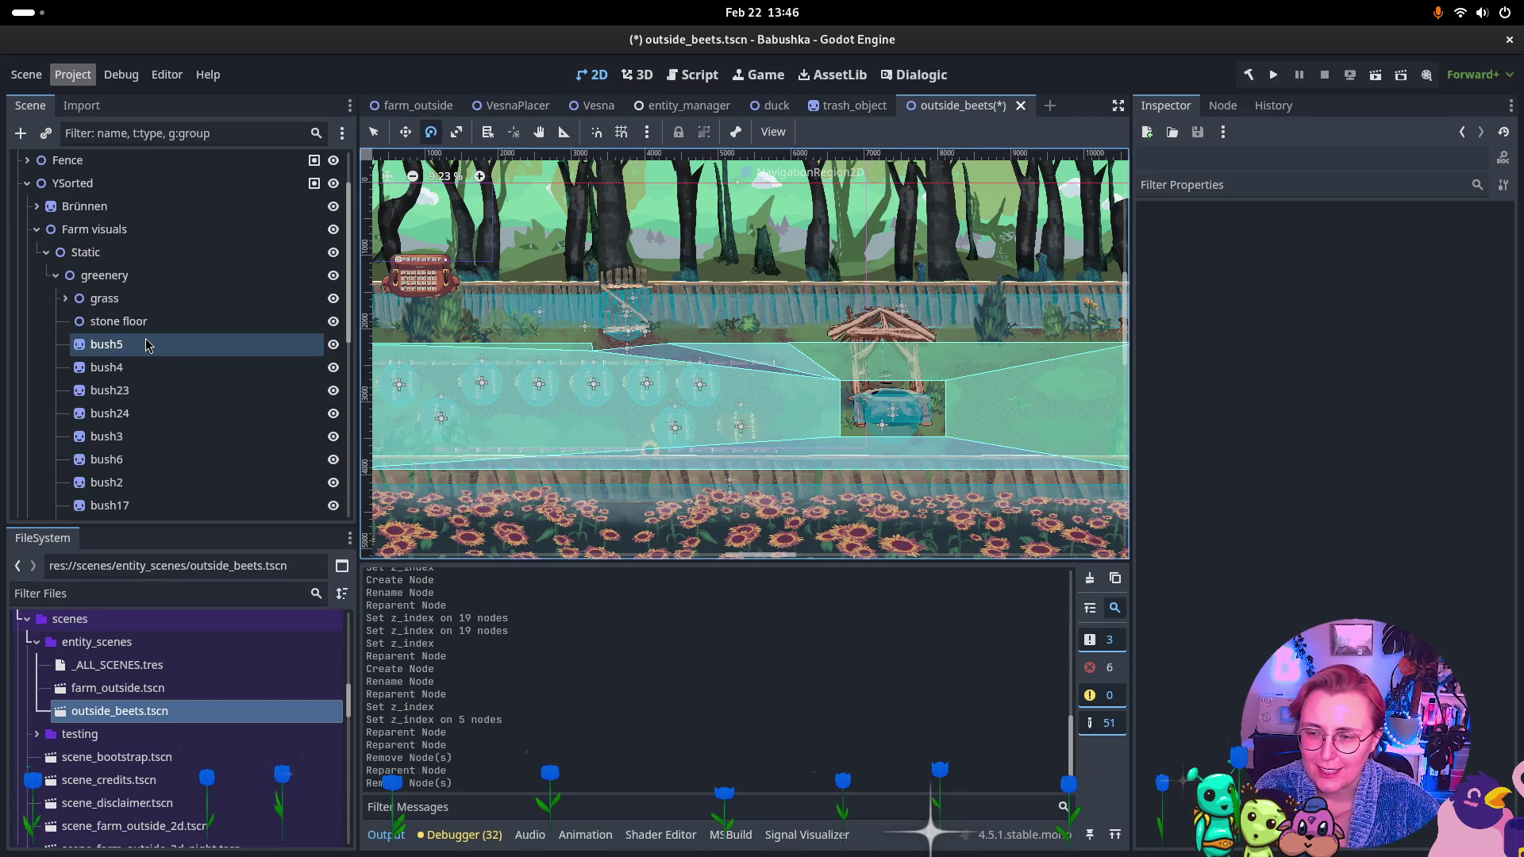
{"action": "scroll", "coordinate": [184, 339], "scroll_direction": "down", "scroll_amount": 3}
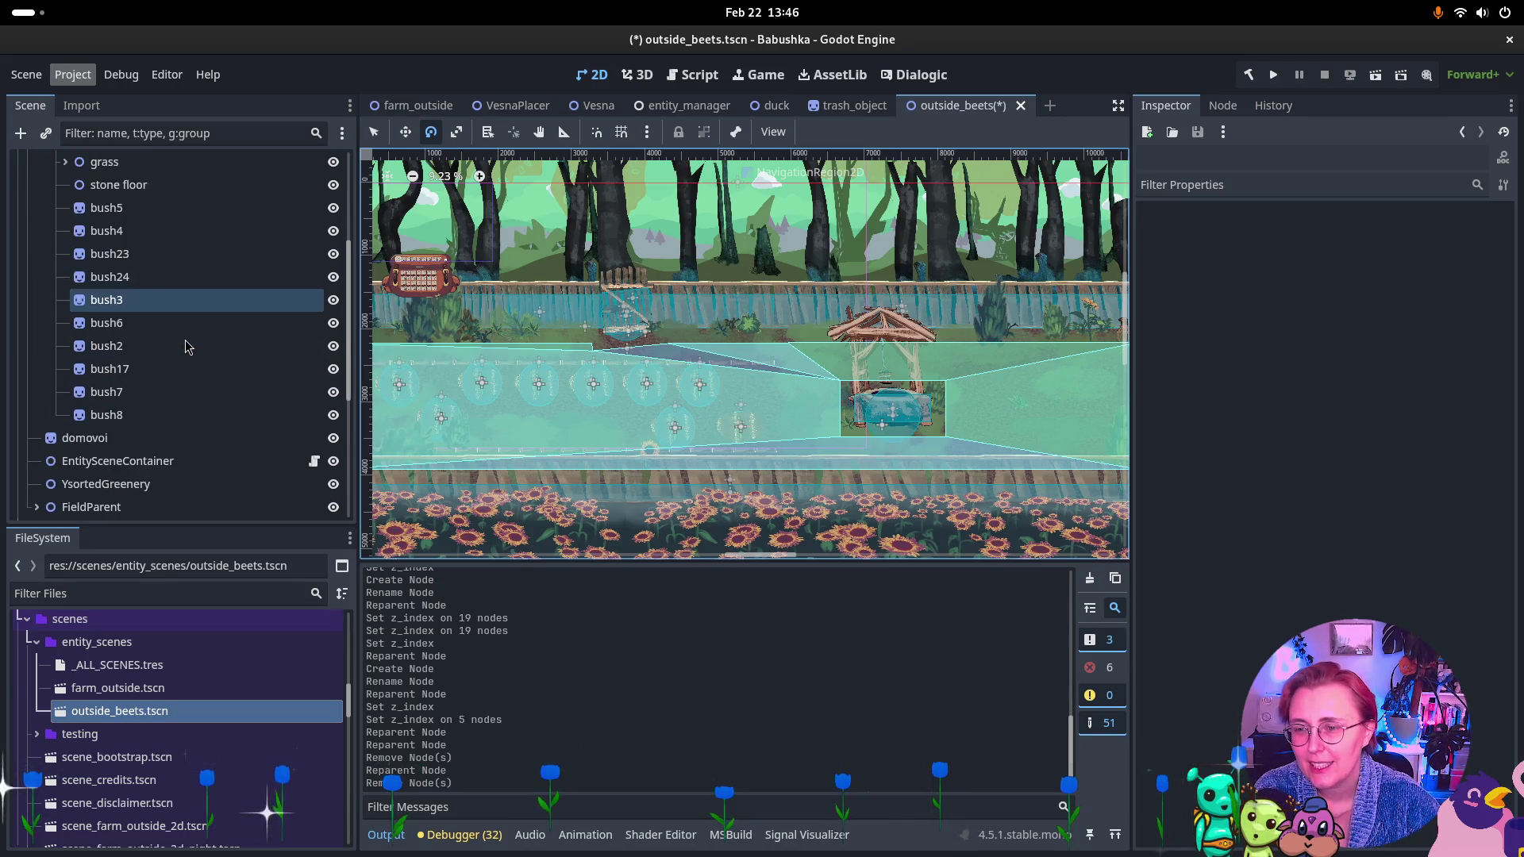
{"action": "scroll", "coordinate": [187, 346], "scroll_direction": "up", "scroll_amount": 2}
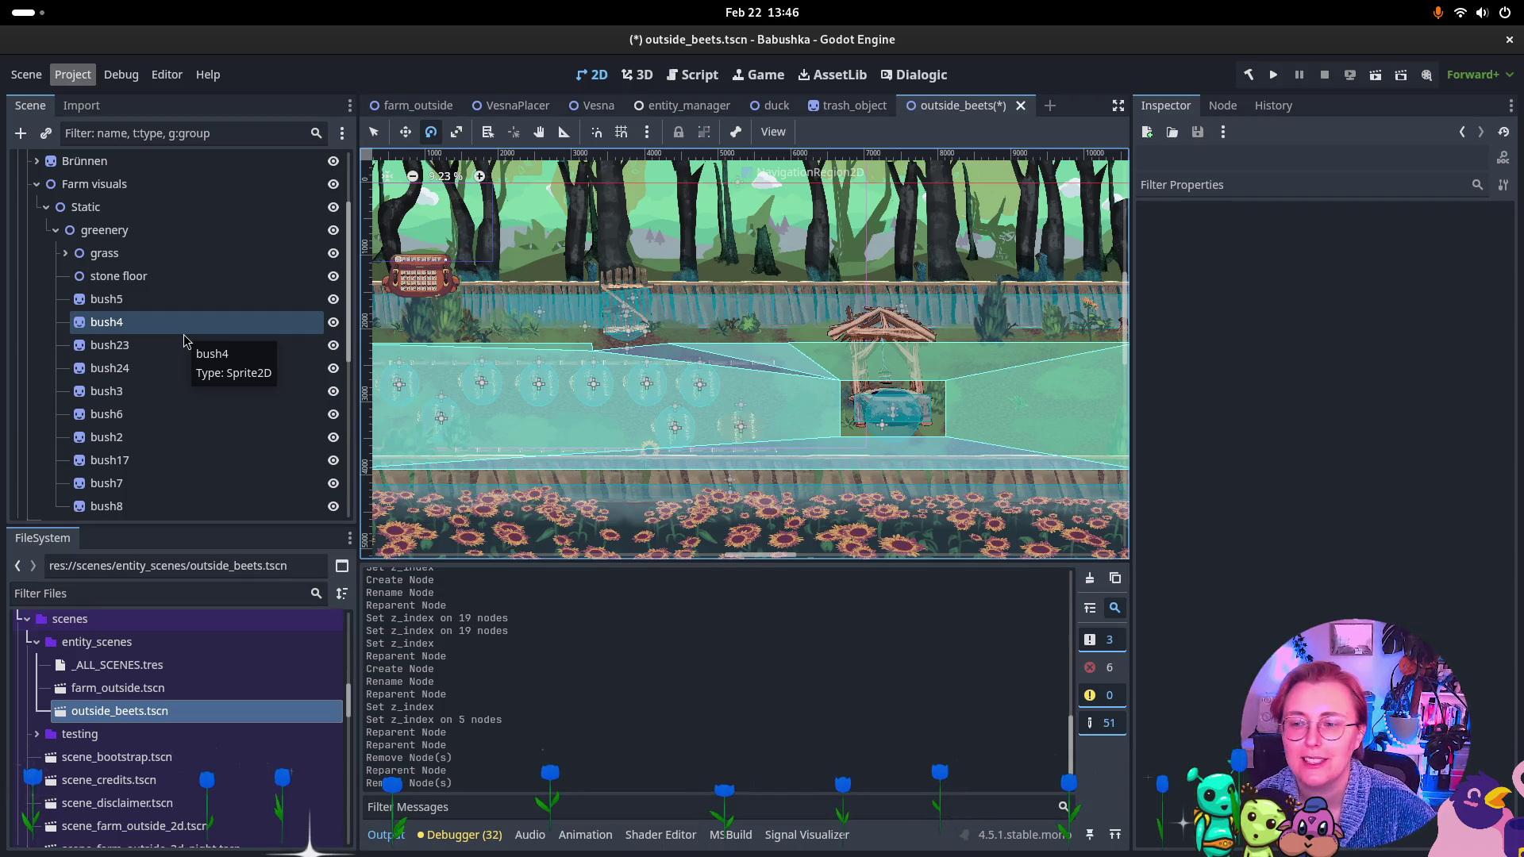
{"action": "left_click", "coordinate": [140, 305]}
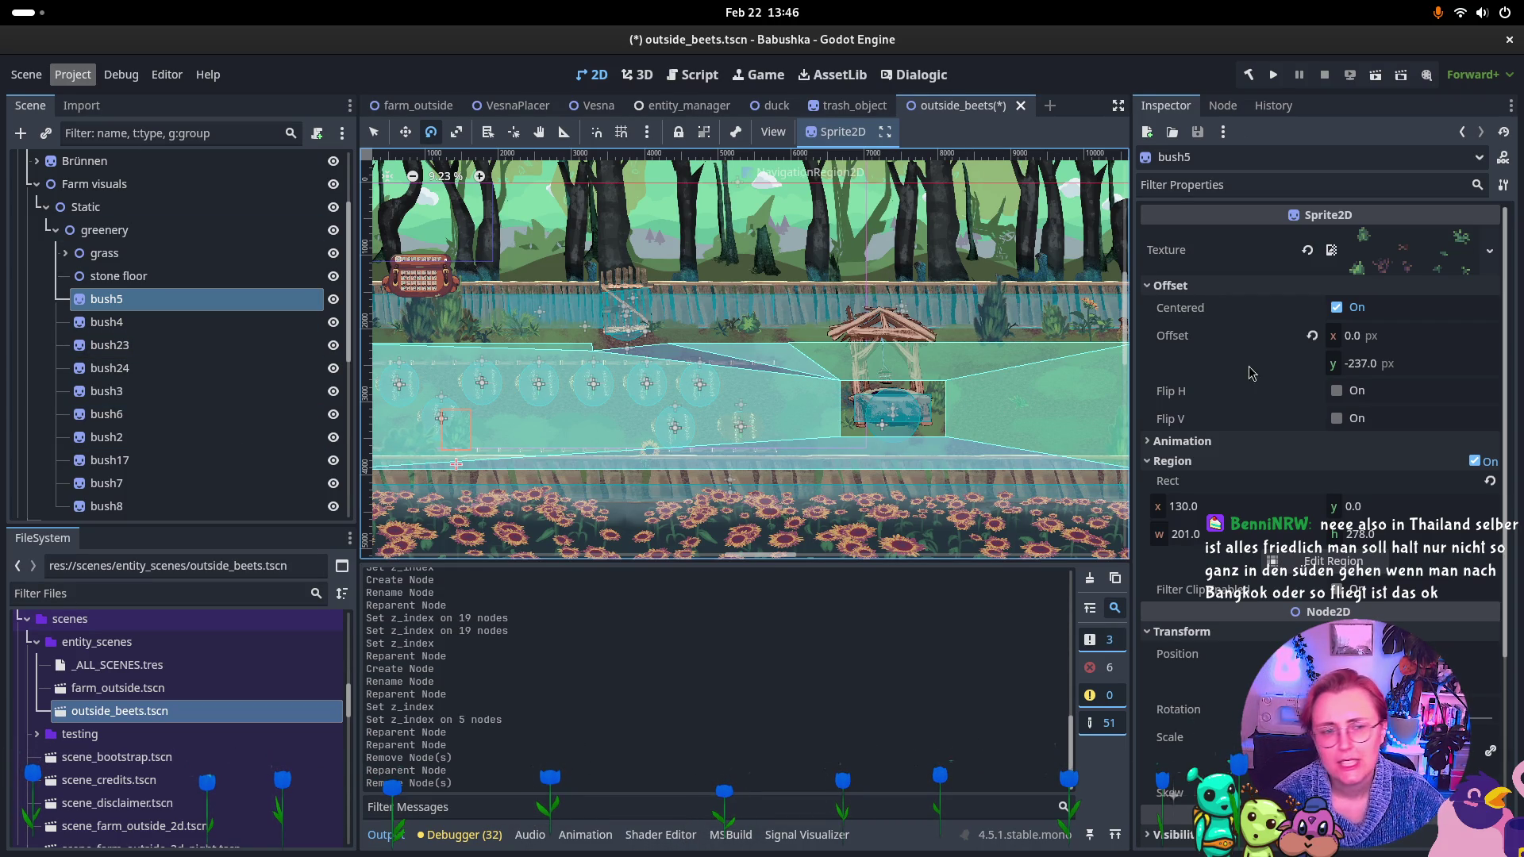
Set Z Index to 1 and enable Y Sort on greenery and Static.
{"action": "left_click", "coordinate": [111, 229]}
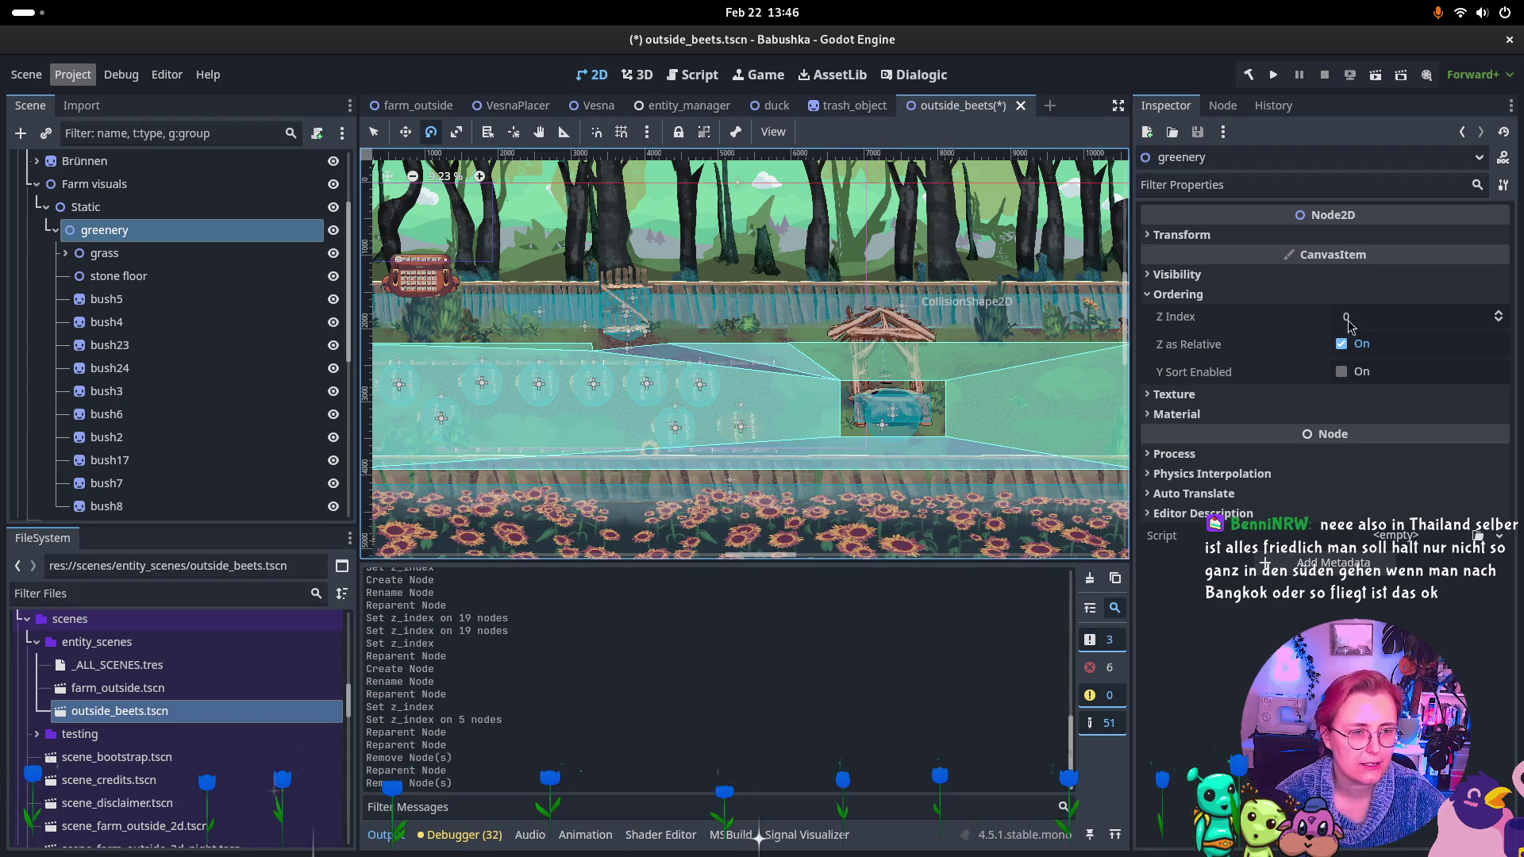
{"action": "left_click", "coordinate": [1500, 314]}
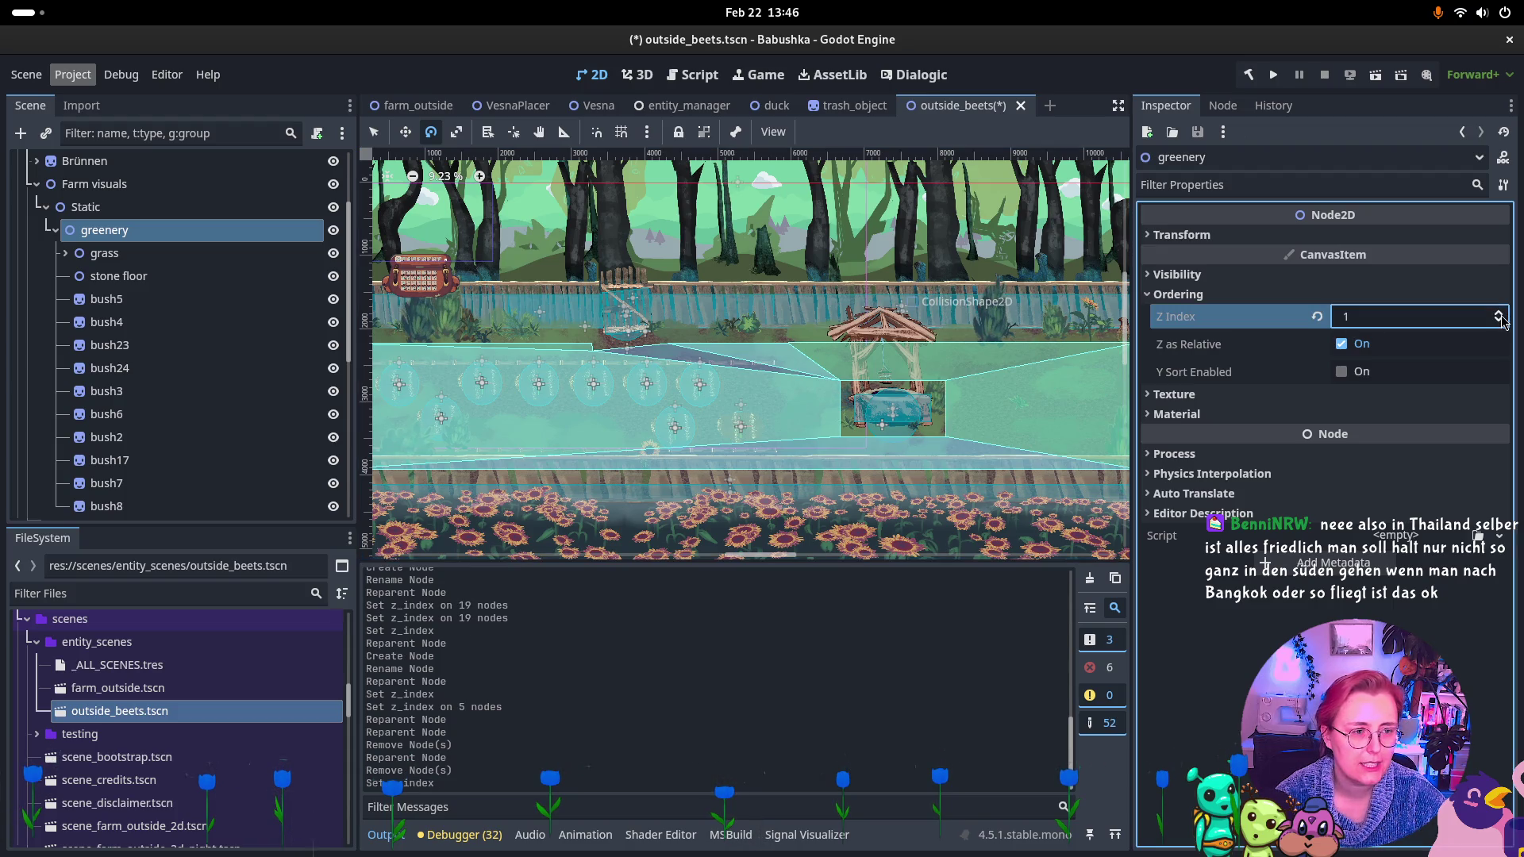
{"action": "left_click", "coordinate": [1341, 371]}
{"action": "left_click", "coordinate": [107, 209]}
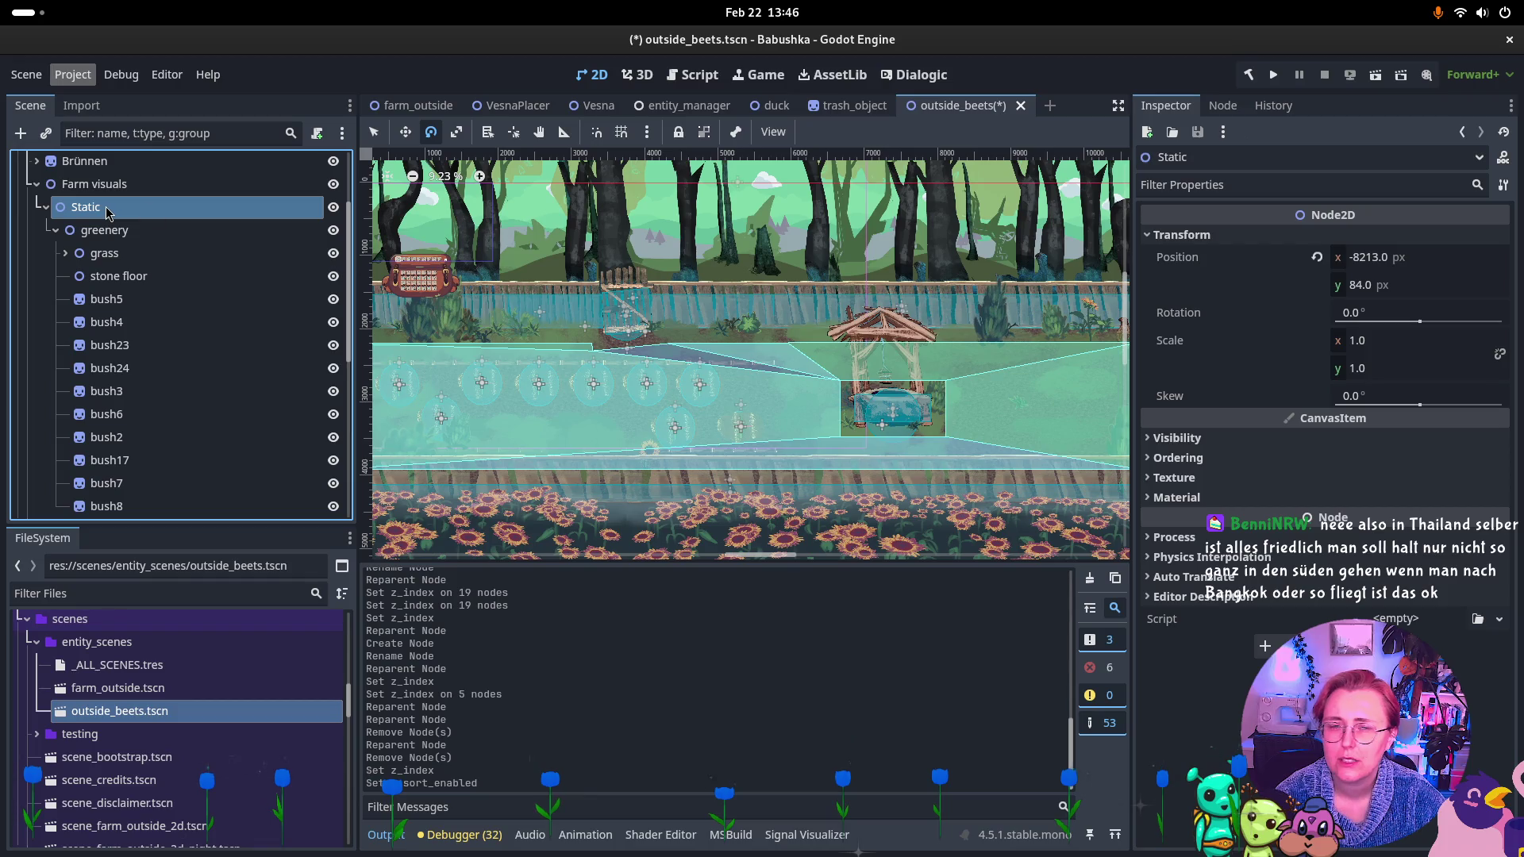
{"action": "left_click", "coordinate": [1412, 458]}
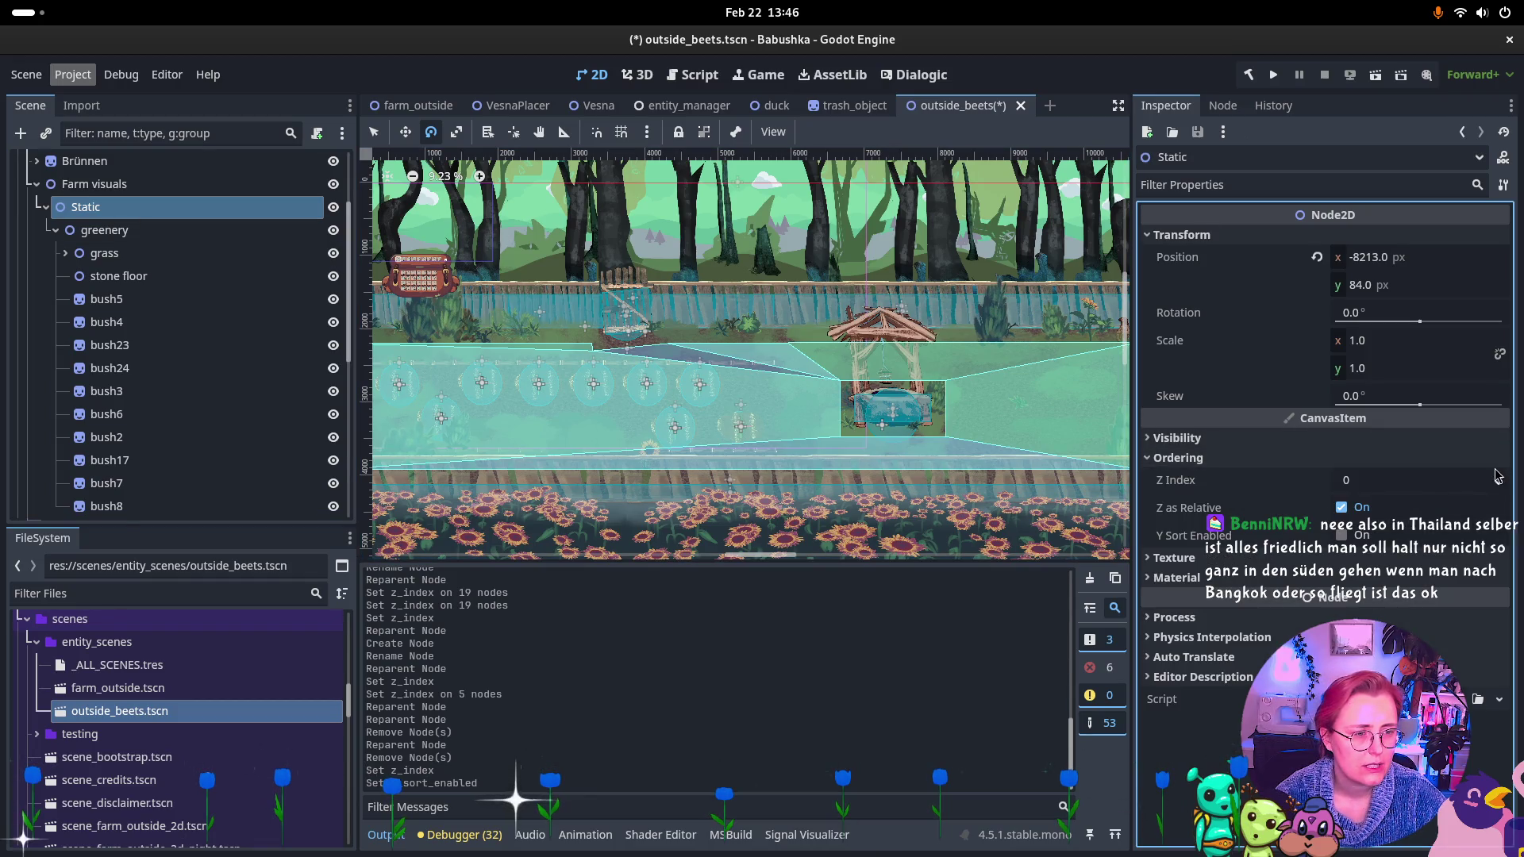
{"action": "left_click", "coordinate": [1499, 476]}
{"action": "left_click", "coordinate": [1341, 534]}
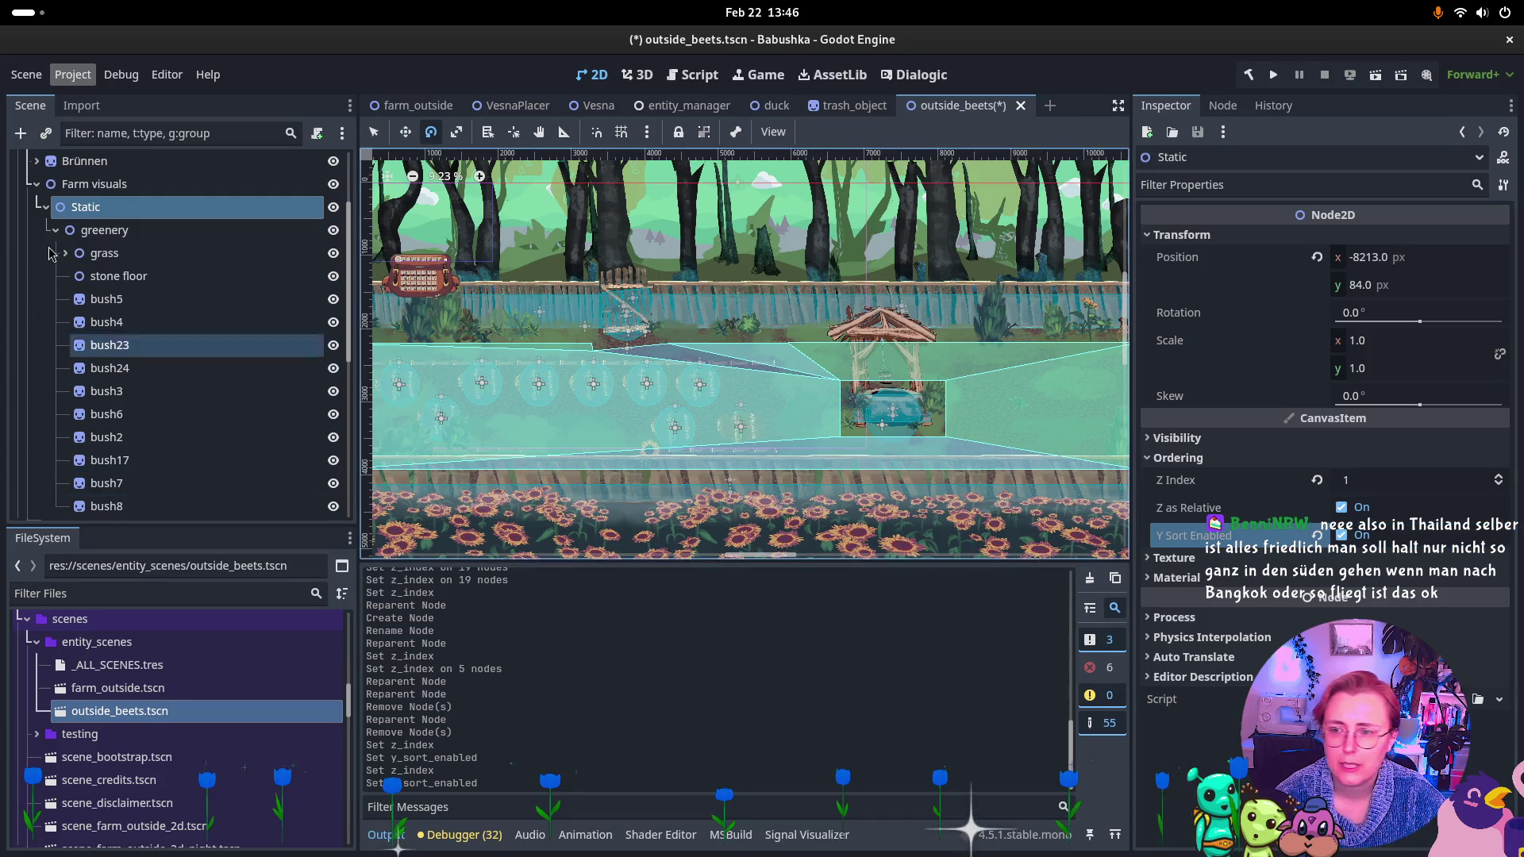
Give Farm visuals Z Index 1 with Y Sort, then drag grass under UnsortedScenery.
{"action": "left_click", "coordinate": [83, 184]}
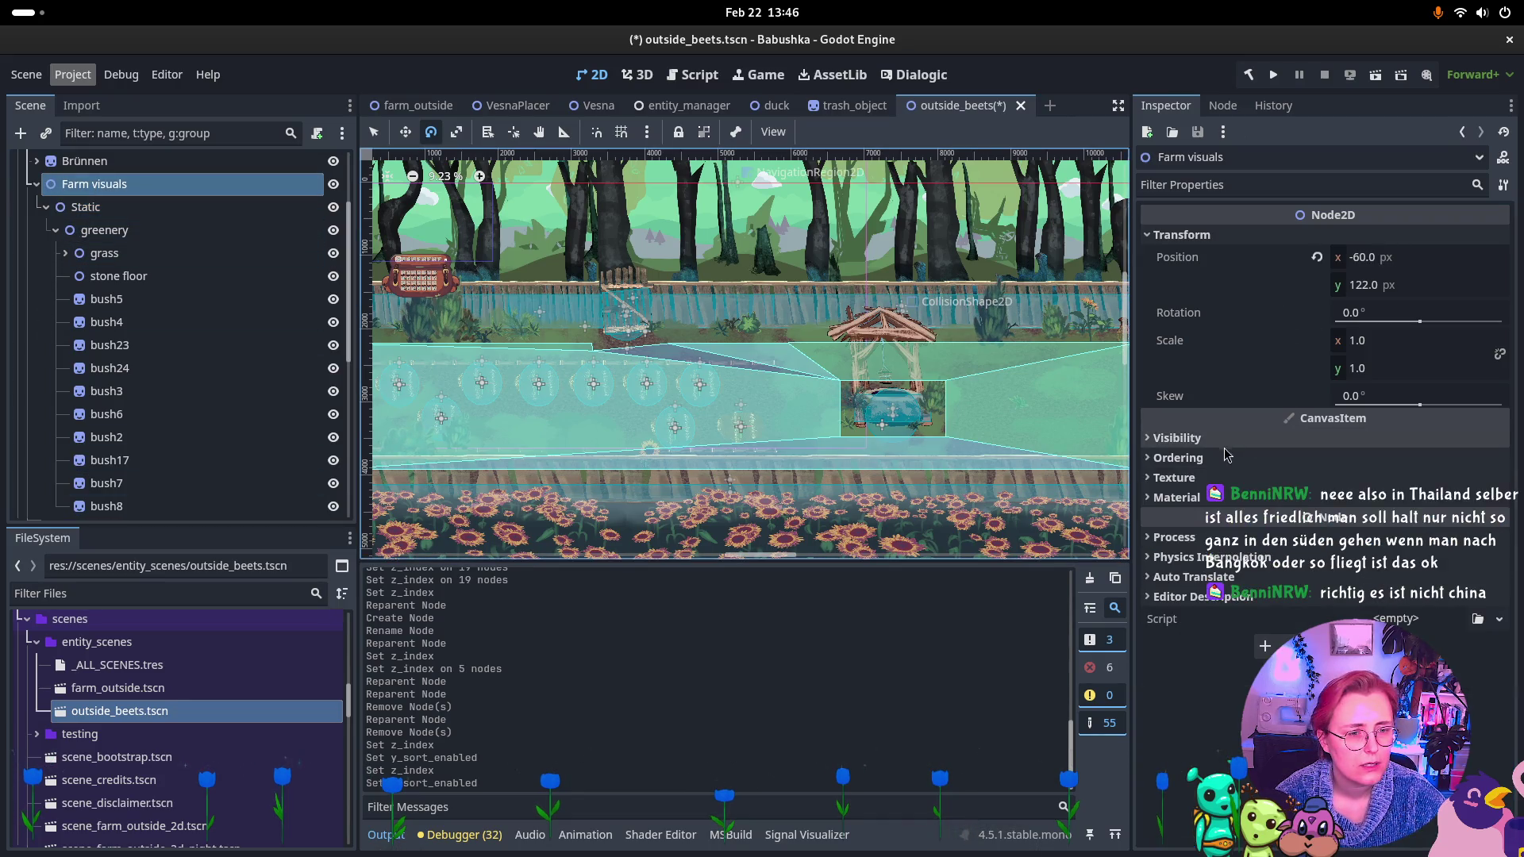
{"action": "left_click", "coordinate": [1499, 476]}
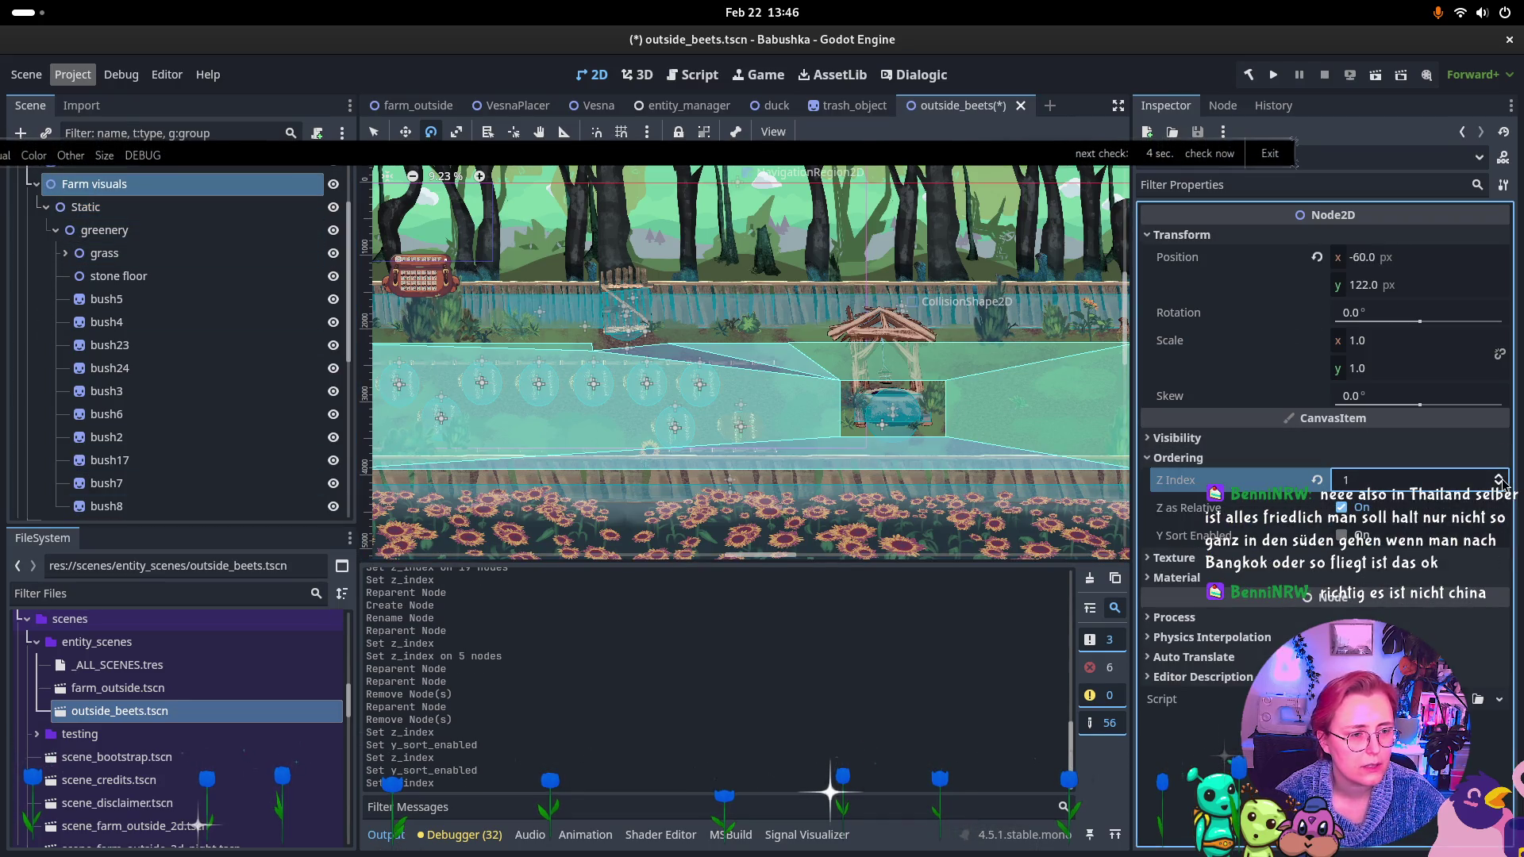
{"action": "left_click", "coordinate": [1341, 535]}
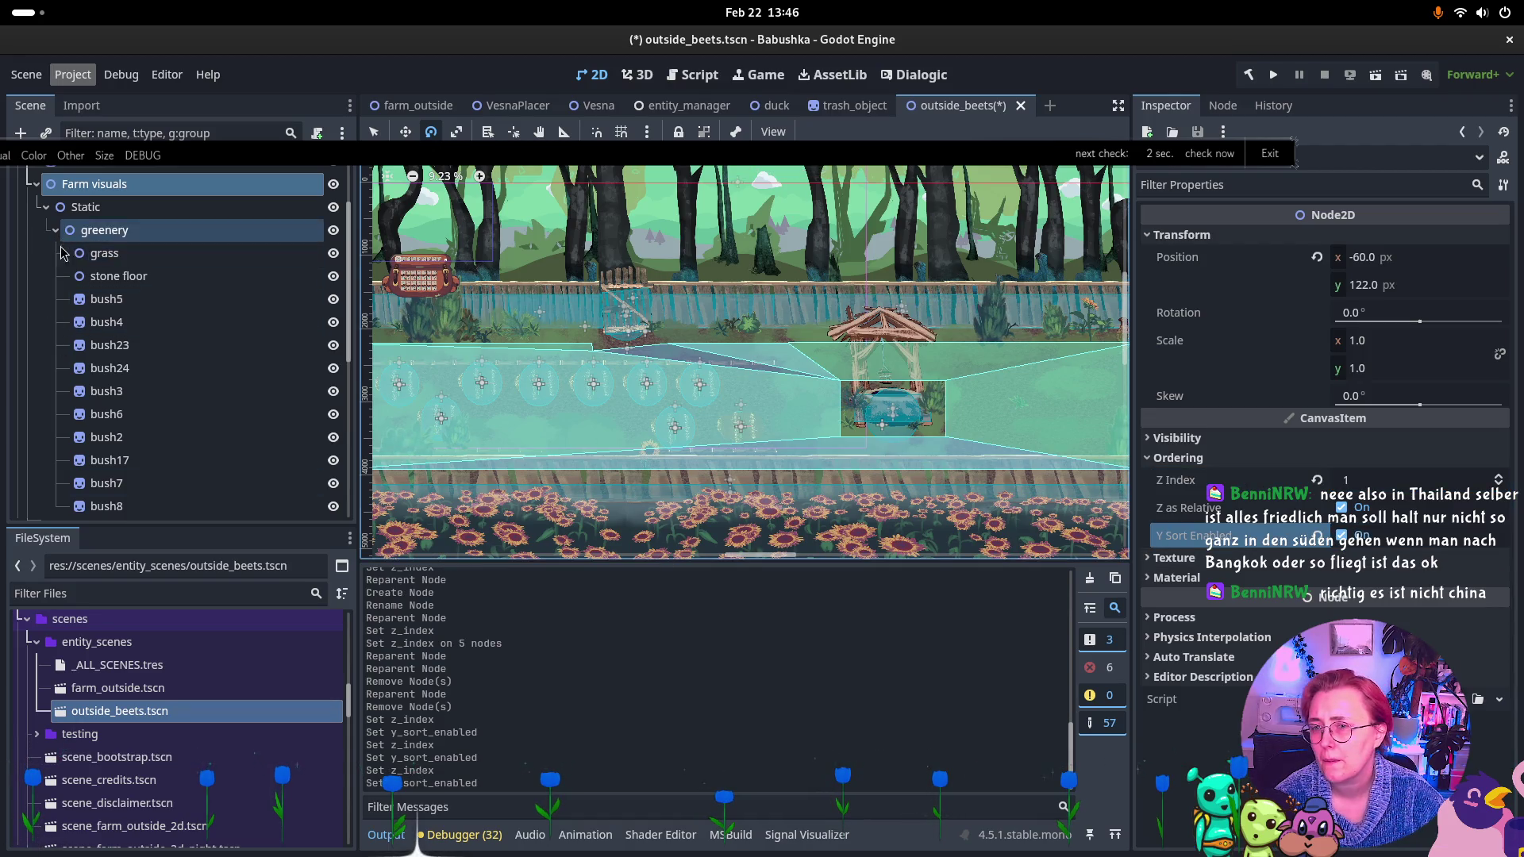
{"action": "left_click", "coordinate": [95, 255]}
{"action": "mouse_move", "coordinate": [95, 256]}
{"action": "left_mouse_down"}
{"action": "mouse_move", "coordinate": [95, 380]}
{"action": "mouse_move", "coordinate": [131, 515]}
{"action": "mouse_move", "coordinate": [85, 348]}
{"action": "left_mouse_up"}
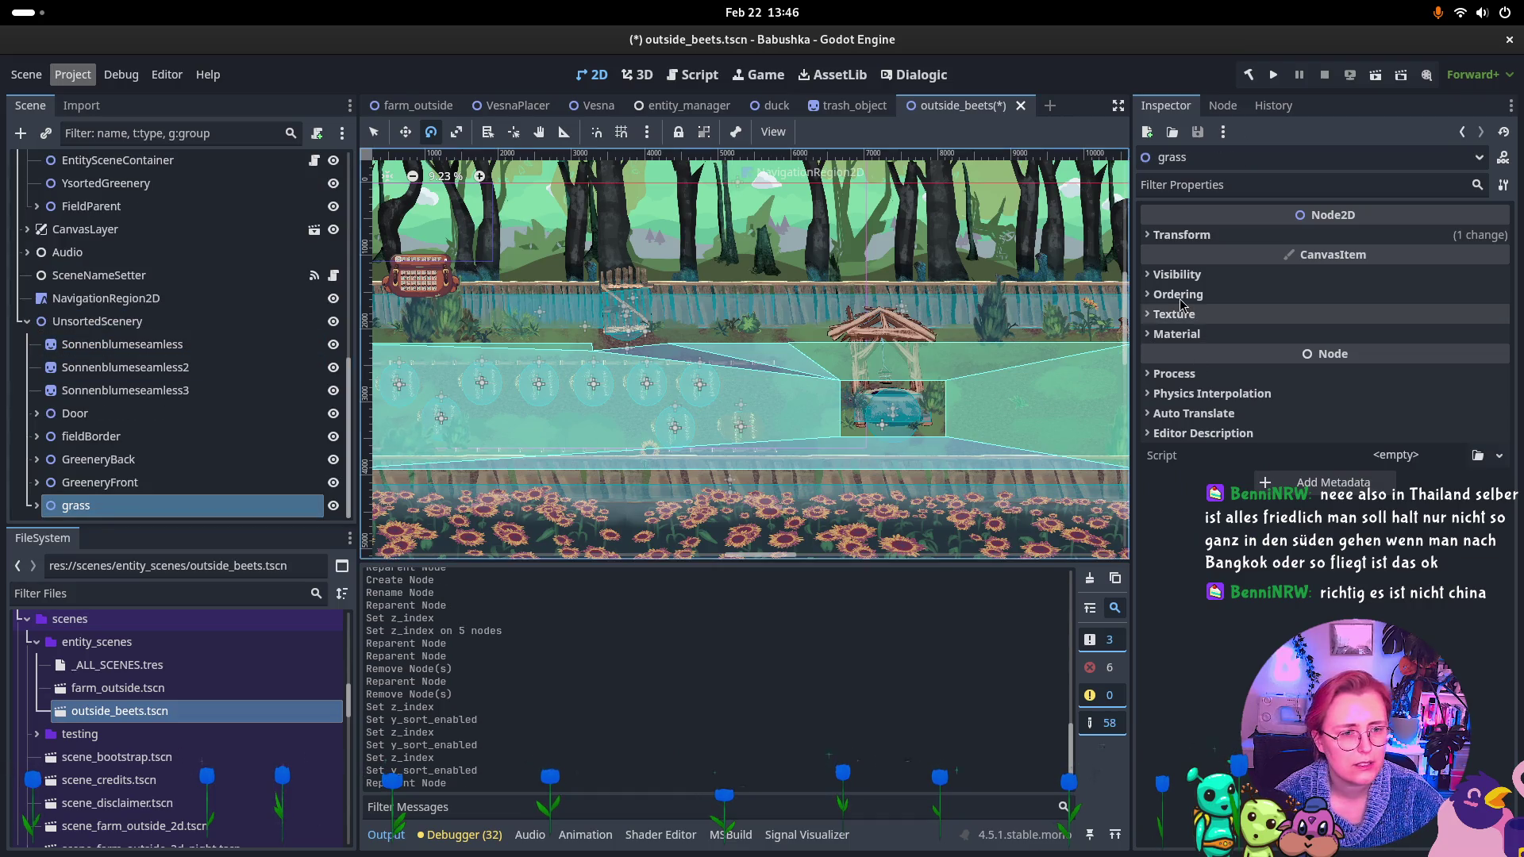
Set grass's Z Index to -1.
{"action": "left_click", "coordinate": [1178, 294]}
{"action": "left_click", "coordinate": [1387, 318]}
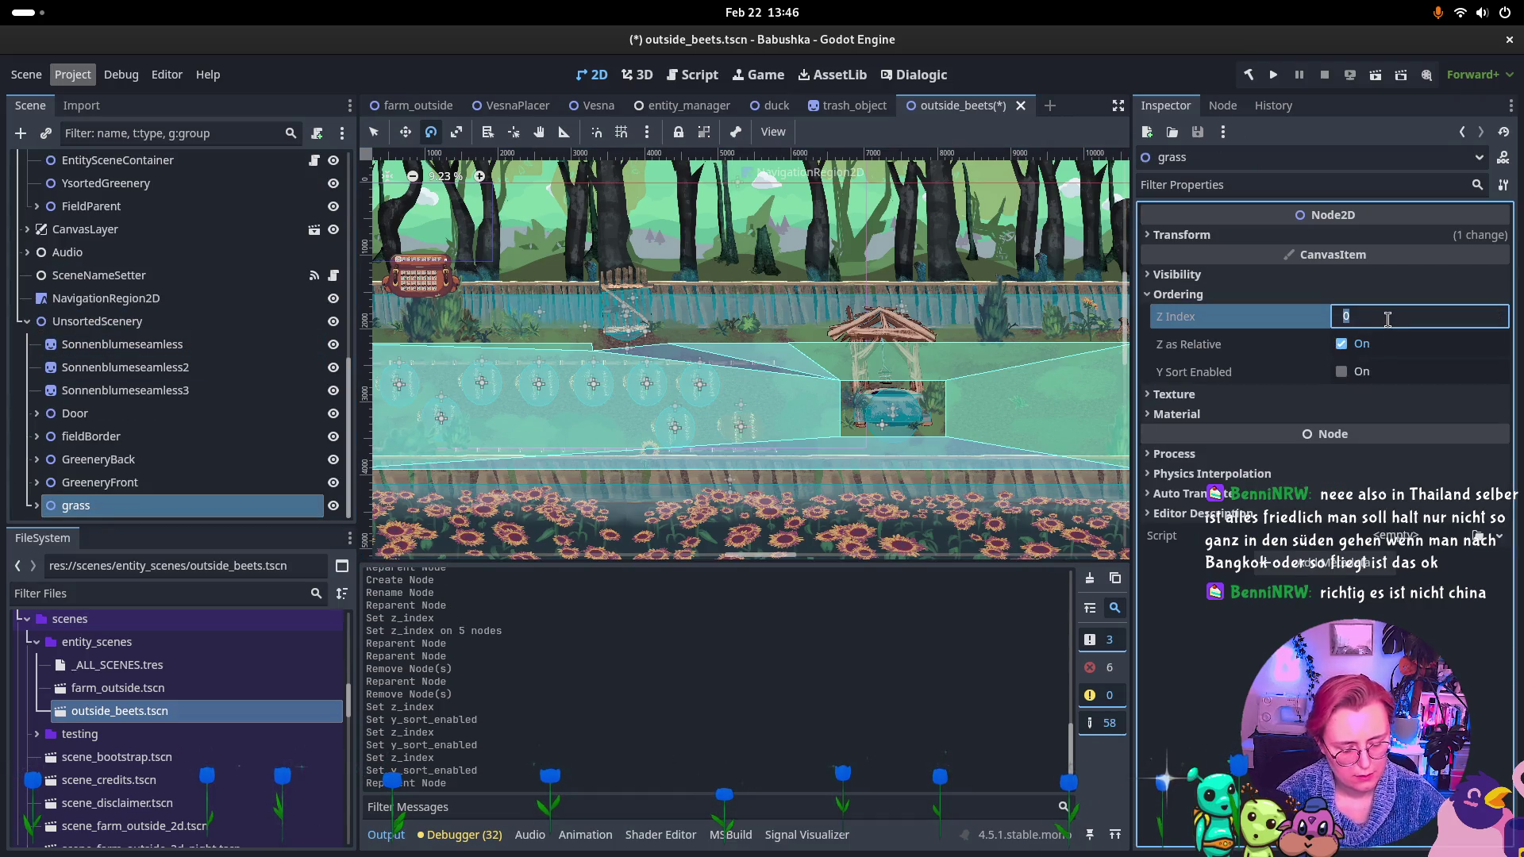
{"action": "type", "text": "-1"}
{"action": "key", "text": "Return"}
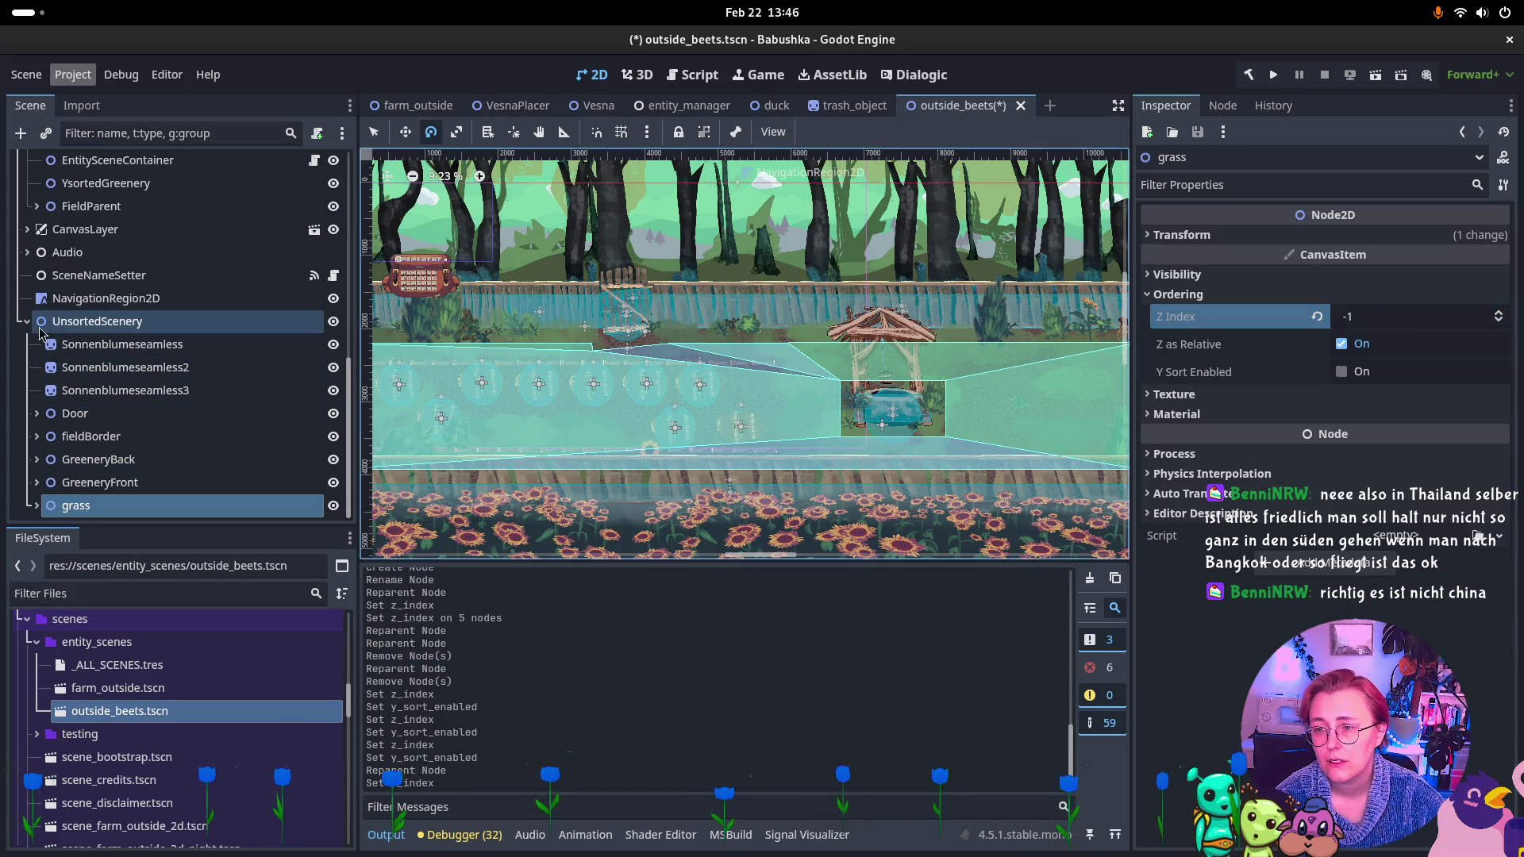
Rename UnsortedScenery to 'Statically sorted scenery'.
{"action": "double_click", "coordinate": [119, 321]}
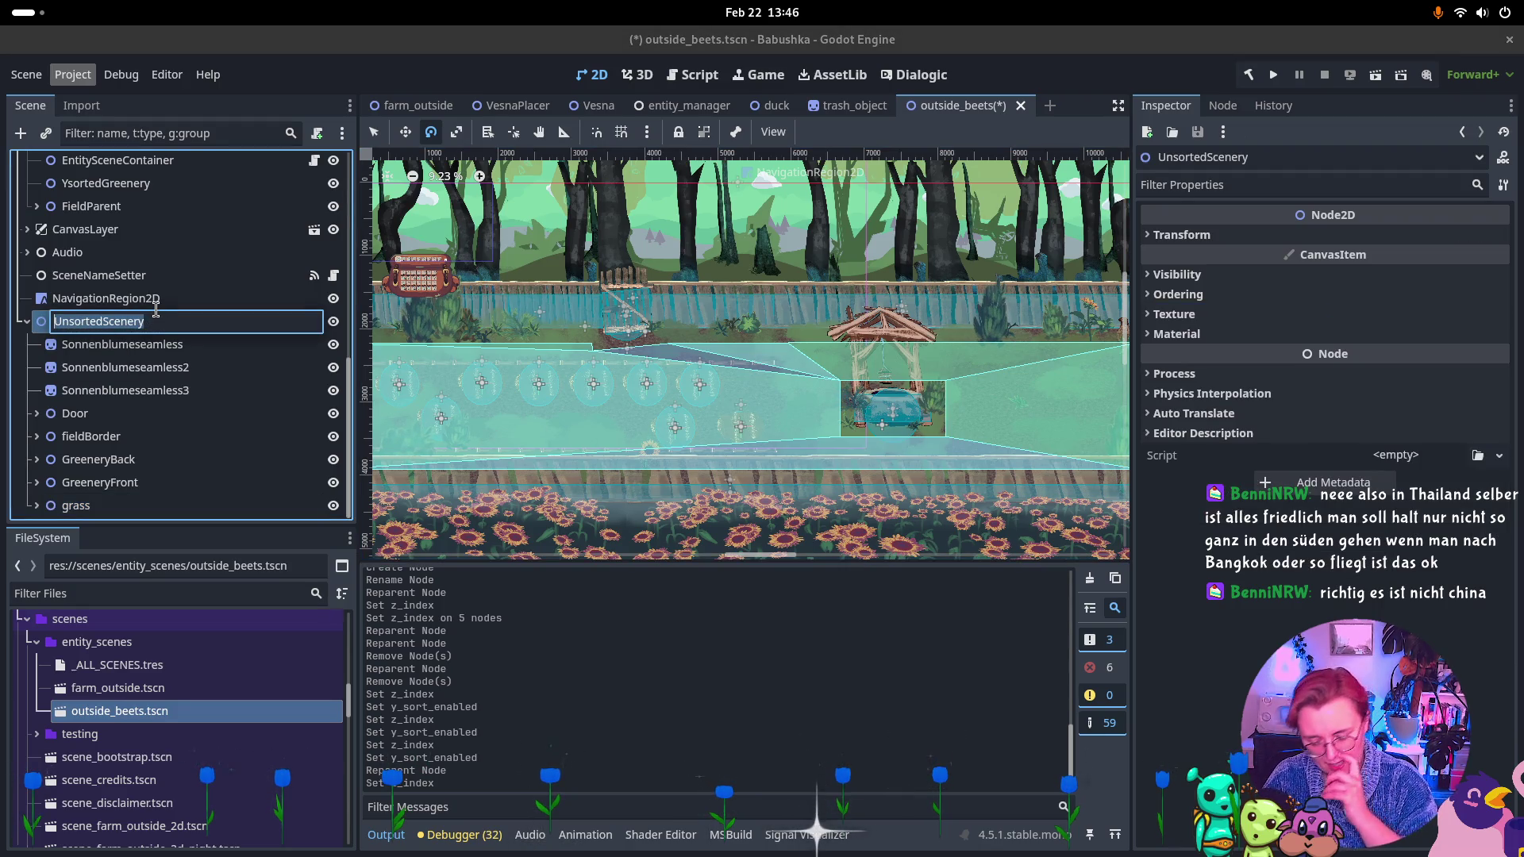
{"action": "type", "text": "Statically sorte"}
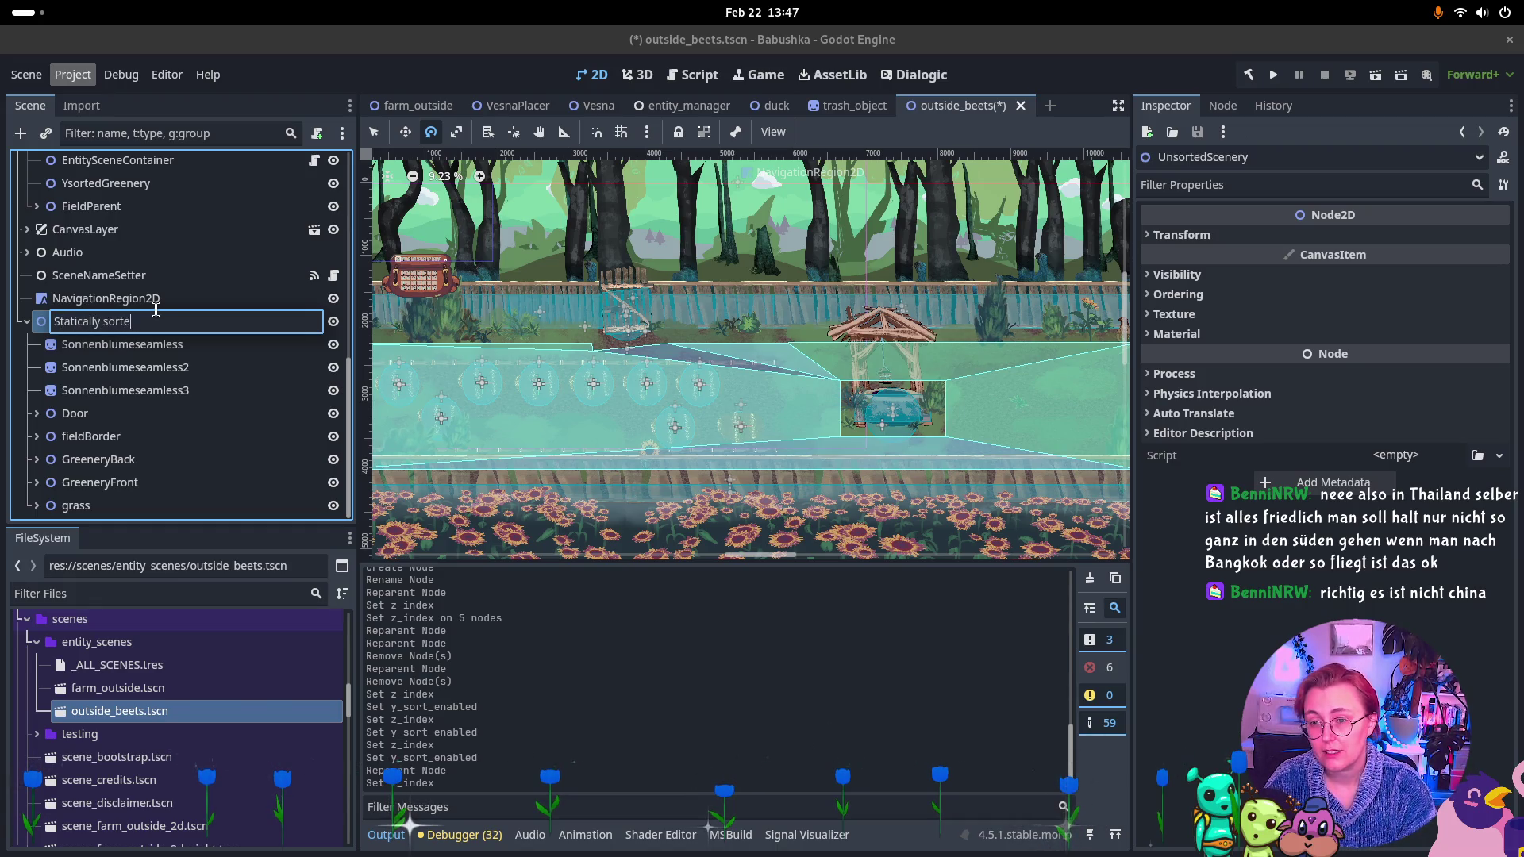
{"action": "type", "text": "d scenery"}
{"action": "key", "text": "Return"}
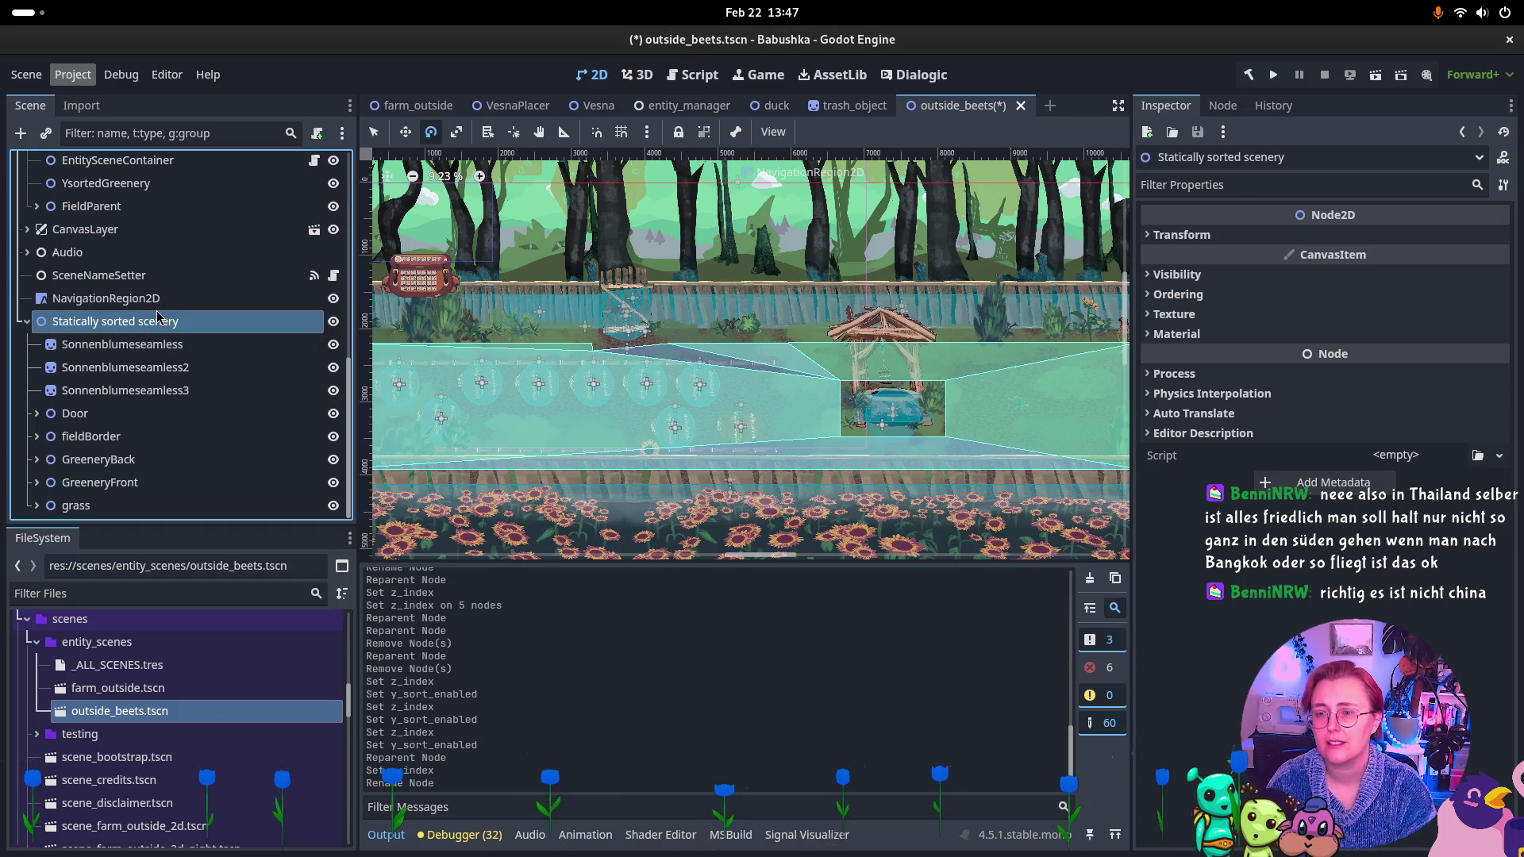
{"action": "scroll", "coordinate": [82, 329], "scroll_direction": "up", "scroll_amount": 10}
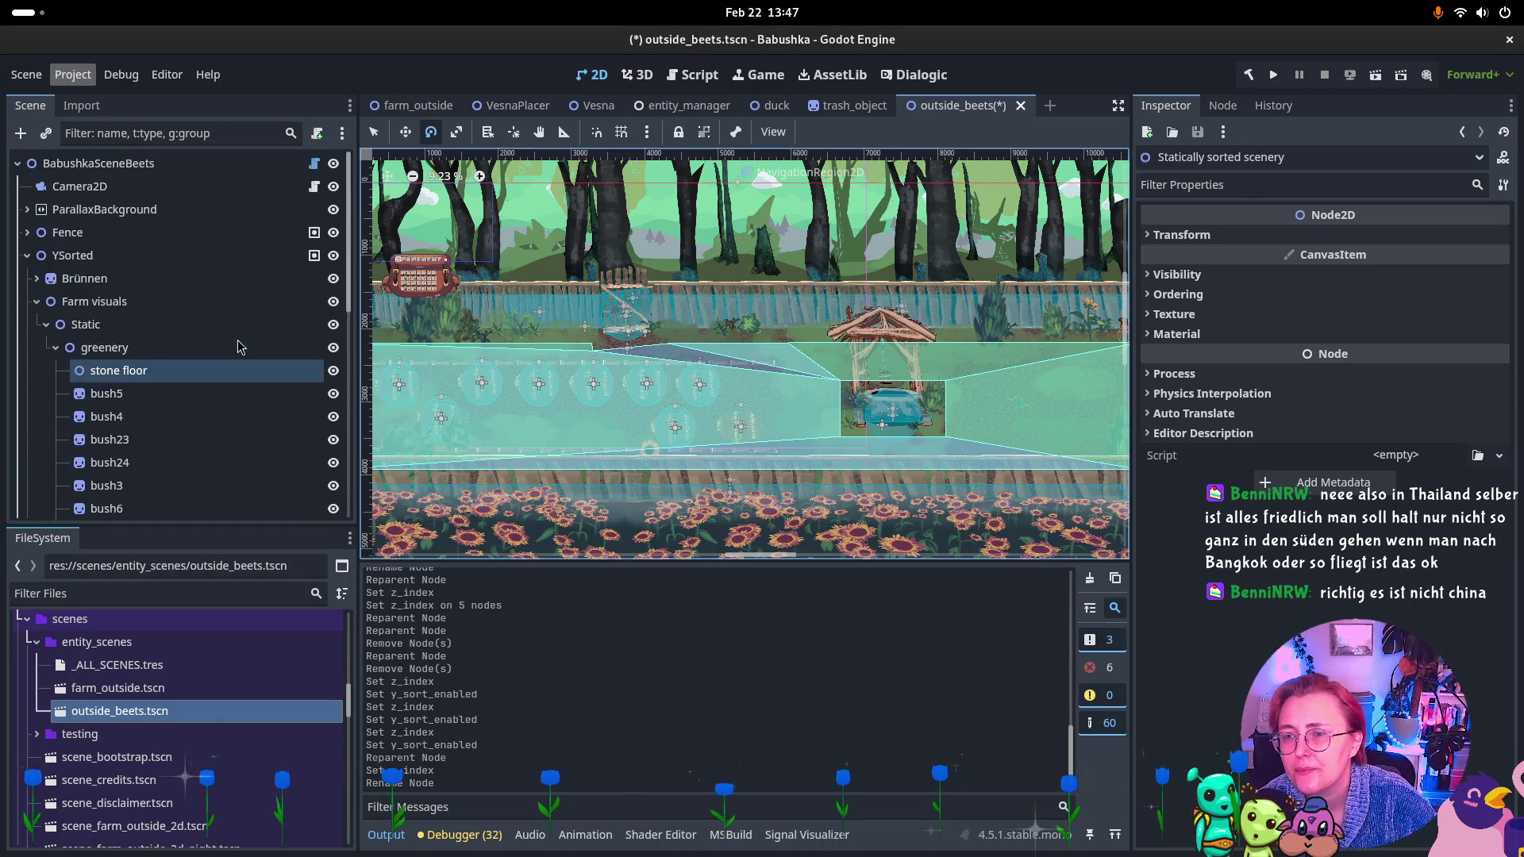
Drag stone floor from greenery into Statically sorted scenery.
{"action": "left_click", "coordinate": [55, 348]}
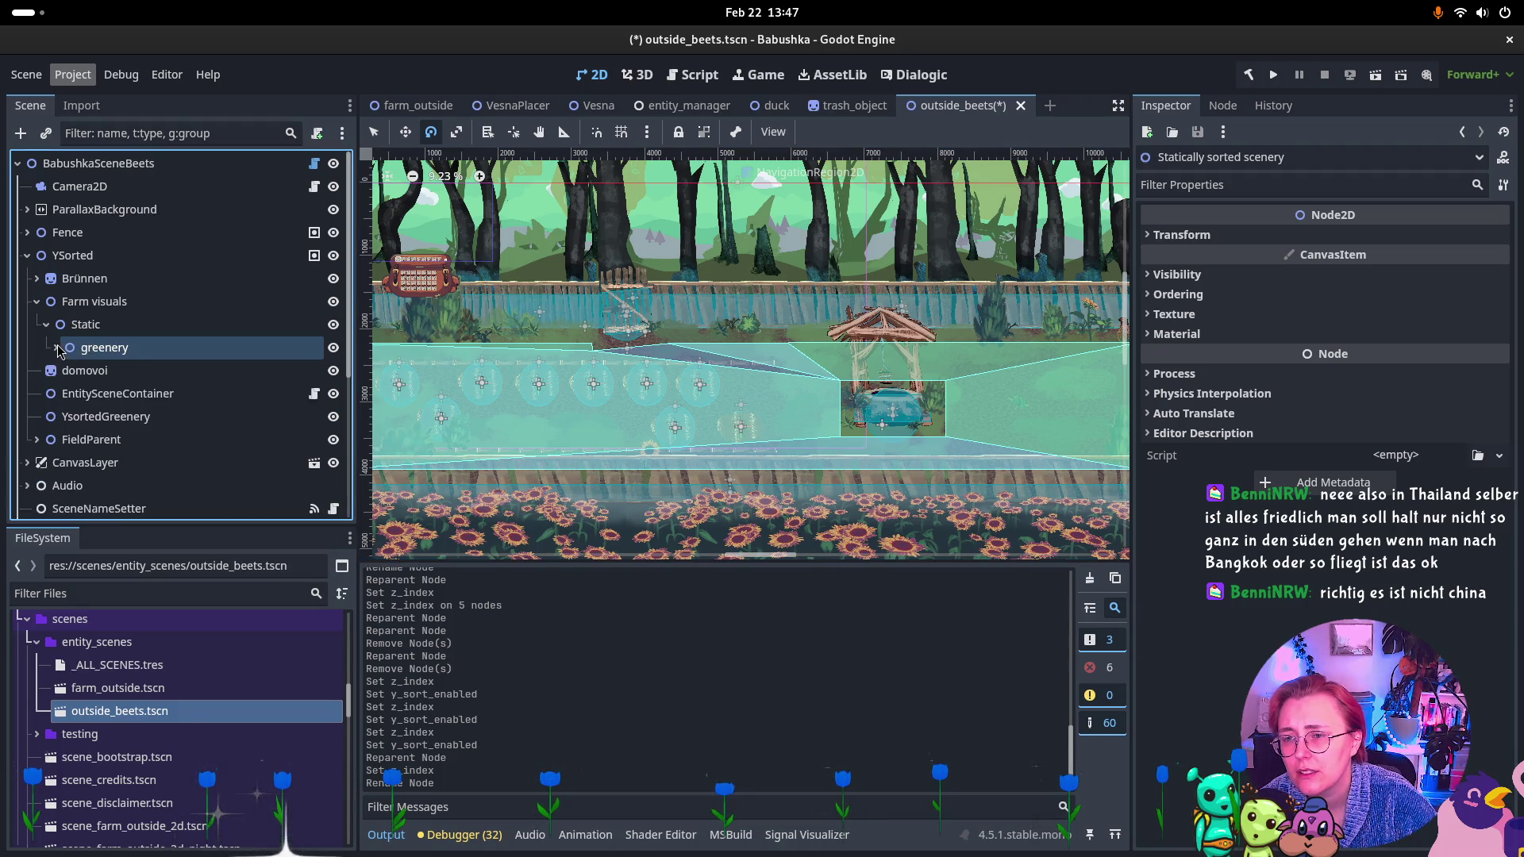
{"action": "left_click", "coordinate": [55, 348]}
{"action": "left_click", "coordinate": [121, 376]}
{"action": "scroll", "coordinate": [123, 373], "scroll_direction": "down", "scroll_amount": 5}
{"action": "scroll", "coordinate": [135, 333], "scroll_direction": "up", "scroll_amount": 3}
{"action": "left_click", "coordinate": [148, 282]}
{"action": "mouse_move", "coordinate": [148, 284]}
{"action": "left_mouse_down"}
{"action": "mouse_move", "coordinate": [119, 524]}
{"action": "mouse_move", "coordinate": [111, 357]}
{"action": "left_mouse_up"}
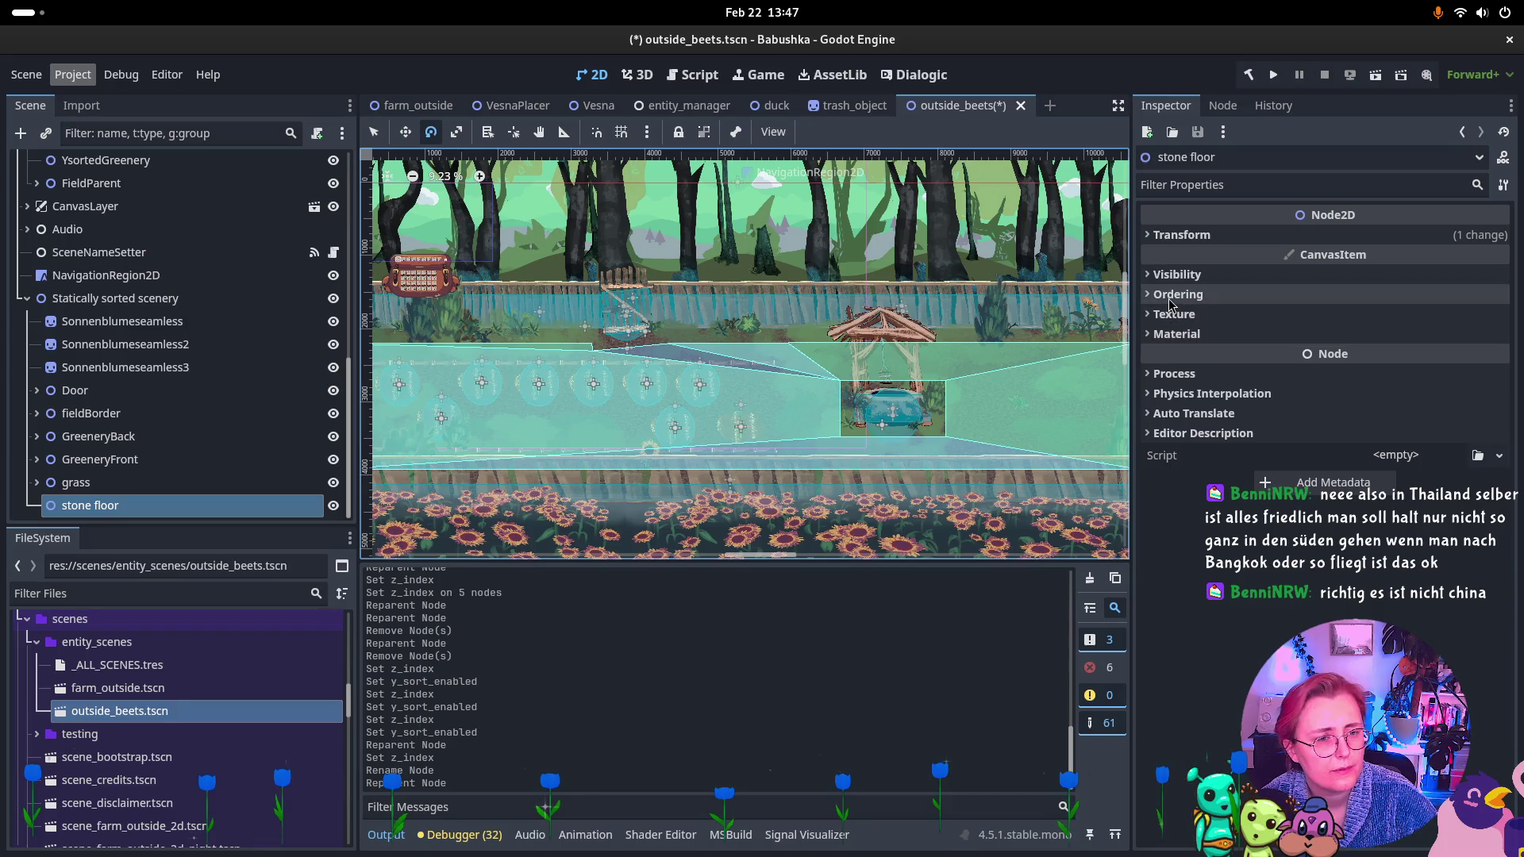
Set stone floor's Z Index to -1.
{"action": "left_click", "coordinate": [1170, 300]}
{"action": "left_click", "coordinate": [1395, 322]}
{"action": "type", "text": "1"}
{"action": "key", "text": "Return"}
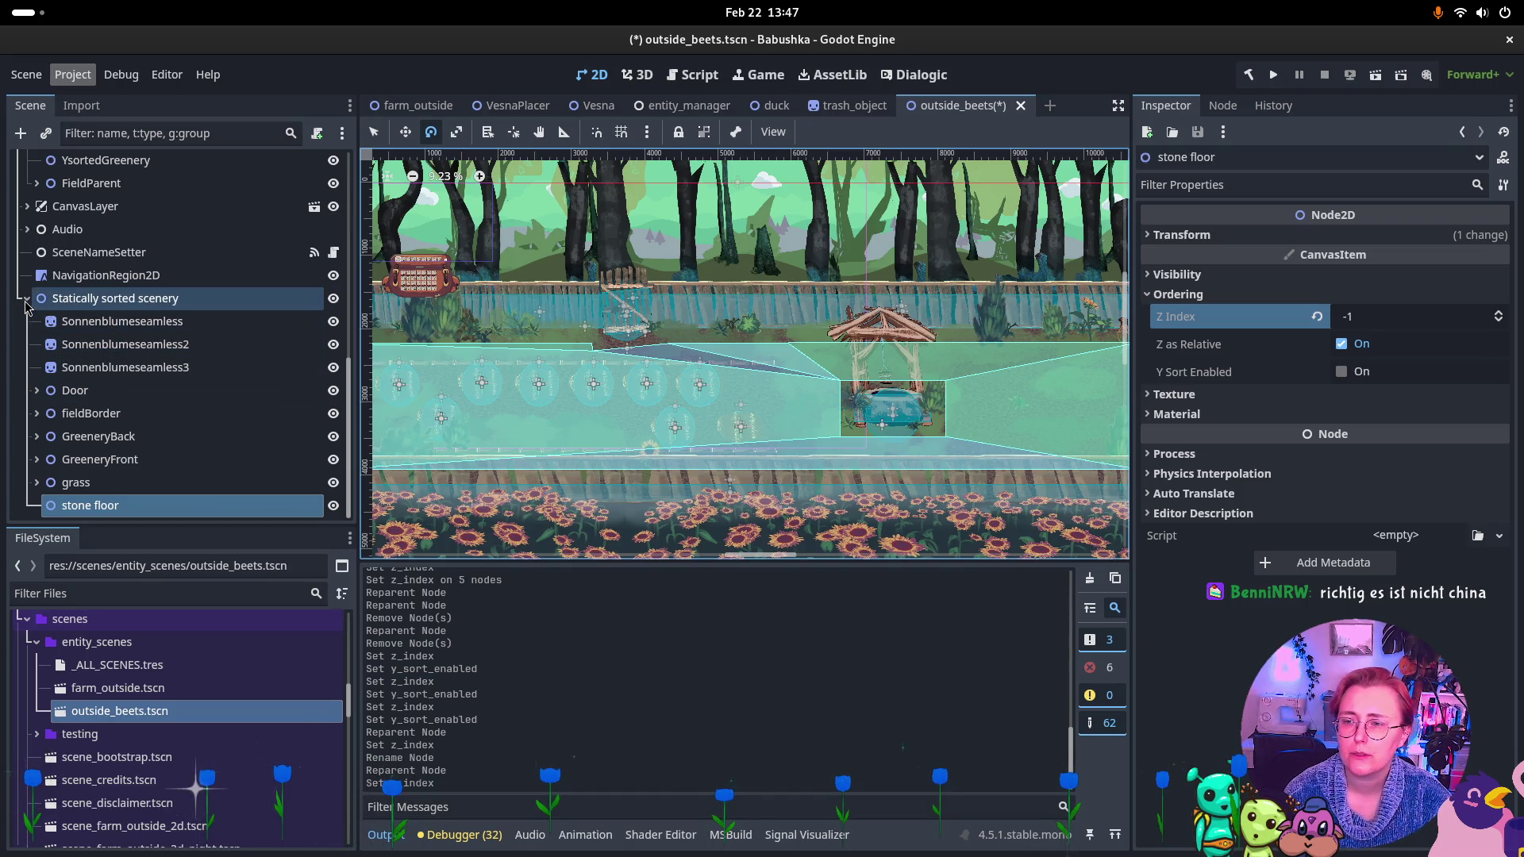
{"action": "scroll", "coordinate": [96, 333], "scroll_direction": "up", "scroll_amount": 5}
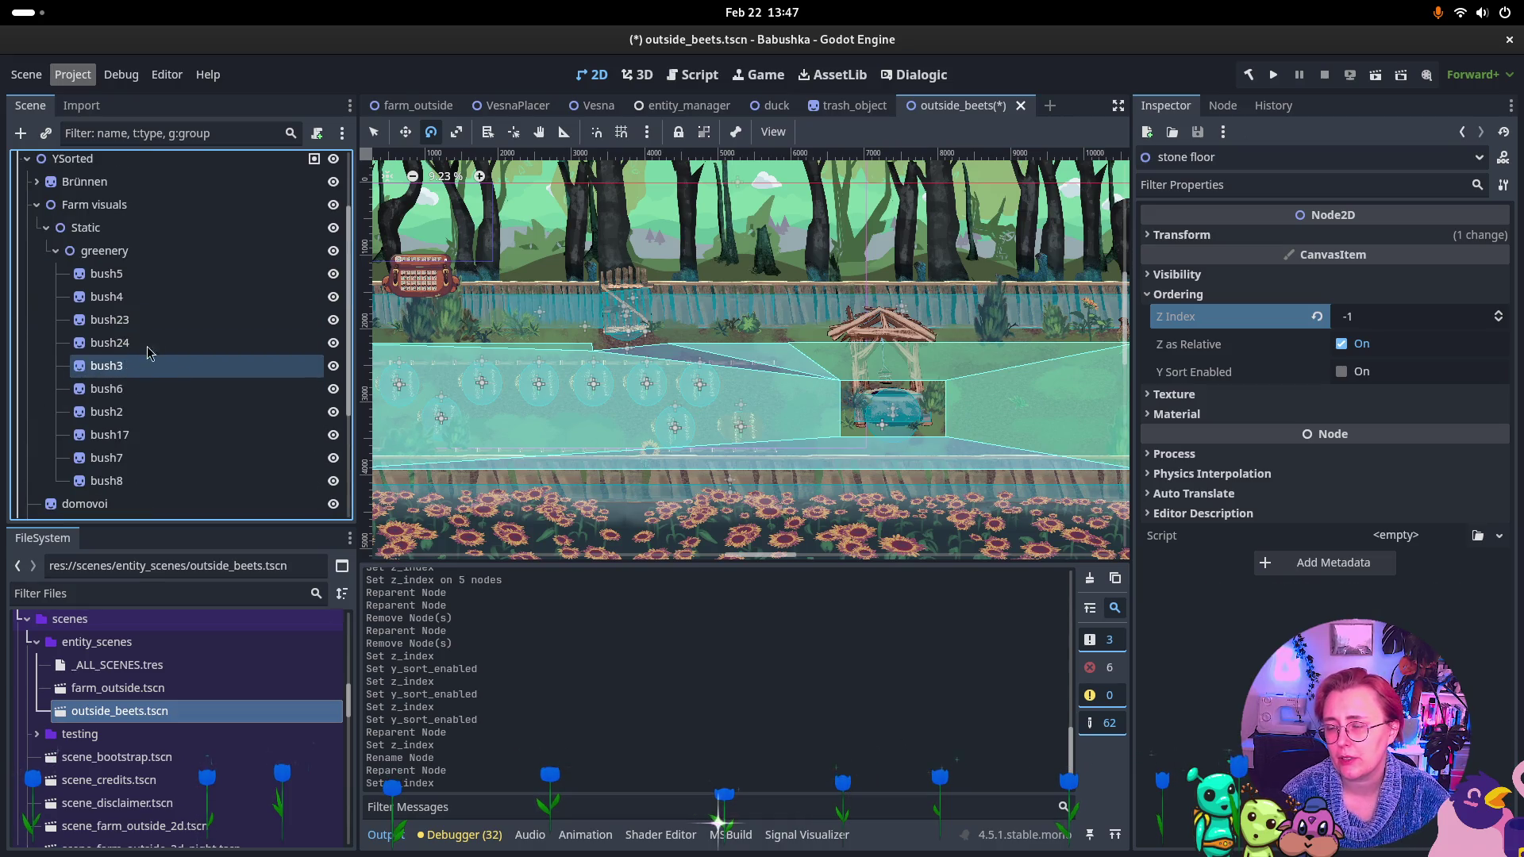
Inspect bush5, bush4 and bush23 in the greenery group.
{"action": "left_click", "coordinate": [191, 273]}
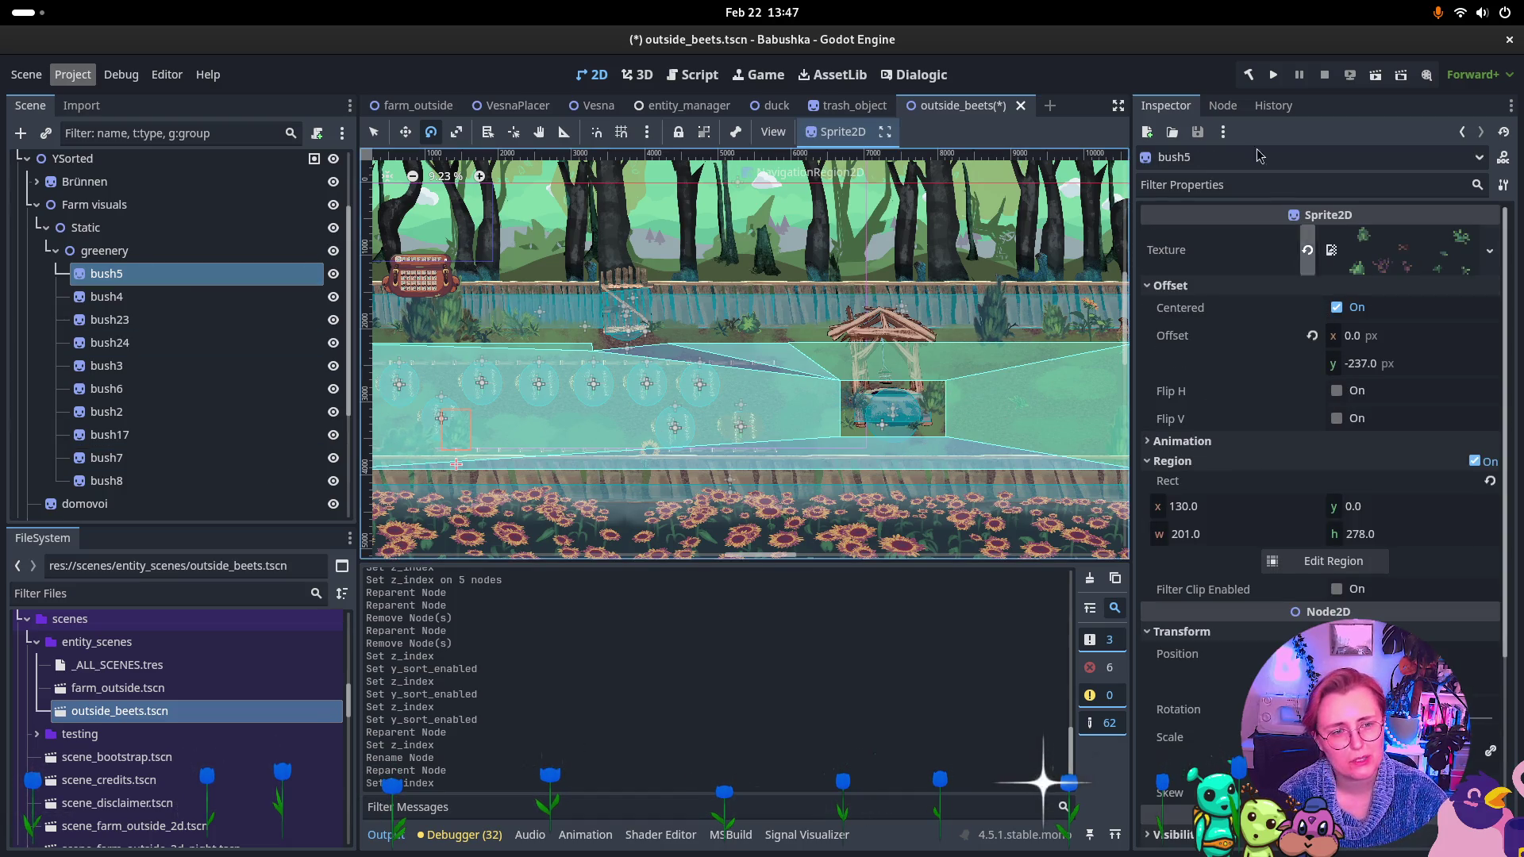
{"action": "left_click", "coordinate": [1223, 106]}
{"action": "left_click", "coordinate": [1164, 105]}
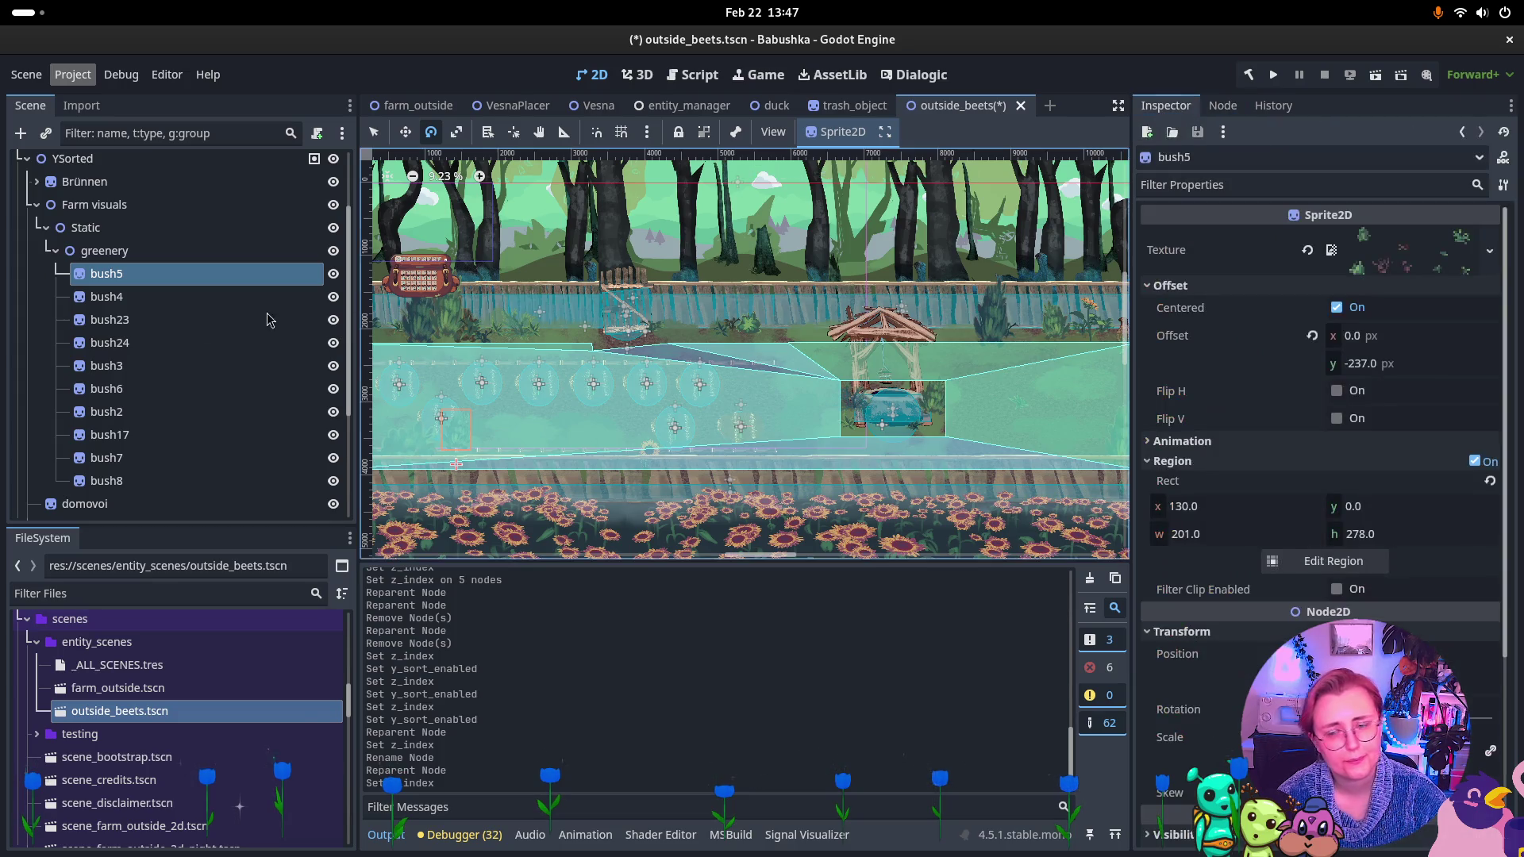
{"action": "left_click", "coordinate": [177, 300]}
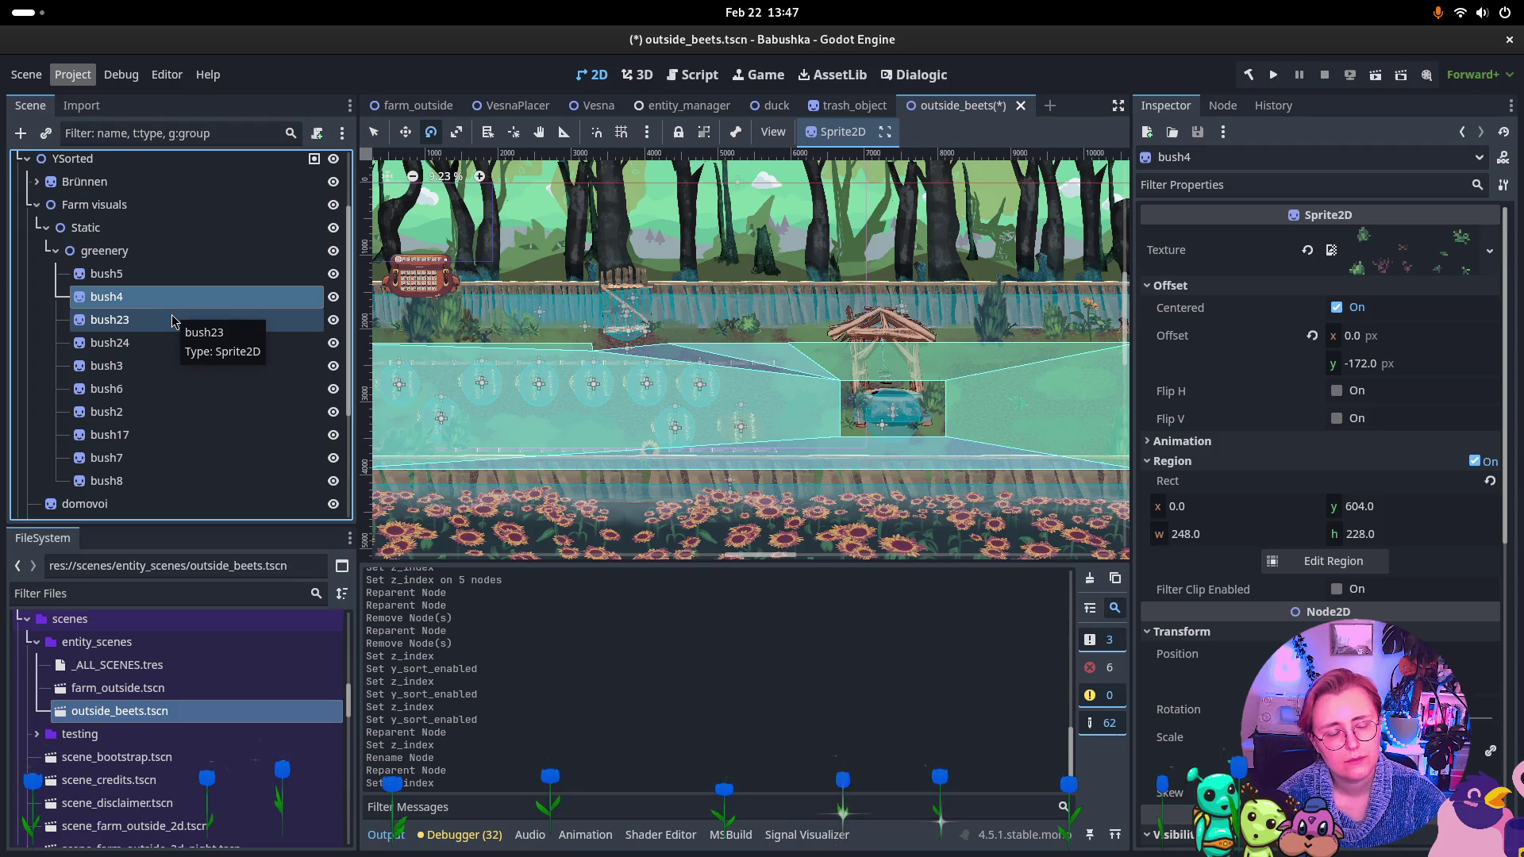
{"action": "left_click", "coordinate": [171, 327]}
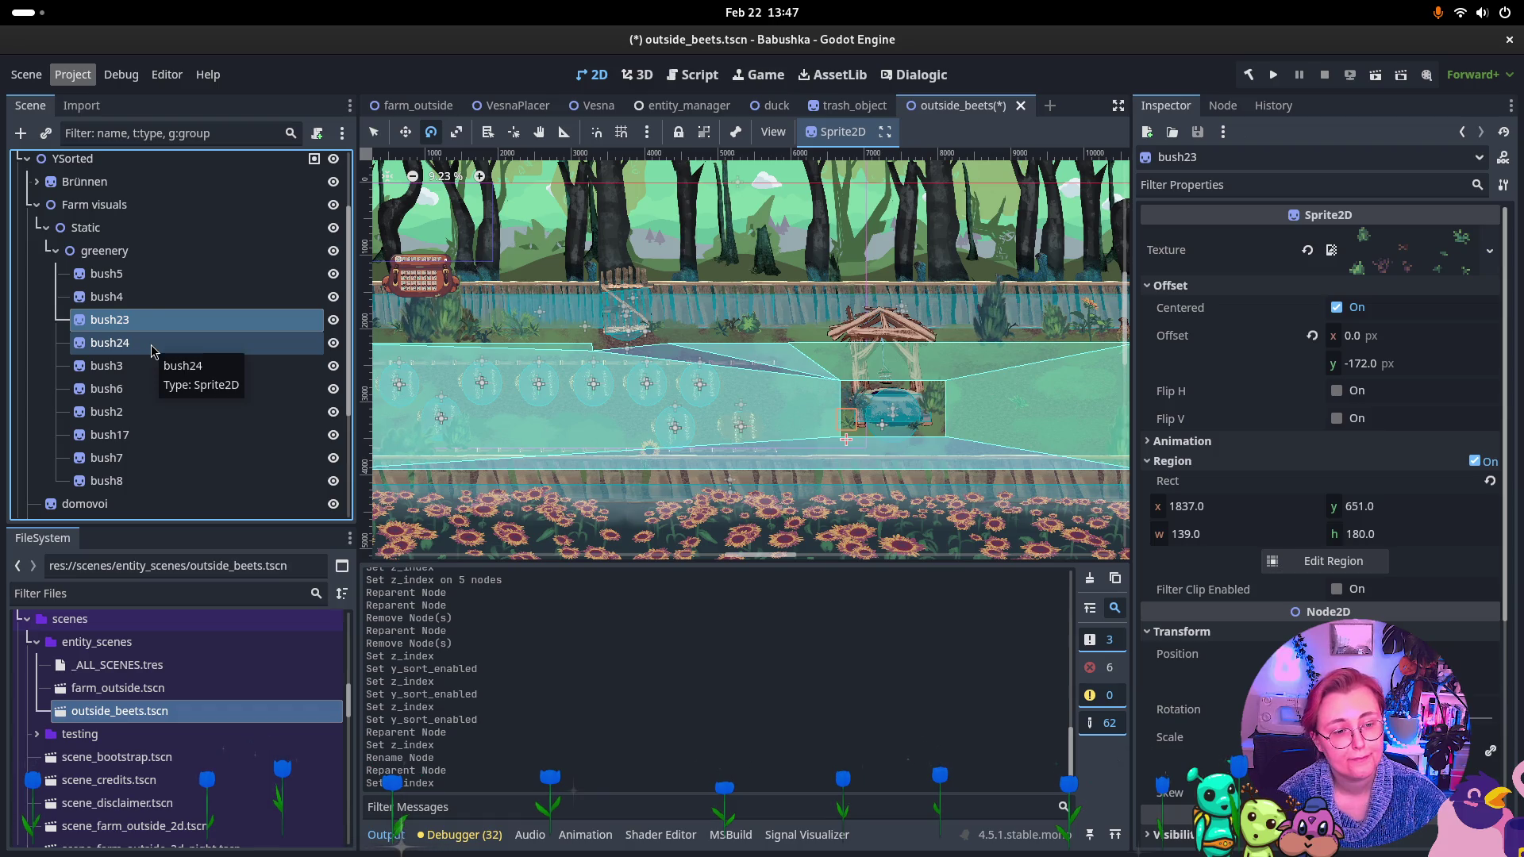
{"action": "mouse_move", "coordinate": [153, 349]}
{"action": "left_mouse_down"}
{"action": "mouse_move", "coordinate": [105, 234]}
{"action": "mouse_move", "coordinate": [104, 250]}
{"action": "left_mouse_up"}
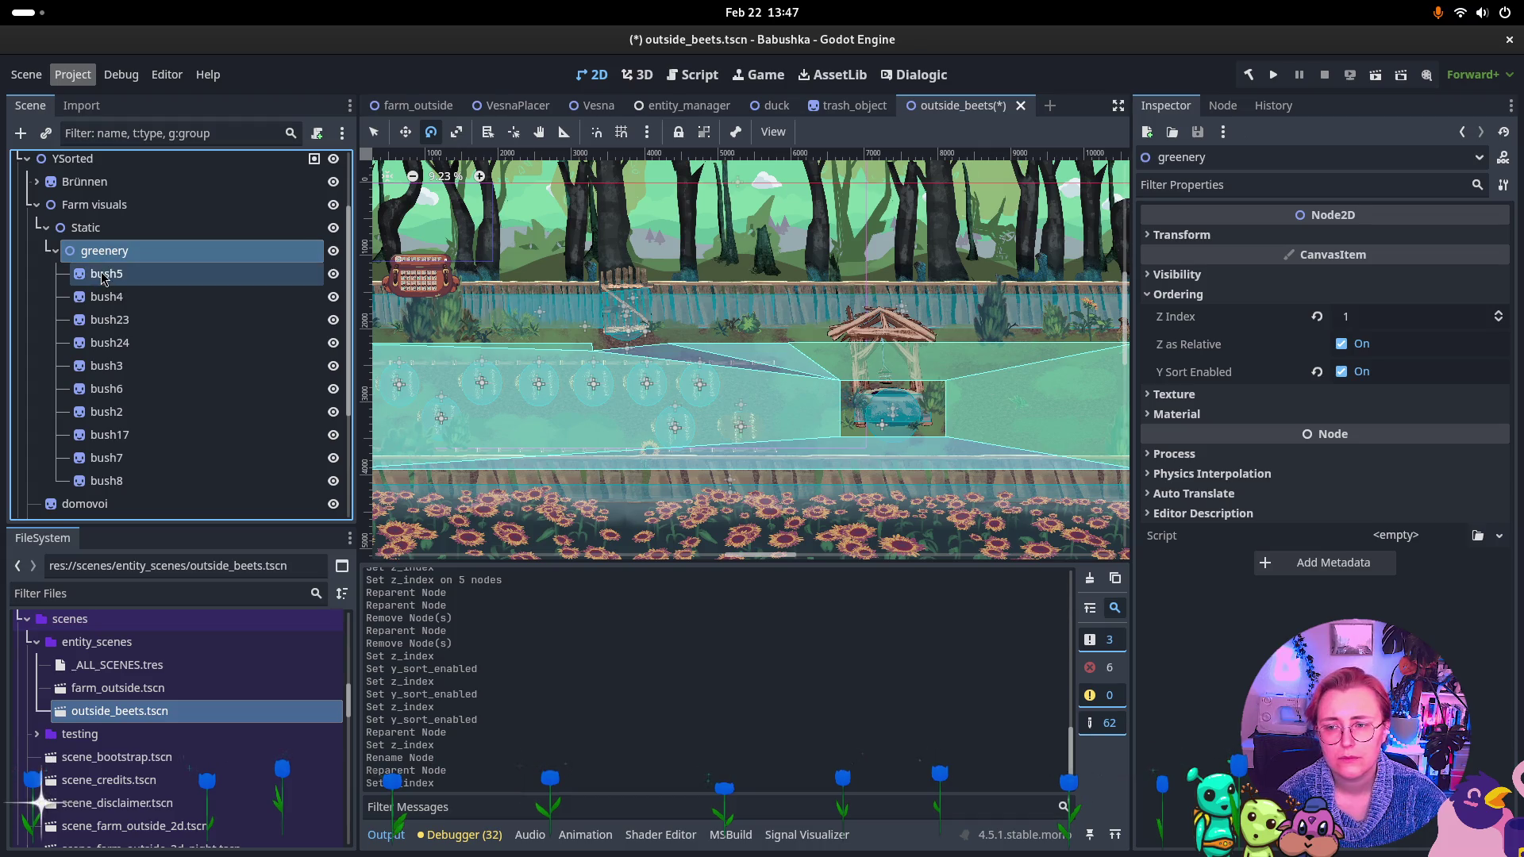
{"action": "left_click", "coordinate": [103, 274]}
Enable Y Sort on bush5 through bush8 and save outside_beets.tscn.
{"action": "scroll", "coordinate": [1246, 587], "scroll_direction": "down", "scroll_amount": 3}
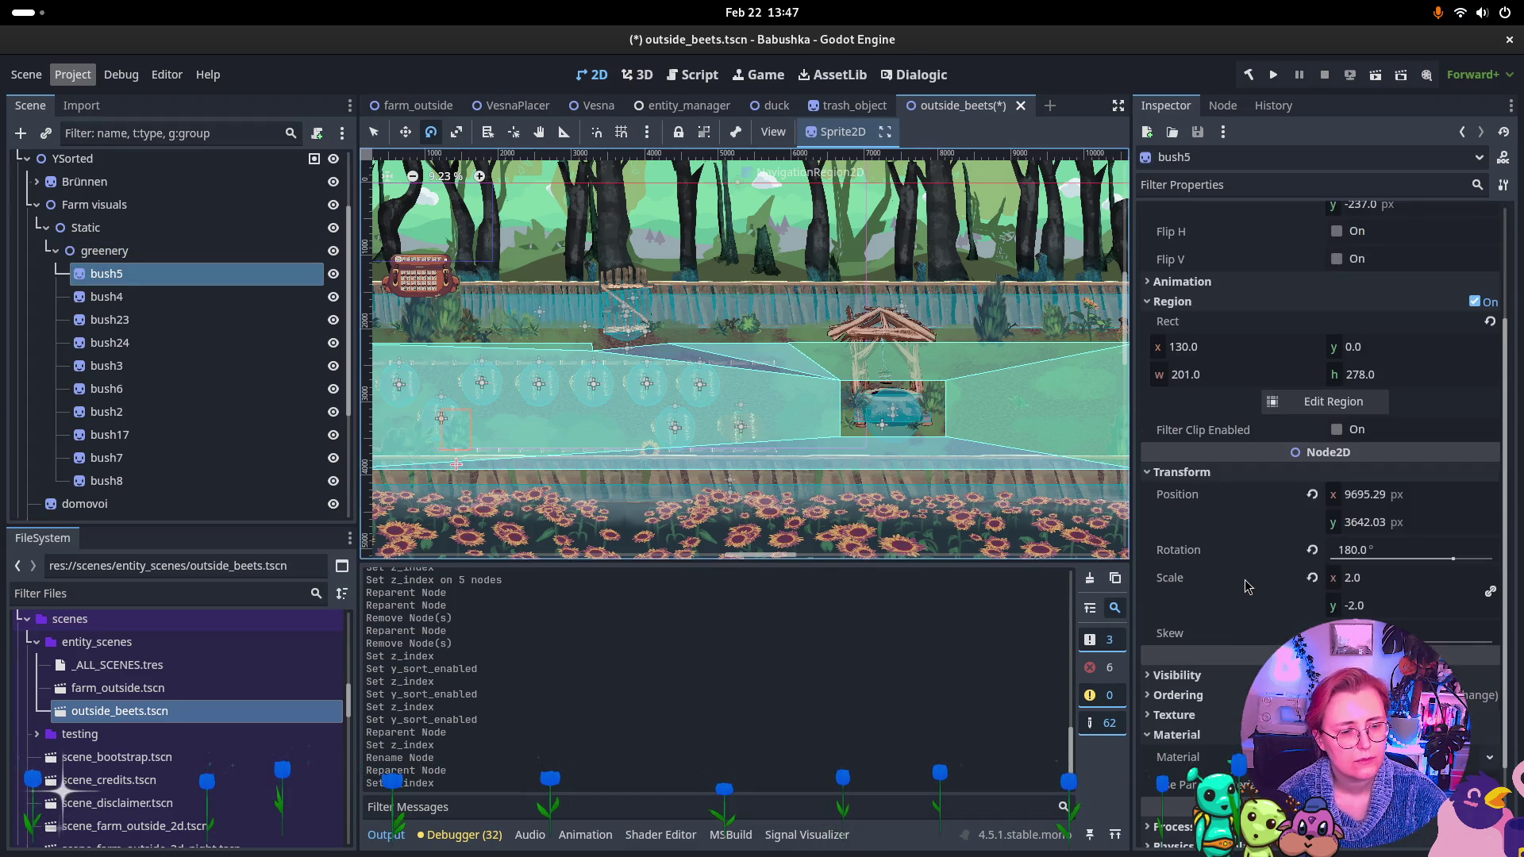
{"action": "left_click", "coordinate": [1177, 695]}
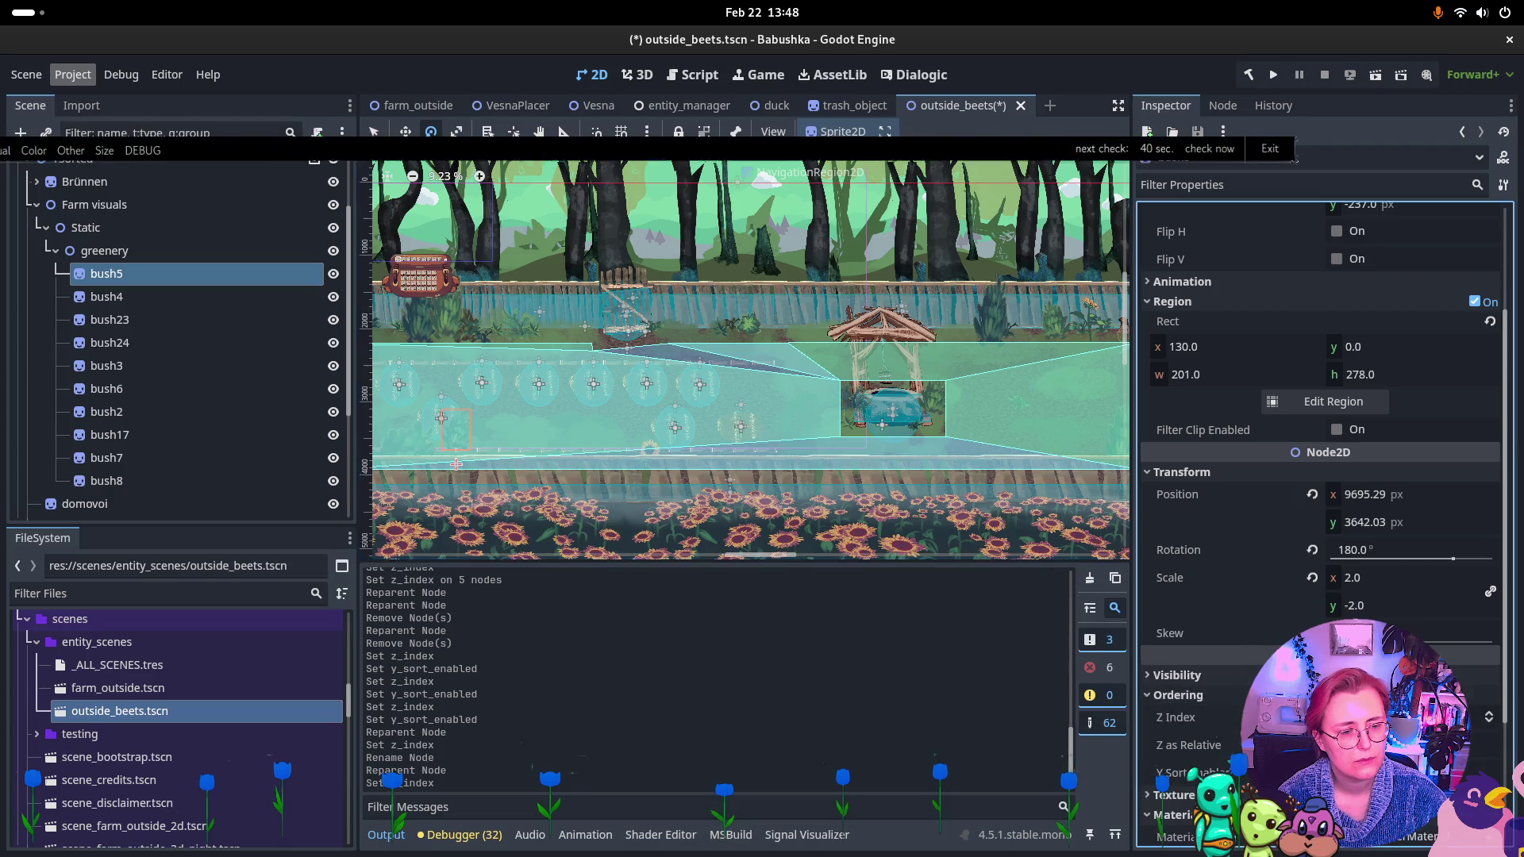
{"action": "left_click", "coordinate": [119, 481], "text": "shift"}
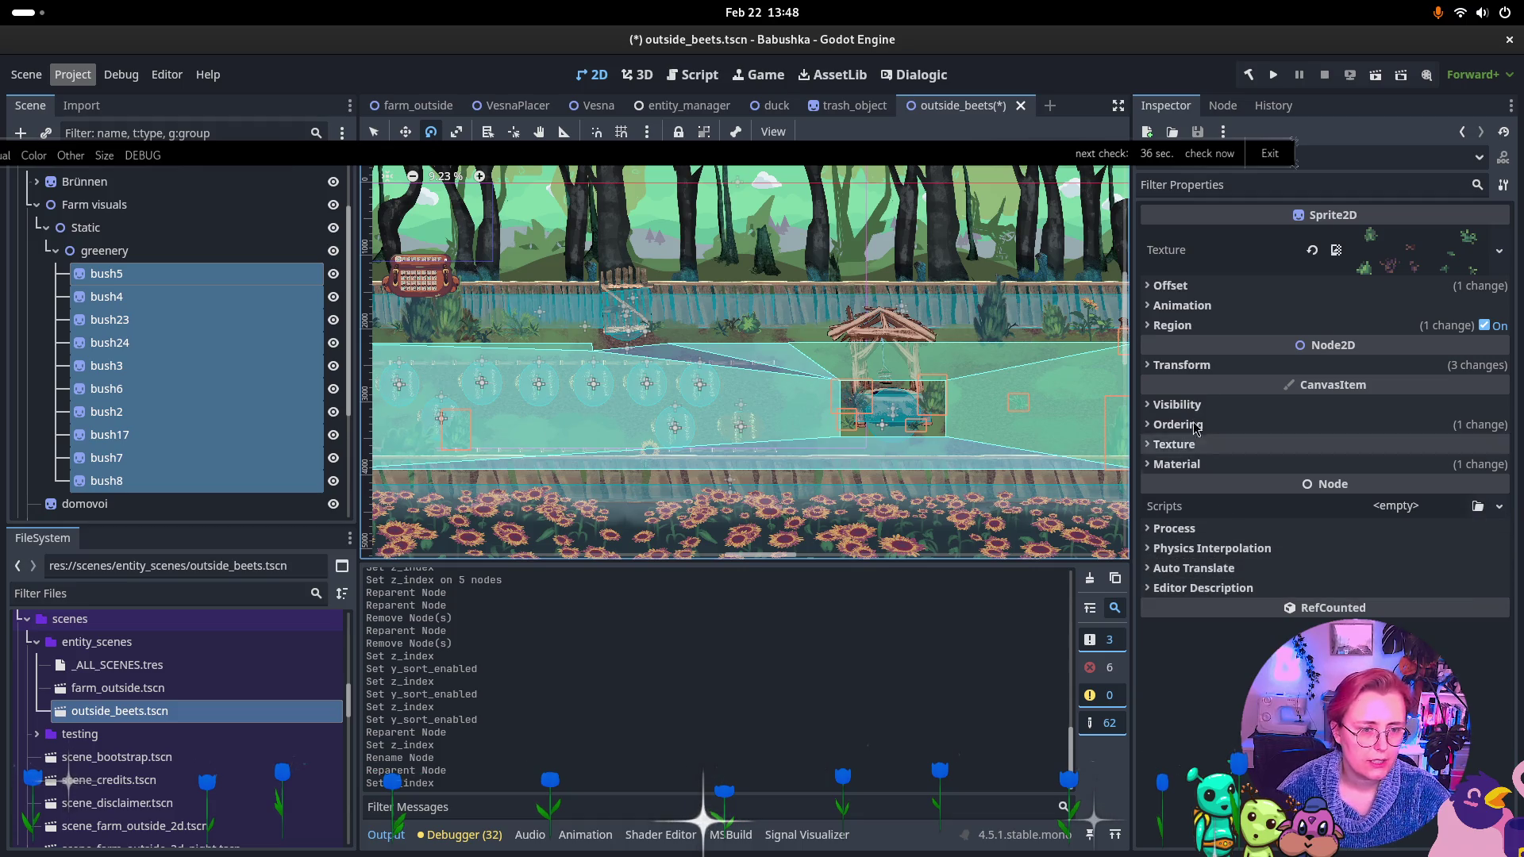
{"action": "left_click", "coordinate": [1190, 424]}
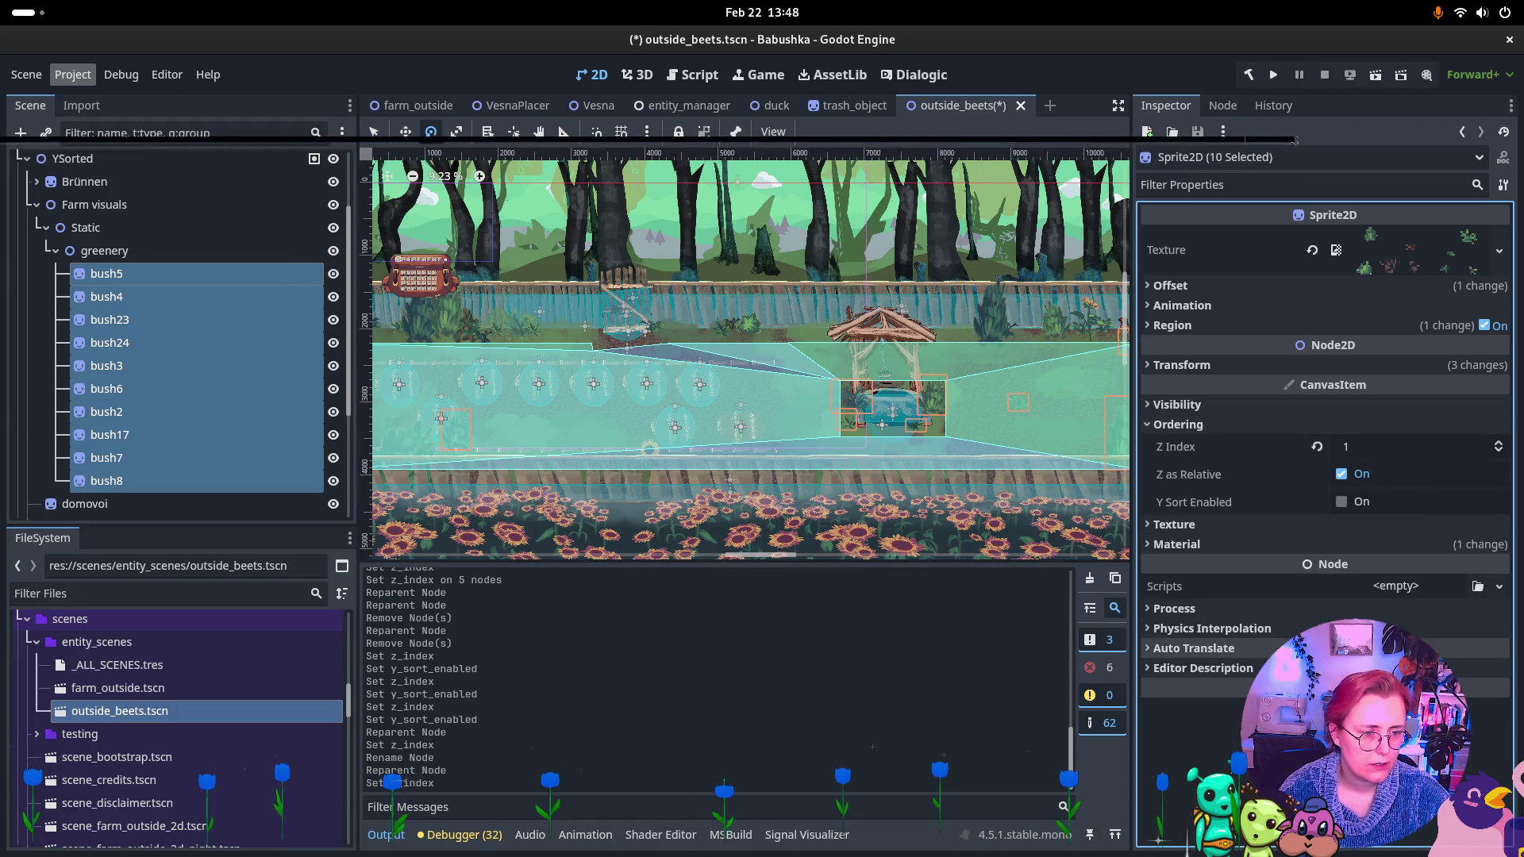
{"action": "left_click", "coordinate": [1342, 502]}
{"action": "key", "text": "ctrl+s"}
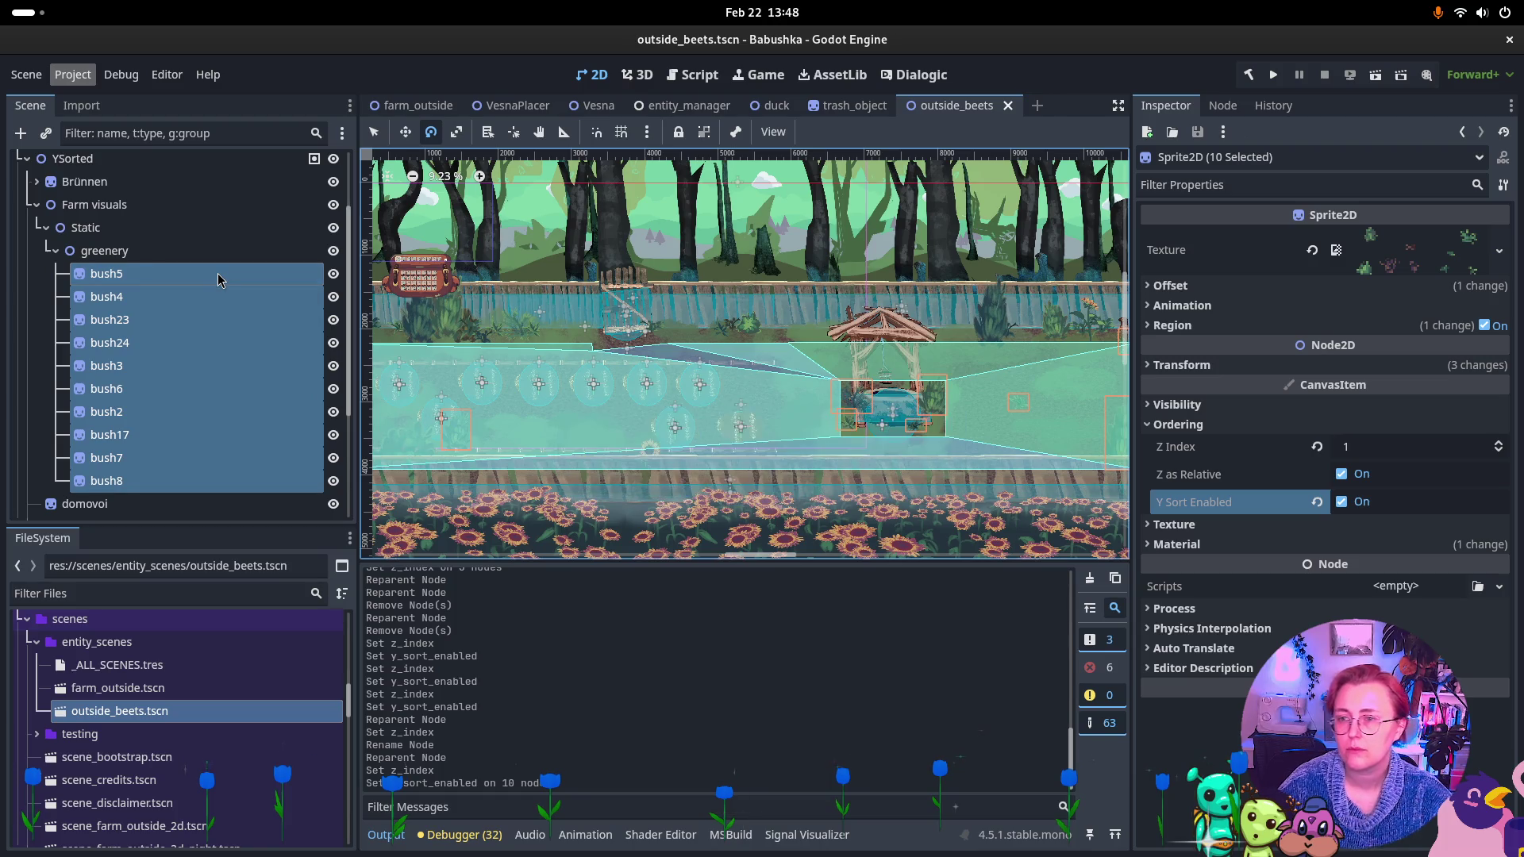
{"action": "left_click", "coordinate": [37, 205]}
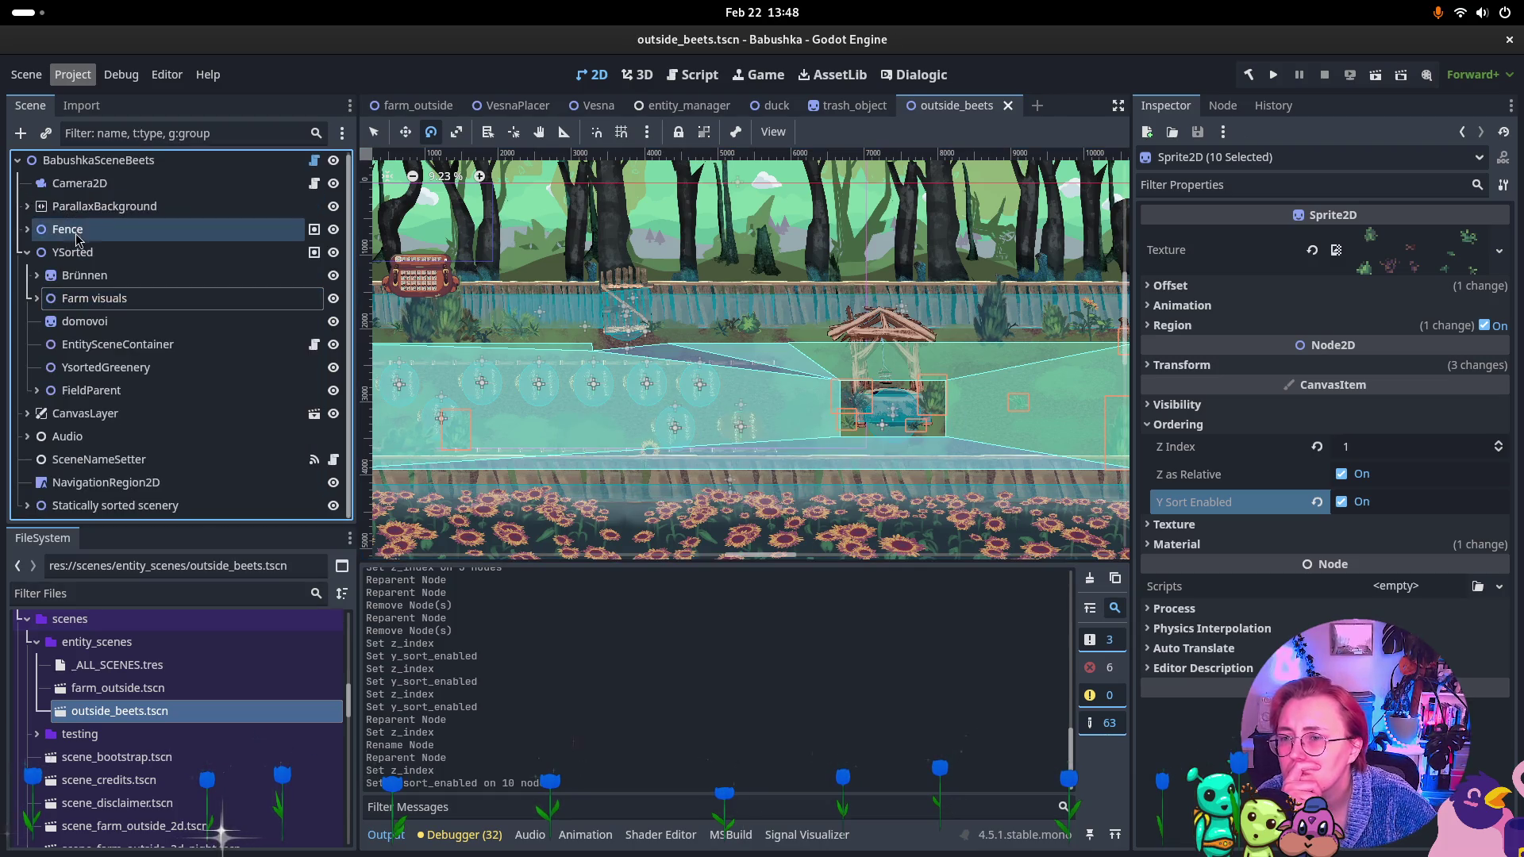
Rename the YSorted node to 'Dynamically YSorted' and expand Fence.
{"action": "double_click", "coordinate": [82, 256]}
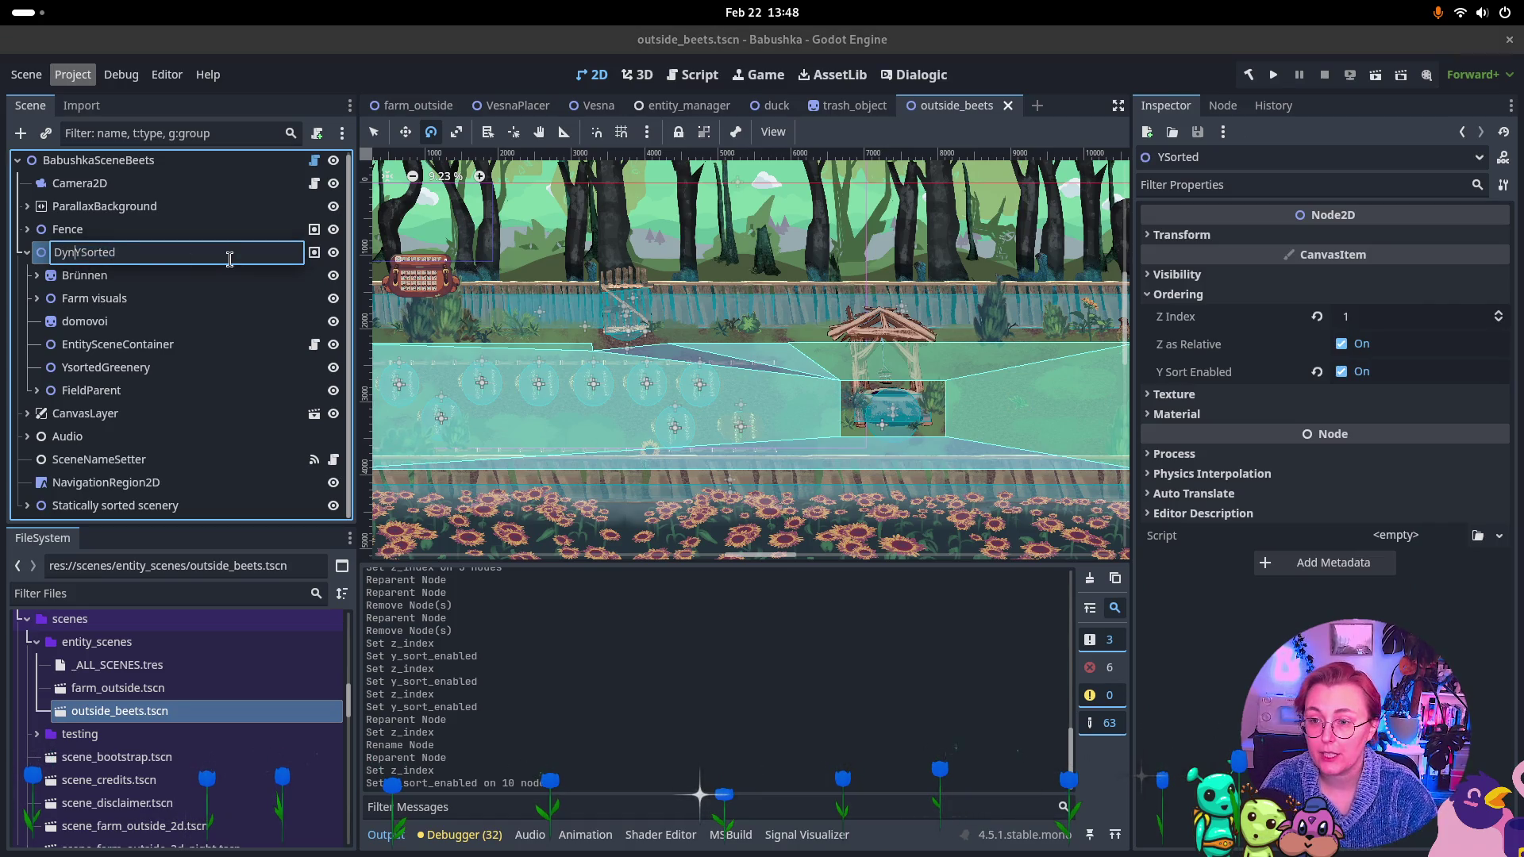
{"action": "type", "text": "amically"}
{"action": "key", "text": "Return"}
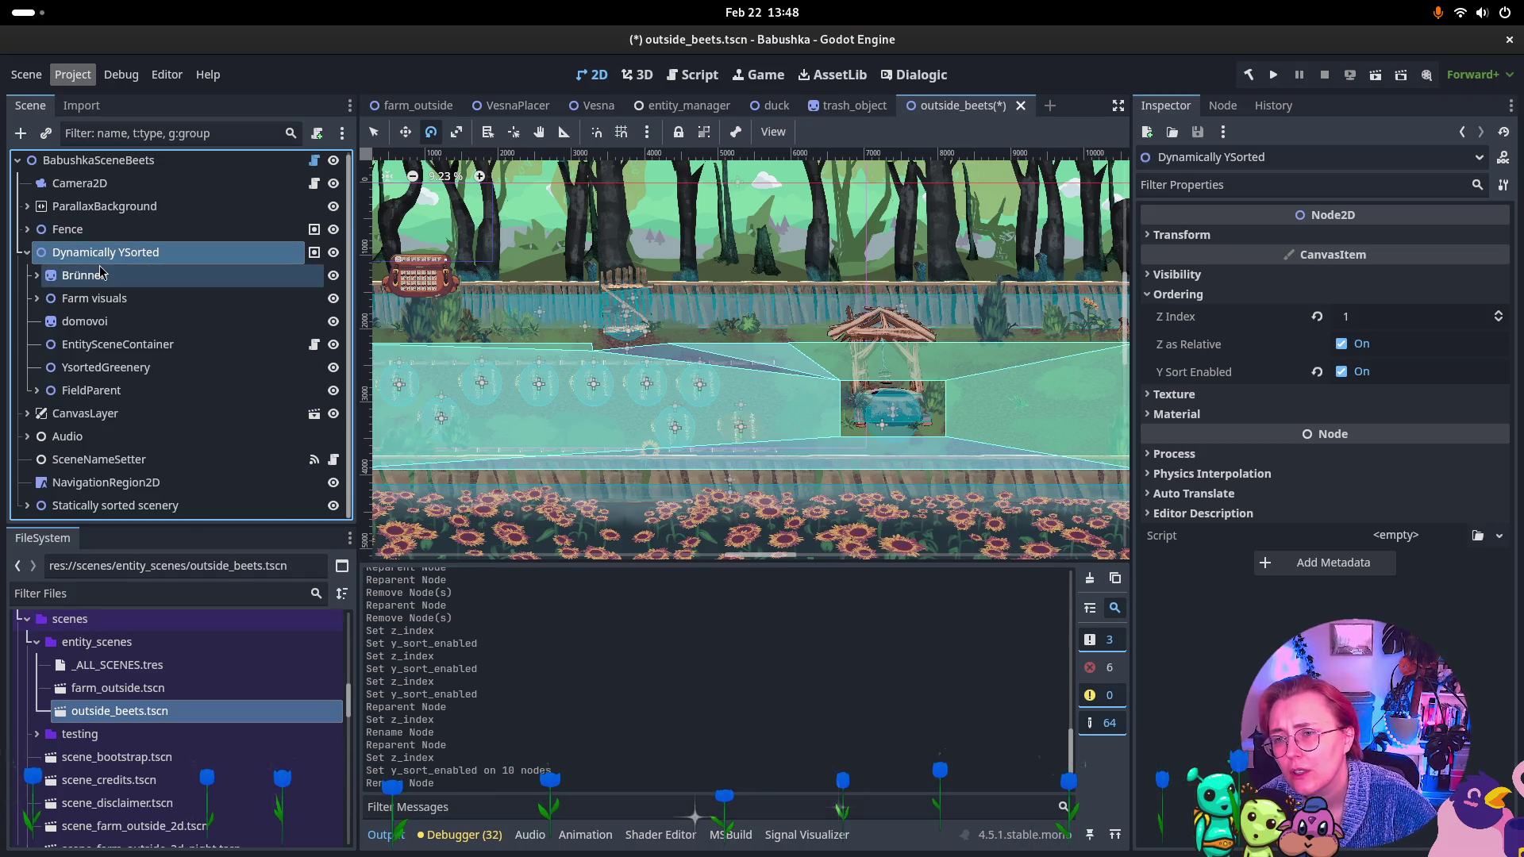
{"action": "left_click", "coordinate": [28, 229]}
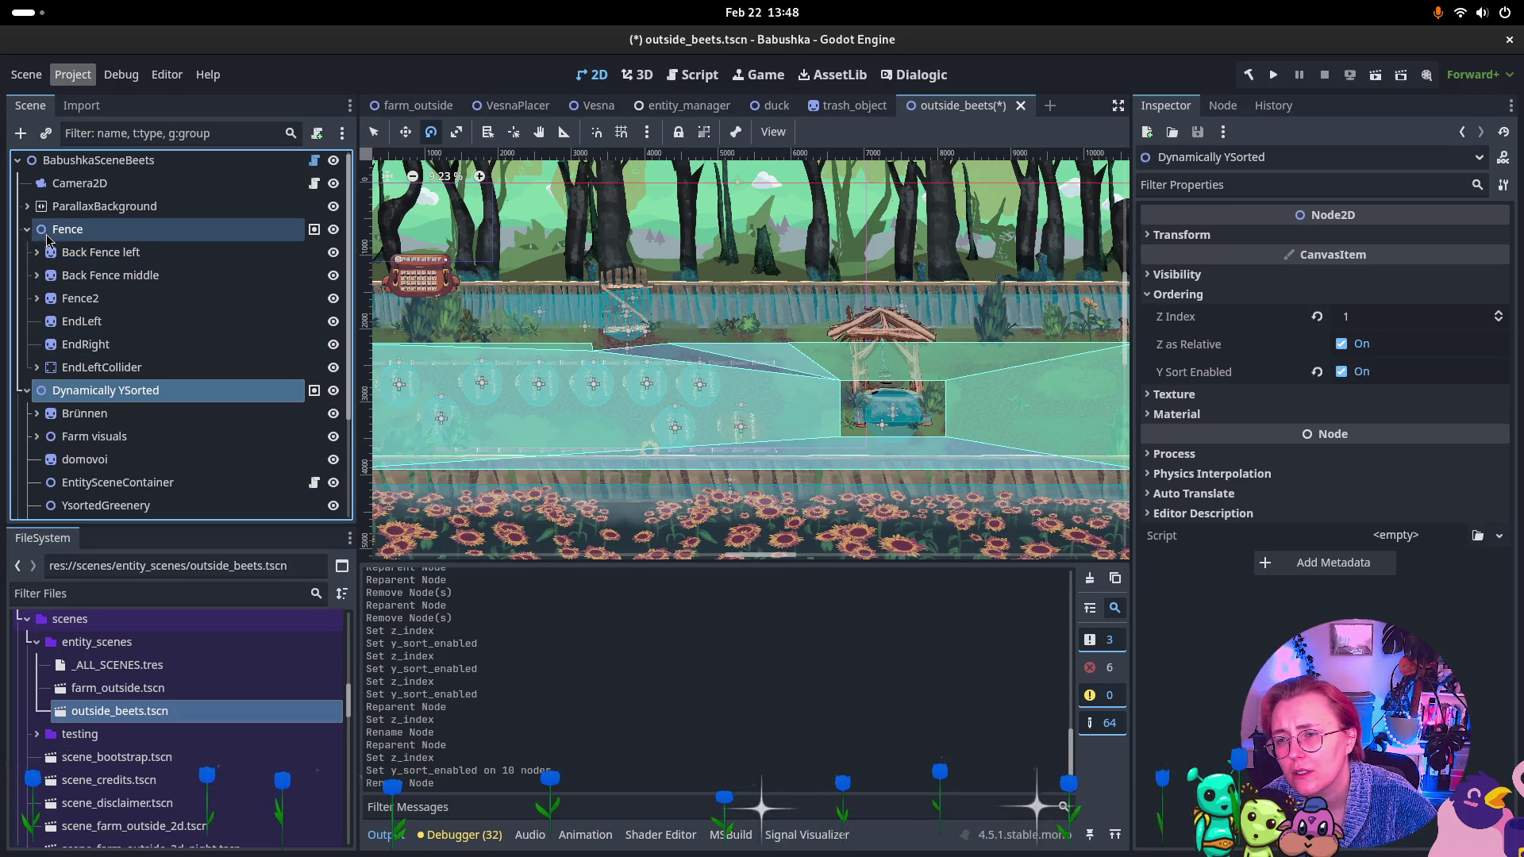
Move the Fence node under Statically sorted scenery and review its ordering.
{"action": "left_click", "coordinate": [37, 230]}
{"action": "left_click_drag", "start_coordinate": [79, 230], "coordinate": [91, 506]}
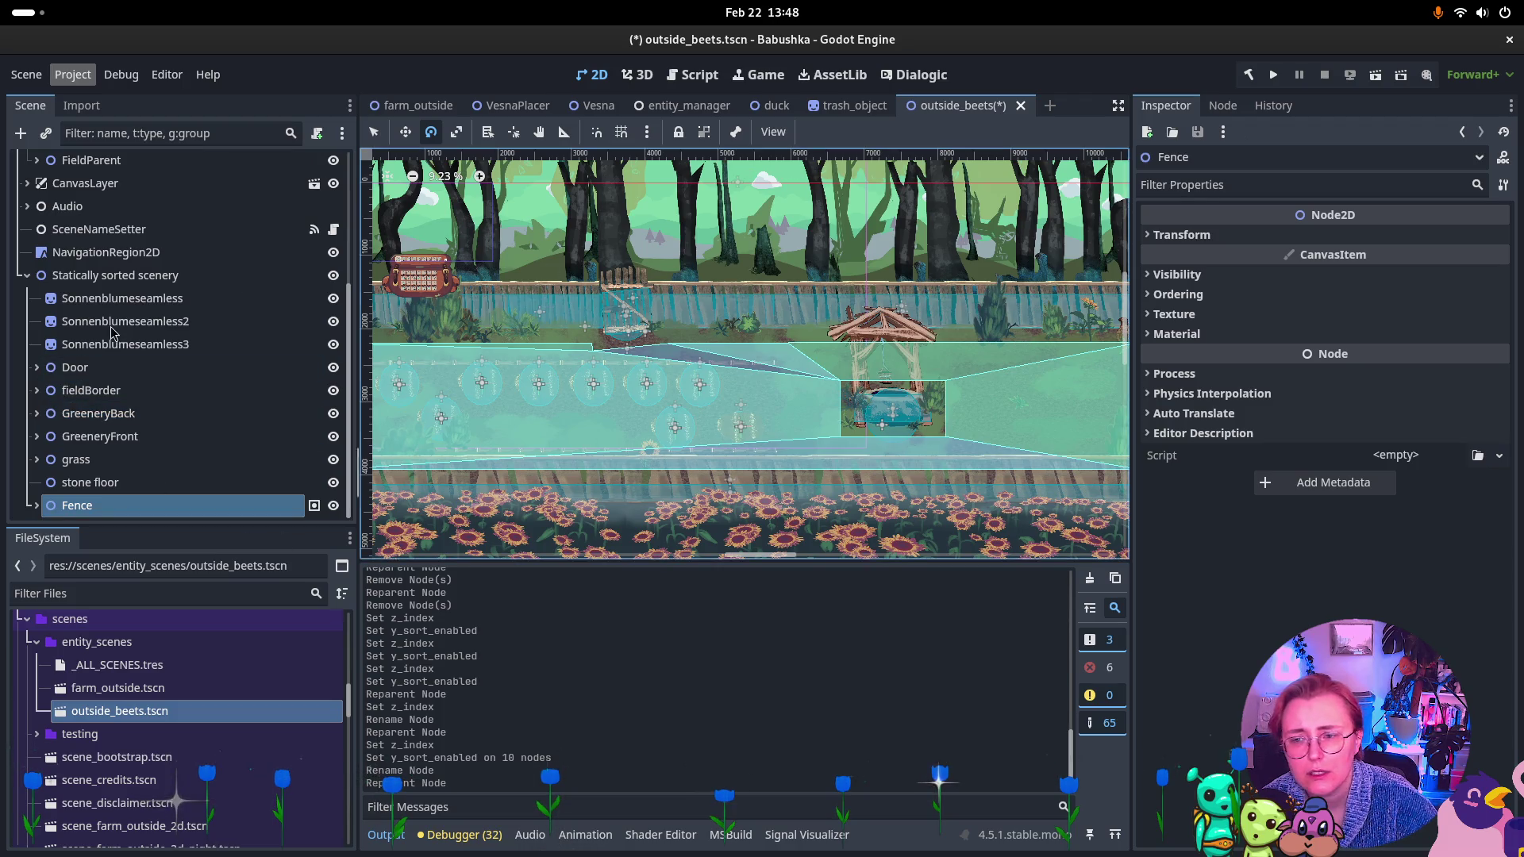
{"action": "left_click", "coordinate": [36, 507]}
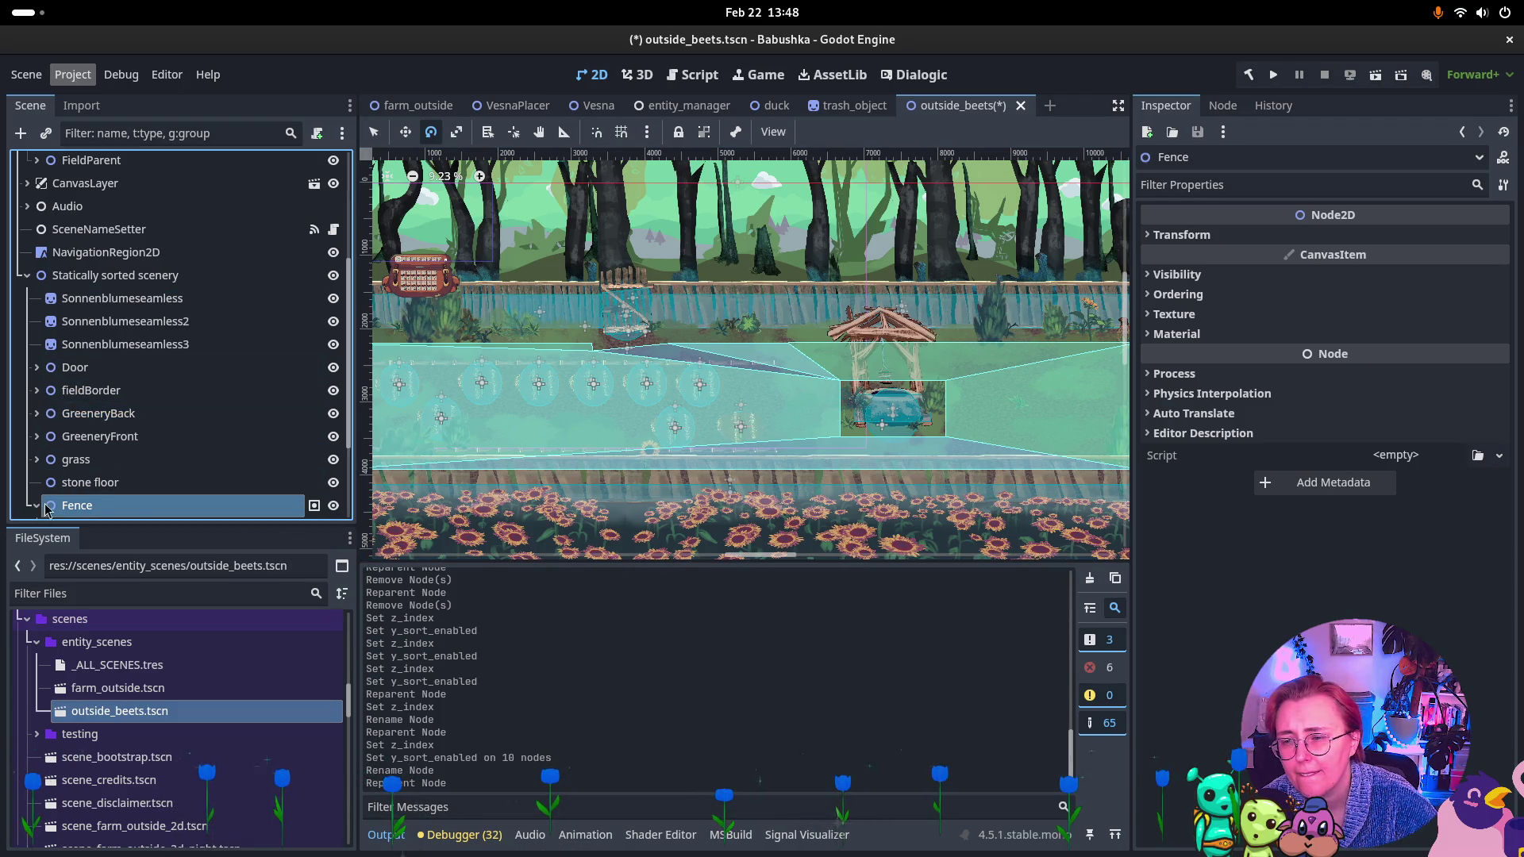
{"action": "scroll", "coordinate": [73, 504], "scroll_direction": "down", "scroll_amount": 3}
{"action": "left_click", "coordinate": [1177, 294]}
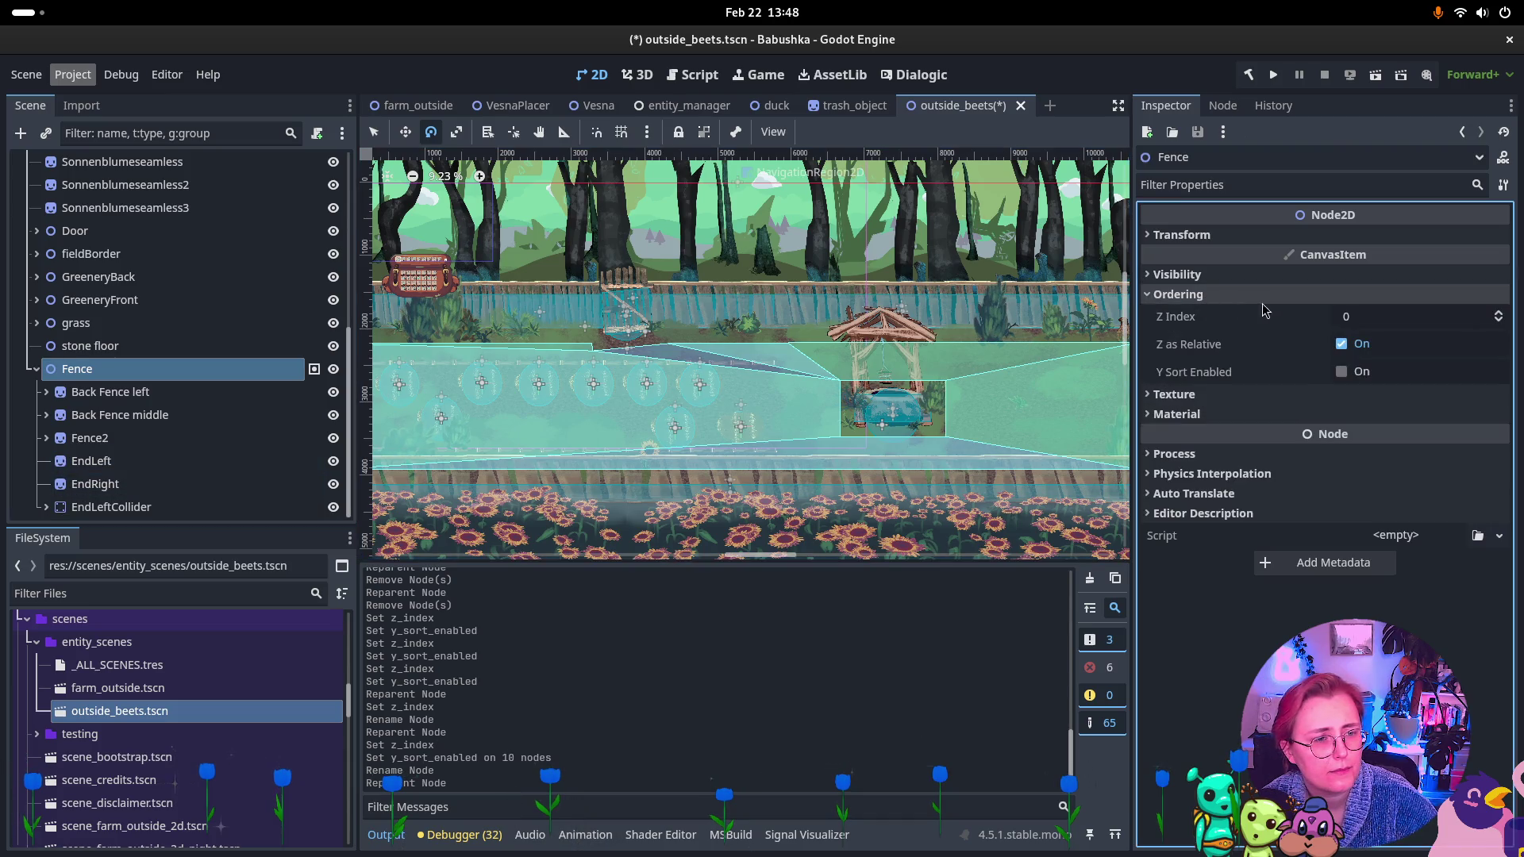
Check ordering on Back Fence, Fence2, EndLeft, EndRight and EndLeftCollider sprites.
{"action": "left_click", "coordinate": [157, 393]}
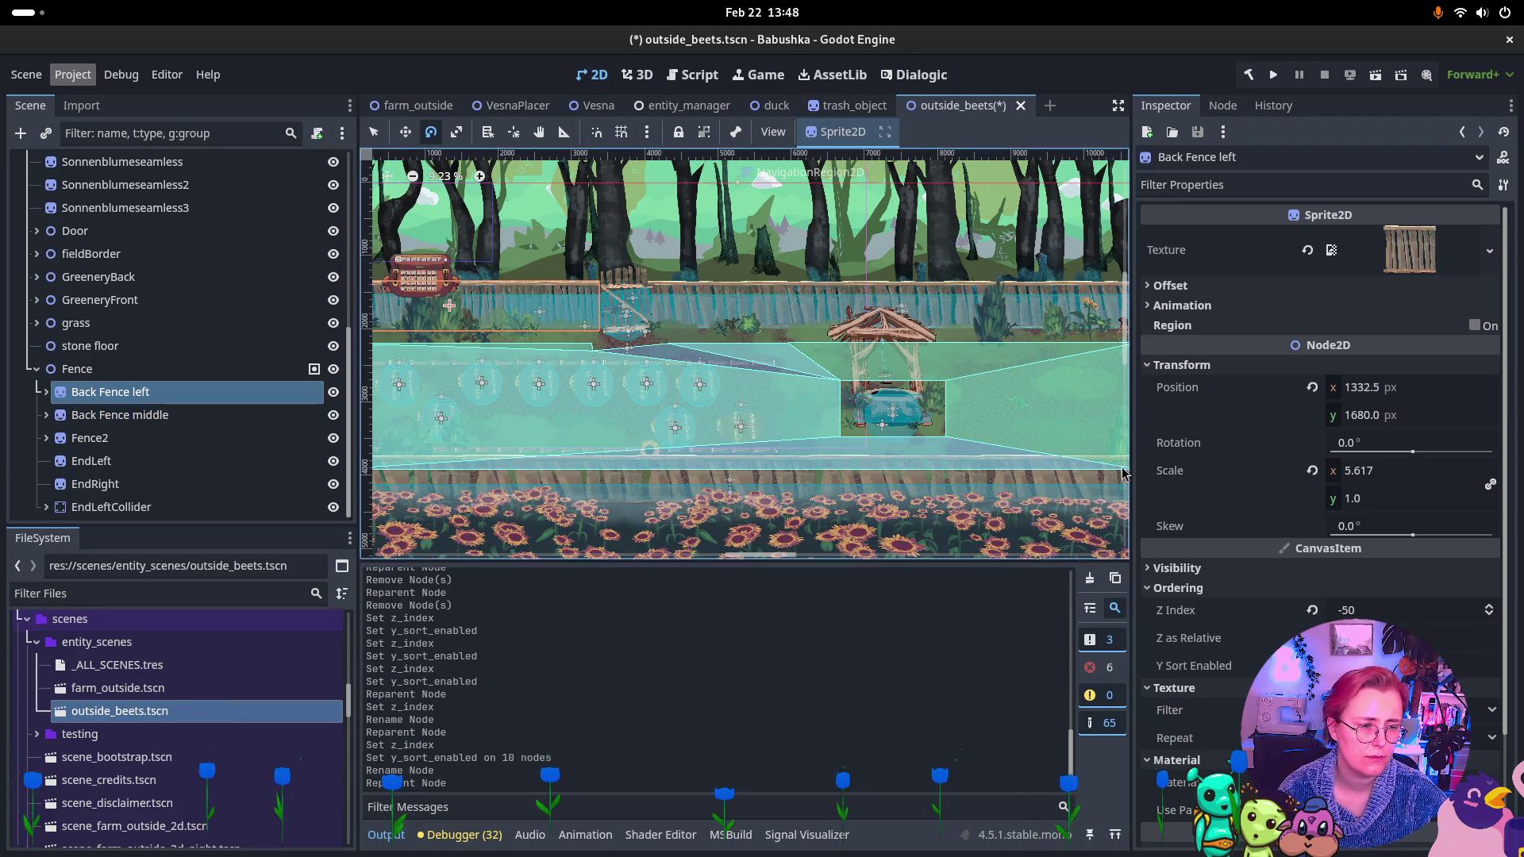
{"action": "left_click", "coordinate": [119, 414]}
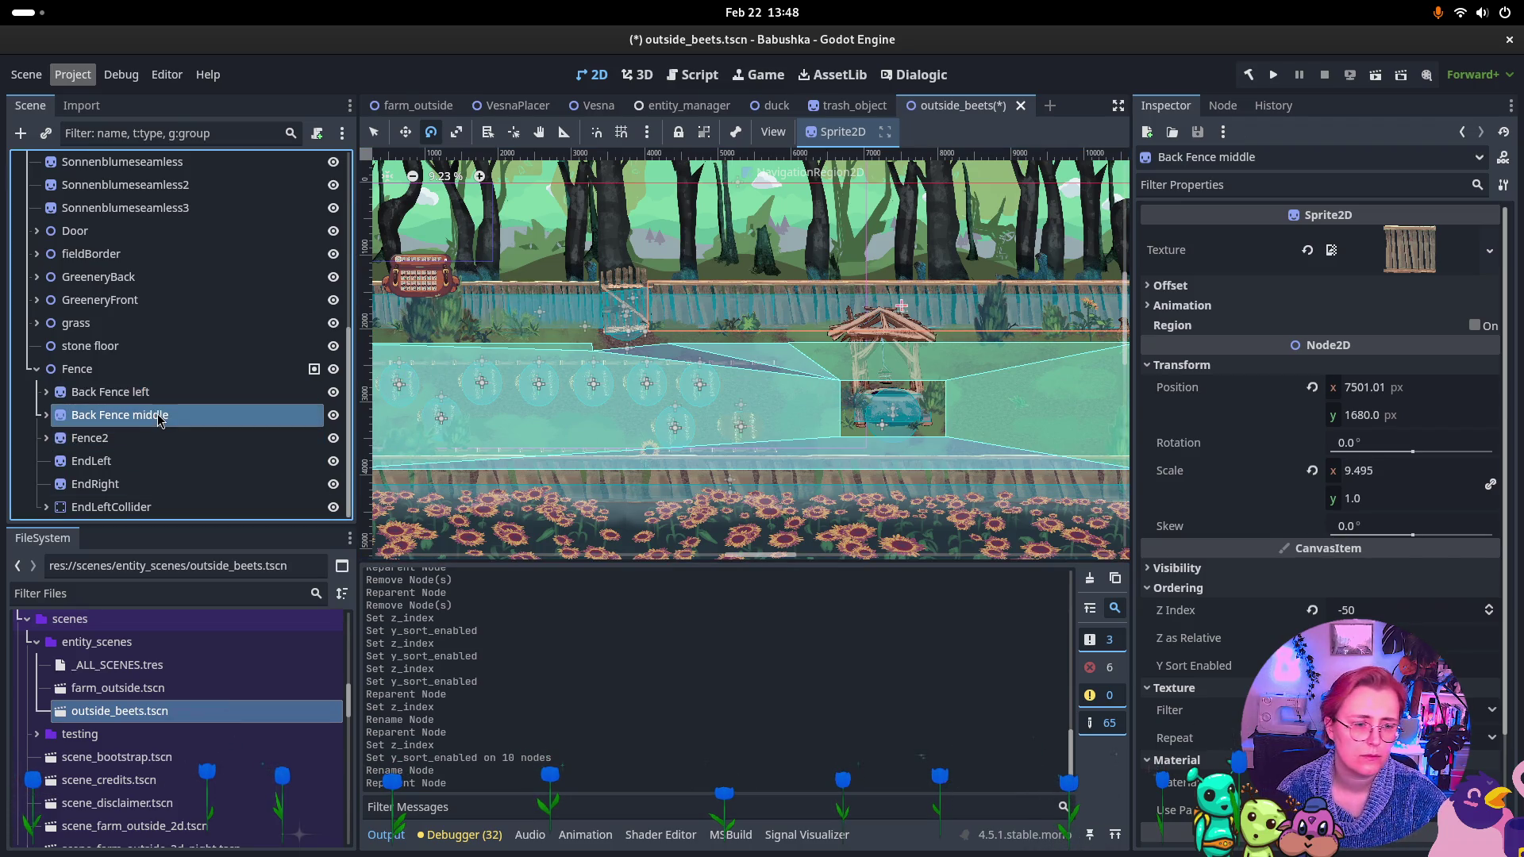
{"action": "left_click", "coordinate": [111, 444]}
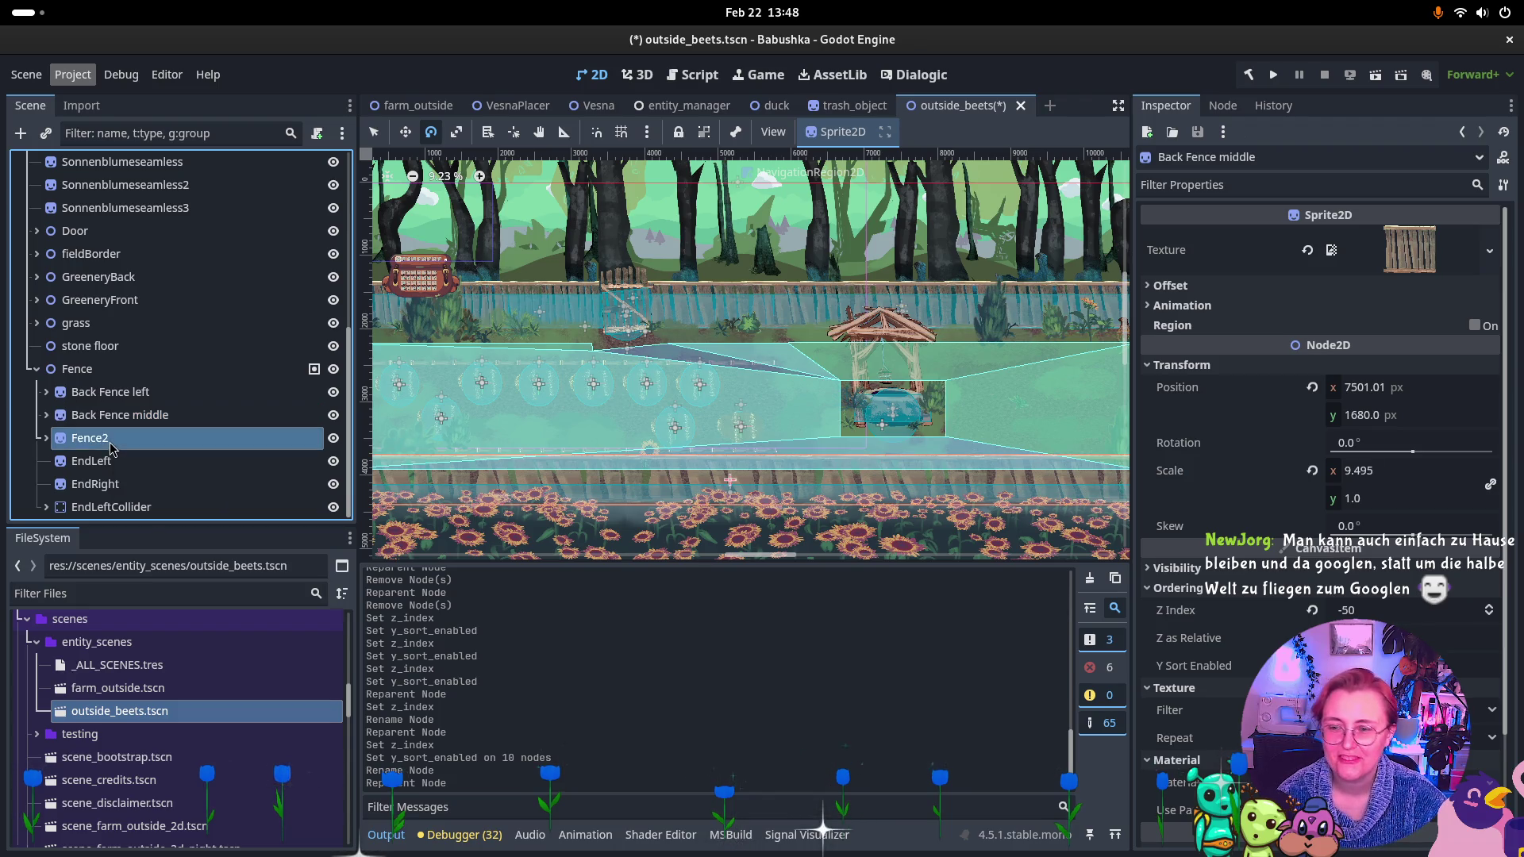
{"action": "left_click", "coordinate": [127, 462]}
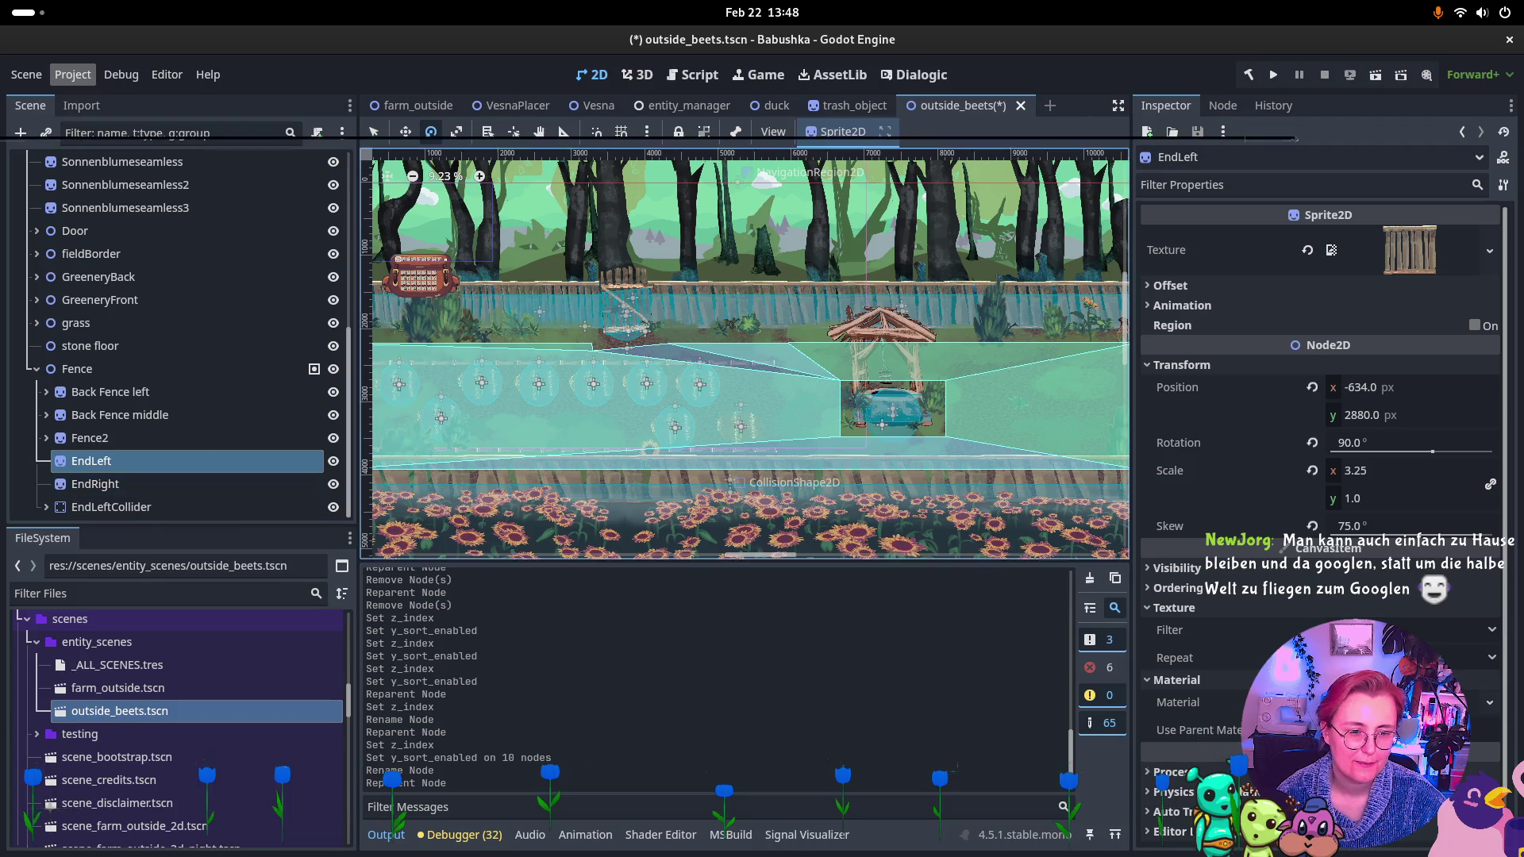
{"action": "left_click", "coordinate": [121, 491], "text": "shift"}
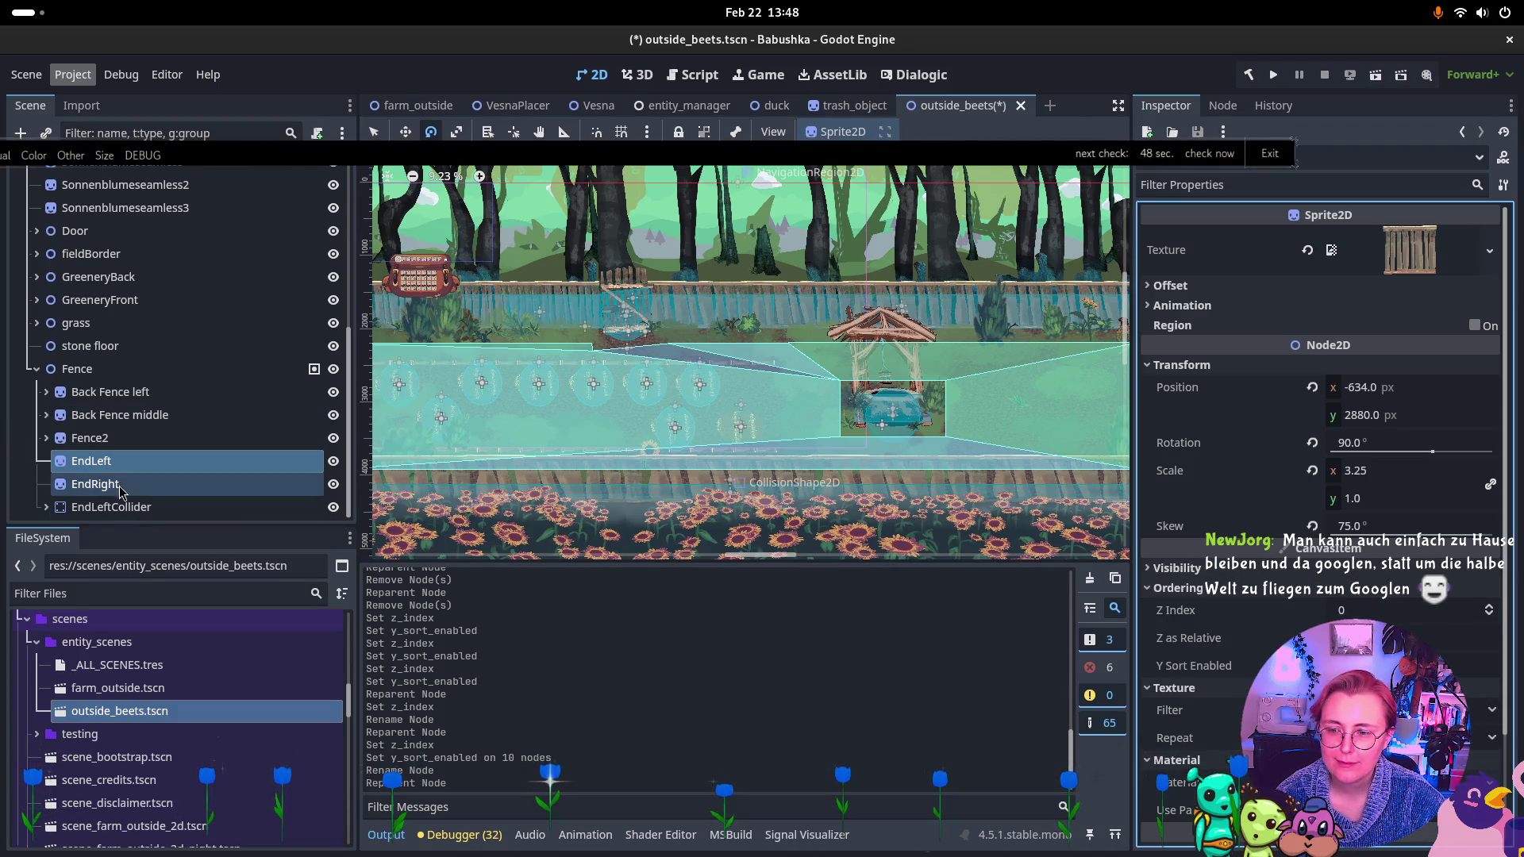
{"action": "left_click", "coordinate": [117, 486]}
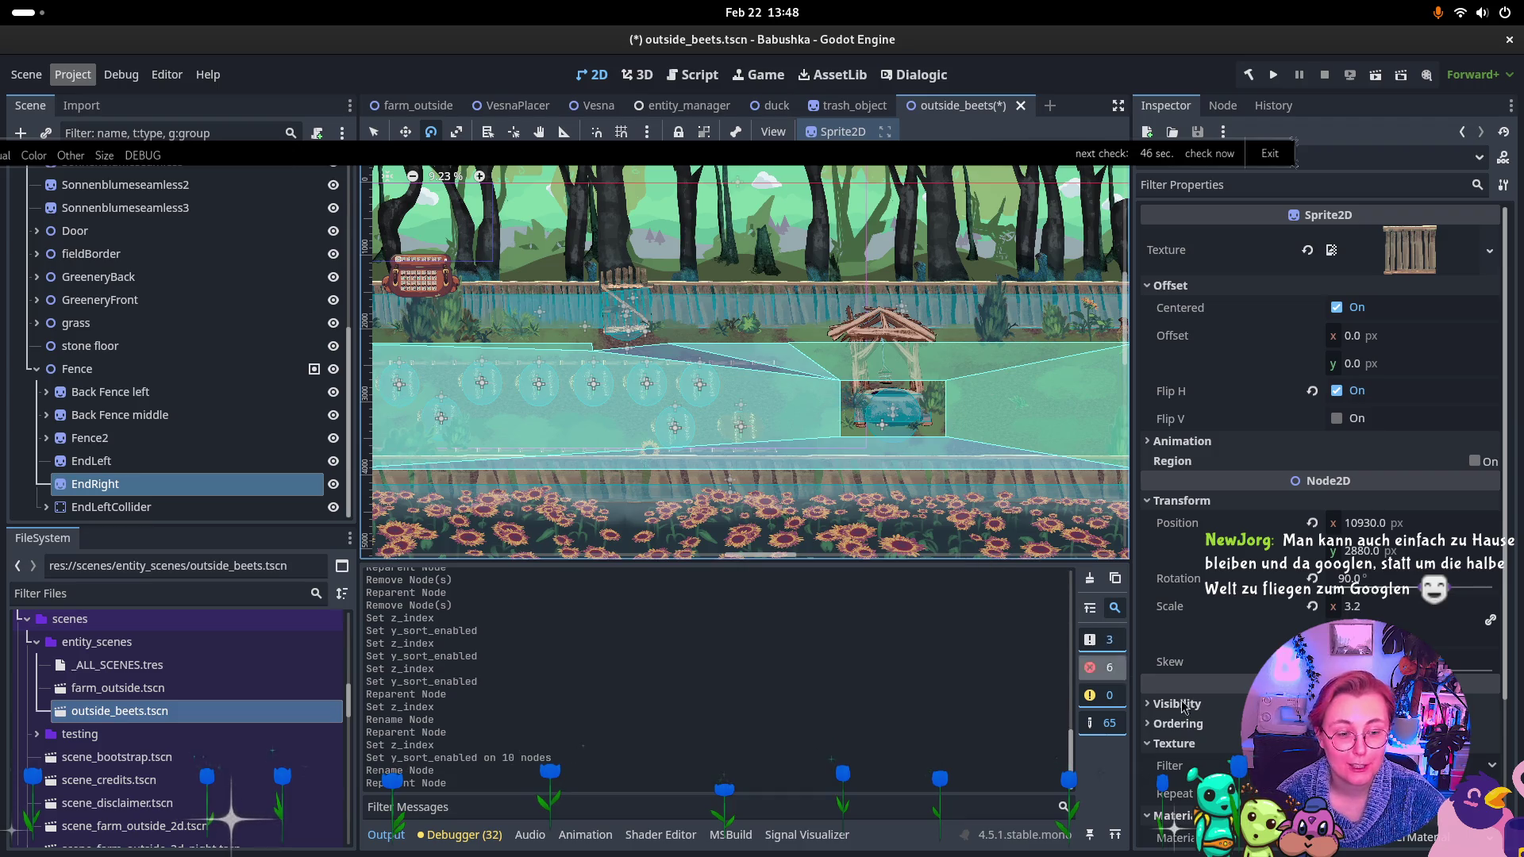
{"action": "left_click", "coordinate": [1181, 725]}
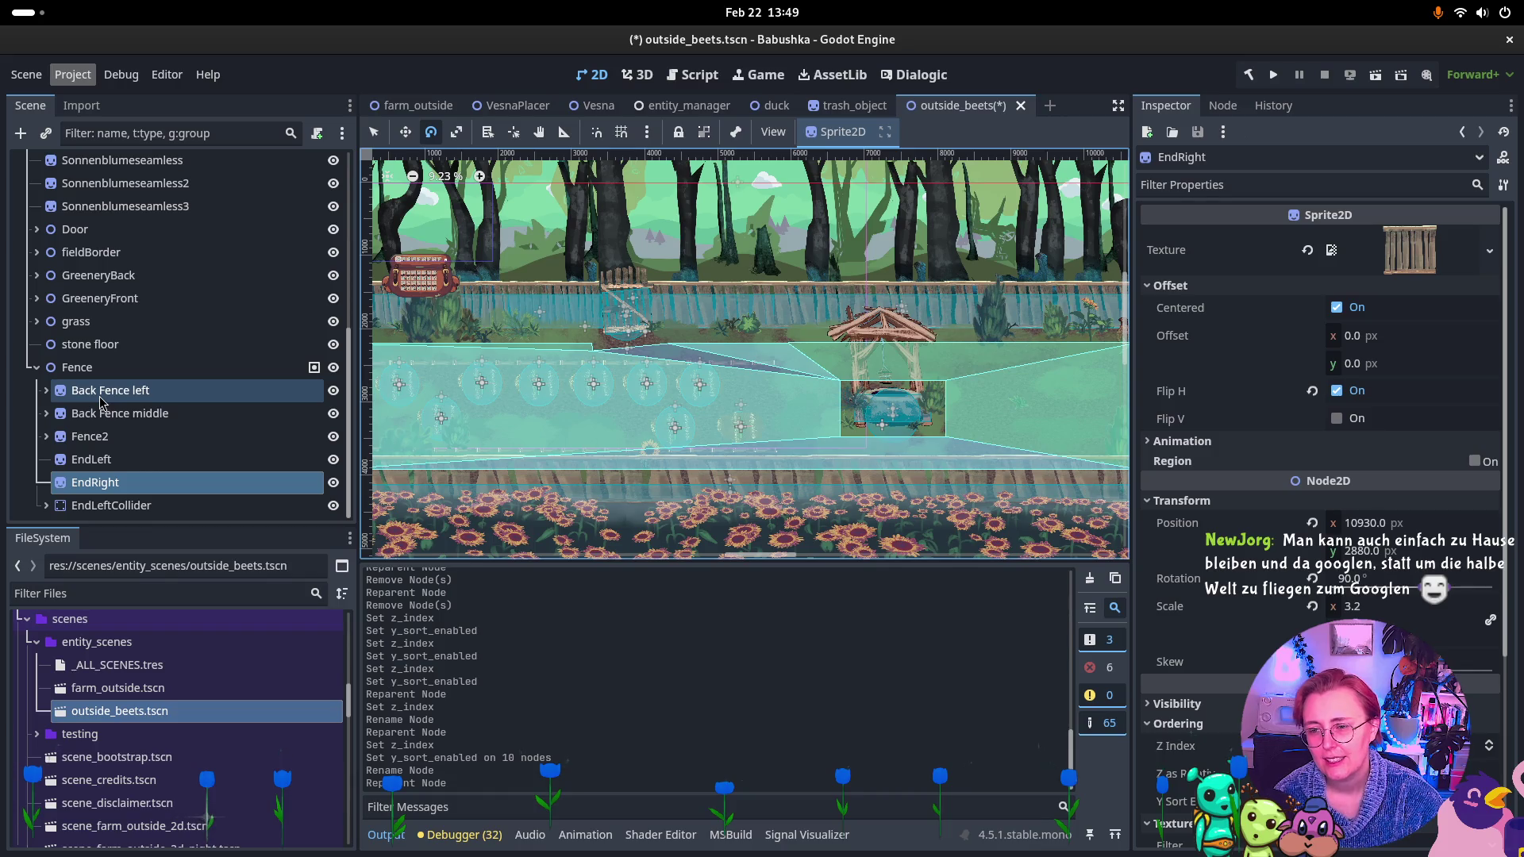
{"action": "left_click", "coordinate": [111, 460]}
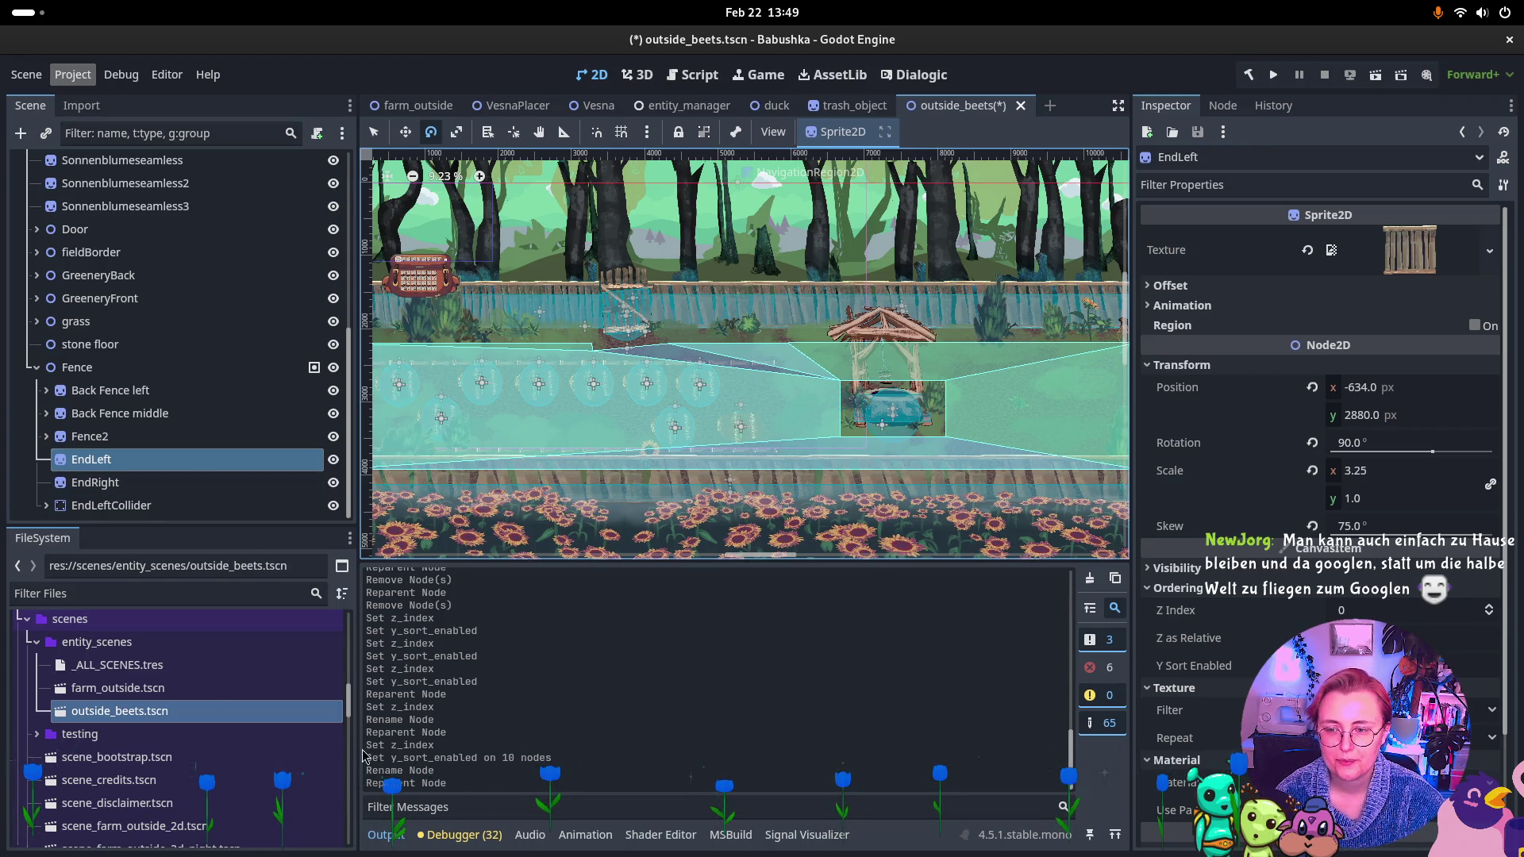
{"action": "left_click", "coordinate": [80, 456], "text": "shift"}
{"action": "left_click", "coordinate": [94, 443], "text": "shift"}
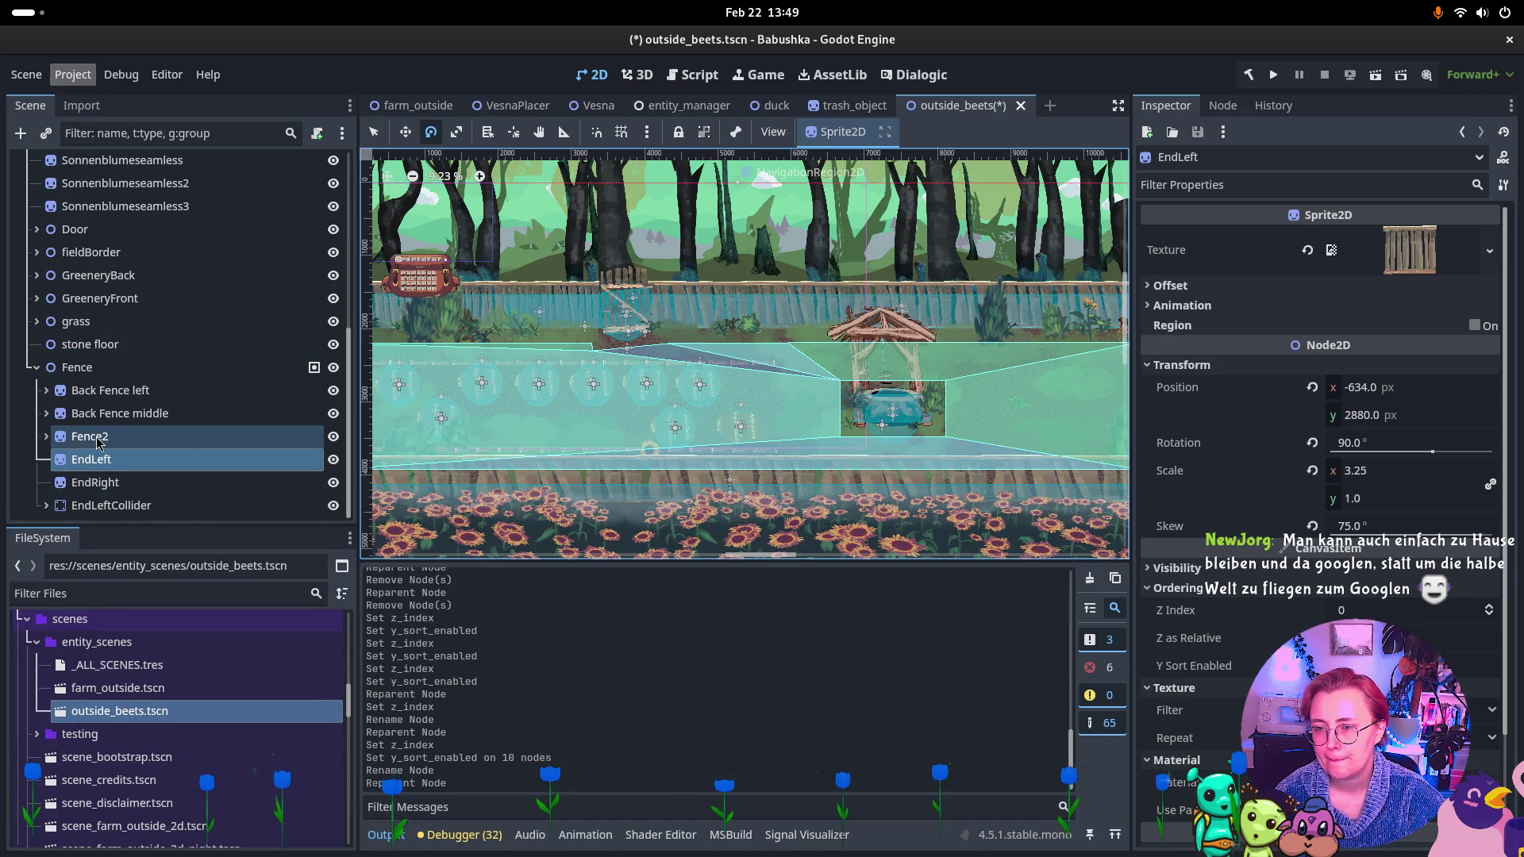
{"action": "left_click", "coordinate": [153, 463]}
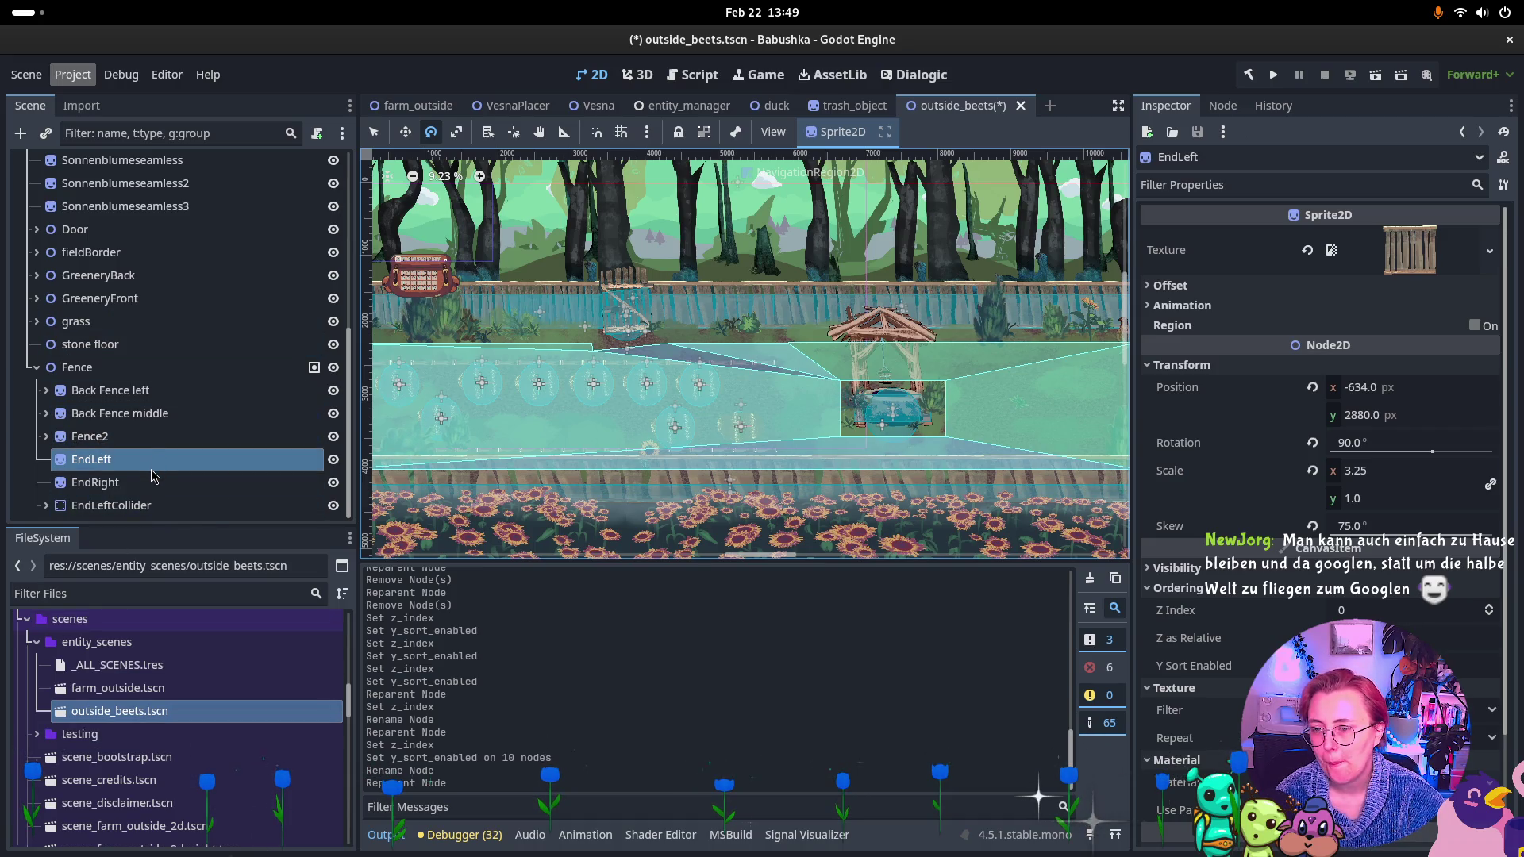
{"action": "left_click", "coordinate": [95, 507], "text": "ctrl"}
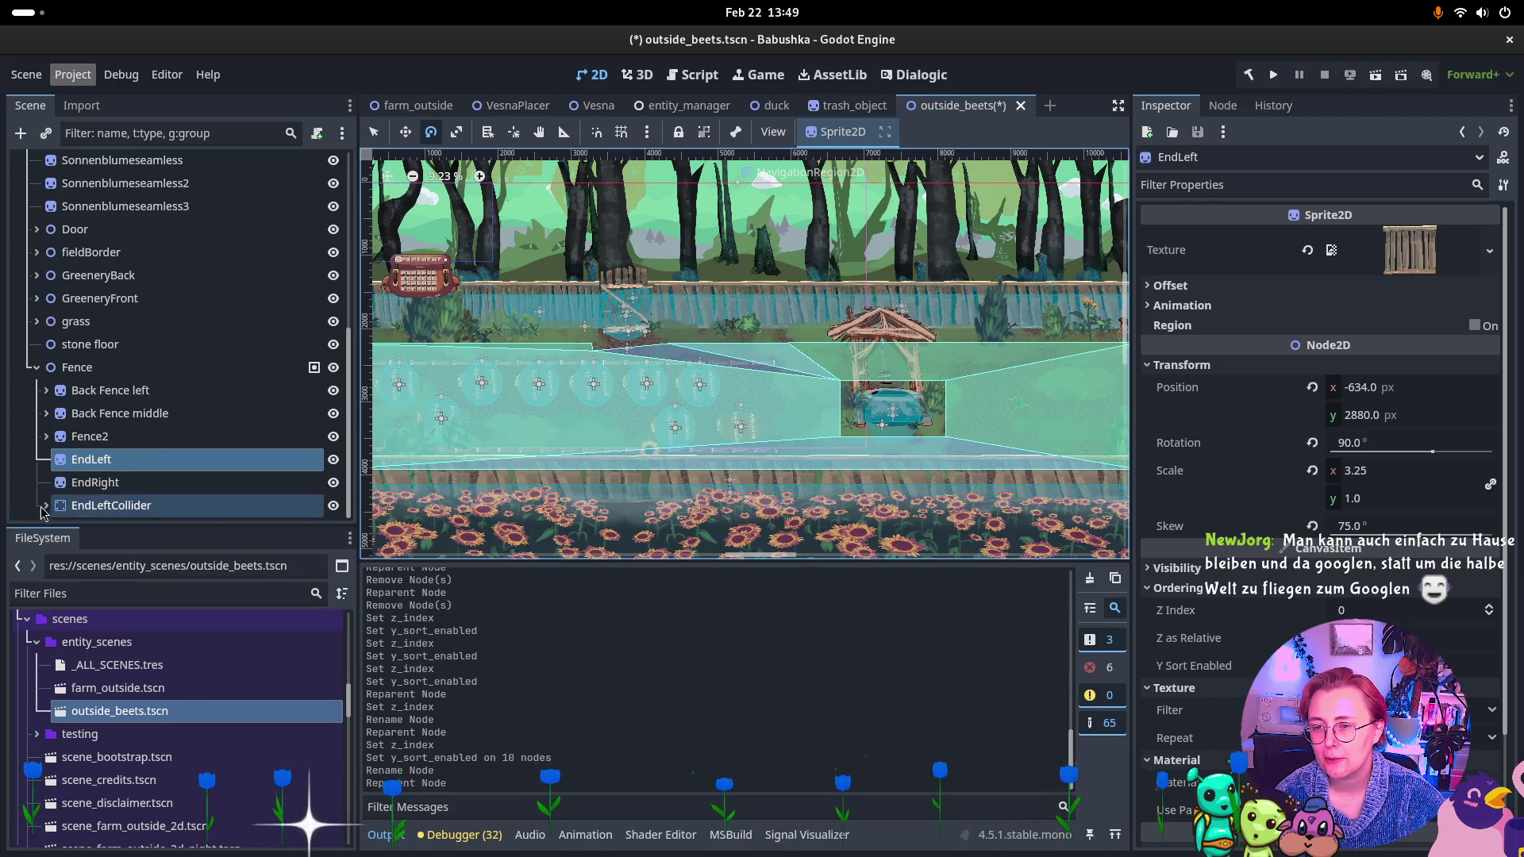
Check Dynamically YSorted and EntitySceneContainer ordering, save, then run the farm_outside game.
{"action": "scroll", "coordinate": [108, 434], "scroll_direction": "up", "scroll_amount": 5}
{"action": "scroll", "coordinate": [109, 434], "scroll_direction": "up", "scroll_amount": 3}
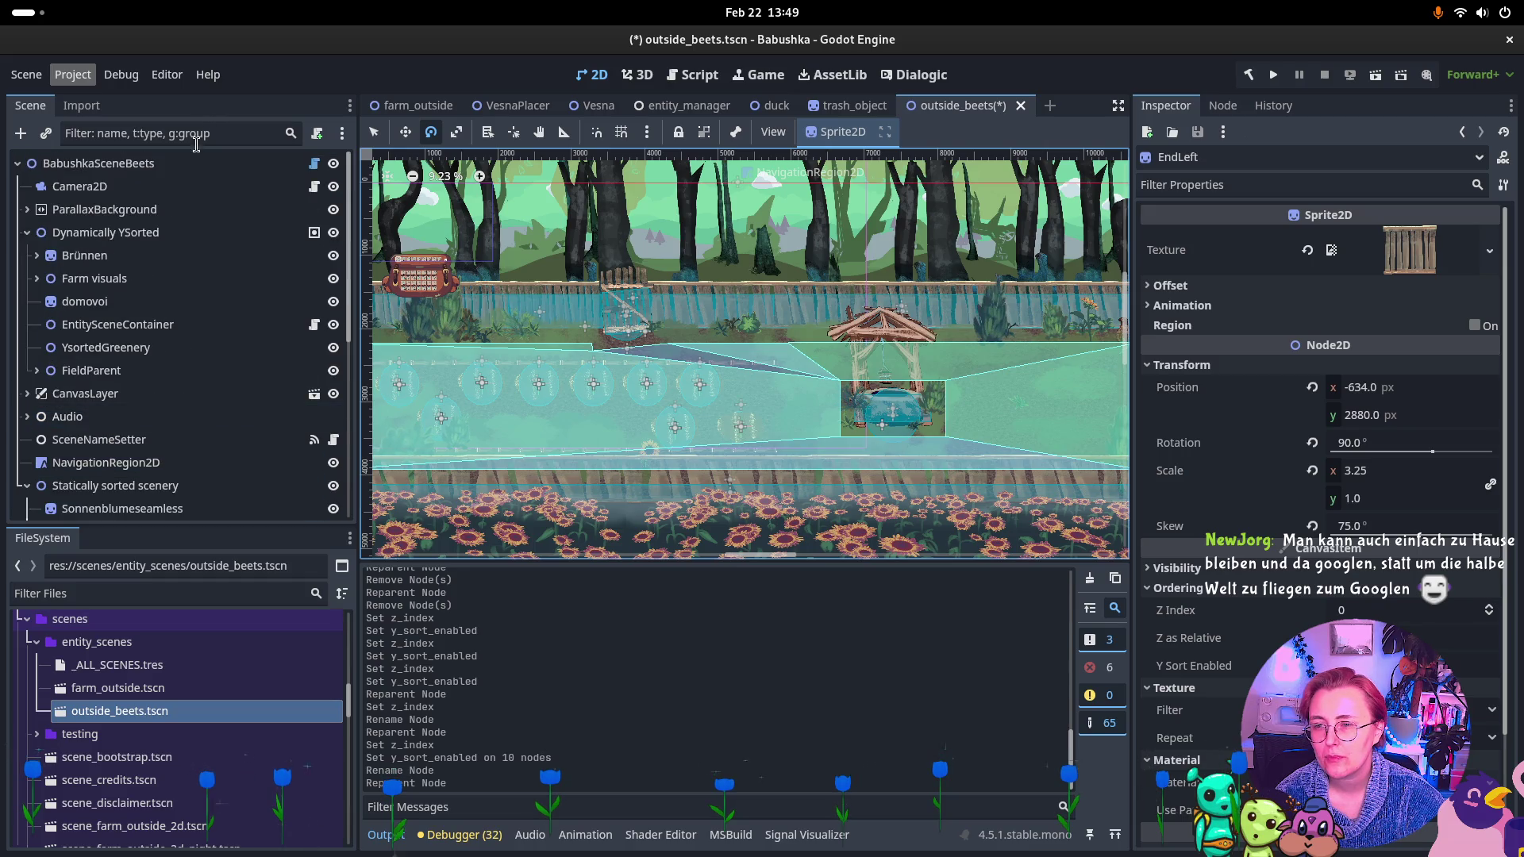
{"action": "left_click", "coordinate": [119, 234]}
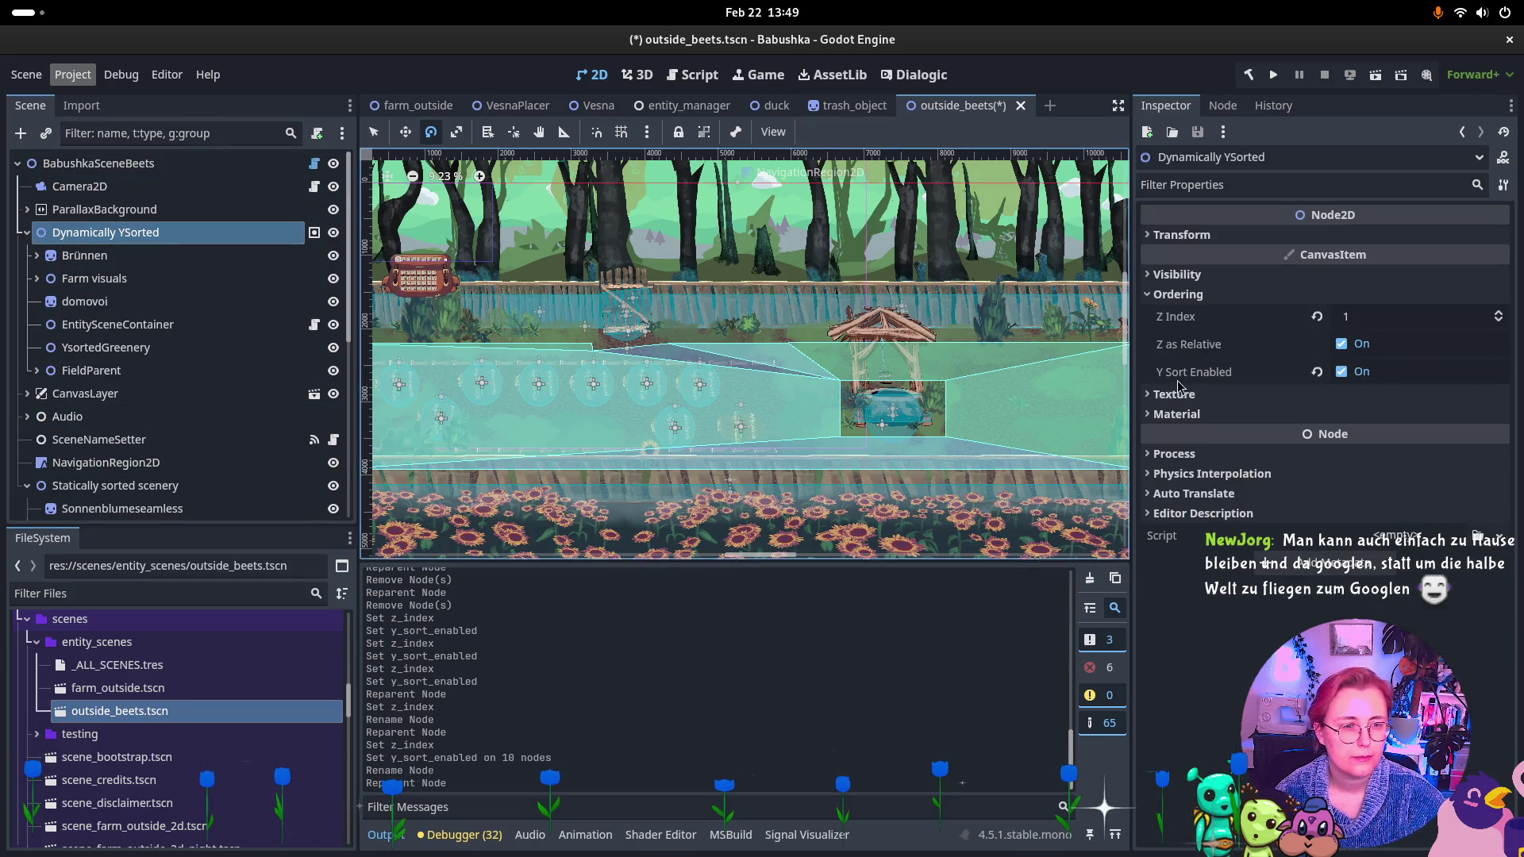
{"action": "left_click", "coordinate": [205, 328]}
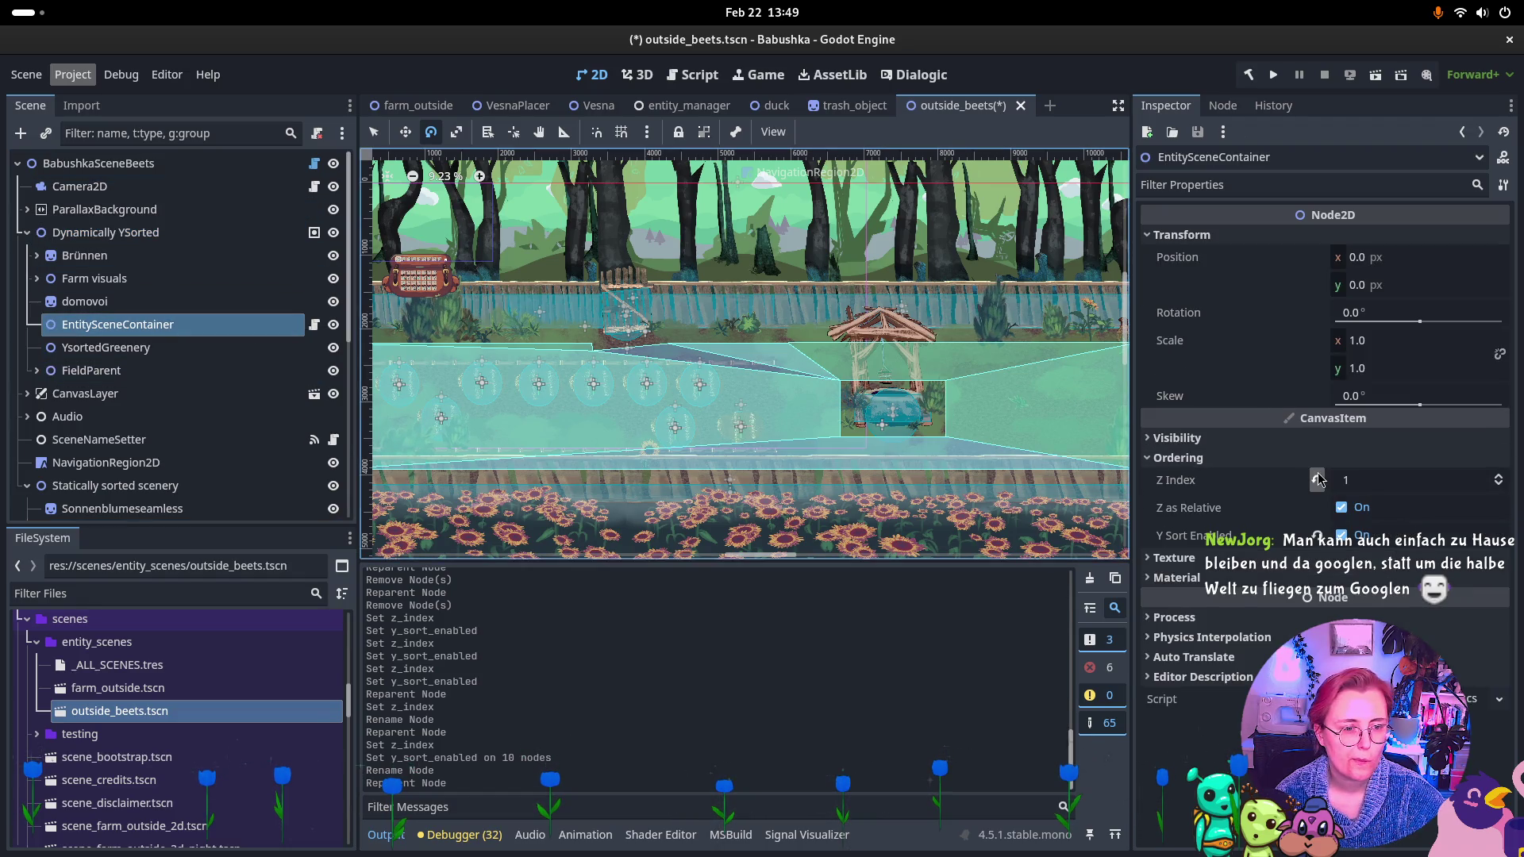
{"action": "key", "text": "shift+g"}
{"action": "key", "text": "ctrl+s"}
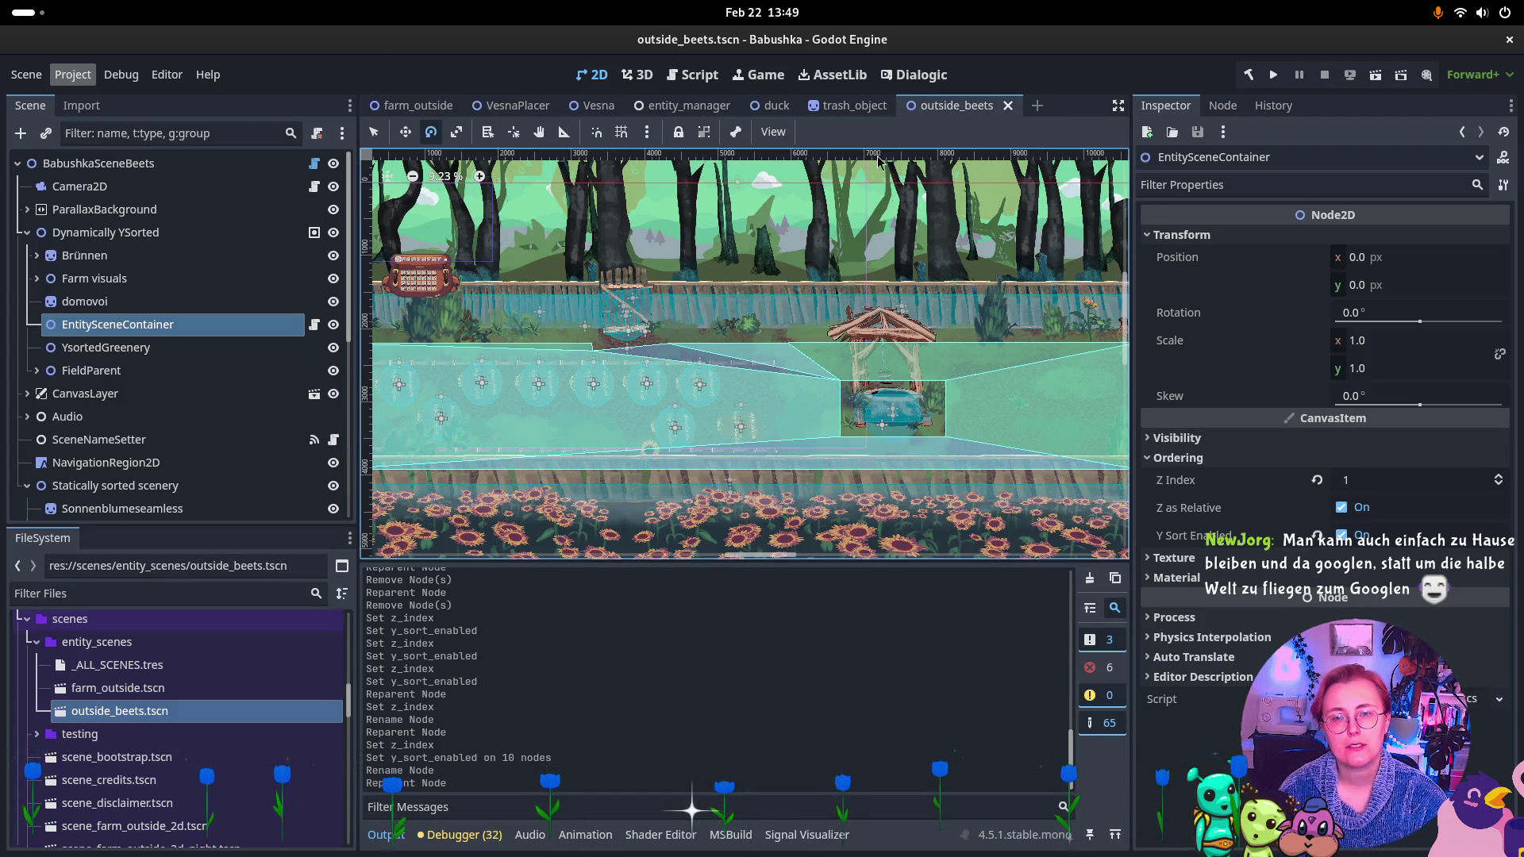
{"action": "left_click", "coordinate": [412, 108]}
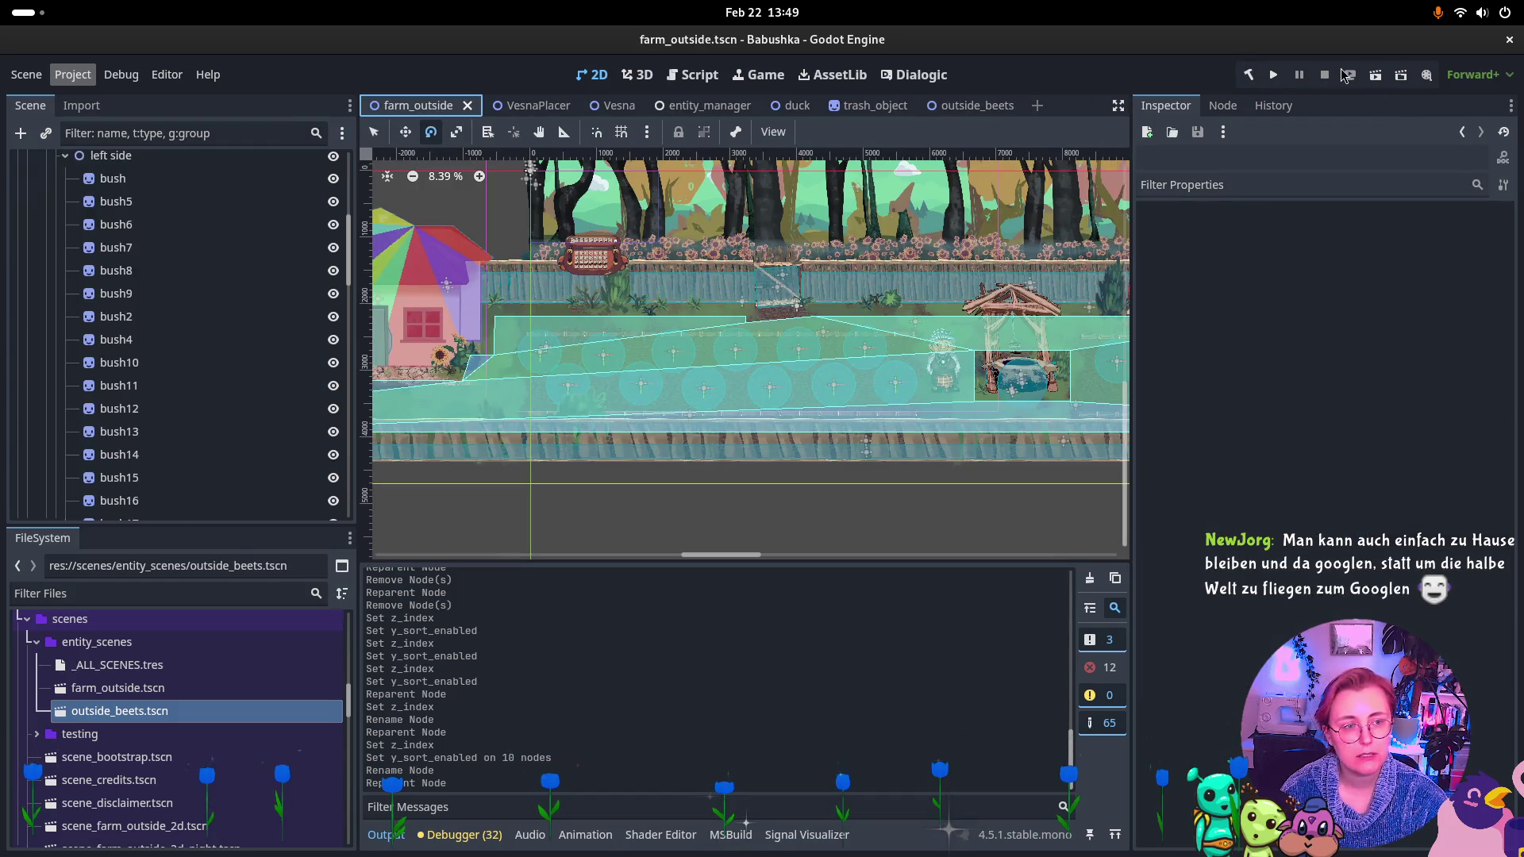
{"action": "left_click", "coordinate": [1375, 79]}
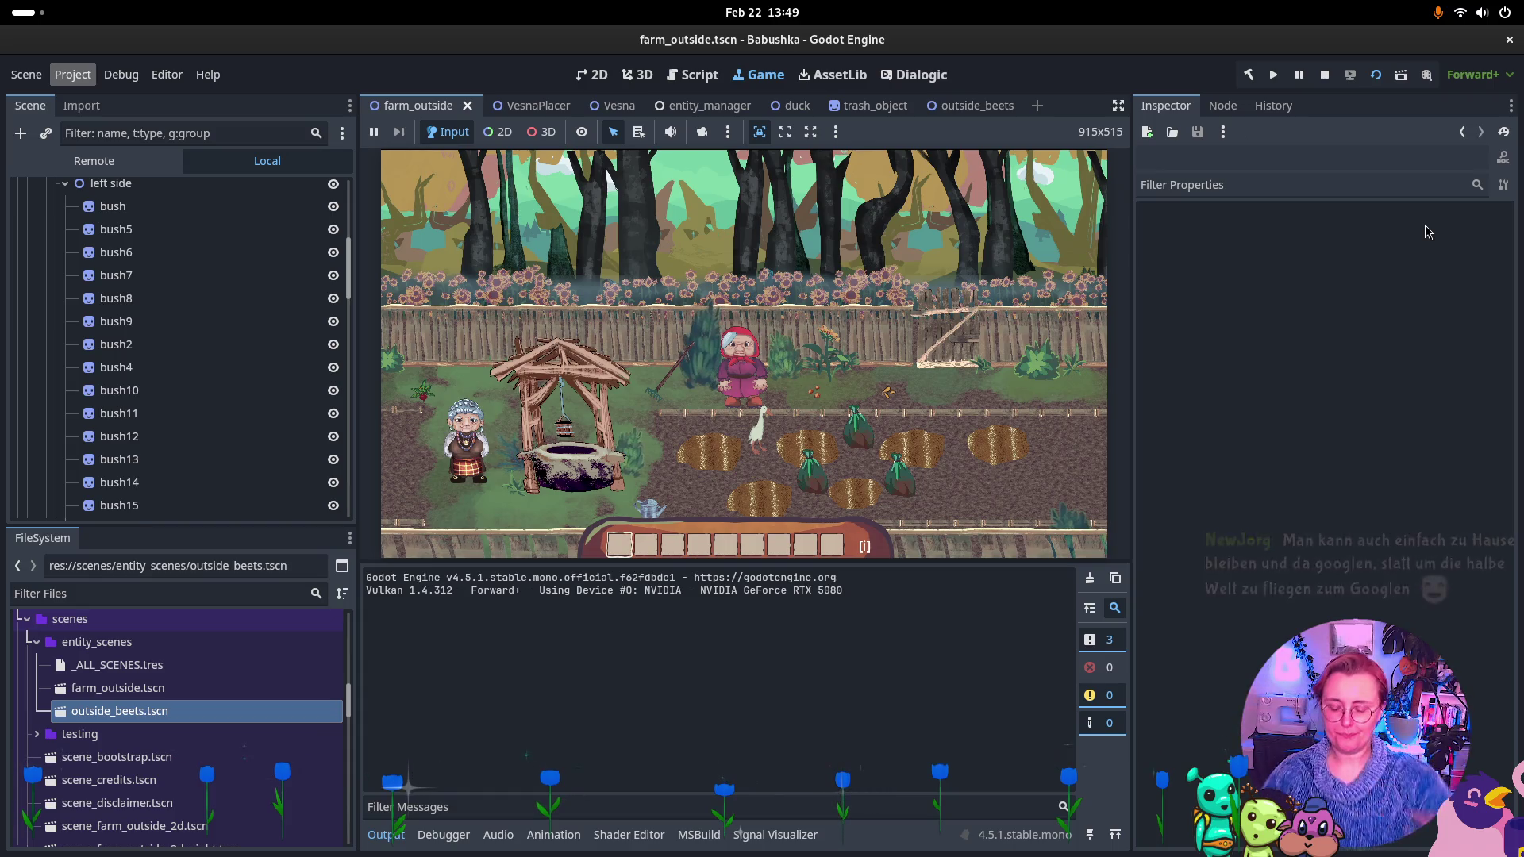
Walk Babushka right through the gate into the beet field and around the beet rows.
{"action": "left_click", "coordinate": [1052, 299]}
{"action": "key", "text": "d"}
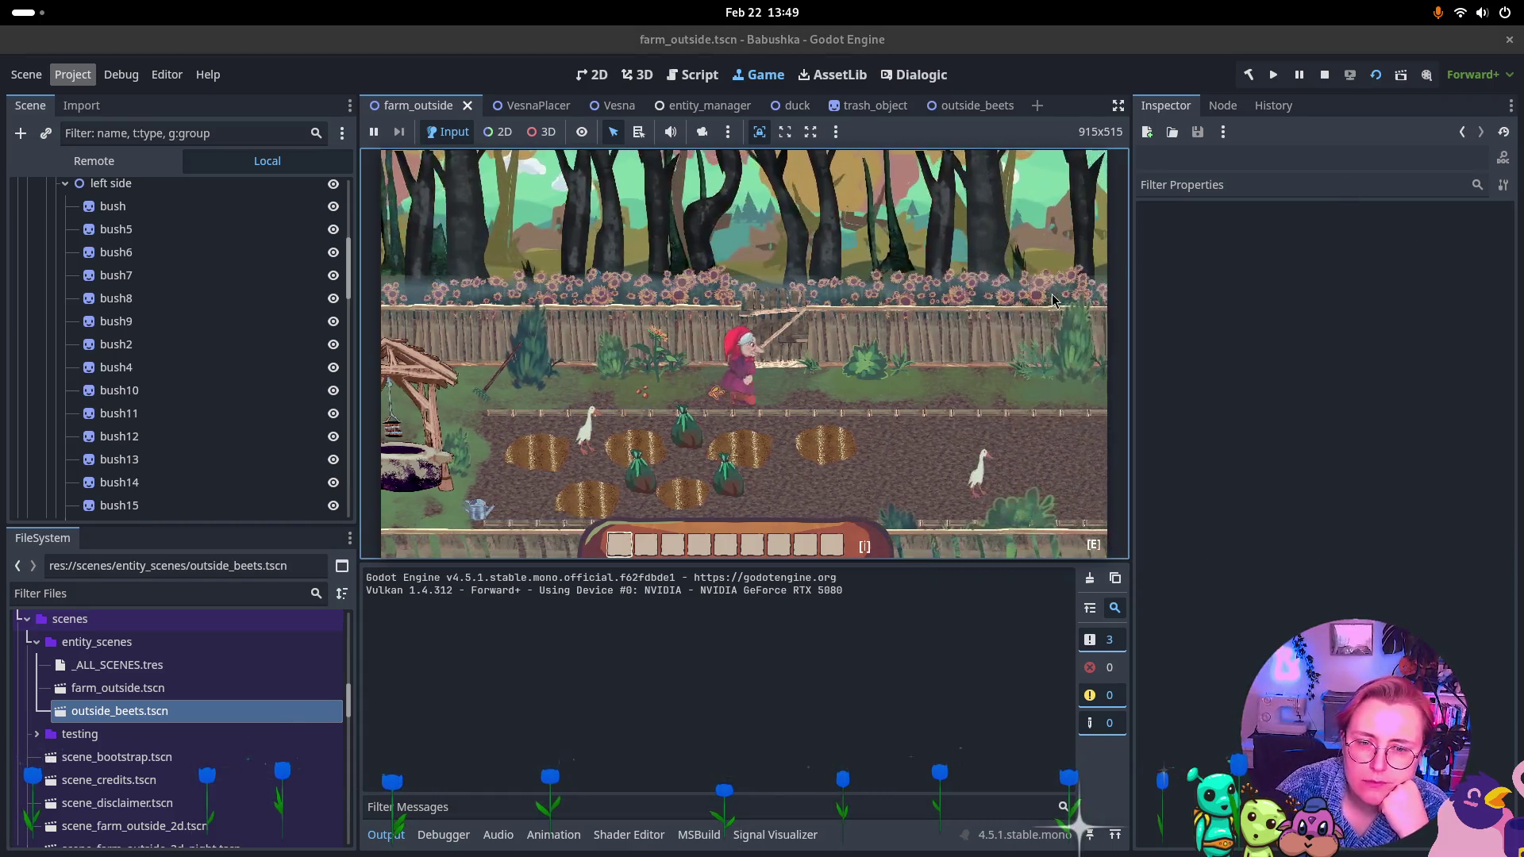
{"action": "key", "text": "e"}
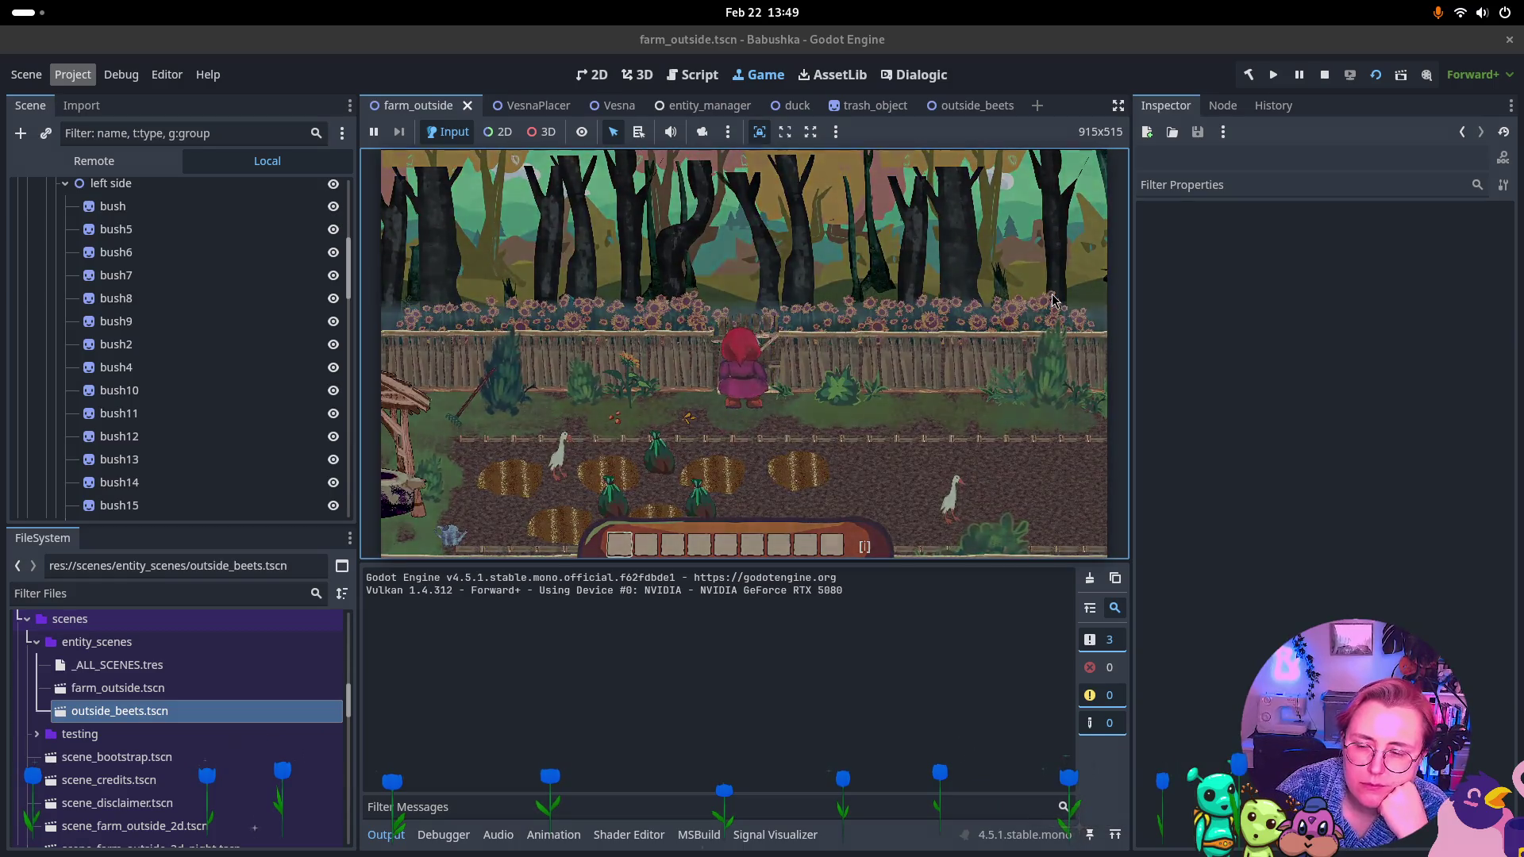
{"action": "key", "text": "a"}
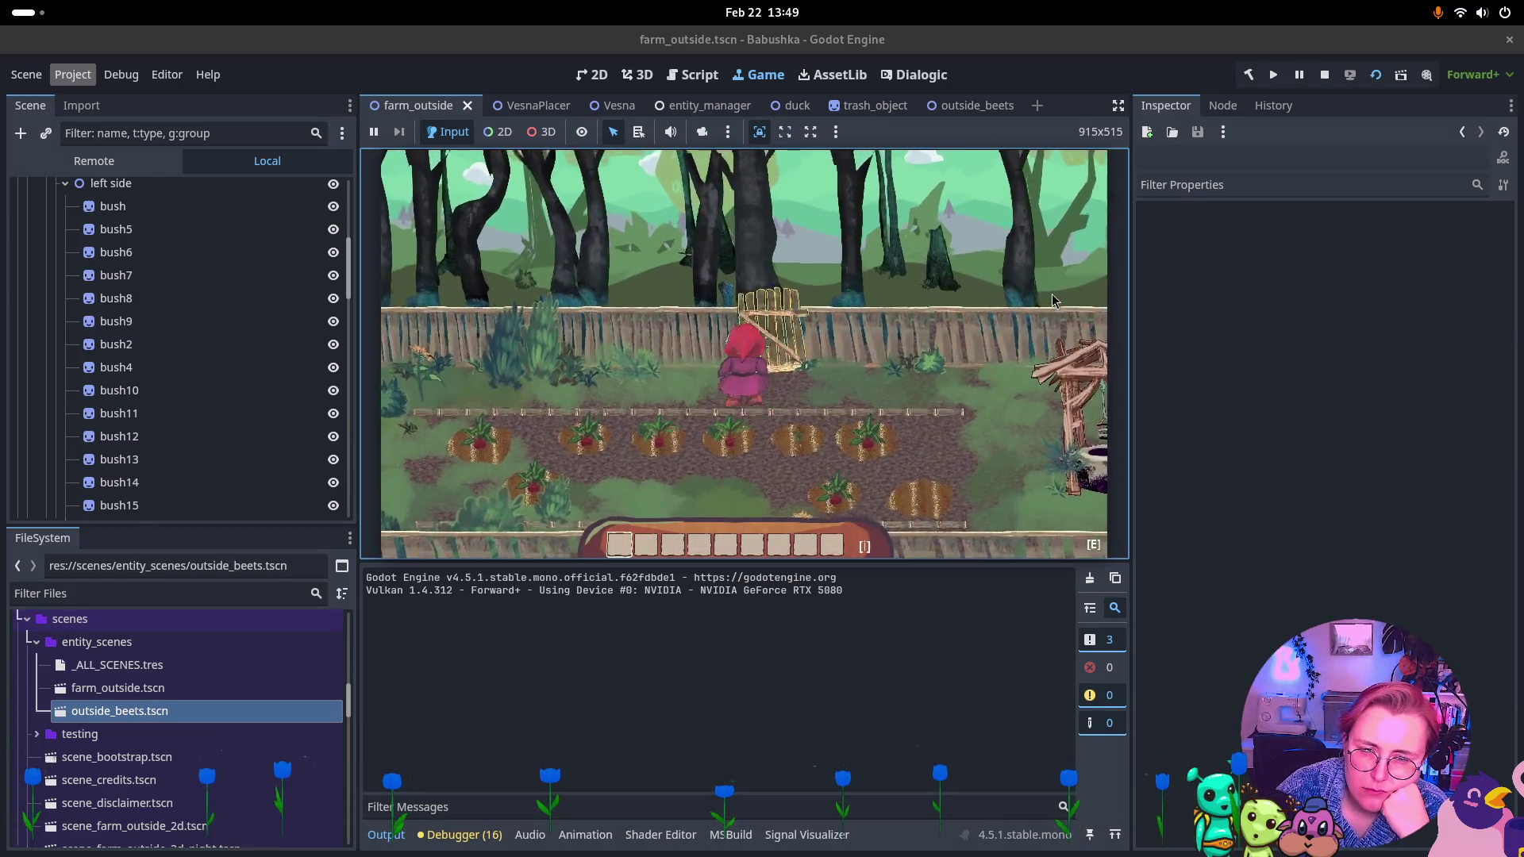
{"action": "key", "text": "a"}
{"action": "key", "text": "w"}
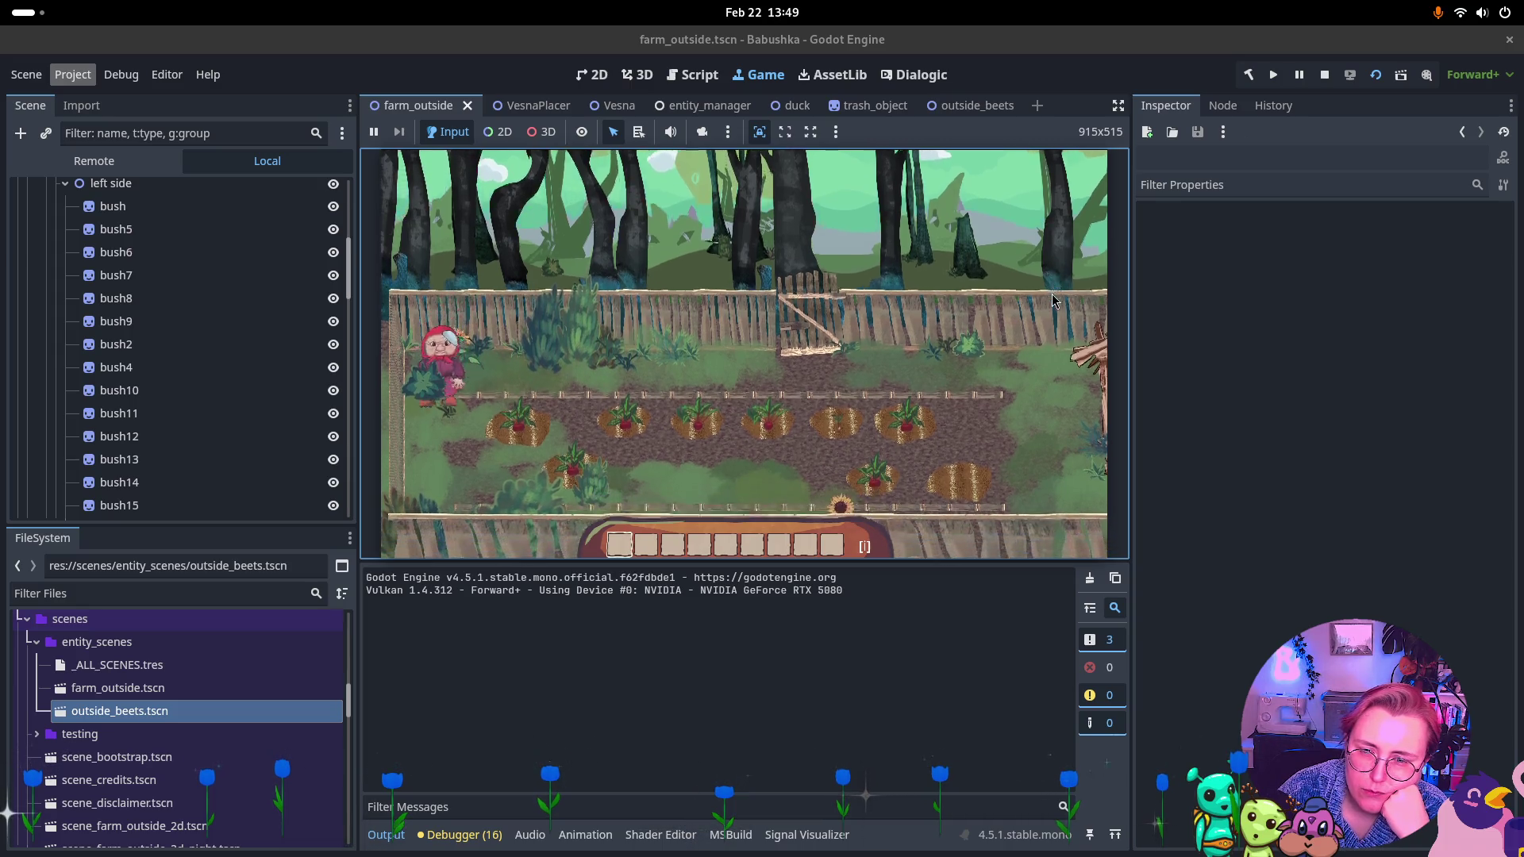
{"action": "key", "text": "s"}
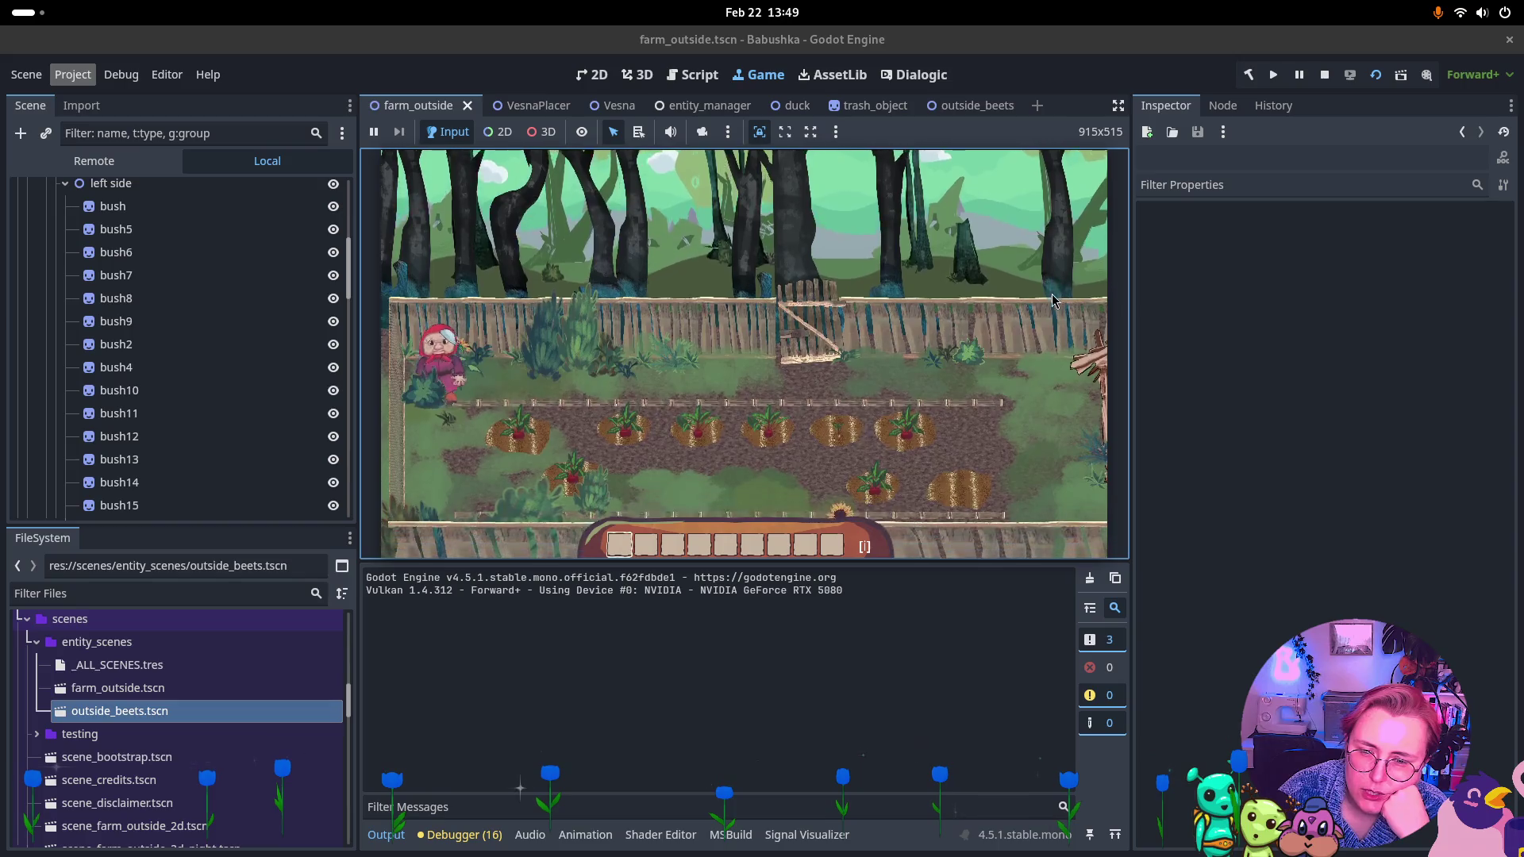
{"action": "key", "text": "w"}
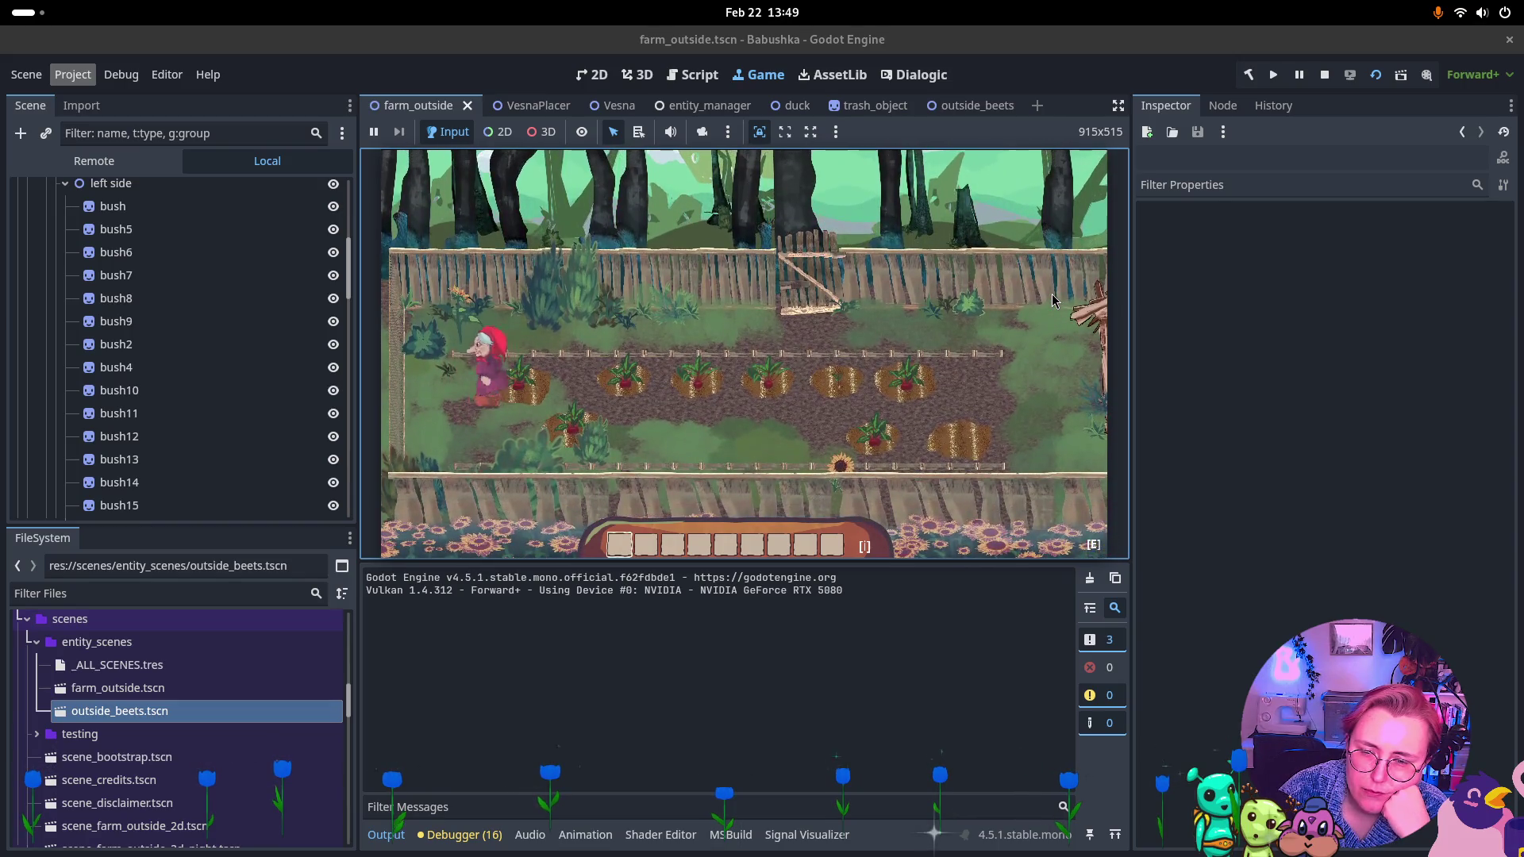
{"action": "key", "text": "s"}
{"action": "key", "text": "d"}
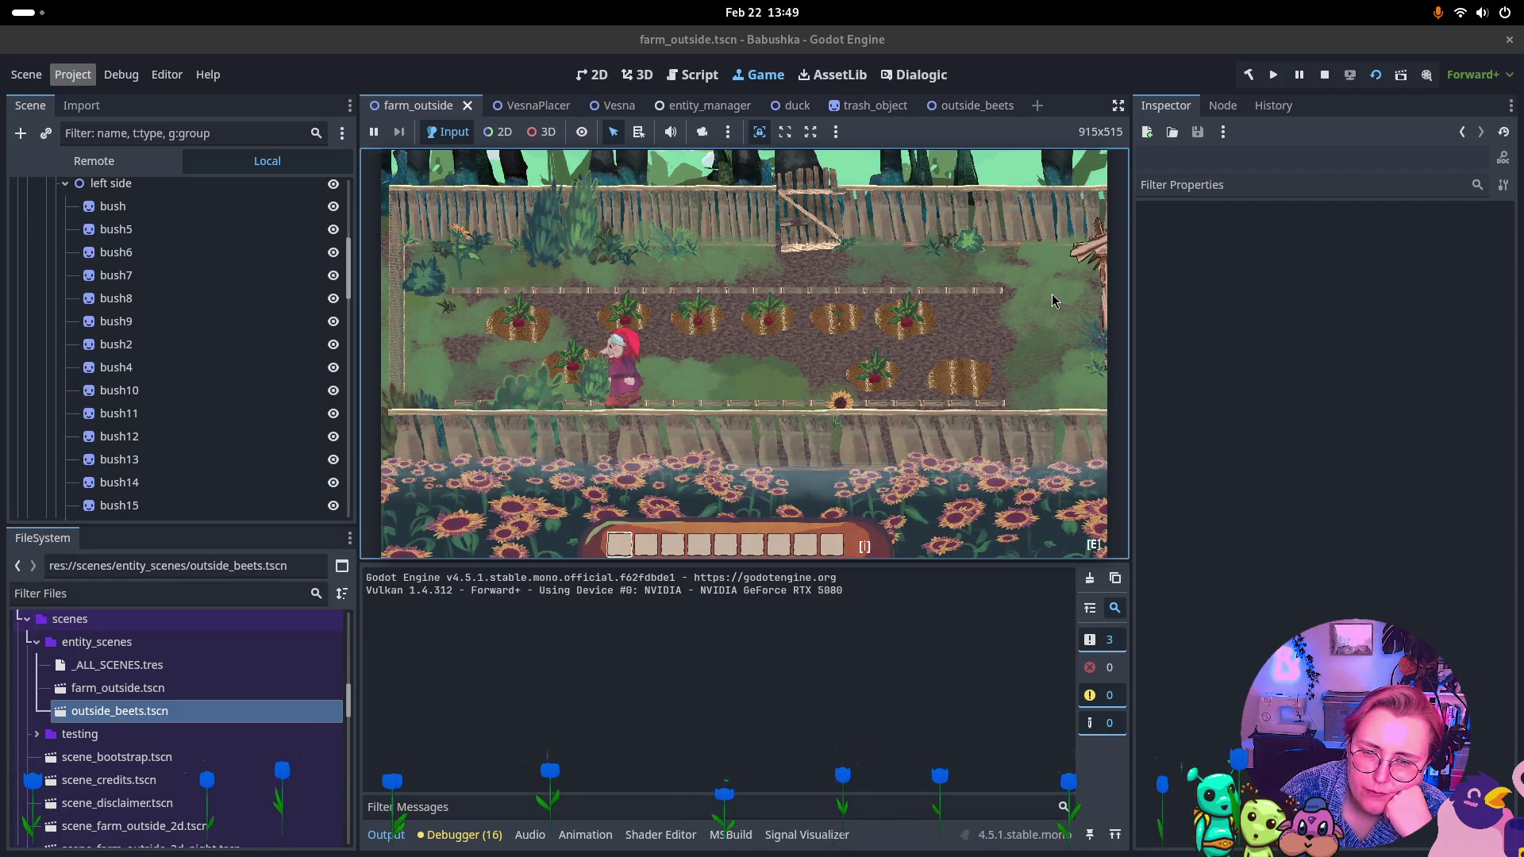
{"action": "key", "text": "a"}
{"action": "key", "text": "s"}
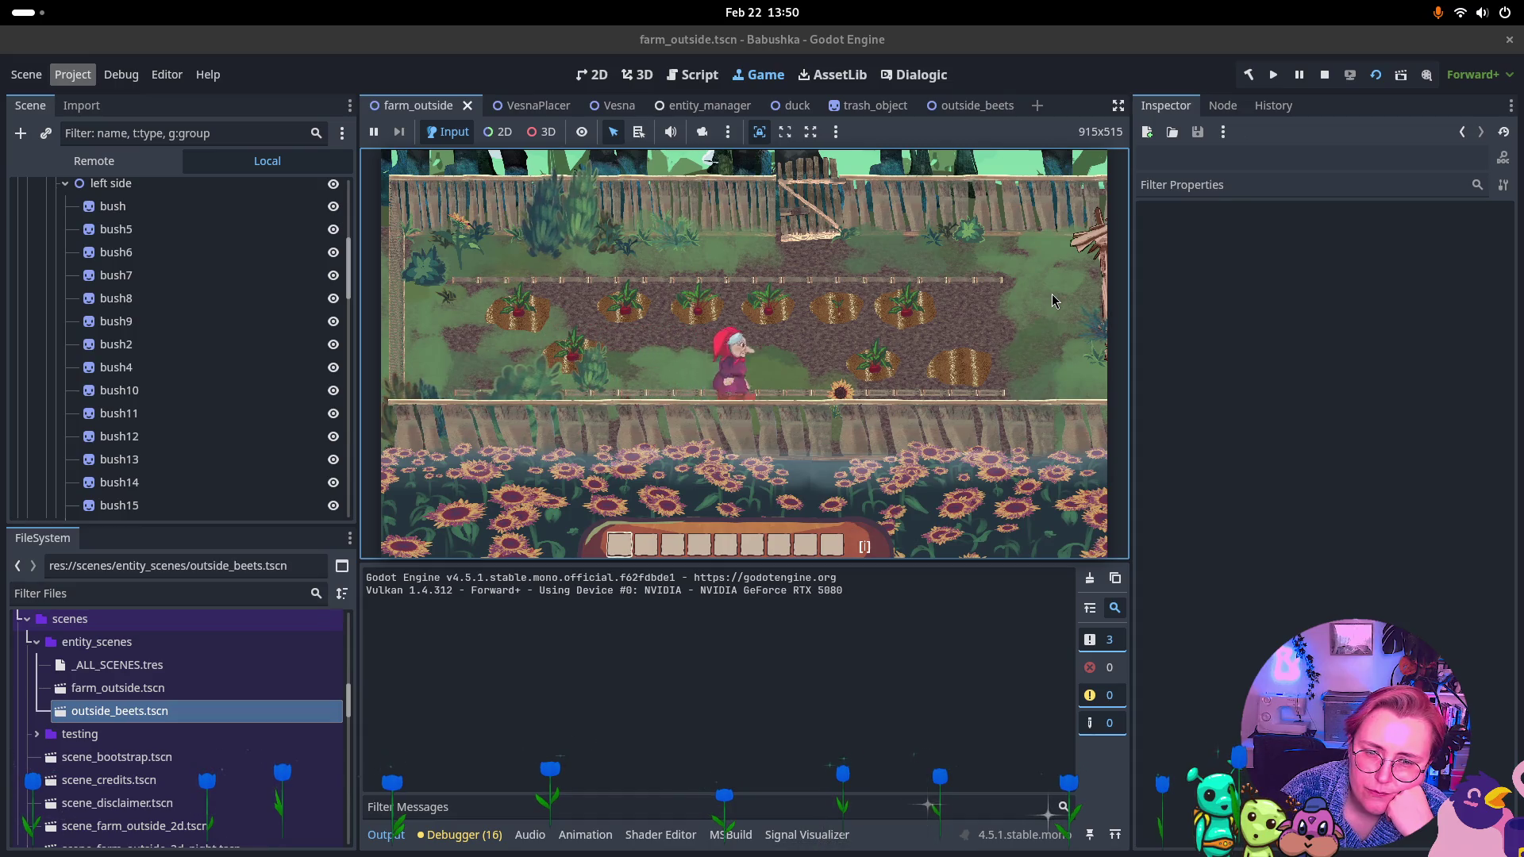
Walk Babushka up to the well, past and over it, then back left.
{"action": "key", "text": "d"}
{"action": "key", "text": "w"}
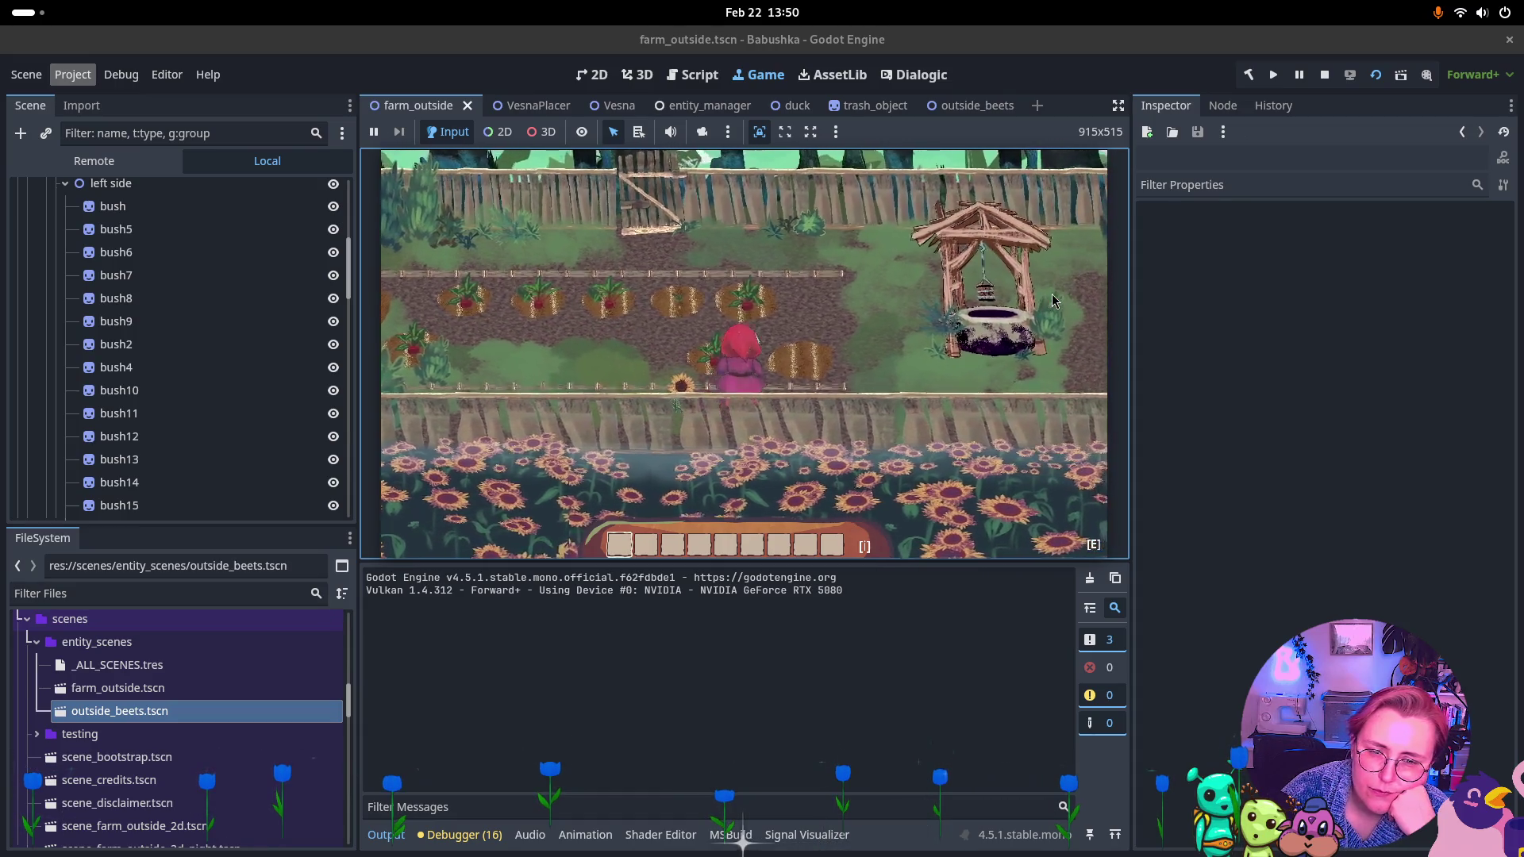
{"action": "key", "text": "d"}
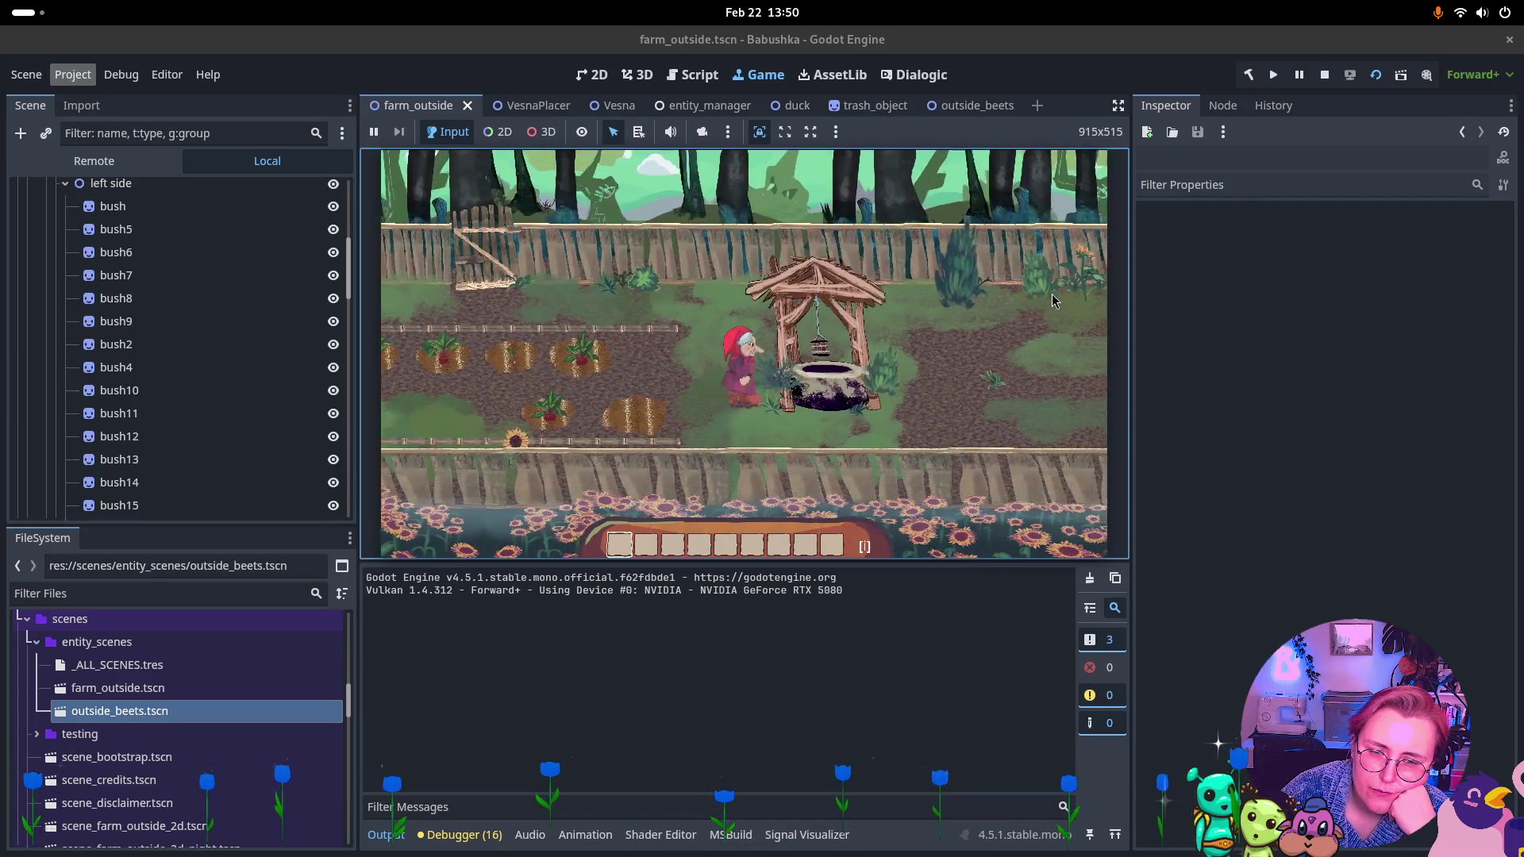
{"action": "key", "text": "d"}
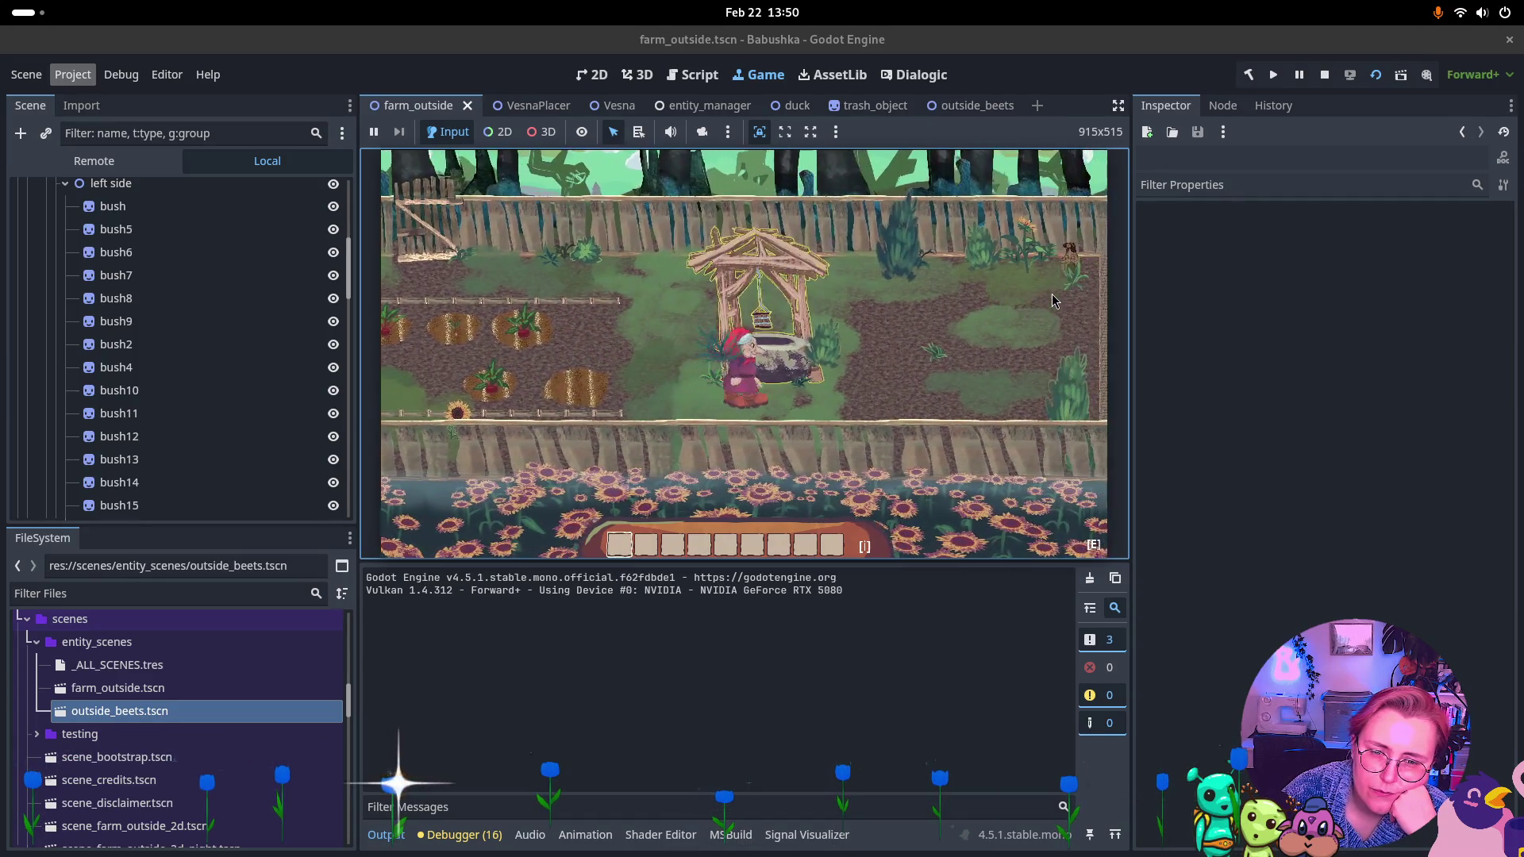
{"action": "key", "text": "w"}
{"action": "key", "text": "a"}
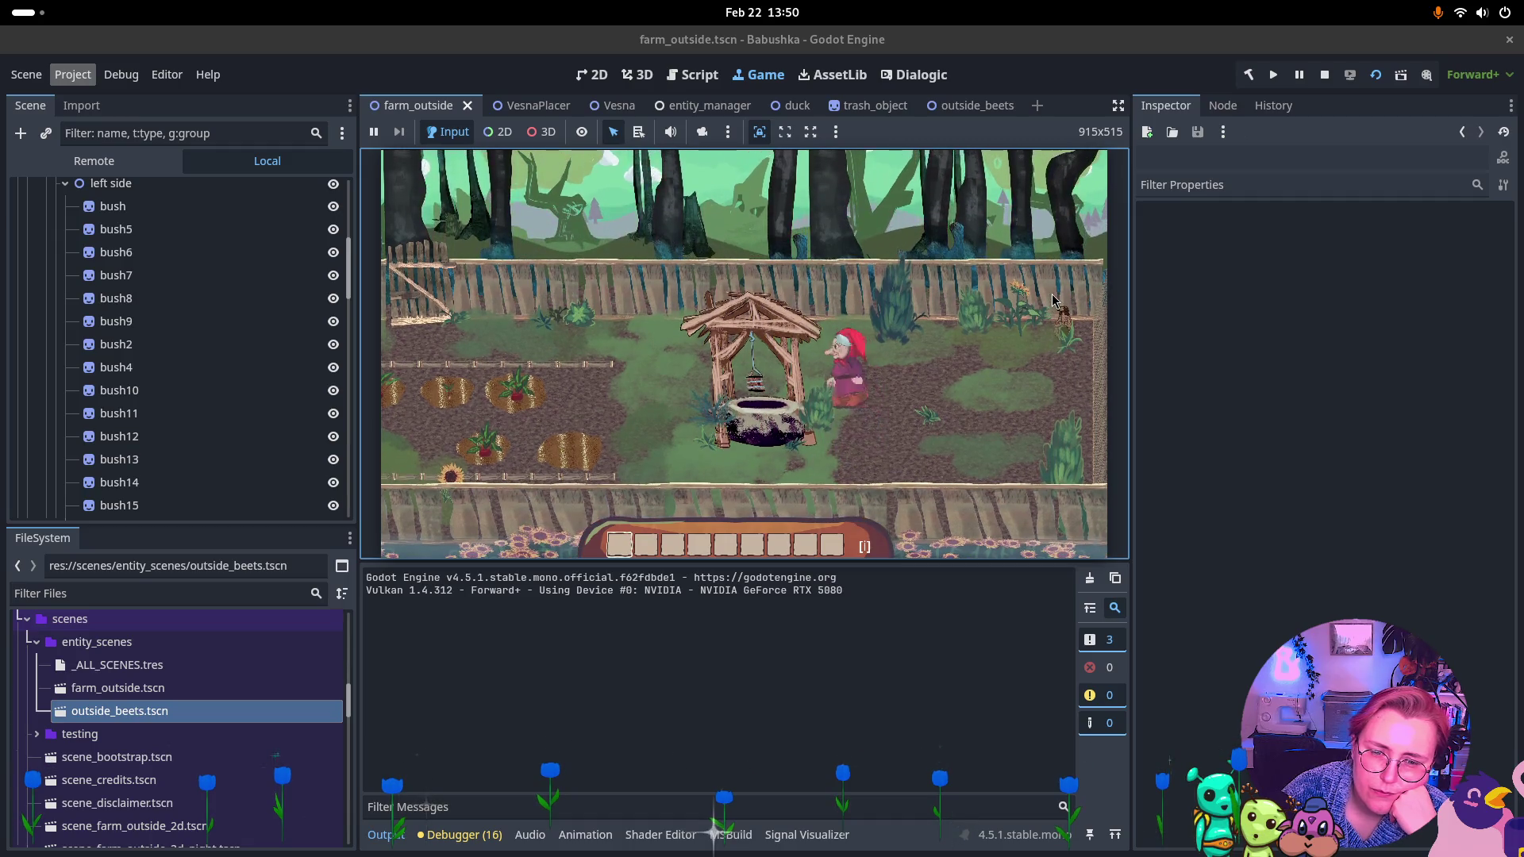
{"action": "key", "text": "a"}
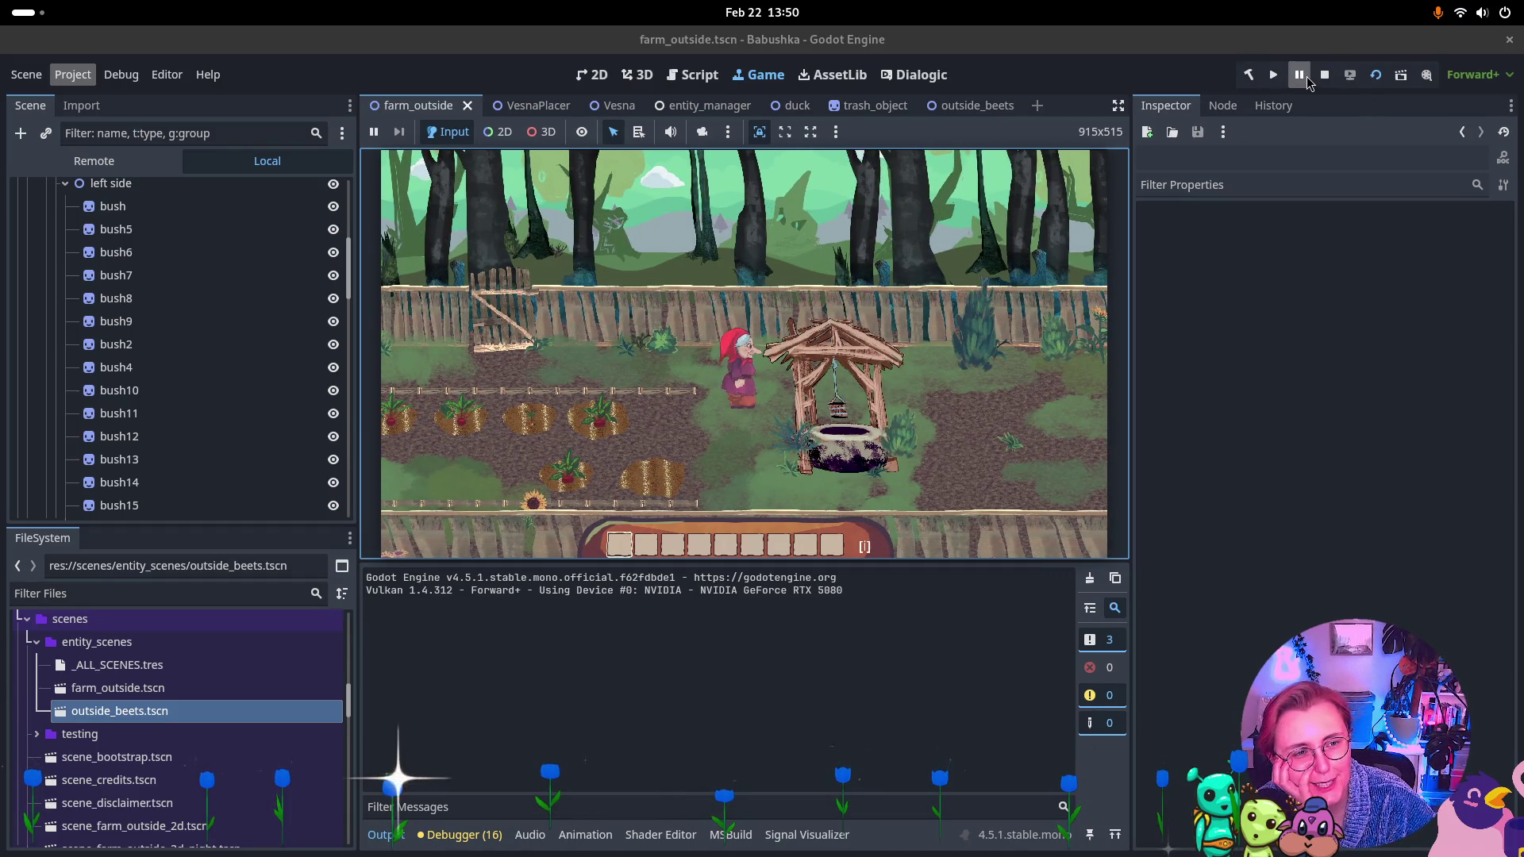
Show the Remote tree and expand BabushkaSceneBeets and Dynamically YSorted.
{"action": "left_click", "coordinate": [94, 161]}
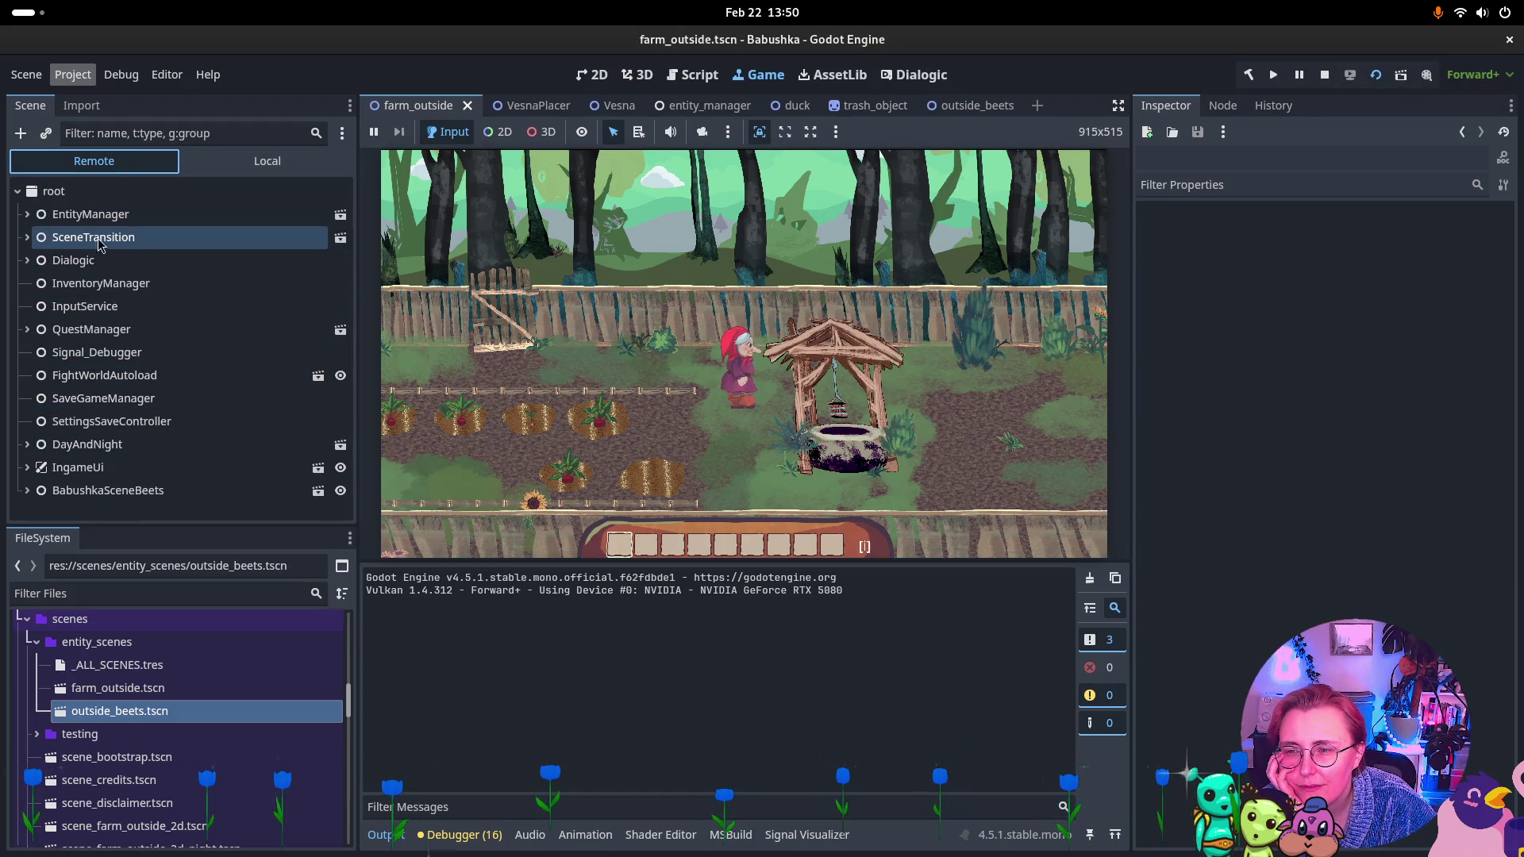
{"action": "left_click", "coordinate": [76, 216]}
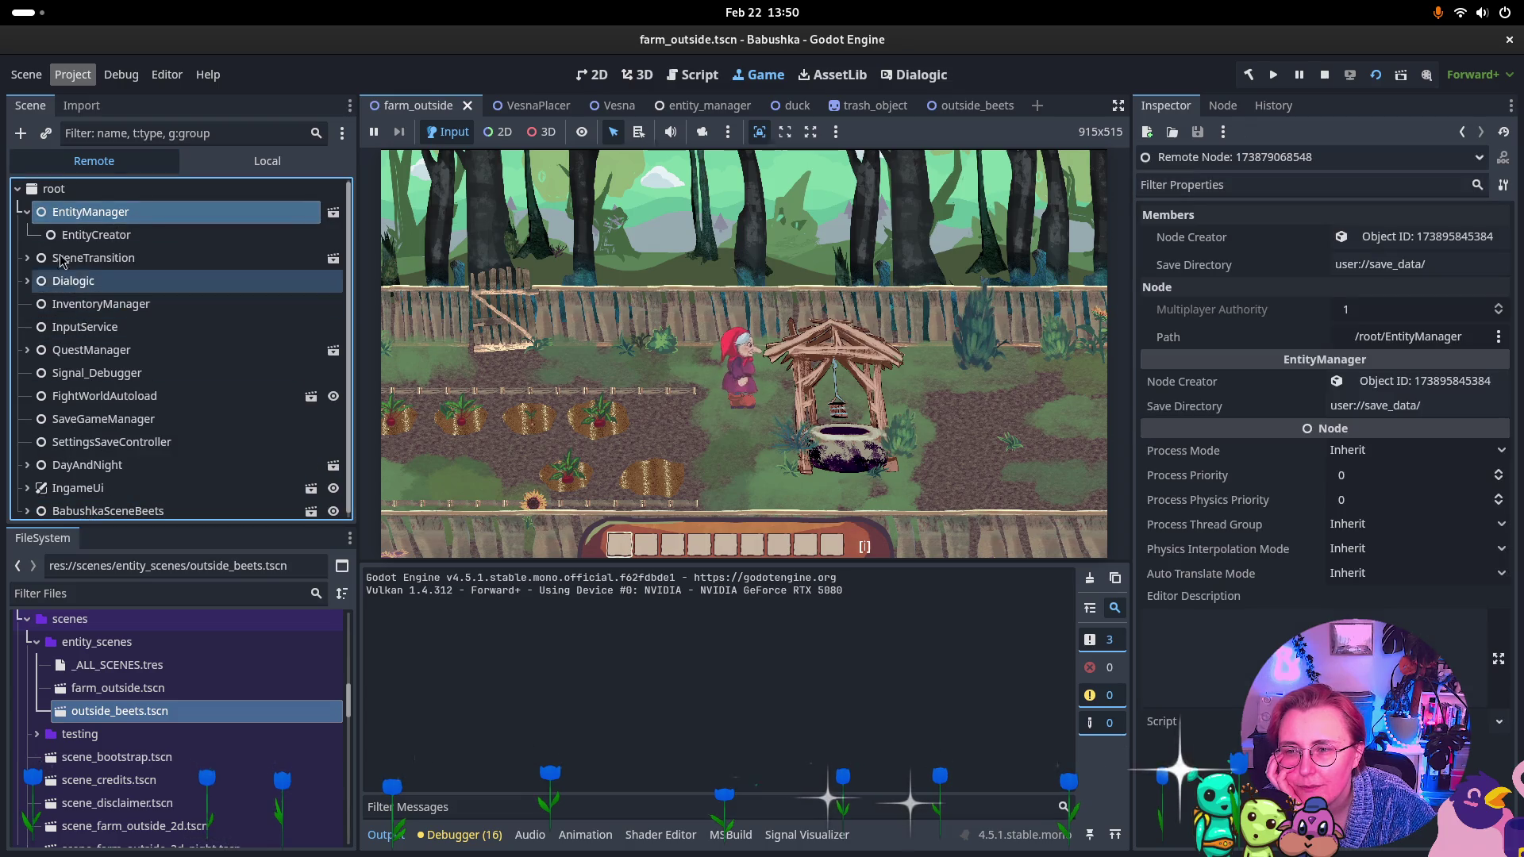
{"action": "left_click", "coordinate": [27, 213]}
{"action": "left_click", "coordinate": [100, 492]}
{"action": "left_click", "coordinate": [27, 491]}
{"action": "scroll", "coordinate": [112, 433], "scroll_direction": "down", "scroll_amount": 5}
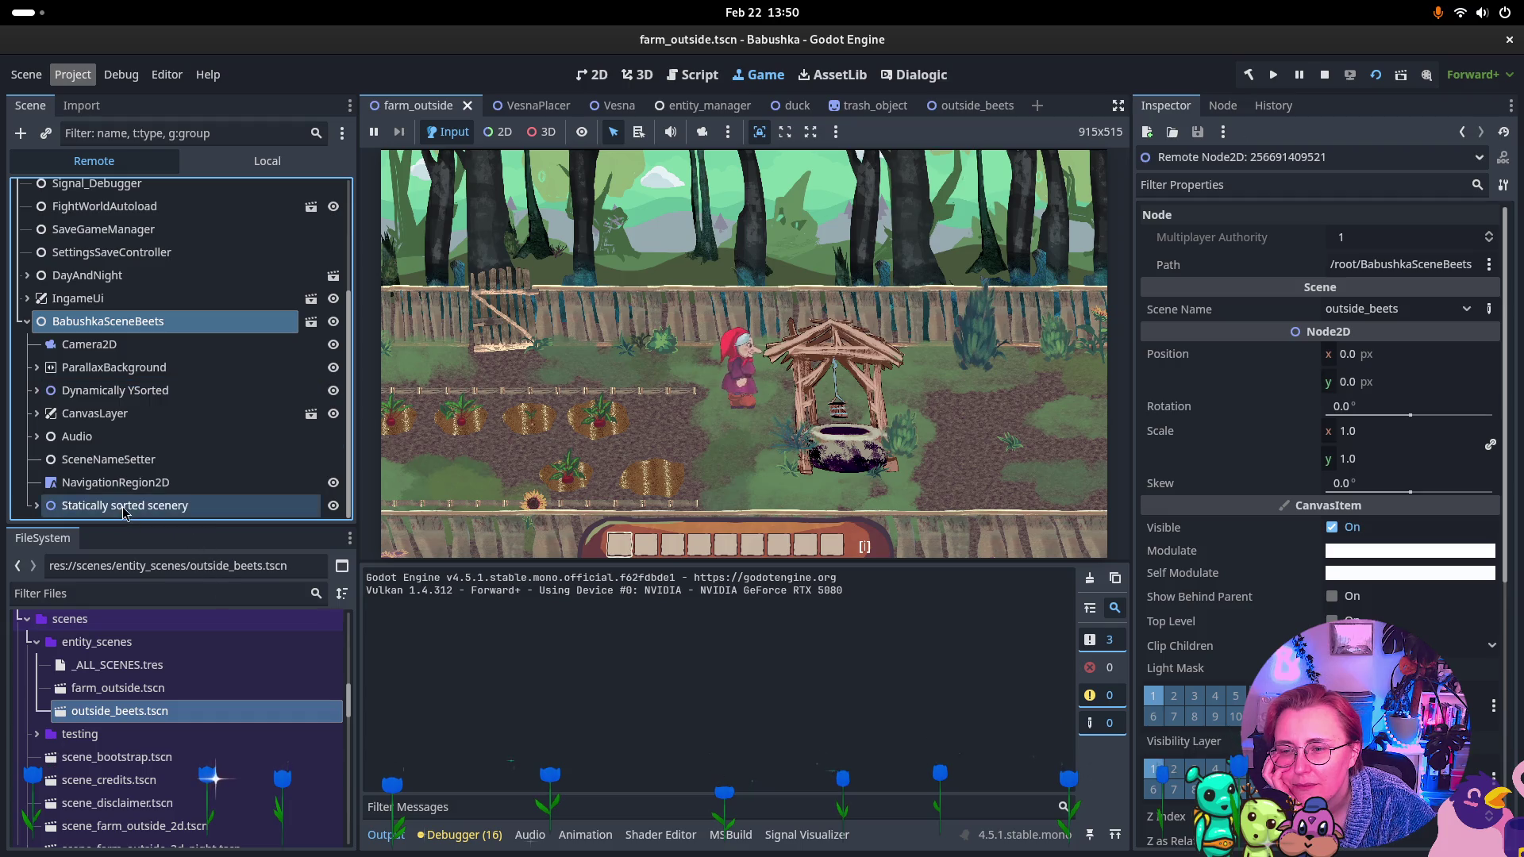
{"action": "left_click", "coordinate": [37, 391]}
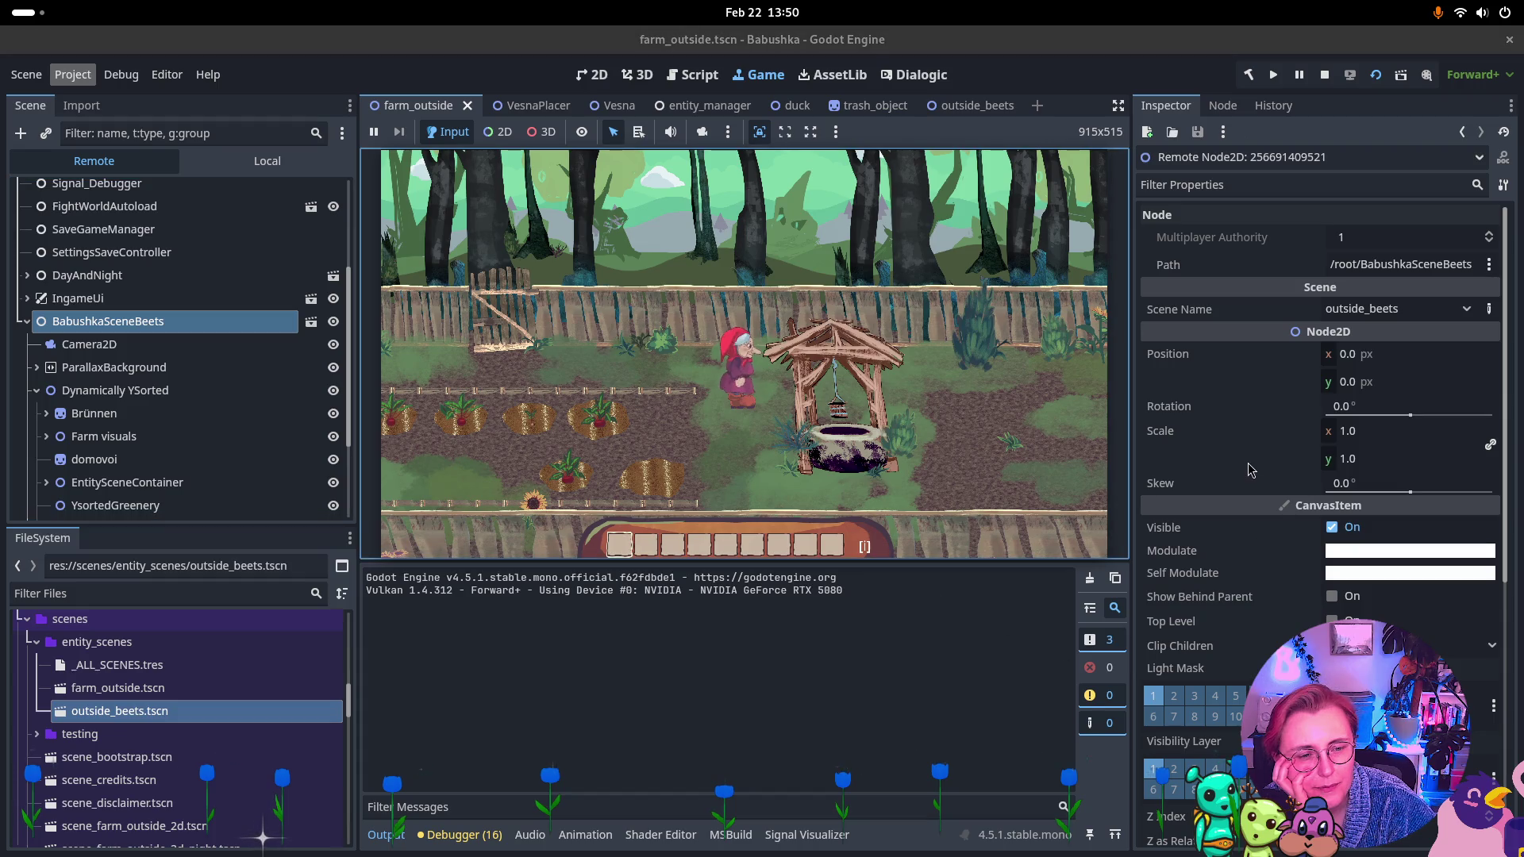
Inspect the live Dynamically YSorted, Vesna and EntitySceneContainer nodes.
{"action": "scroll", "coordinate": [1249, 470], "scroll_direction": "down", "scroll_amount": 3}
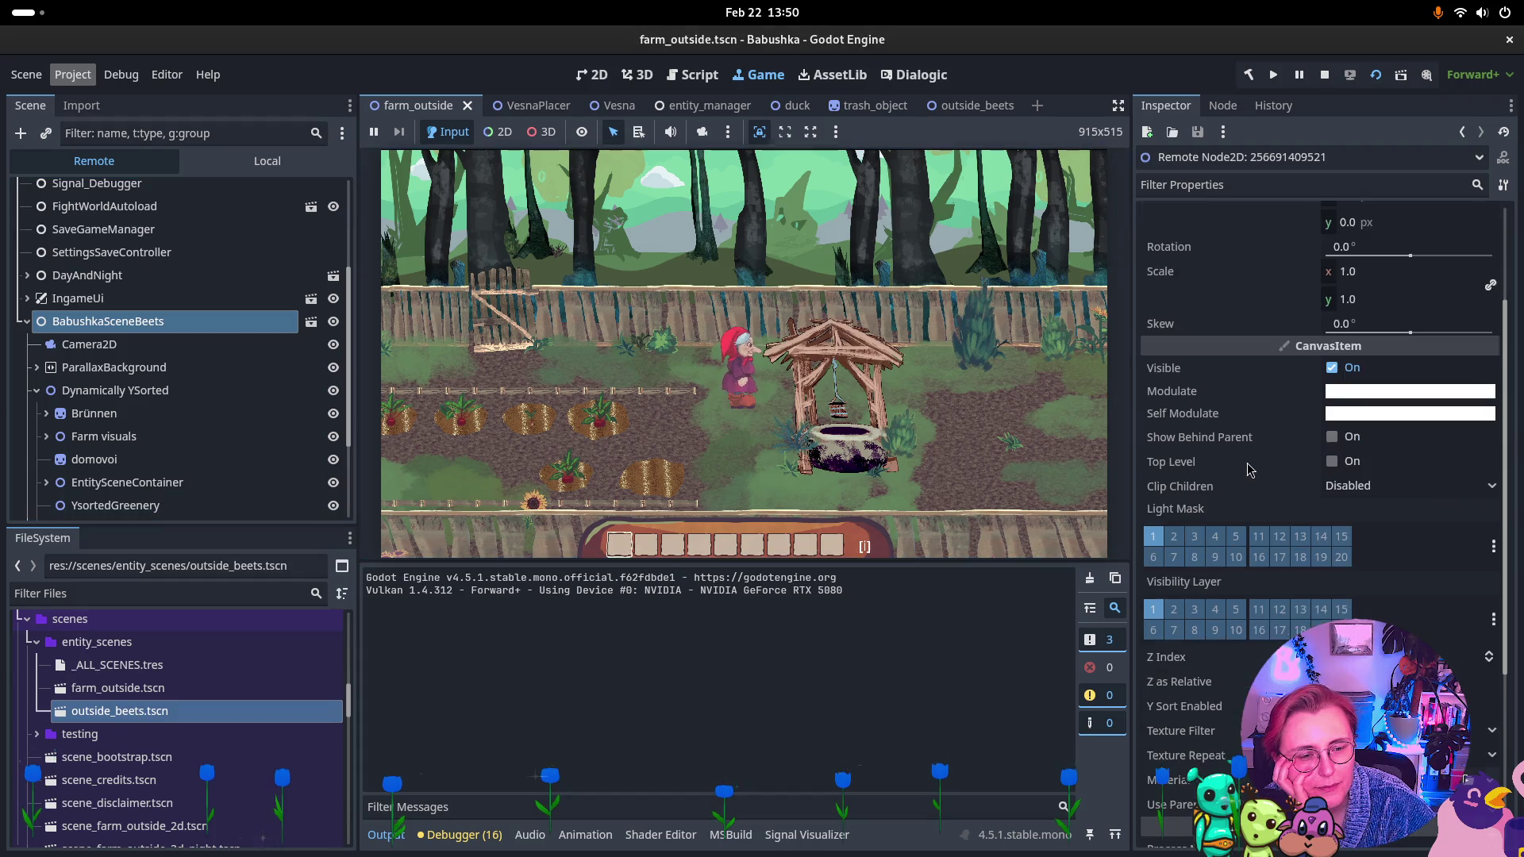
{"action": "left_click", "coordinate": [698, 510]}
{"action": "left_click", "coordinate": [119, 390]}
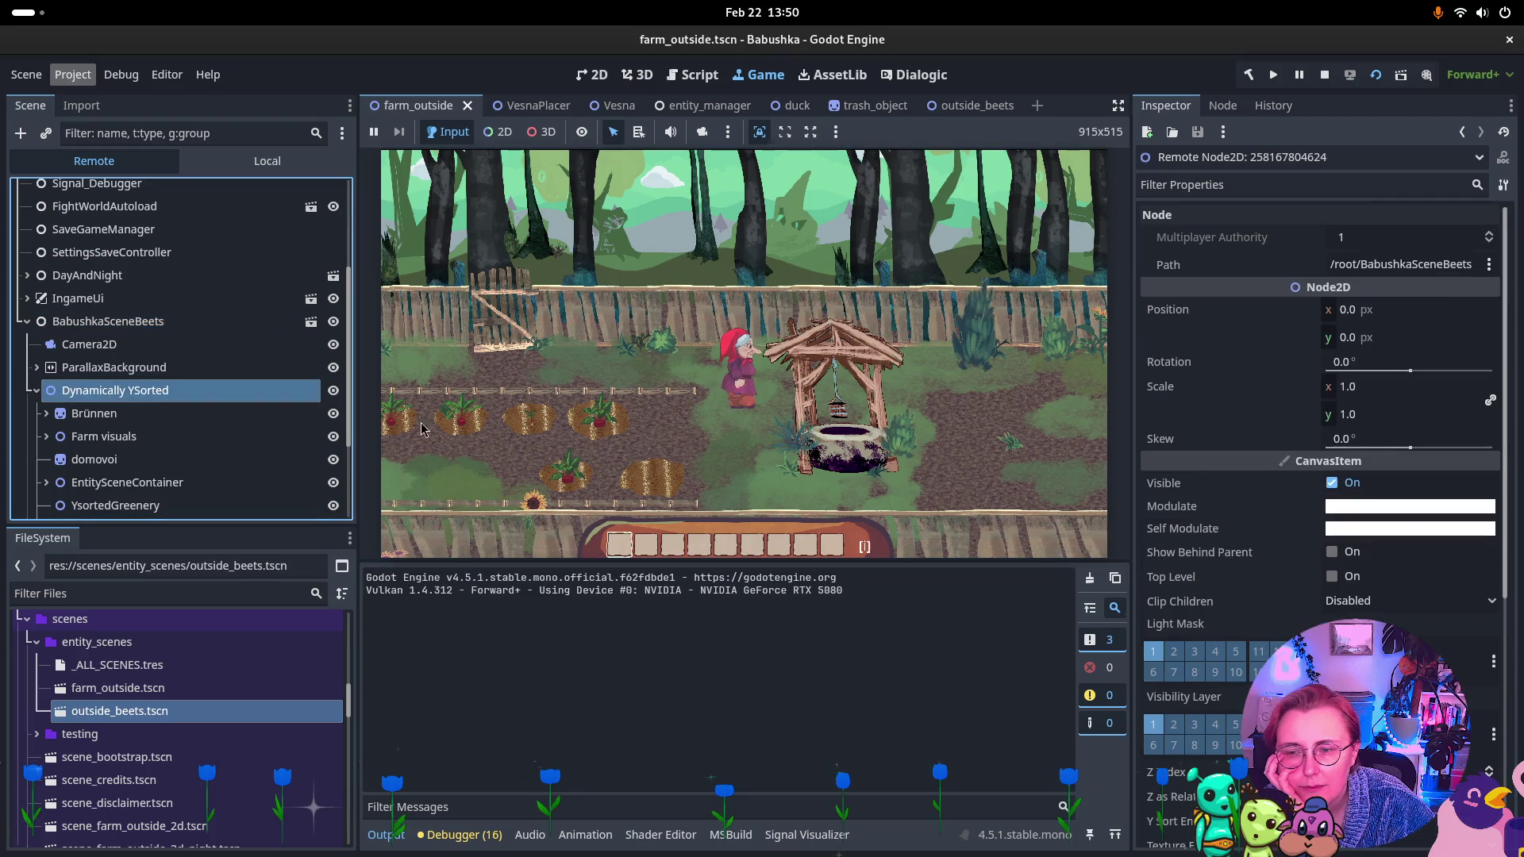
{"action": "scroll", "coordinate": [101, 455], "scroll_direction": "down", "scroll_amount": 2}
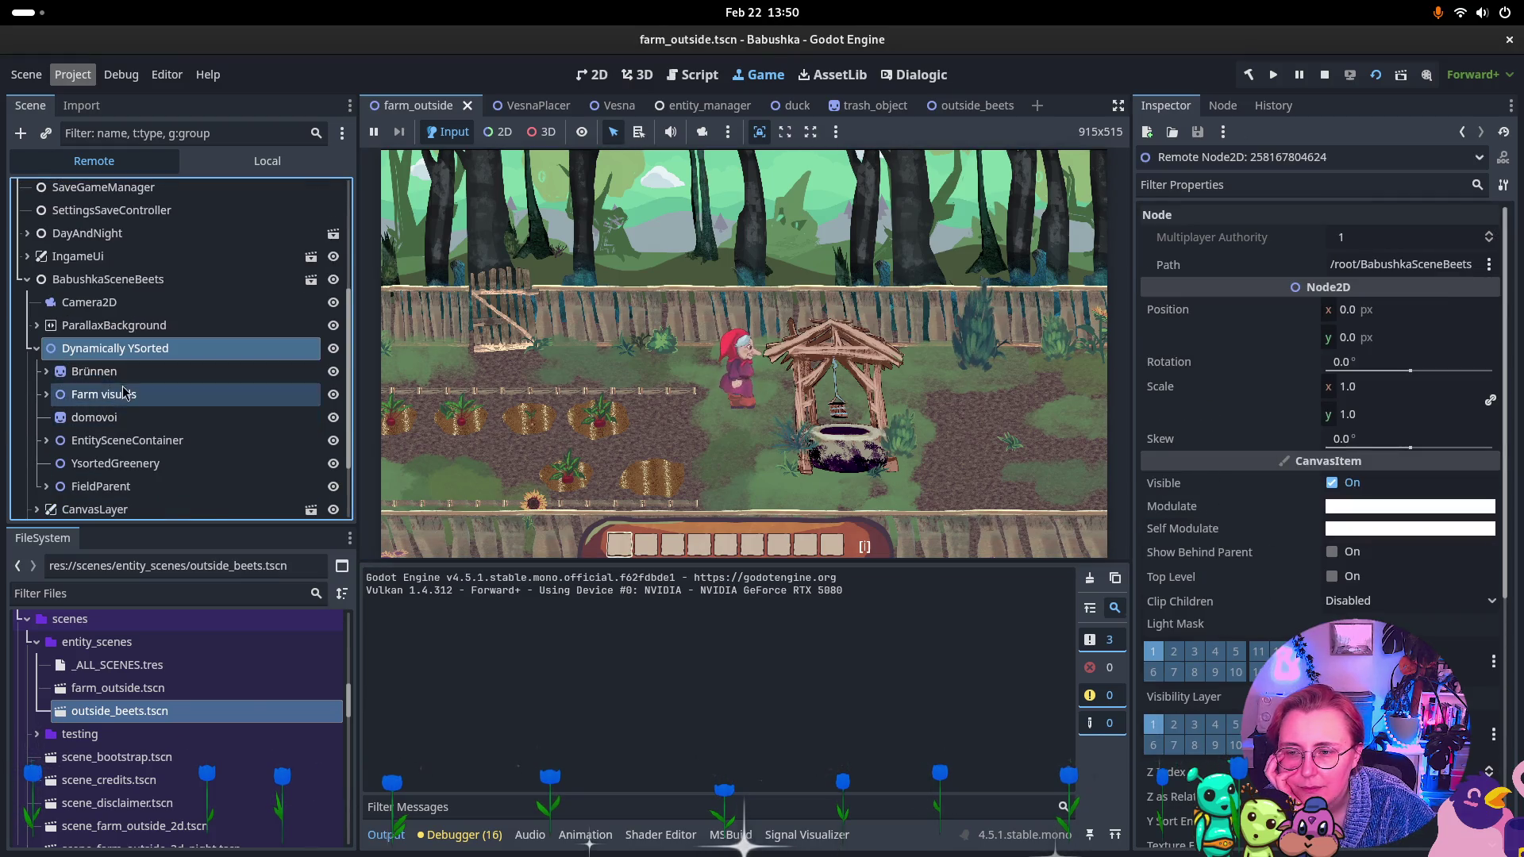
{"action": "left_click", "coordinate": [46, 441]}
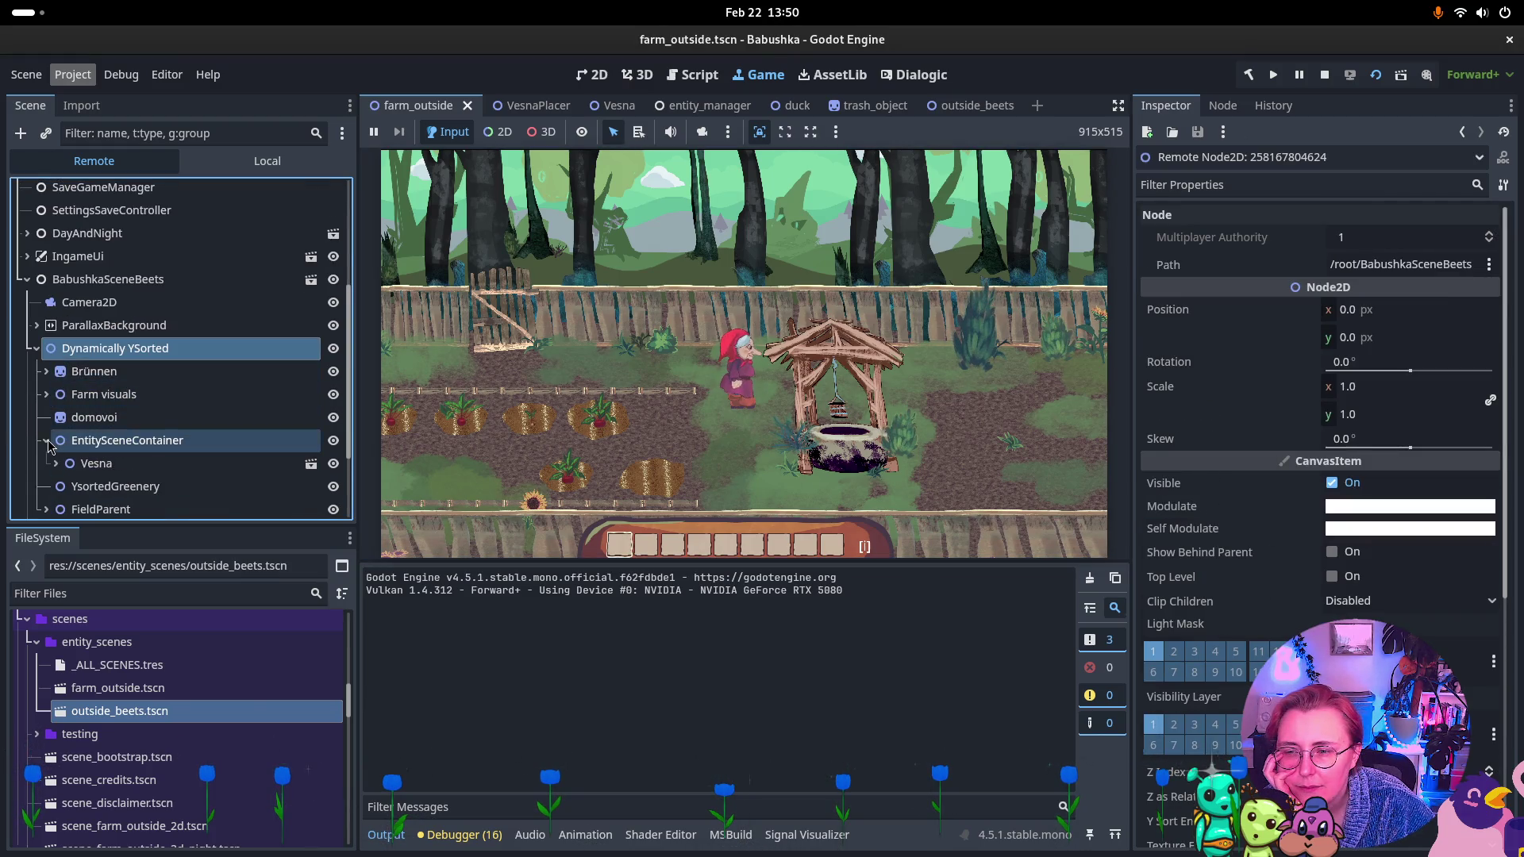
{"action": "left_click", "coordinate": [92, 466]}
{"action": "scroll", "coordinate": [1272, 442], "scroll_direction": "down", "scroll_amount": 5}
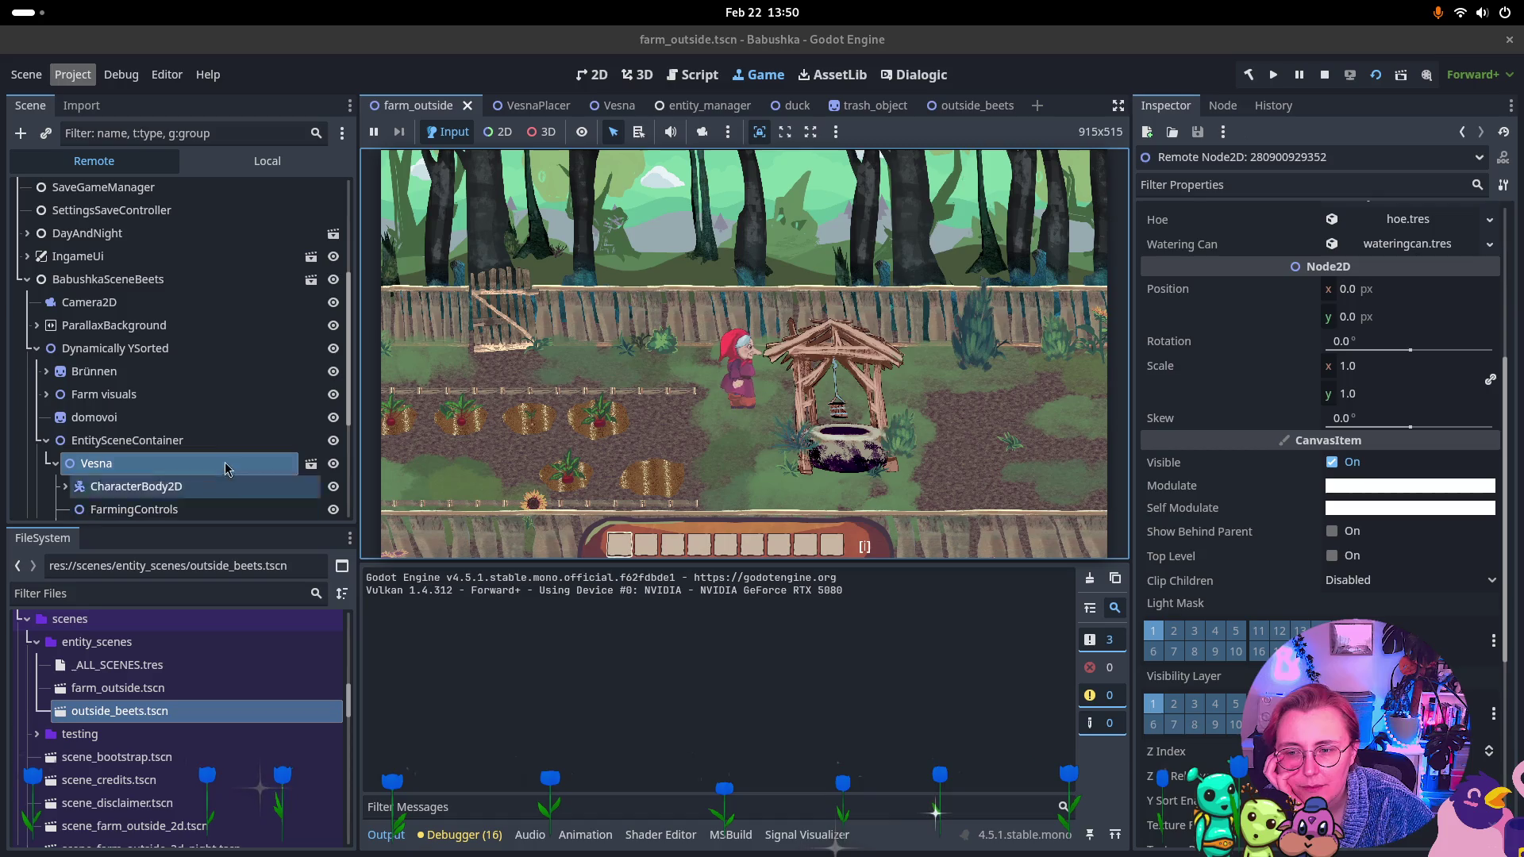
{"action": "left_click", "coordinate": [242, 440]}
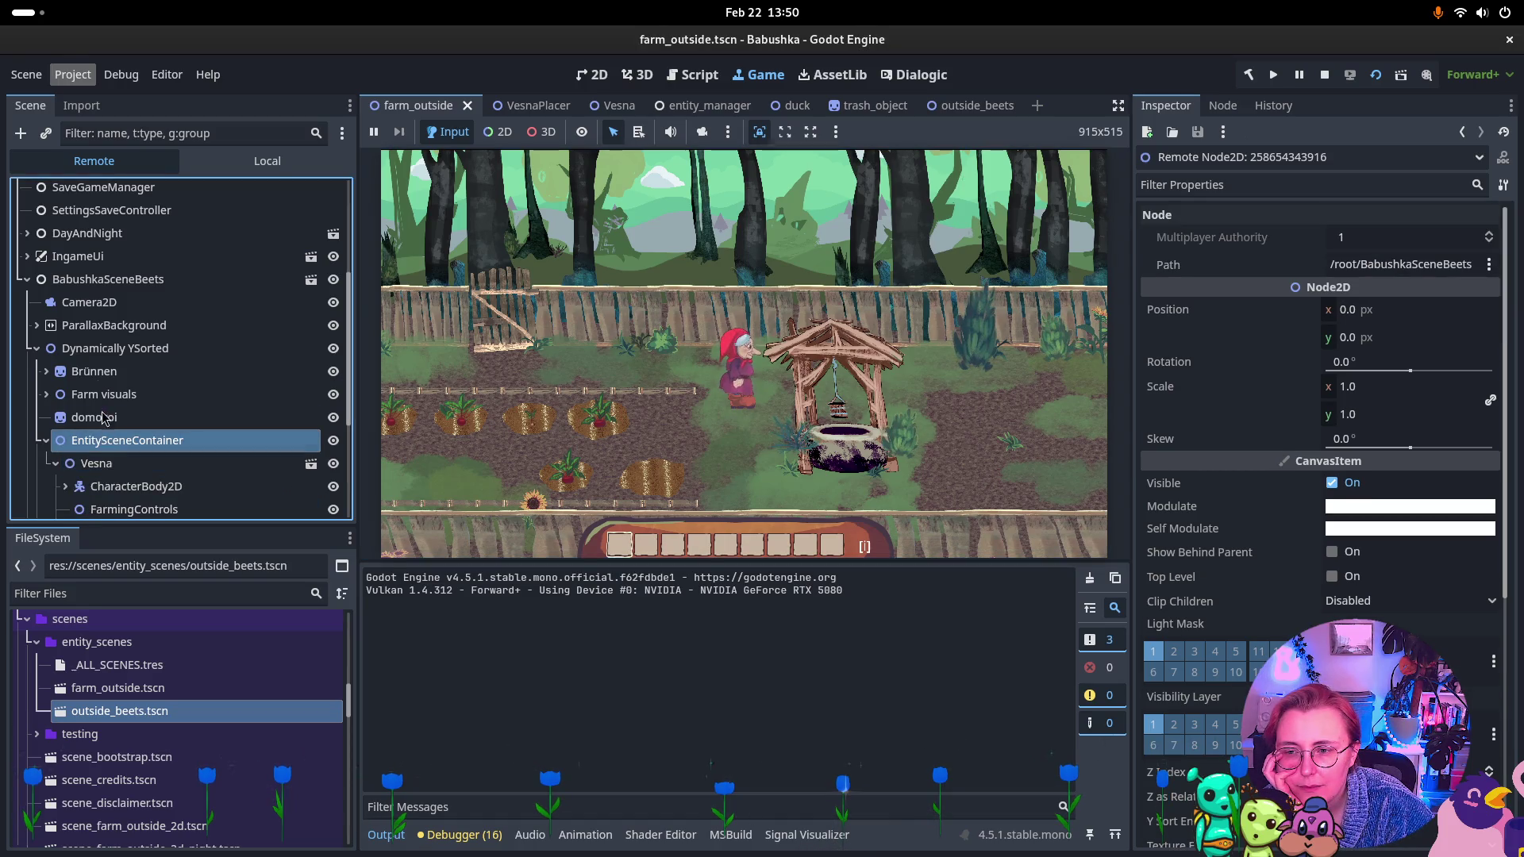
Inspect the live YsortedGreenery node, then stop the running game.
{"action": "left_click", "coordinate": [104, 349]}
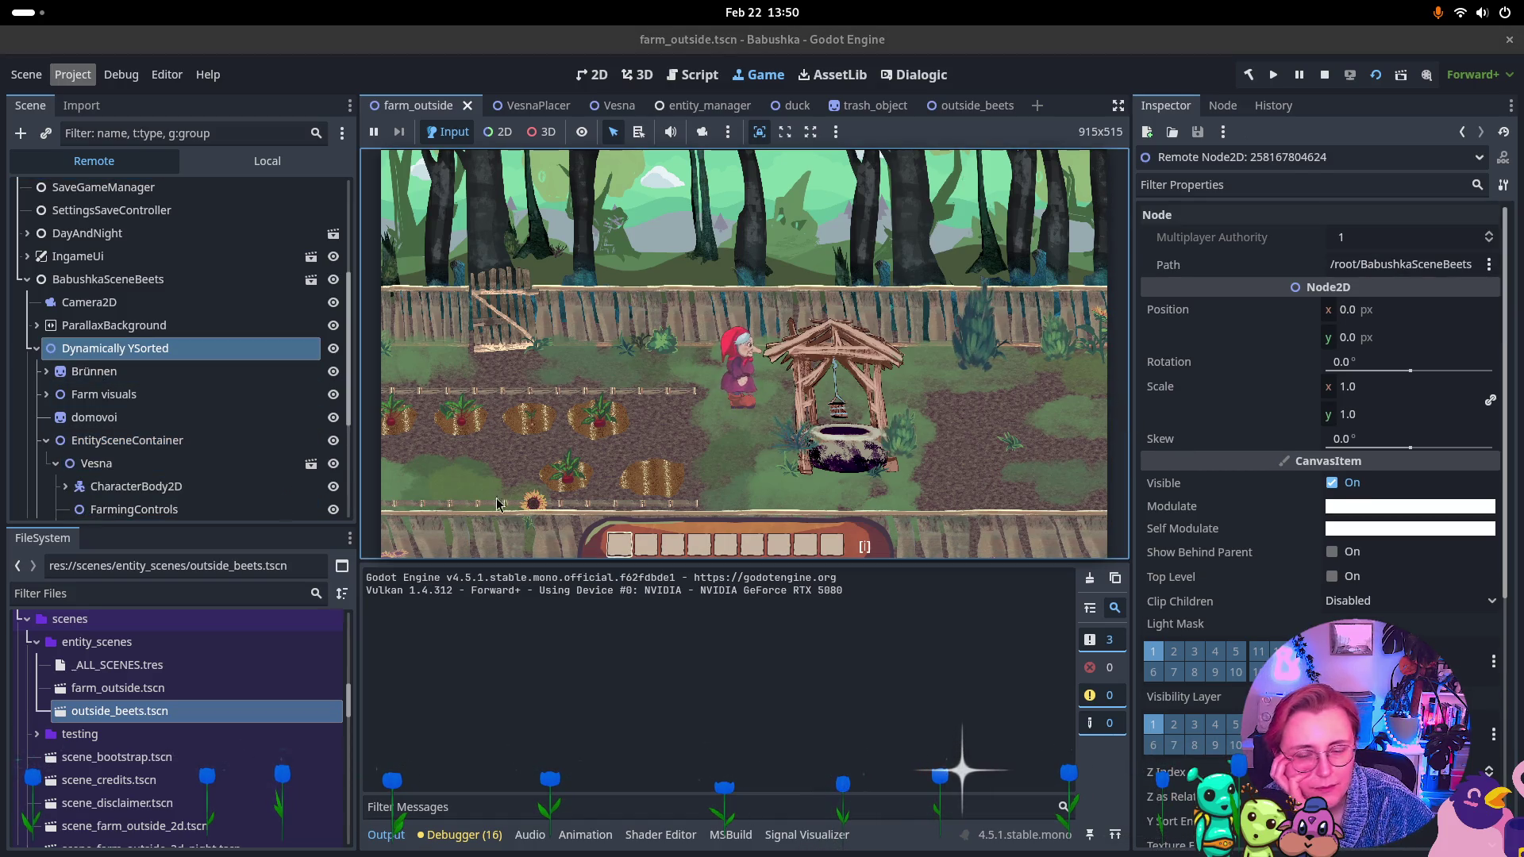
{"action": "scroll", "coordinate": [92, 465], "scroll_direction": "down", "scroll_amount": 3}
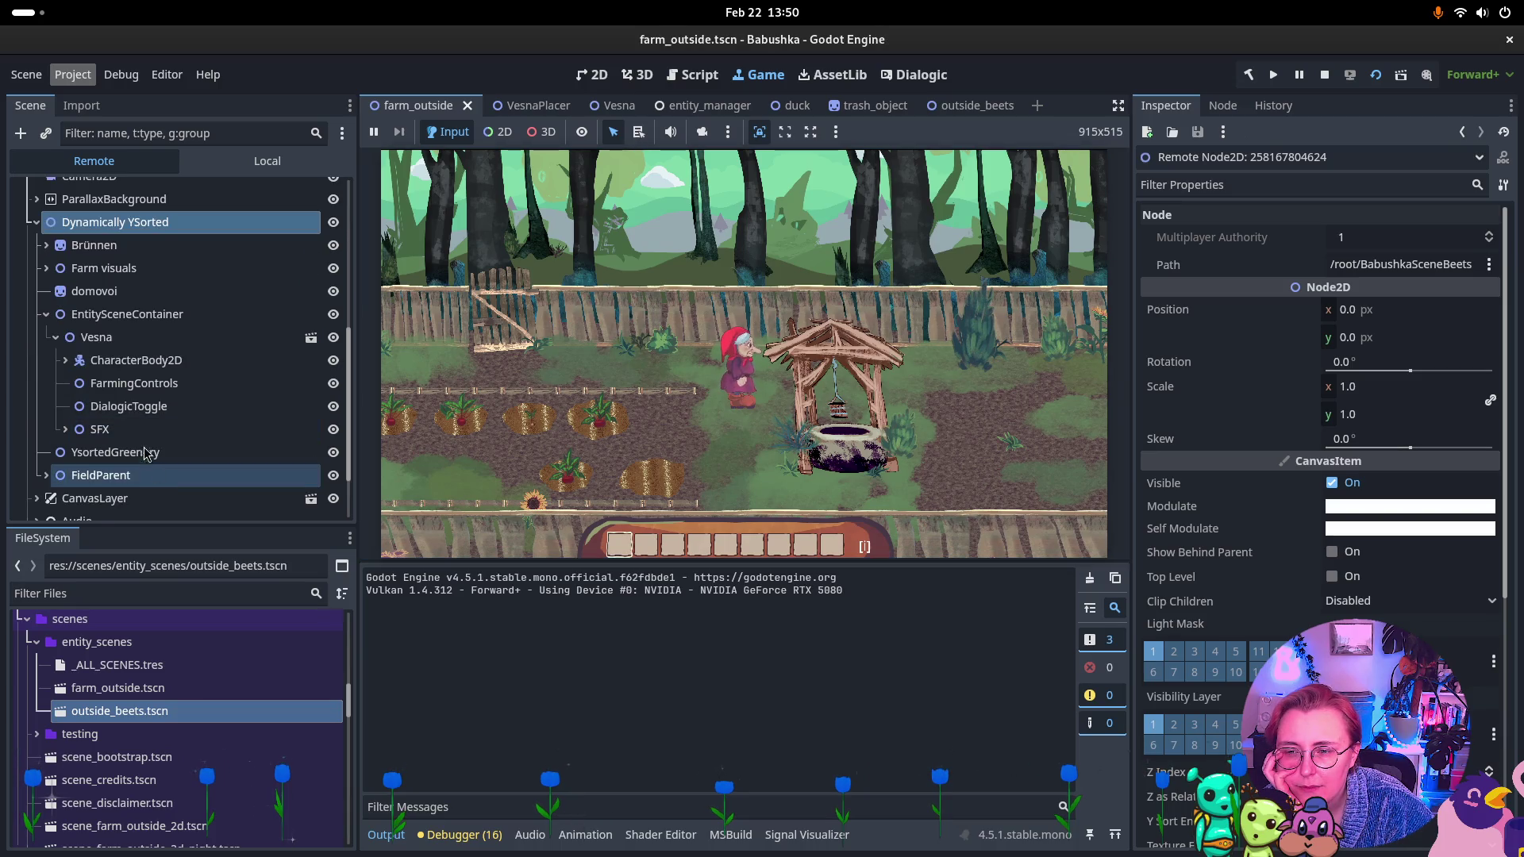
{"action": "left_click", "coordinate": [92, 466]}
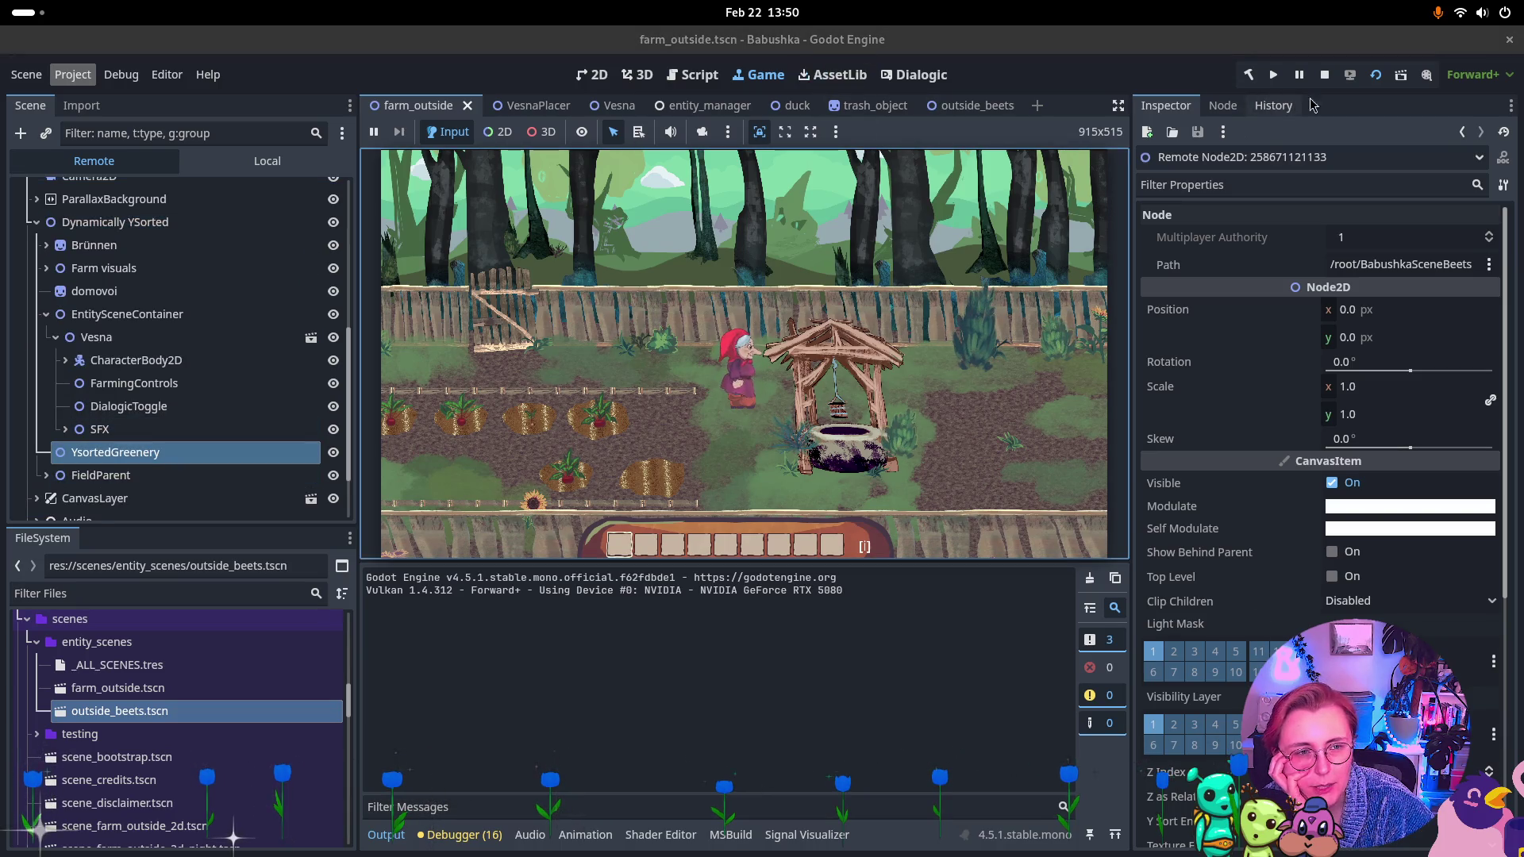
{"action": "left_click", "coordinate": [1324, 74]}
{"action": "scroll", "coordinate": [193, 293], "scroll_direction": "up", "scroll_amount": 5}
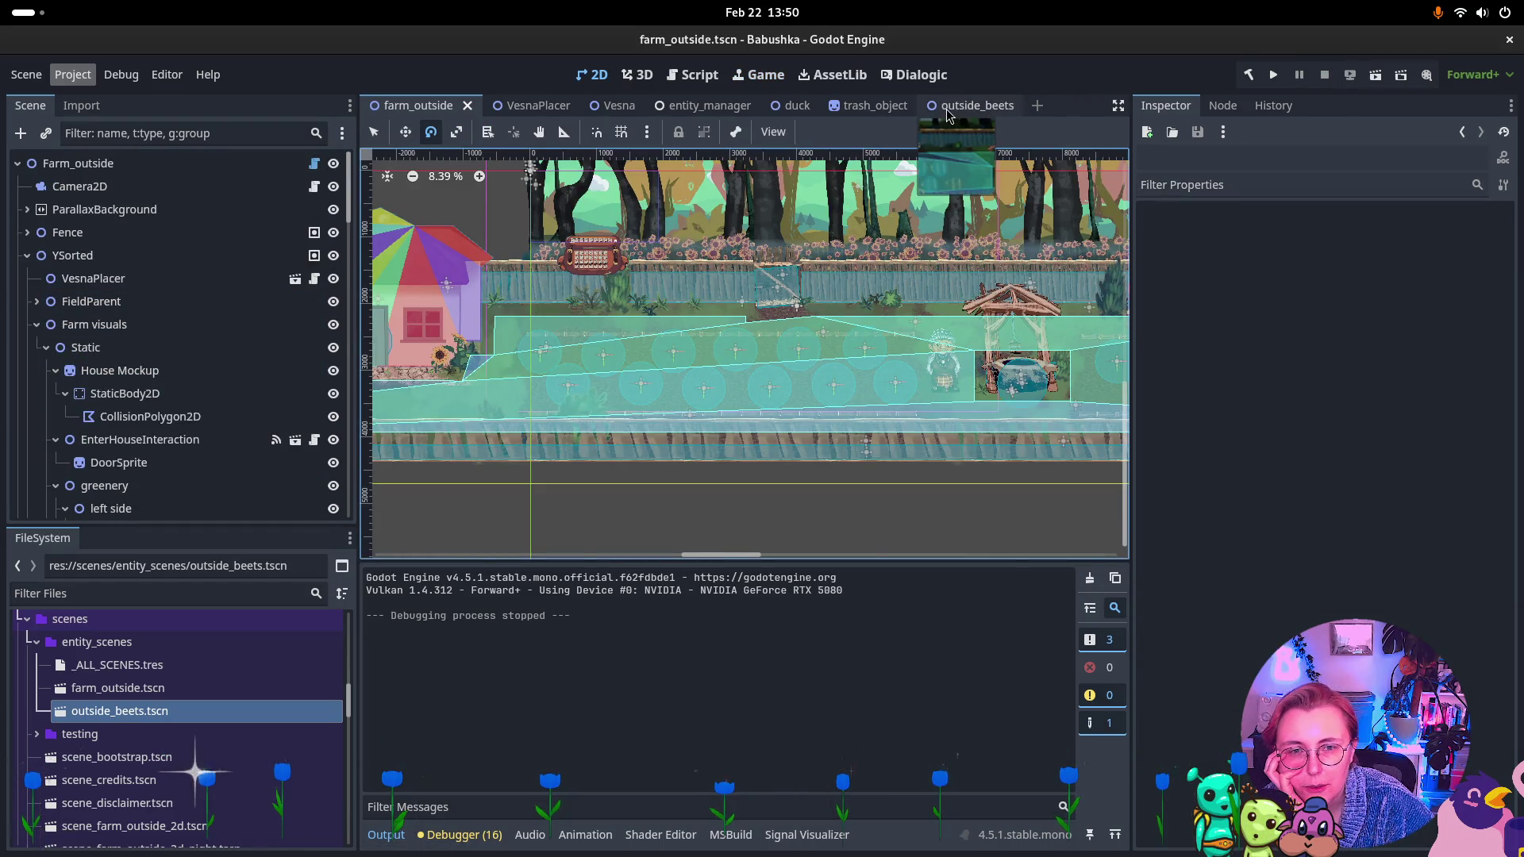
Set YsortedGreenery's Z Index to 1, enable Y Sort, and save outside_beets.tscn.
{"action": "left_click", "coordinate": [970, 105]}
{"action": "left_click", "coordinate": [113, 346]}
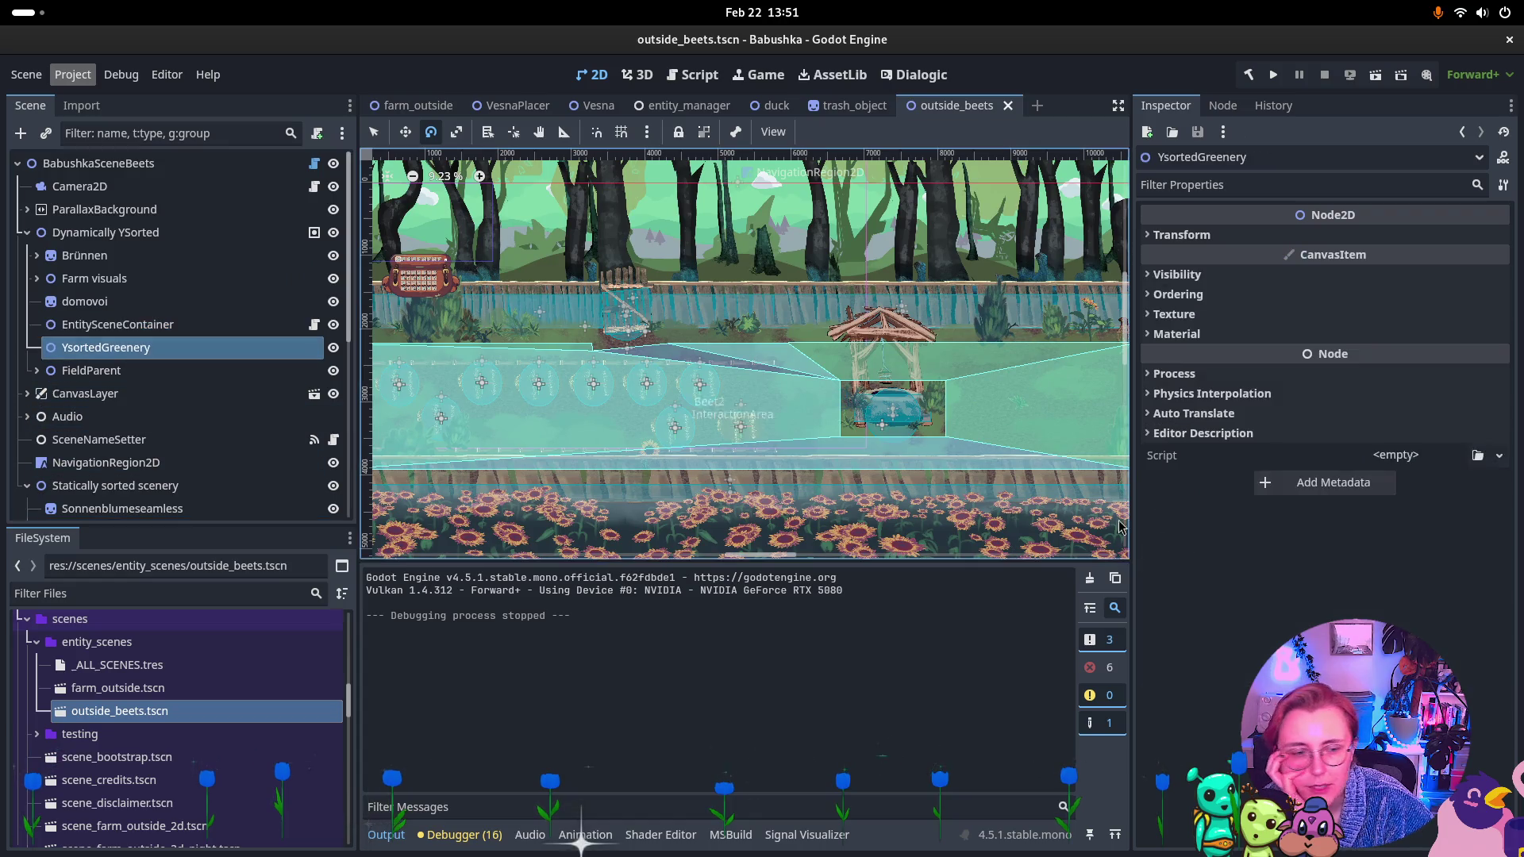
{"action": "left_click", "coordinate": [1173, 293]}
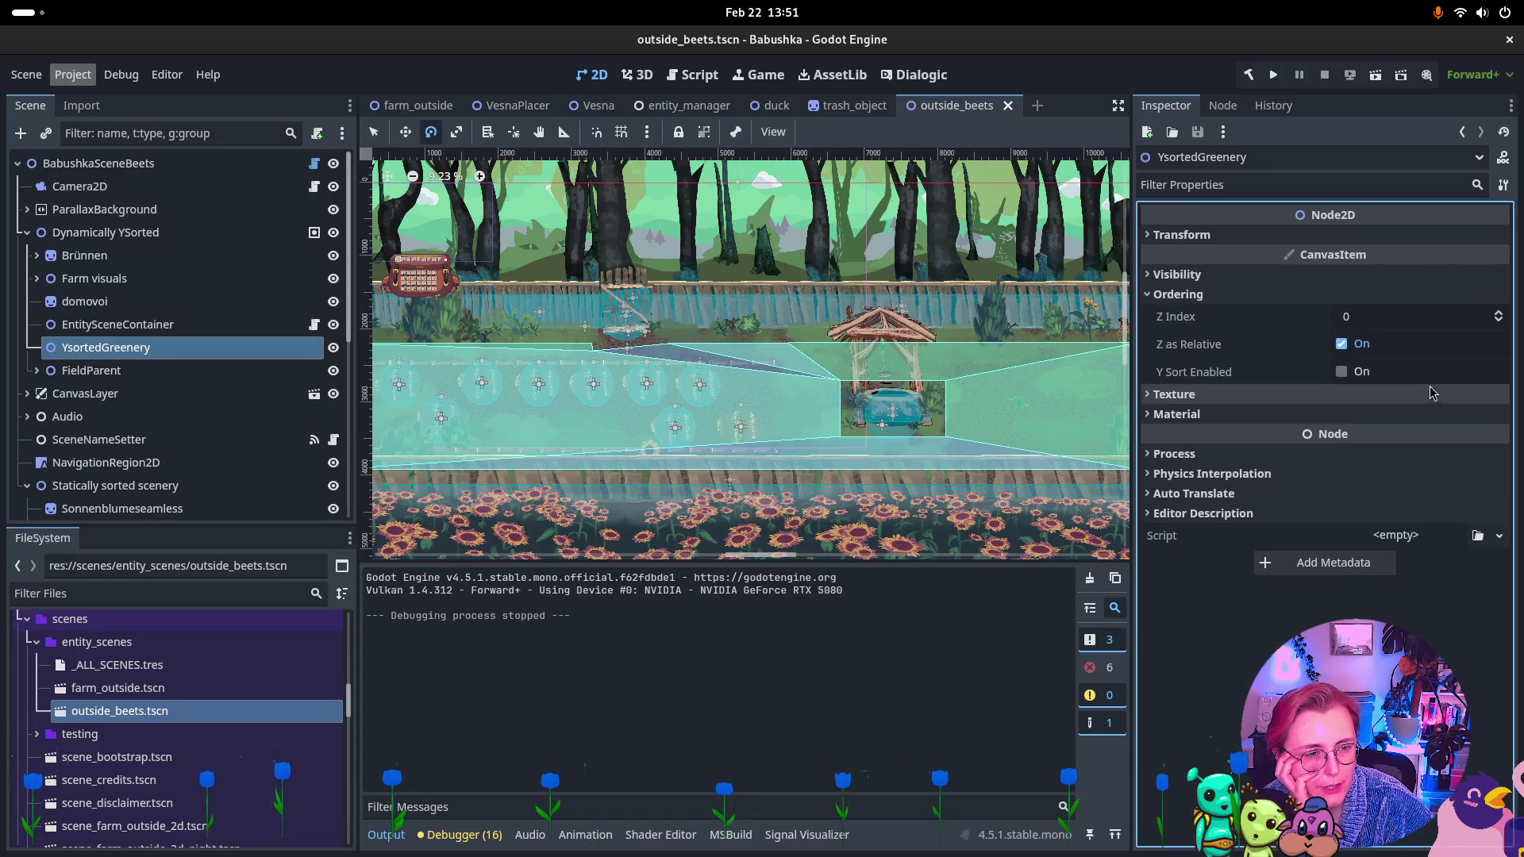
{"action": "left_click", "coordinate": [1501, 312]}
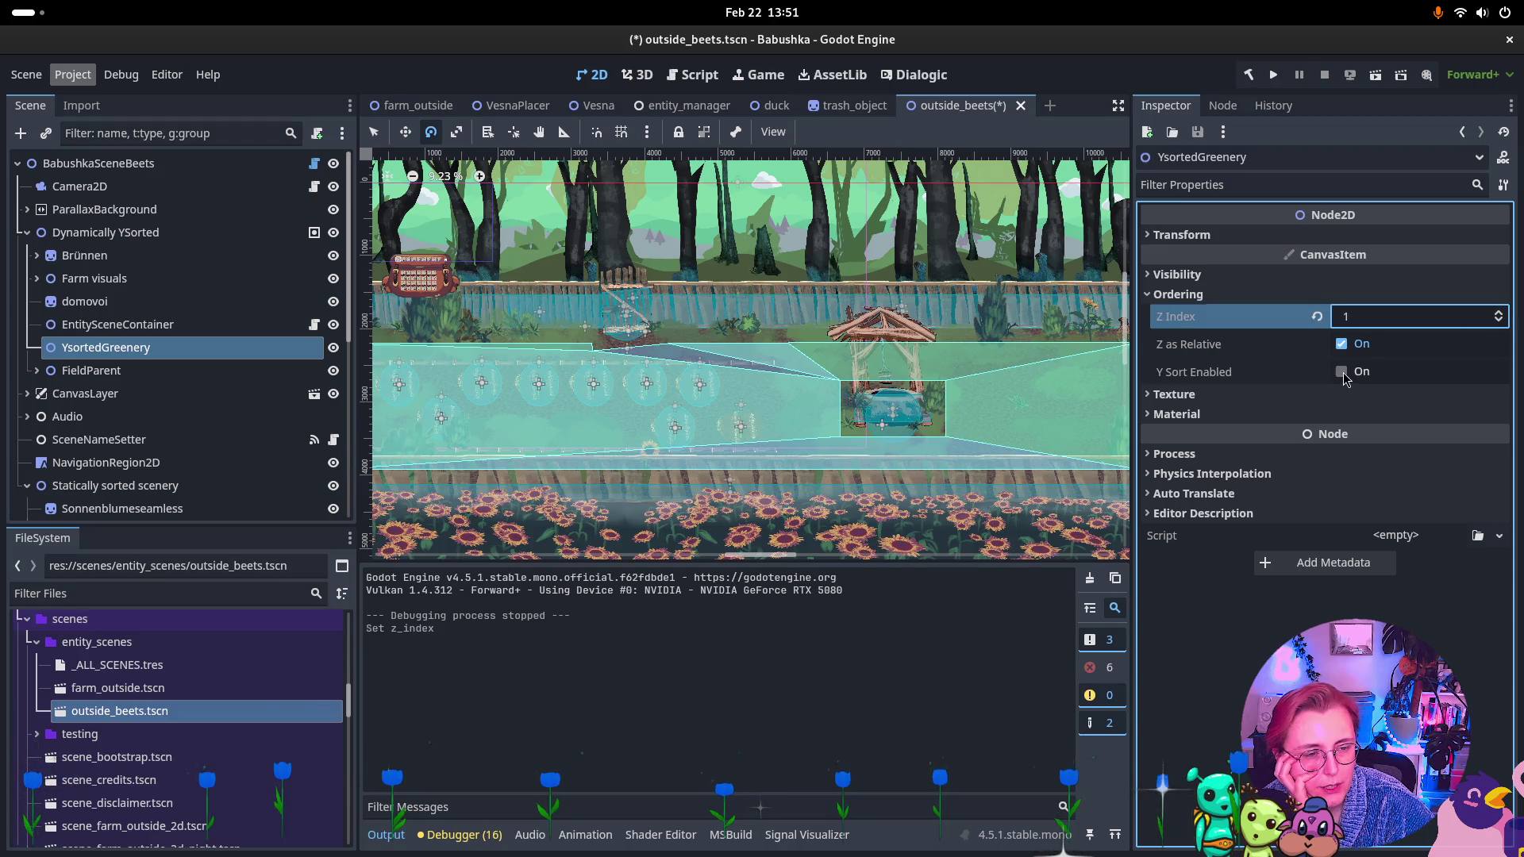
{"action": "left_click", "coordinate": [1341, 372]}
{"action": "key", "text": "ctrl+s"}
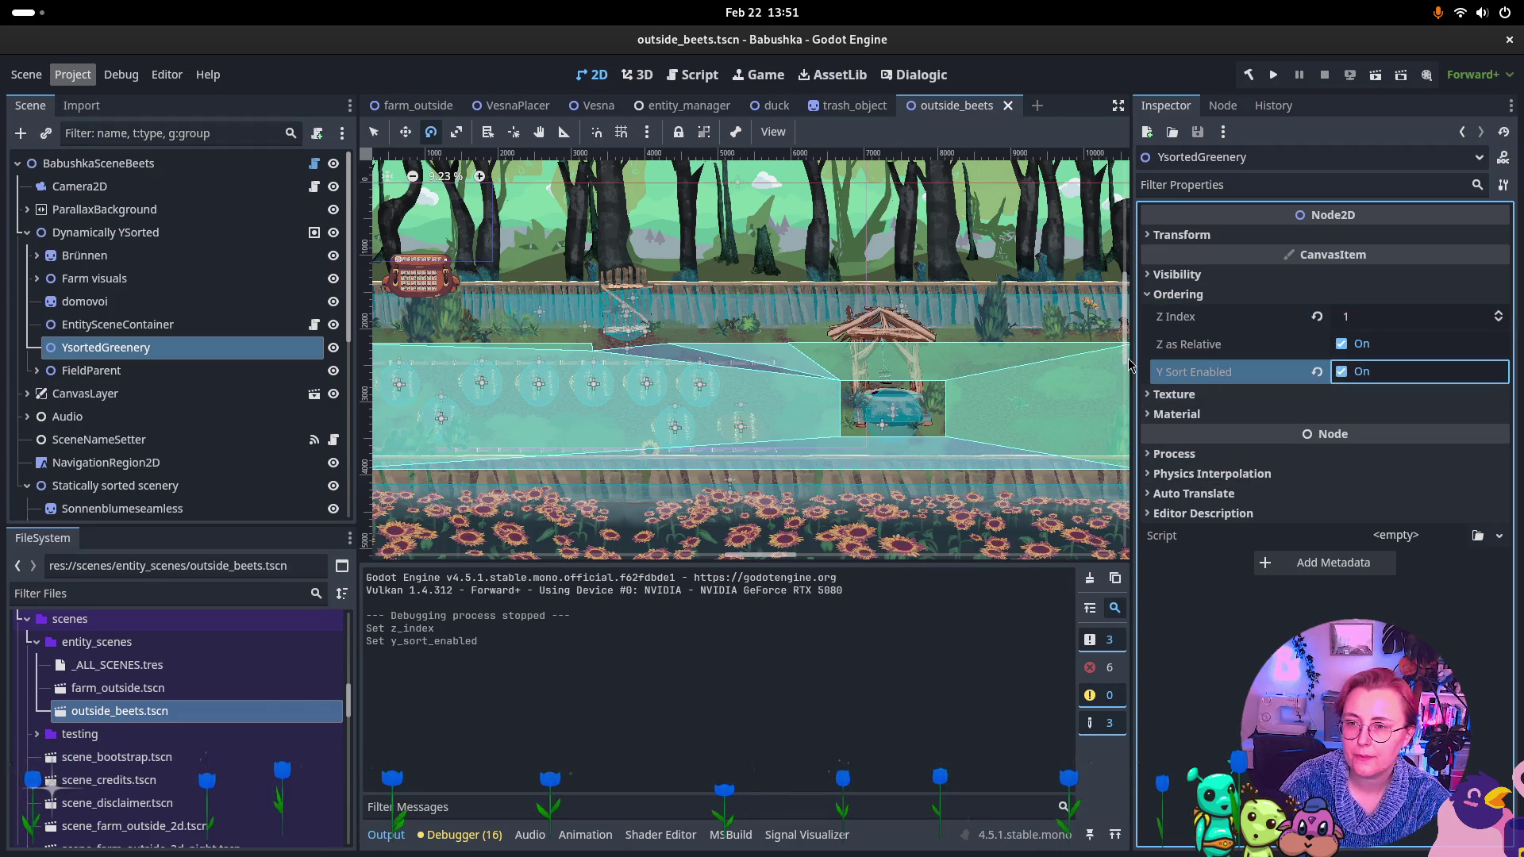
{"action": "left_click", "coordinate": [153, 327]}
{"action": "left_click", "coordinate": [120, 355]}
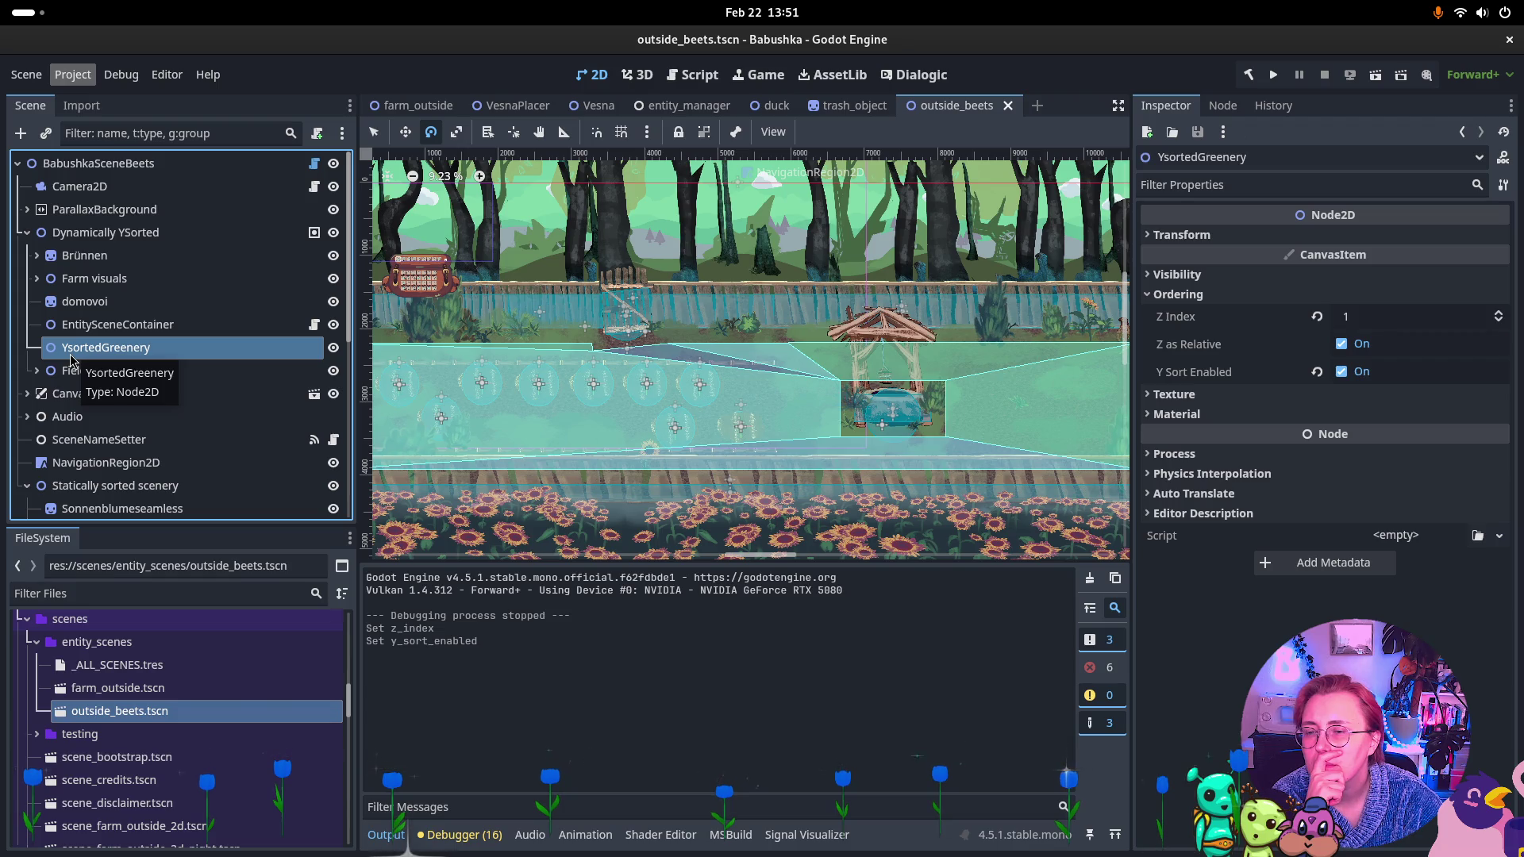
Move the greenery node out of Farm visuals directly under Dynamically YSorted.
{"action": "left_click", "coordinate": [89, 287]}
{"action": "left_click", "coordinate": [38, 282]}
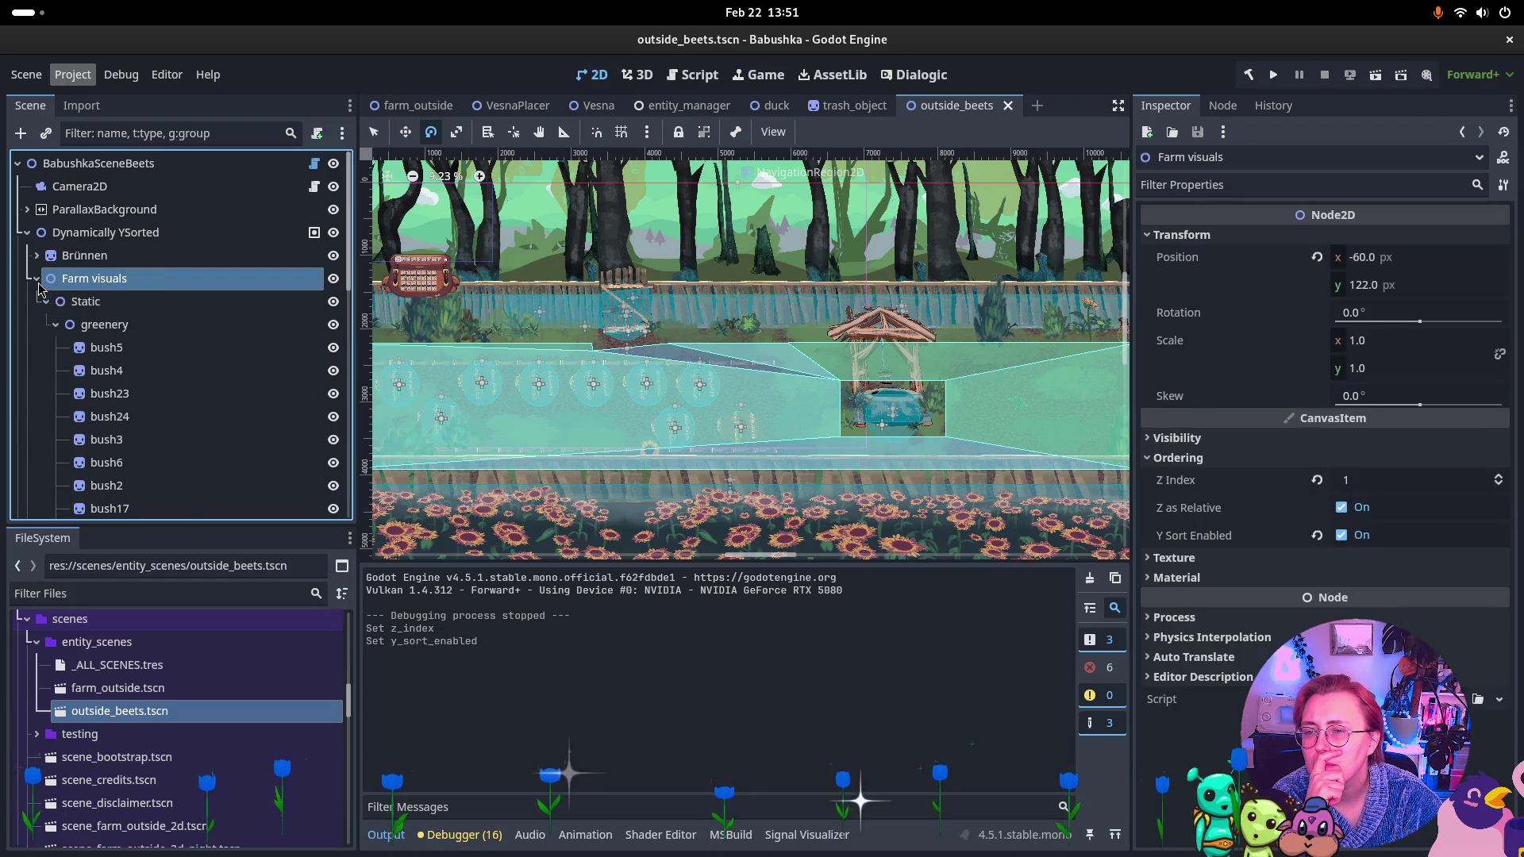
{"action": "left_click", "coordinate": [103, 303]}
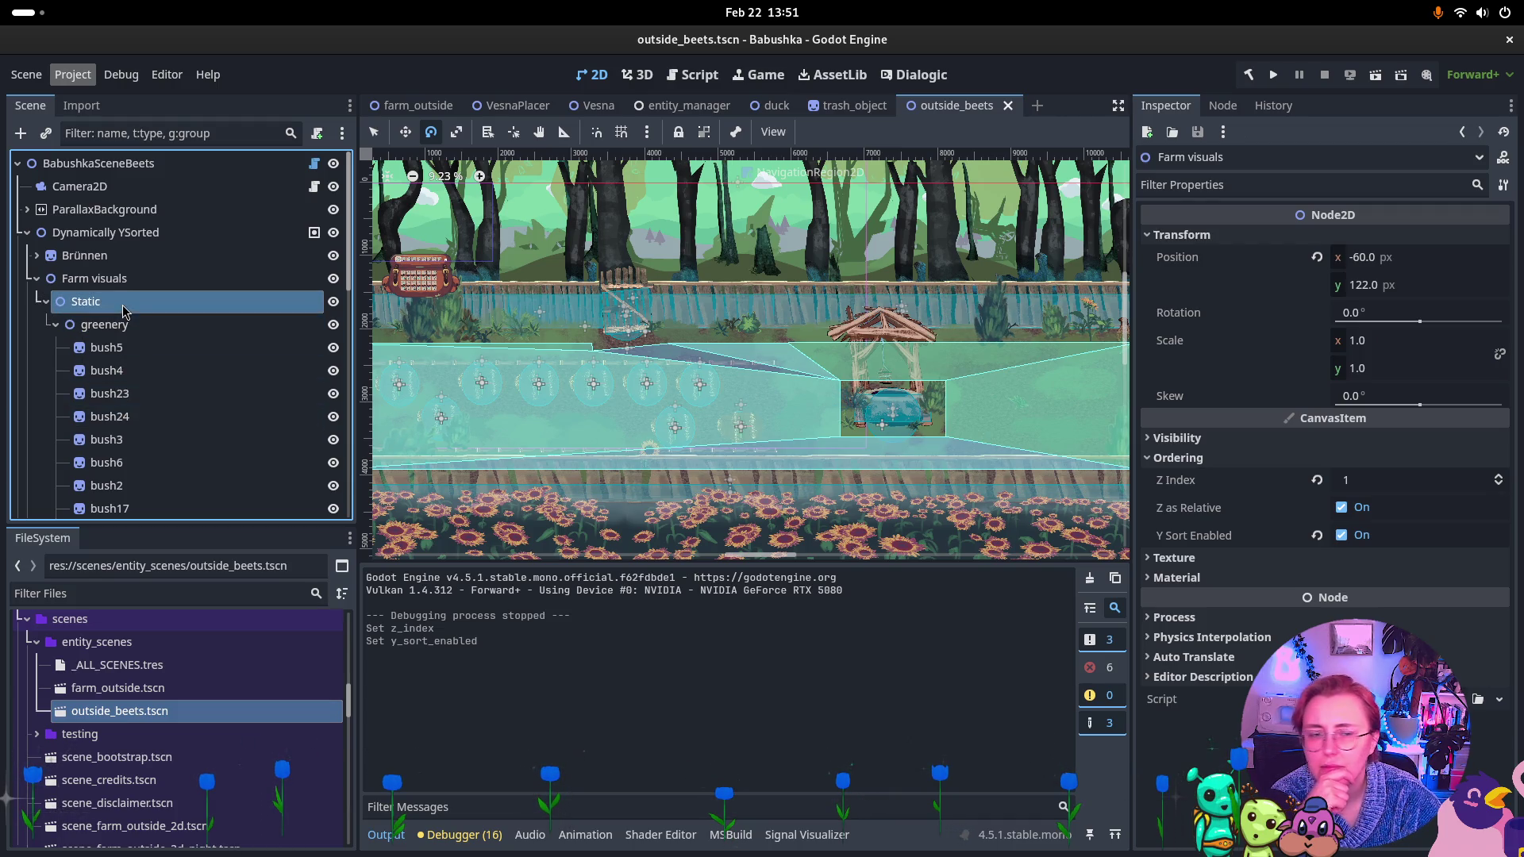
{"action": "left_click", "coordinate": [131, 326]}
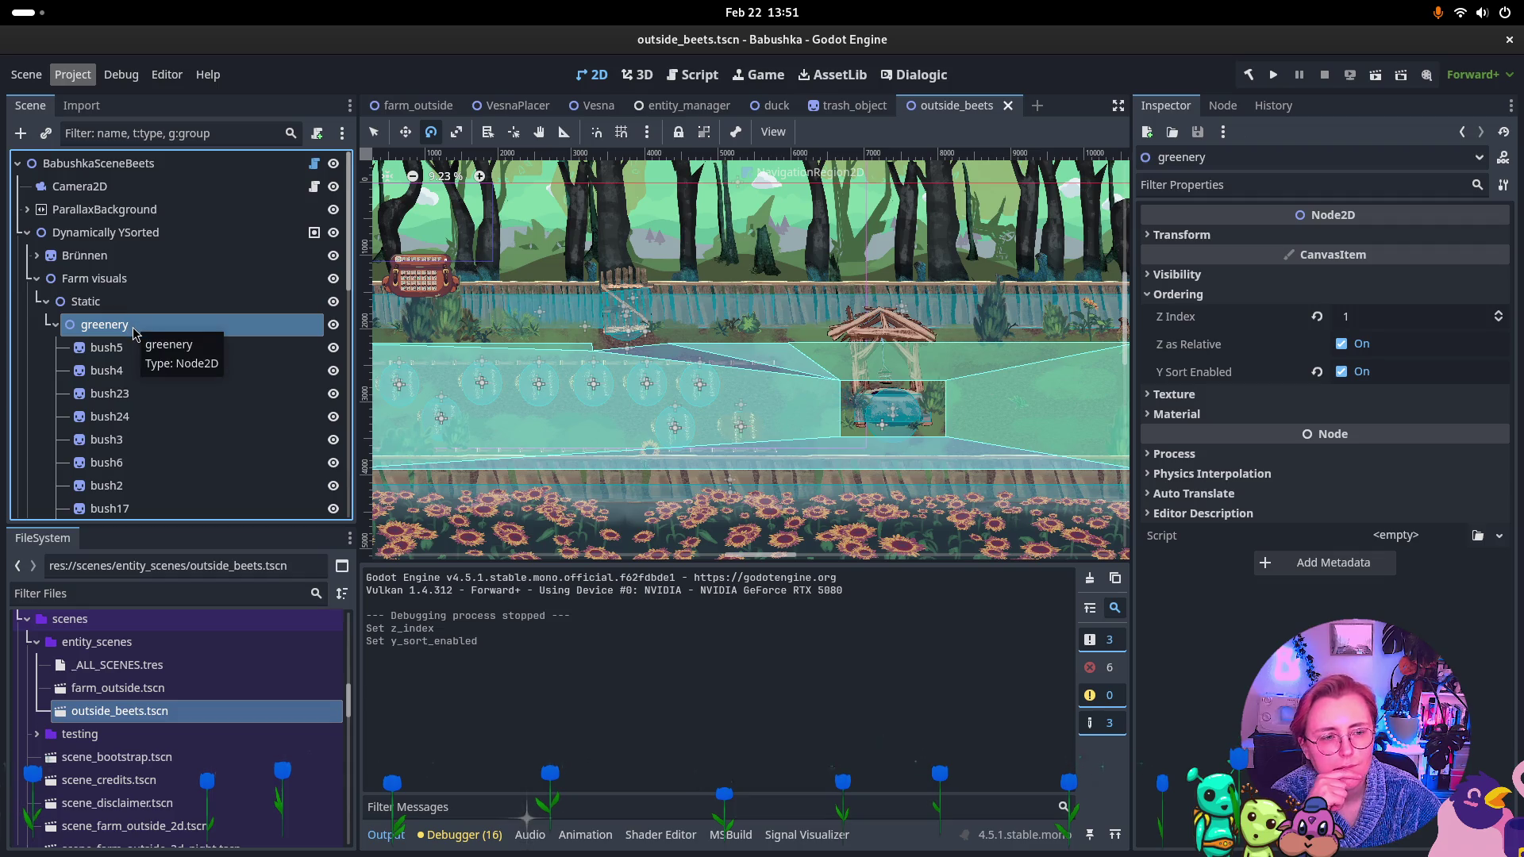
{"action": "mouse_move", "coordinate": [103, 326]}
{"action": "left_mouse_down"}
{"action": "mouse_move", "coordinate": [84, 352]}
{"action": "mouse_move", "coordinate": [79, 562]}
{"action": "mouse_move", "coordinate": [100, 378]}
{"action": "left_mouse_up"}
Delete the Farm visuals node along with its Static child.
{"action": "scroll", "coordinate": [100, 349], "scroll_direction": "up", "scroll_amount": 5}
{"action": "left_click", "coordinate": [101, 280]}
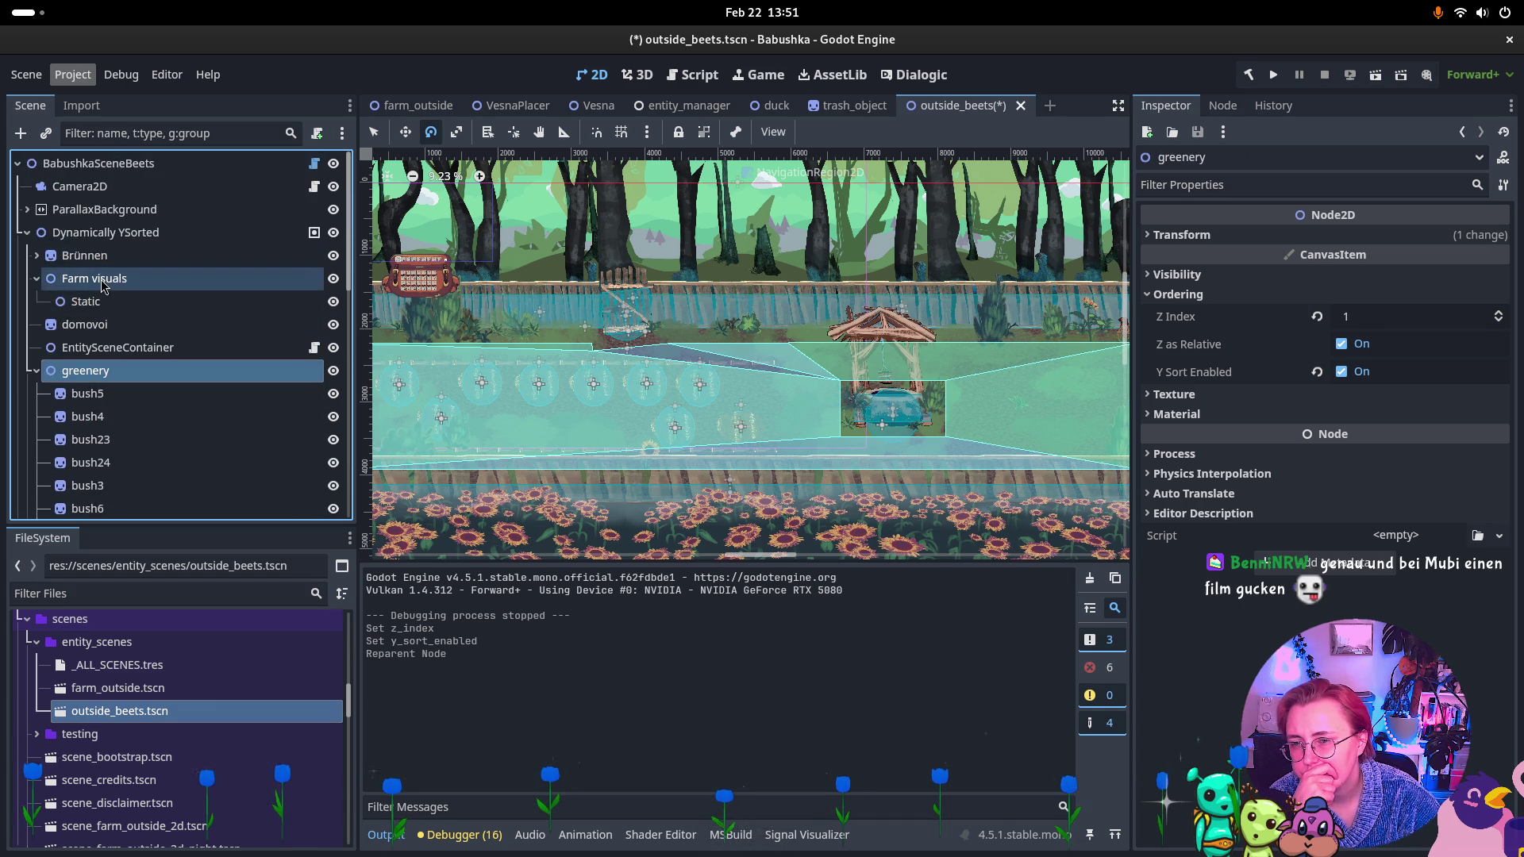
{"action": "key", "text": "Delete"}
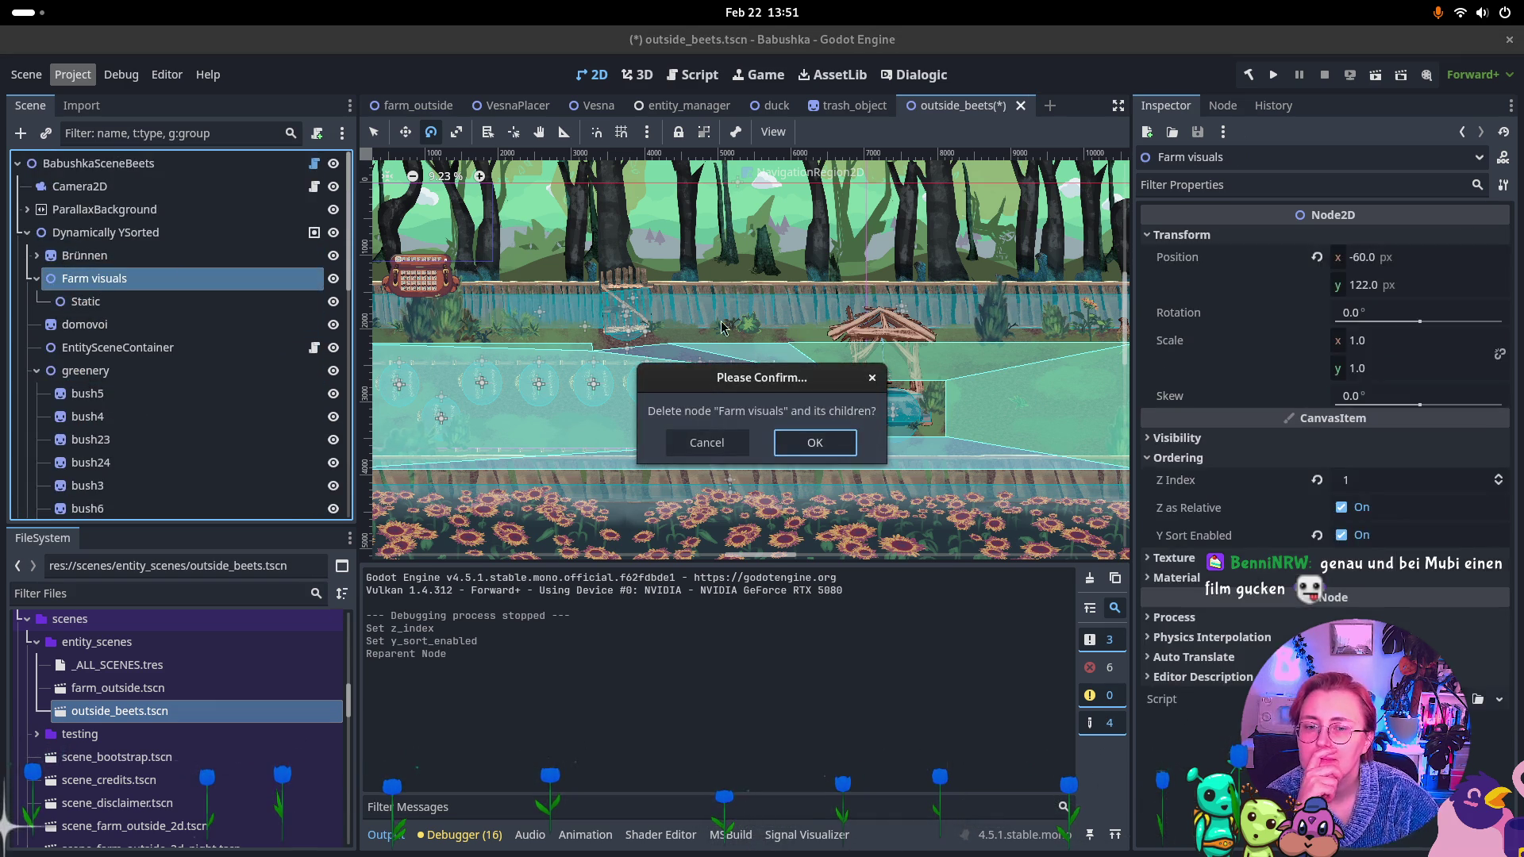
{"action": "key", "text": "Return"}
{"action": "left_click", "coordinate": [85, 279]}
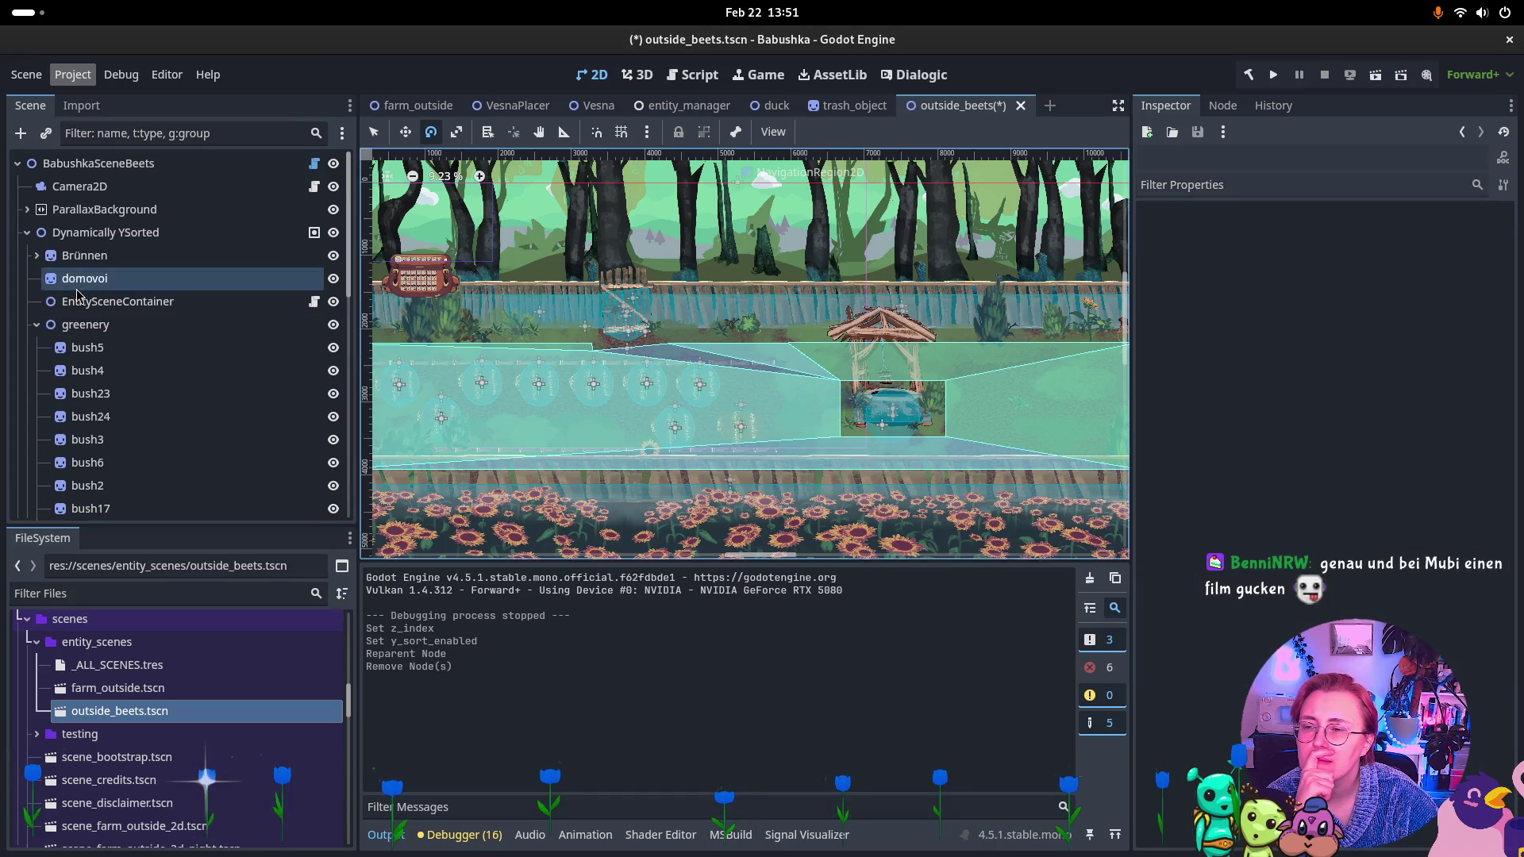
{"action": "scroll", "coordinate": [1242, 639], "scroll_direction": "down", "scroll_amount": 4}
{"action": "scroll", "coordinate": [1242, 641], "scroll_direction": "down", "scroll_amount": 1}
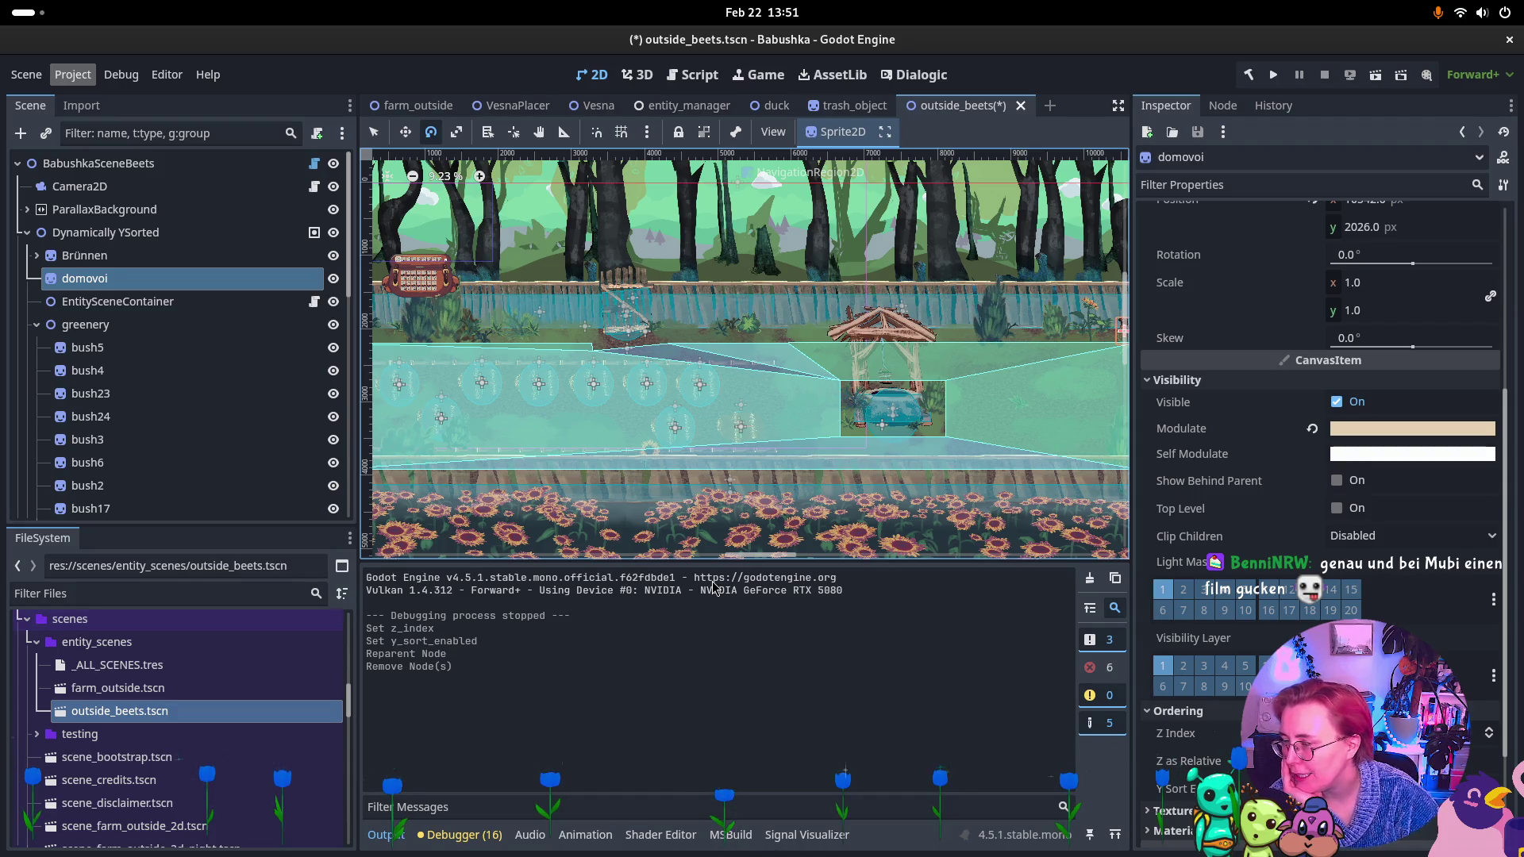
Nest the greenery node inside YsortedGreenery.
{"action": "left_click", "coordinate": [36, 325]}
{"action": "left_click", "coordinate": [51, 326]}
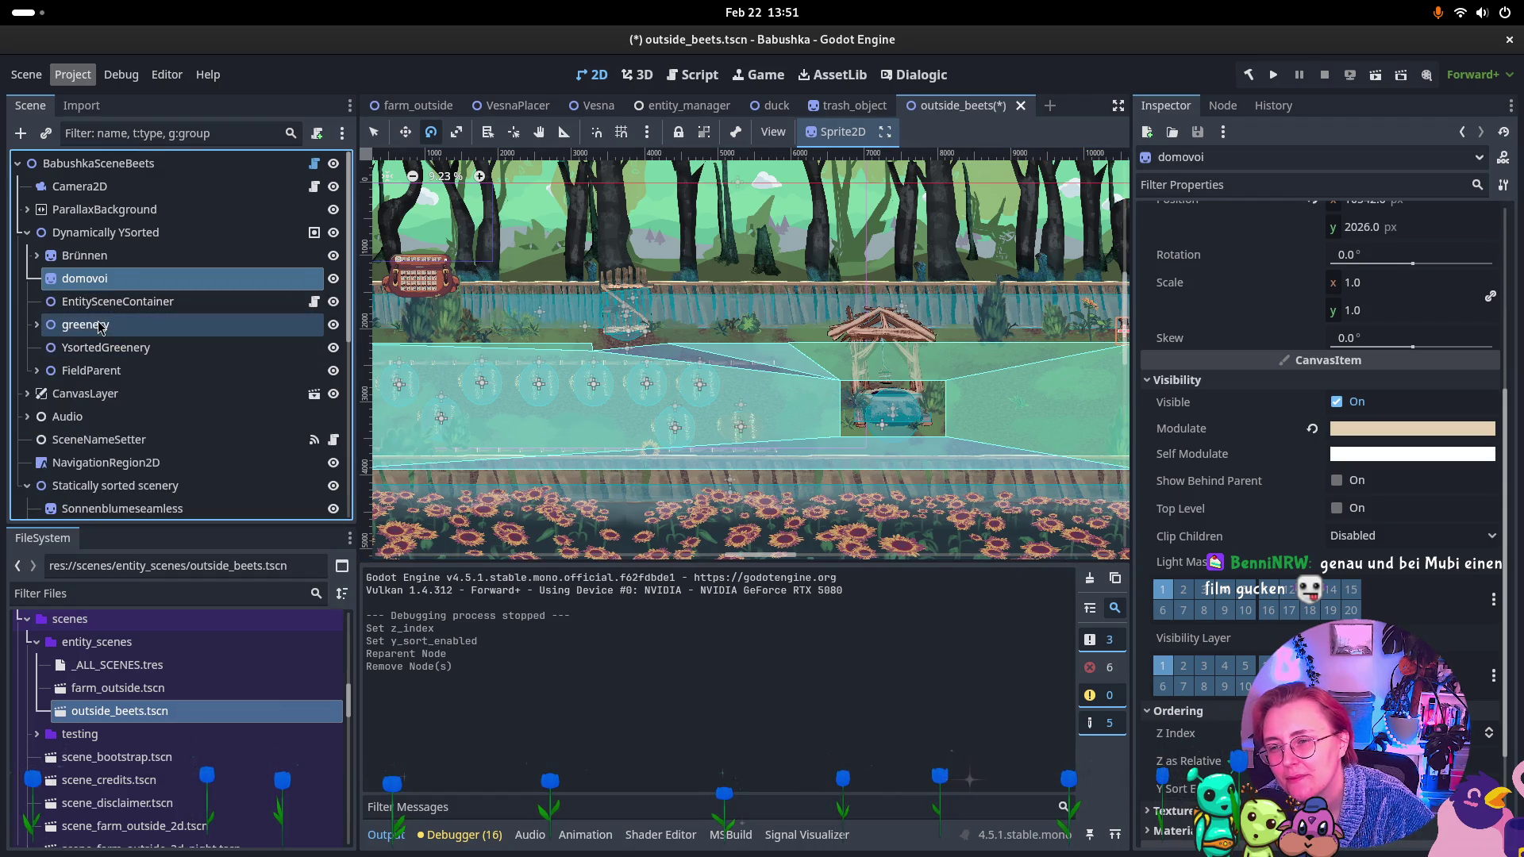
{"action": "left_click_drag", "start_coordinate": [76, 327], "coordinate": [88, 353]}
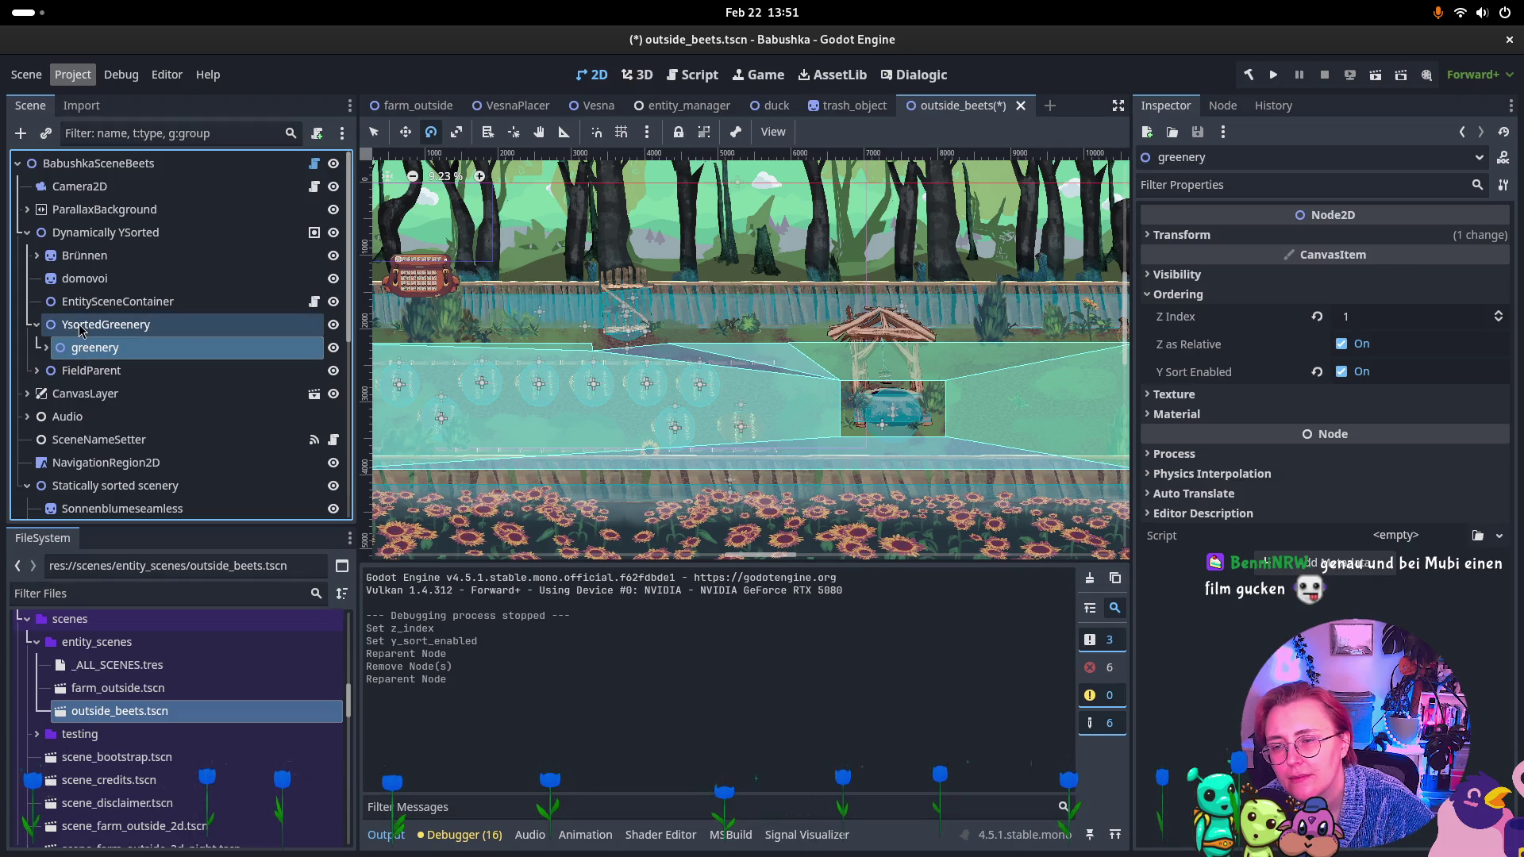
{"action": "left_click", "coordinate": [81, 327]}
{"action": "left_click", "coordinate": [46, 347]}
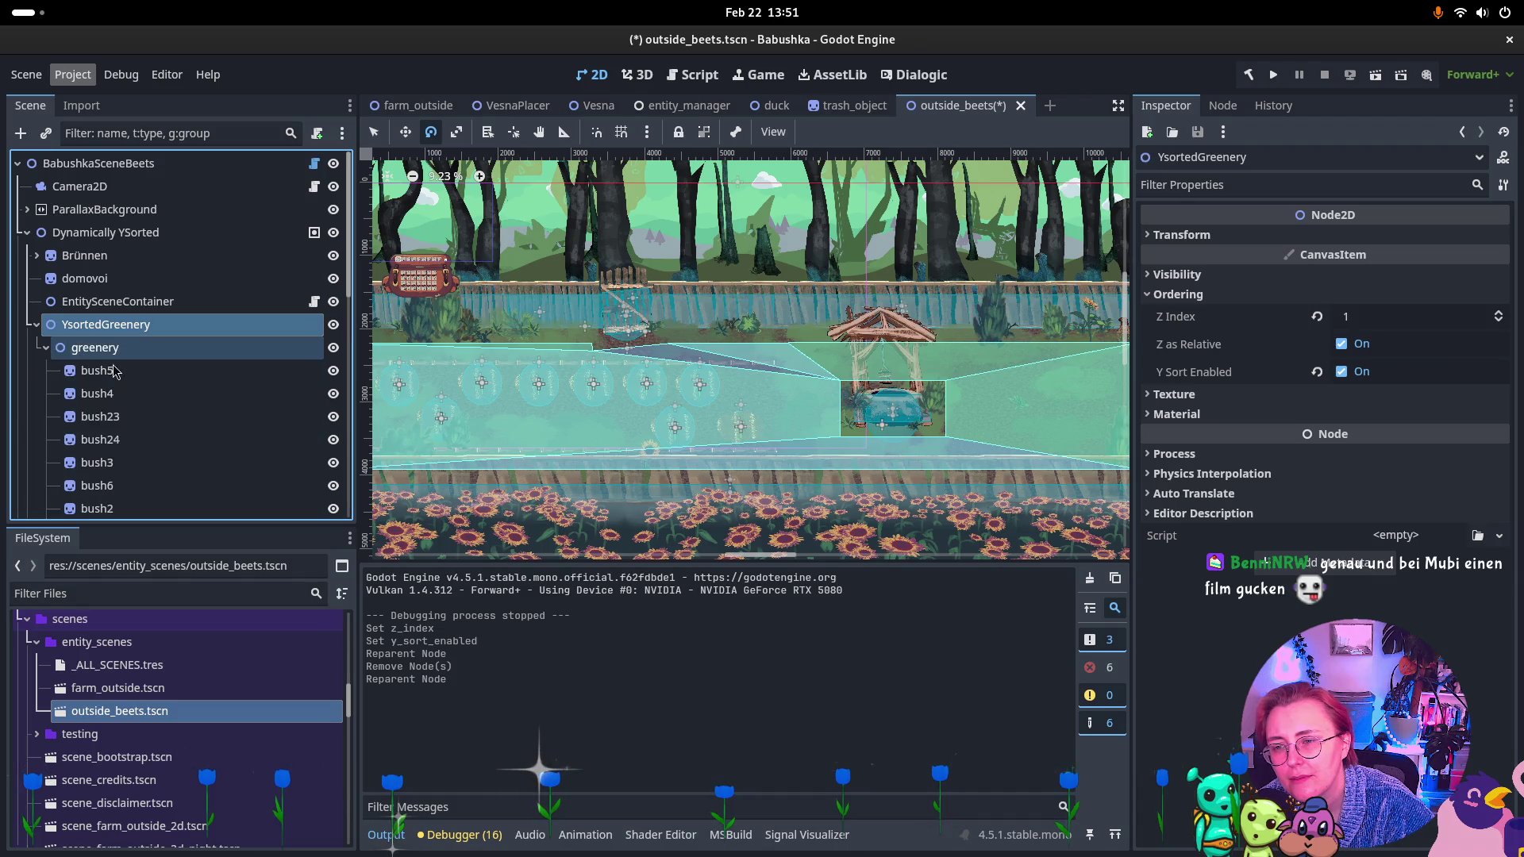
{"action": "left_click", "coordinate": [122, 354]}
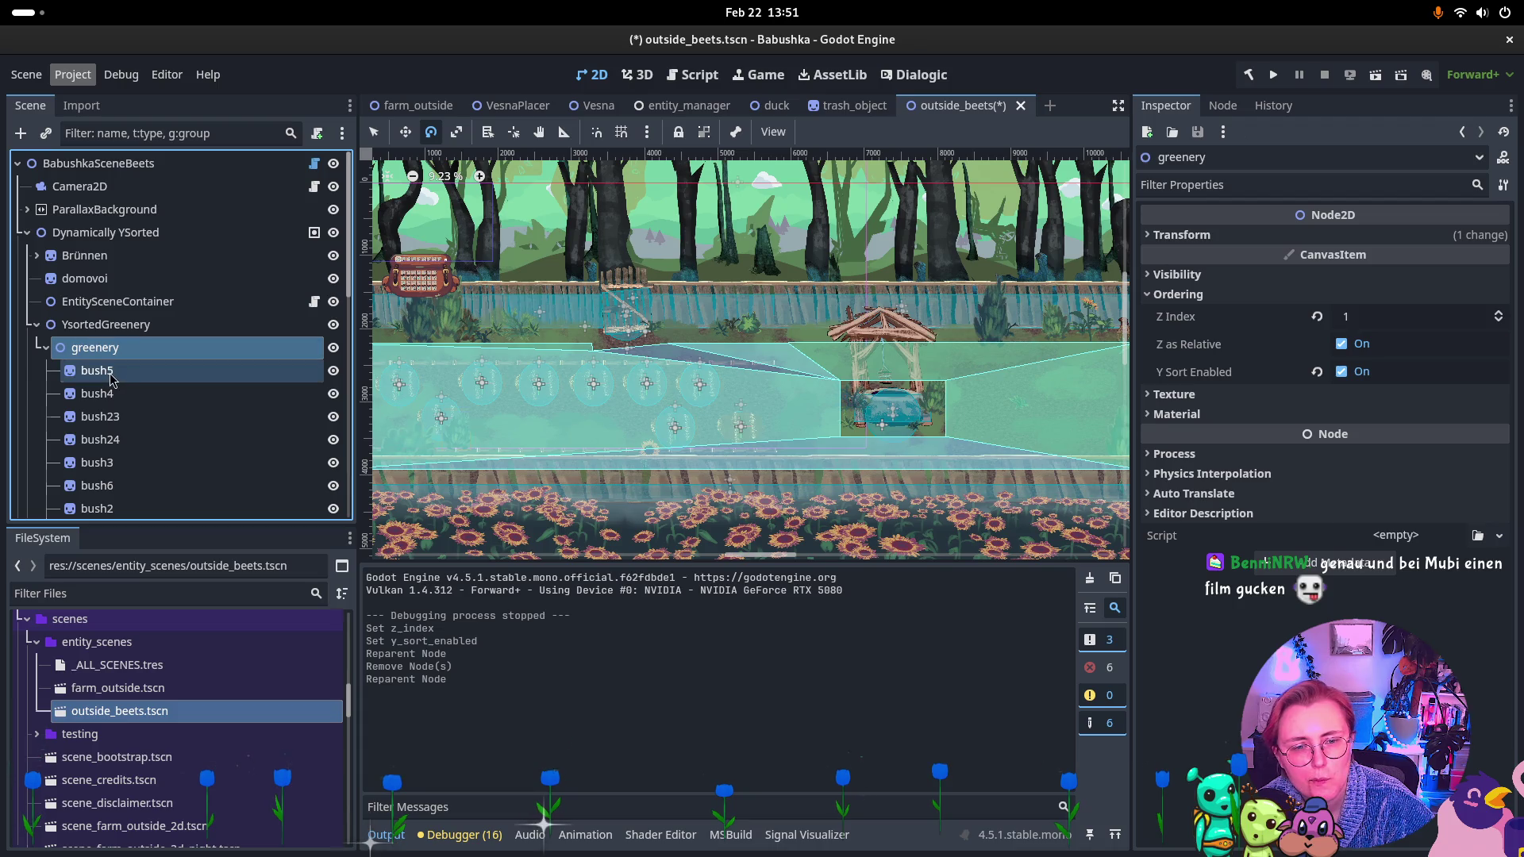
Review bush5 and bush4, then toggle Z as Relative on bush23.
{"action": "left_click", "coordinate": [112, 378]}
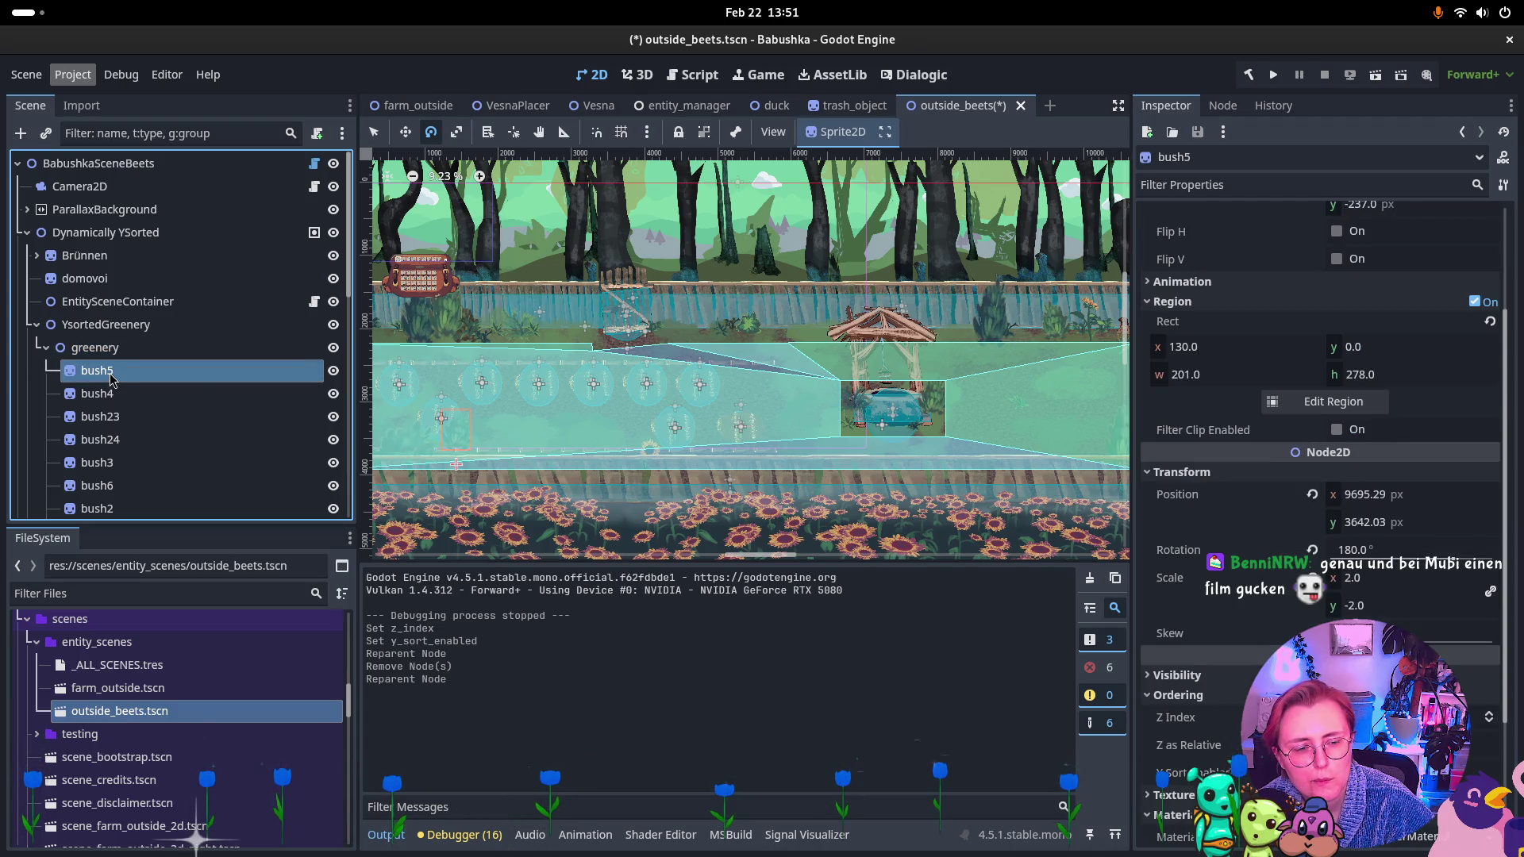
{"action": "left_click", "coordinate": [103, 394]}
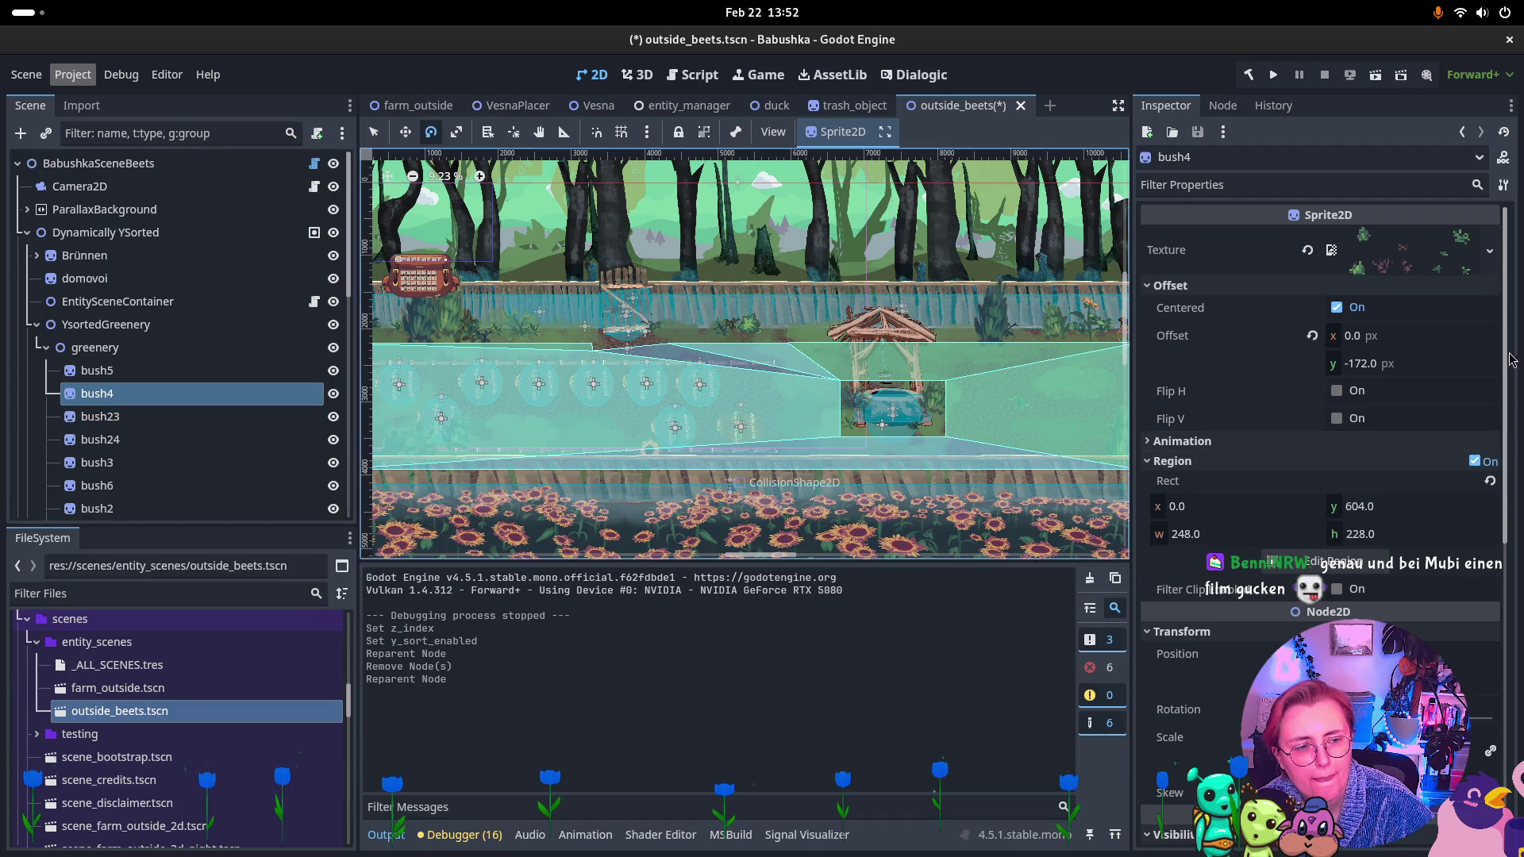
{"action": "scroll", "coordinate": [1510, 359], "scroll_direction": "down", "scroll_amount": 10}
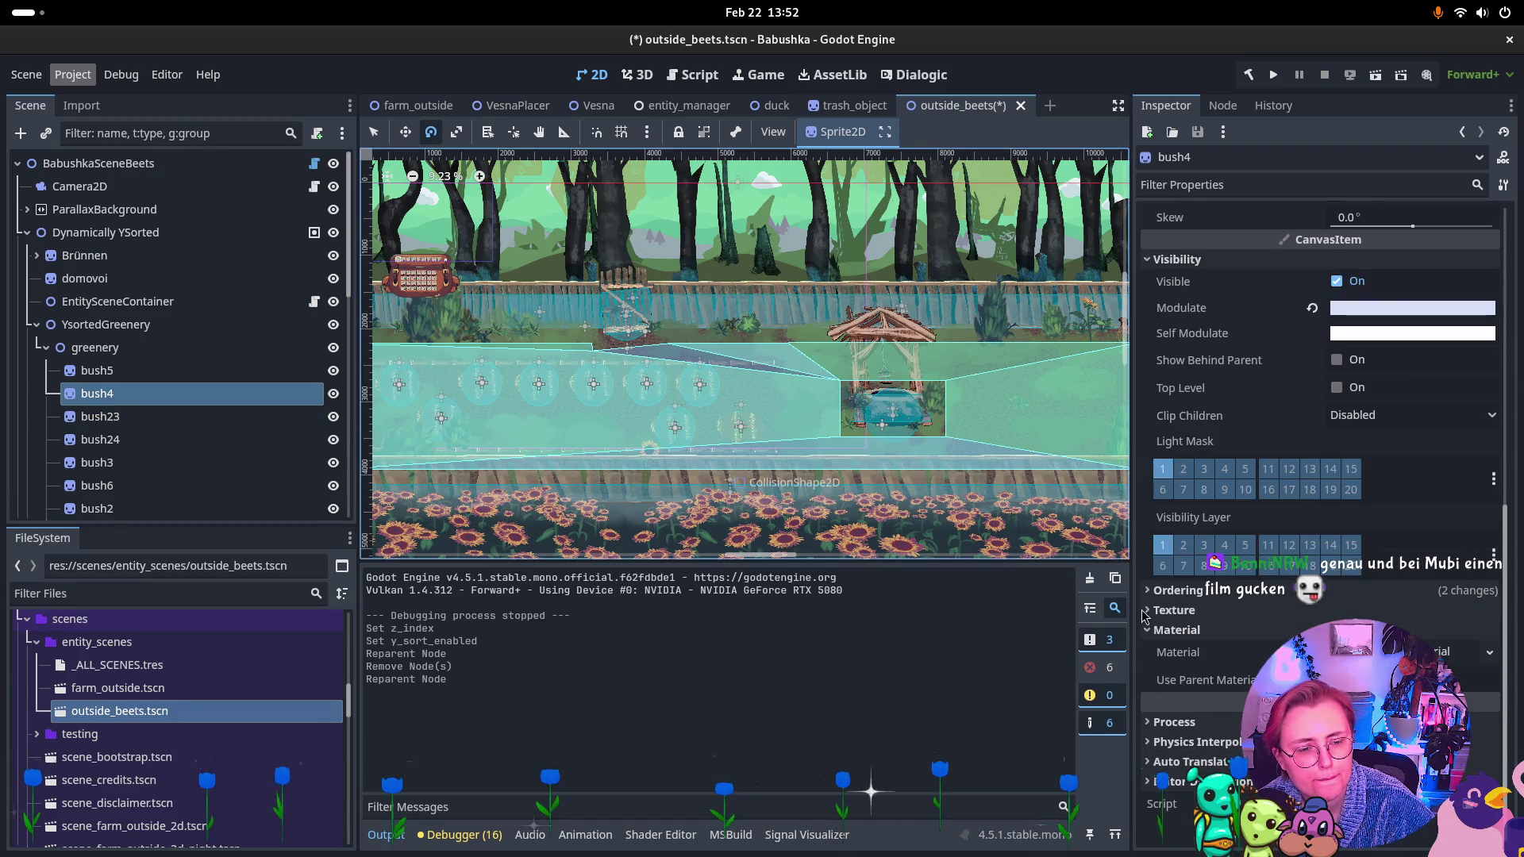
{"action": "left_click", "coordinate": [1143, 617]}
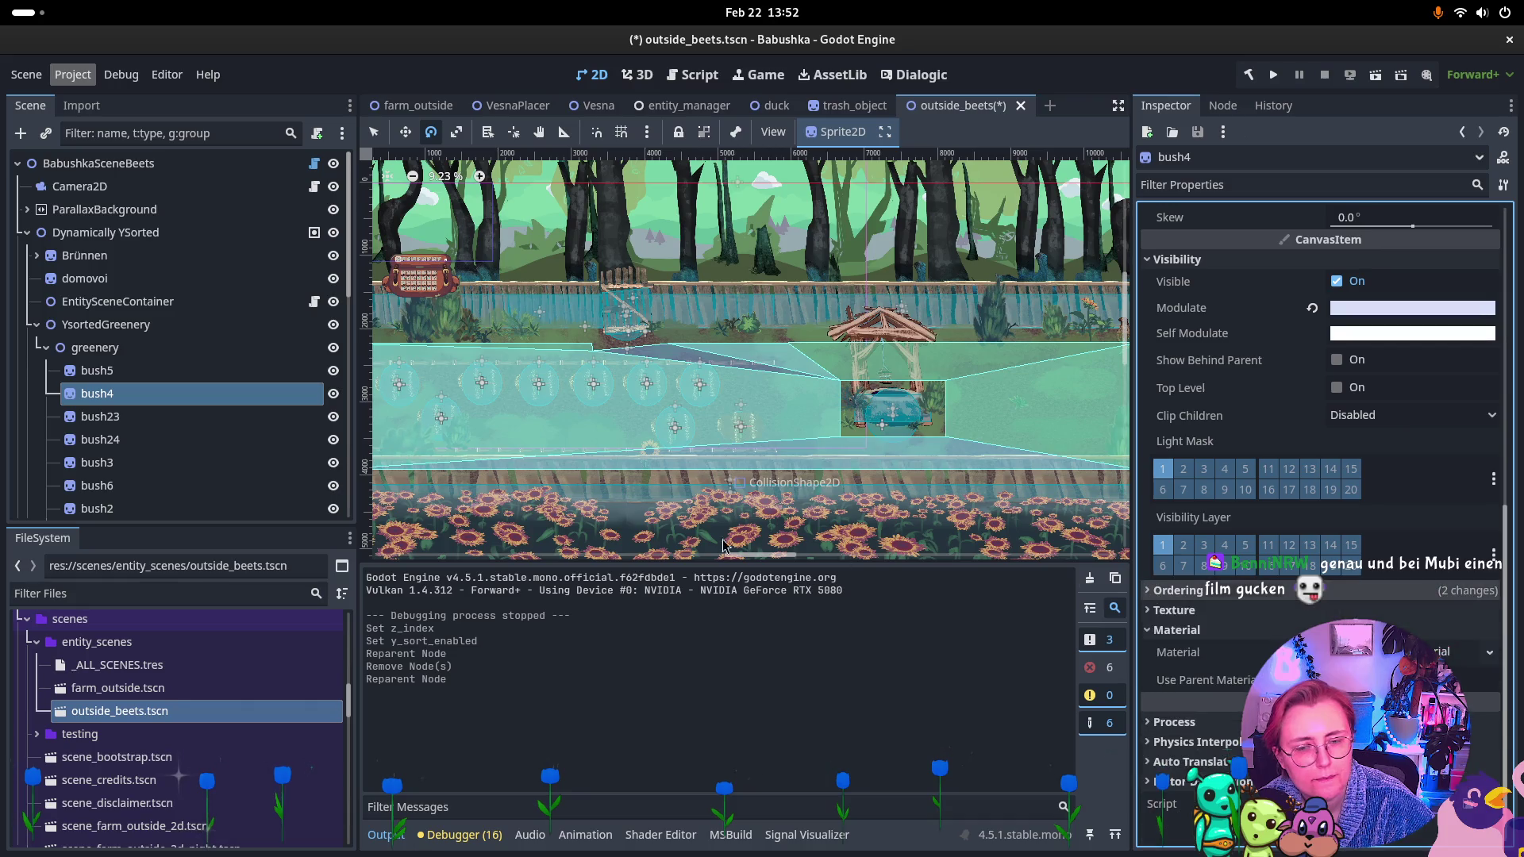
{"action": "left_click", "coordinate": [96, 417]}
{"action": "left_click", "coordinate": [46, 348]}
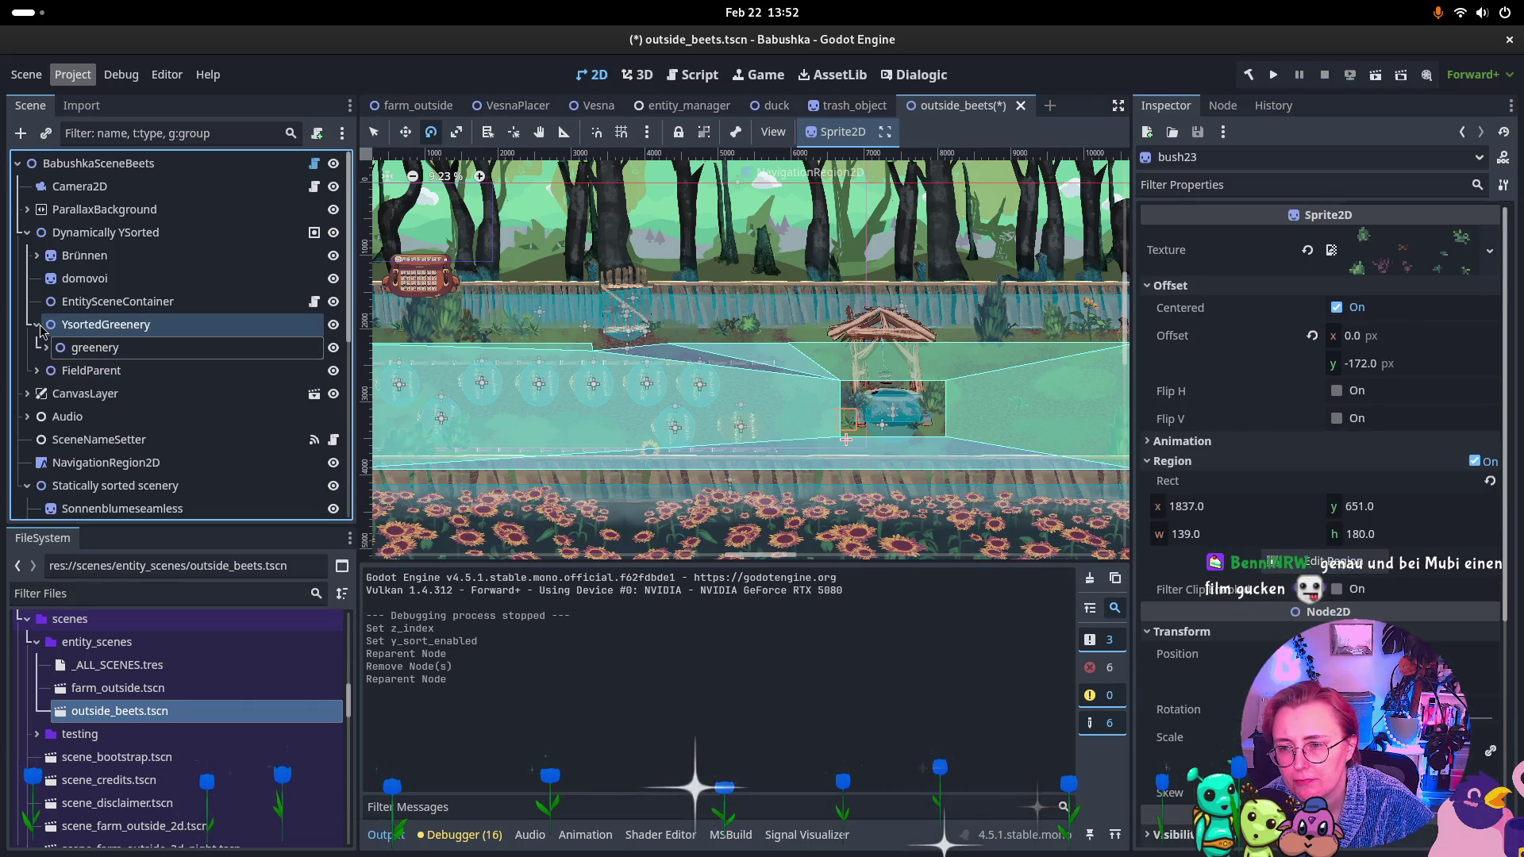
{"action": "left_click", "coordinate": [37, 325]}
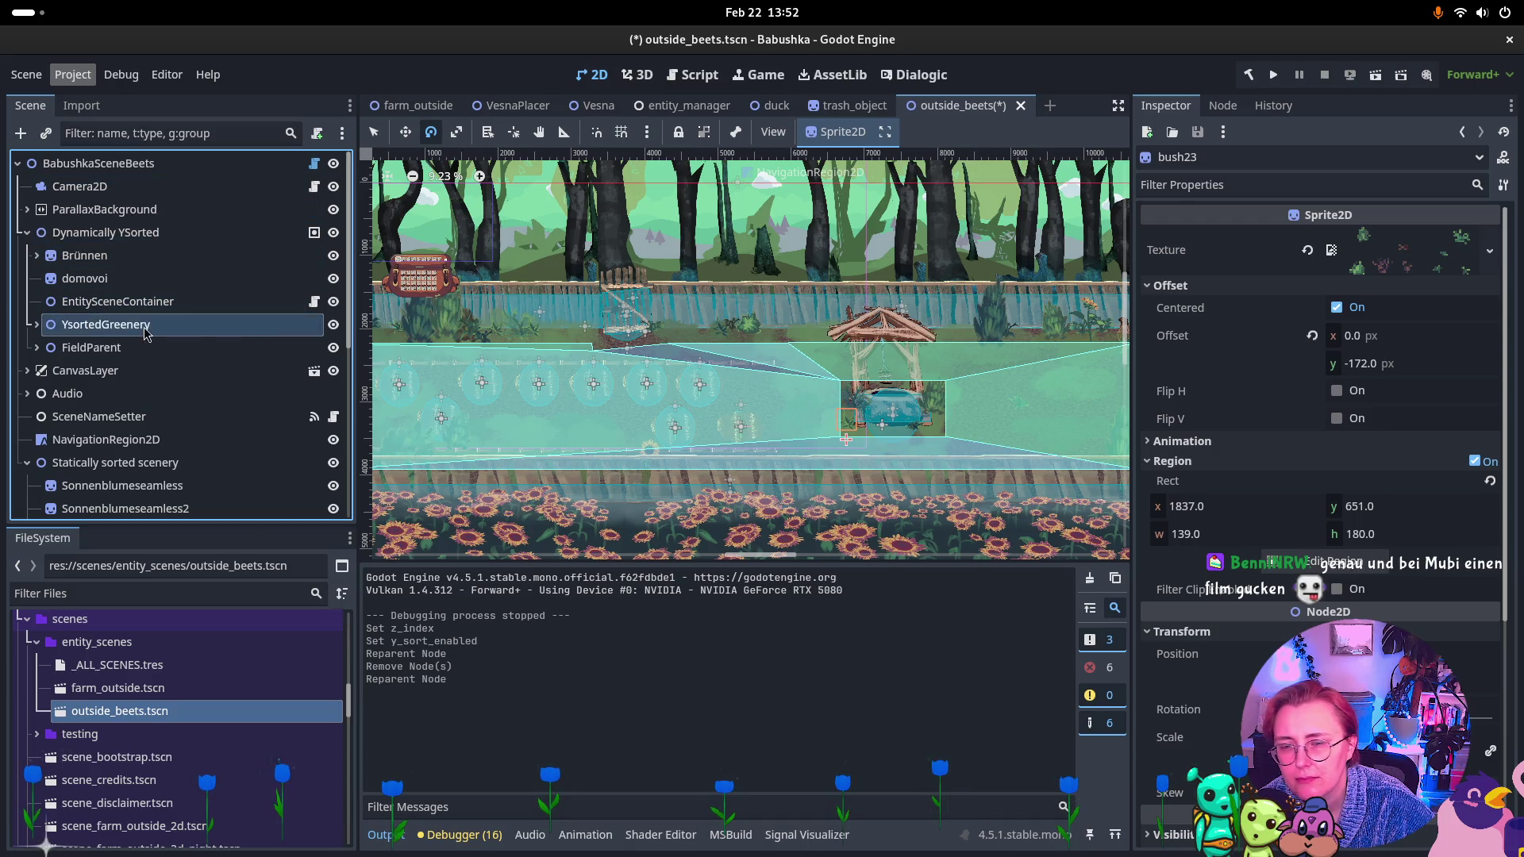
{"action": "scroll", "coordinate": [1290, 620], "scroll_direction": "down", "scroll_amount": 3}
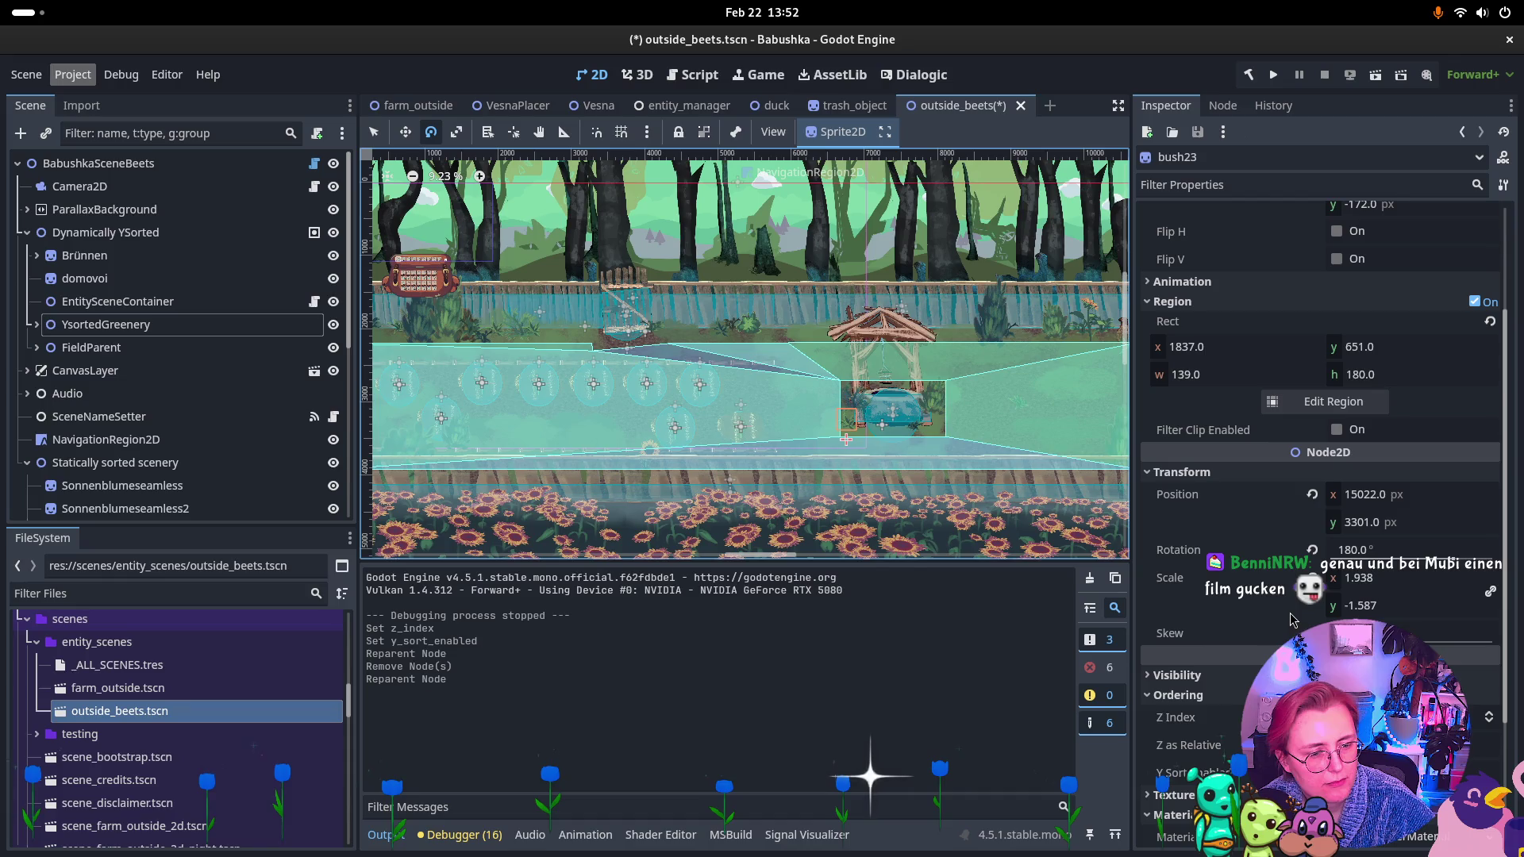
{"action": "mouse_move", "coordinate": [1274, 609]}
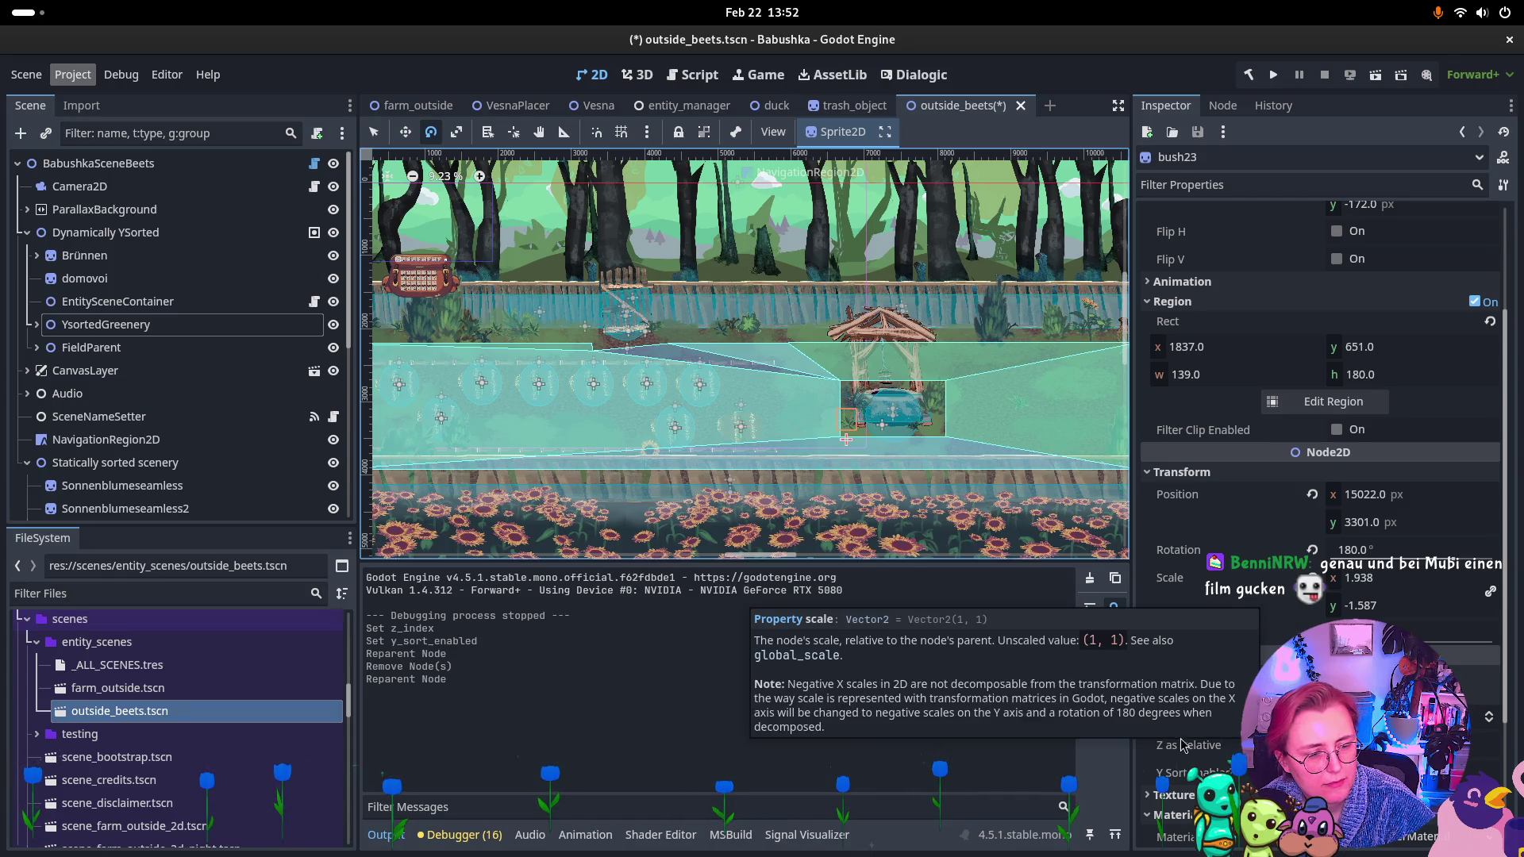
{"action": "mouse_move", "coordinate": [1191, 754]}
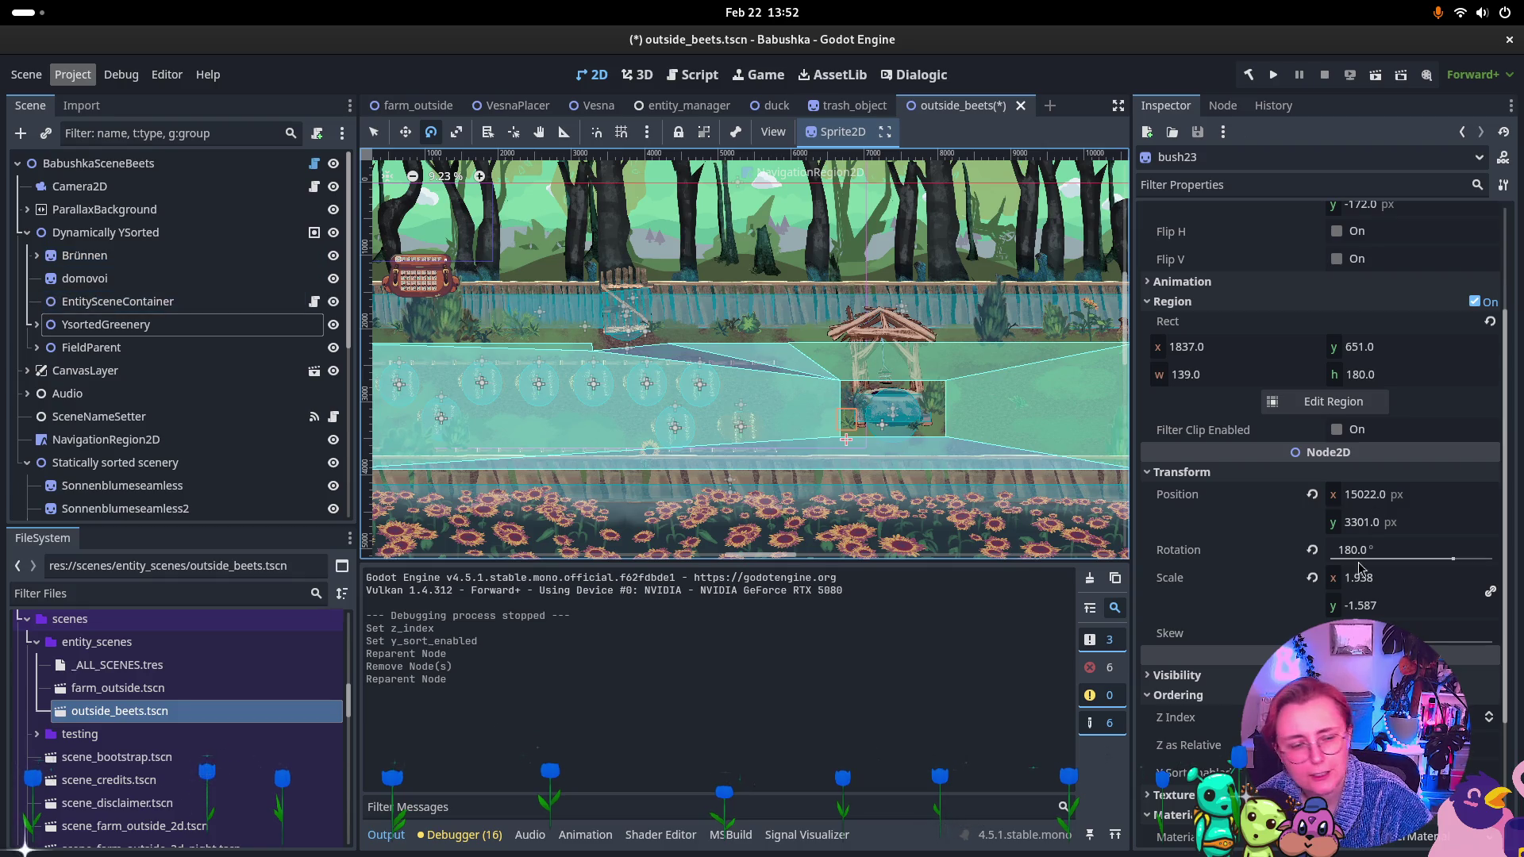
{"action": "left_click", "coordinate": [1336, 744]}
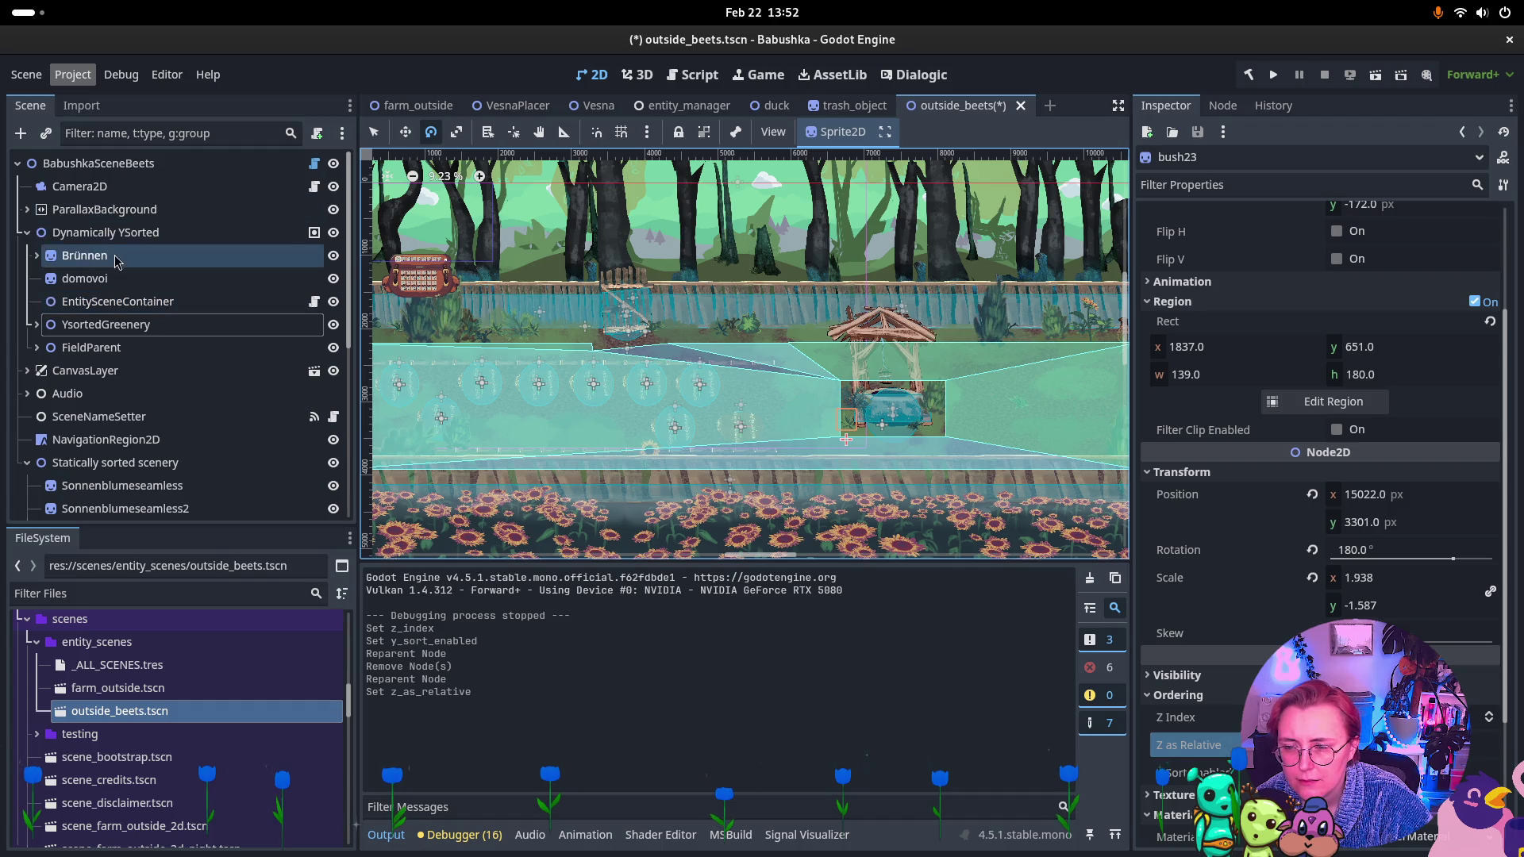
Turn off Z as Relative on FieldParent, domovoi, Brünnen and EntitySceneContainer.
{"action": "left_click", "coordinate": [91, 348]}
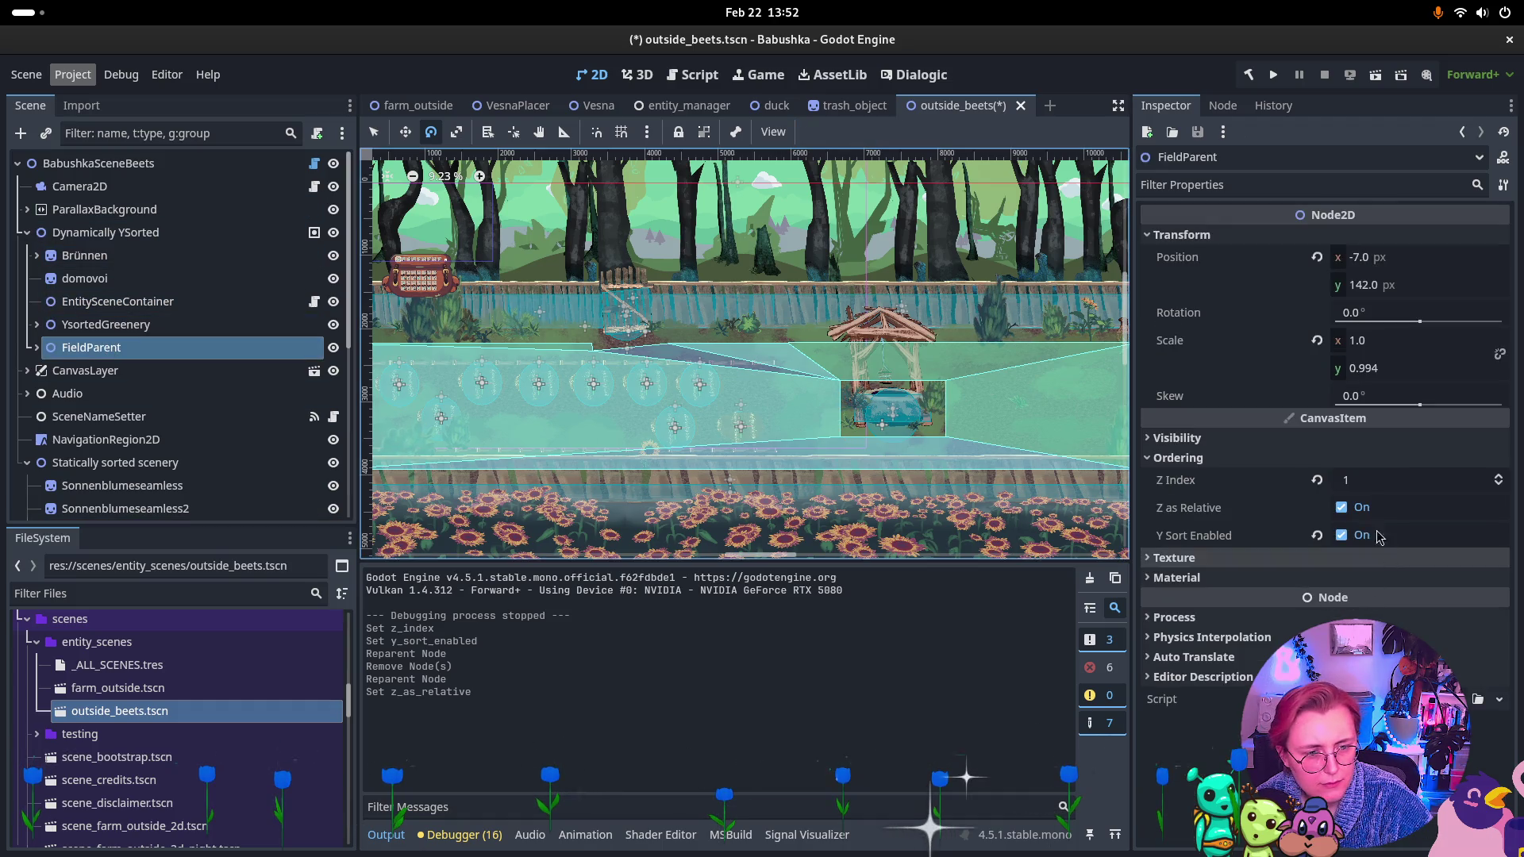
{"action": "left_click", "coordinate": [1341, 508]}
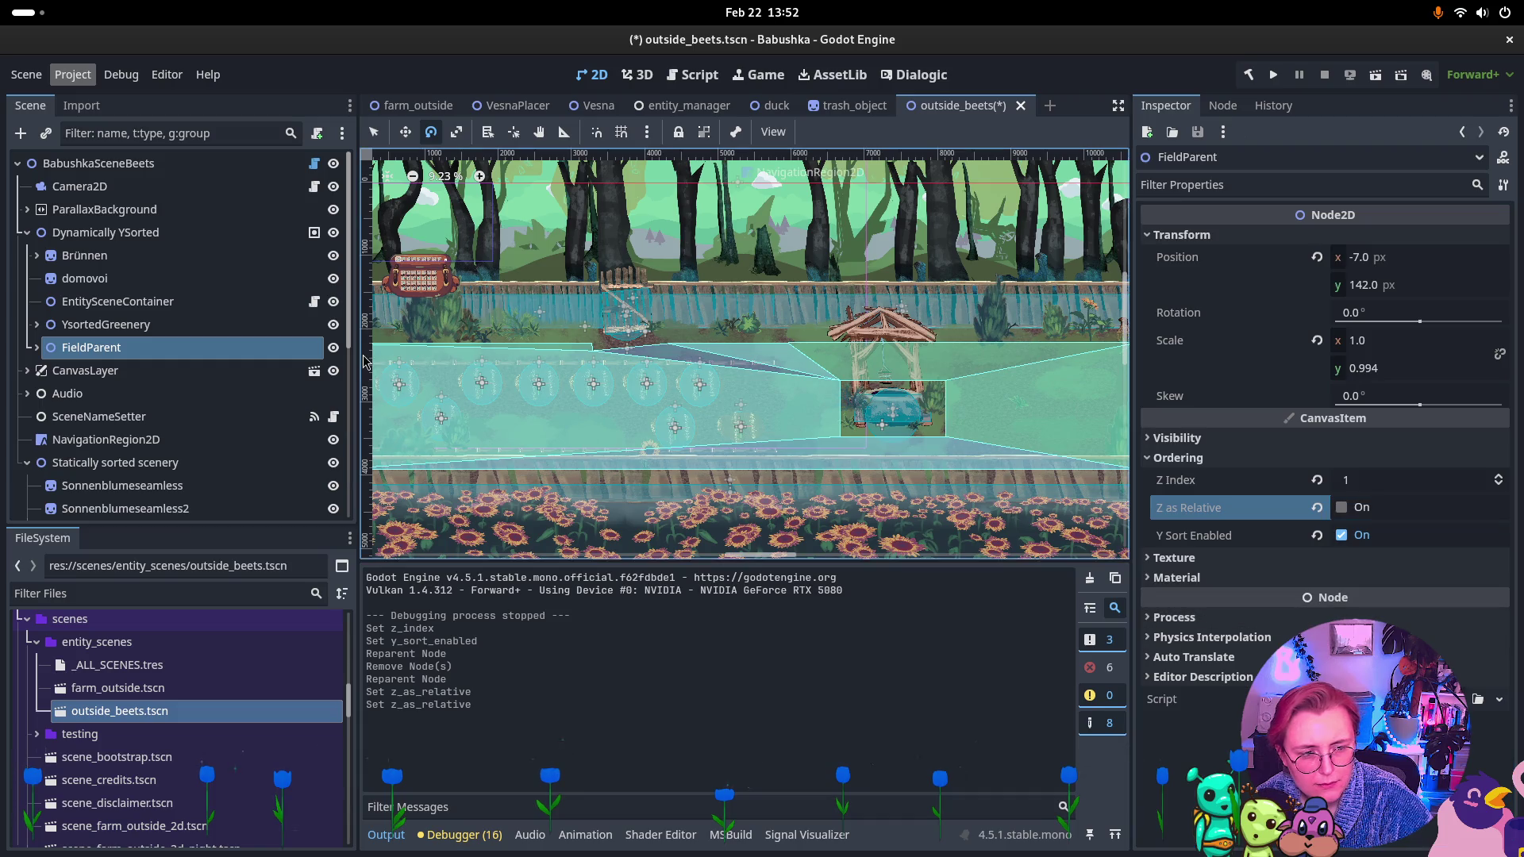
{"action": "left_click", "coordinate": [85, 278]}
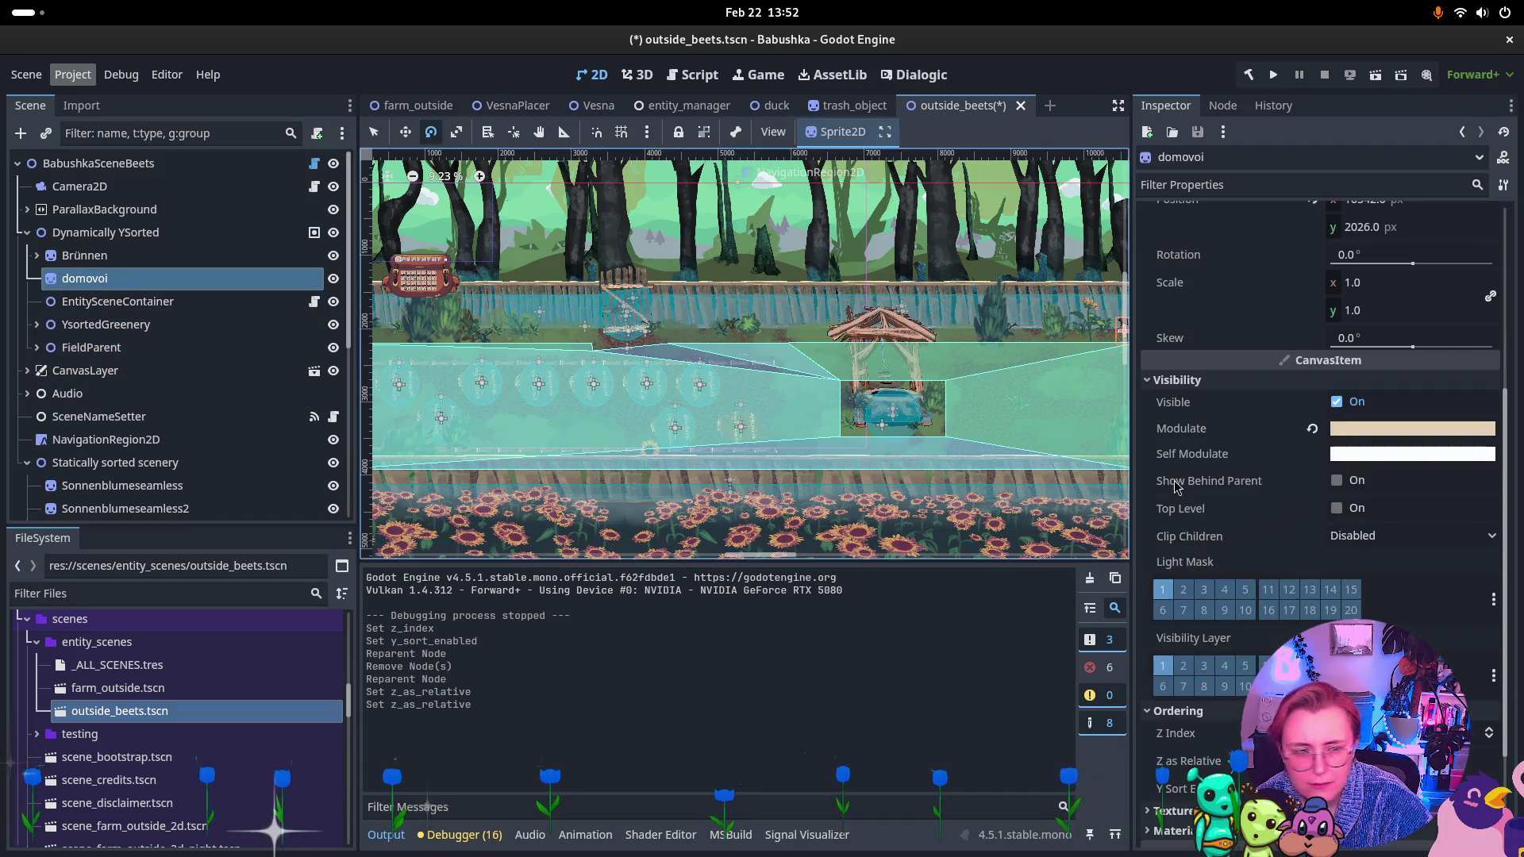
{"action": "left_click", "coordinate": [1336, 760]}
{"action": "left_click", "coordinate": [148, 258]}
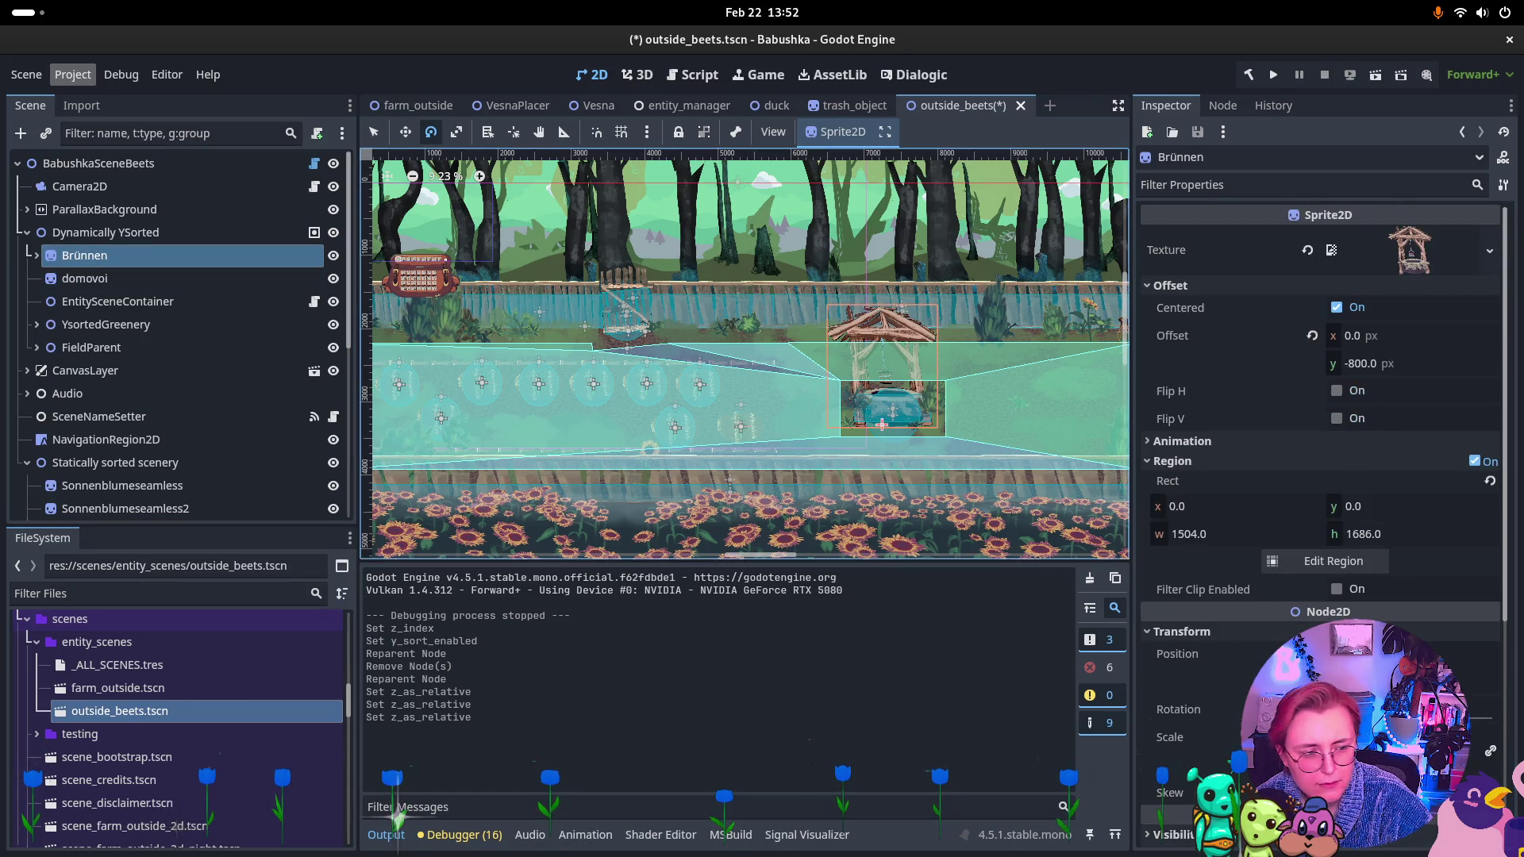
{"action": "scroll", "coordinate": [1339, 613], "scroll_direction": "down", "scroll_amount": 3}
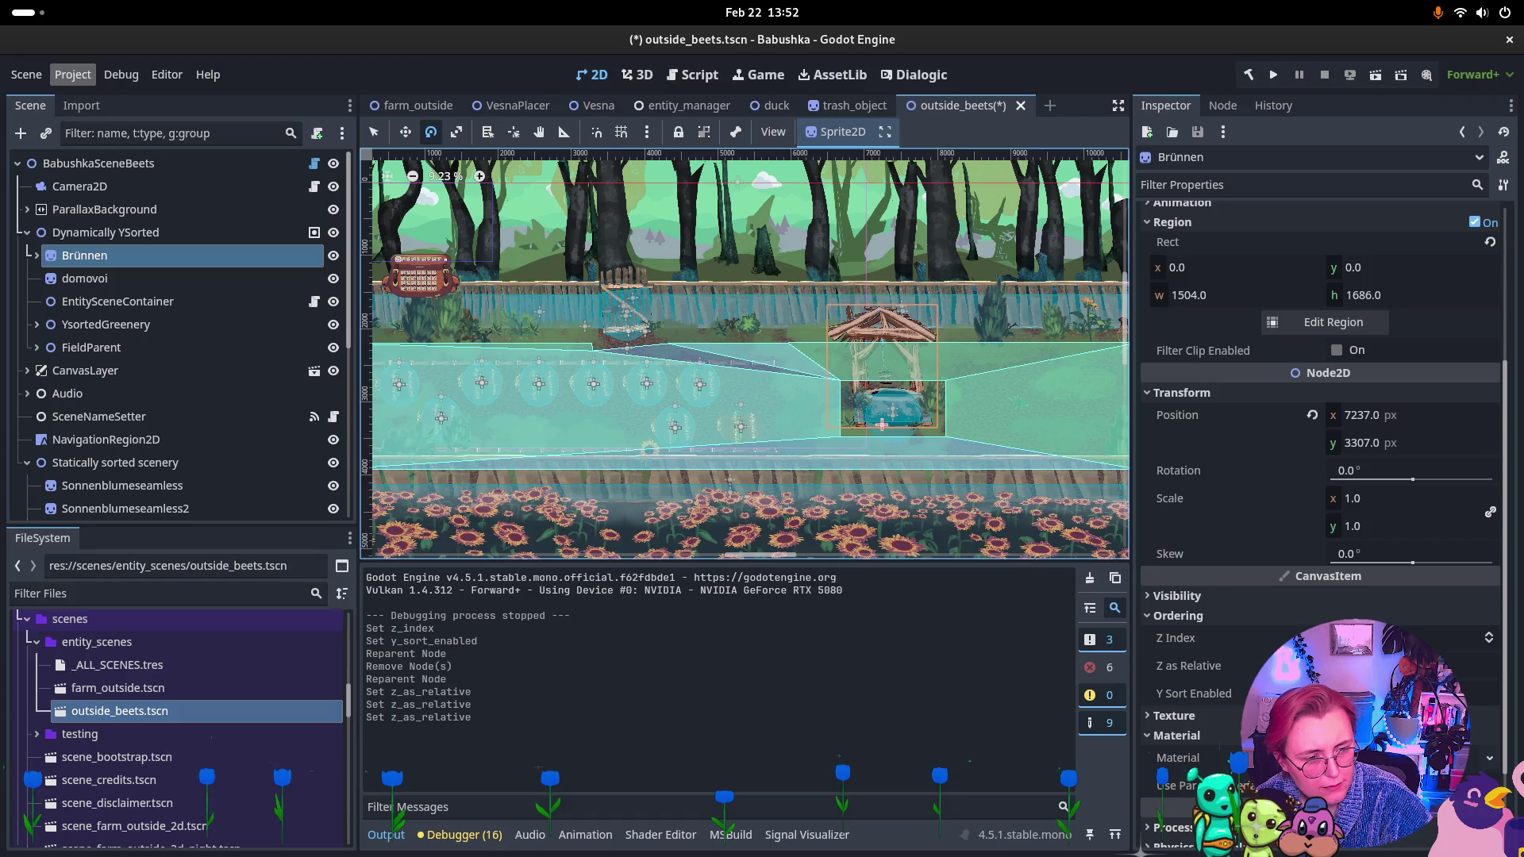
{"action": "left_click", "coordinate": [1337, 665]}
{"action": "left_click", "coordinate": [104, 277], "text": "ctrl"}
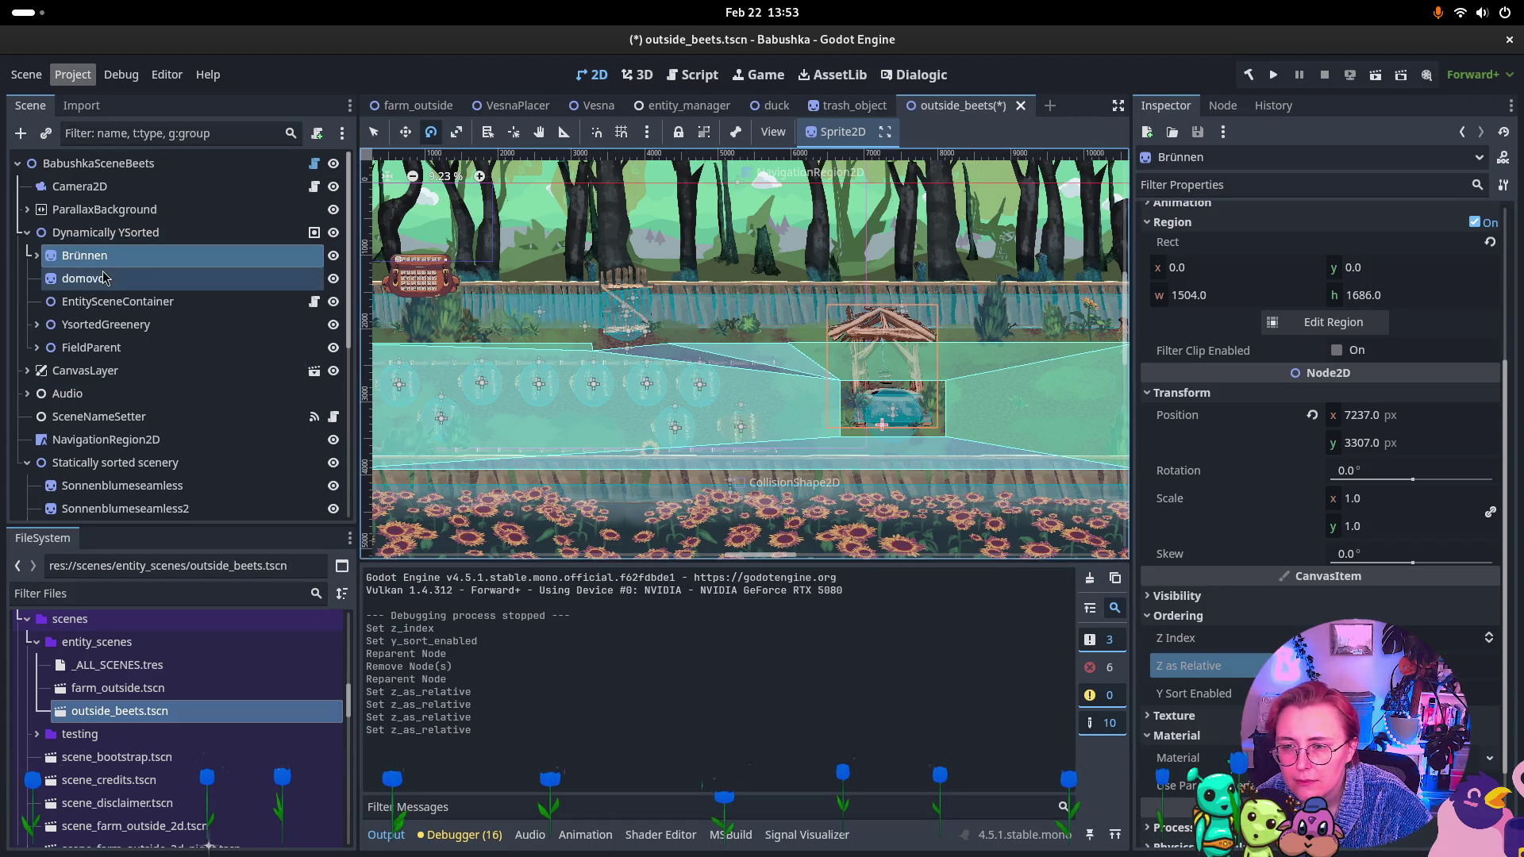
{"action": "left_click", "coordinate": [153, 304]}
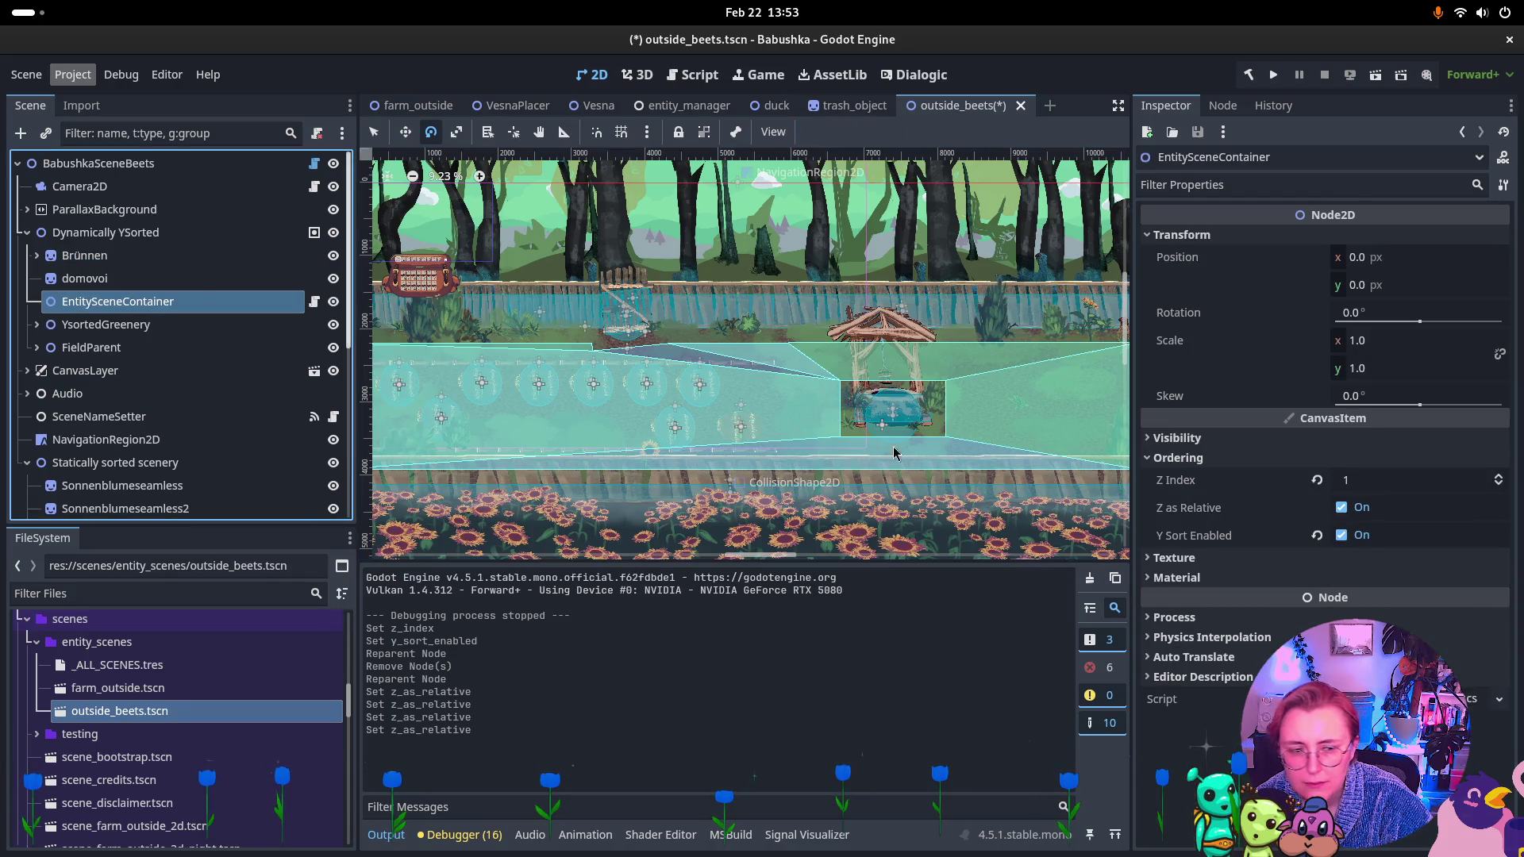
{"action": "left_click", "coordinate": [1341, 511]}
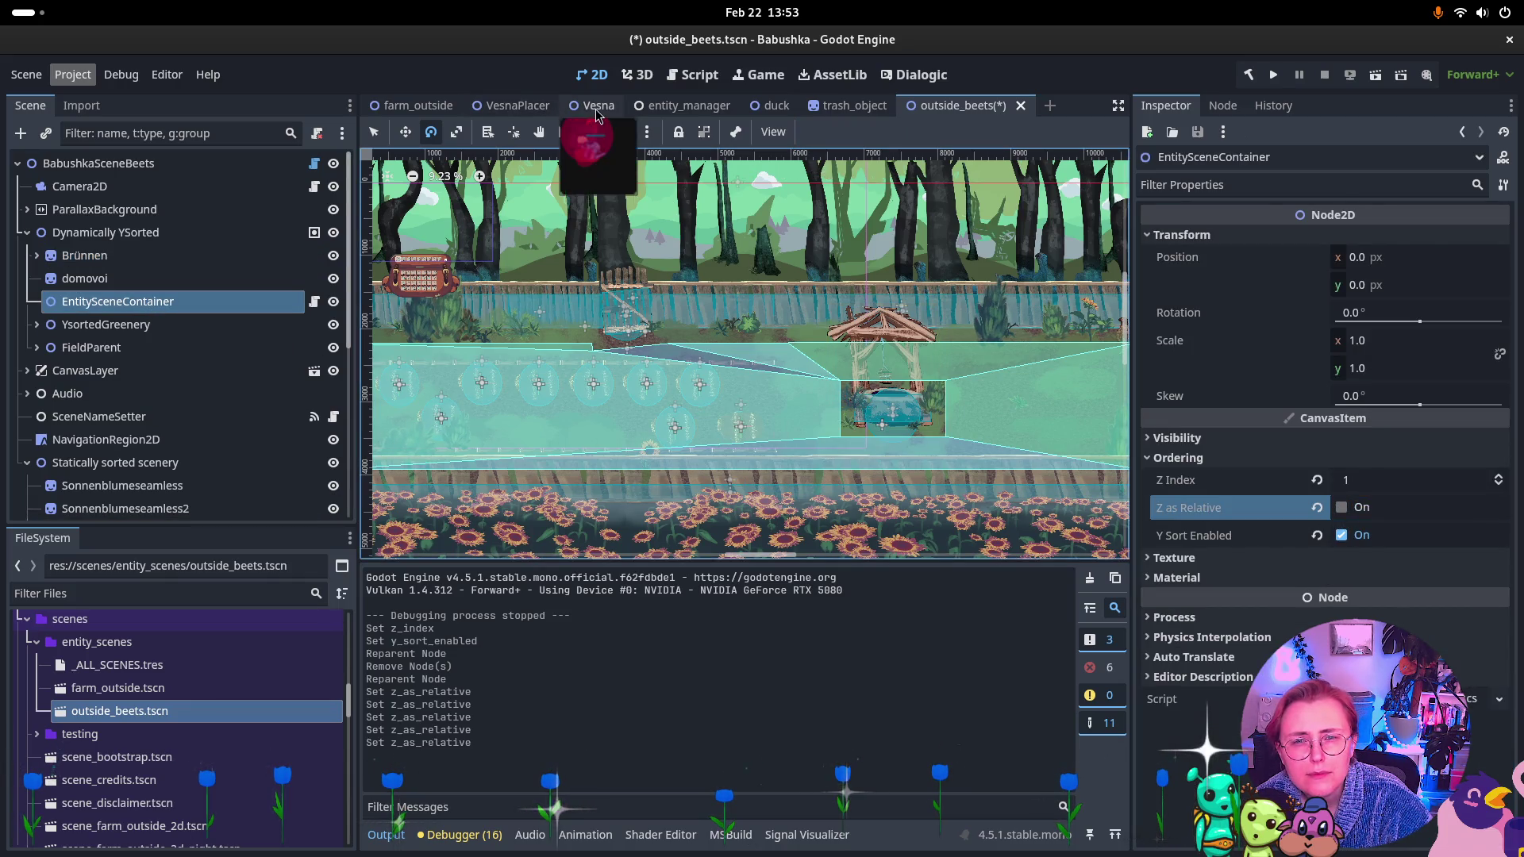
Turn off Z as Relative on the Vesna scene's root and save Vesna.tscn.
{"action": "left_click", "coordinate": [594, 105]}
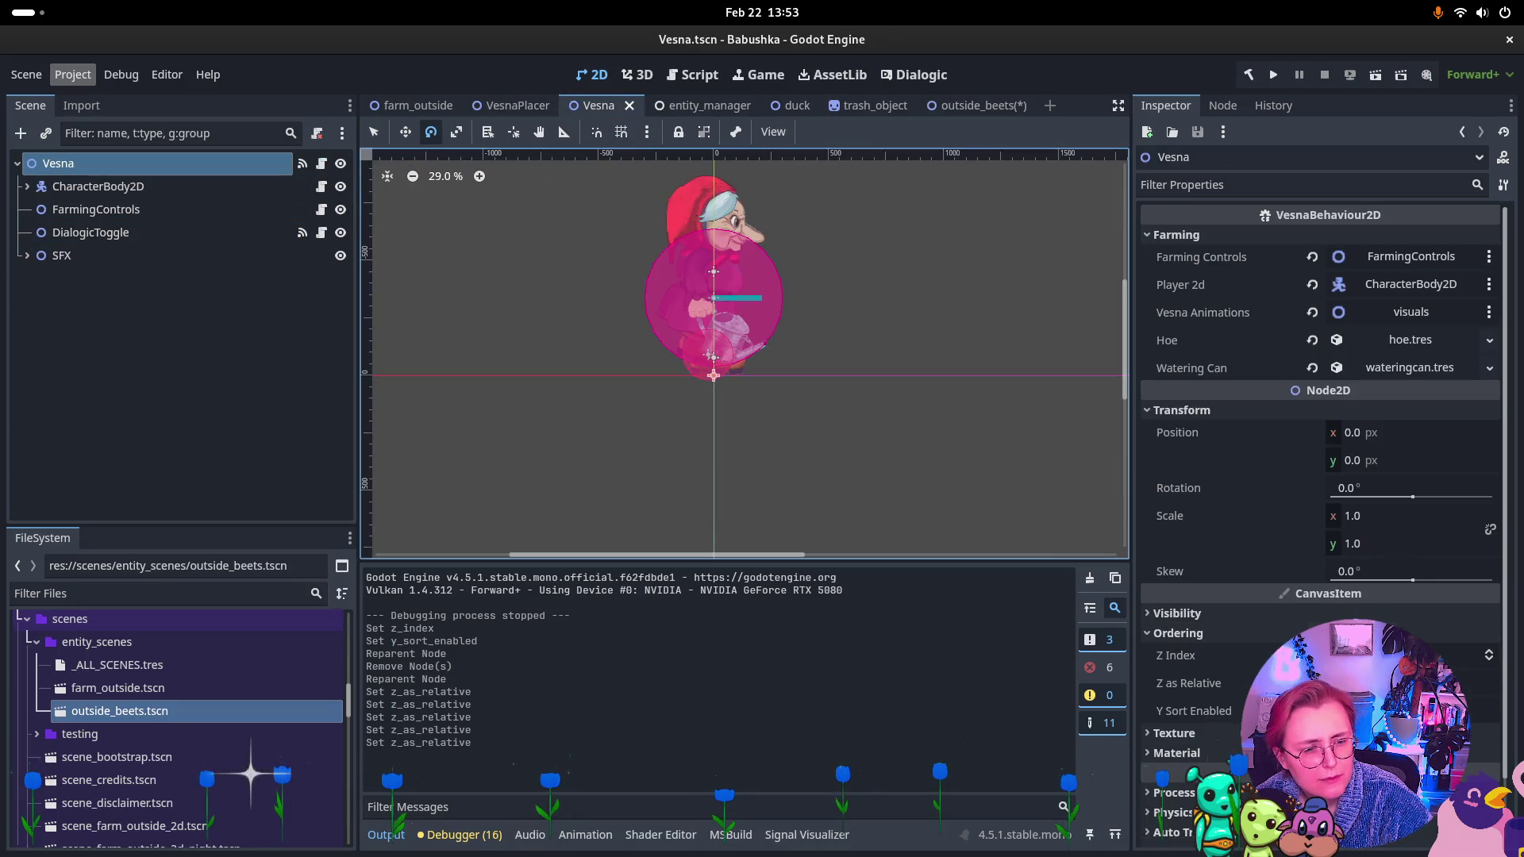
{"action": "left_click", "coordinate": [1341, 682]}
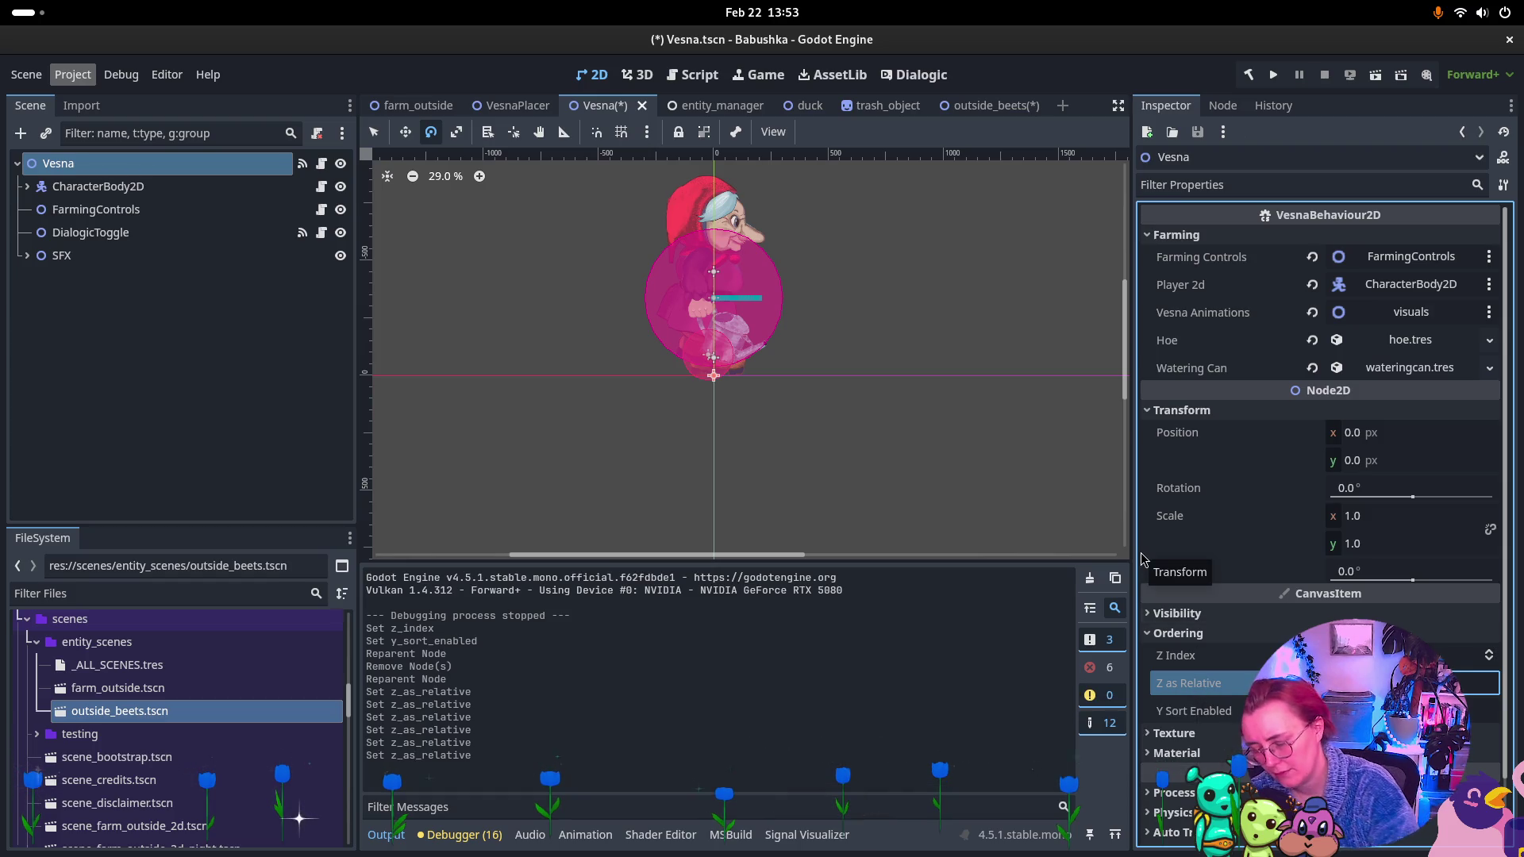
{"action": "key", "text": "ctrl+s"}
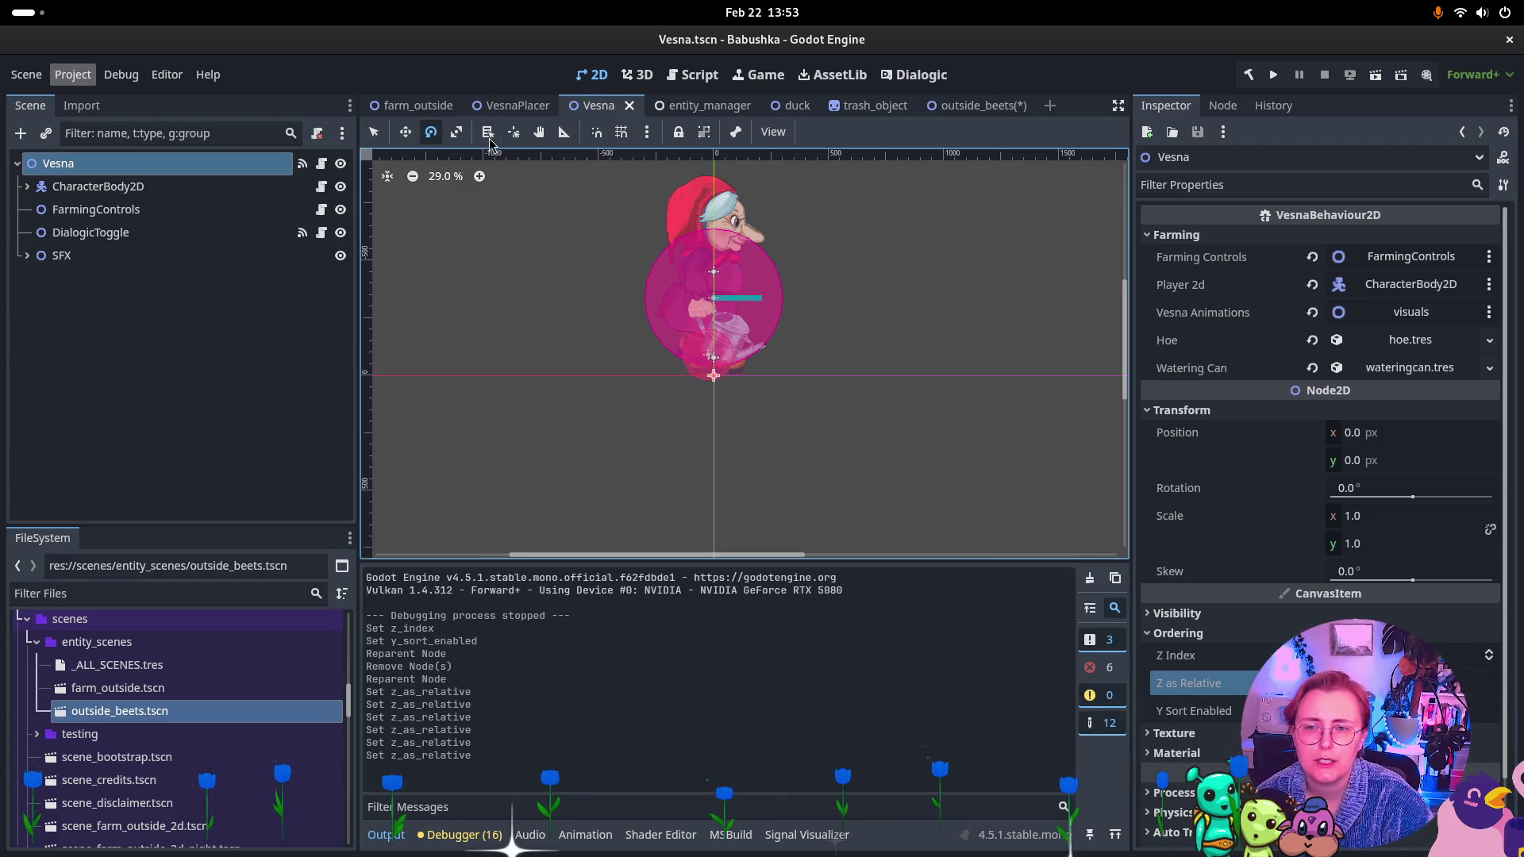
{"action": "left_click", "coordinate": [408, 111]}
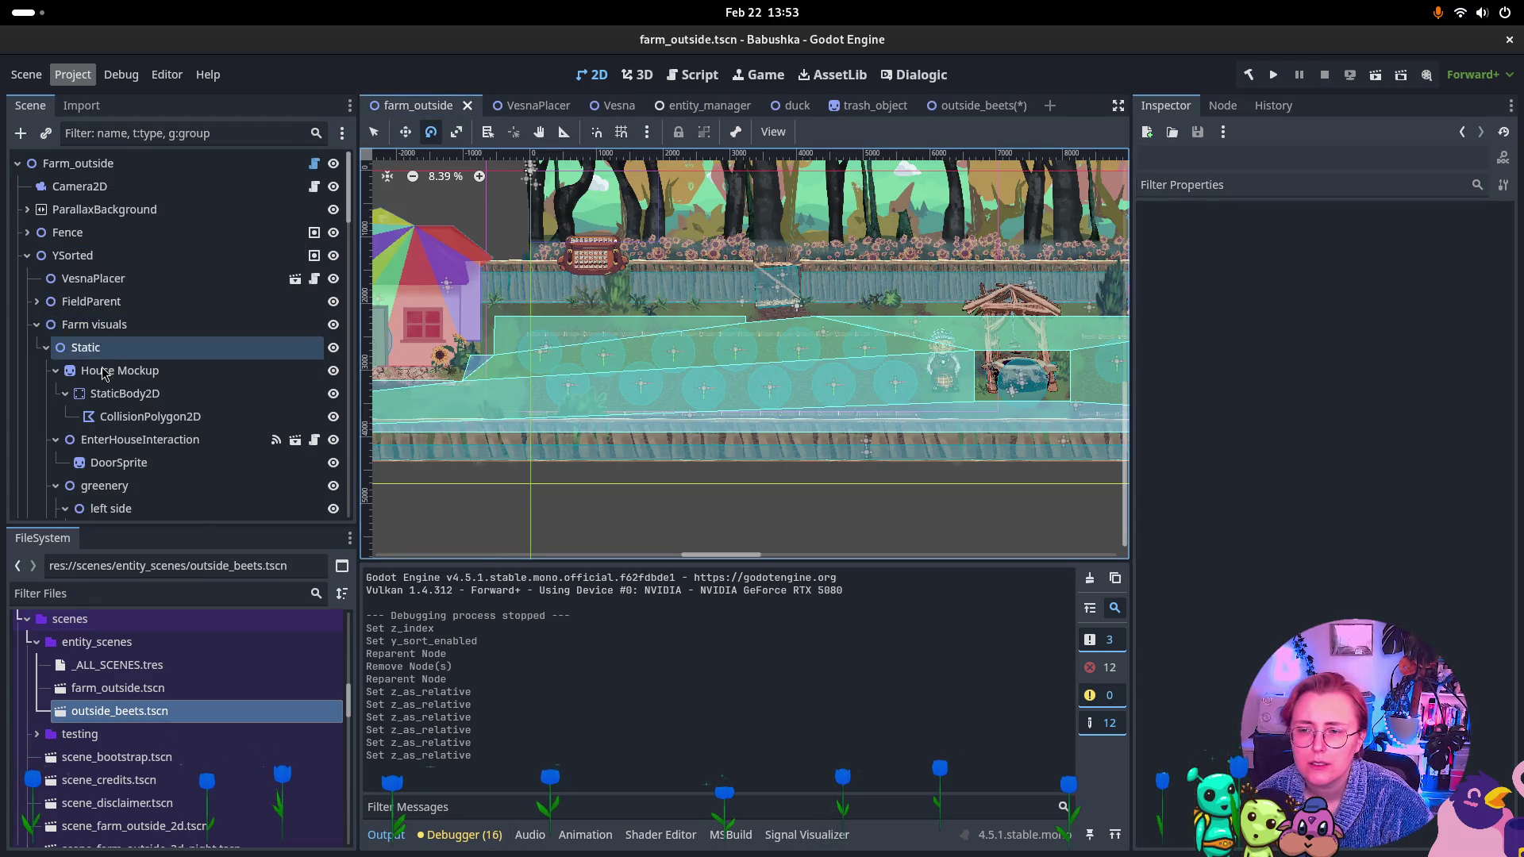
Select the YSorted node and check its ordering: Z Index 1, Z as Relative on, Y Sort enabled.
{"action": "left_click", "coordinate": [79, 256]}
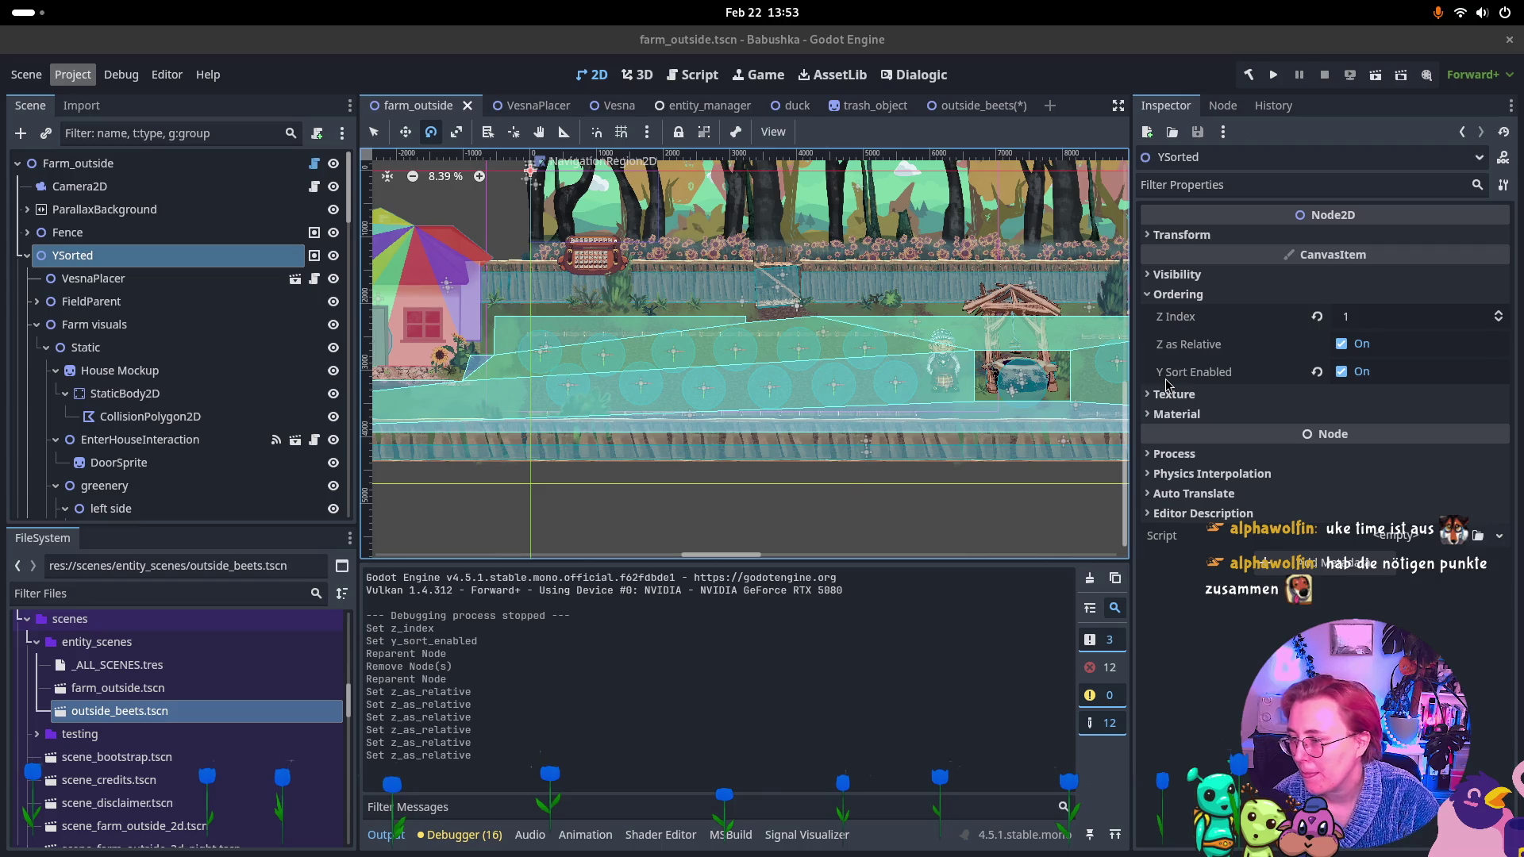
{"action": "mouse_move", "coordinate": [1166, 385]}
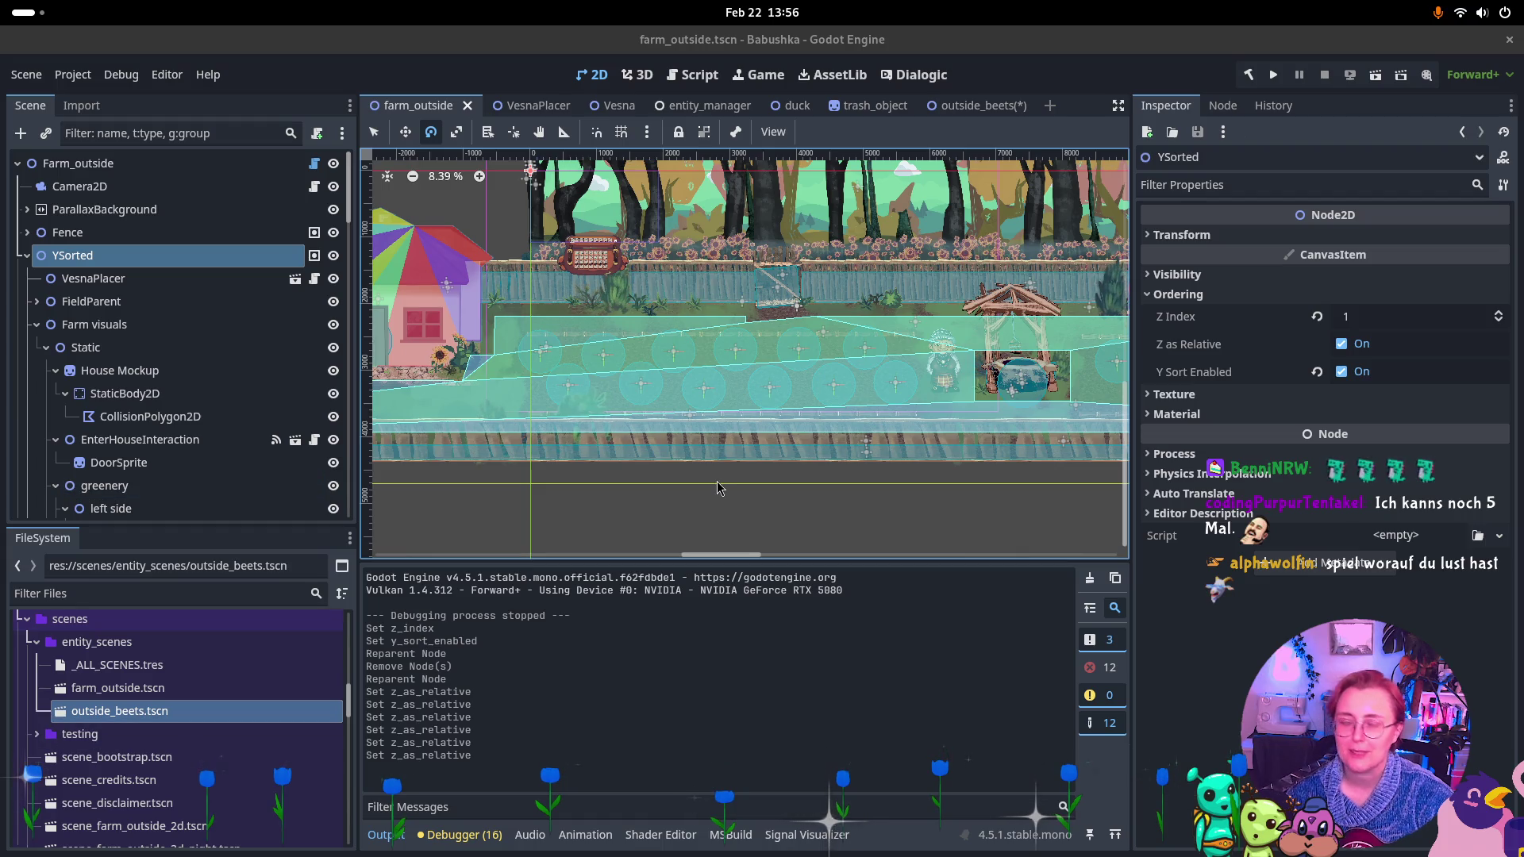
{"action": "key", "text": "super"}
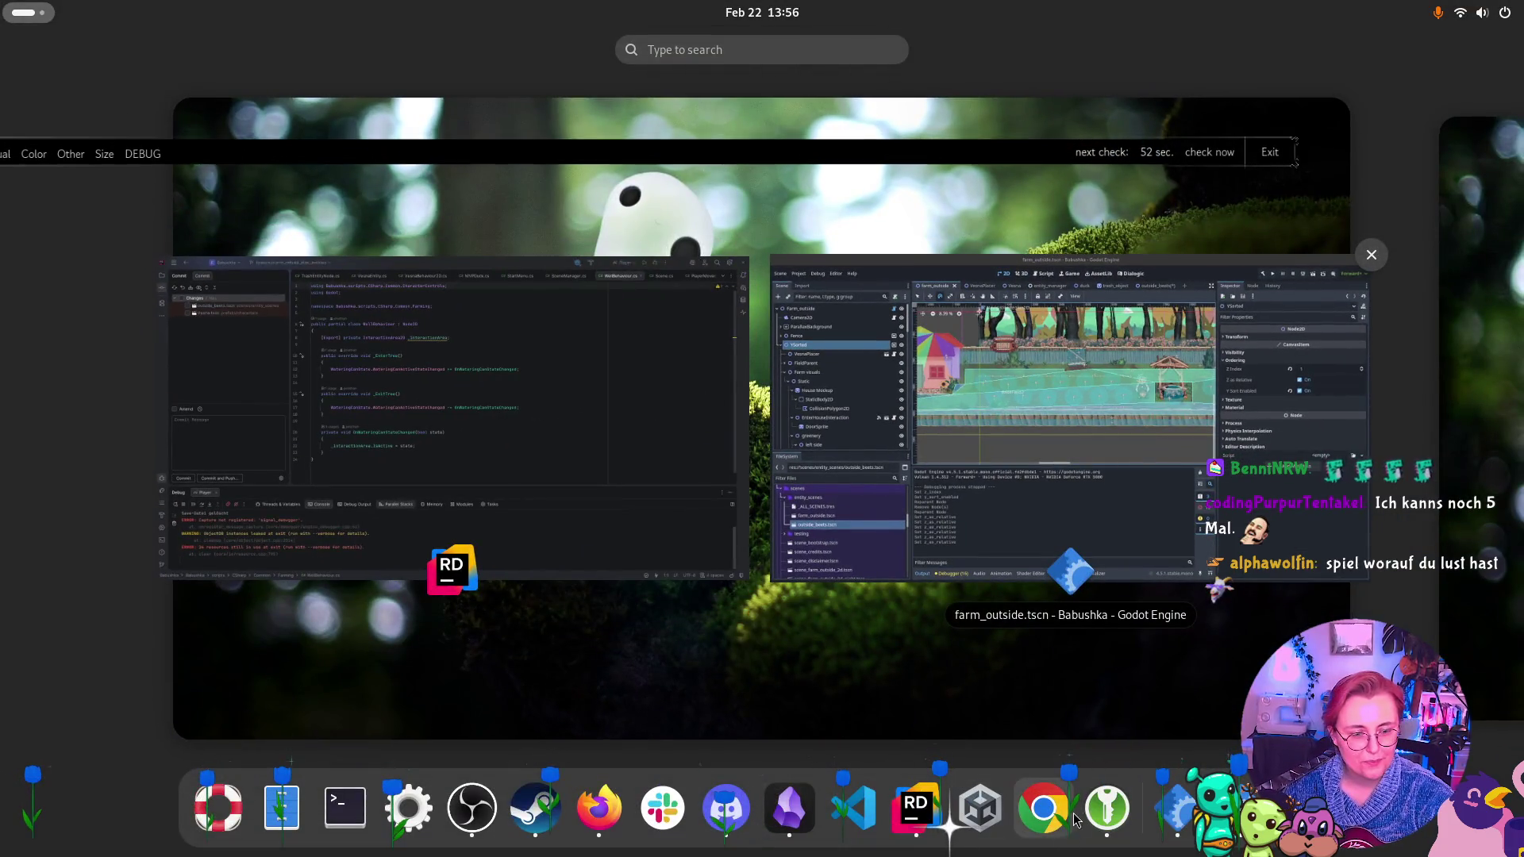
Switch to the browser and search the web for 'ukulele chords'.
{"action": "left_click", "coordinate": [707, 402]}
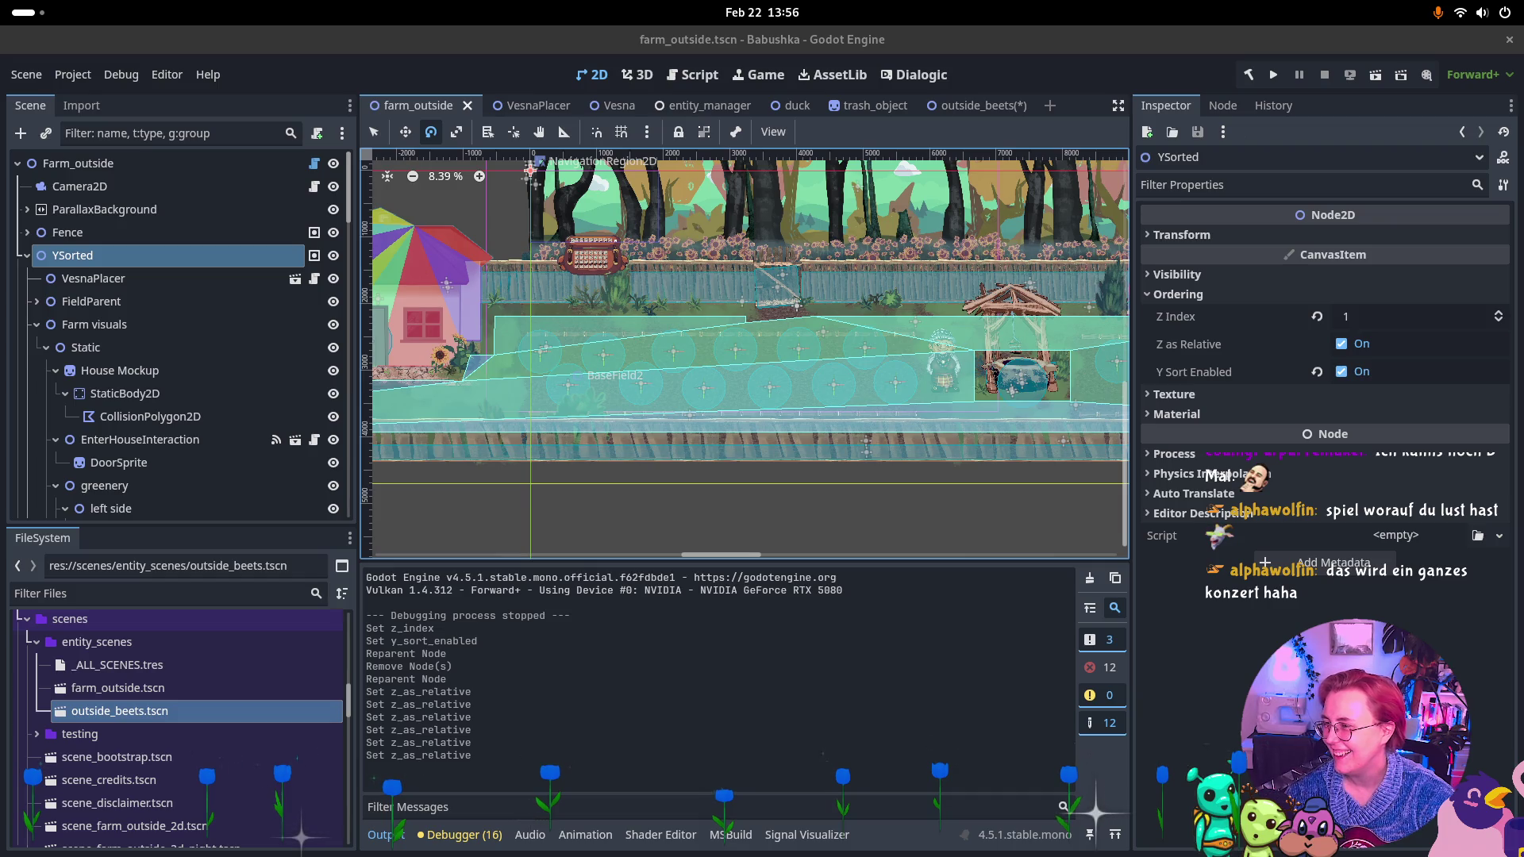
{"action": "key", "text": "alt+Tab"}
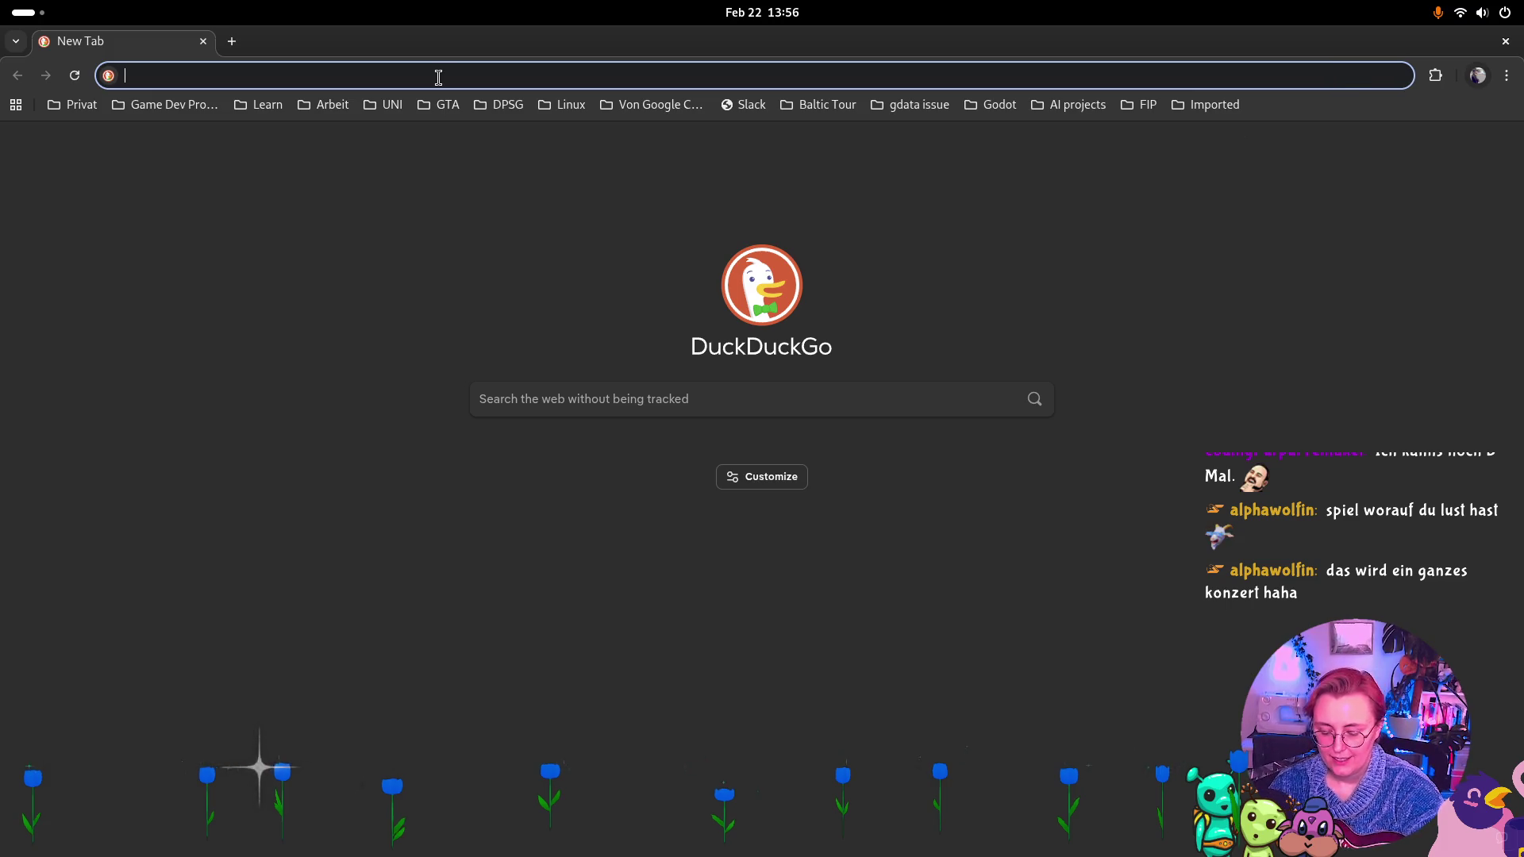
{"action": "type", "text": "ukulele chords"}
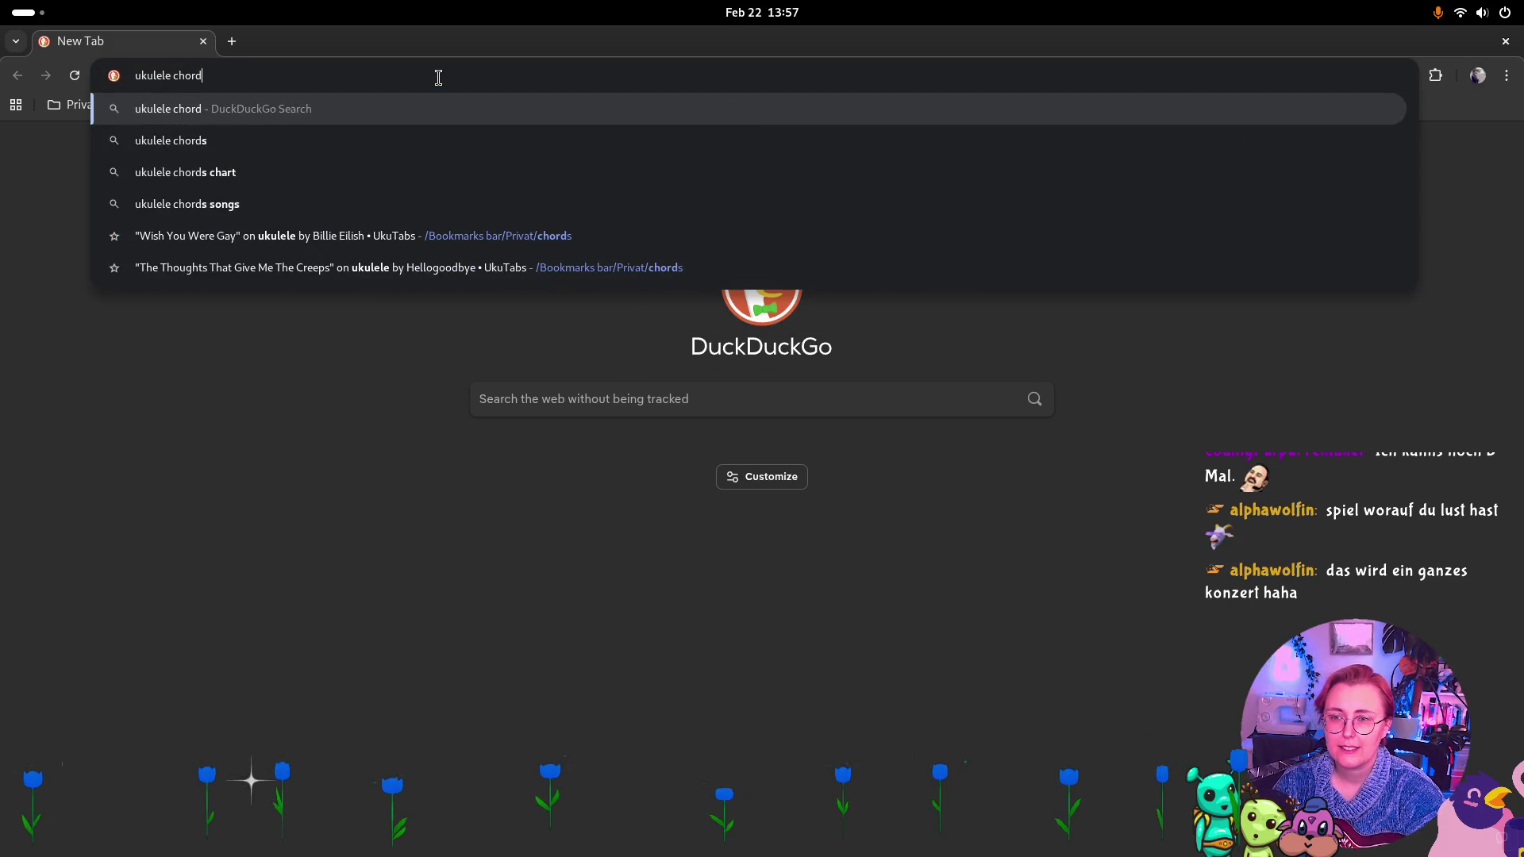
{"action": "key", "text": "Return"}
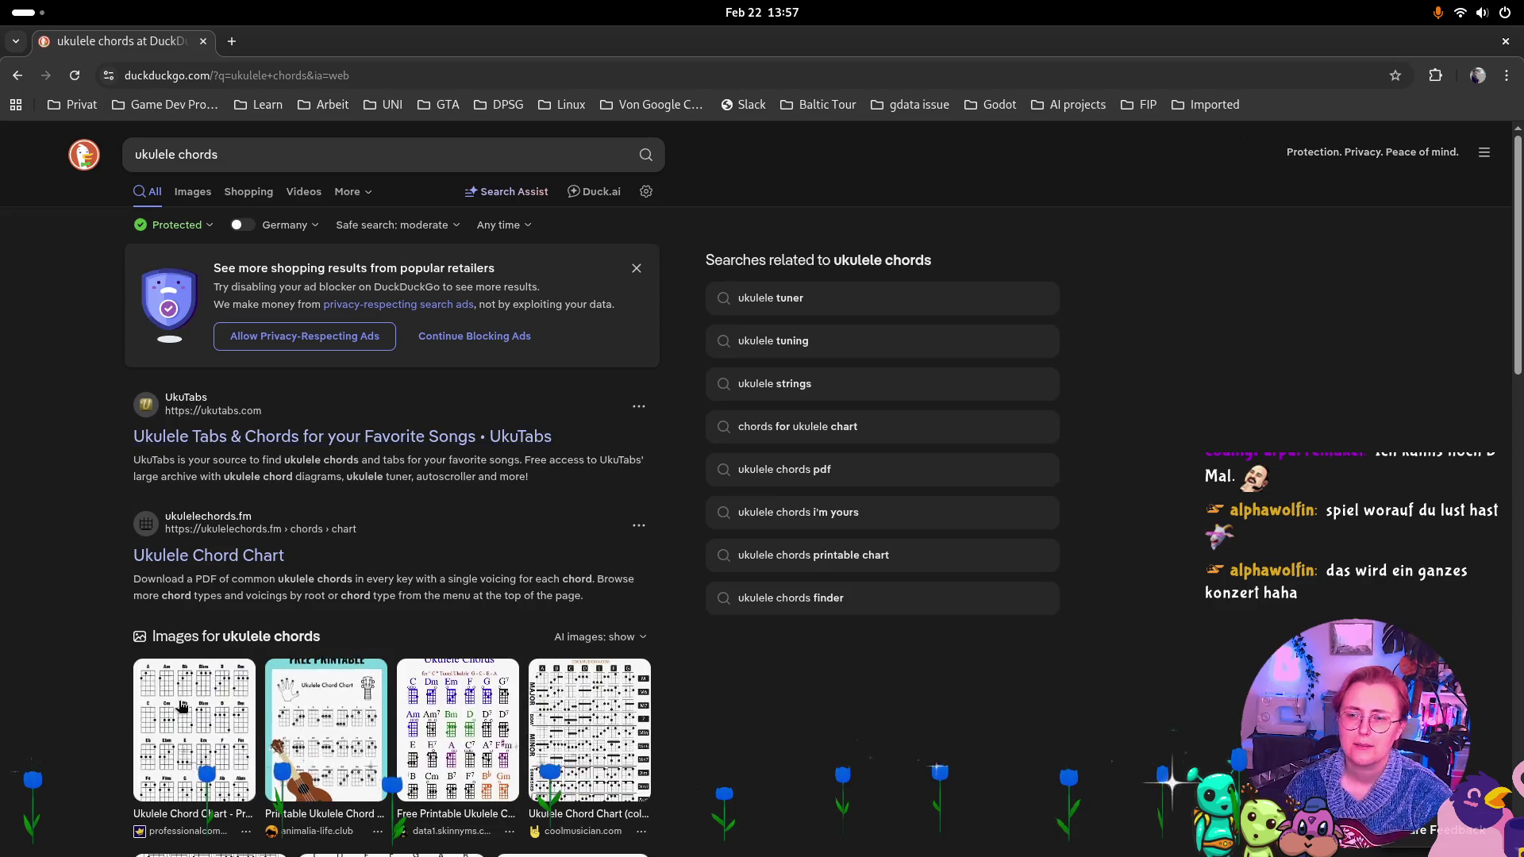
Open the Ukulele Tabs and chords result in a new tab and switch to it.
{"action": "scroll", "coordinate": [261, 561], "scroll_direction": "down", "scroll_amount": 2}
{"action": "scroll", "coordinate": [262, 562], "scroll_direction": "down", "scroll_amount": 8}
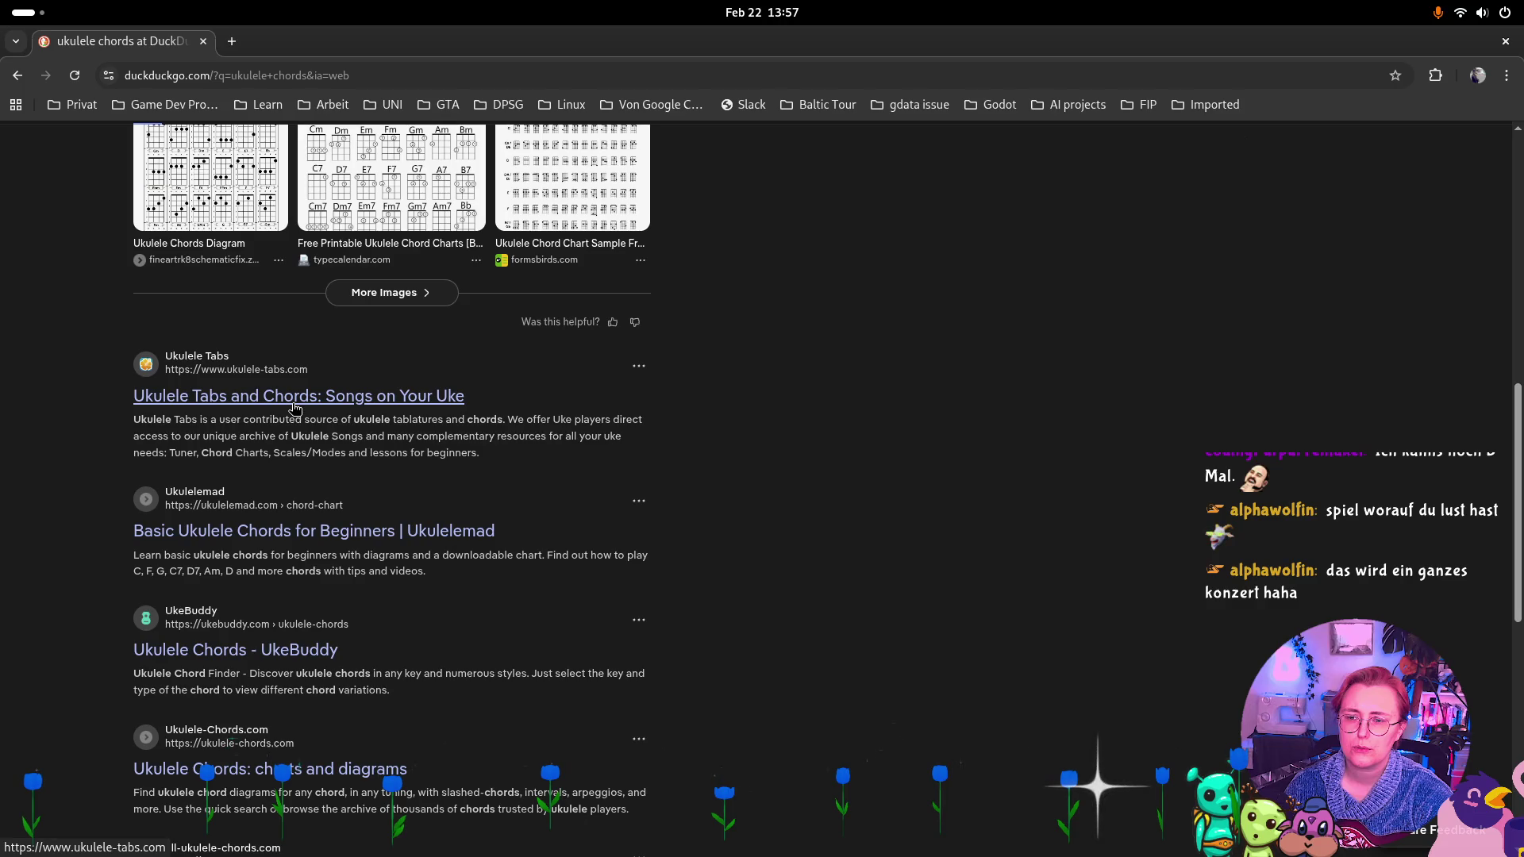
{"action": "scroll", "coordinate": [257, 524], "scroll_direction": "down", "scroll_amount": 1}
{"action": "scroll", "coordinate": [257, 522], "scroll_direction": "down", "scroll_amount": 1}
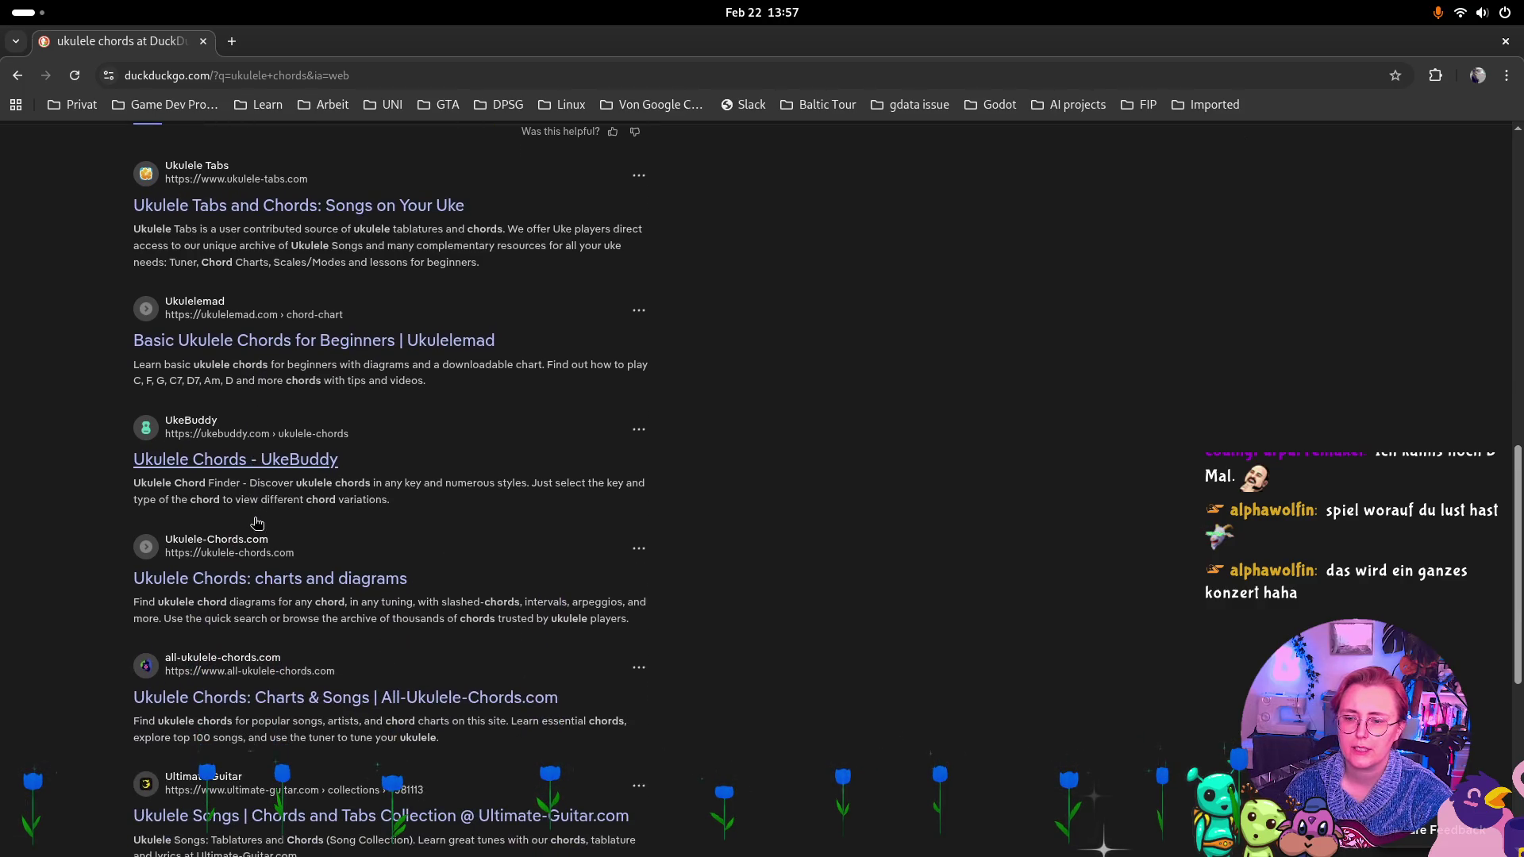
{"action": "scroll", "coordinate": [257, 522], "scroll_direction": "down", "scroll_amount": 2}
{"action": "scroll", "coordinate": [255, 522], "scroll_direction": "down", "scroll_amount": 3}
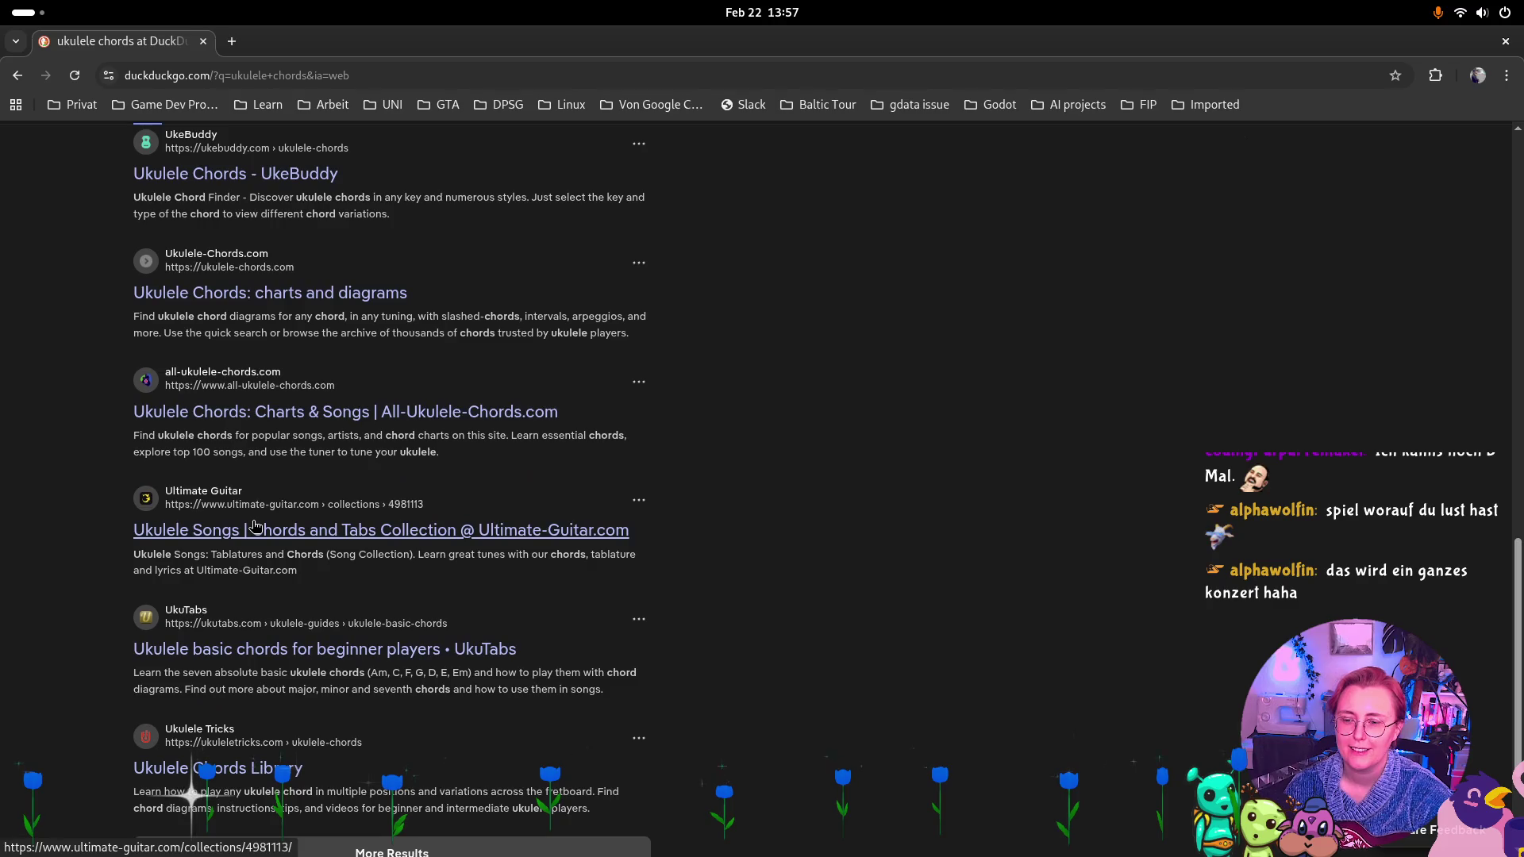
{"action": "scroll", "coordinate": [267, 516], "scroll_direction": "up", "scroll_amount": 10}
{"action": "scroll", "coordinate": [267, 516], "scroll_direction": "down", "scroll_amount": 2}
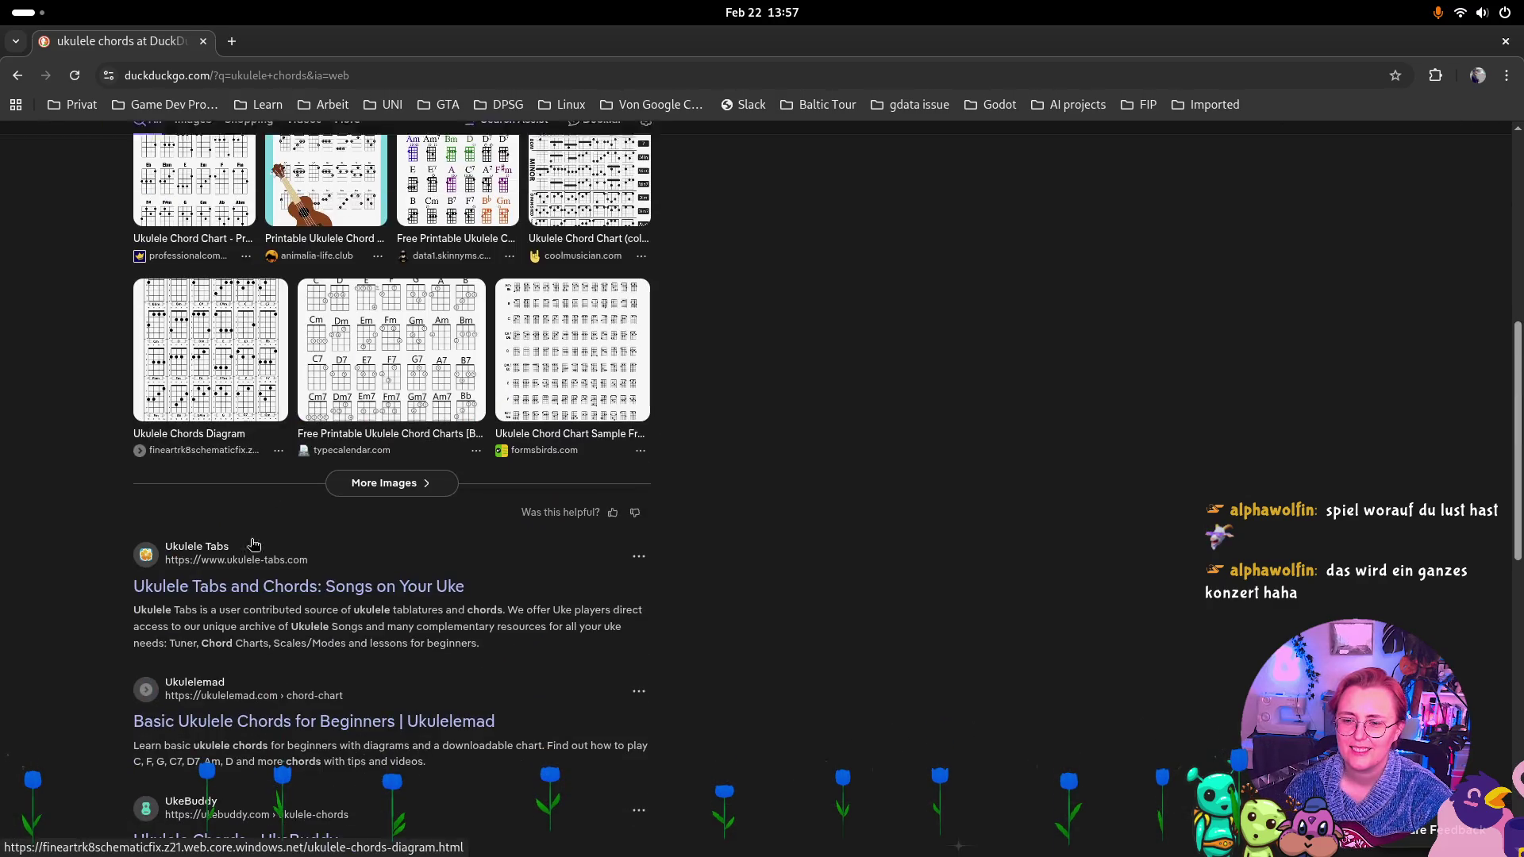
{"action": "right_click", "coordinate": [288, 586]}
{"action": "left_click", "coordinate": [357, 611]}
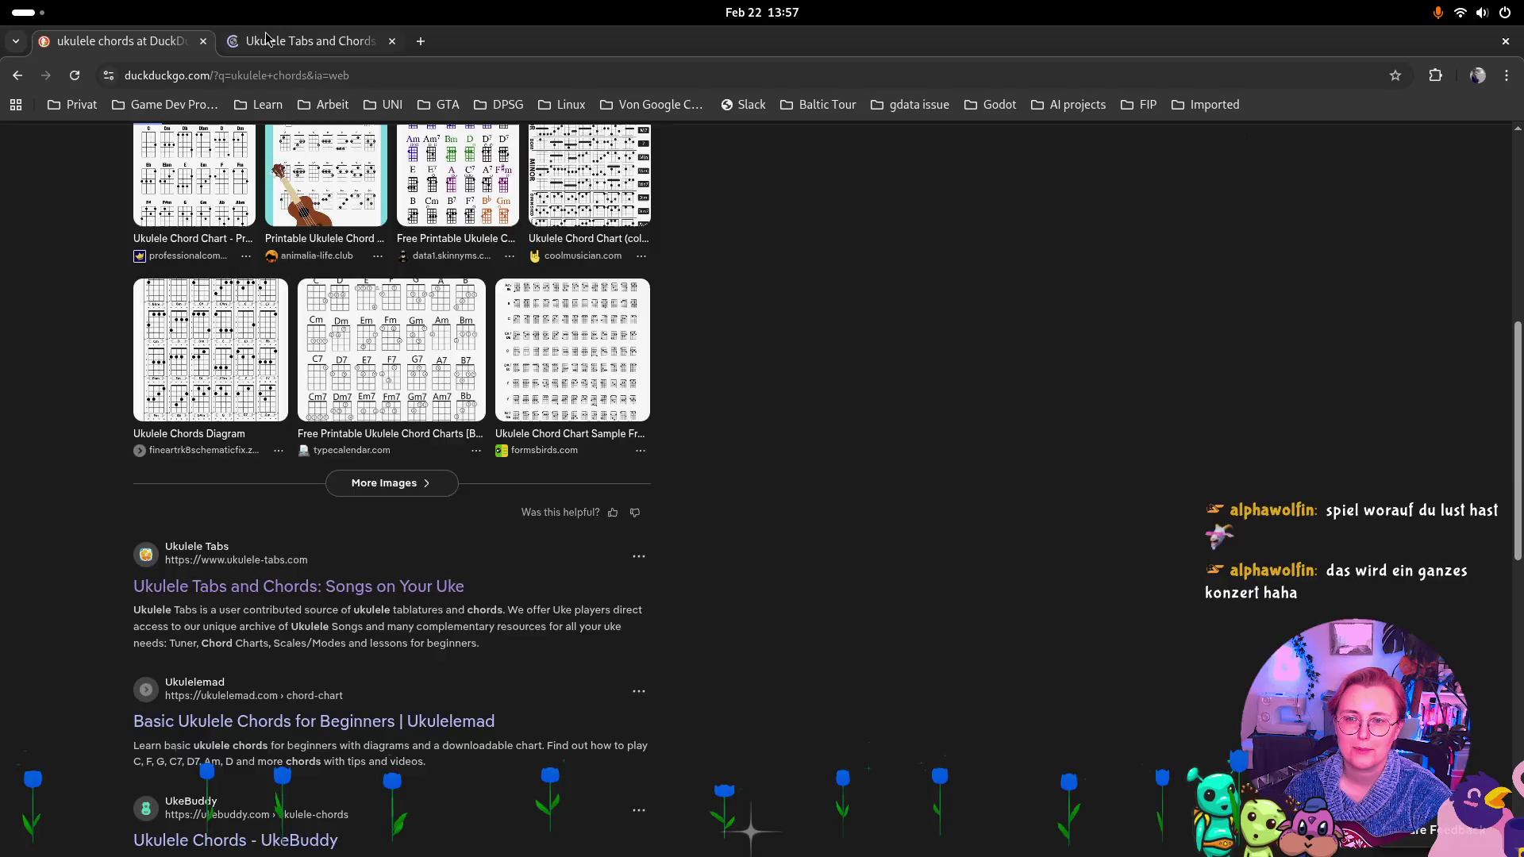
{"action": "key", "text": "ctrl+Tab"}
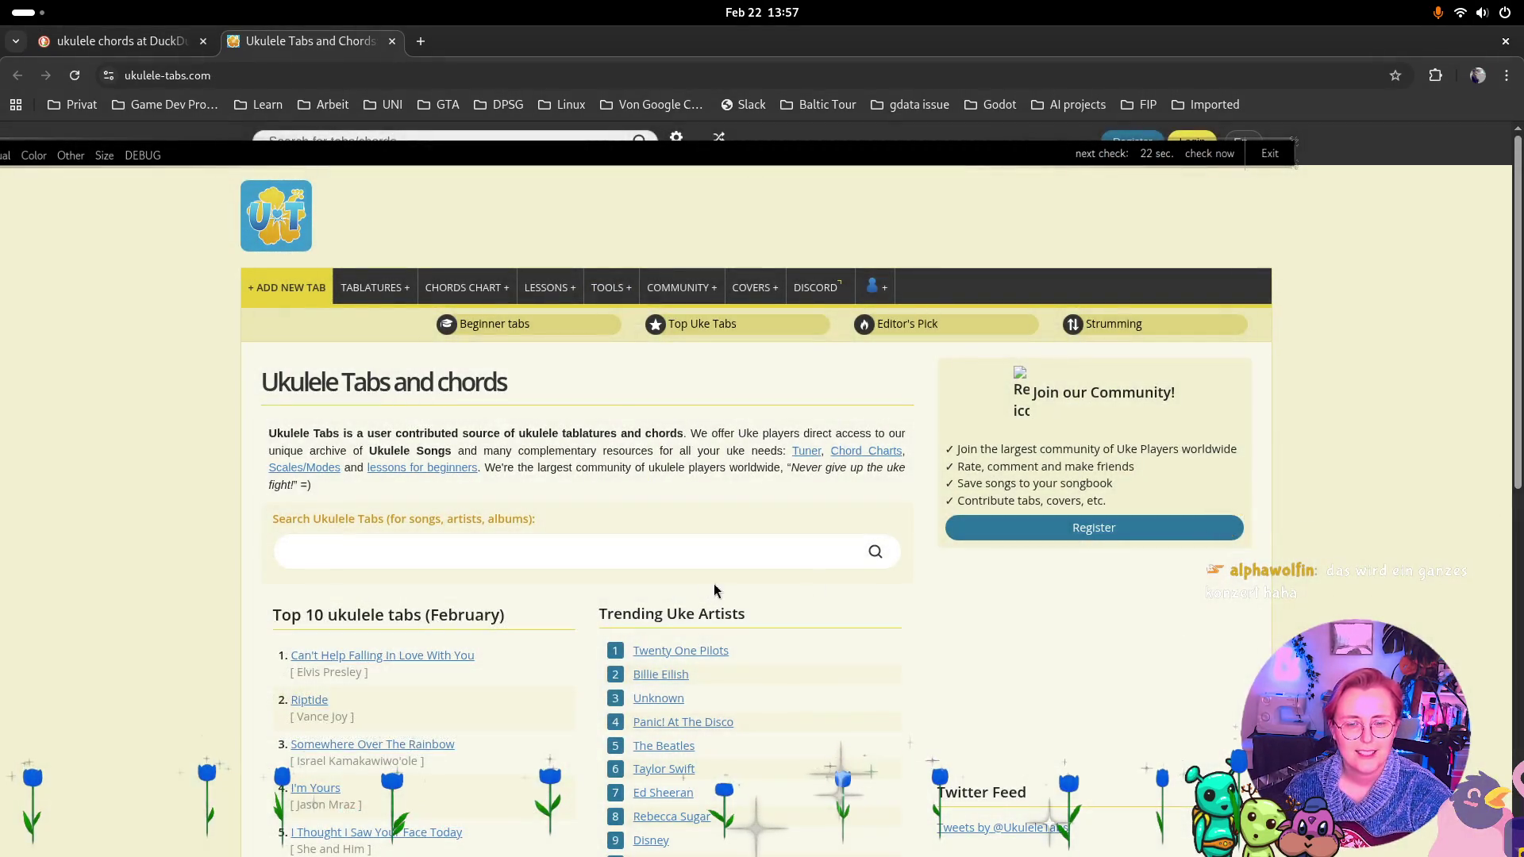
List the beginner songs and open the Riptide uke tab by Vance Joy.
{"action": "scroll", "coordinate": [712, 588], "scroll_direction": "down", "scroll_amount": 2}
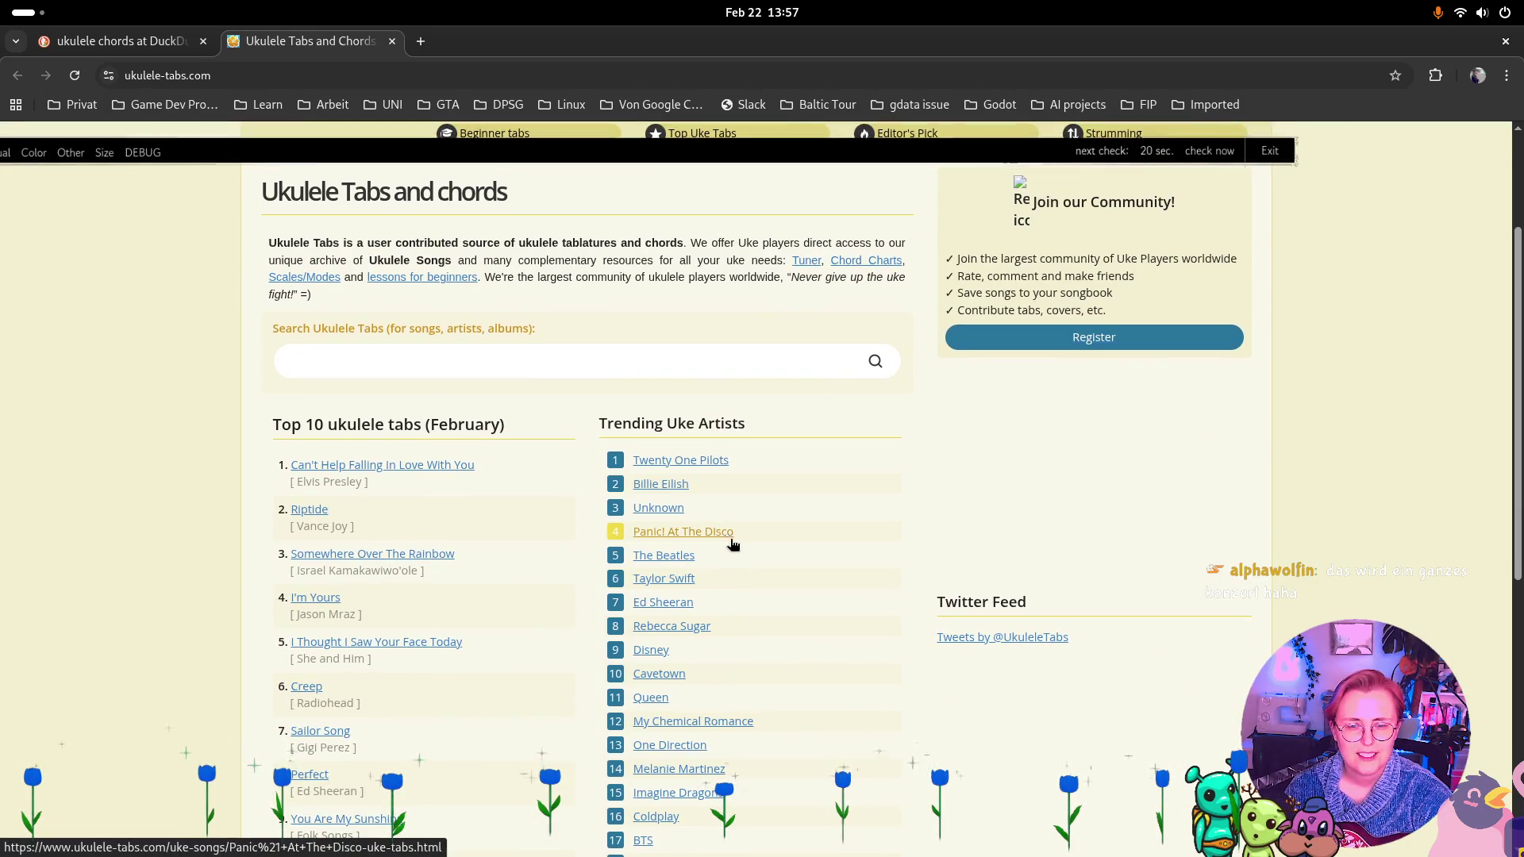
{"action": "scroll", "coordinate": [430, 473], "scroll_direction": "up", "scroll_amount": 3}
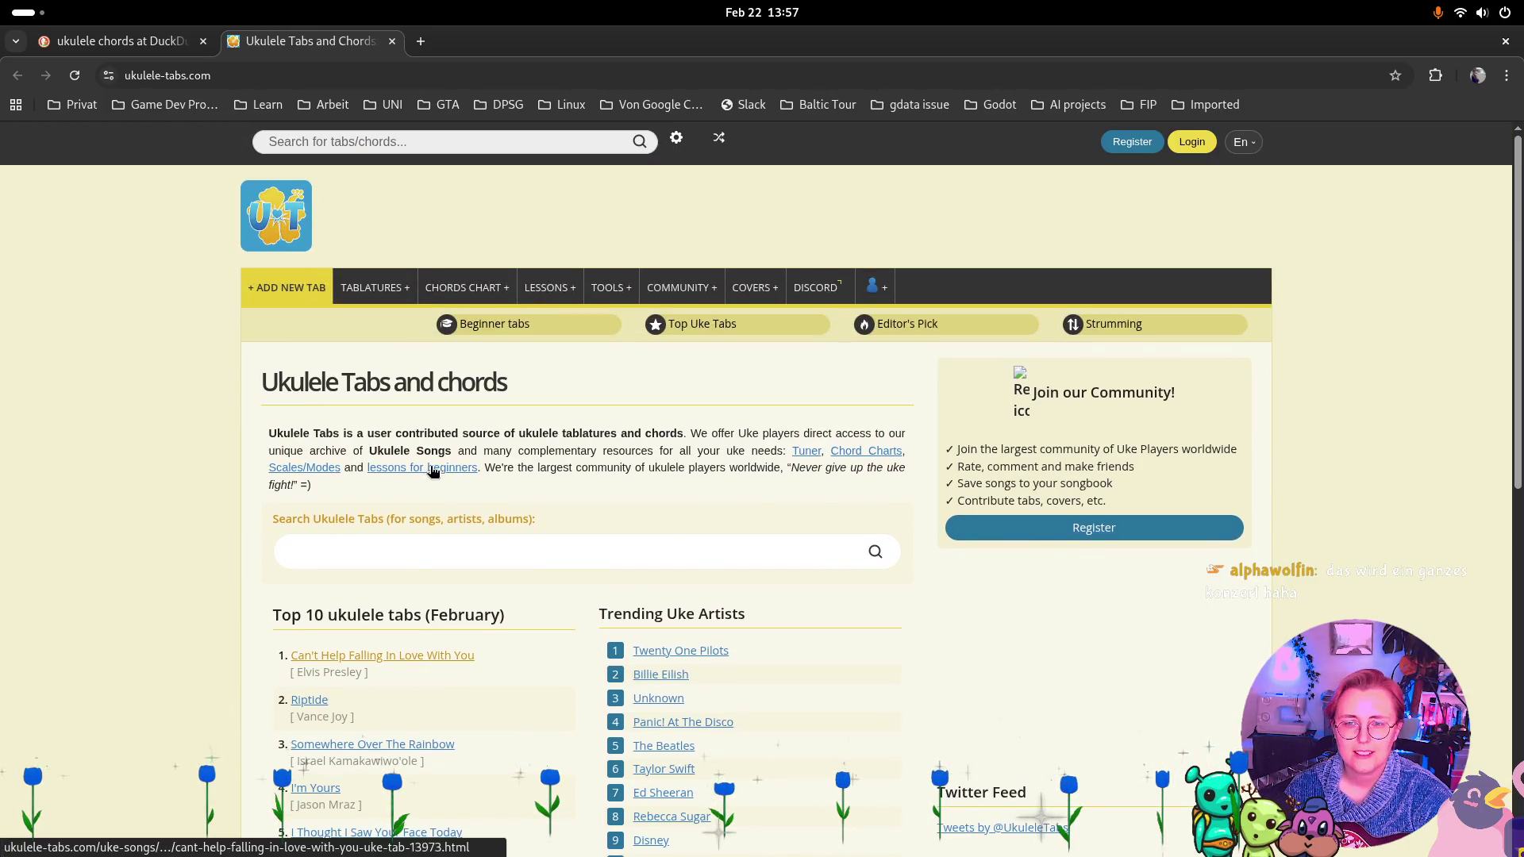
{"action": "left_click", "coordinate": [473, 324]}
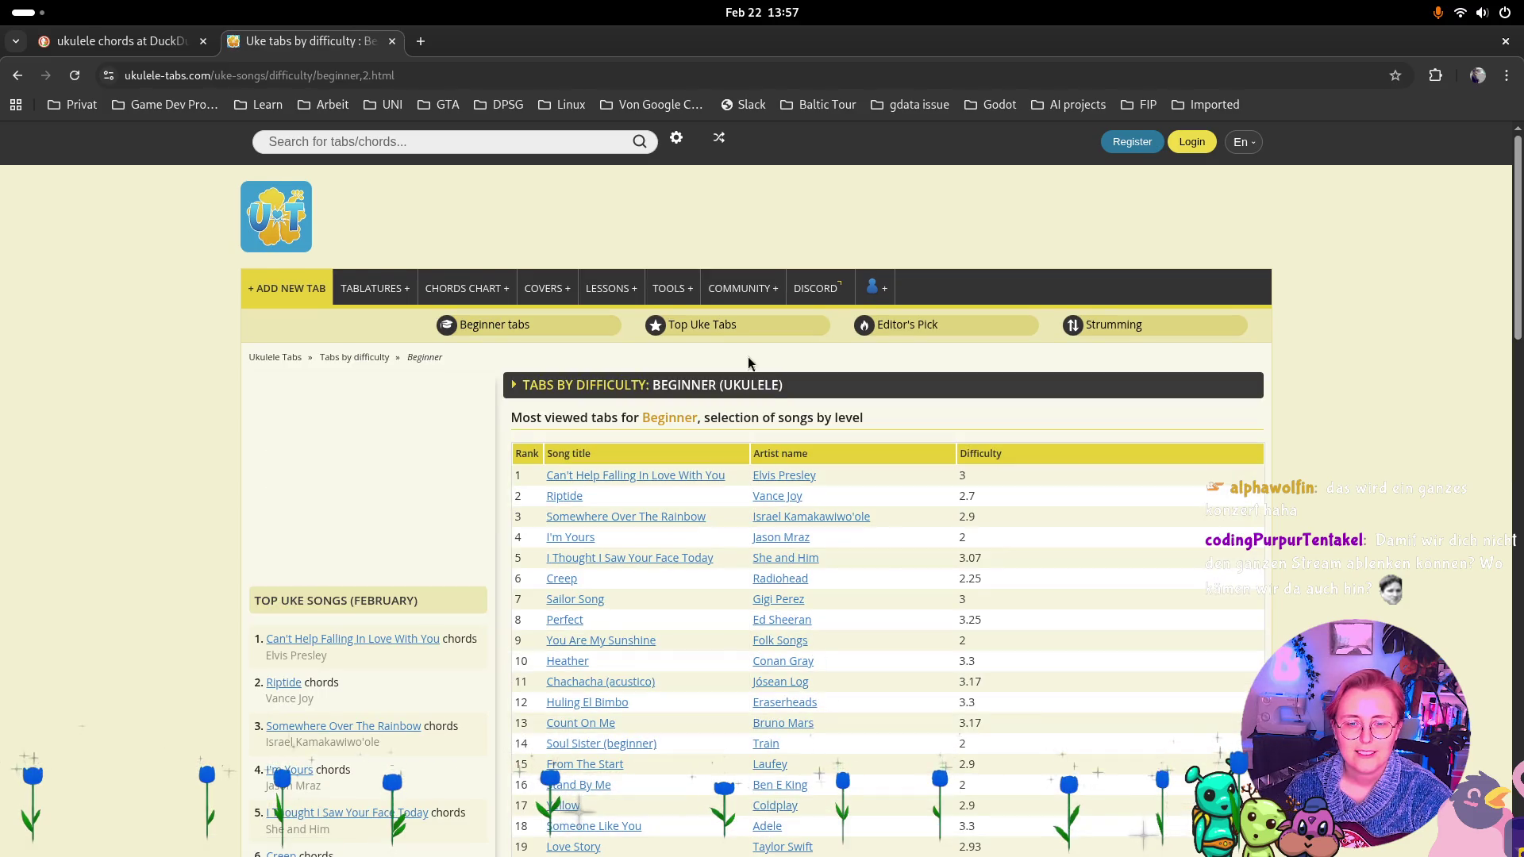
{"action": "left_click", "coordinate": [564, 496]}
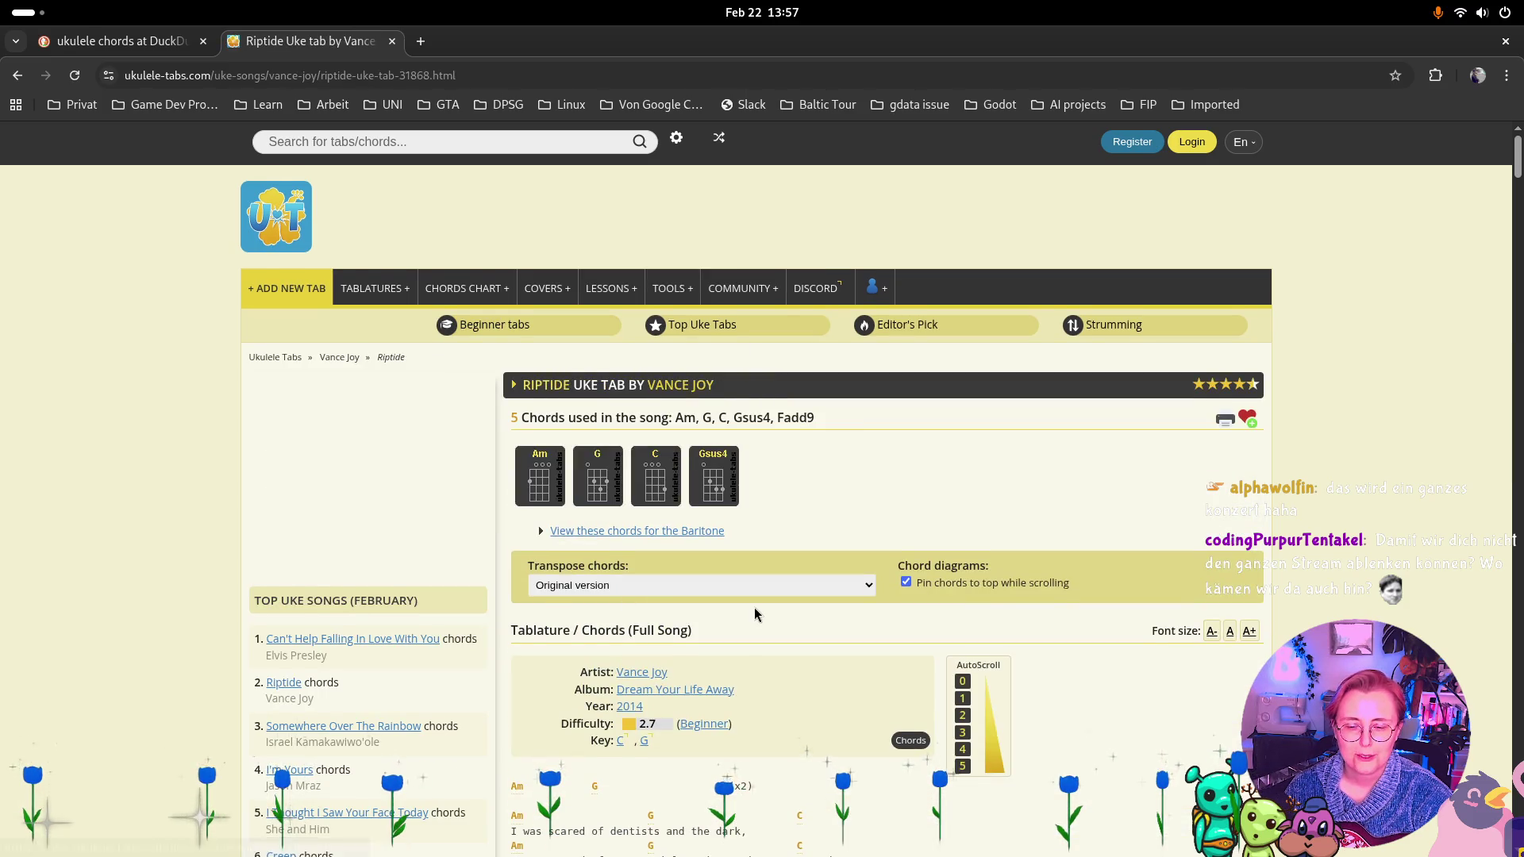
{"action": "scroll", "coordinate": [754, 607], "scroll_direction": "down", "scroll_amount": 2}
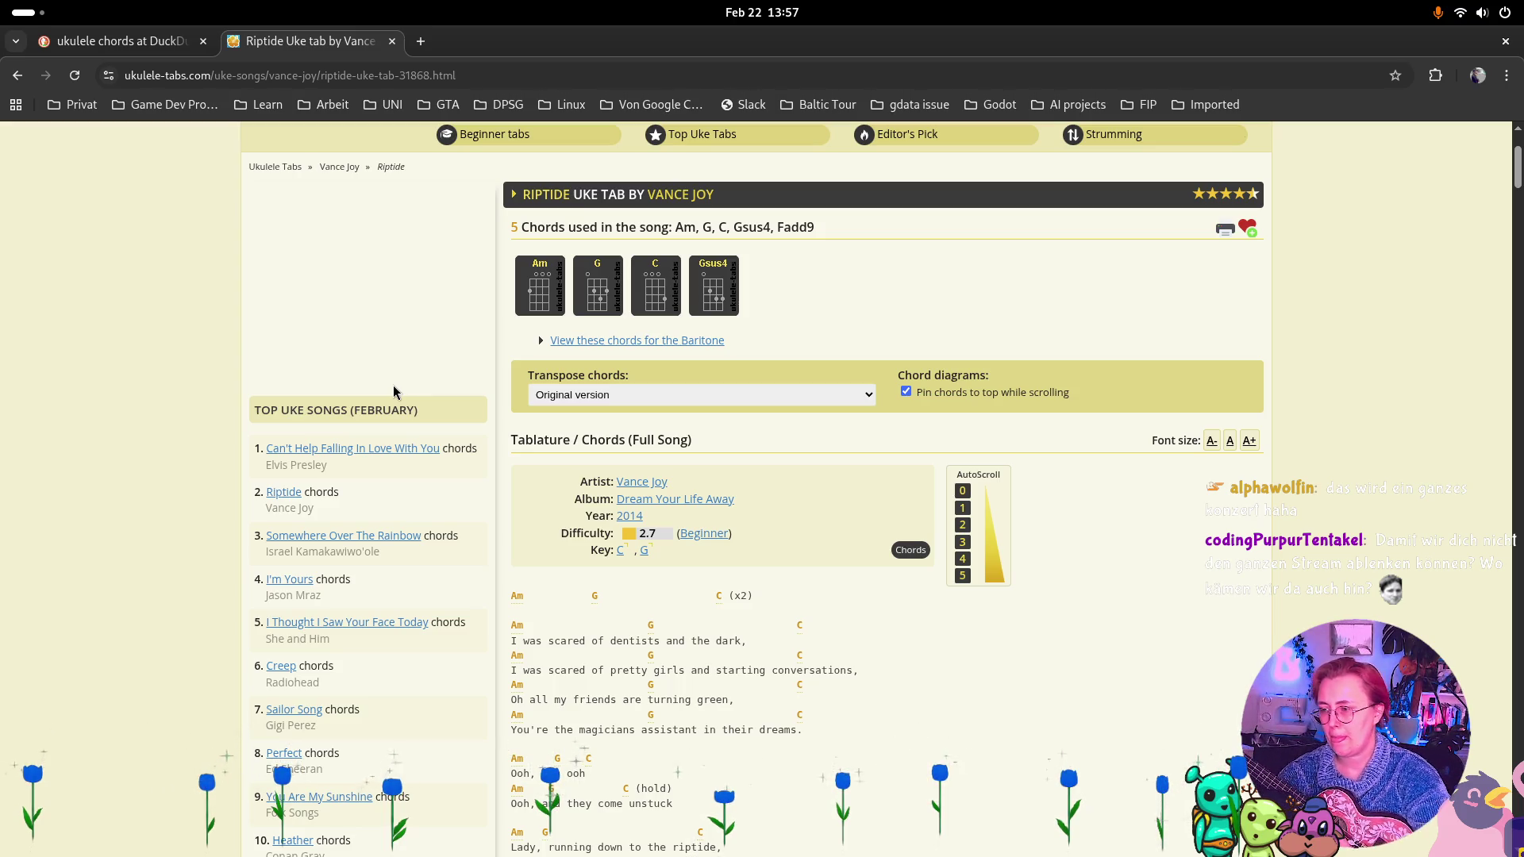
{"action": "key", "text": "super"}
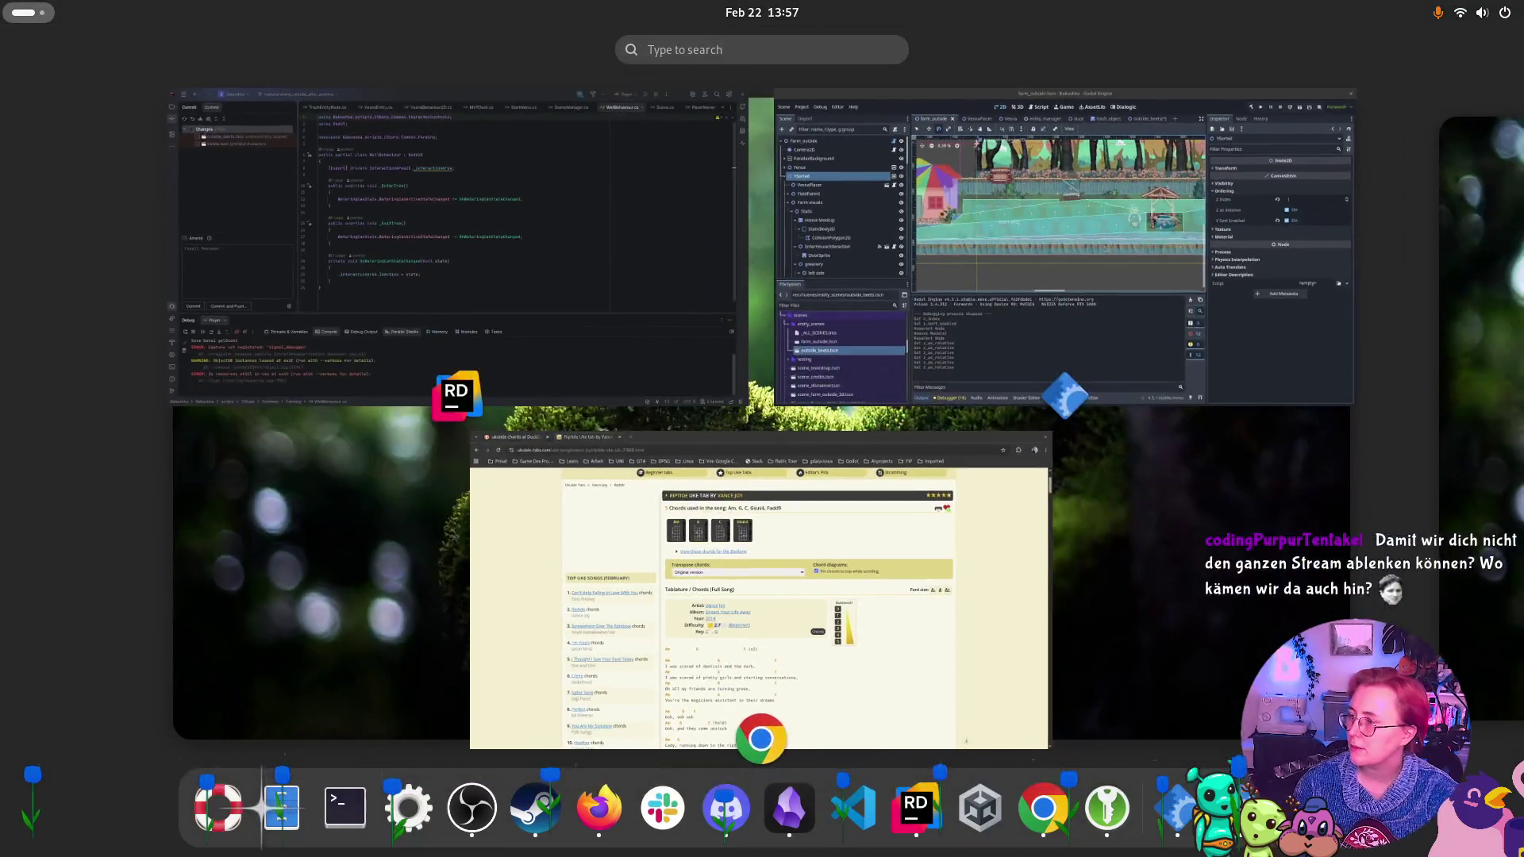
Close the window overview to get back to the Riptide uke tab page.
{"action": "key", "text": "super"}
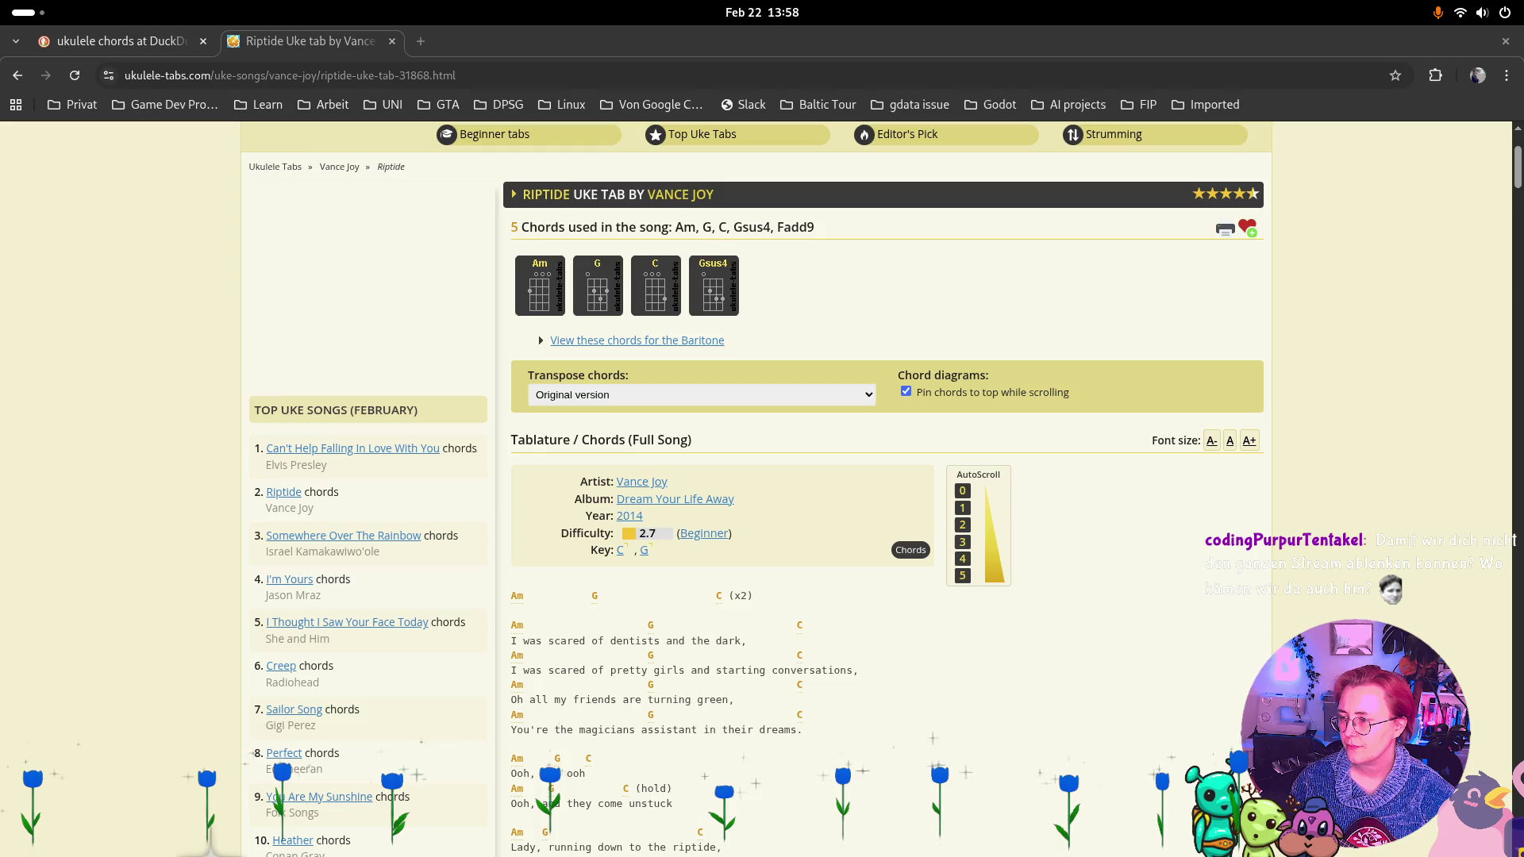
{"action": "key", "text": "super"}
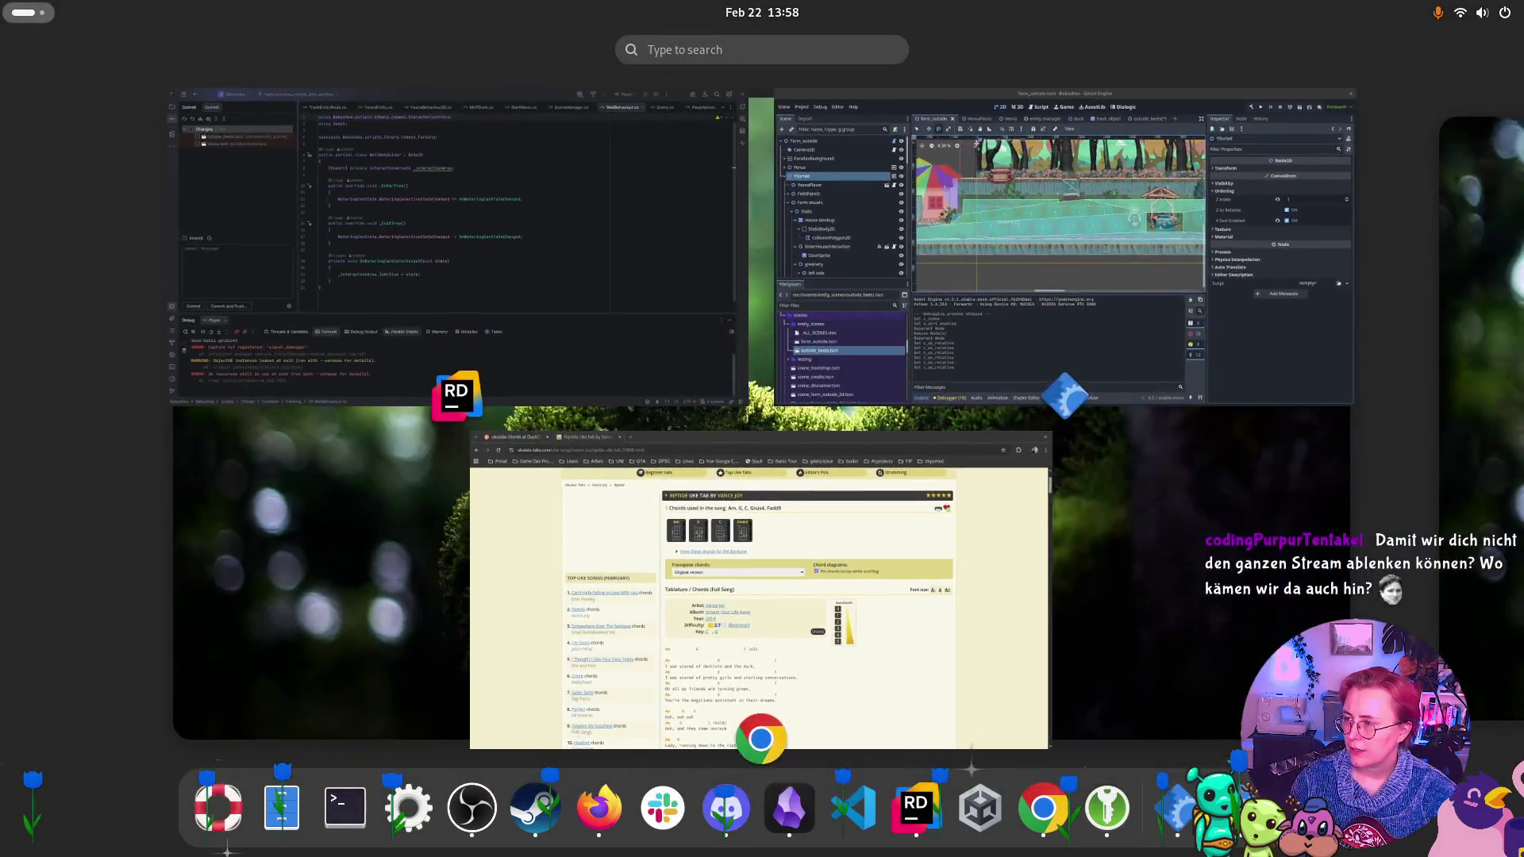
{"action": "key", "text": "super"}
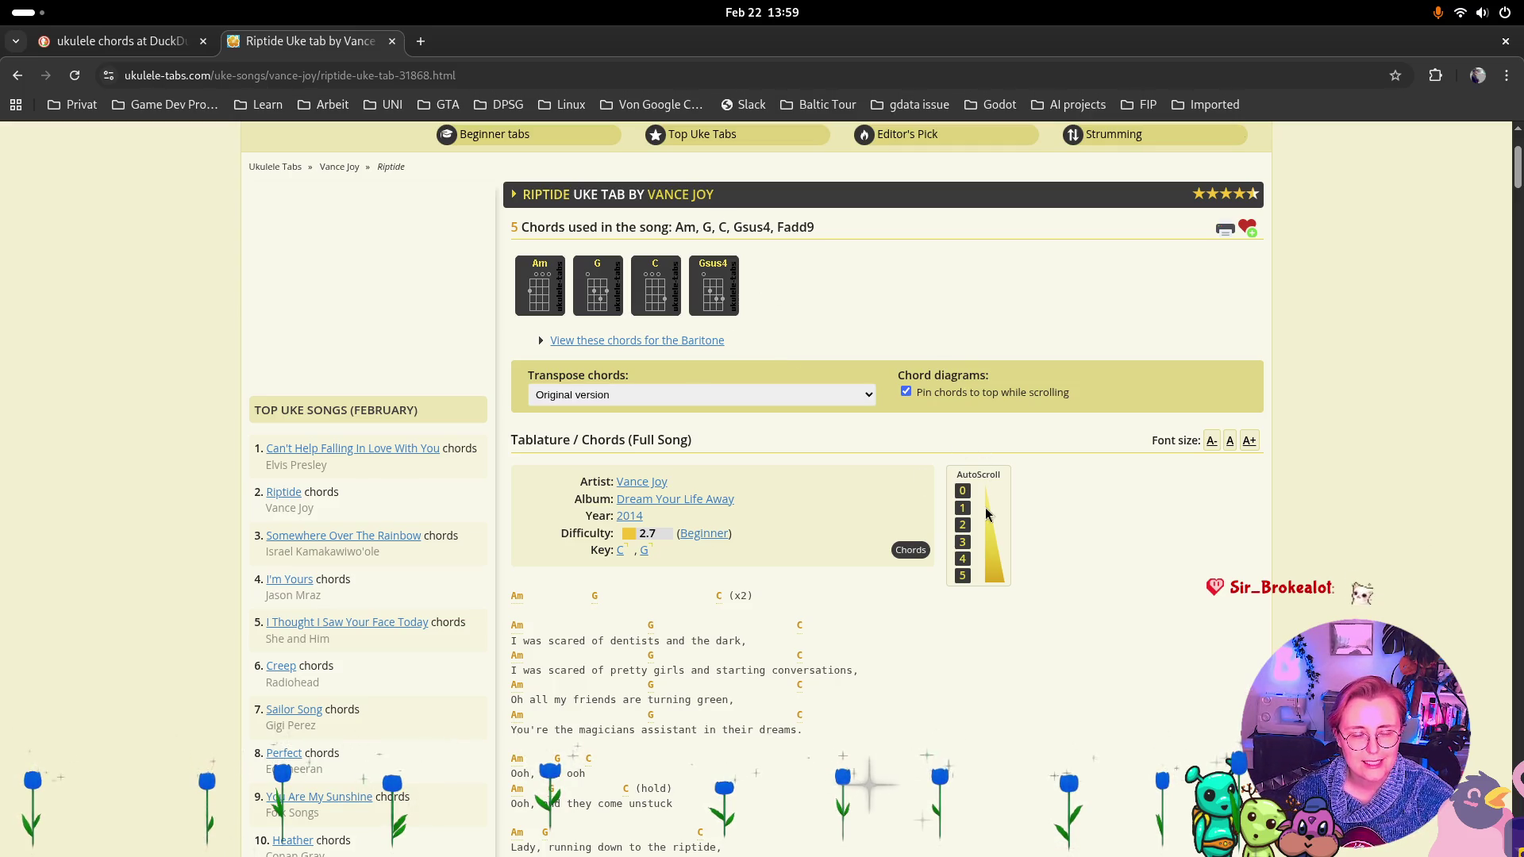
Start the Riptide tab scrolling automatically at AutoScroll speed 2.
{"action": "left_click", "coordinate": [963, 524]}
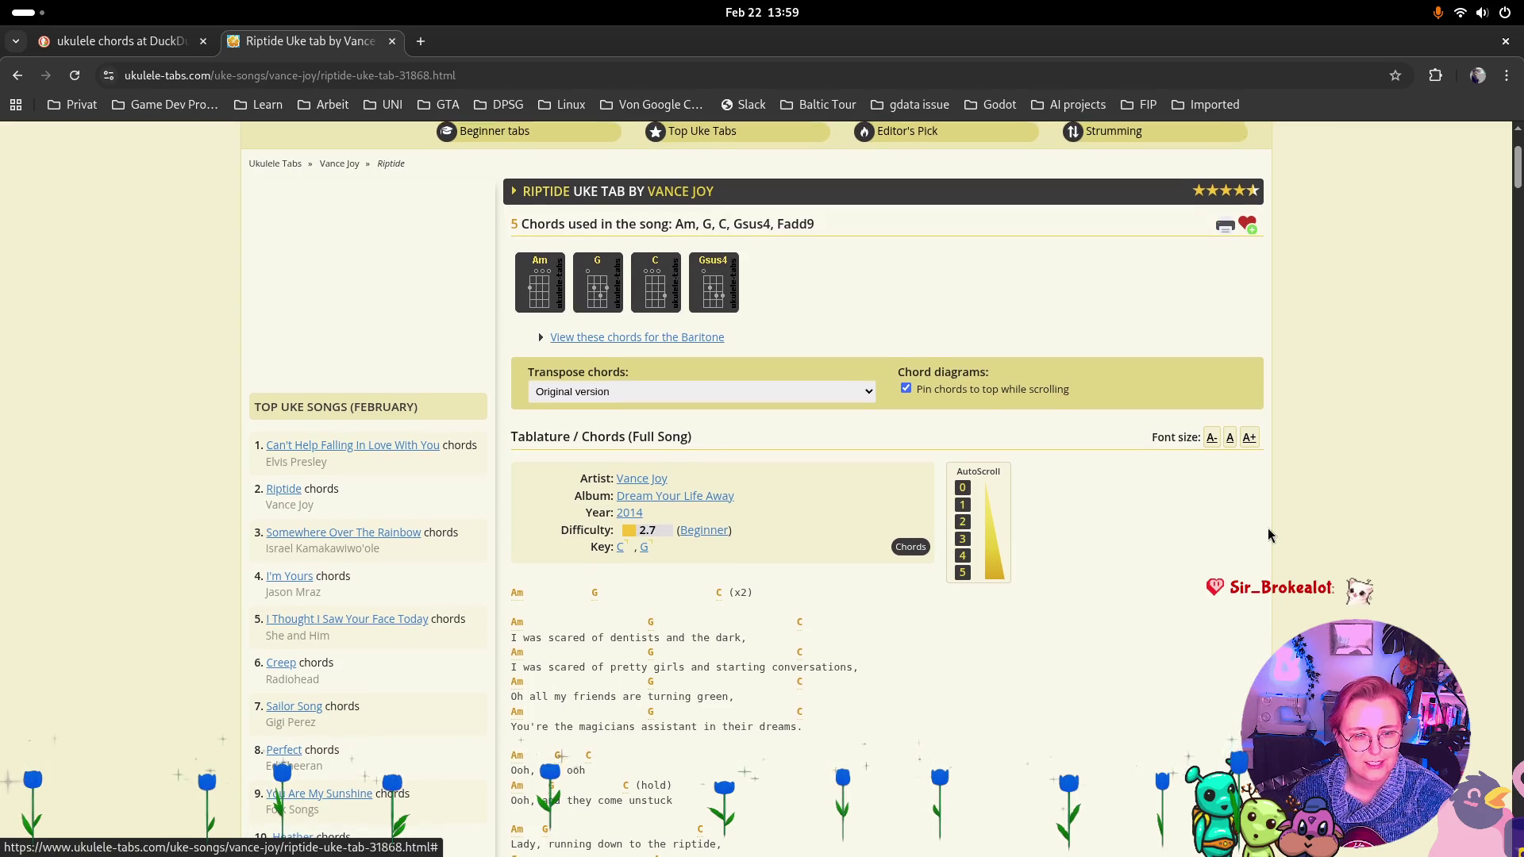
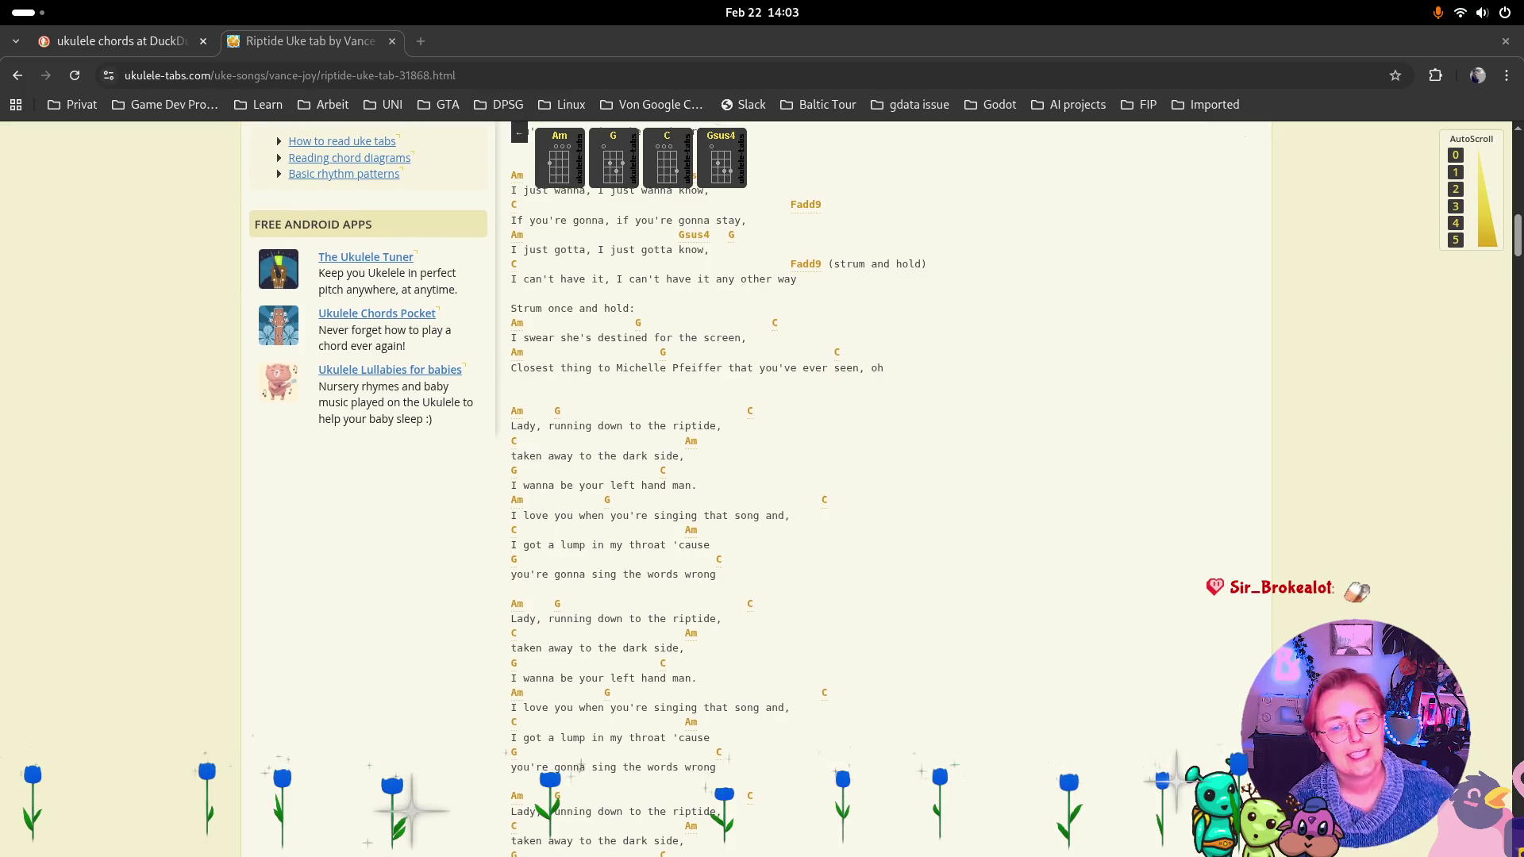
Switch from the Riptide ukulele tab back to the Godot editor.
{"action": "key", "text": "alt+Tab"}
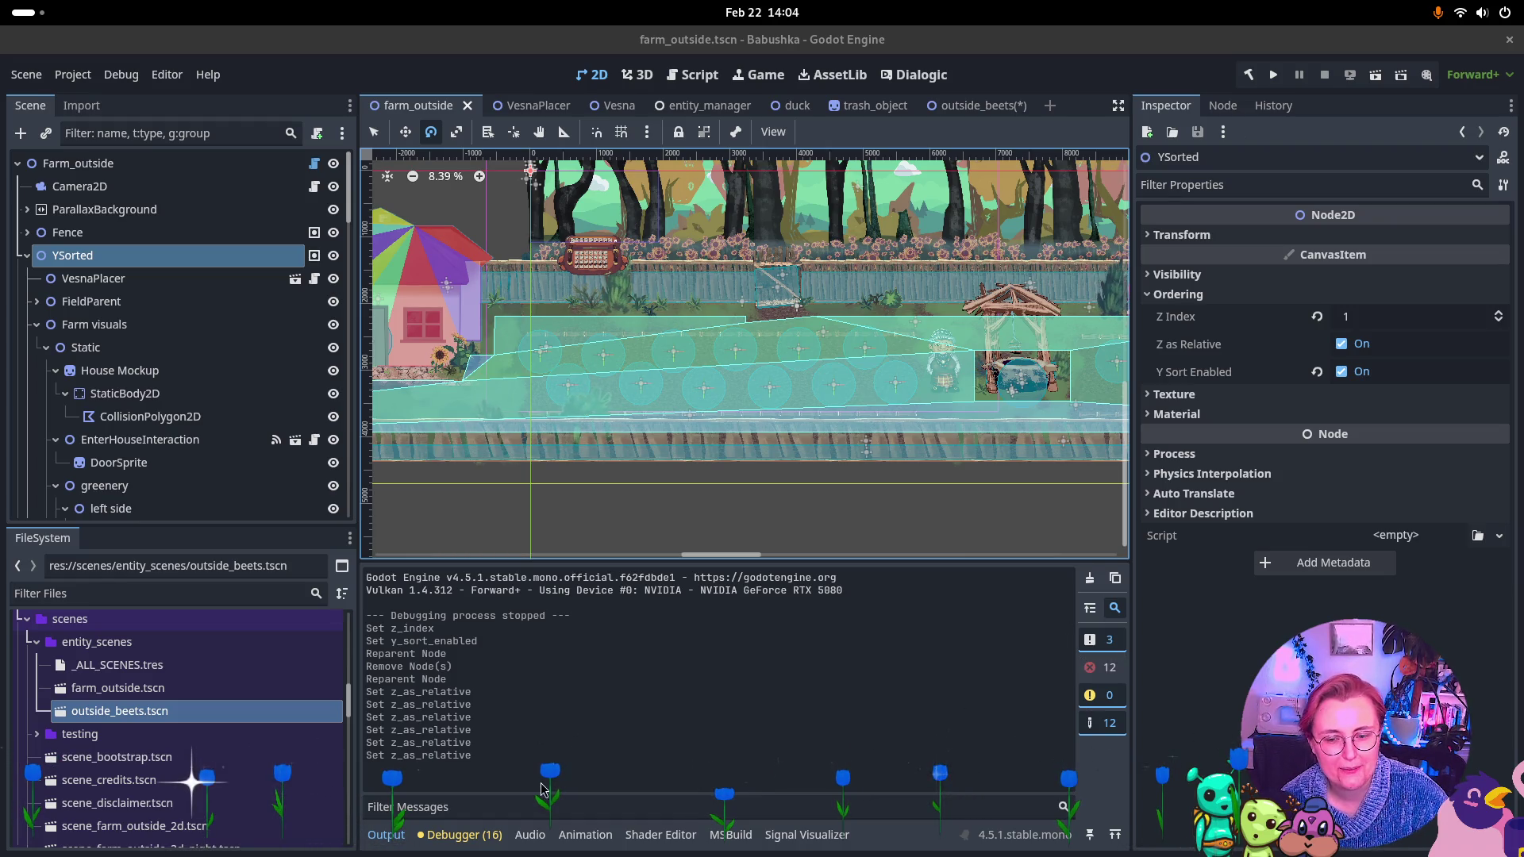
Filter the Output log to errors and clear it, then test-run the farm scene and stop it.
{"action": "left_click", "coordinate": [1107, 664]}
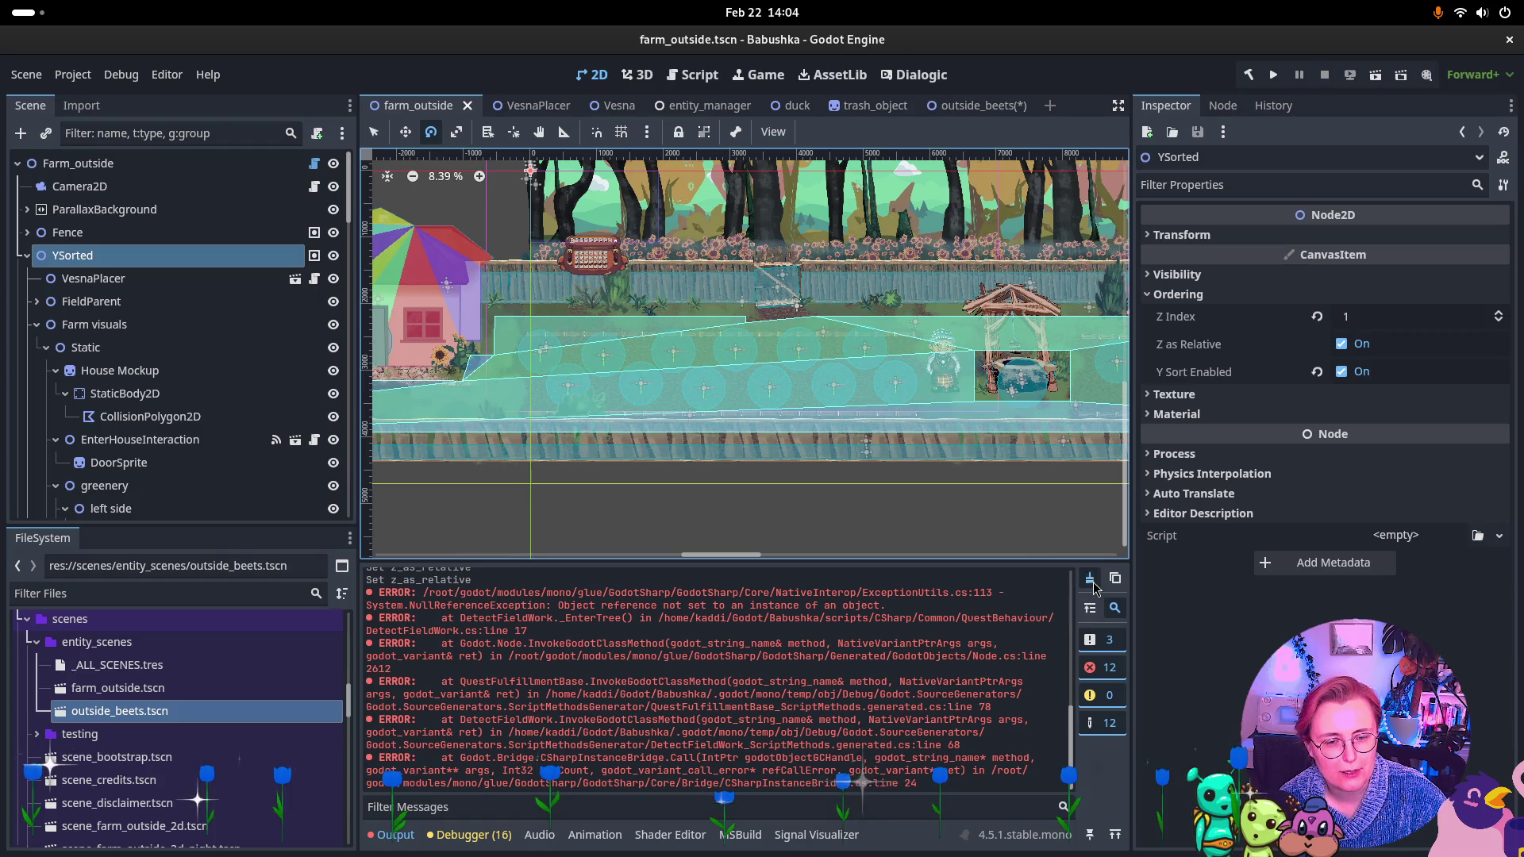
{"action": "left_click", "coordinate": [1091, 581]}
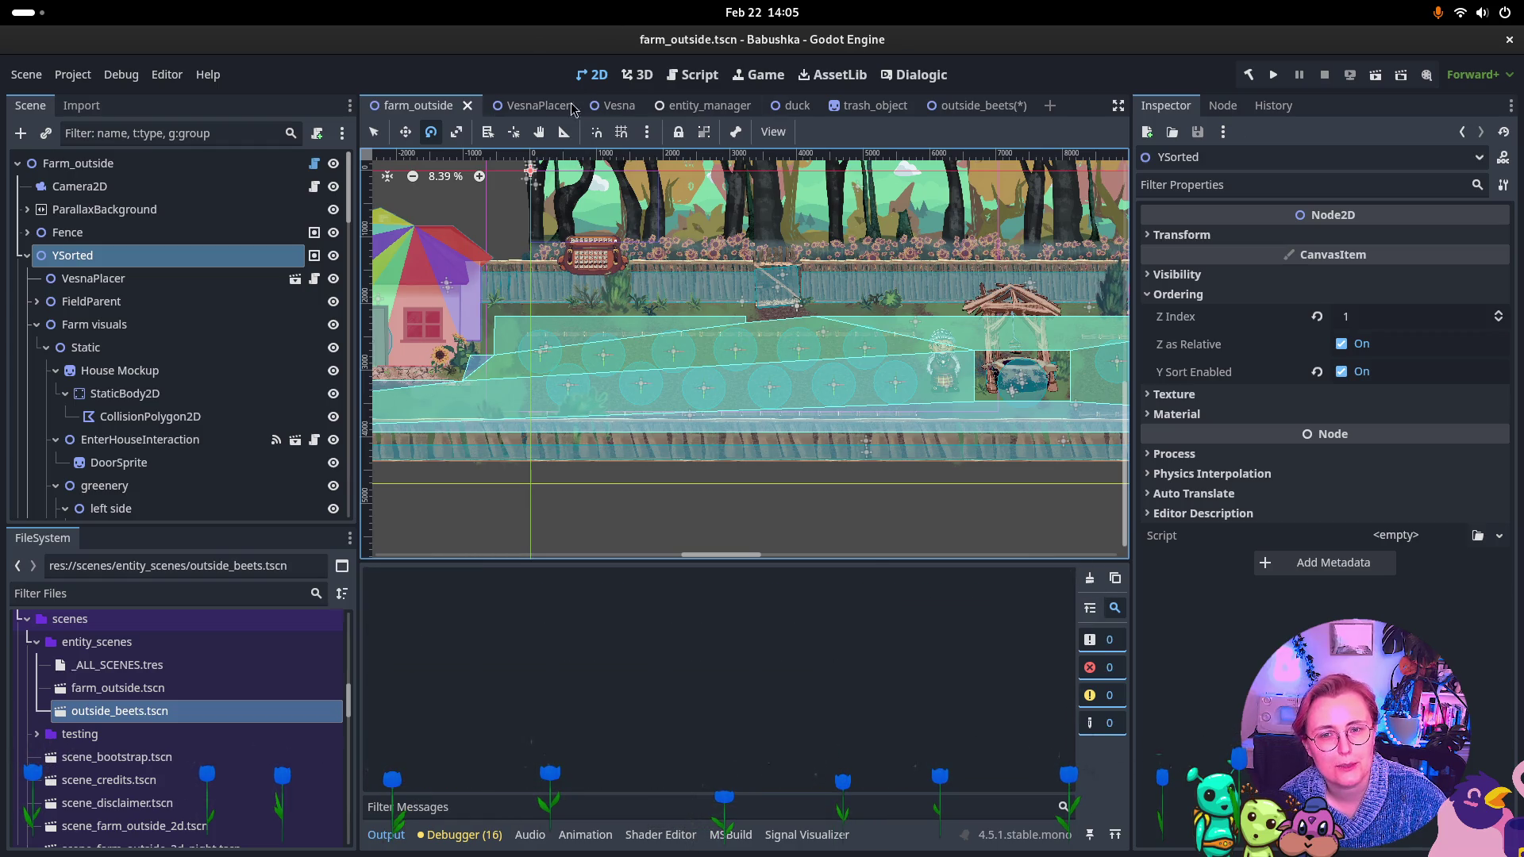
{"action": "left_click", "coordinate": [1375, 74]}
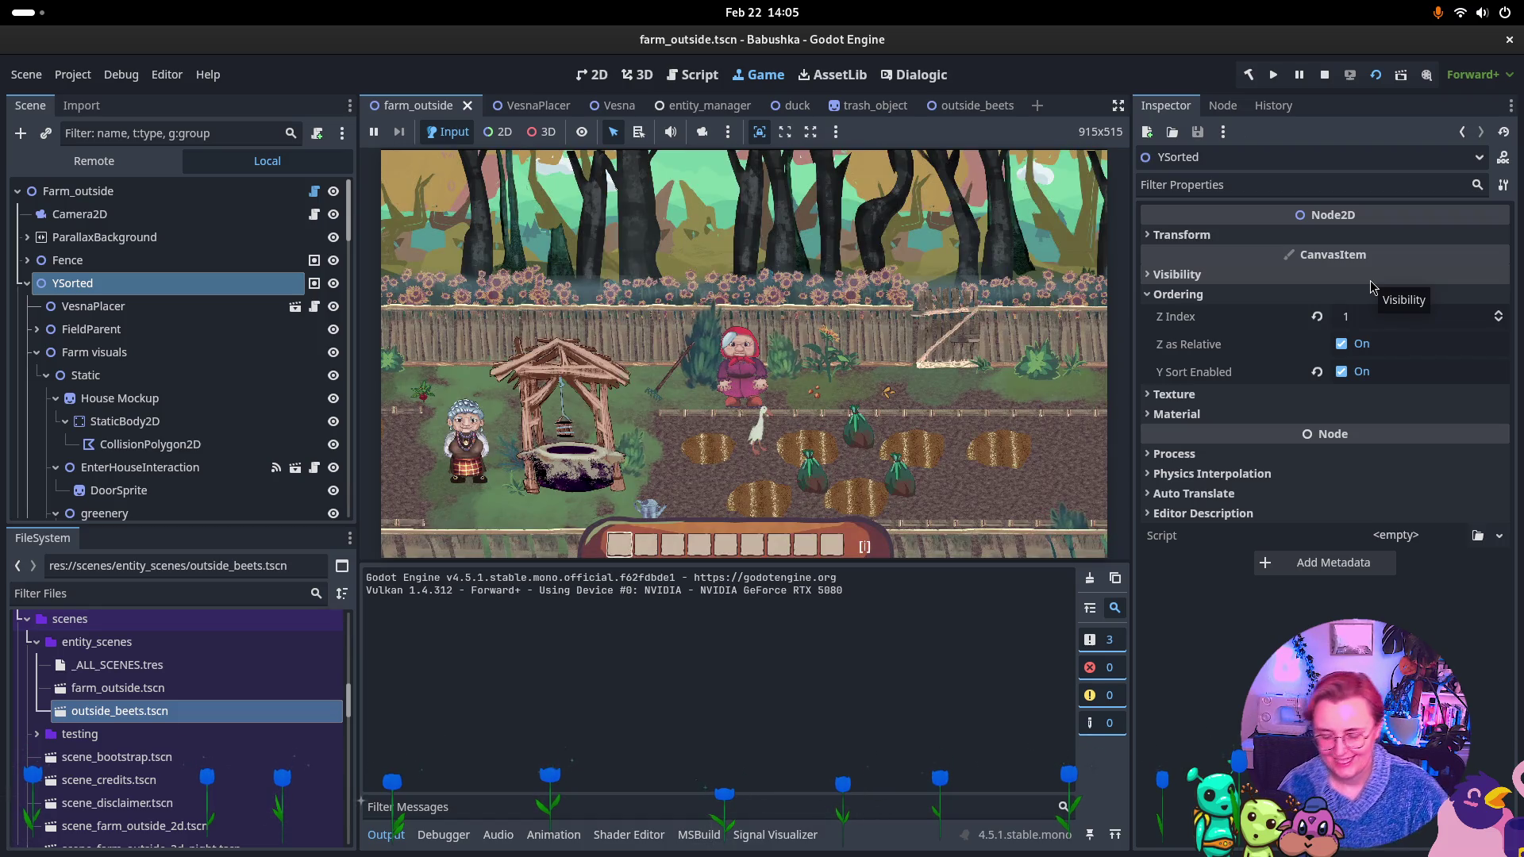
{"action": "left_click", "coordinate": [877, 390]}
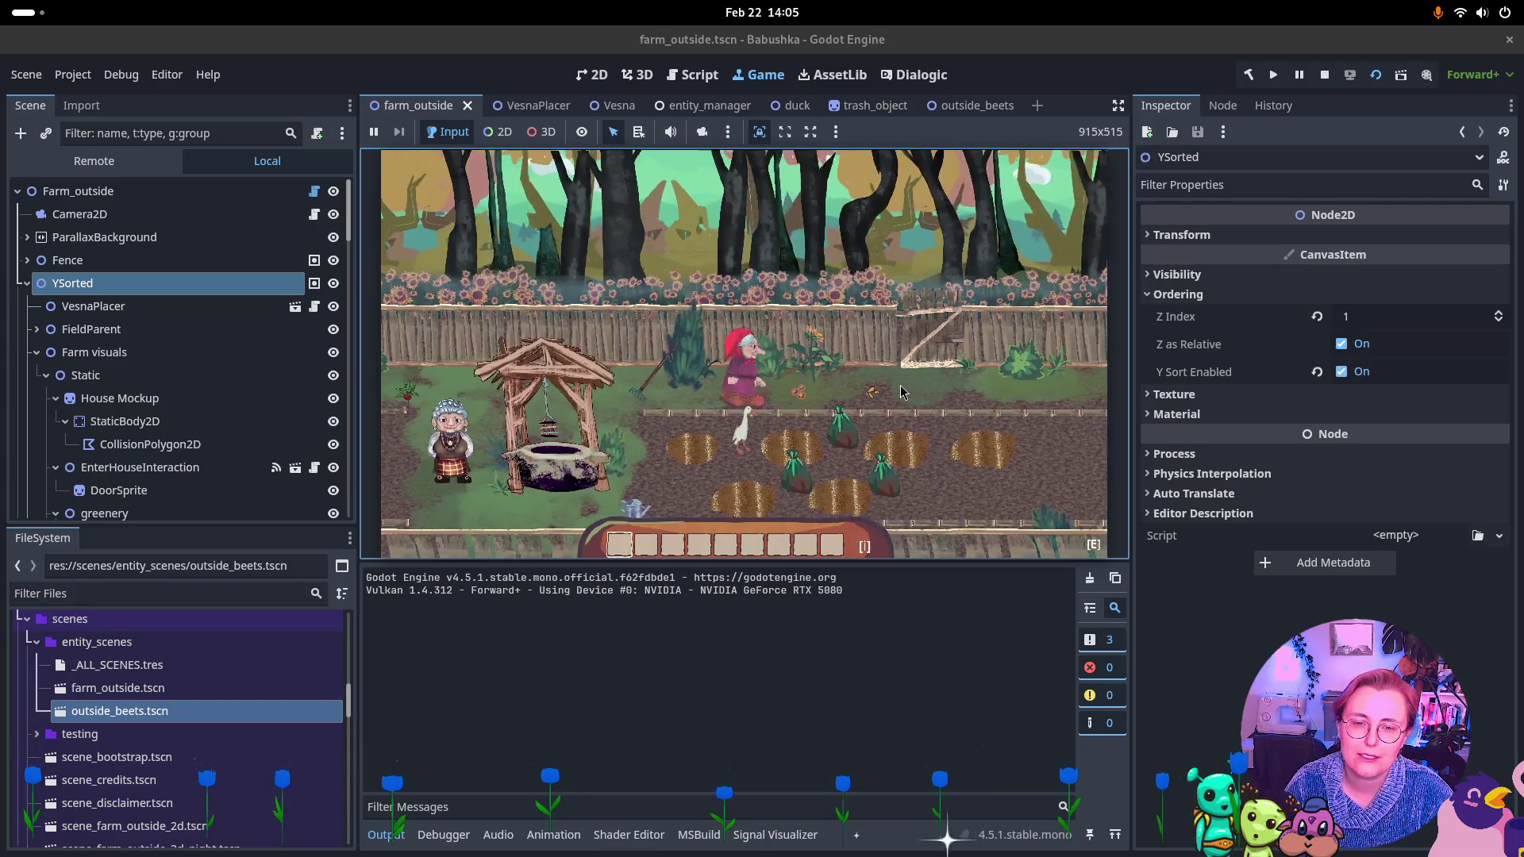
{"action": "left_click", "coordinate": [1325, 75]}
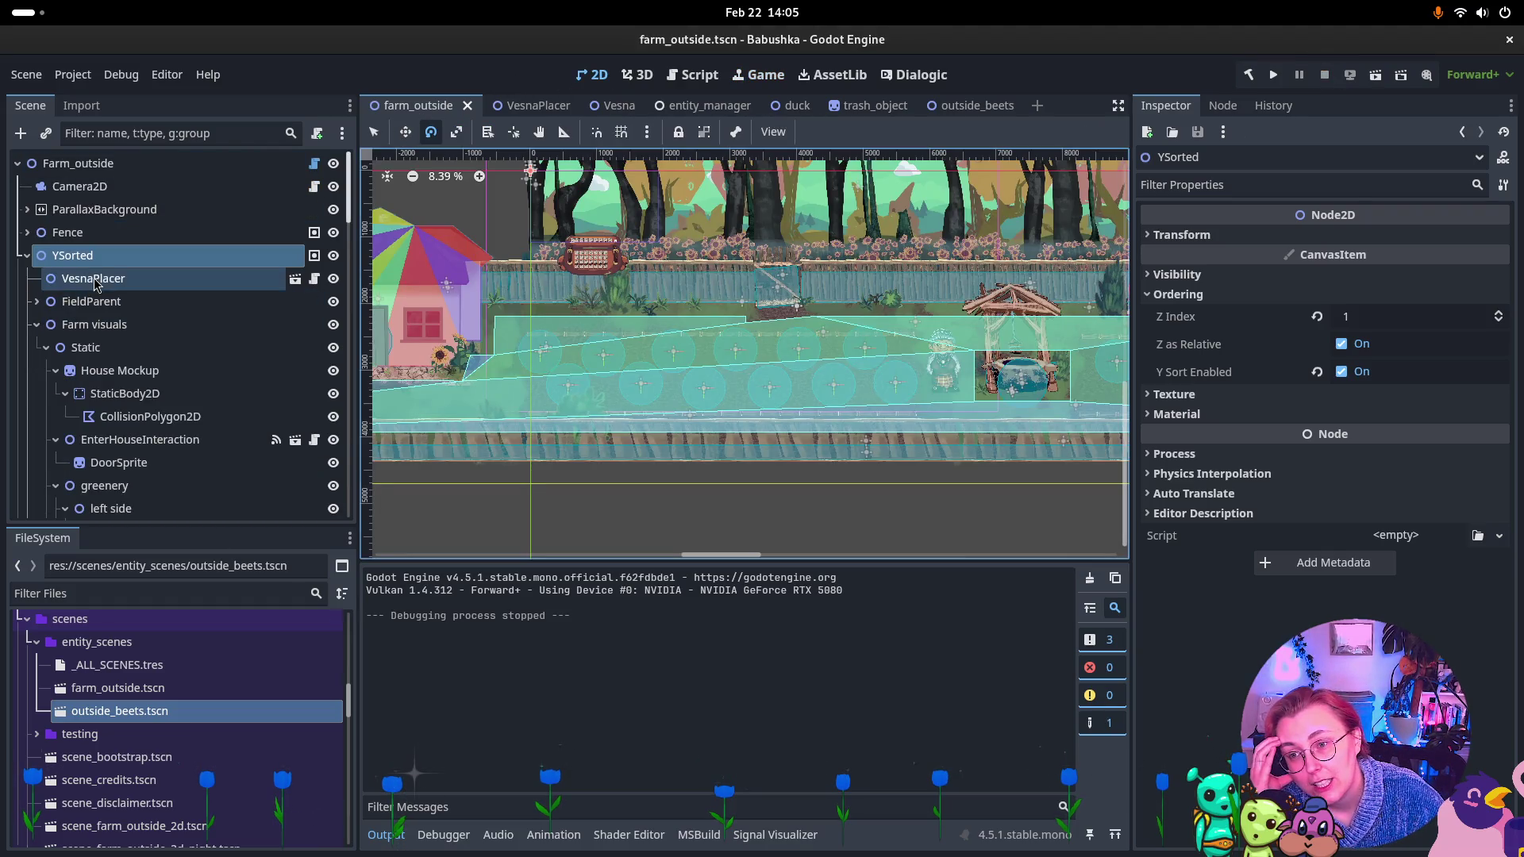
Turn off Z as Relative on VesnaPlacer and review FieldParent's ordering settings.
{"action": "left_click", "coordinate": [54, 281]}
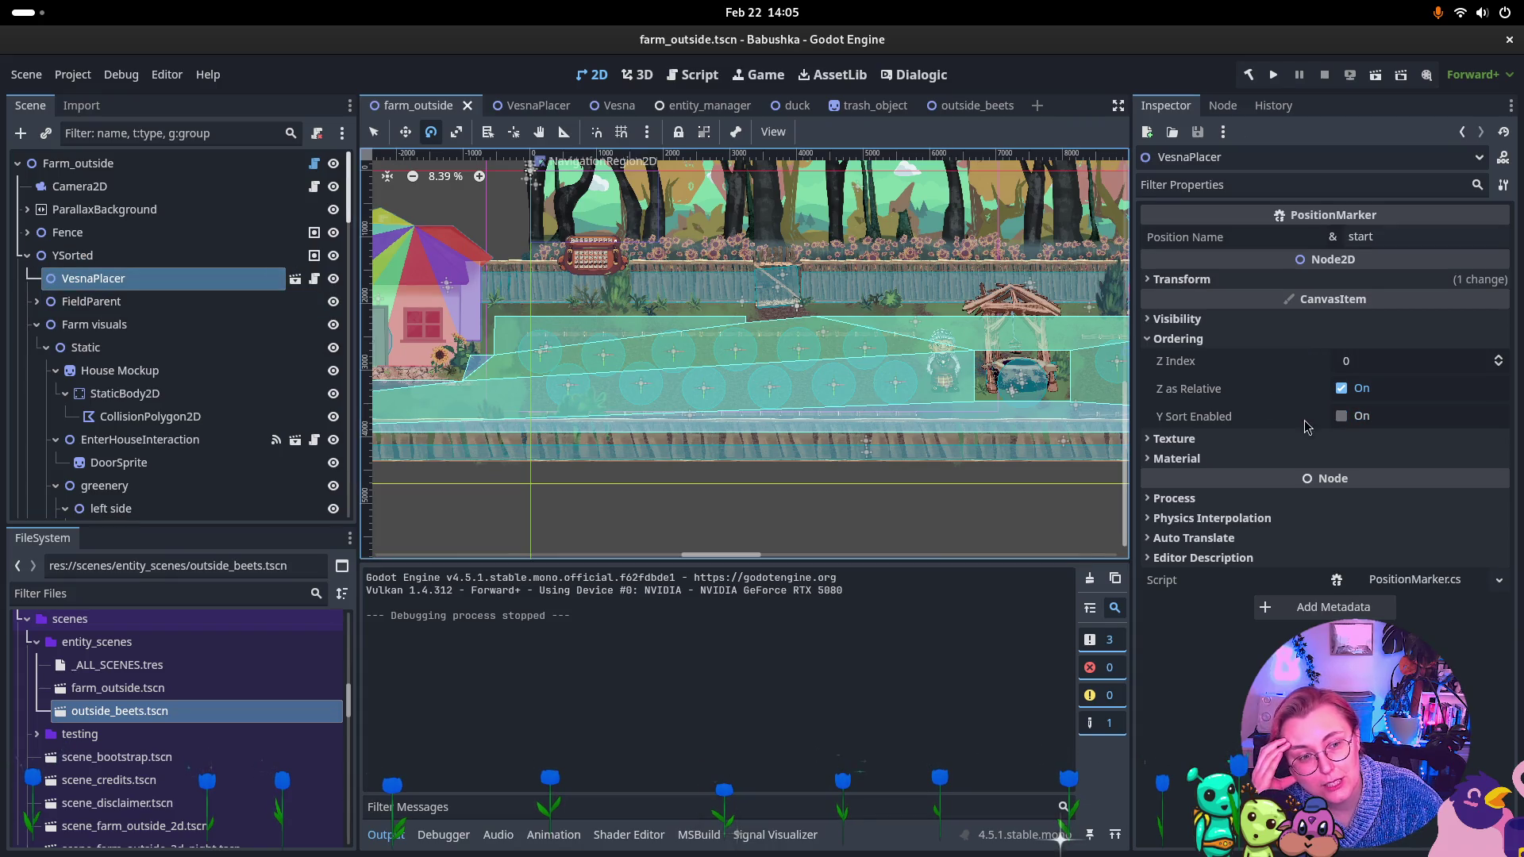
{"action": "left_click", "coordinate": [1341, 389]}
{"action": "left_click", "coordinate": [111, 307]}
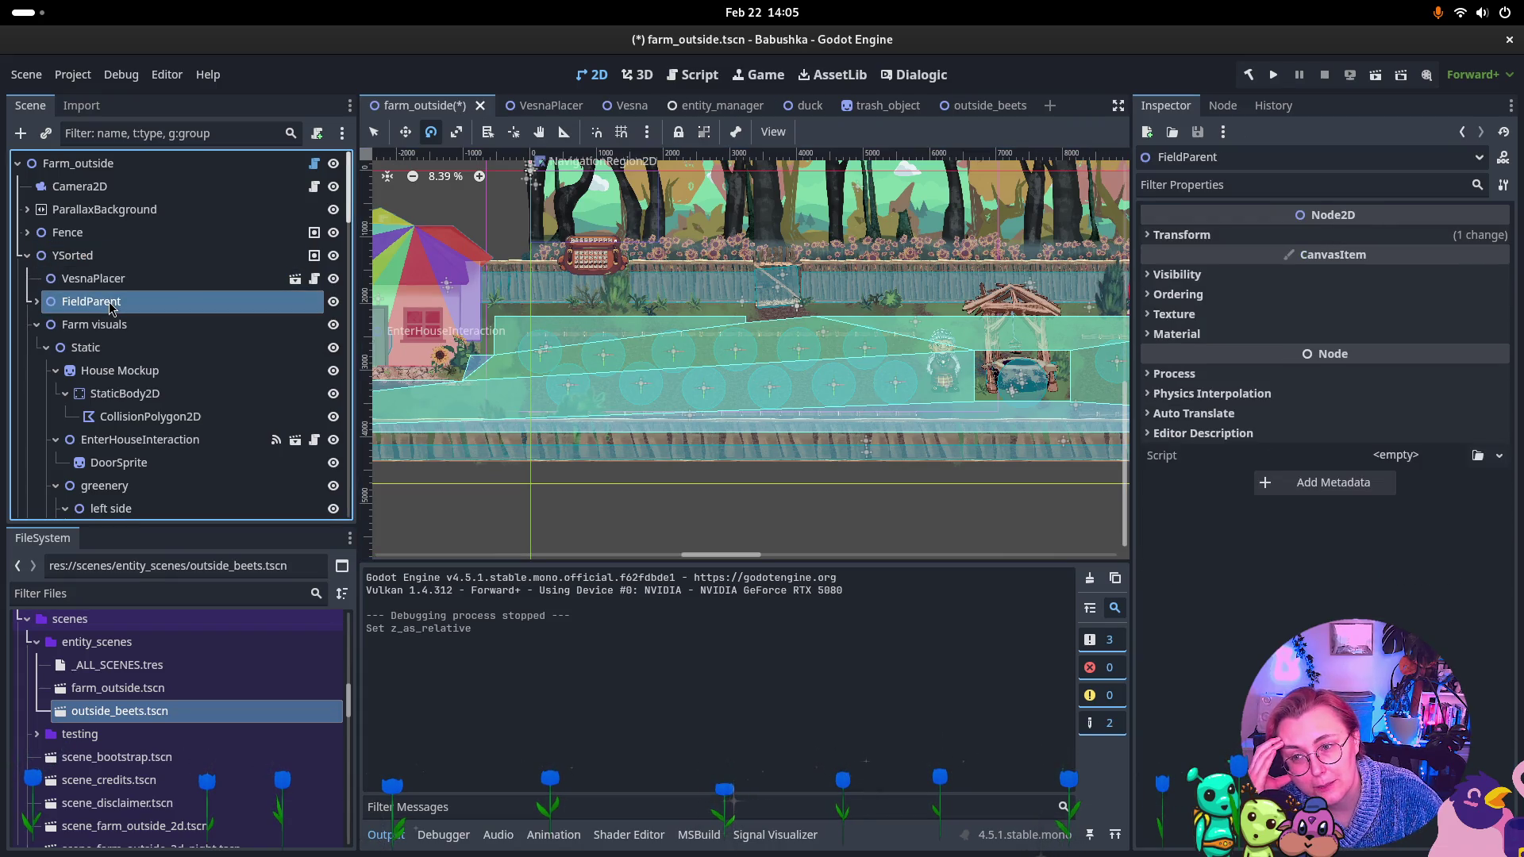
{"action": "left_click", "coordinate": [1177, 274]}
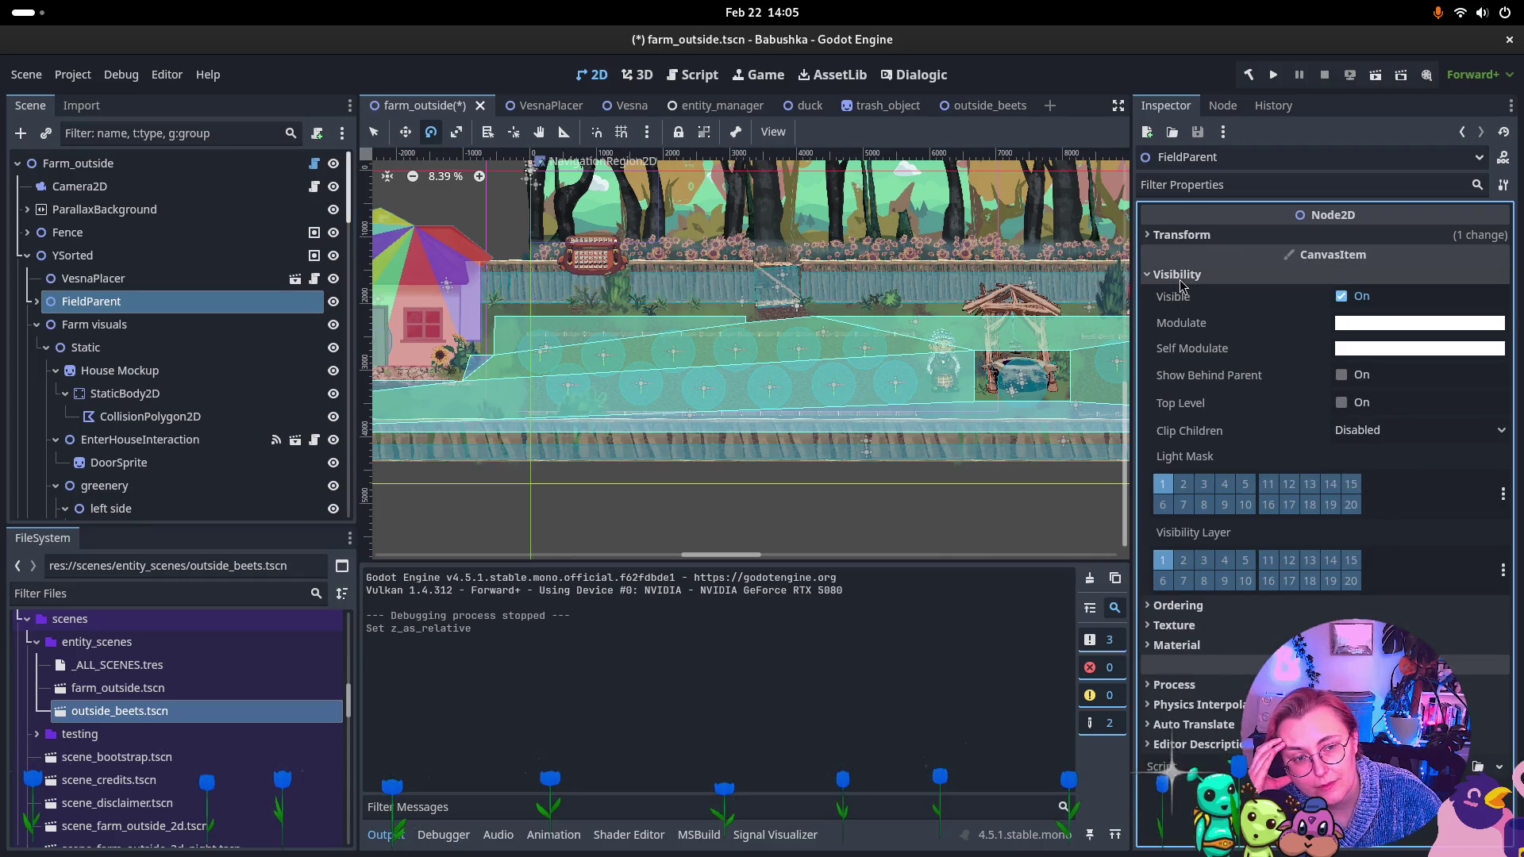
{"action": "left_click", "coordinate": [1176, 274]}
{"action": "left_click", "coordinate": [1176, 297]}
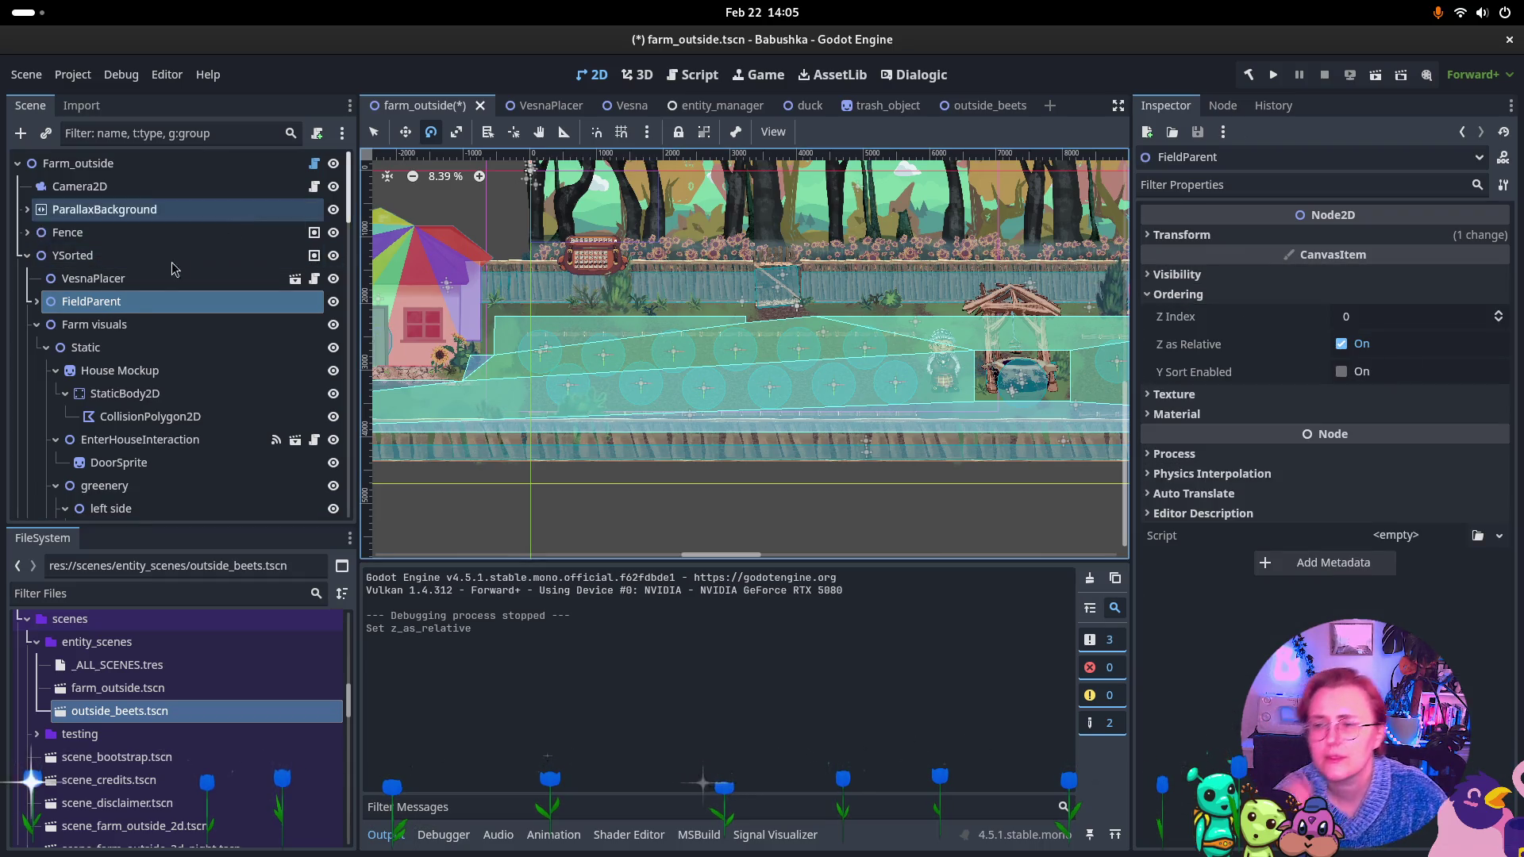
{"action": "left_click", "coordinate": [130, 328], "text": "ctrl"}
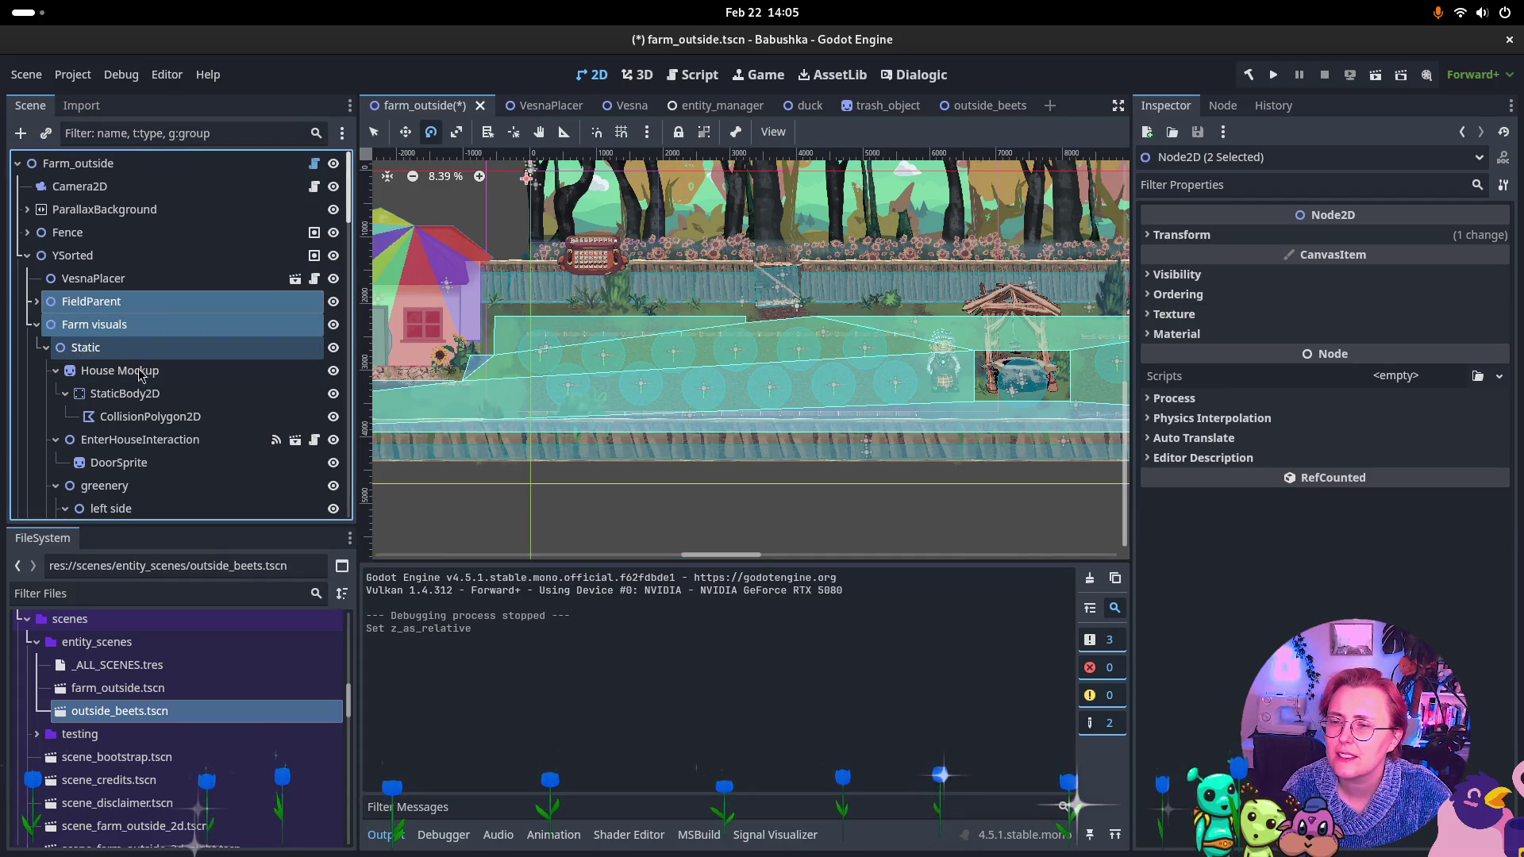
Turn off Z as Relative on House Mockup and raise its Z Index to 1.
{"action": "left_click", "coordinate": [150, 375]}
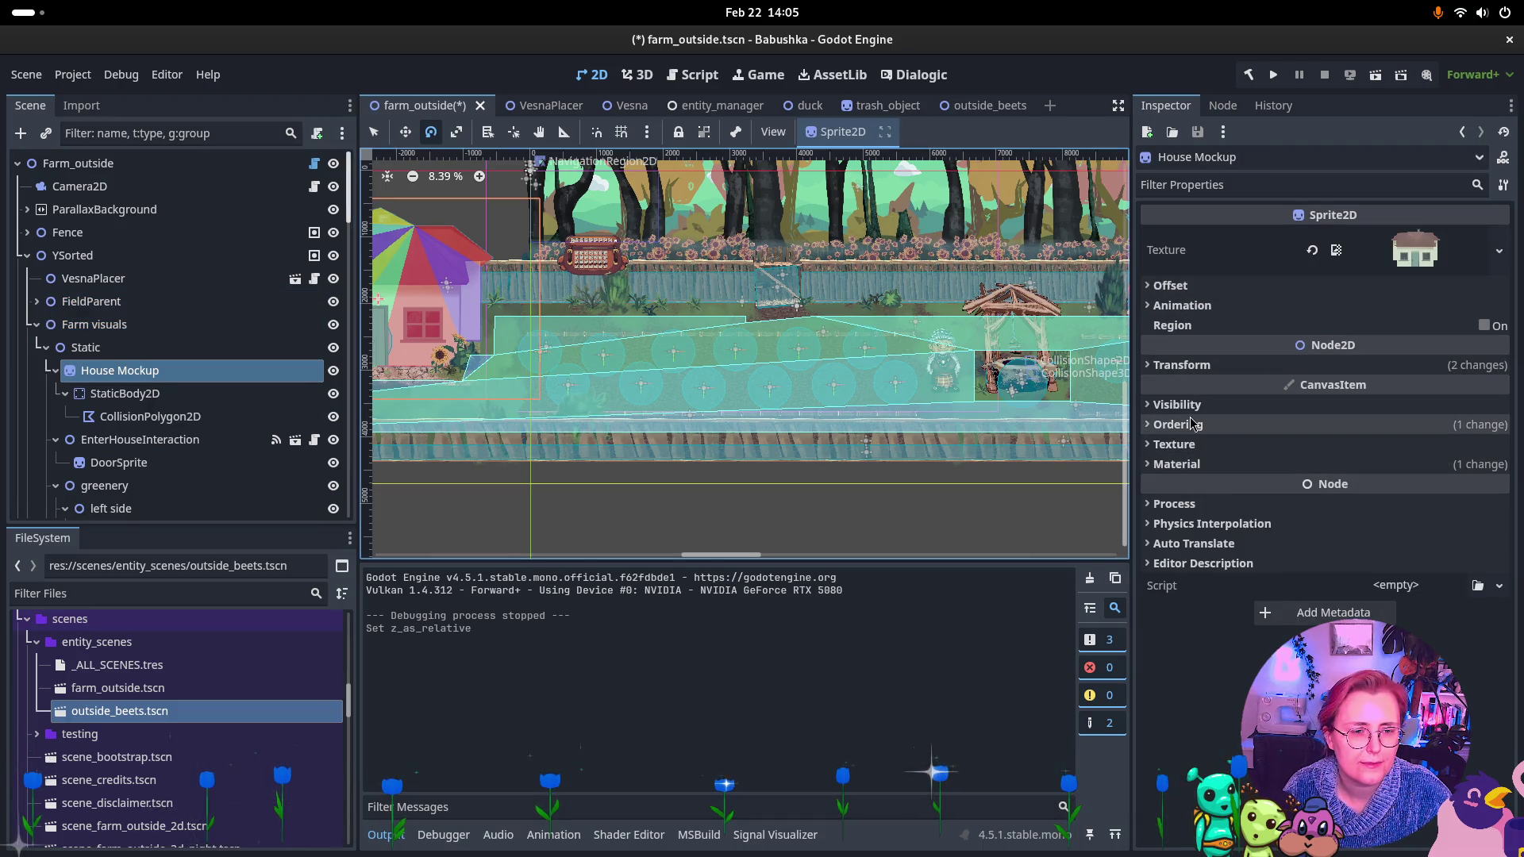
{"action": "left_click", "coordinate": [1178, 425]}
{"action": "left_click", "coordinate": [1368, 475]}
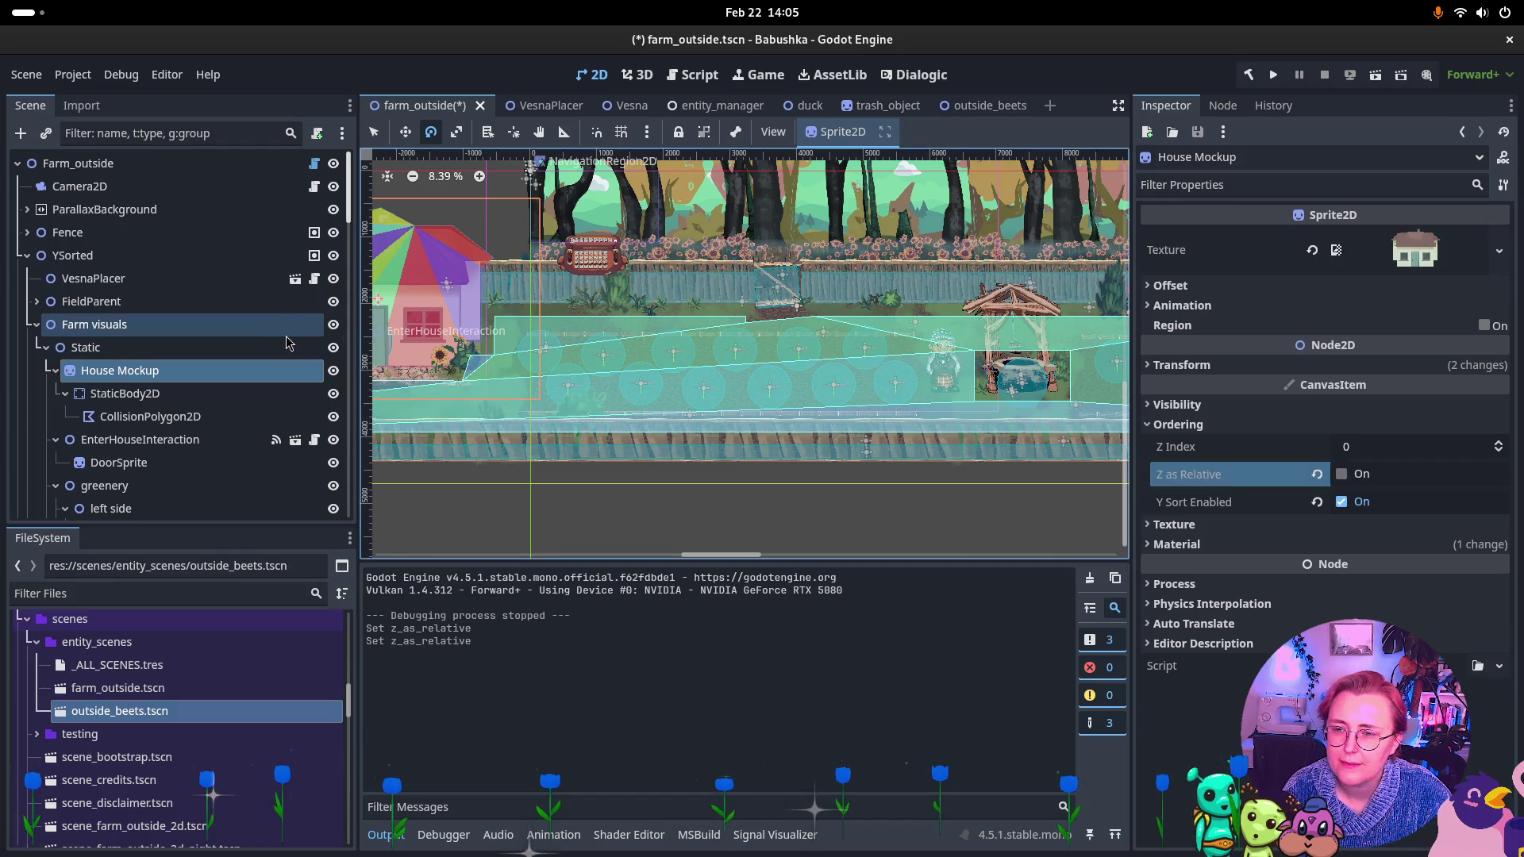
{"action": "left_click", "coordinate": [1499, 446]}
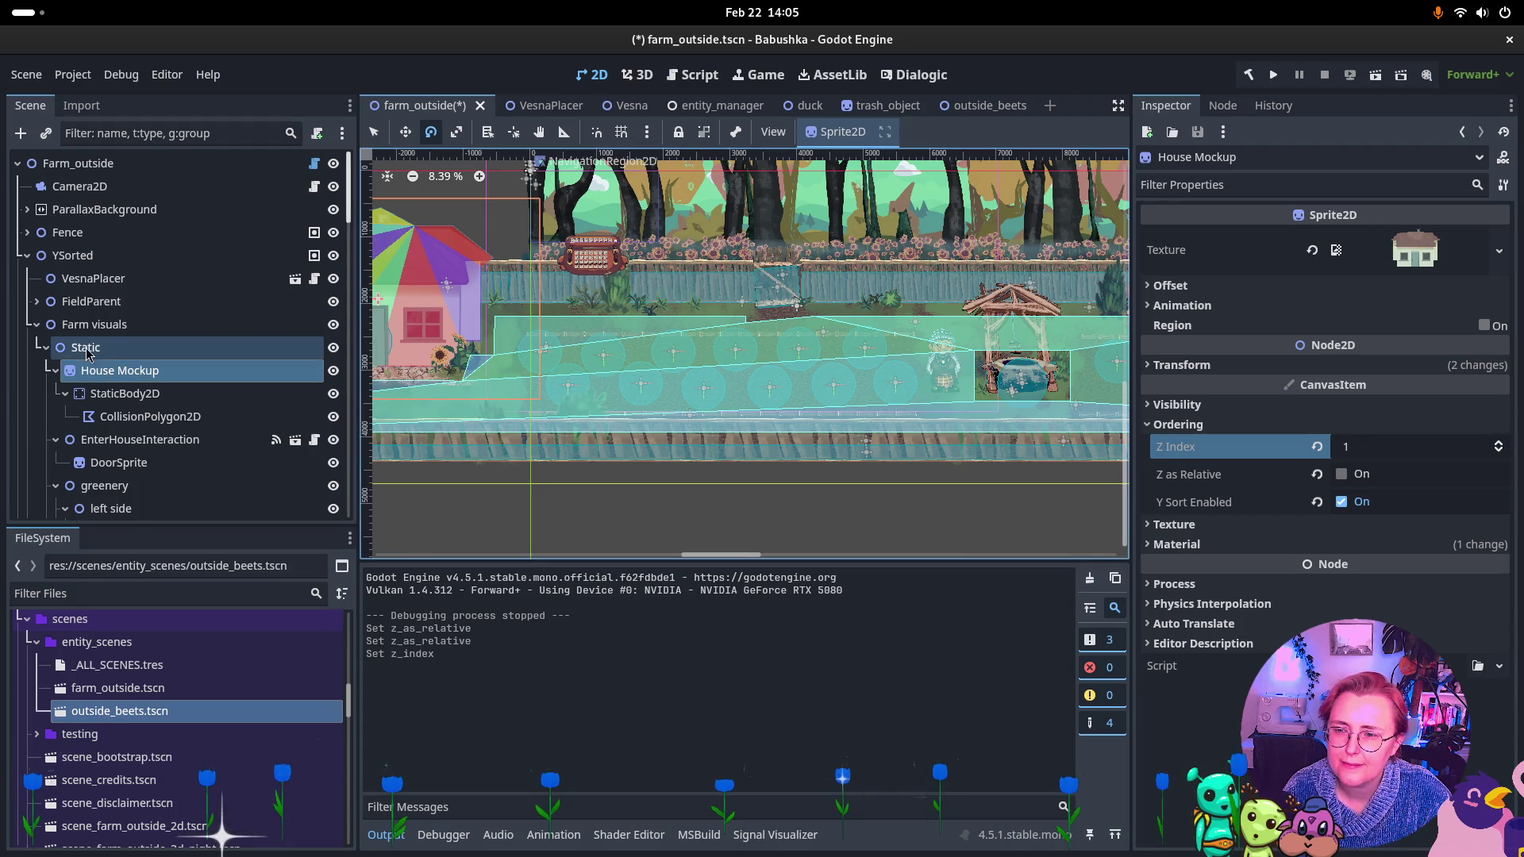
Turn off Z as Relative on the Farm visuals node, leaving its Z Index at 0.
{"action": "left_click", "coordinate": [88, 347]}
{"action": "left_click", "coordinate": [93, 330]}
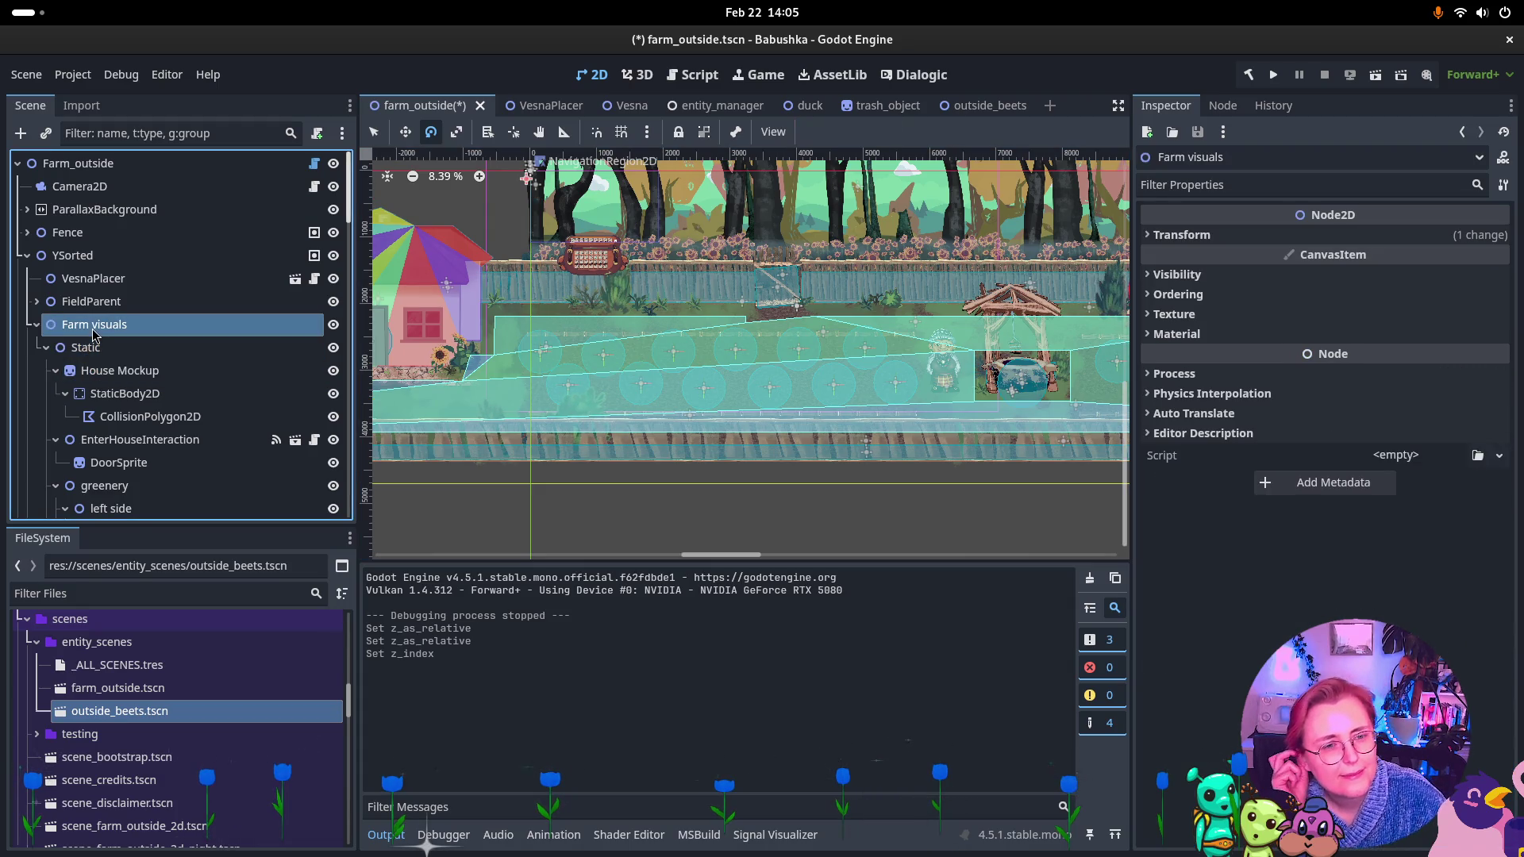
{"action": "key", "text": "Down"}
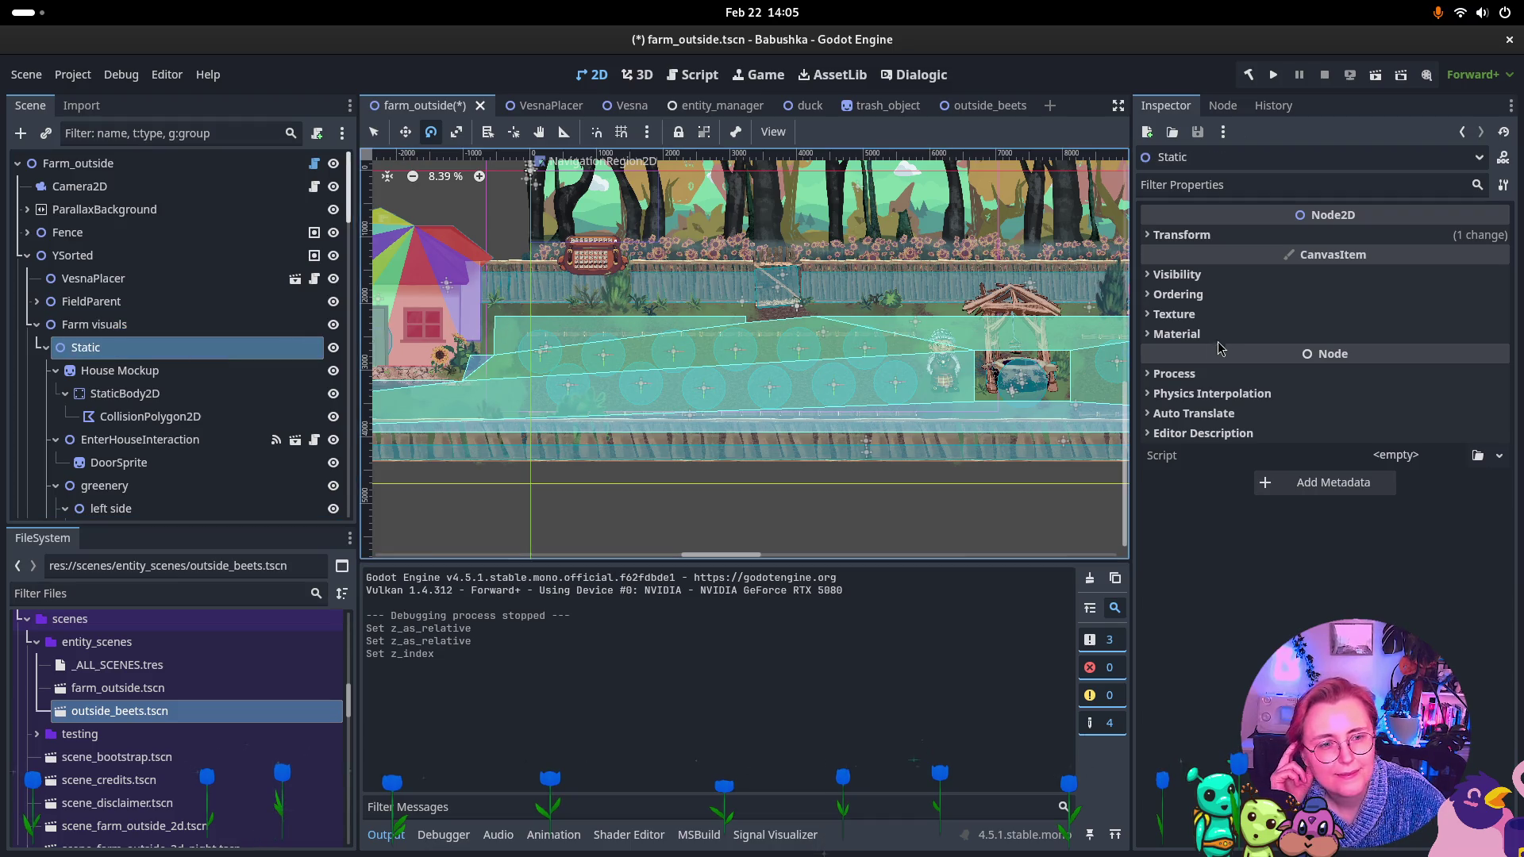
{"action": "left_click", "coordinate": [1234, 296]}
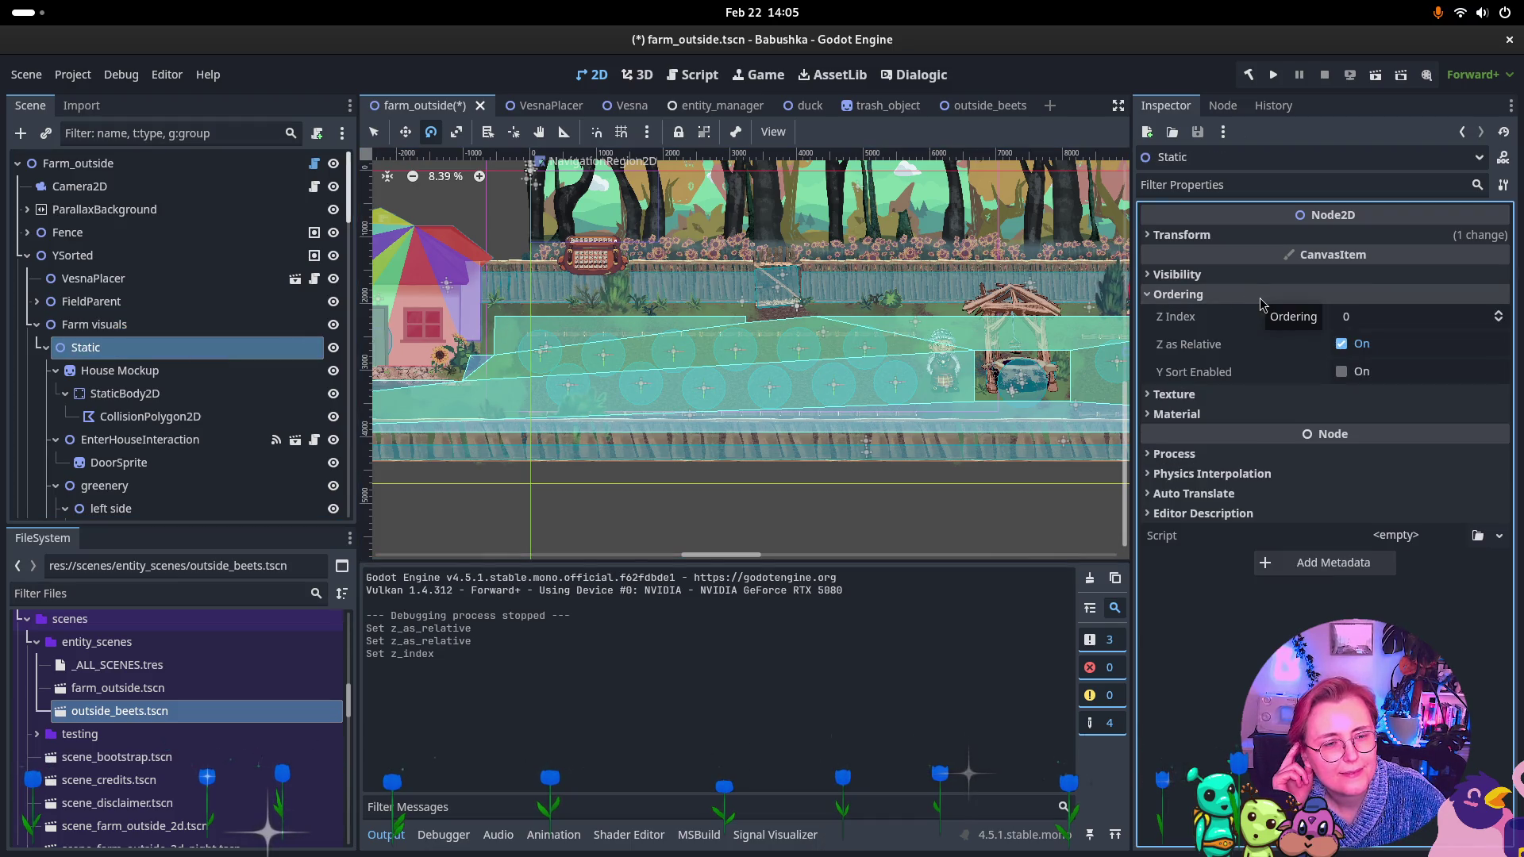
{"action": "left_click", "coordinate": [190, 324]}
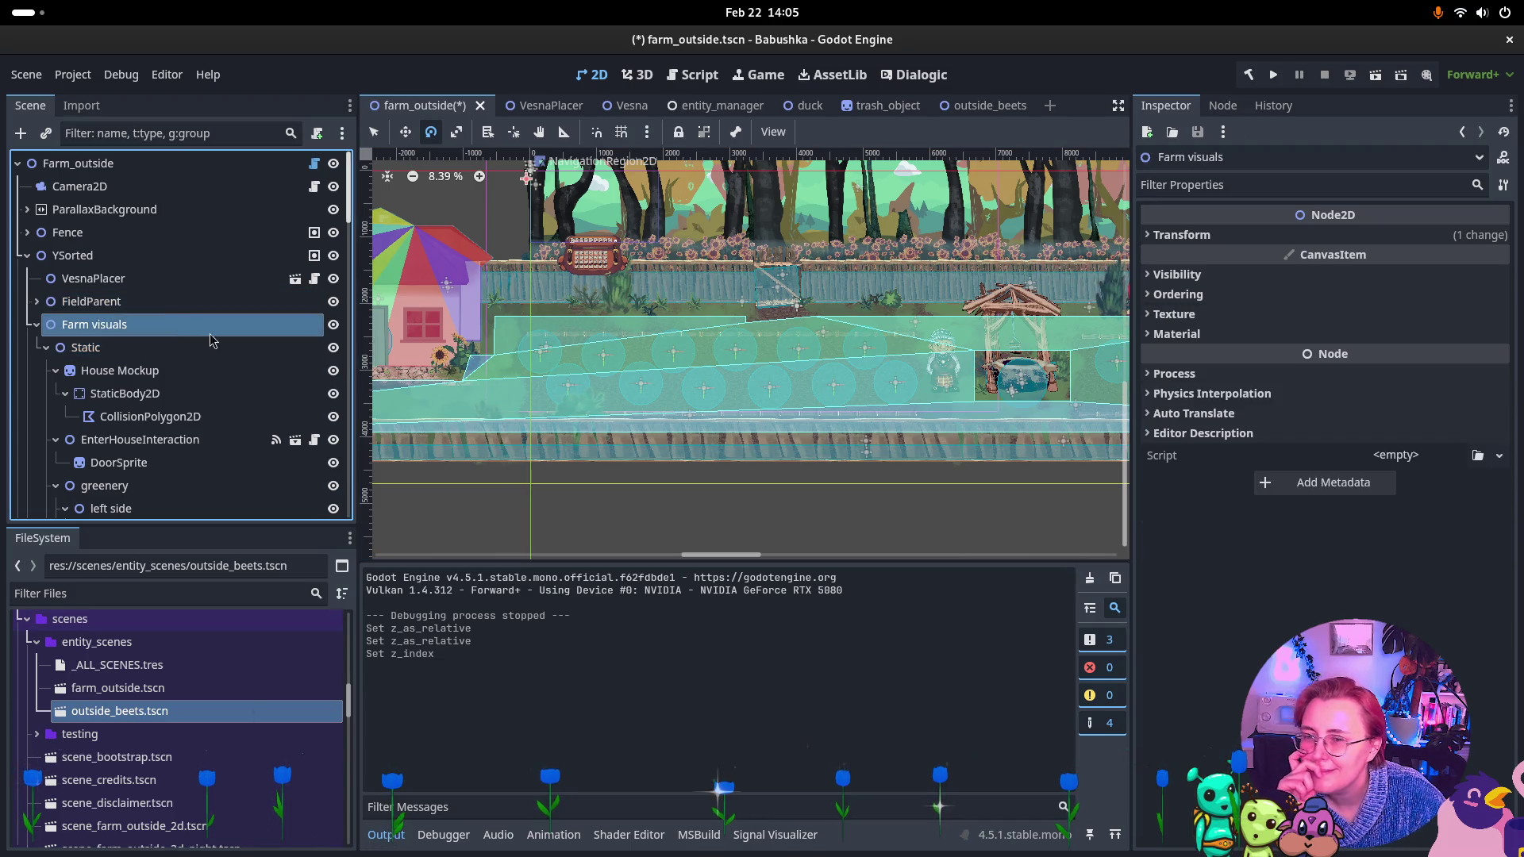
{"action": "left_click", "coordinate": [1202, 294]}
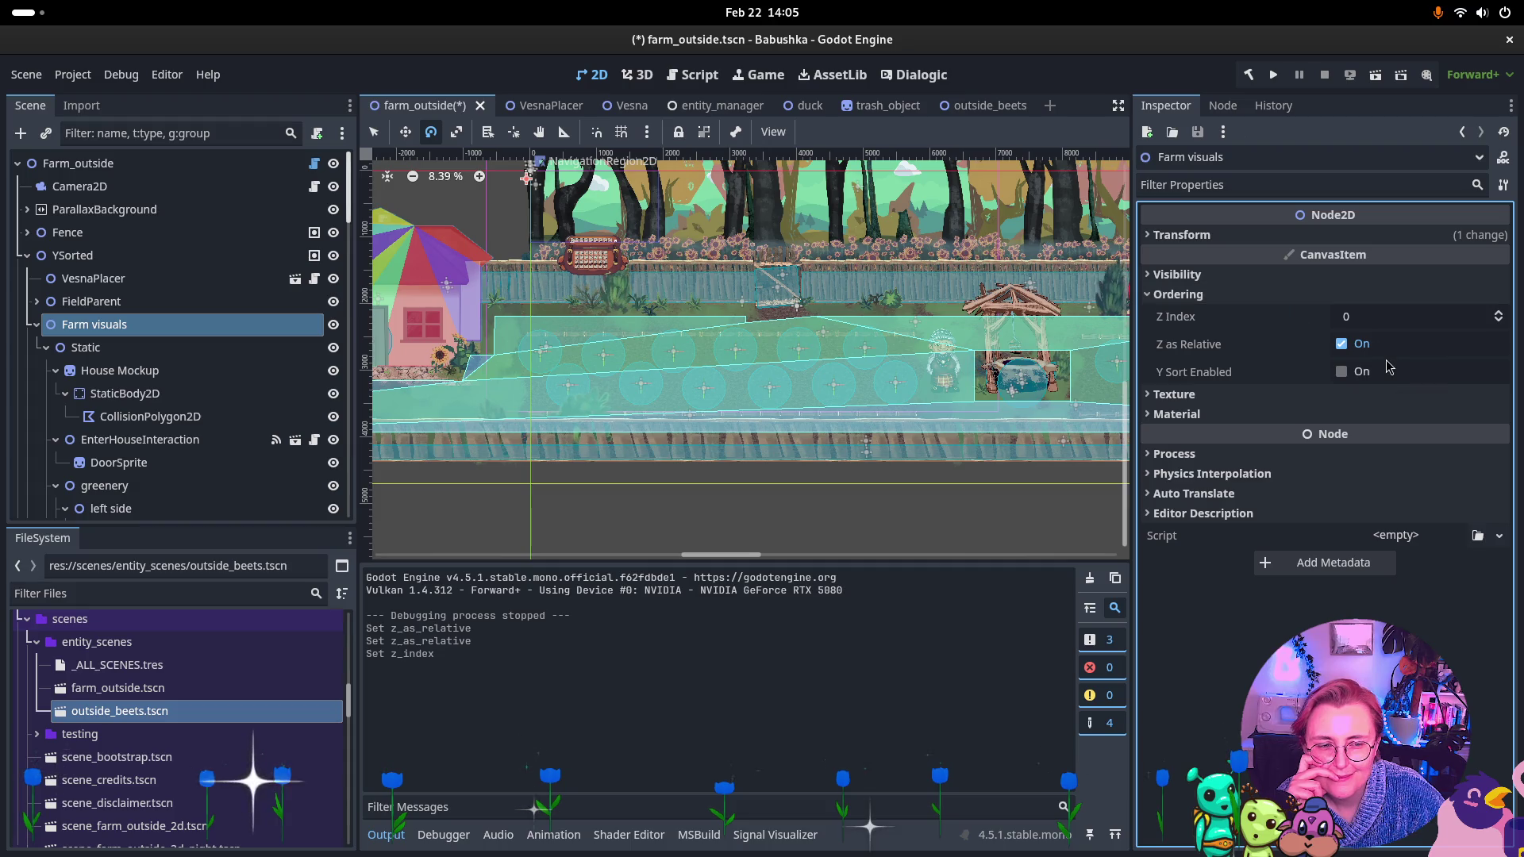
{"action": "left_click", "coordinate": [1343, 346]}
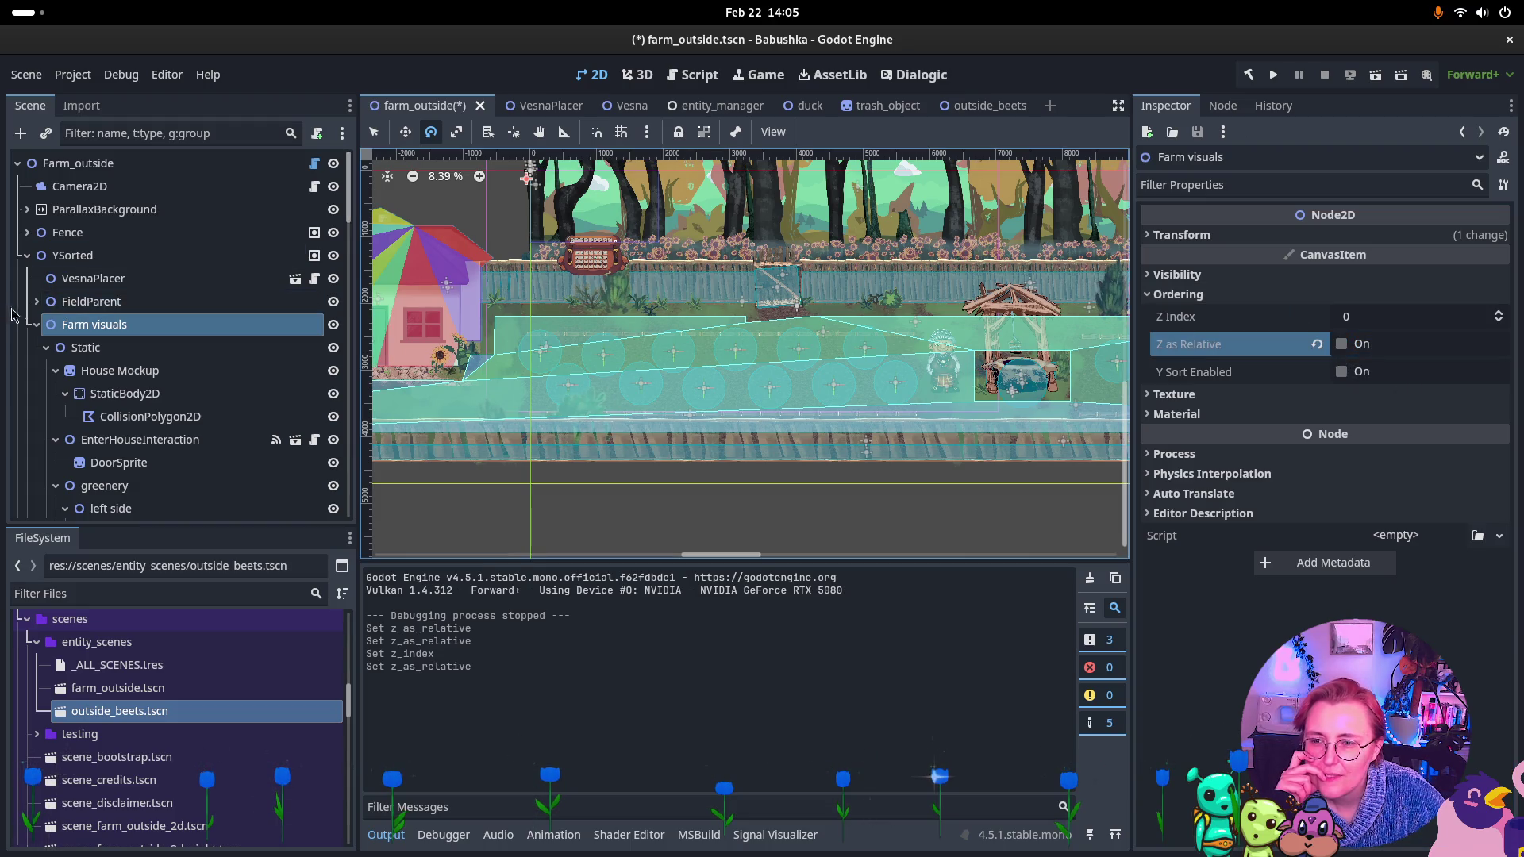
Collapse Farm visuals and expand the Blocker node to view its fence doors.
{"action": "left_click", "coordinate": [36, 324]}
{"action": "left_click", "coordinate": [48, 347]}
{"action": "left_click", "coordinate": [35, 348]}
{"action": "left_click", "coordinate": [36, 348]}
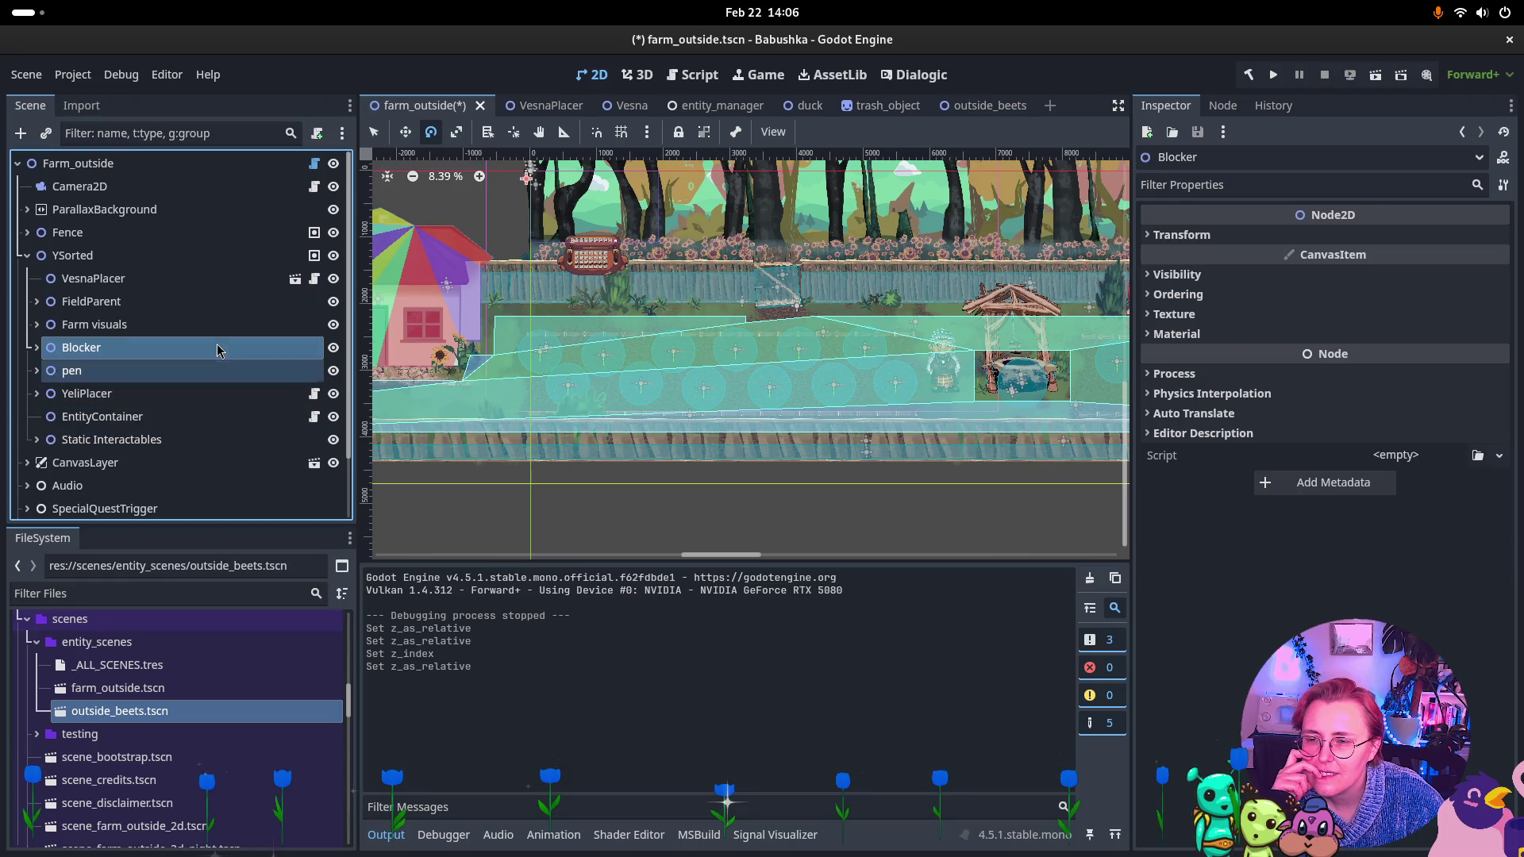
Rename the Blocker node to Doors and turn off its Z as Relative.
{"action": "left_click", "coordinate": [35, 348]}
{"action": "left_click", "coordinate": [35, 348]}
{"action": "left_click", "coordinate": [35, 348]}
{"action": "double_click", "coordinate": [100, 347]}
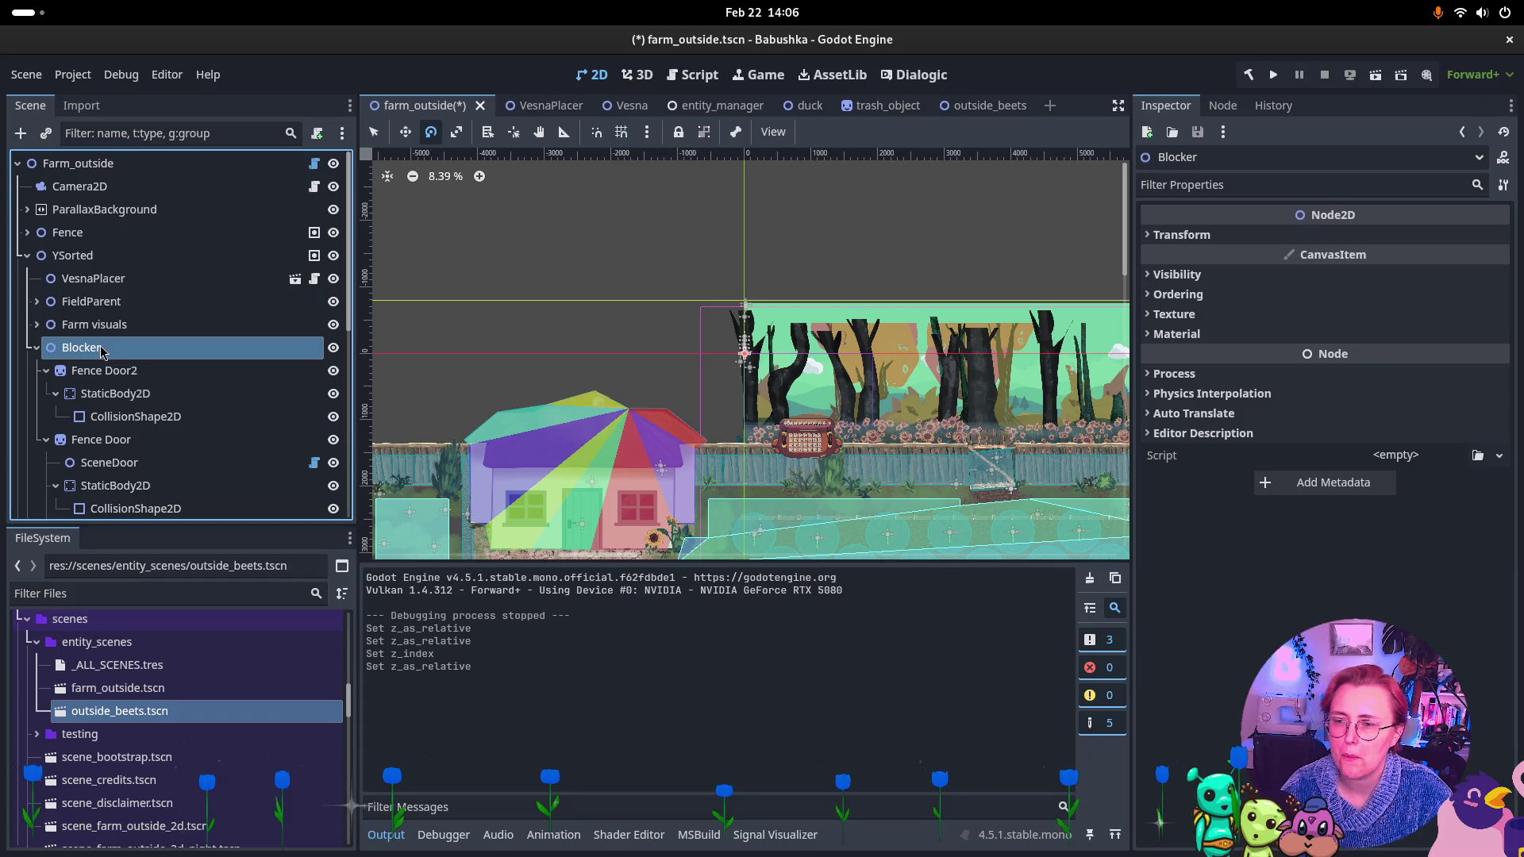
{"action": "left_click", "coordinate": [101, 348]}
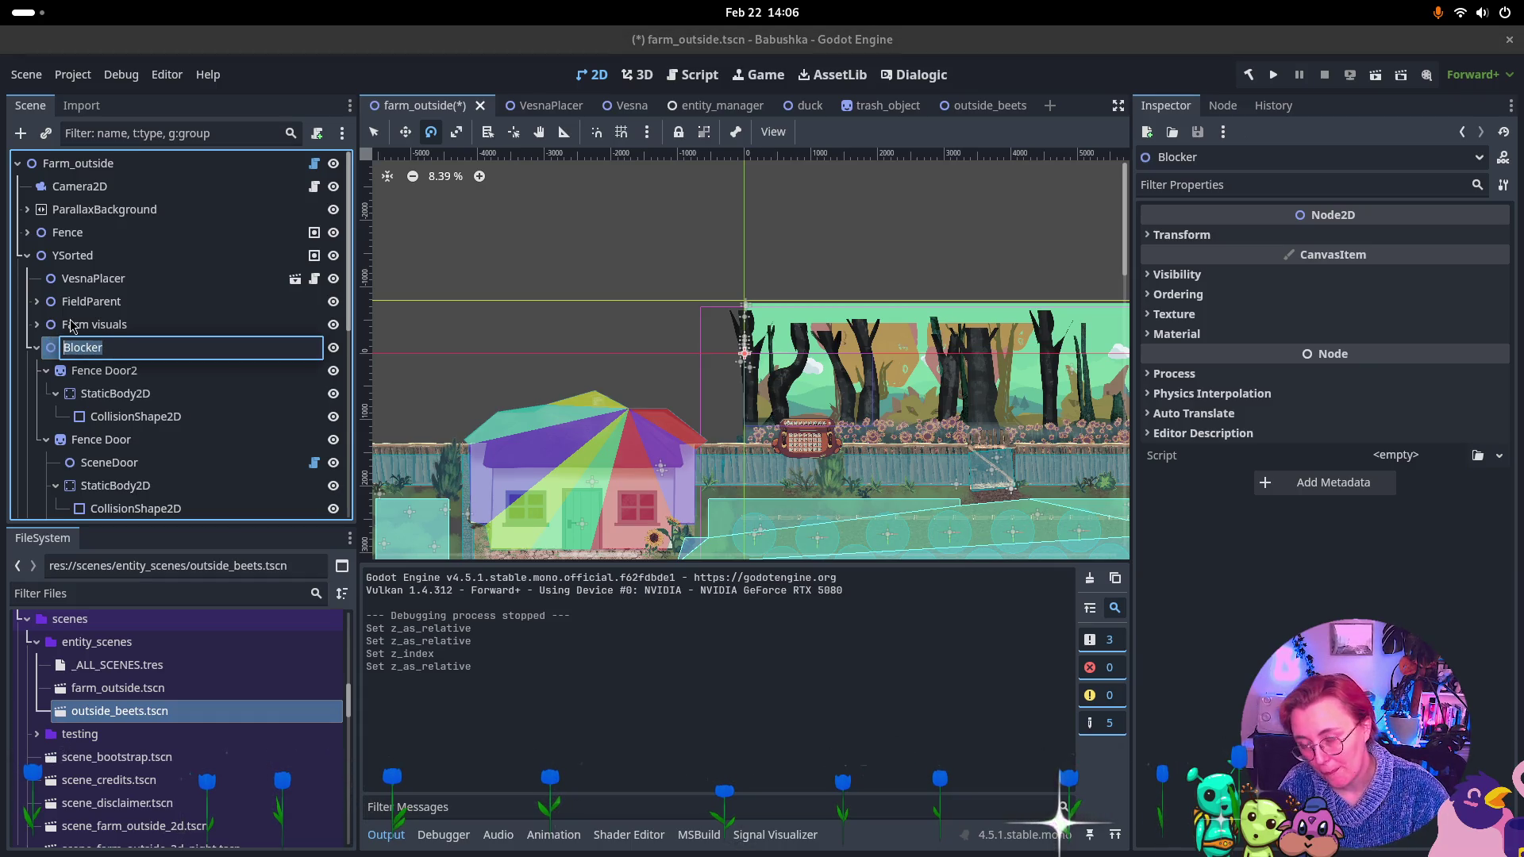
{"action": "type", "text": "Doors"}
{"action": "key", "text": "Return"}
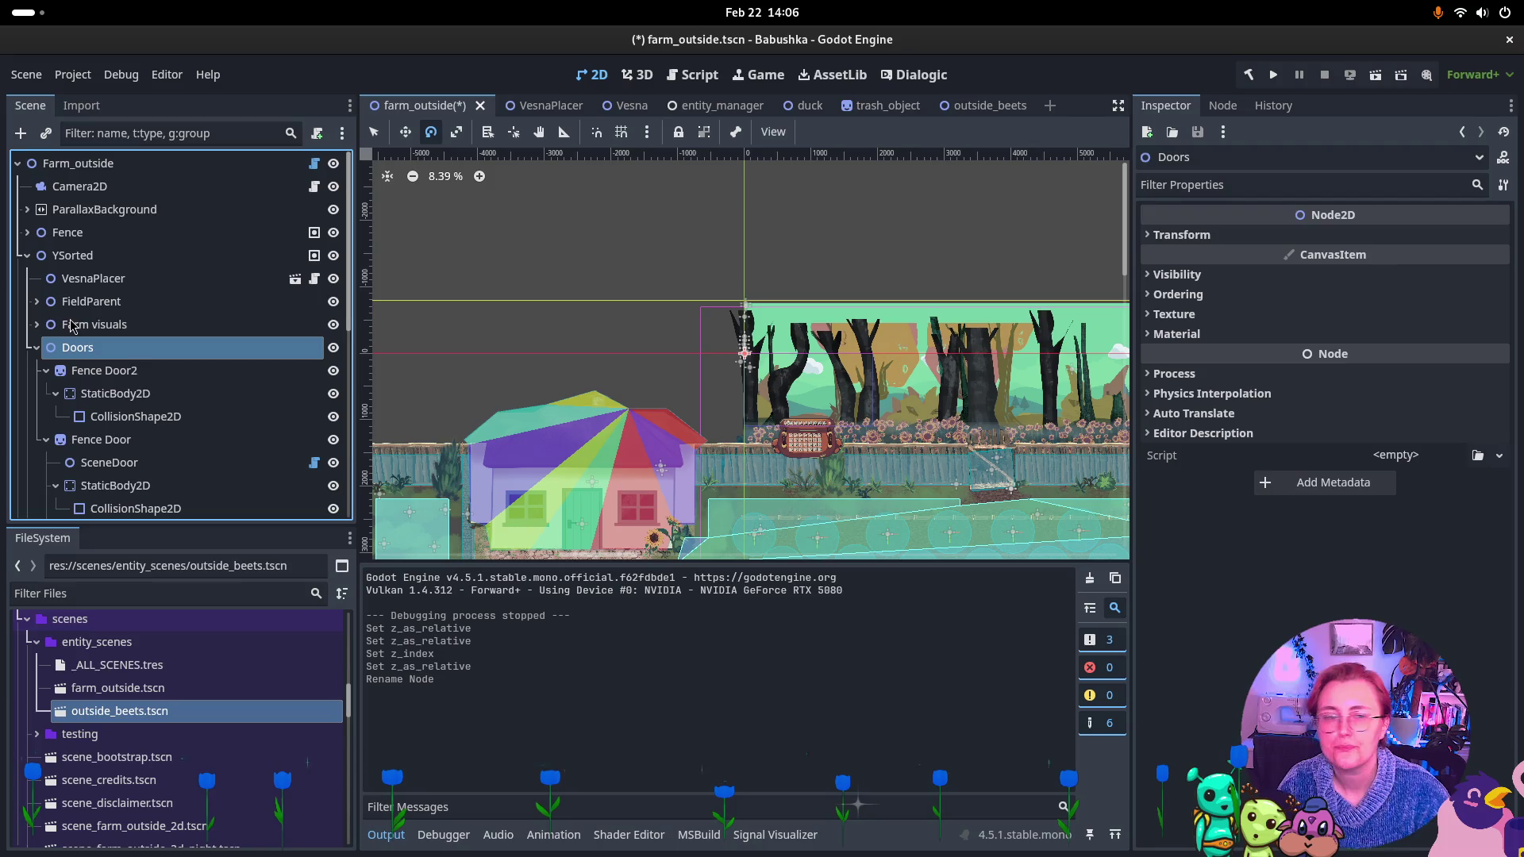
{"action": "left_click", "coordinate": [1397, 295]}
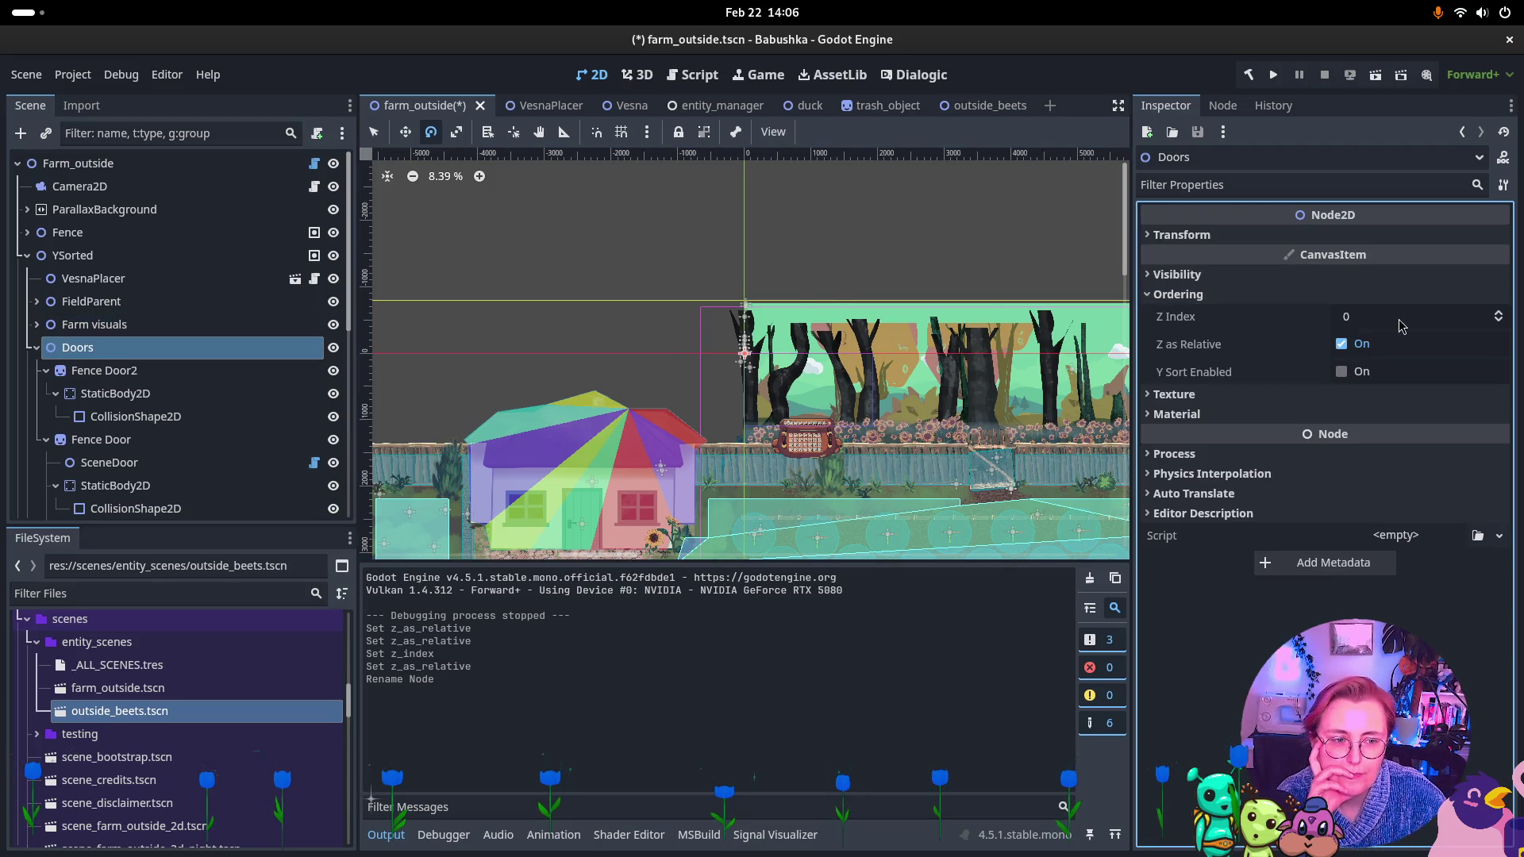
{"action": "left_click", "coordinate": [1349, 347]}
Turn off Z as Relative on the EntityContainer node.
{"action": "left_click", "coordinate": [37, 347]}
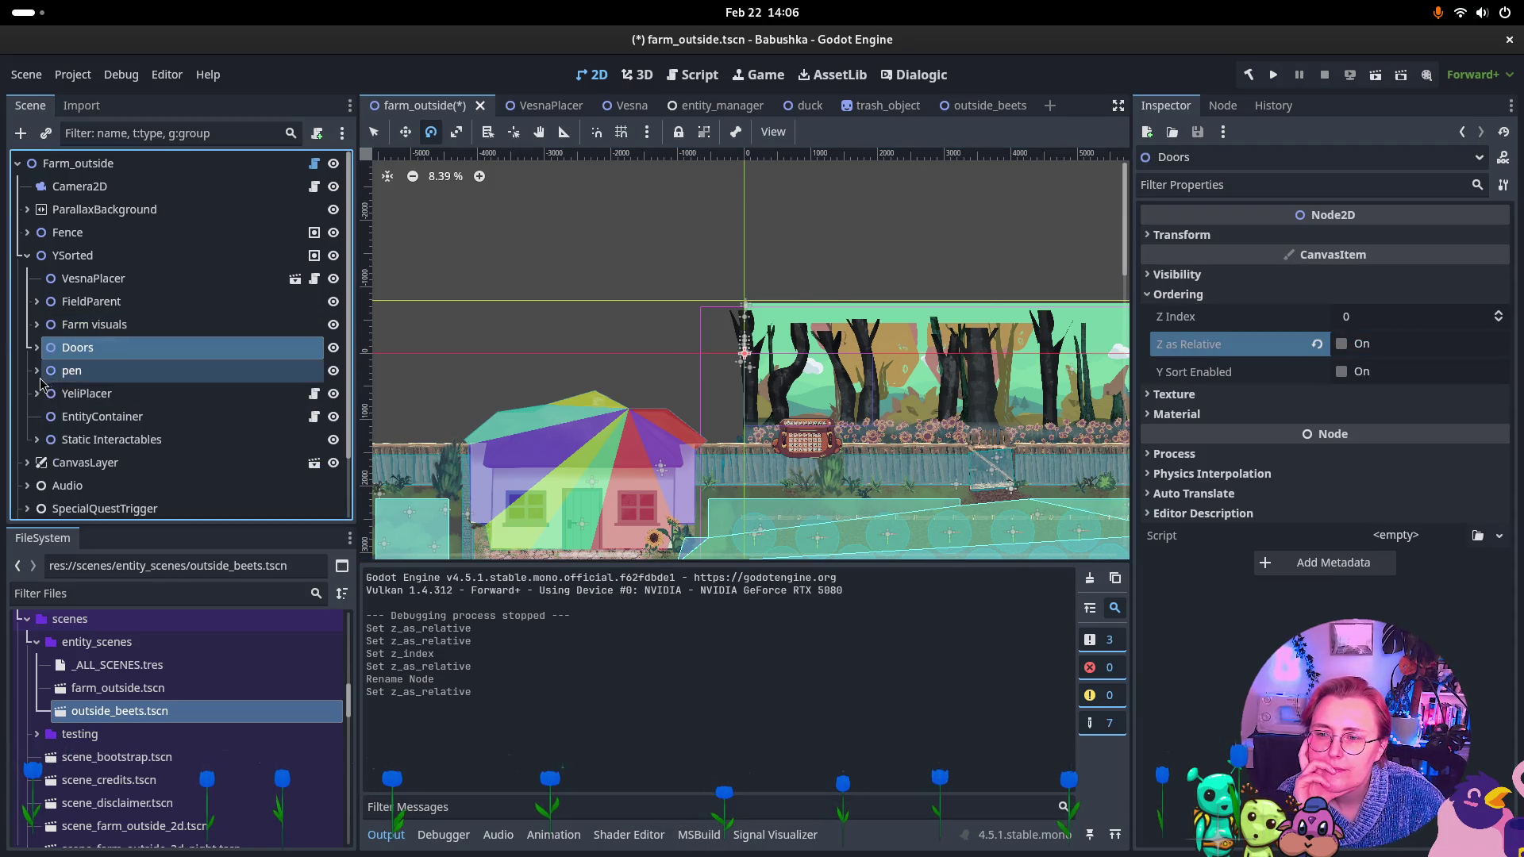
{"action": "left_click", "coordinate": [62, 377]}
{"action": "left_click", "coordinate": [37, 371]}
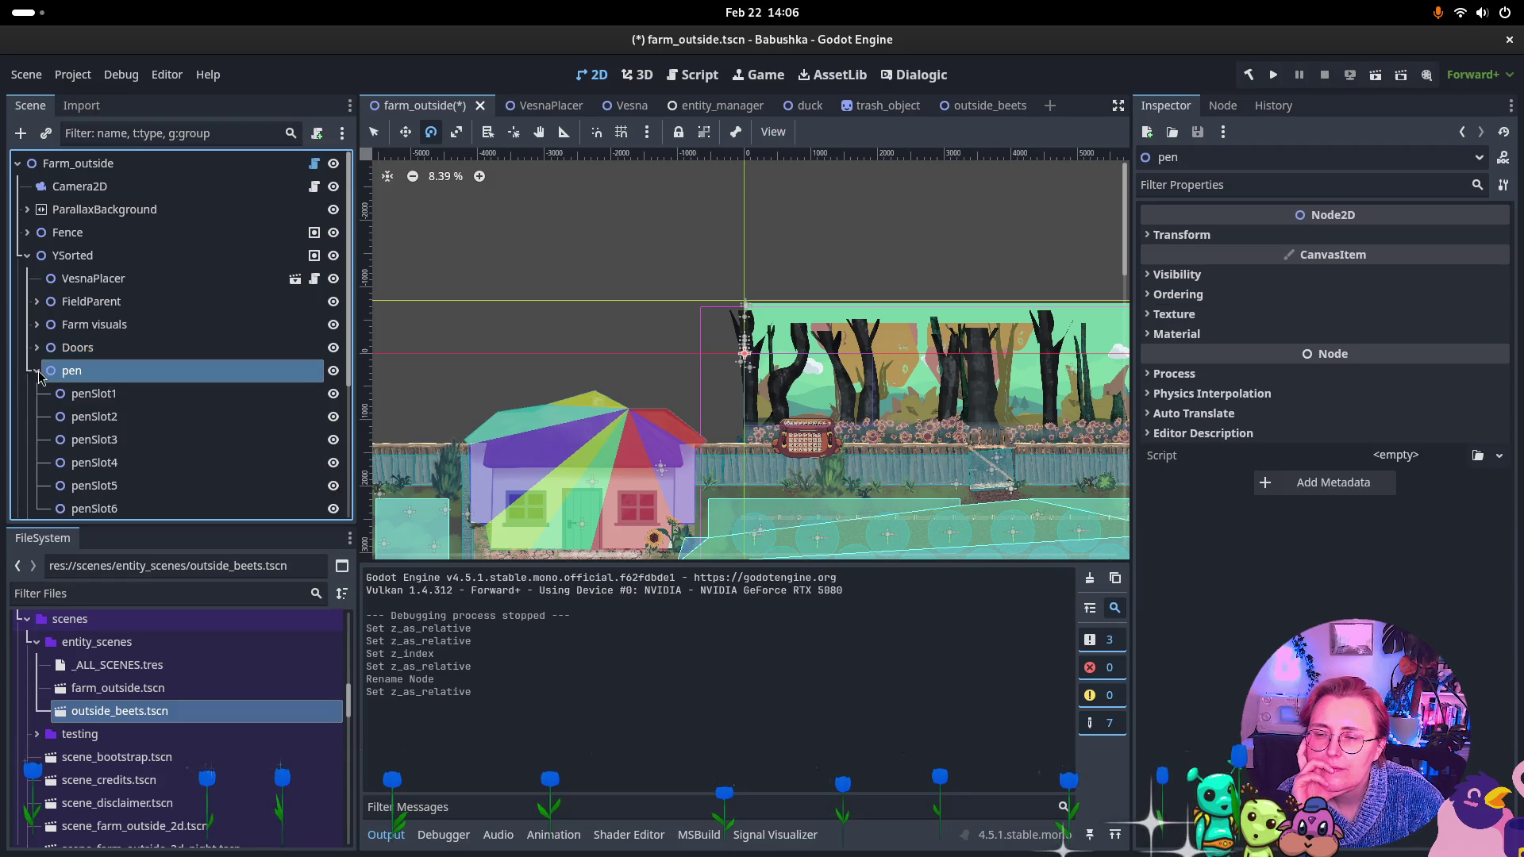
{"action": "left_click", "coordinate": [37, 371]}
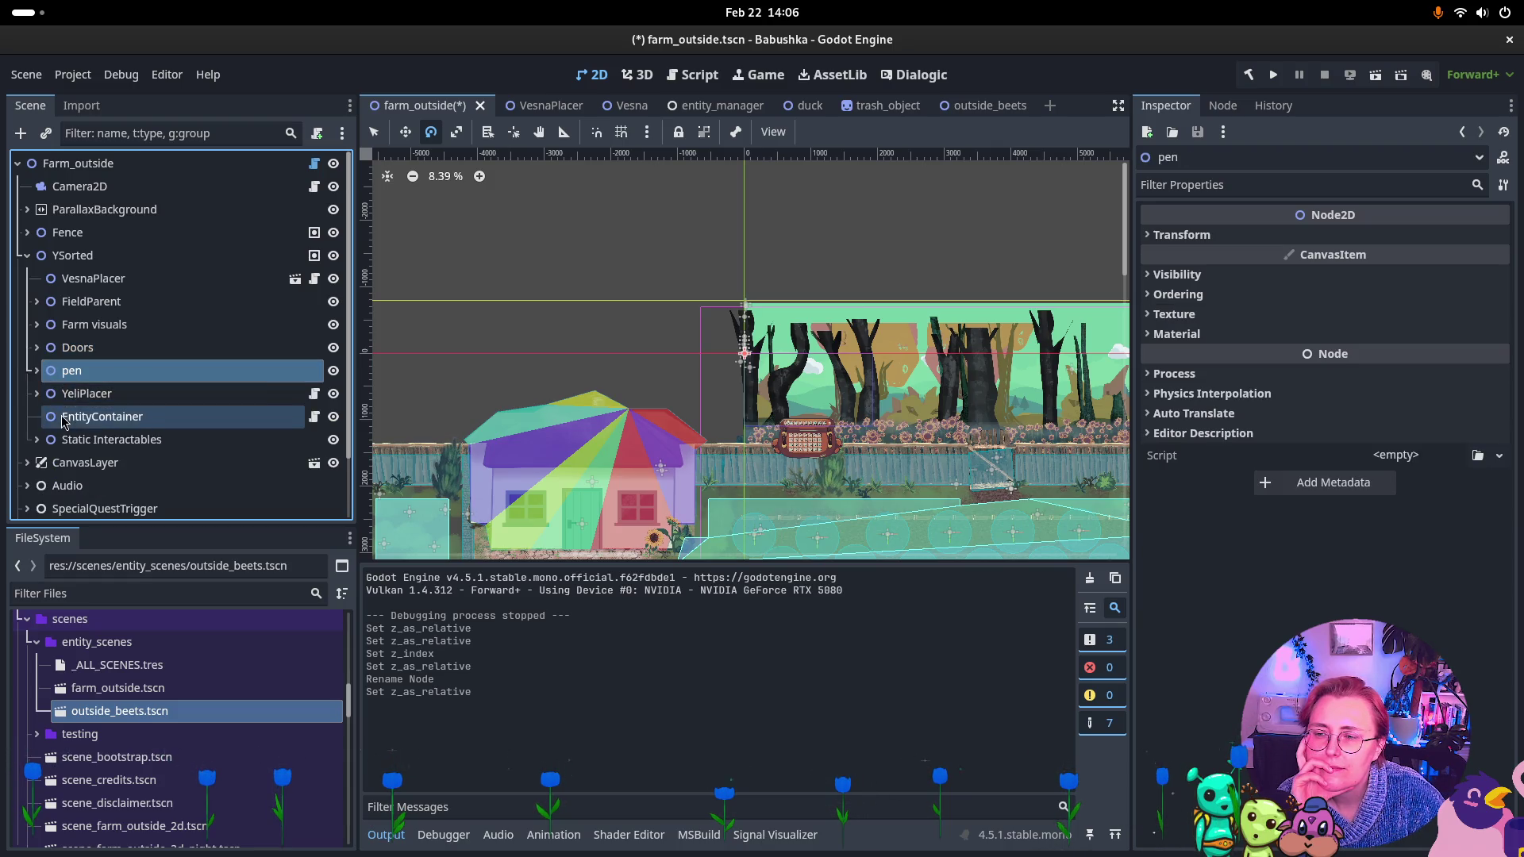
{"action": "left_click", "coordinate": [95, 417]}
{"action": "left_click", "coordinate": [1341, 344]}
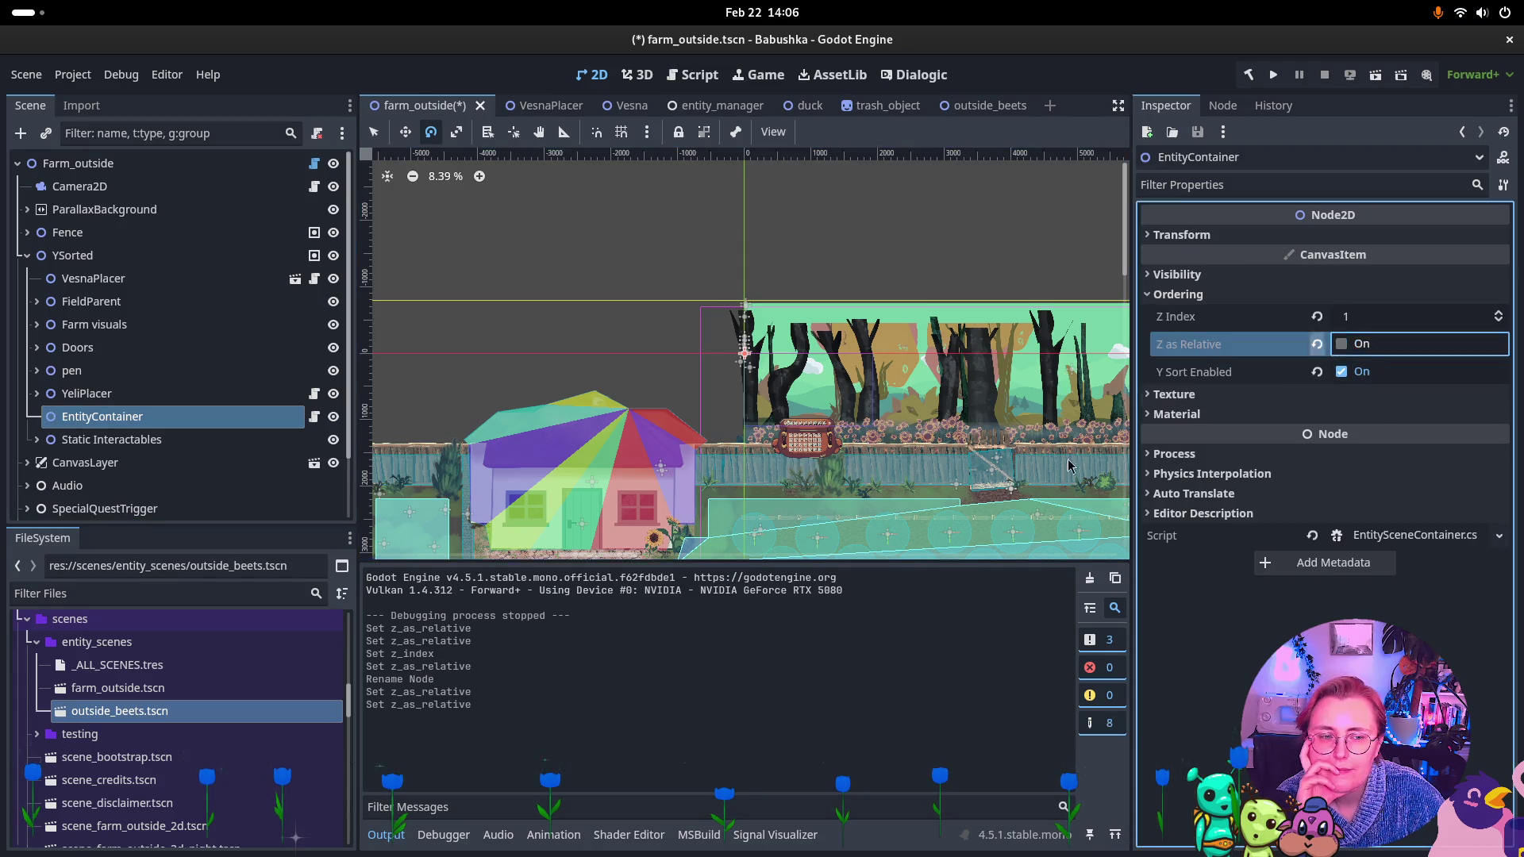
Turn off Z as Relative on Static Interactables and Well, saving farm_outside.
{"action": "left_click", "coordinate": [143, 439]}
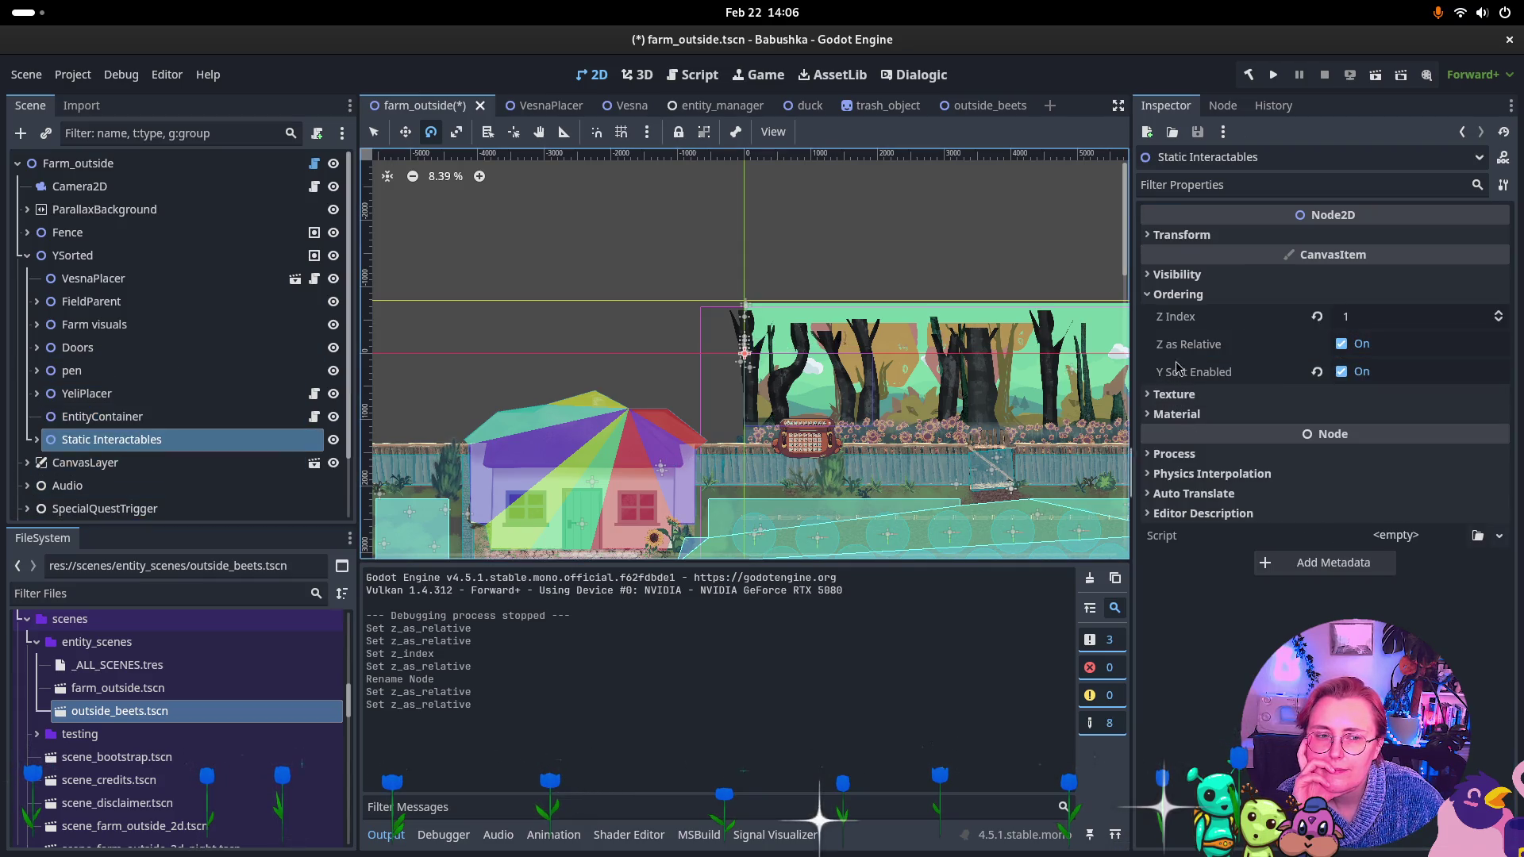
{"action": "left_click", "coordinate": [1341, 345]}
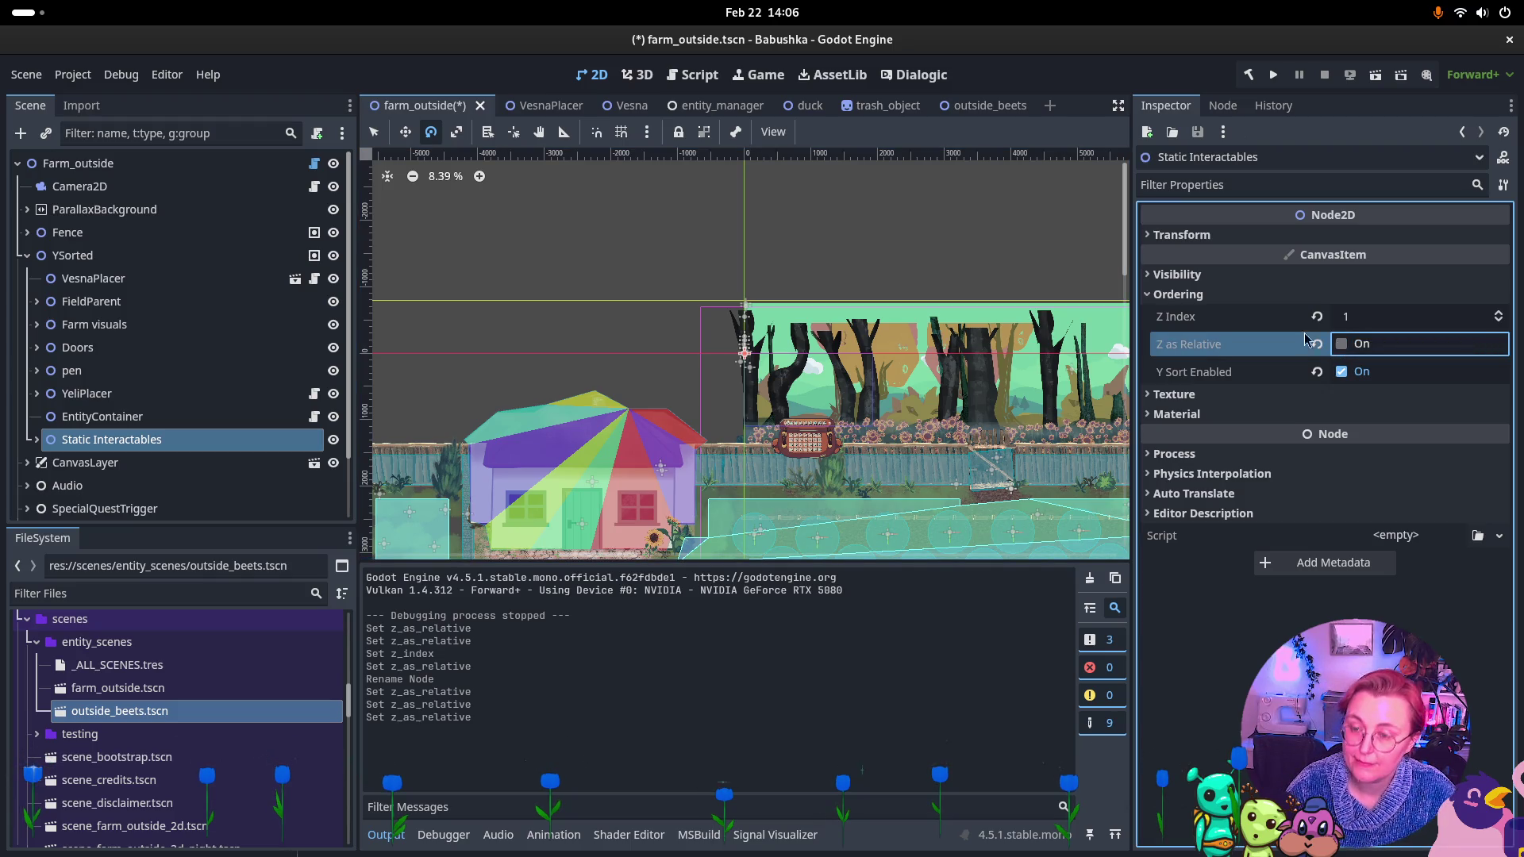
{"action": "key", "text": "ctrl+s"}
{"action": "left_click", "coordinate": [40, 439]}
{"action": "left_click", "coordinate": [82, 462]}
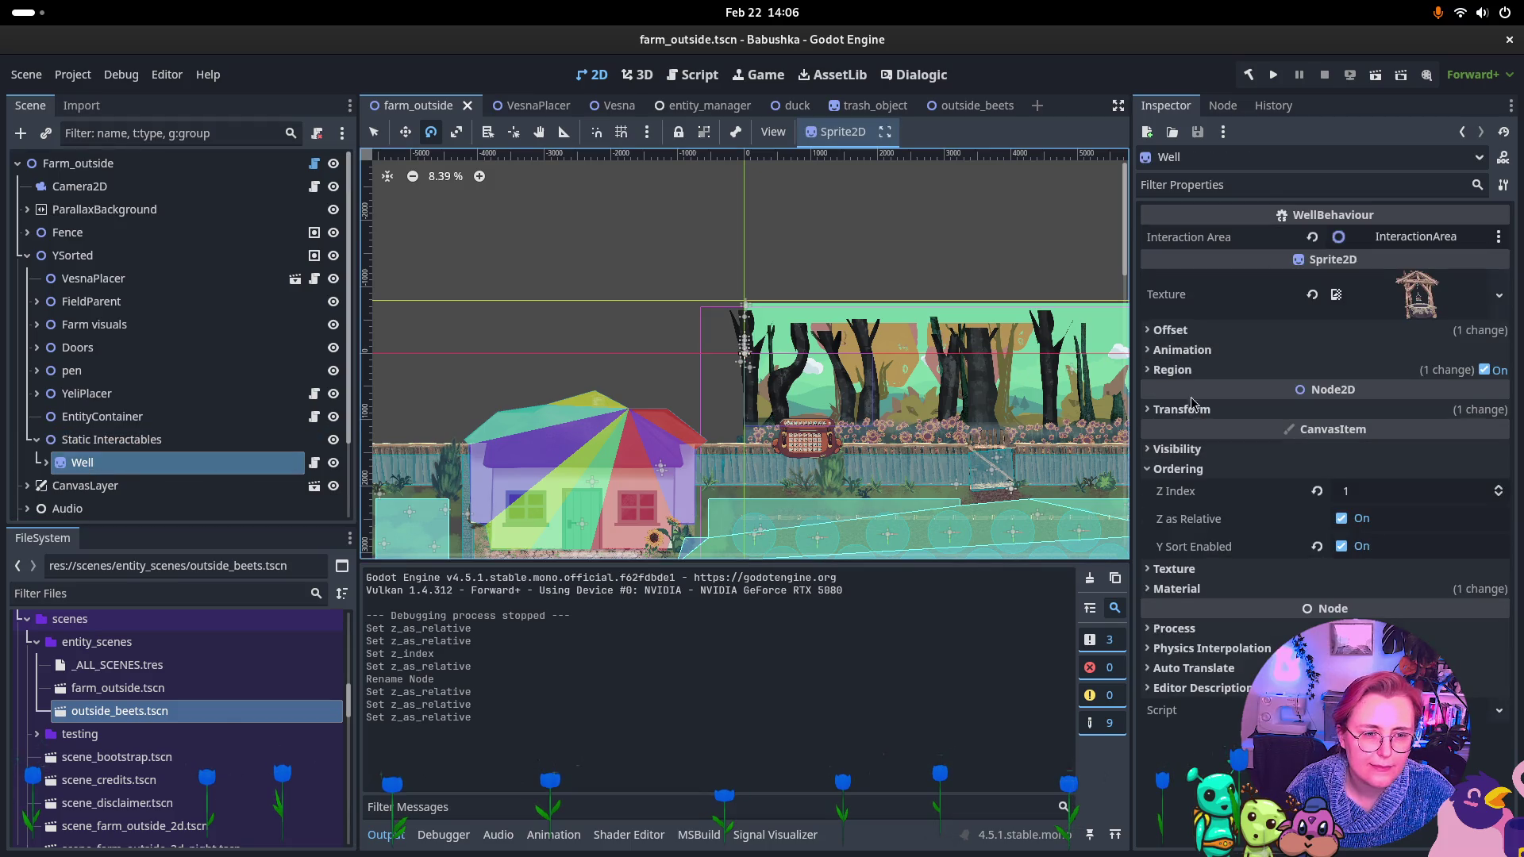
{"action": "left_click", "coordinate": [1341, 518]}
{"action": "key", "text": "ctrl+s"}
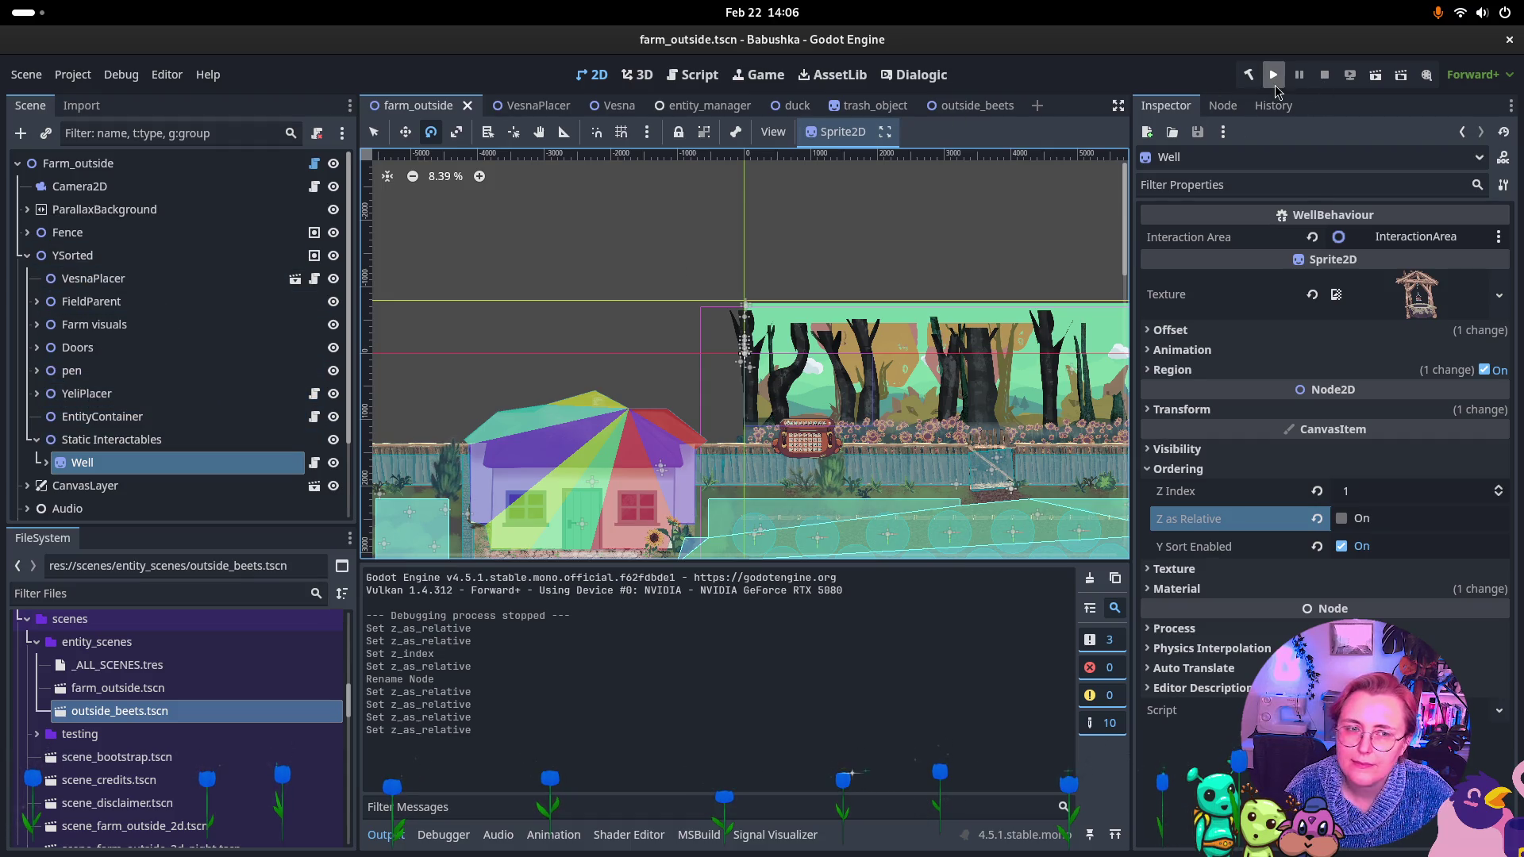
Run the project and walk the character left past the beets to the well and behind it.
{"action": "left_click", "coordinate": [1372, 76]}
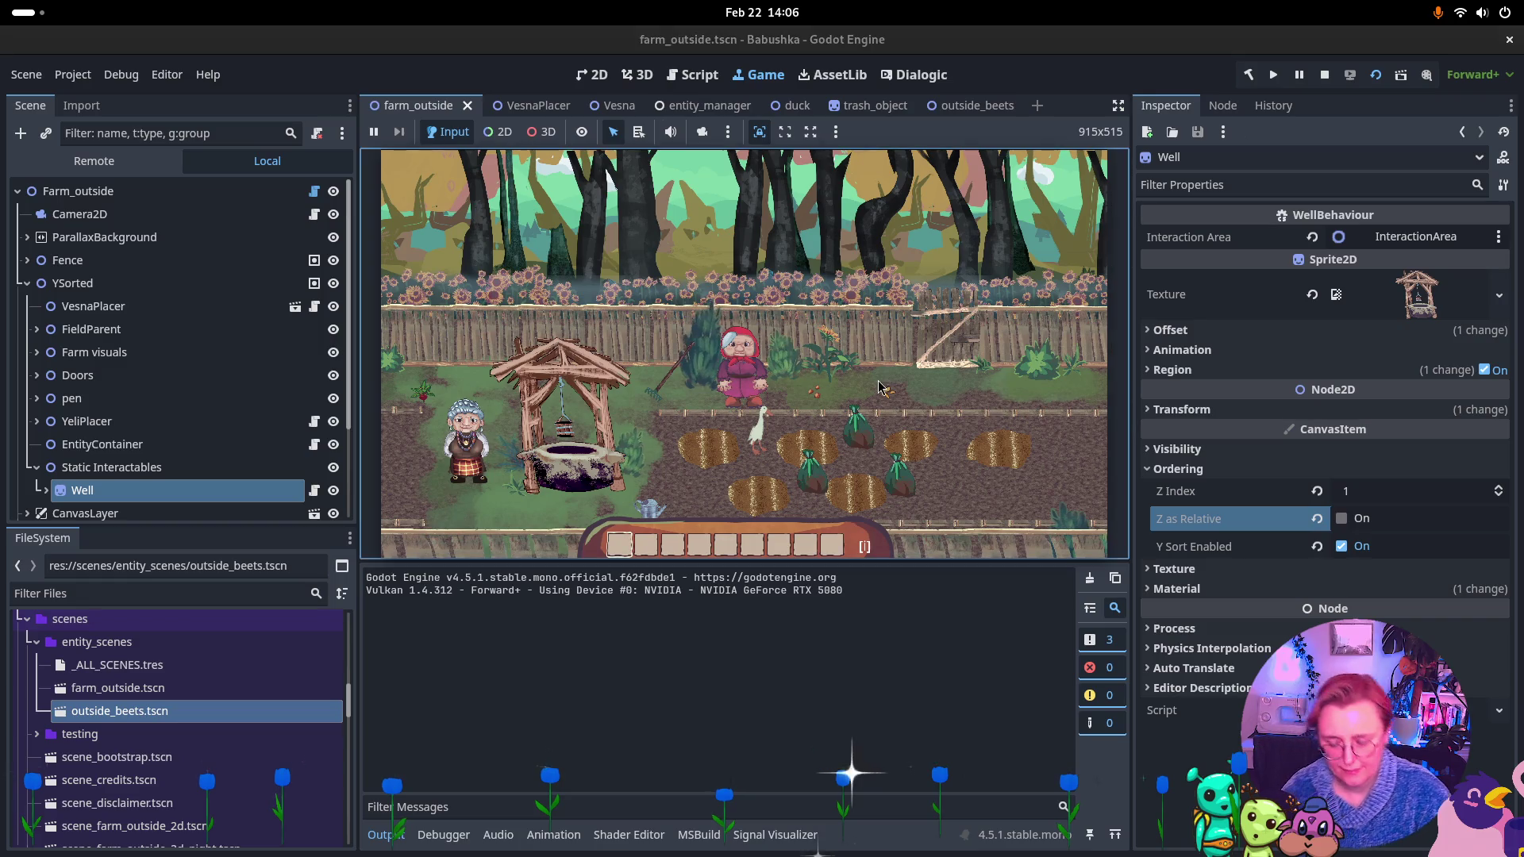
{"action": "key", "text": "d"}
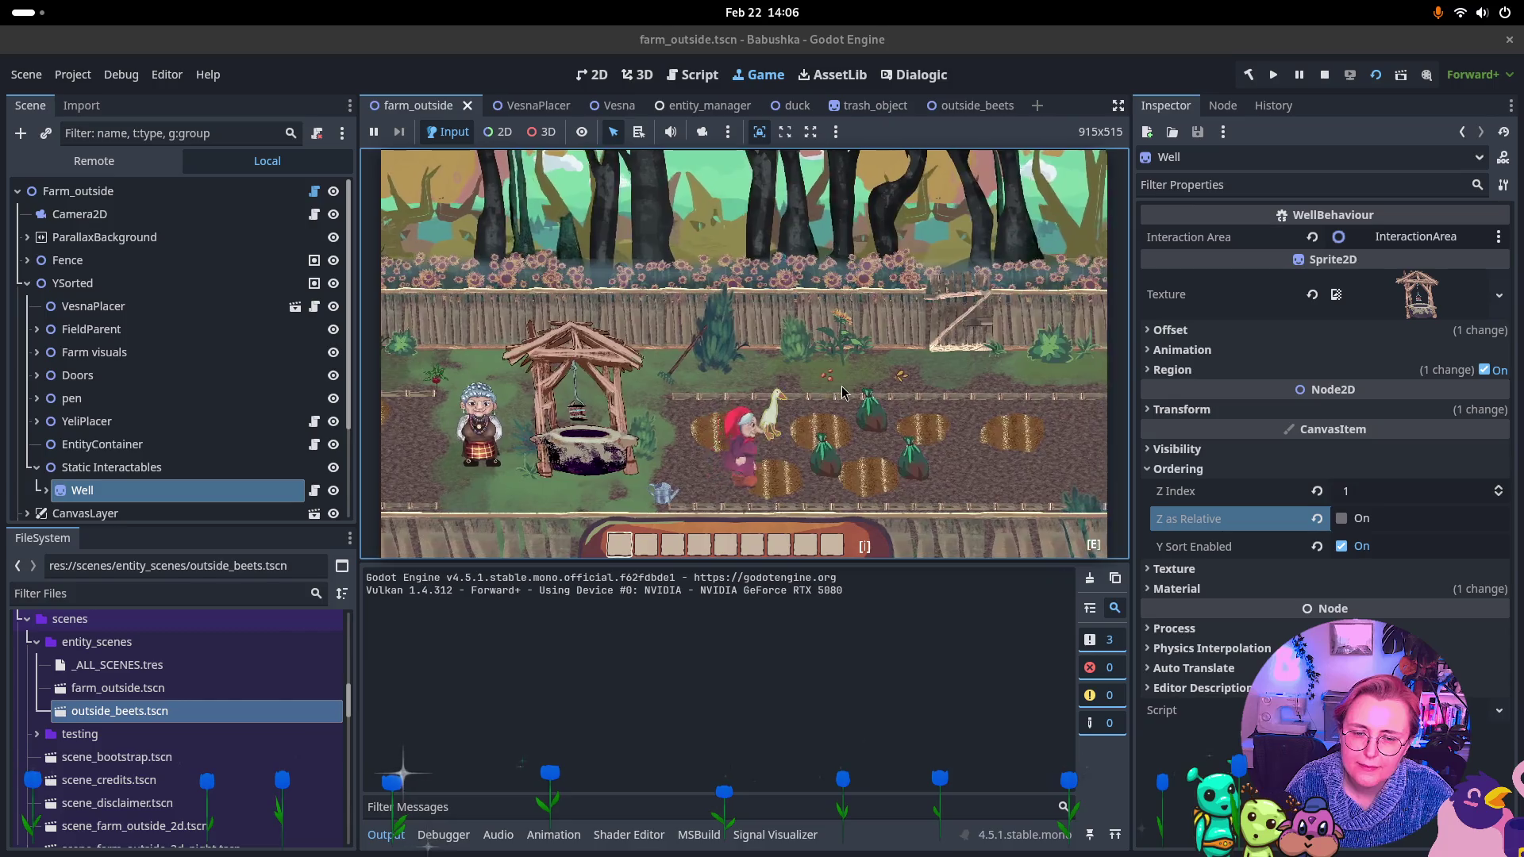
{"action": "key", "text": "a"}
{"action": "key", "text": "s"}
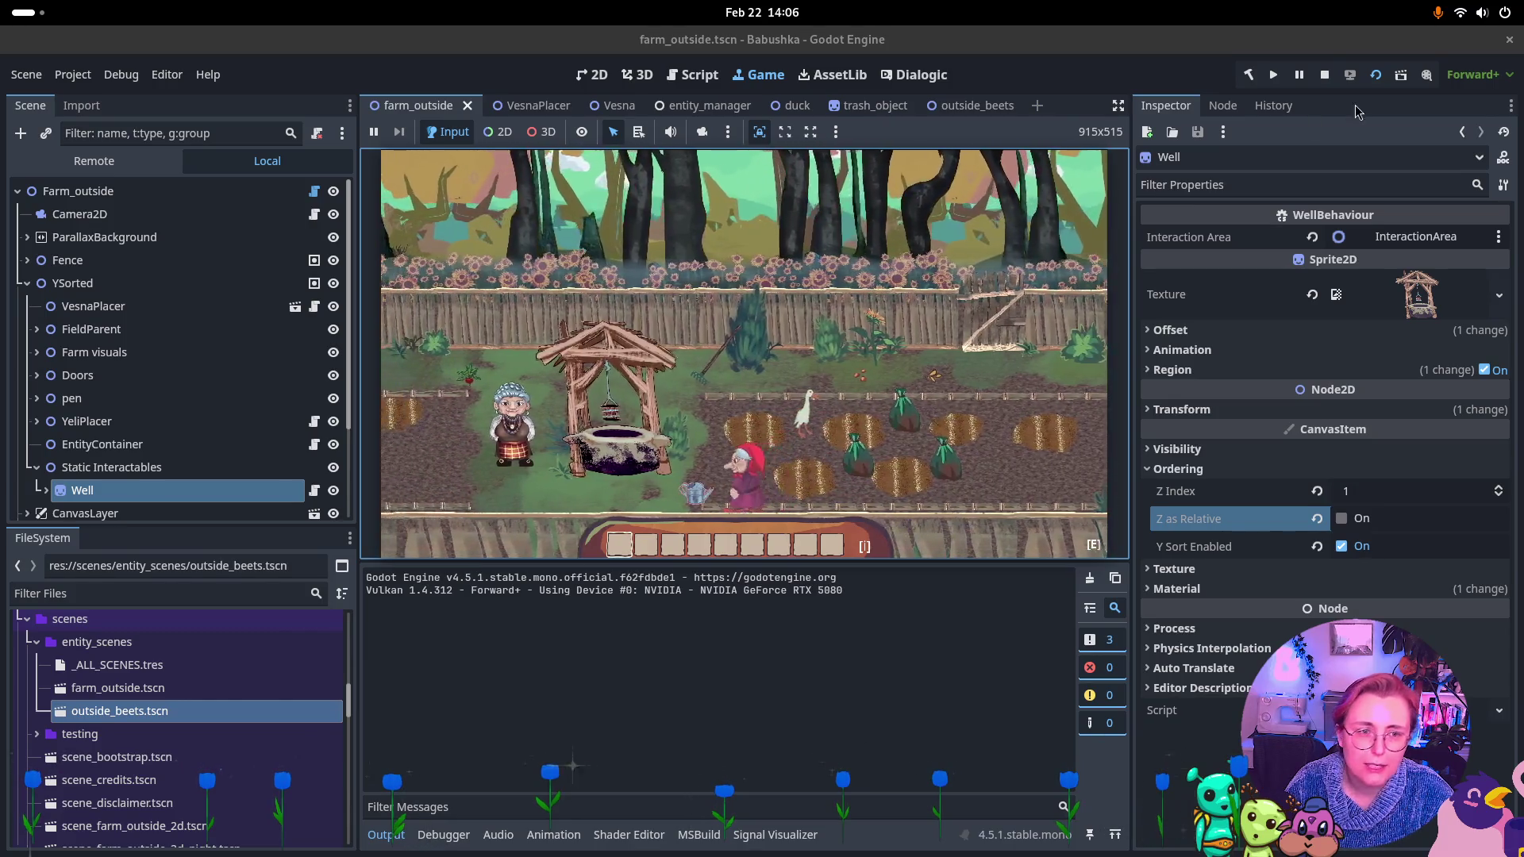
{"action": "key", "text": "a"}
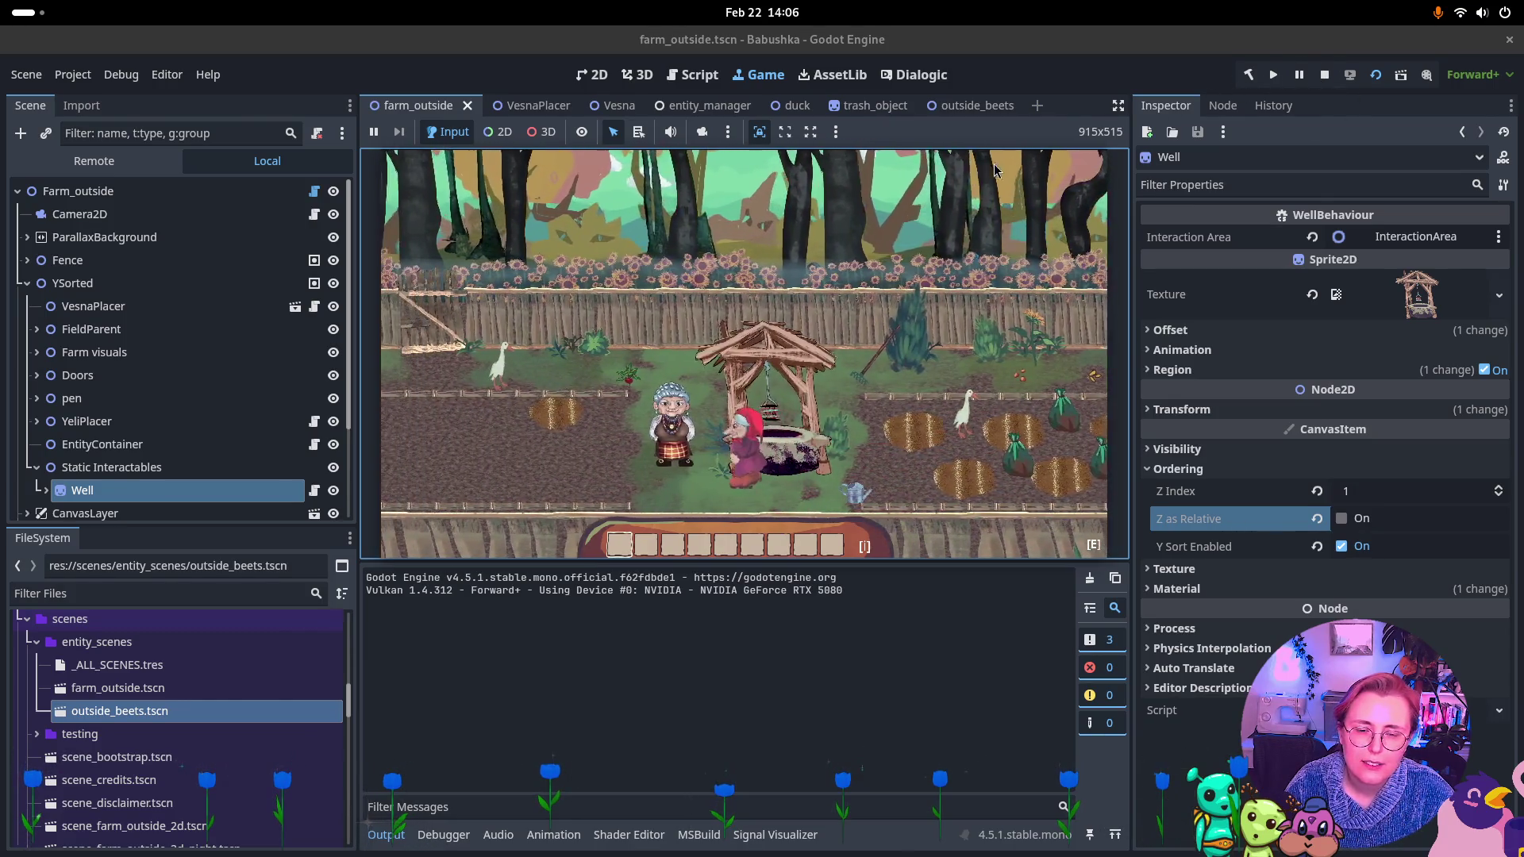
{"action": "key", "text": "a"}
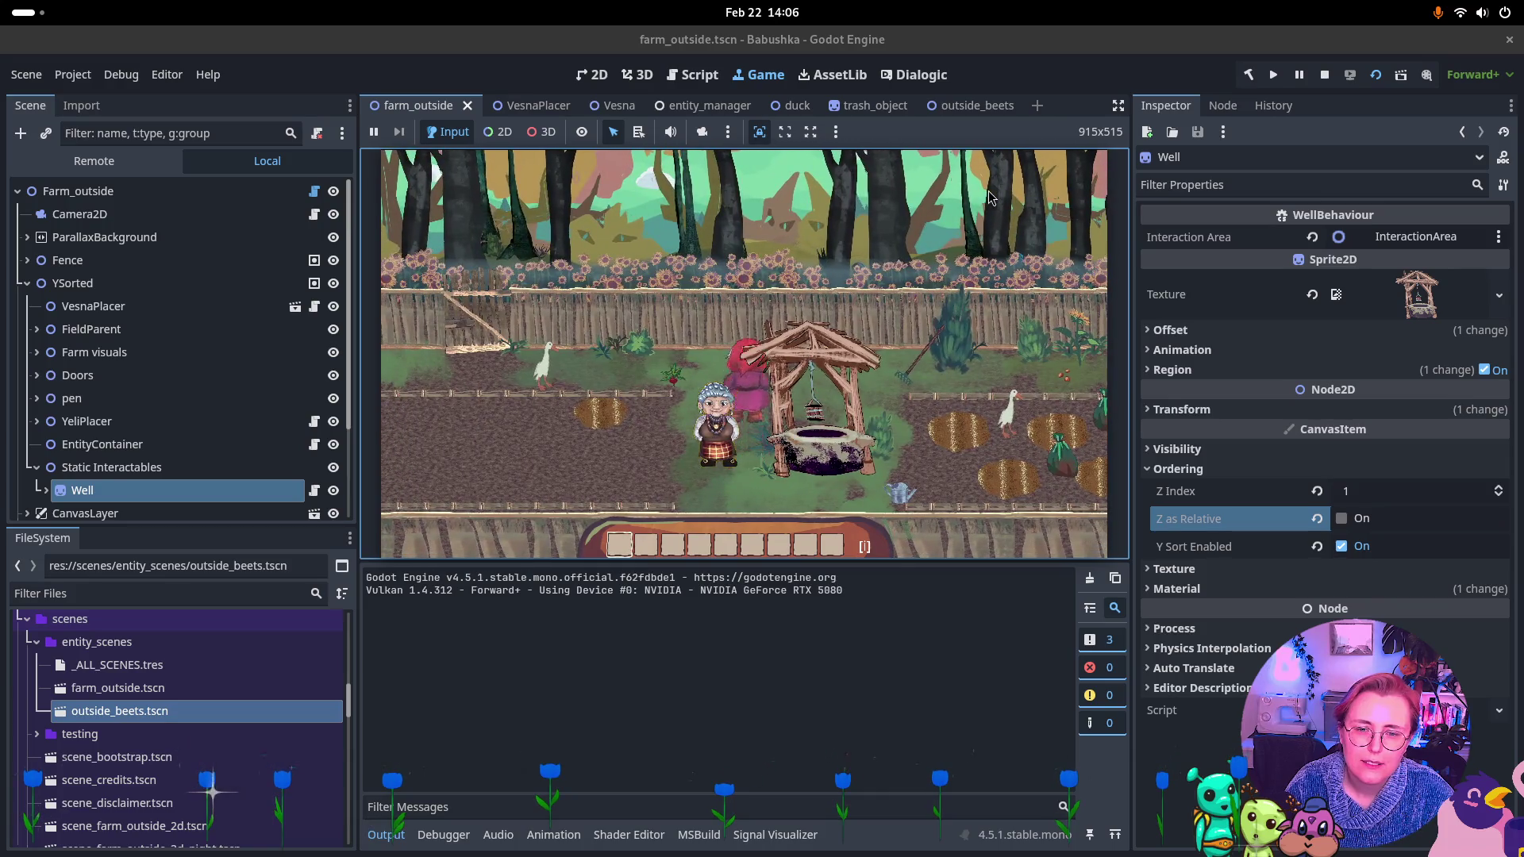
{"action": "key", "text": "a"}
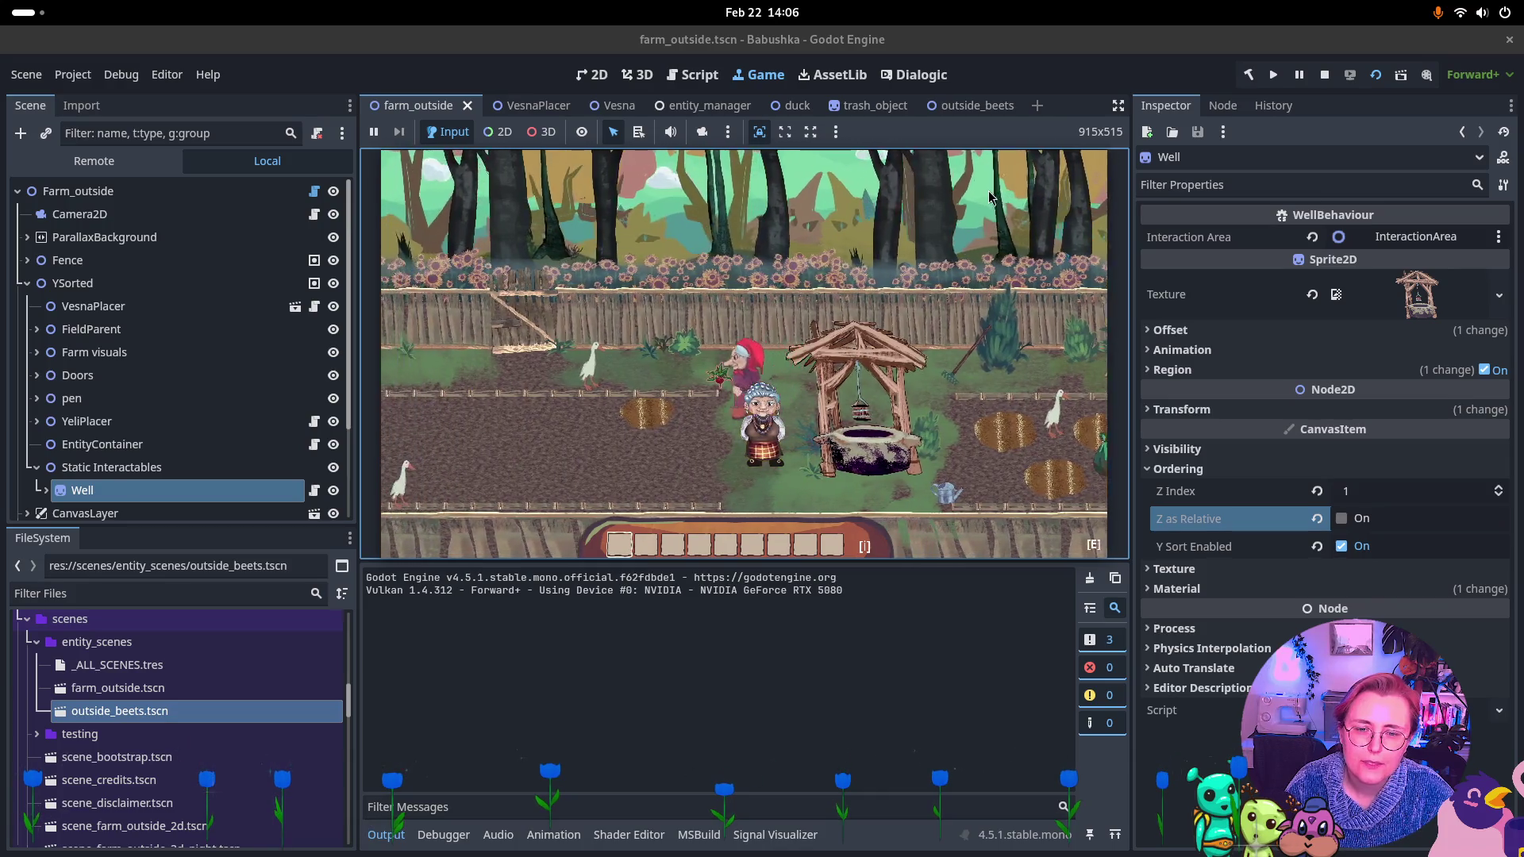
{"action": "key", "text": "w"}
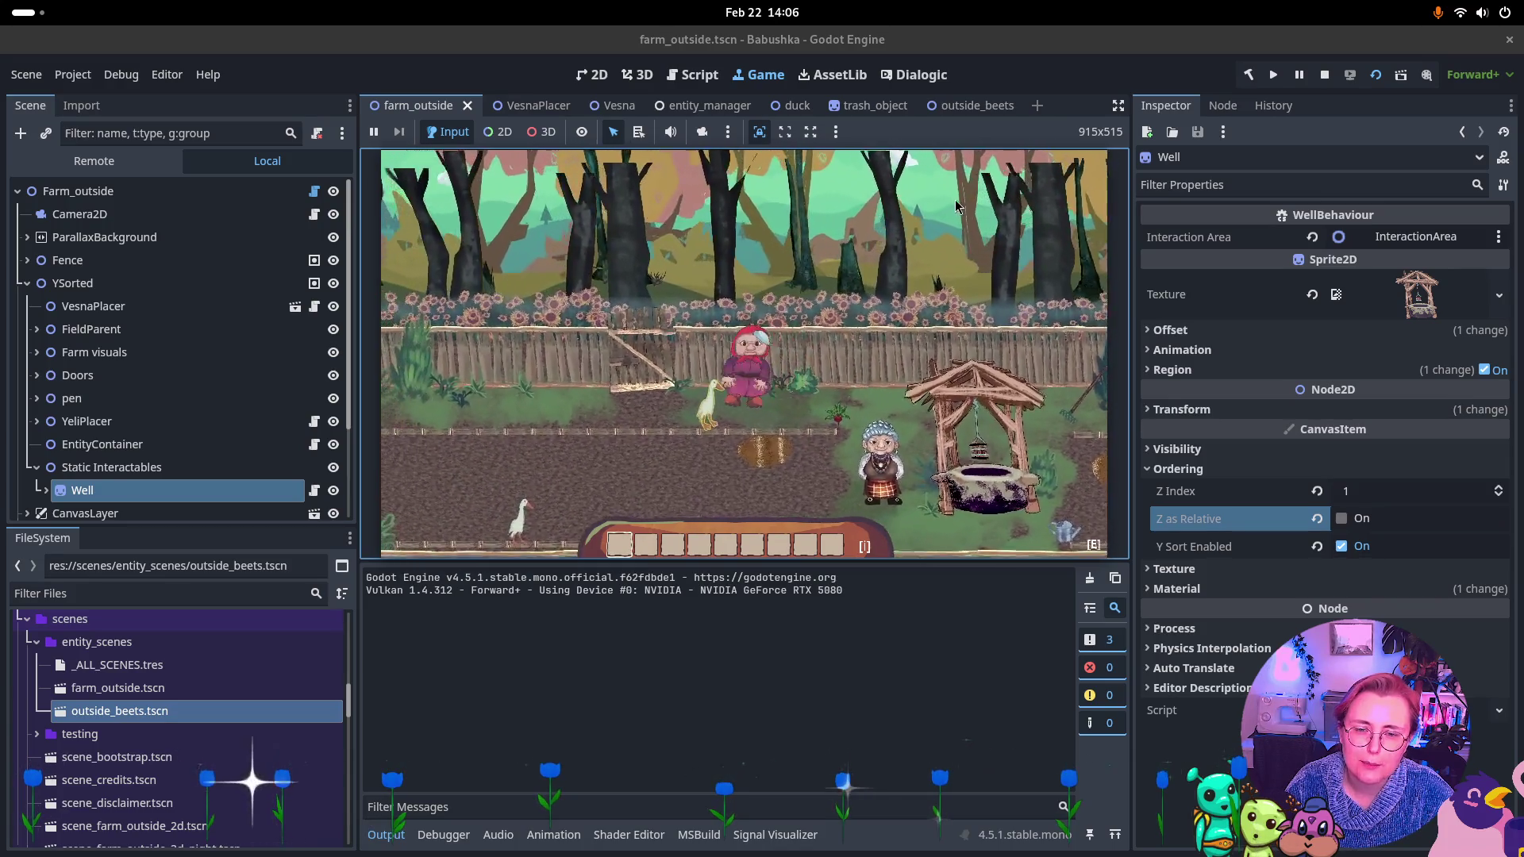
{"action": "key", "text": "s"}
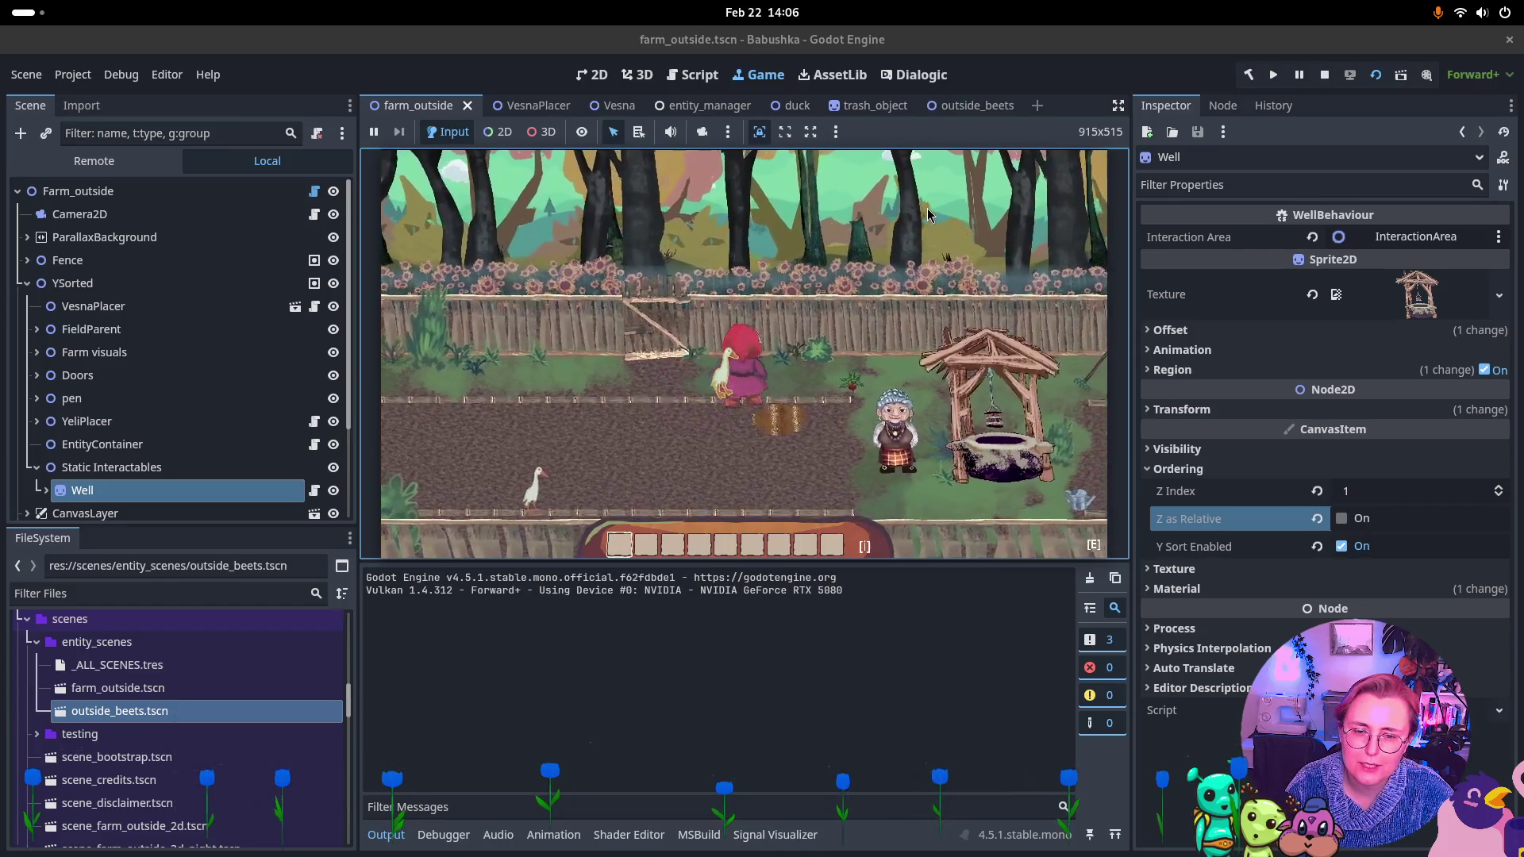
{"action": "key", "text": "d"}
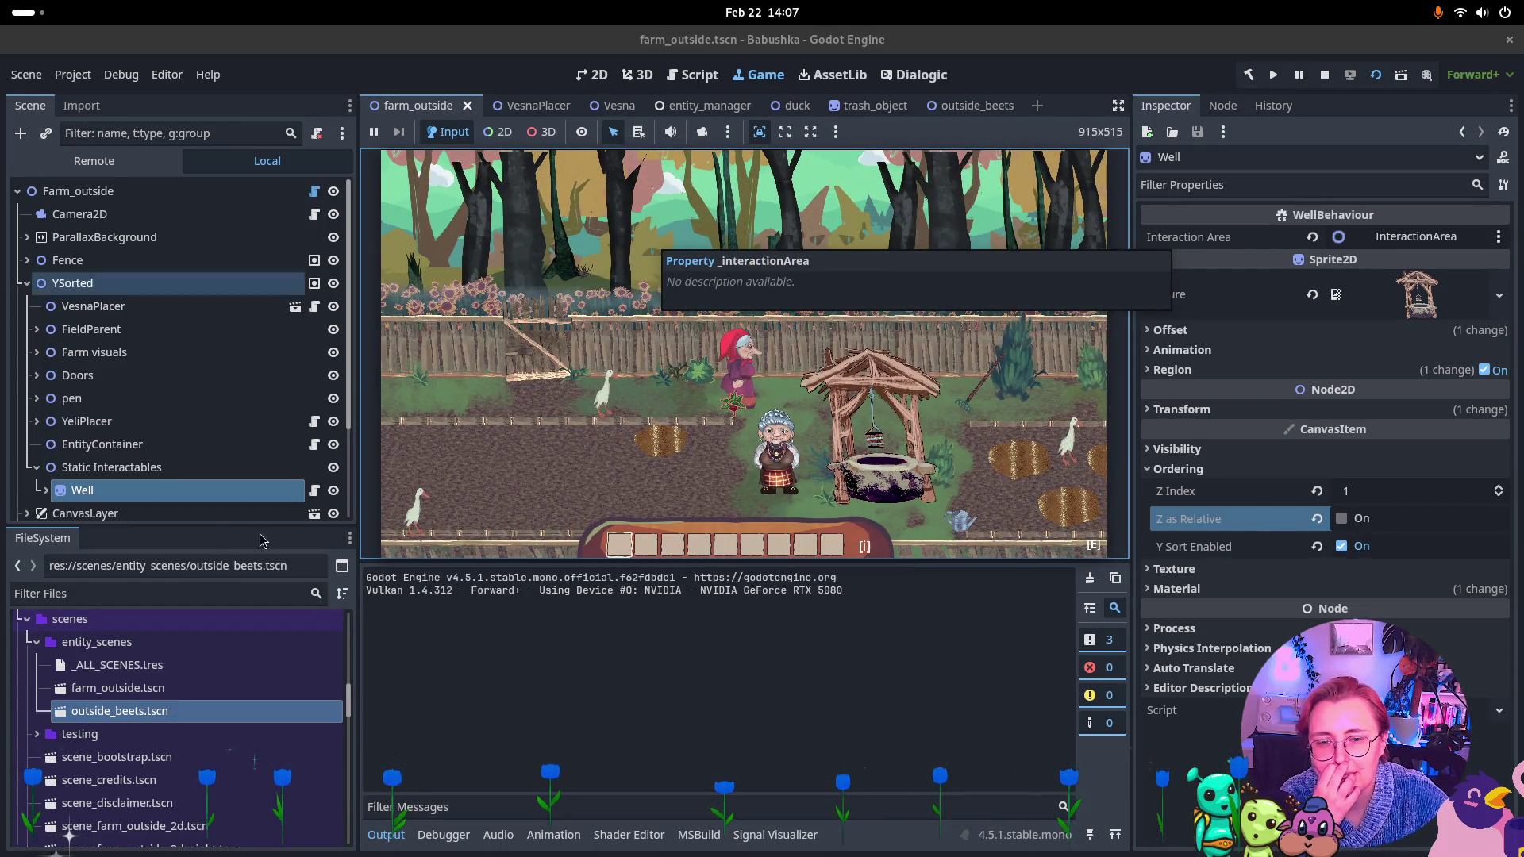
{"action": "key", "text": "d"}
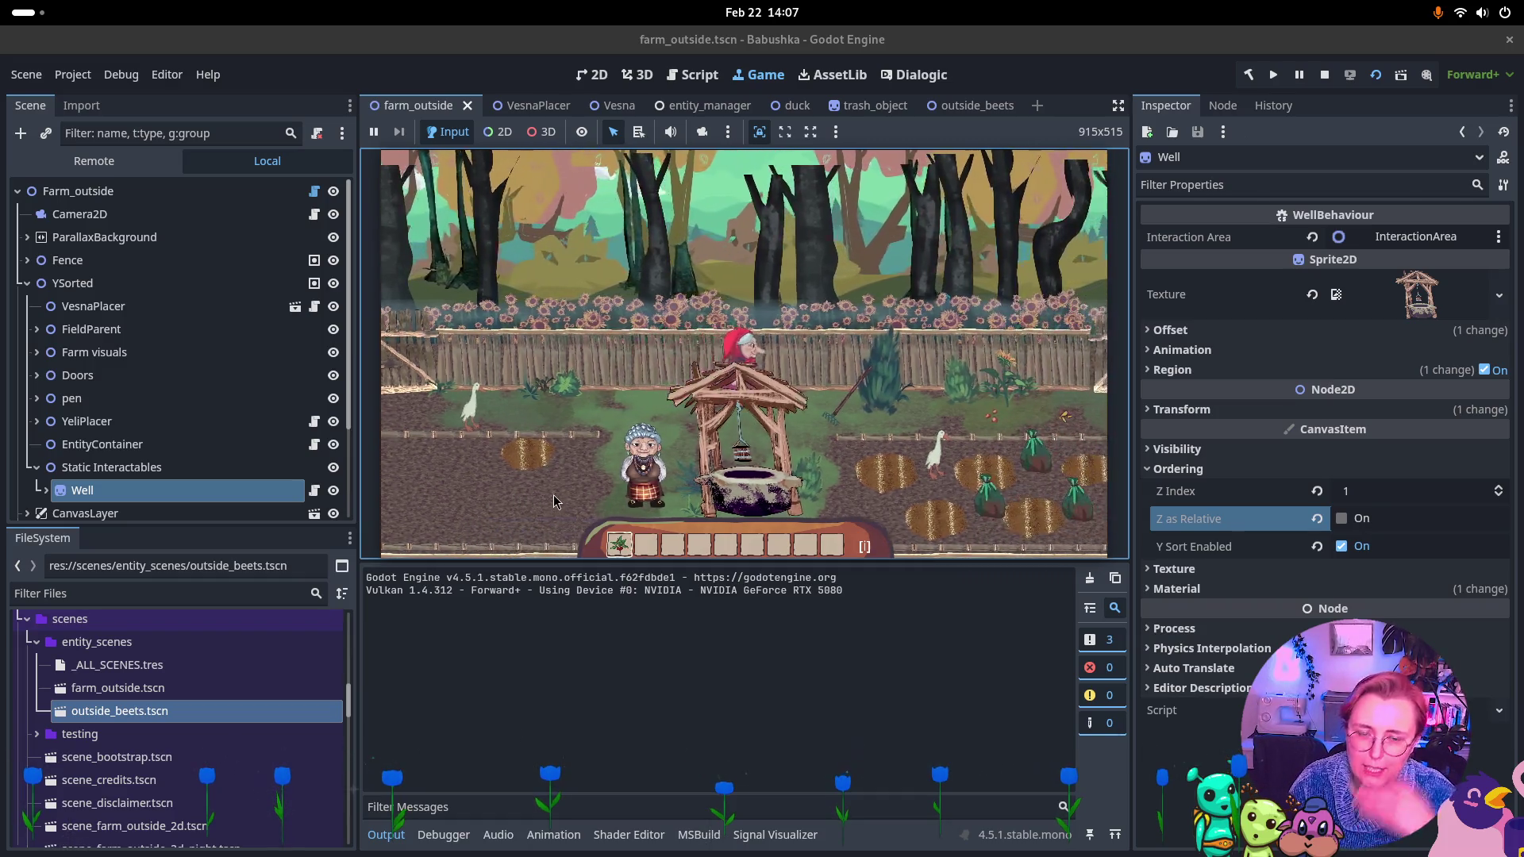
Walk the character right along the fence to check layering, then stop the game.
{"action": "key", "text": "d"}
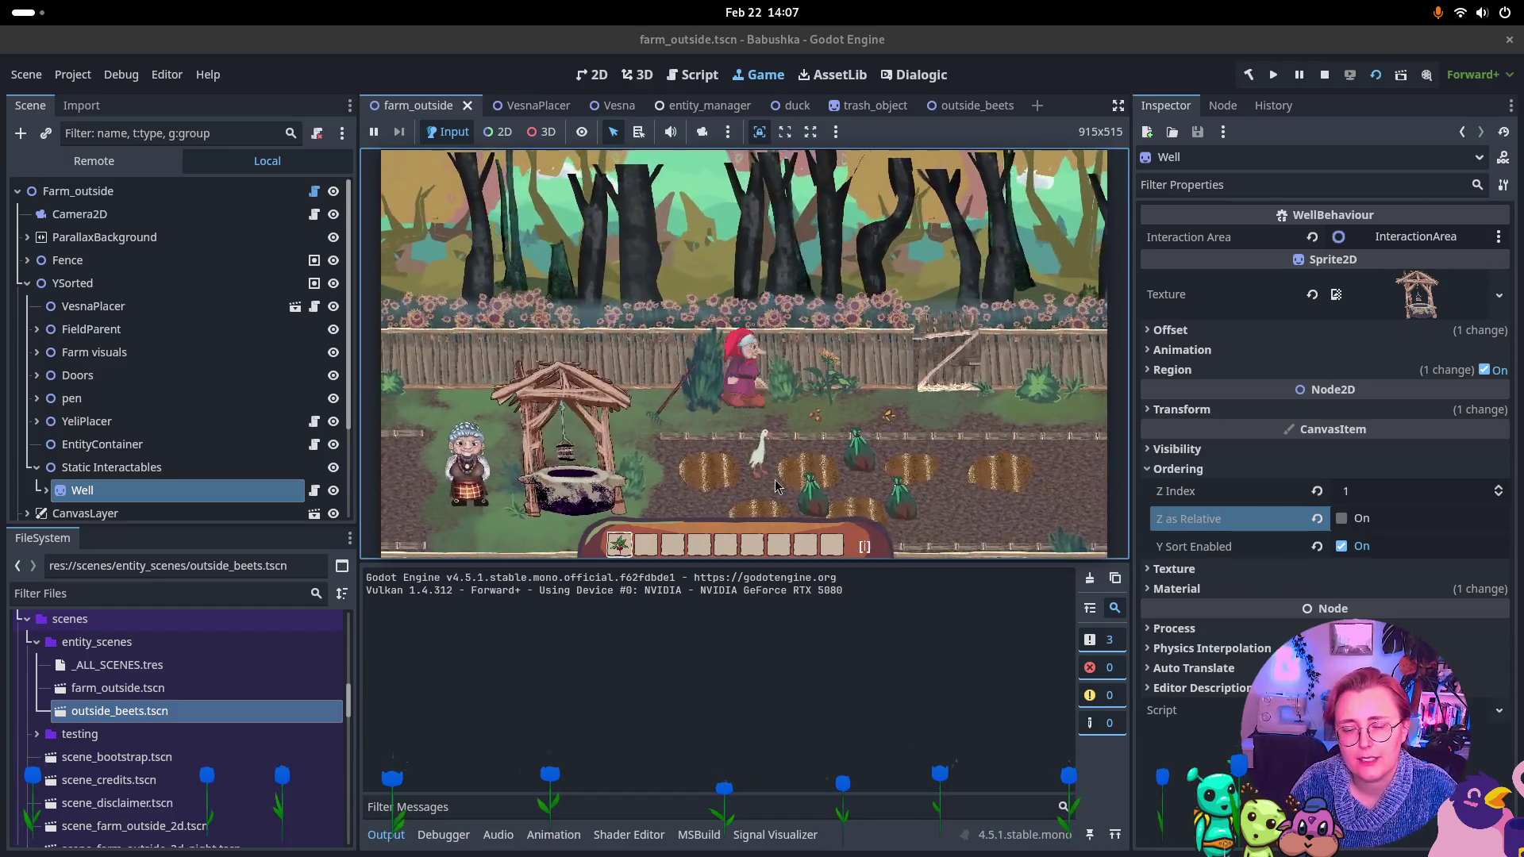
{"action": "key", "text": "d"}
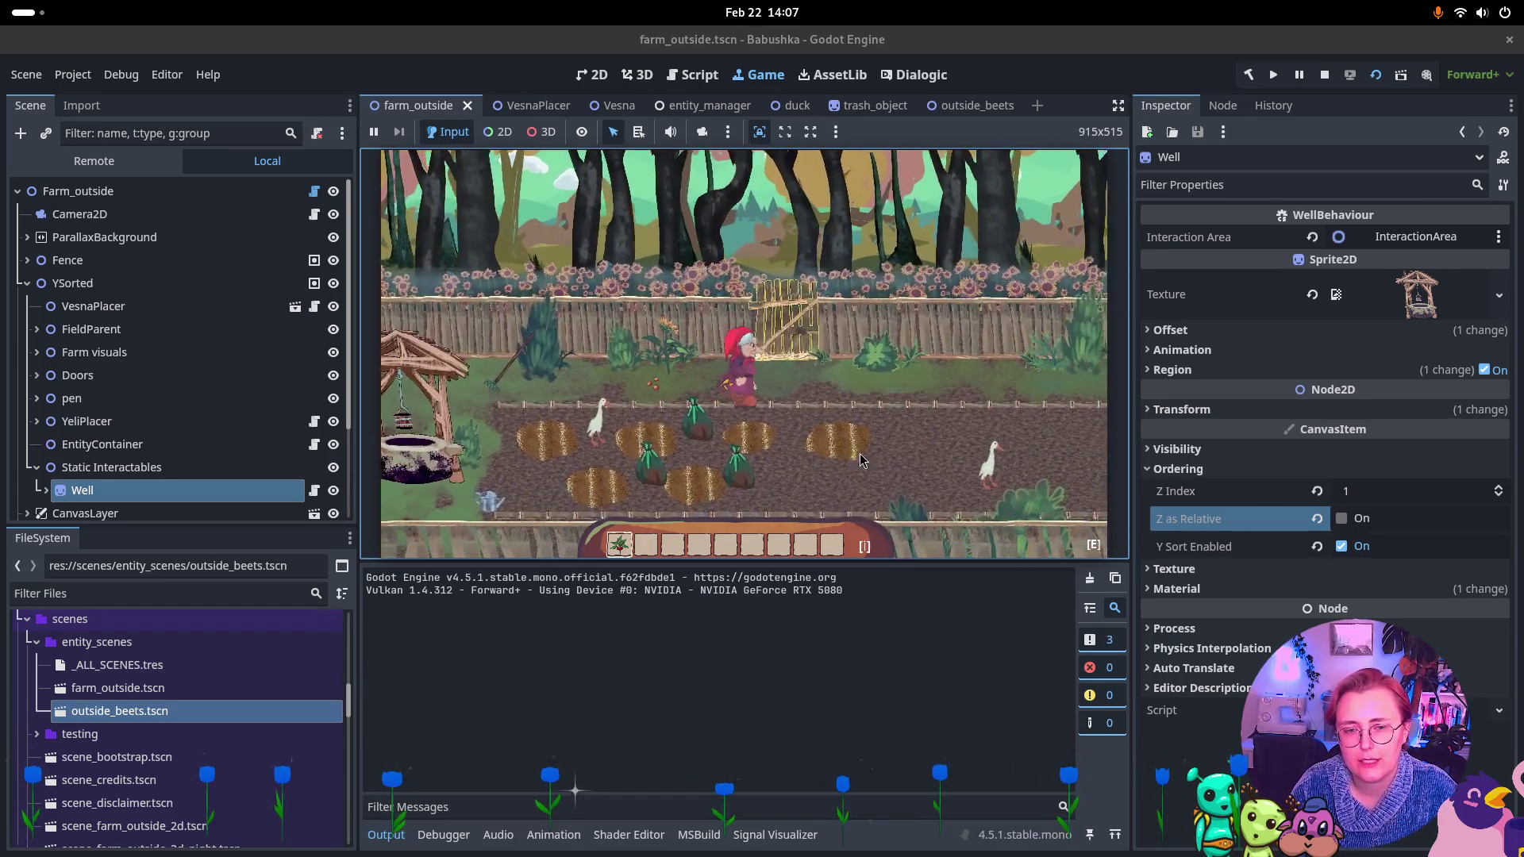
{"action": "key", "text": "d"}
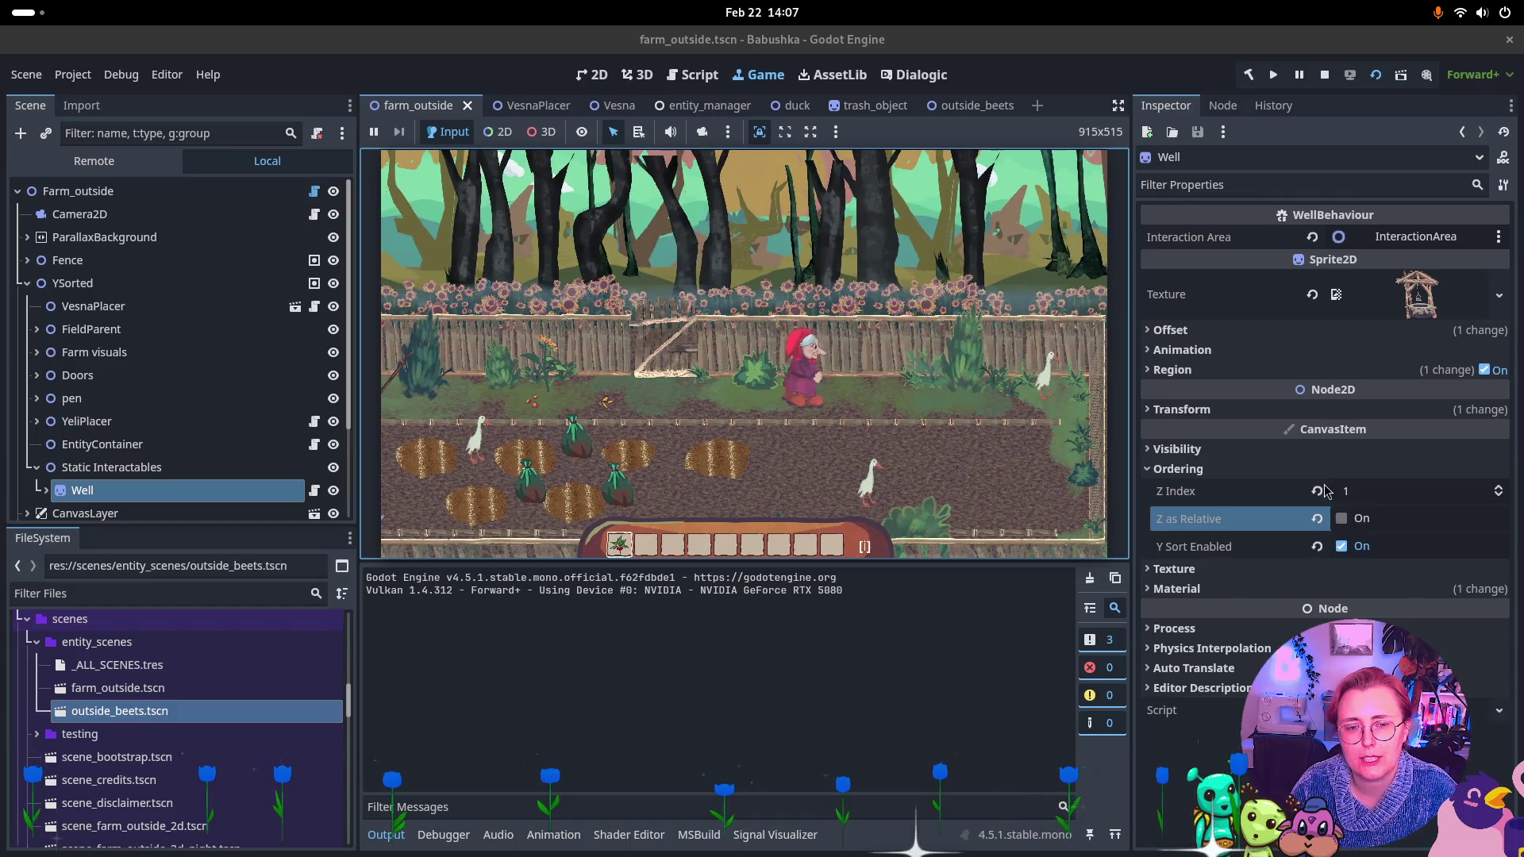
{"action": "key", "text": "d"}
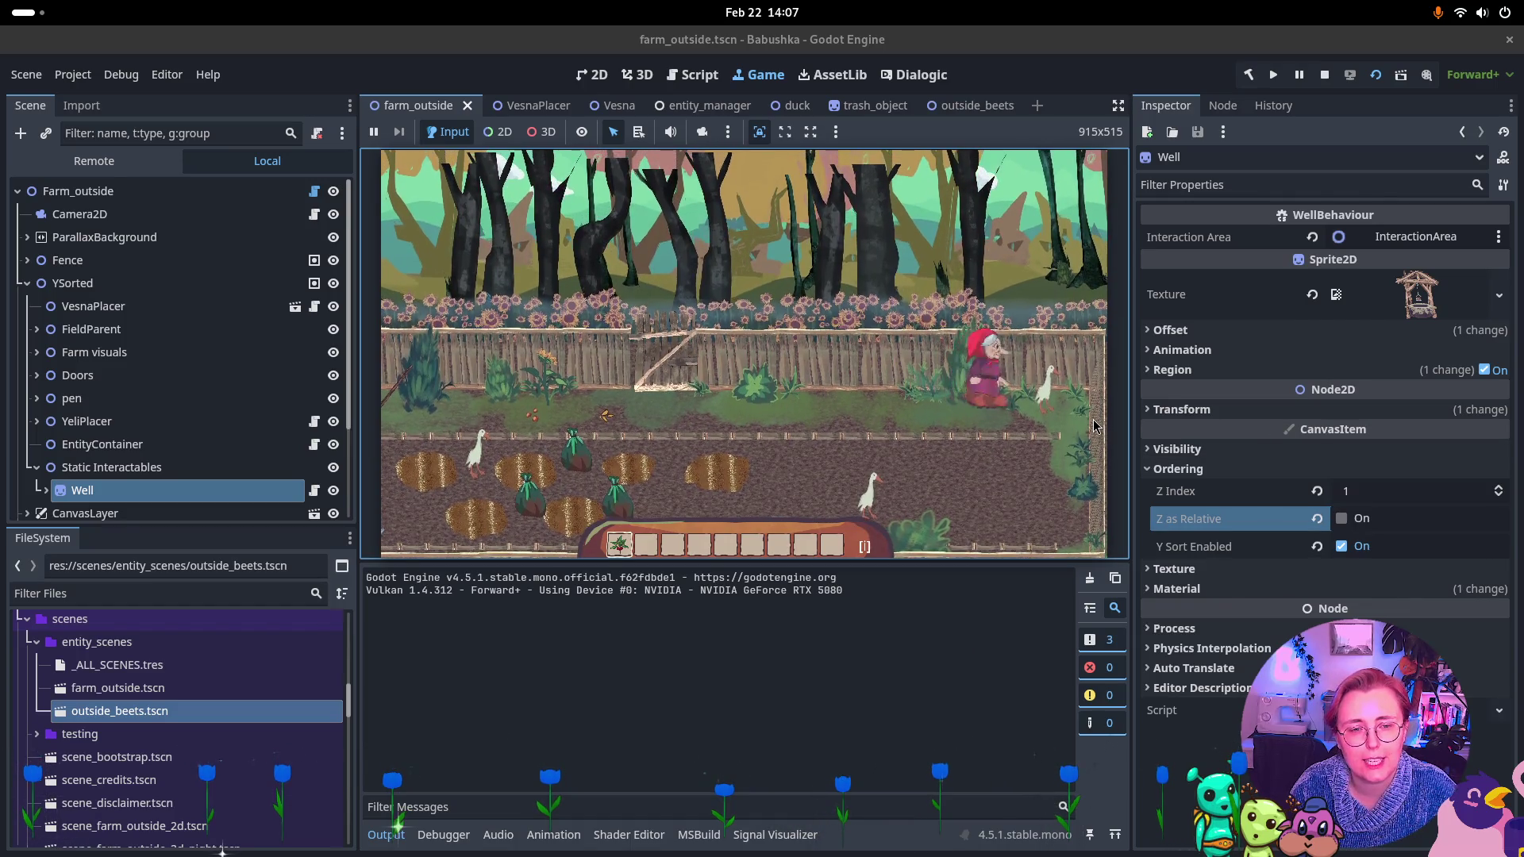
{"action": "key", "text": "s"}
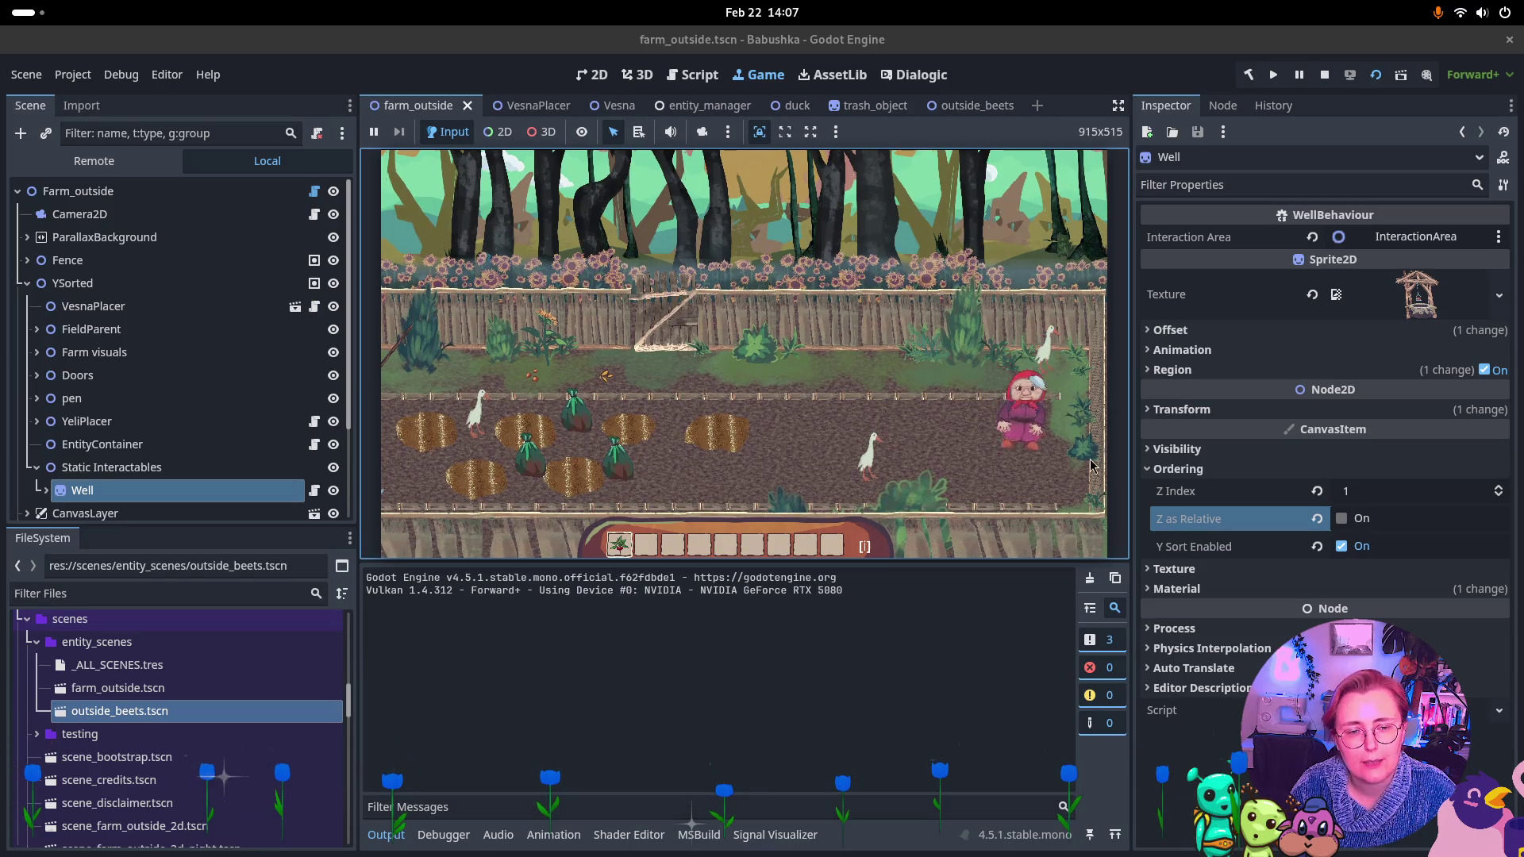
{"action": "key", "text": "d"}
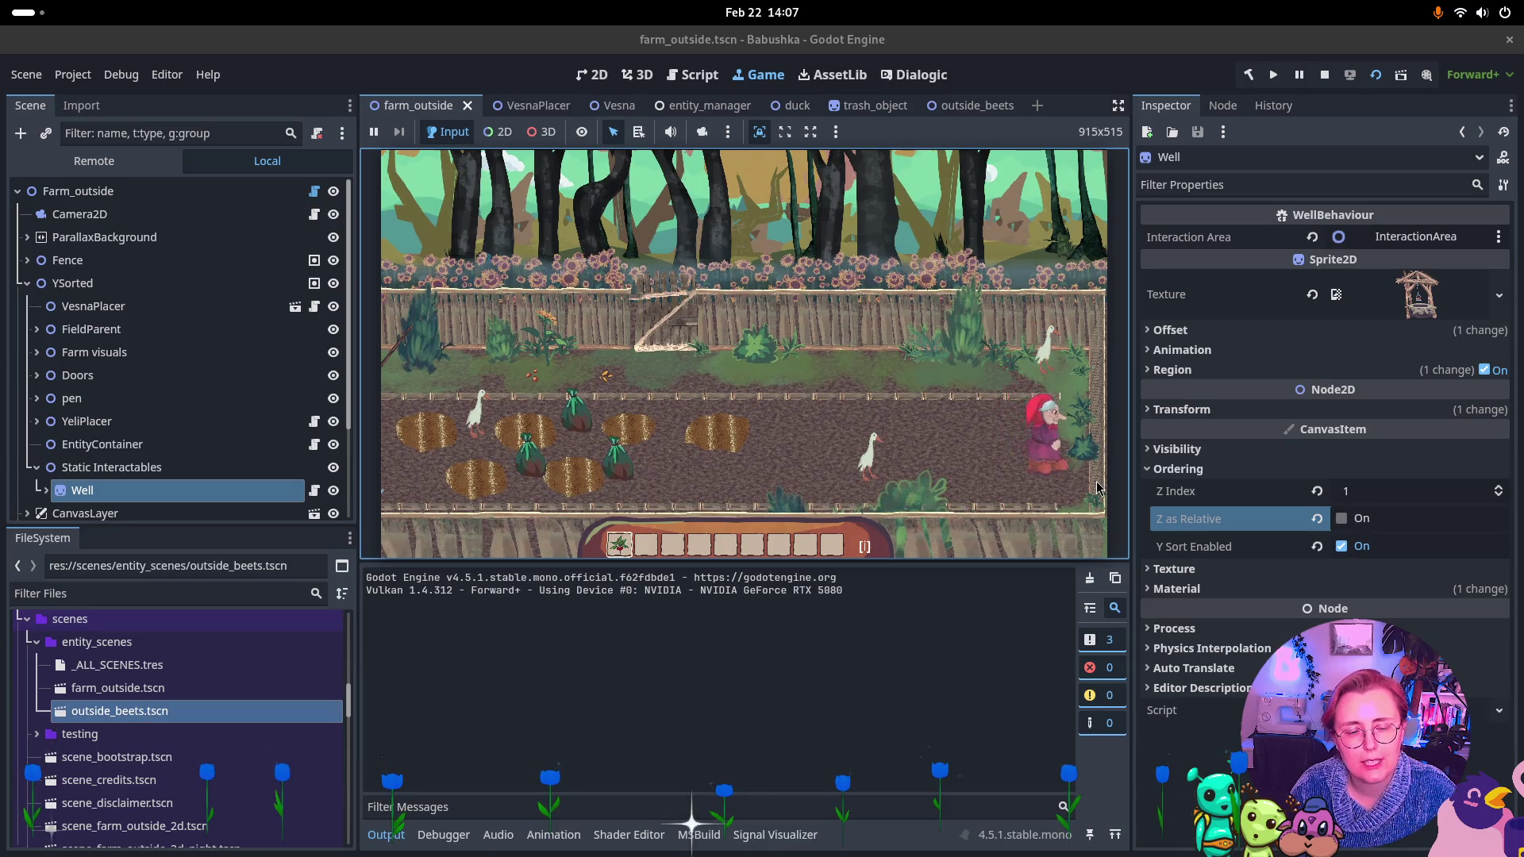
{"action": "key", "text": "w"}
{"action": "key", "text": "a"}
{"action": "left_click", "coordinate": [1323, 74]}
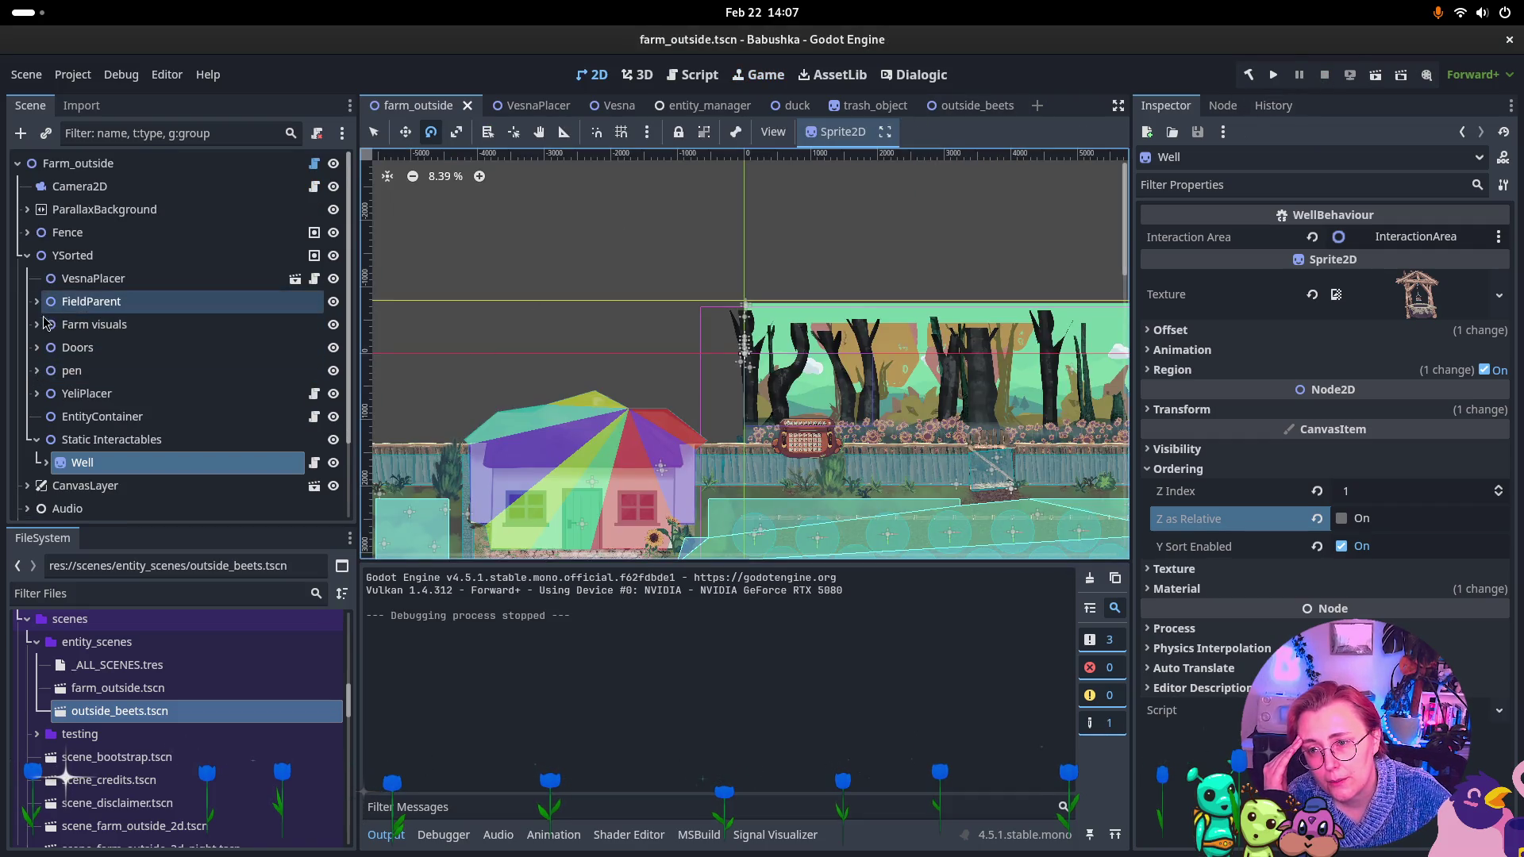
Check Farm visuals' and VesnaPlacer's ordering (Z Index 0, relative off), then expand Farm visuals to reveal Static.
{"action": "left_click", "coordinate": [37, 324]}
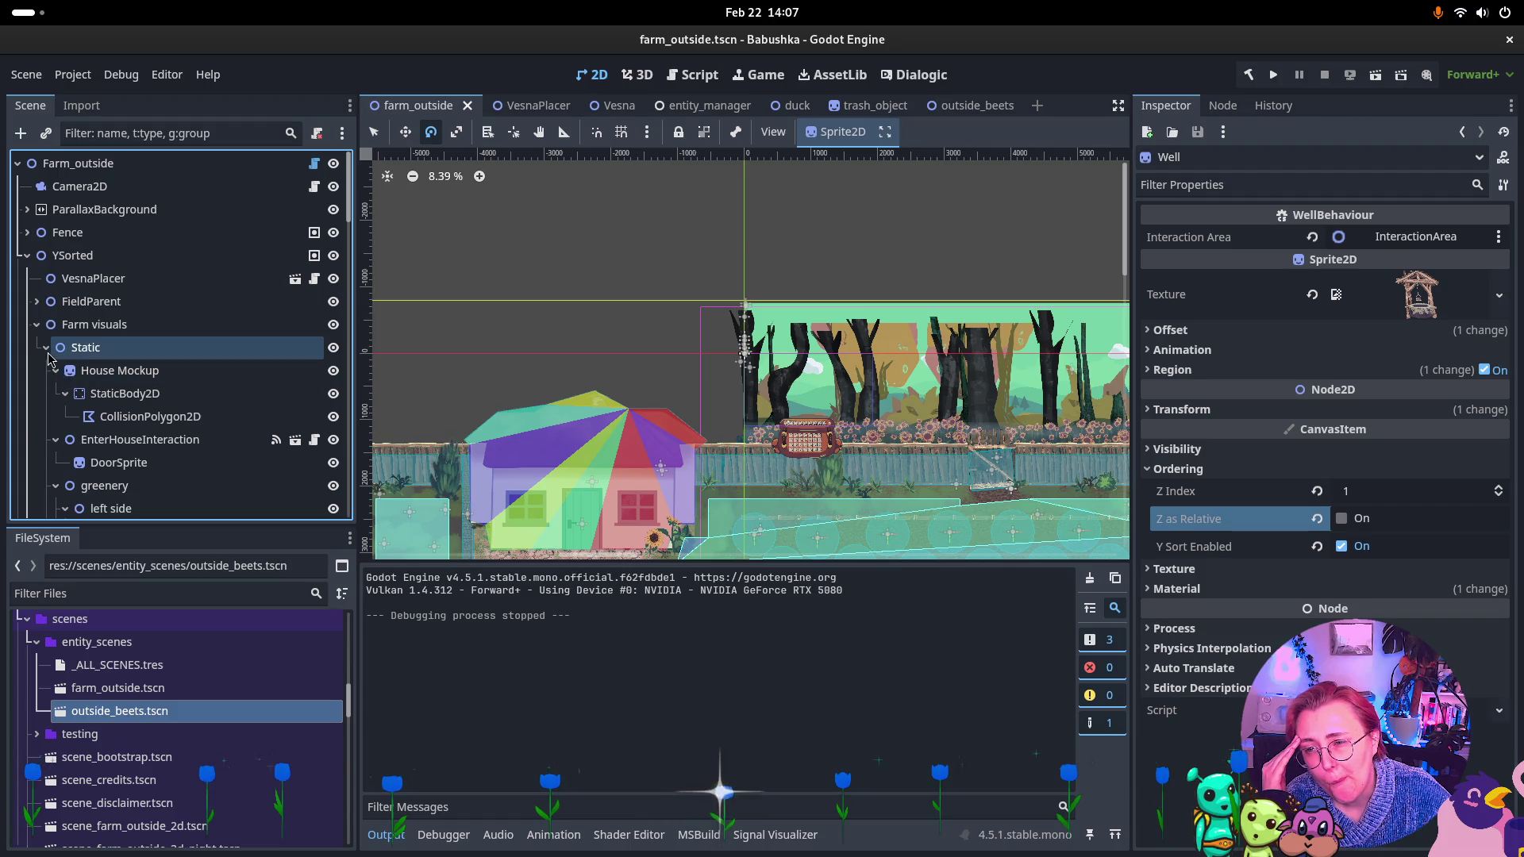
{"action": "left_click", "coordinate": [46, 347]}
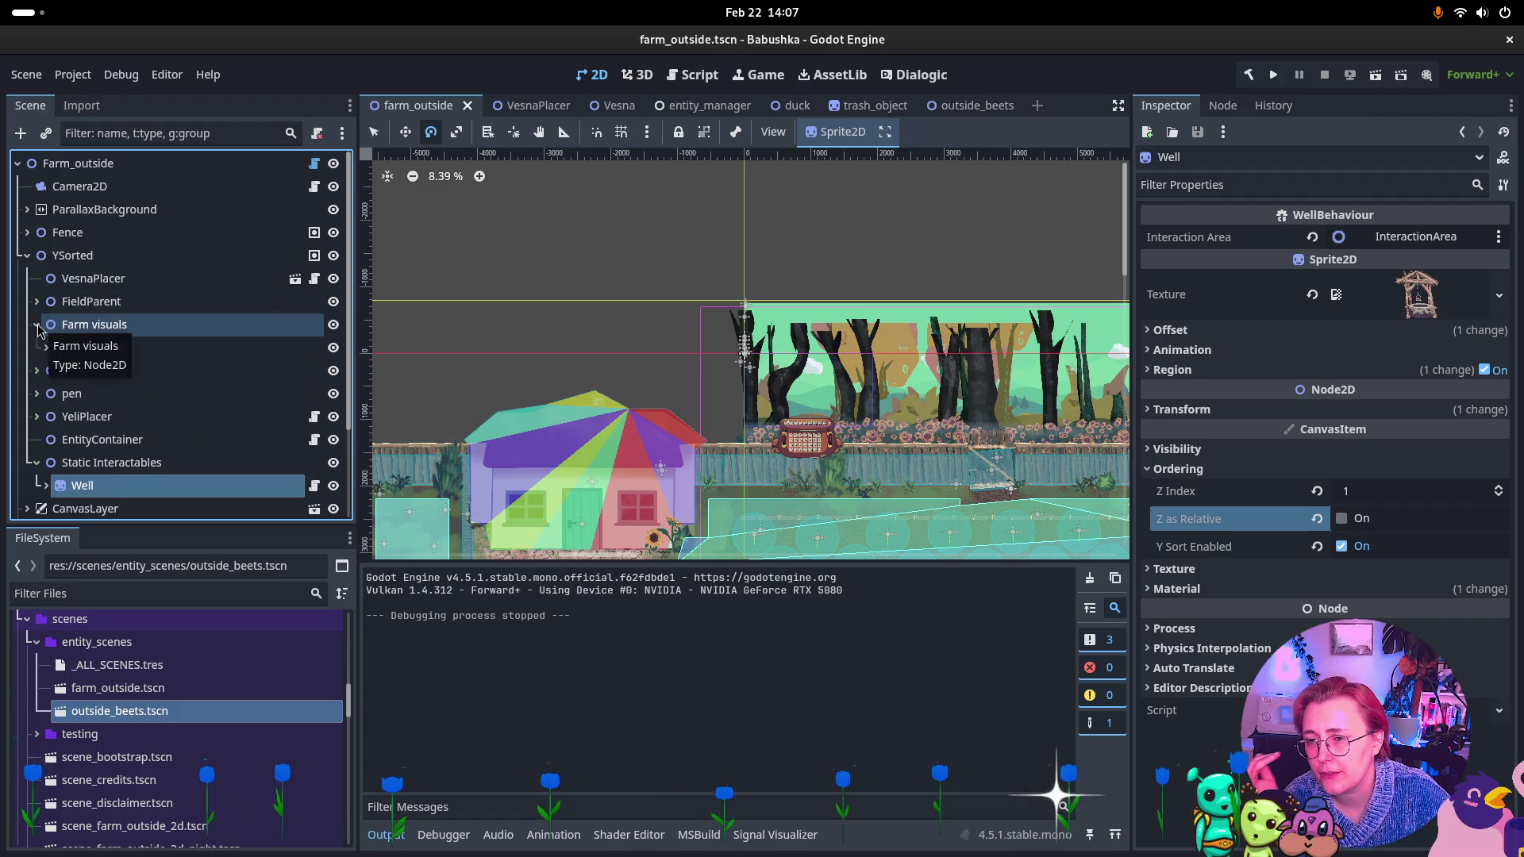
{"action": "left_click", "coordinate": [38, 325]}
{"action": "left_click", "coordinate": [88, 325]}
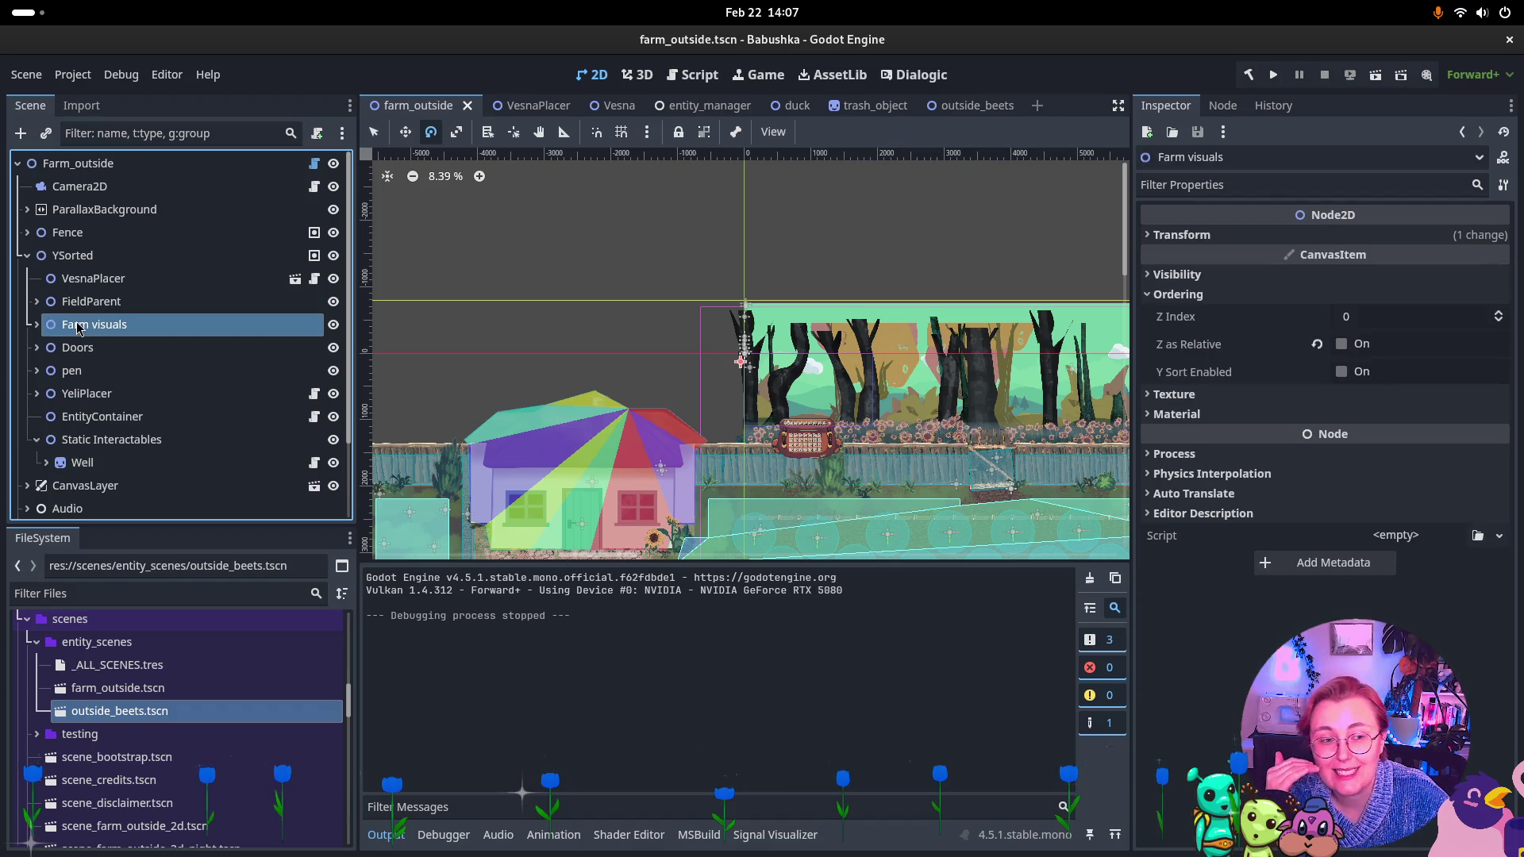
{"action": "left_click", "coordinate": [1182, 294]}
{"action": "left_click", "coordinate": [1184, 295]}
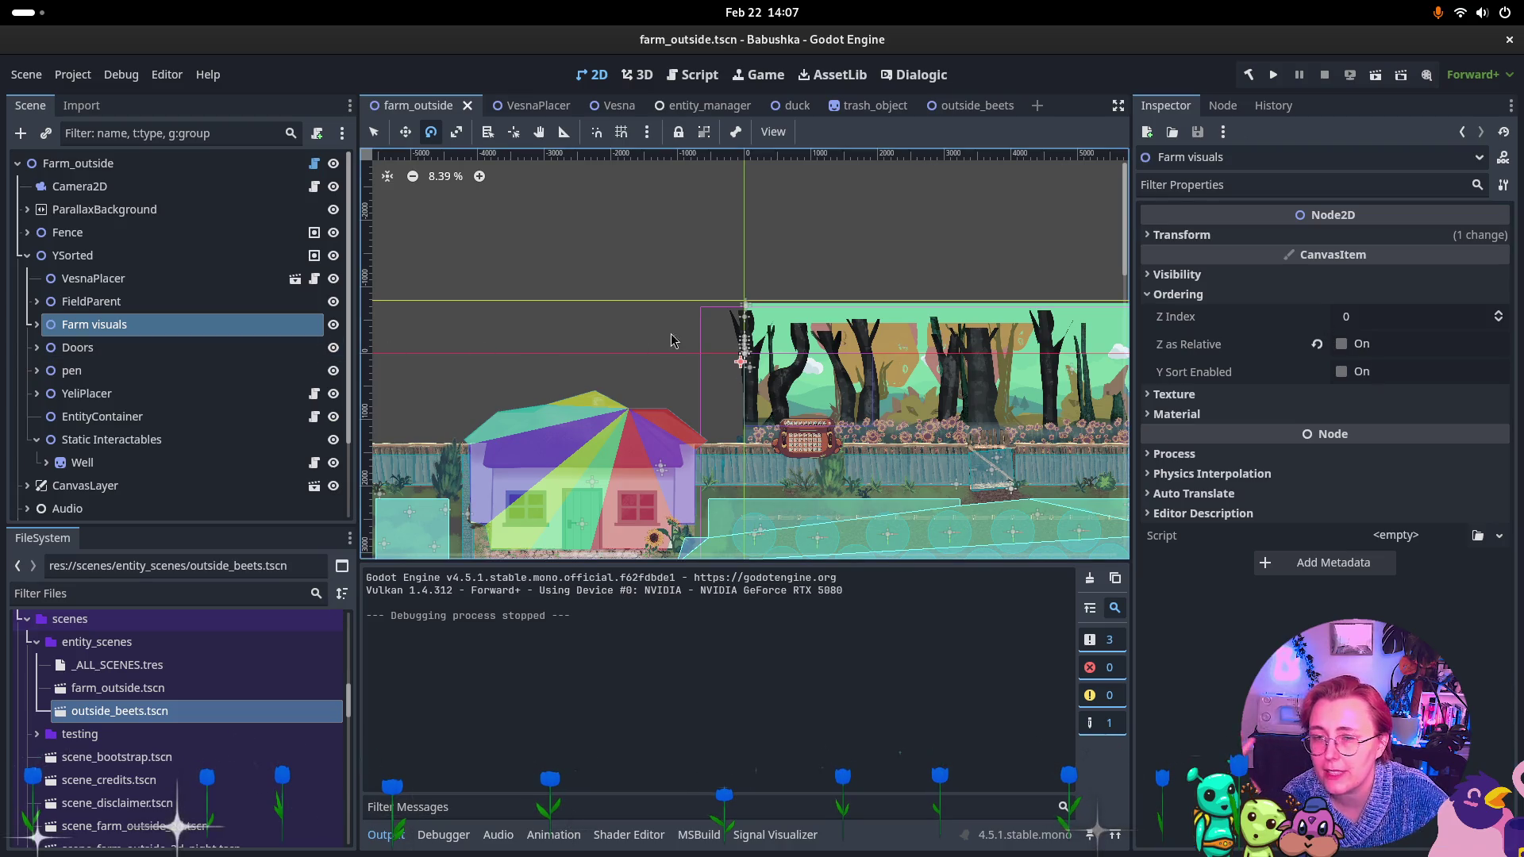
{"action": "left_click", "coordinate": [117, 280]}
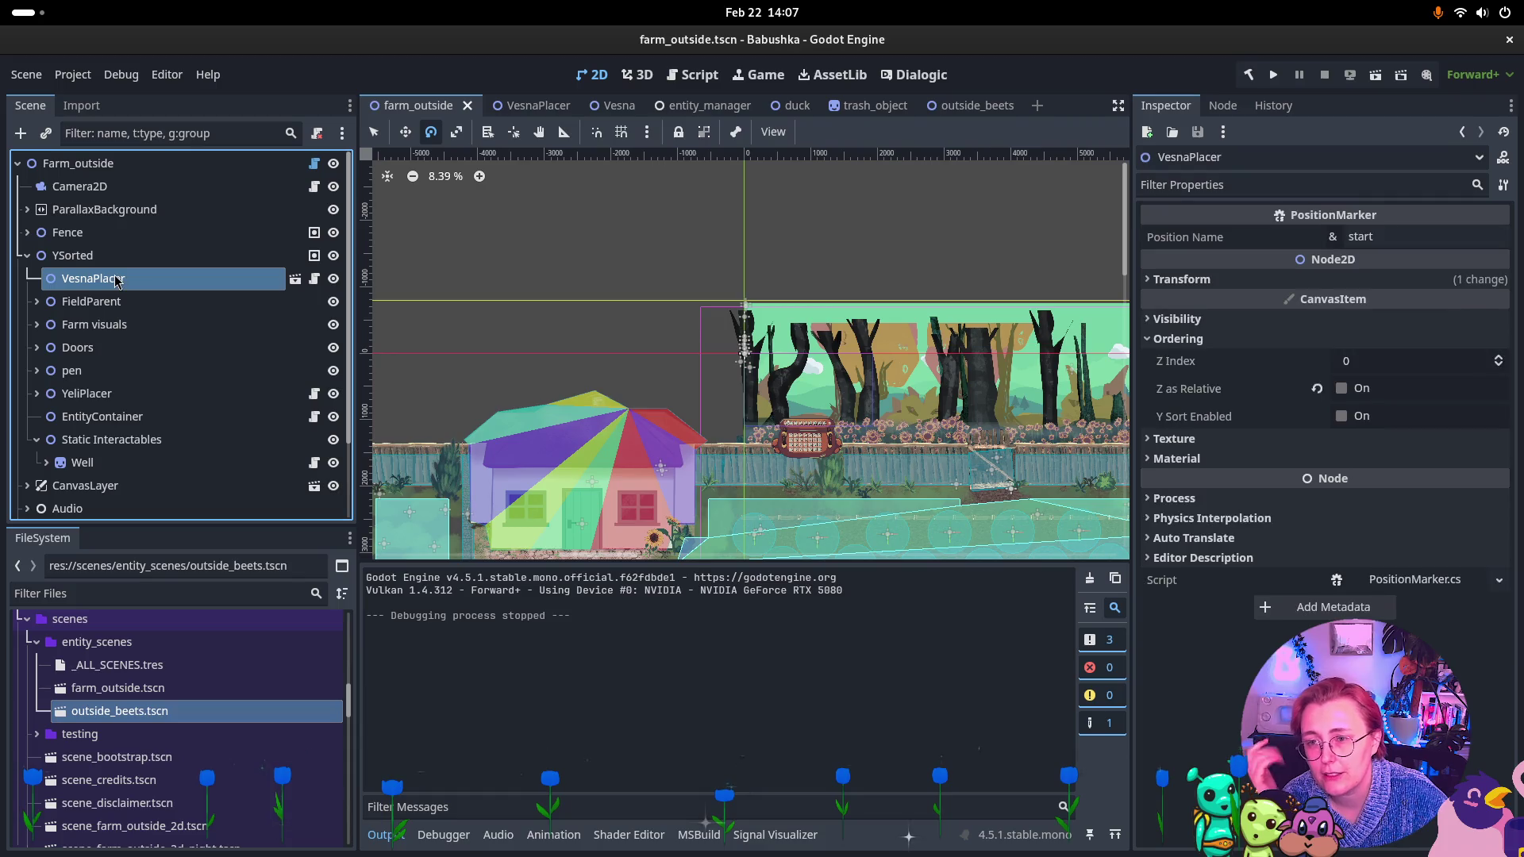
{"action": "left_click", "coordinate": [44, 324]}
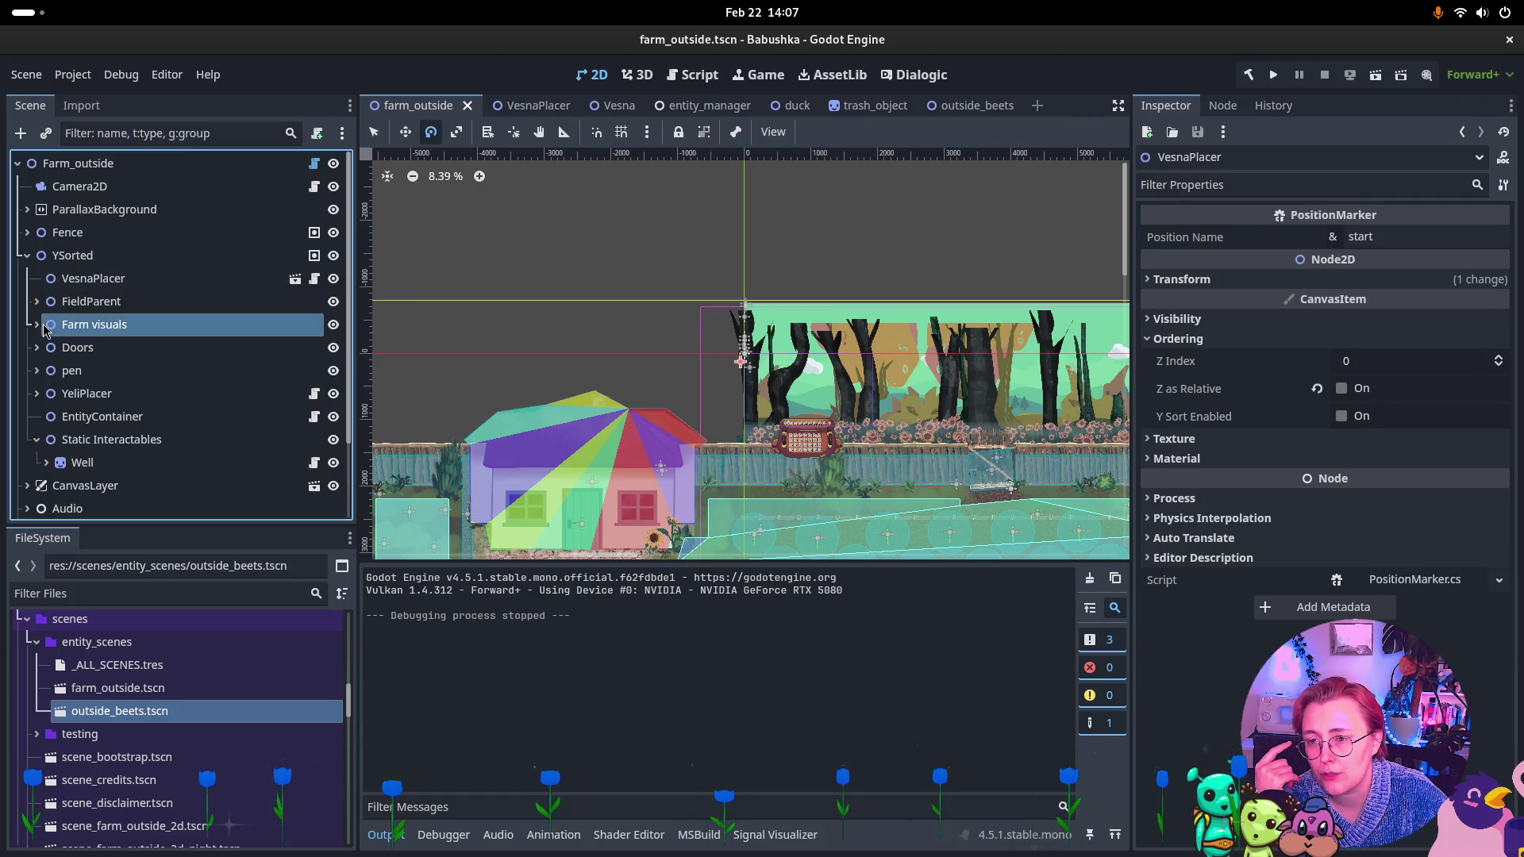
{"action": "left_click", "coordinate": [35, 326]}
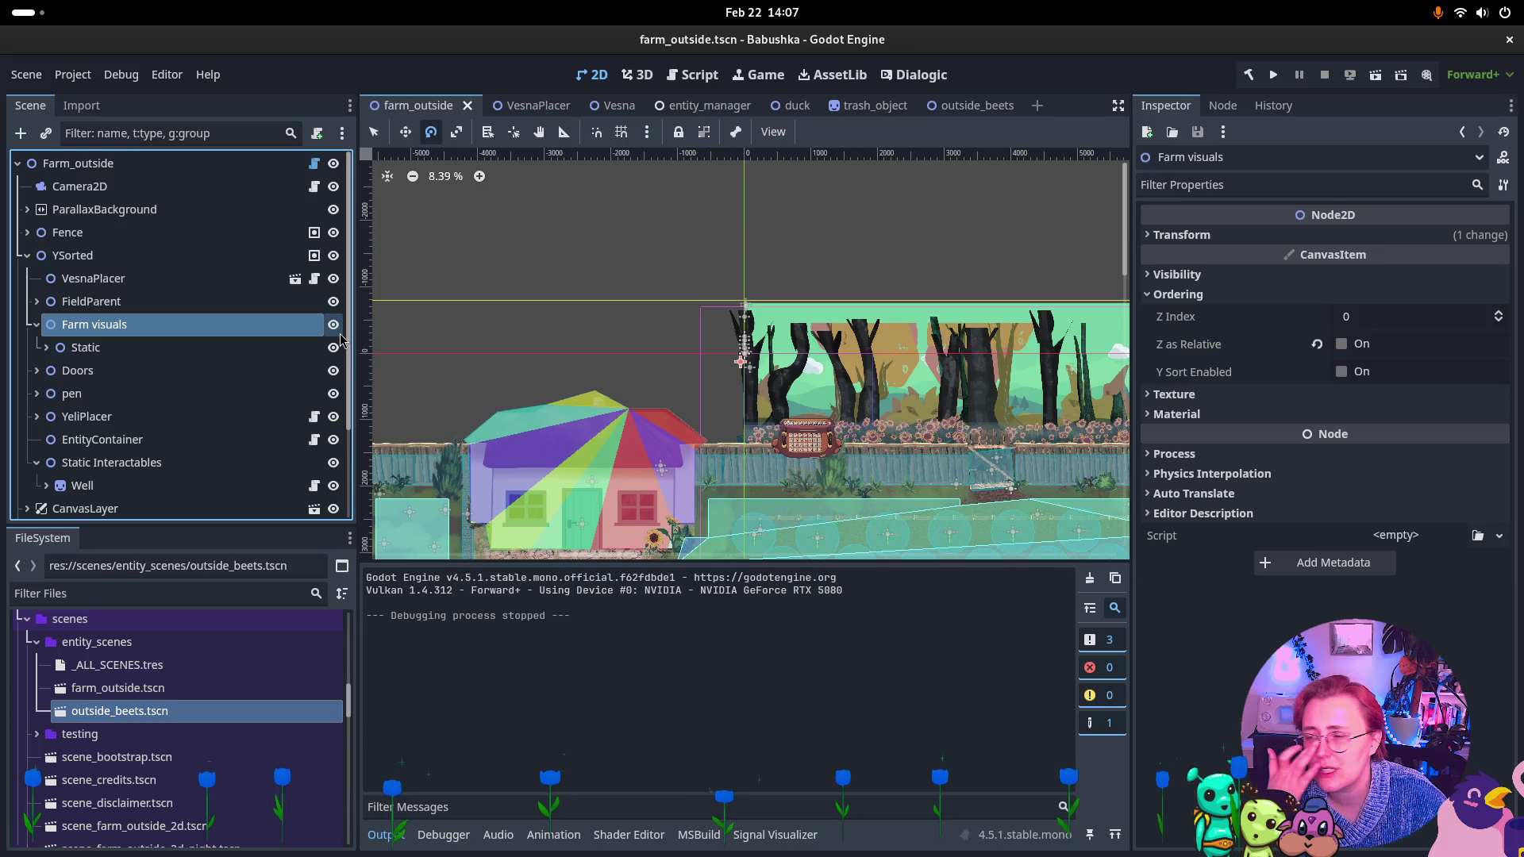
Turn off Z as Relative on the greenery node and its left side node.
{"action": "left_click", "coordinate": [68, 349]}
{"action": "left_click", "coordinate": [46, 348]}
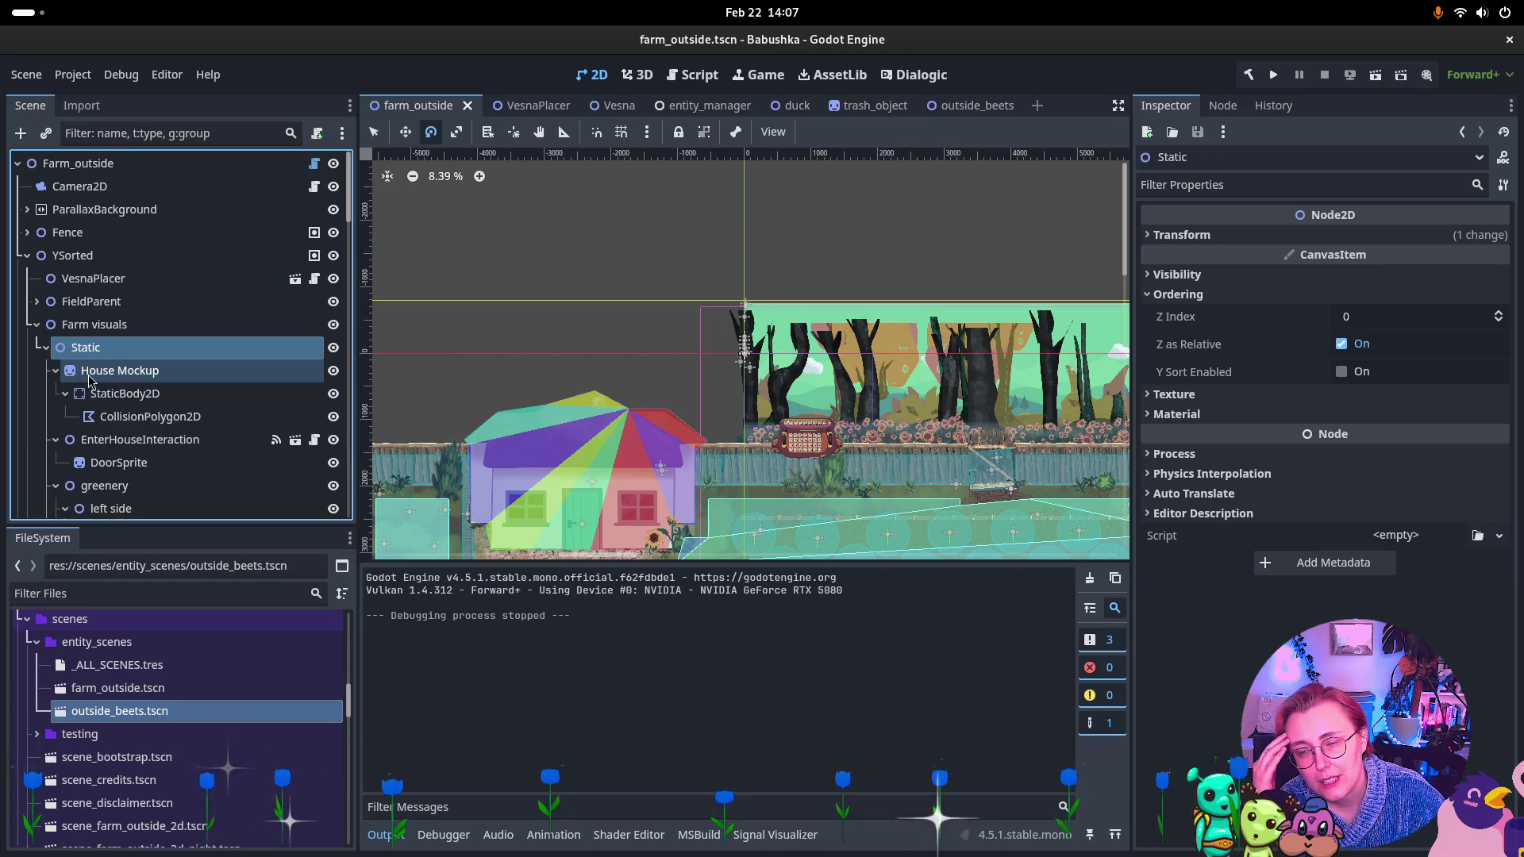
{"action": "scroll", "coordinate": [85, 436], "scroll_direction": "down", "scroll_amount": 1}
{"action": "scroll", "coordinate": [85, 436], "scroll_direction": "down", "scroll_amount": 2}
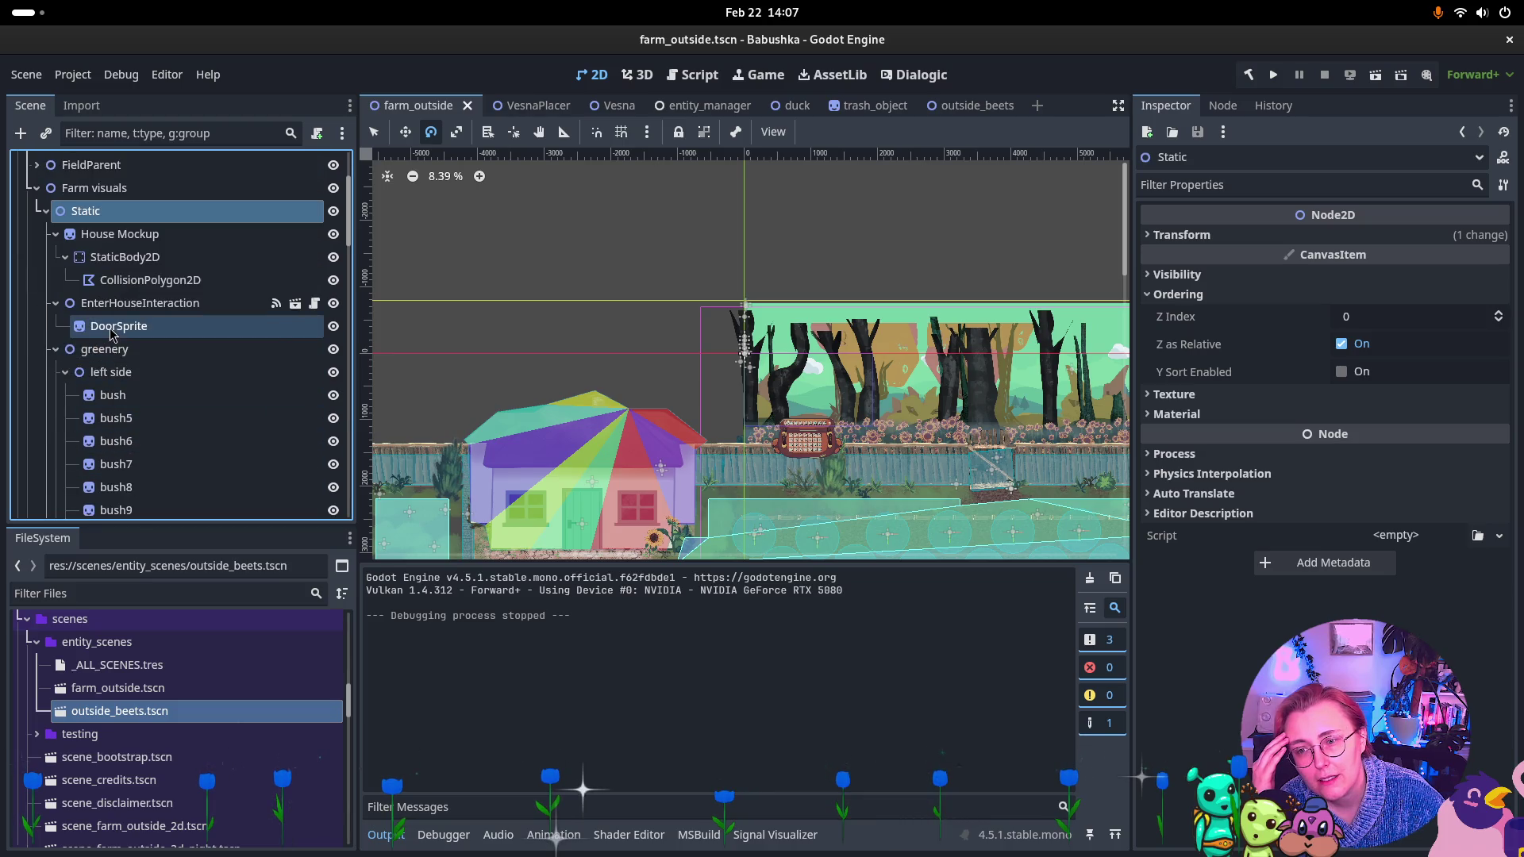
{"action": "left_click", "coordinate": [99, 349]}
{"action": "left_click", "coordinate": [1353, 349]}
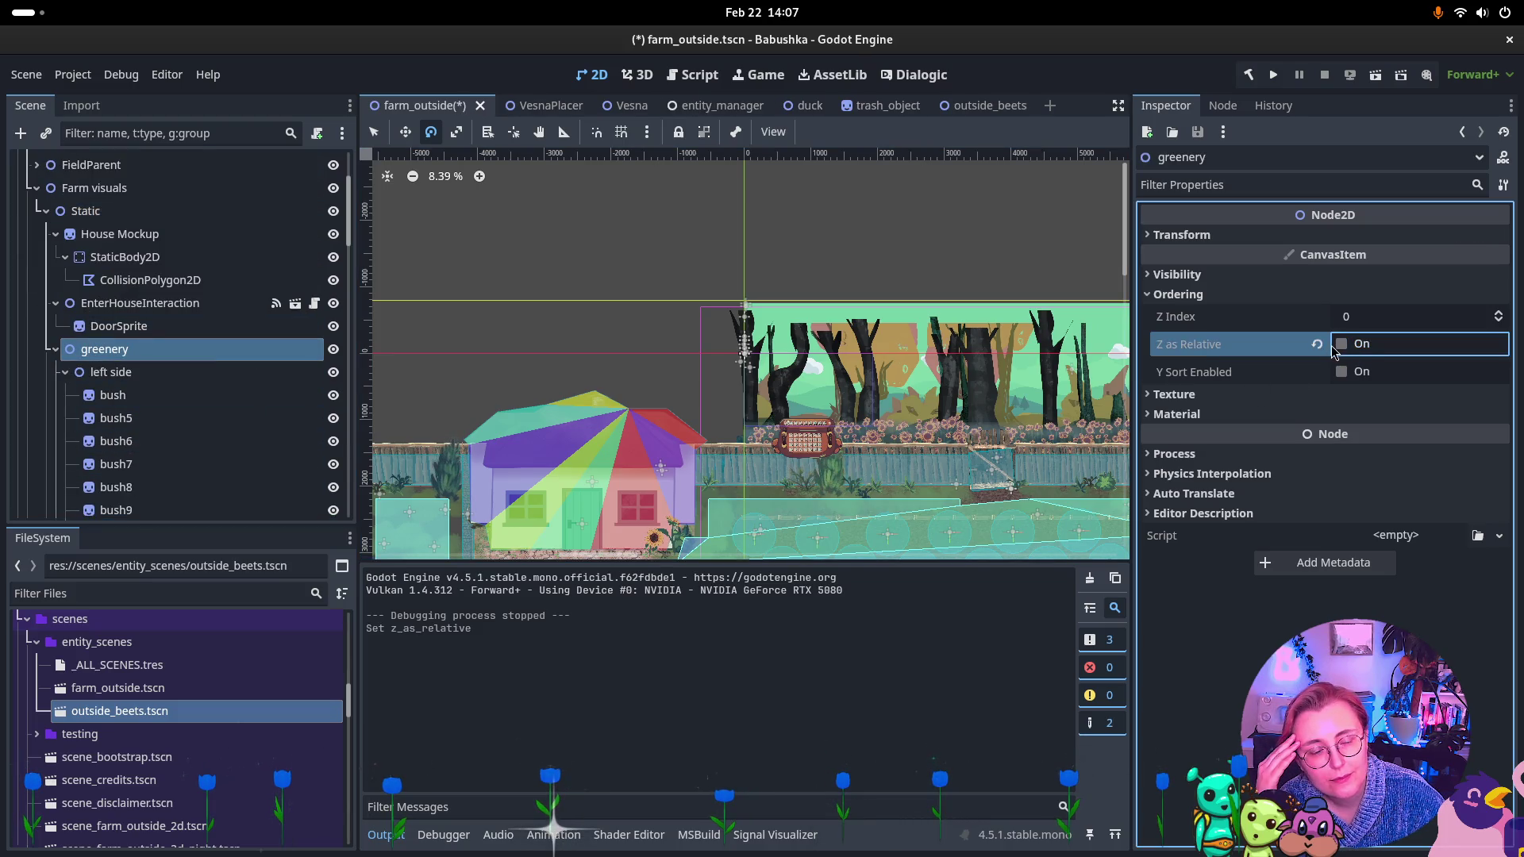
{"action": "left_click", "coordinate": [111, 373]}
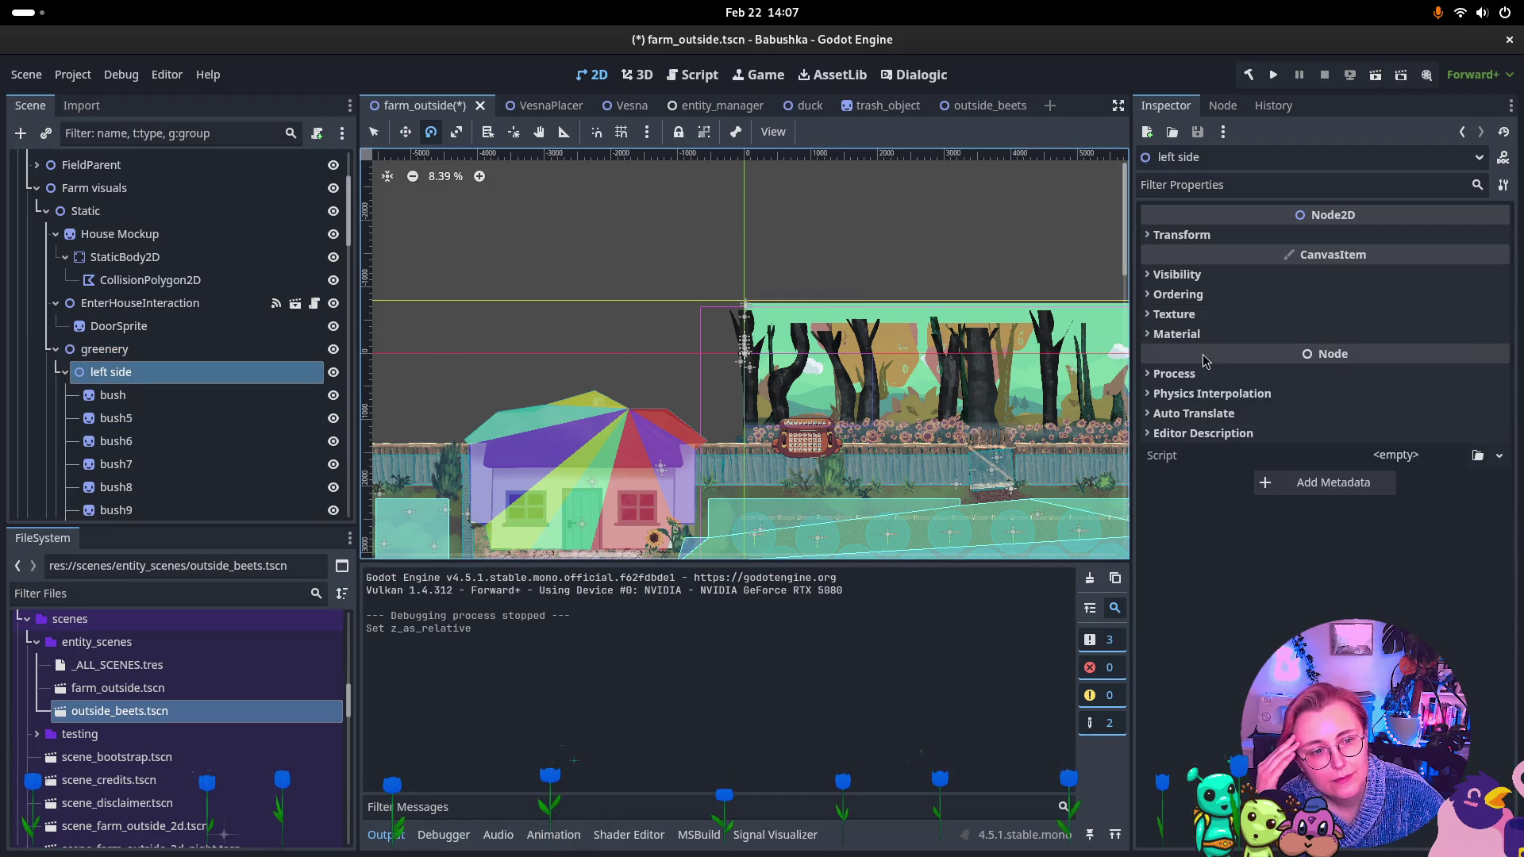
{"action": "left_click", "coordinate": [1177, 294]}
{"action": "left_click", "coordinate": [1341, 344]}
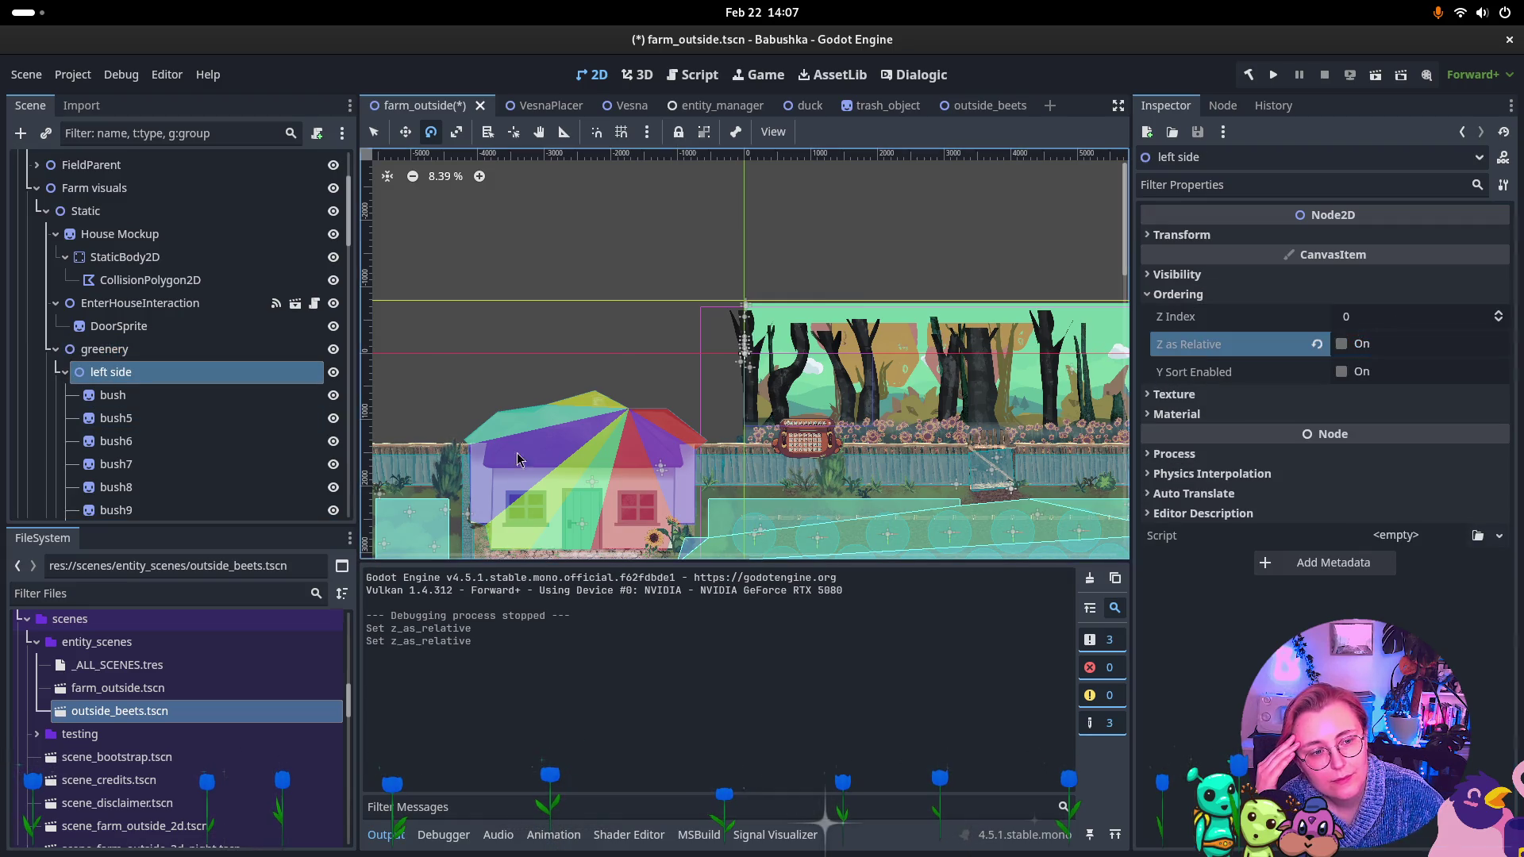
Turn off Z as Relative on all 28 left-side bushes through Sonnenblume7.
{"action": "left_click", "coordinate": [112, 395]}
{"action": "scroll", "coordinate": [147, 383], "scroll_direction": "down", "scroll_amount": 5}
{"action": "scroll", "coordinate": [148, 383], "scroll_direction": "down", "scroll_amount": 4}
{"action": "left_click", "coordinate": [140, 377], "text": "shift"}
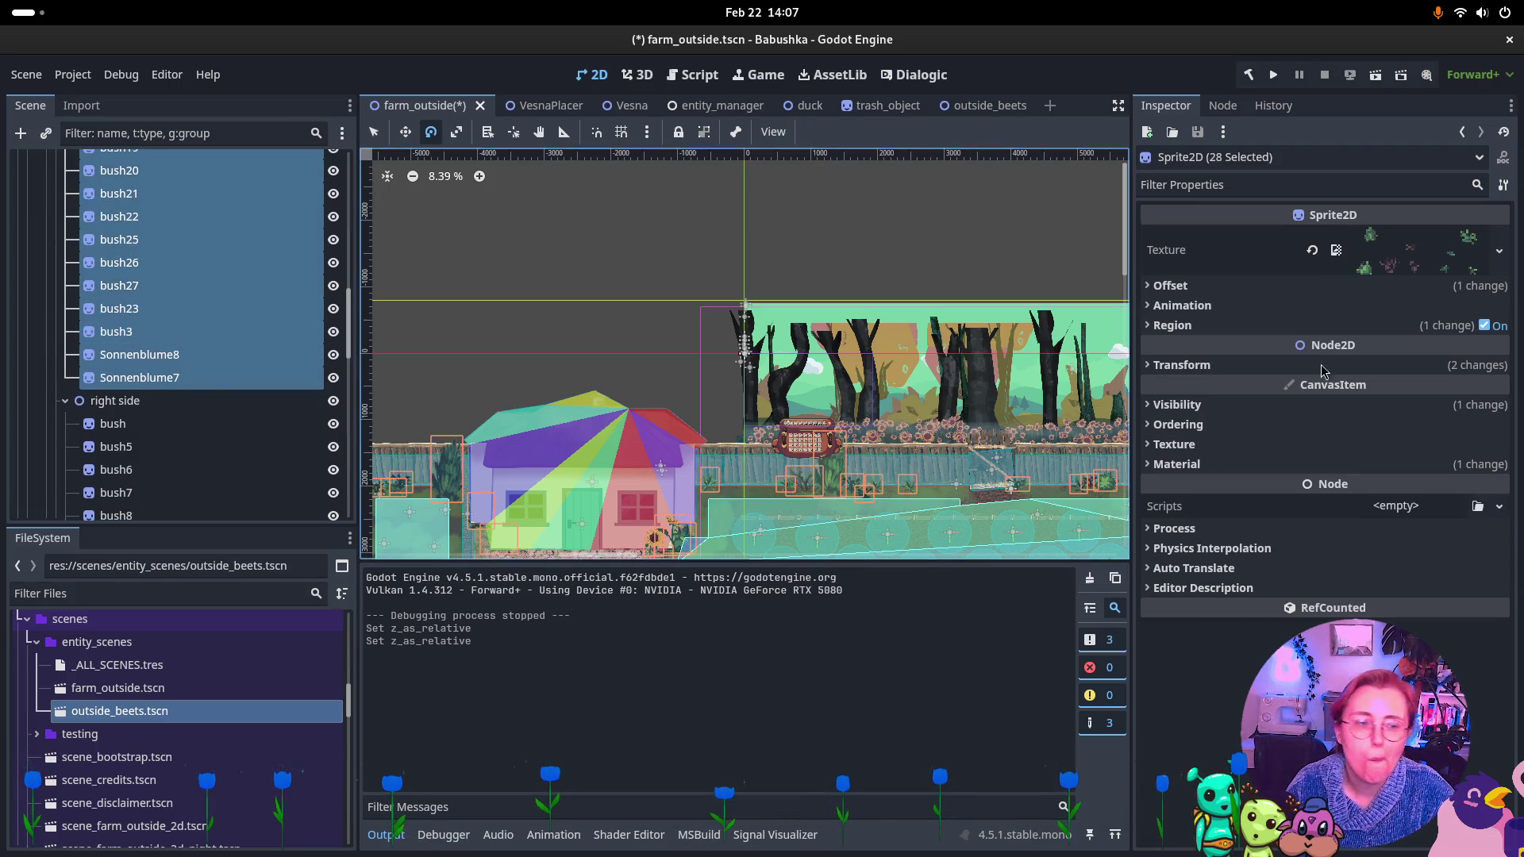
{"action": "left_click", "coordinate": [1178, 424]}
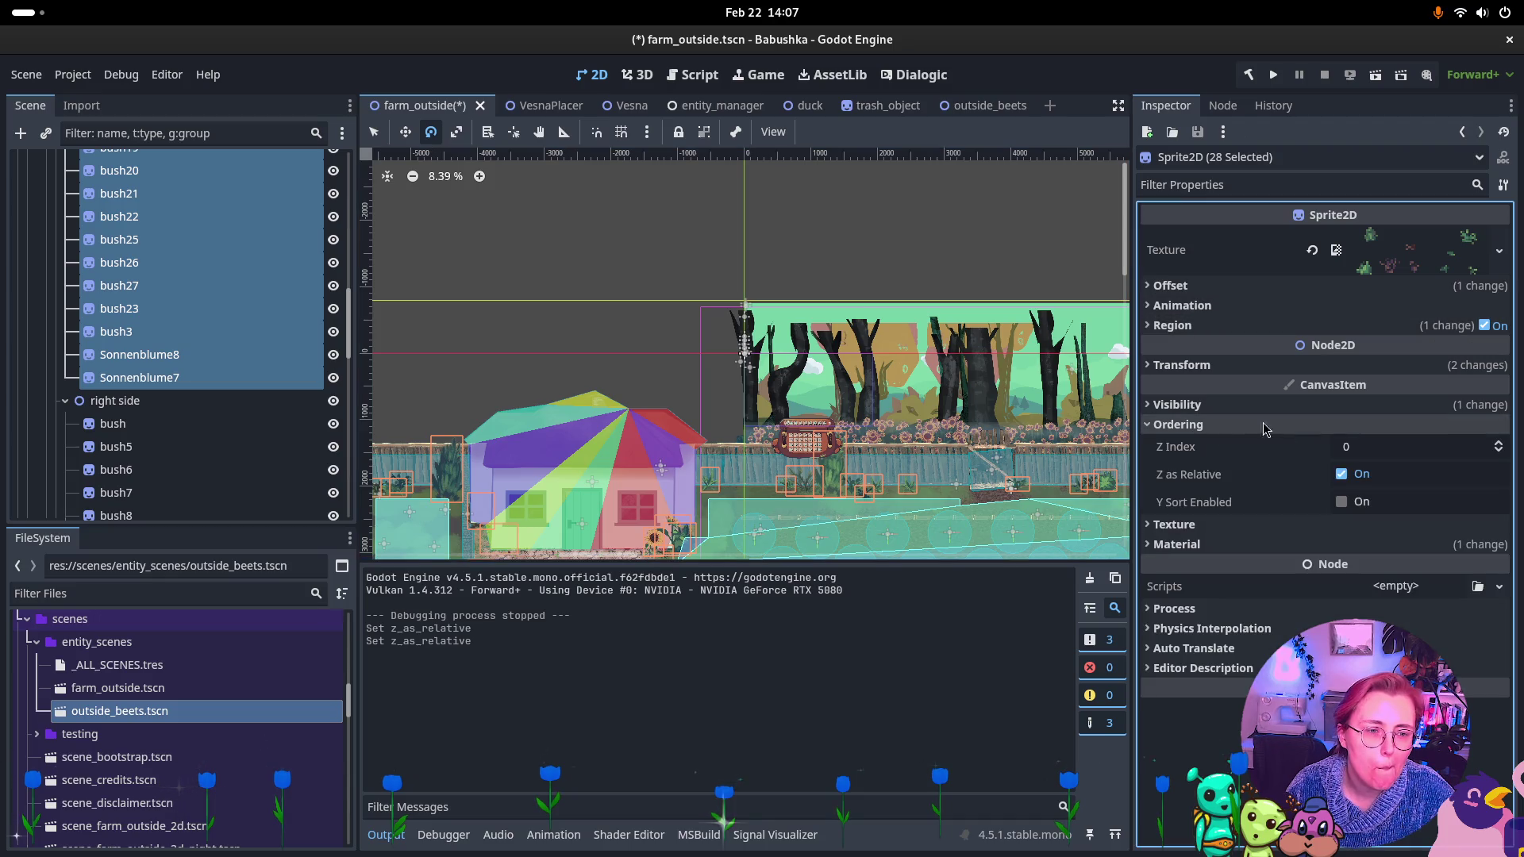
{"action": "left_click", "coordinate": [1341, 474]}
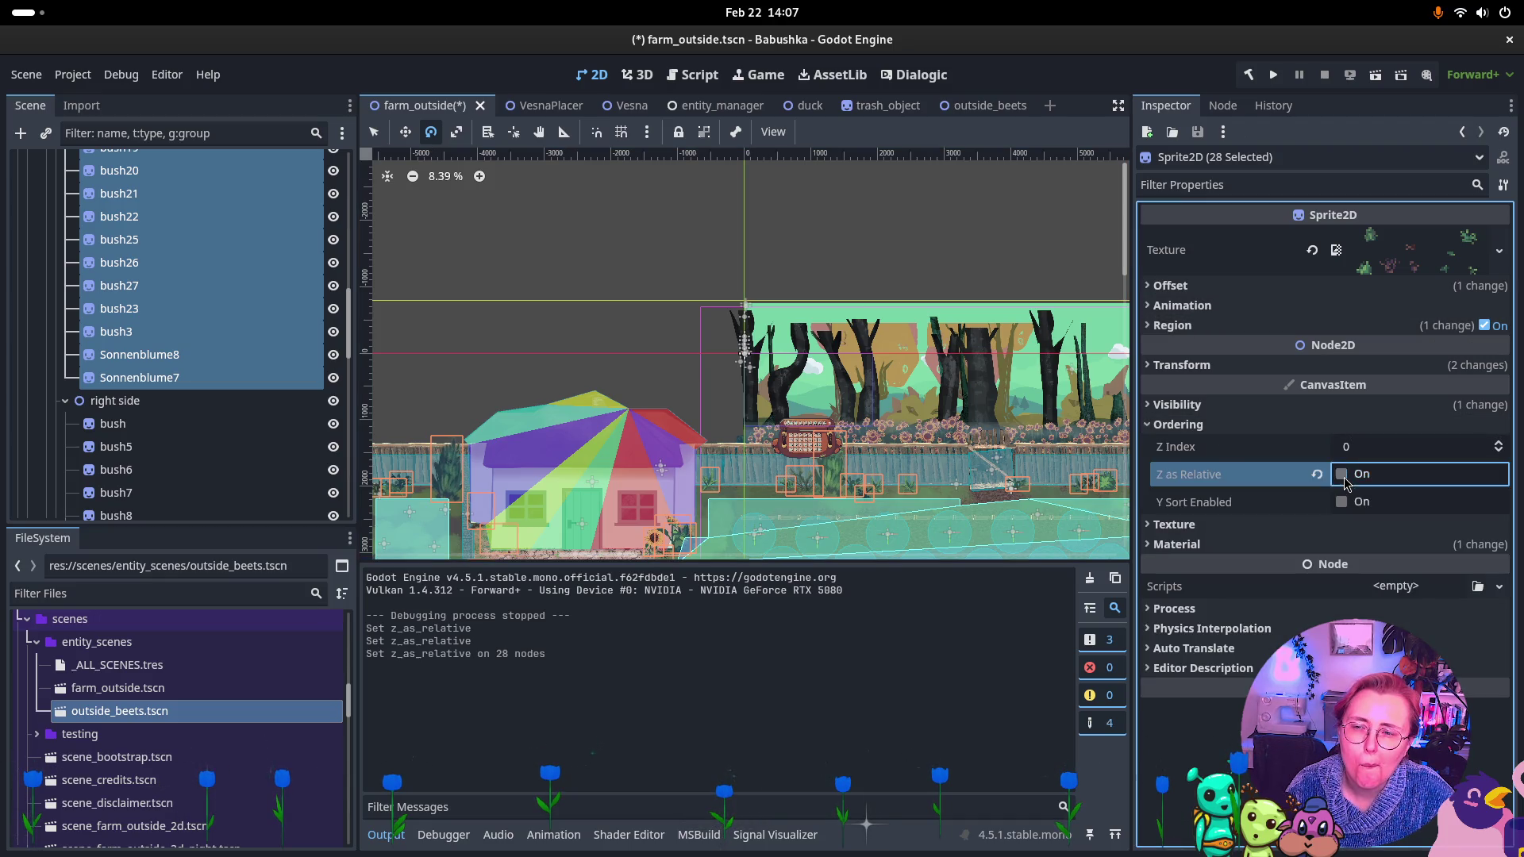
Turn off Z as Relative on the 28 right-side bushes through Sonnenblume8.
{"action": "scroll", "coordinate": [115, 340], "scroll_direction": "up", "scroll_amount": 7}
{"action": "scroll", "coordinate": [115, 340], "scroll_direction": "up", "scroll_amount": 3}
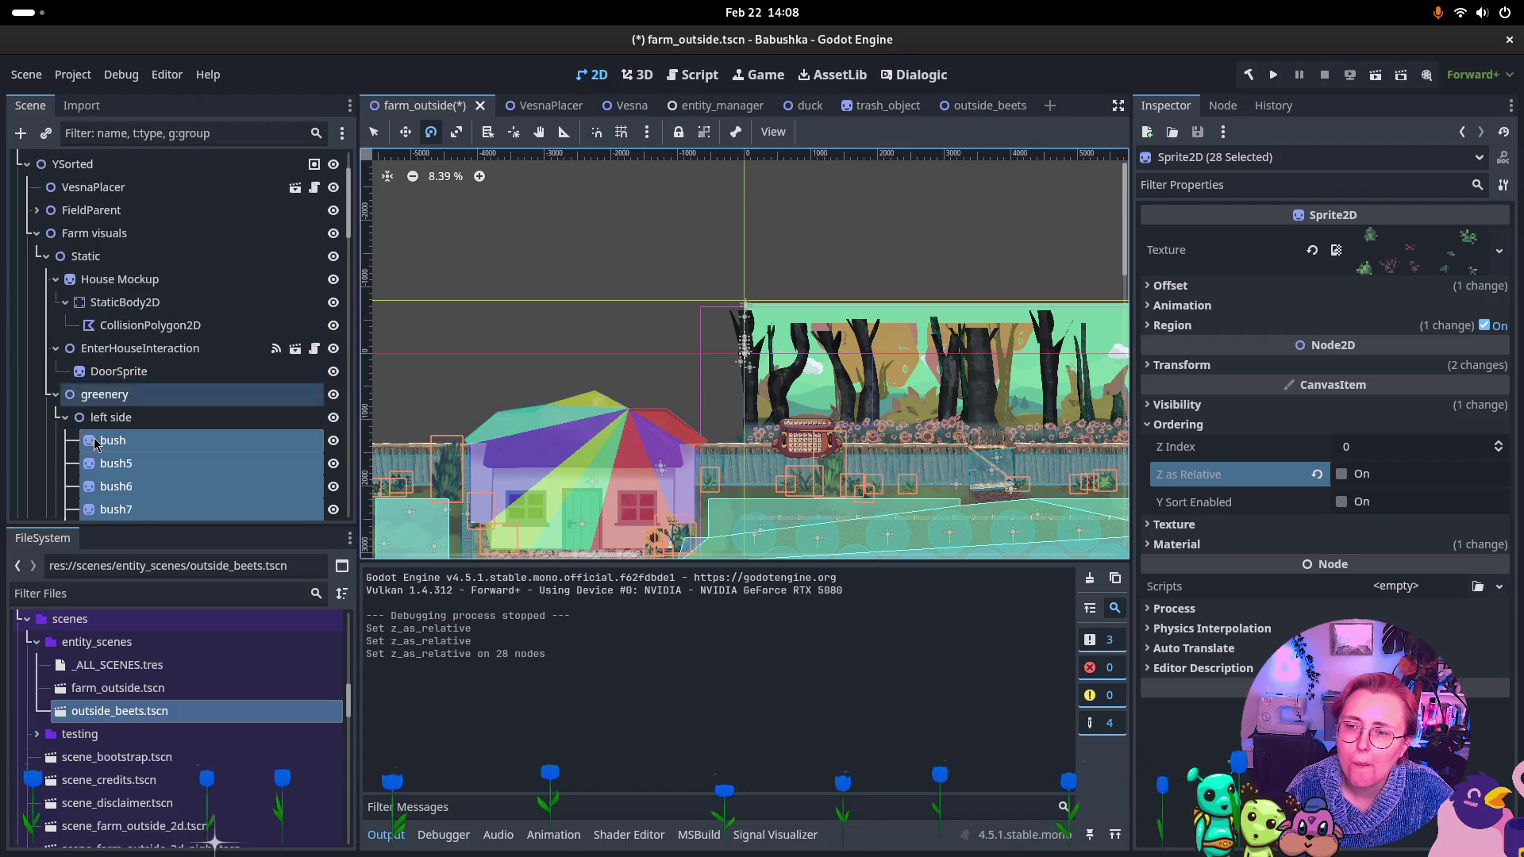
{"action": "left_click", "coordinate": [65, 416]}
{"action": "left_click", "coordinate": [106, 467]}
{"action": "scroll", "coordinate": [143, 358], "scroll_direction": "down", "scroll_amount": 12}
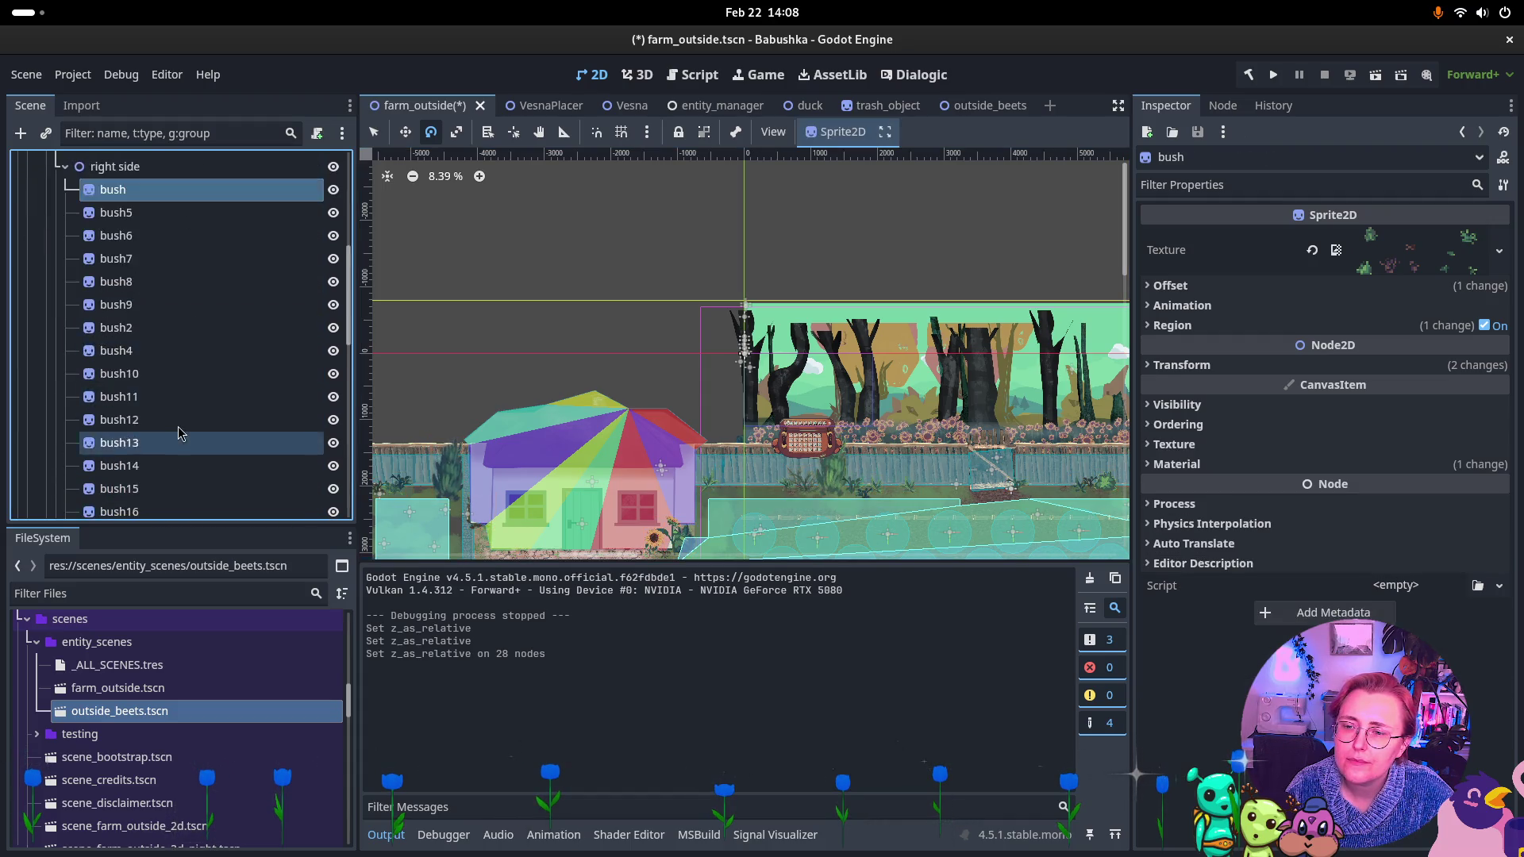
{"action": "left_click", "coordinate": [184, 273], "text": "shift"}
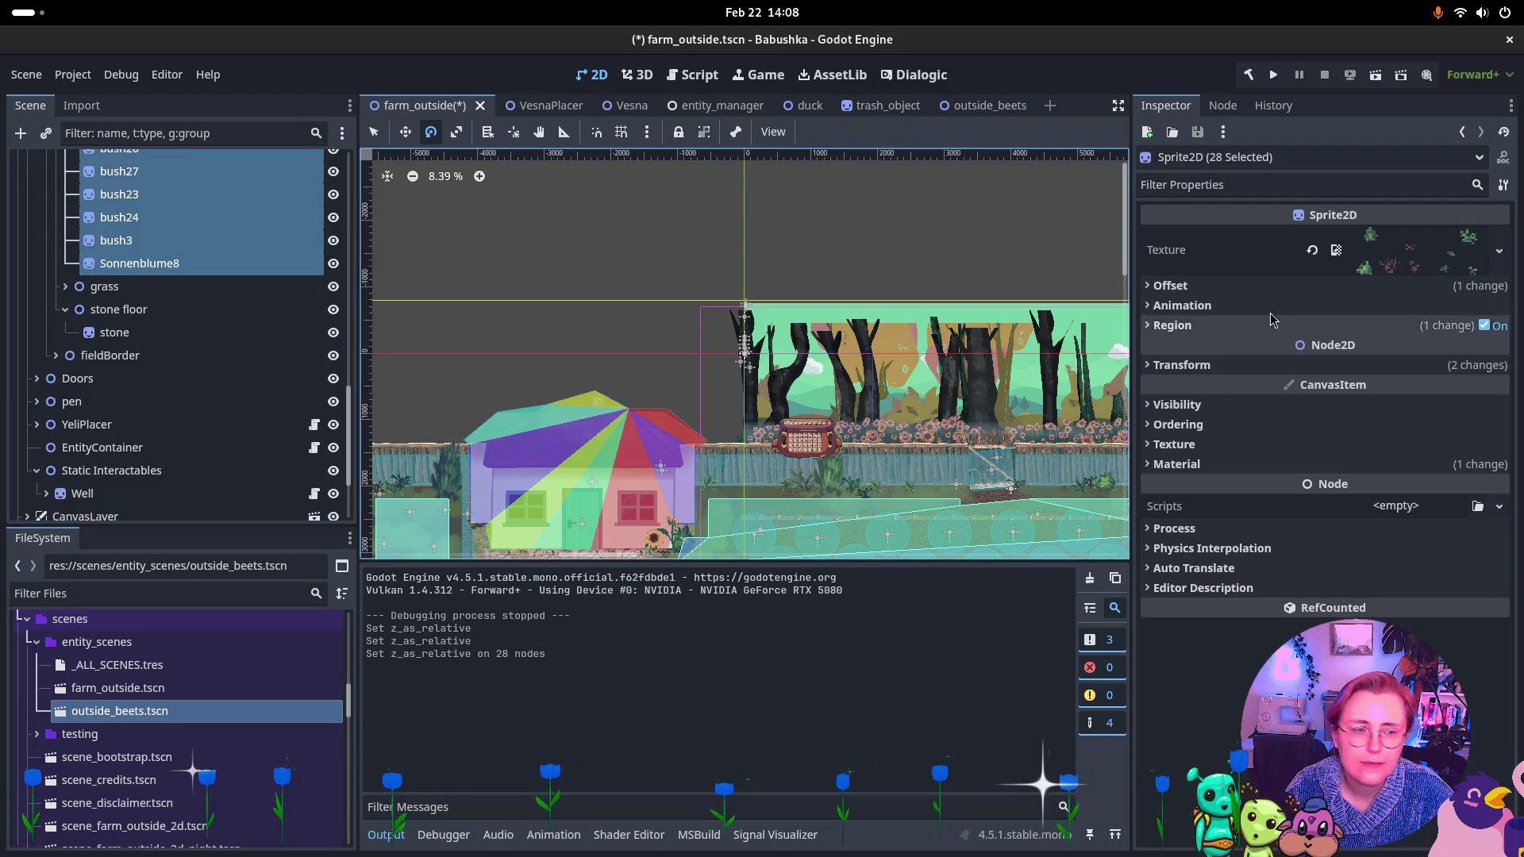
{"action": "left_click", "coordinate": [1187, 423]}
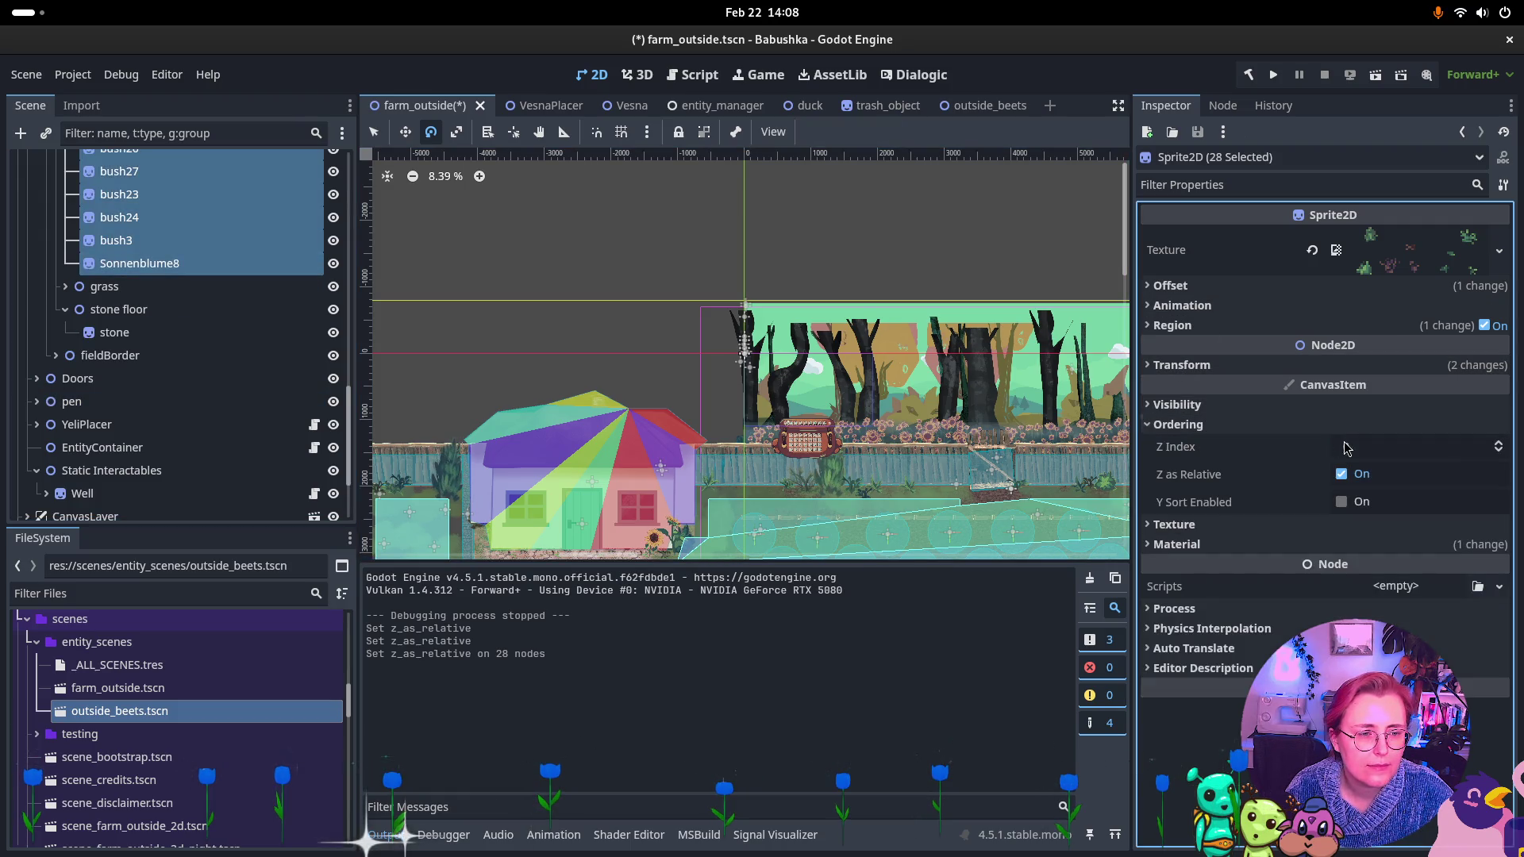
{"action": "left_click", "coordinate": [1339, 474]}
Review the greenery, left side and right side settings, then pan to the farmyard and well.
{"action": "scroll", "coordinate": [181, 372], "scroll_direction": "up", "scroll_amount": 8}
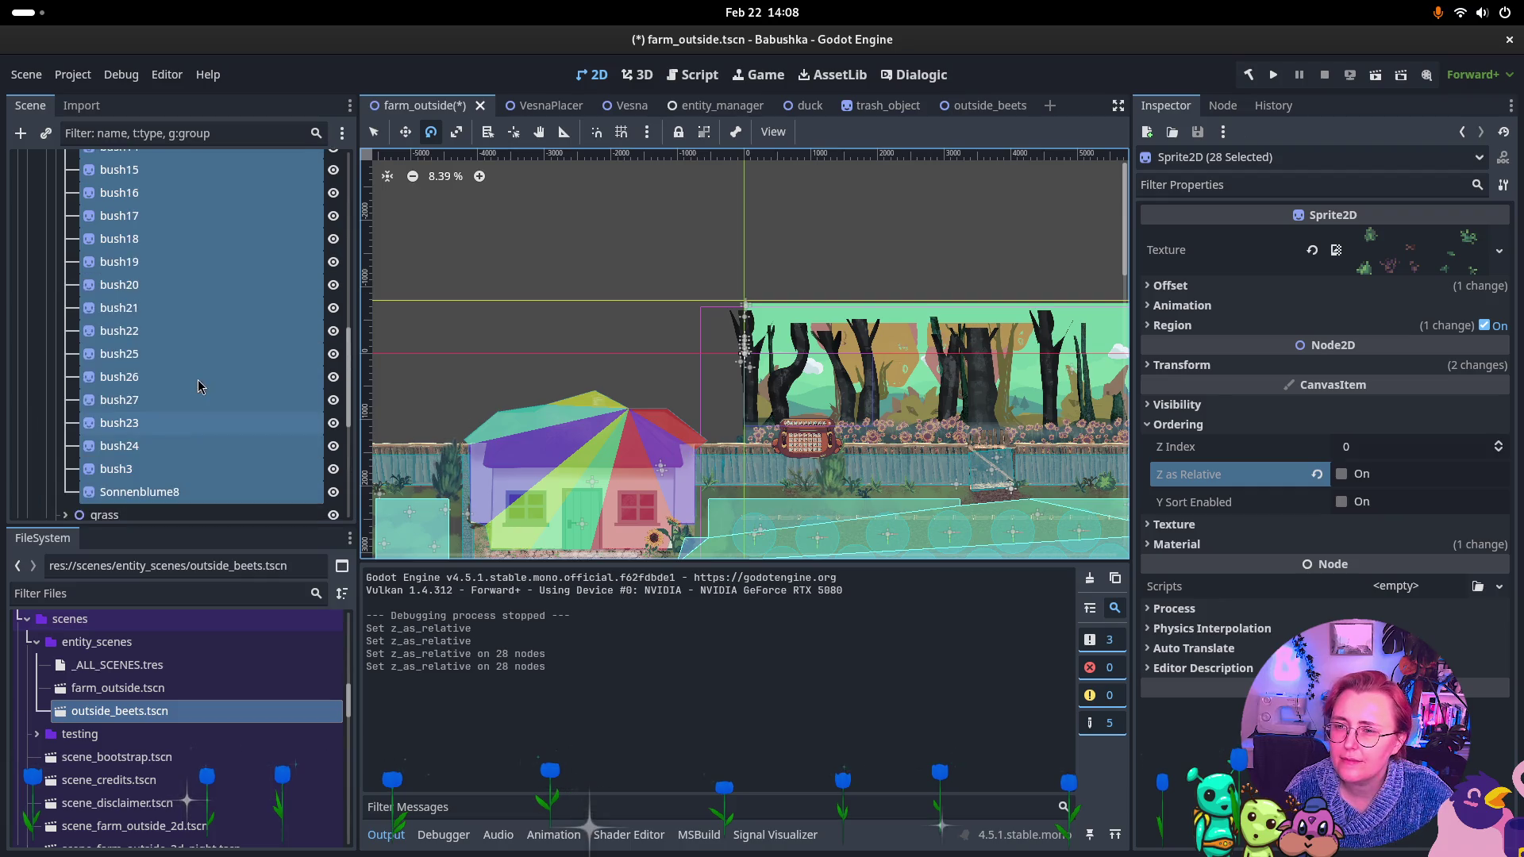
{"action": "scroll", "coordinate": [182, 372], "scroll_direction": "up", "scroll_amount": 3}
{"action": "left_click", "coordinate": [158, 349]}
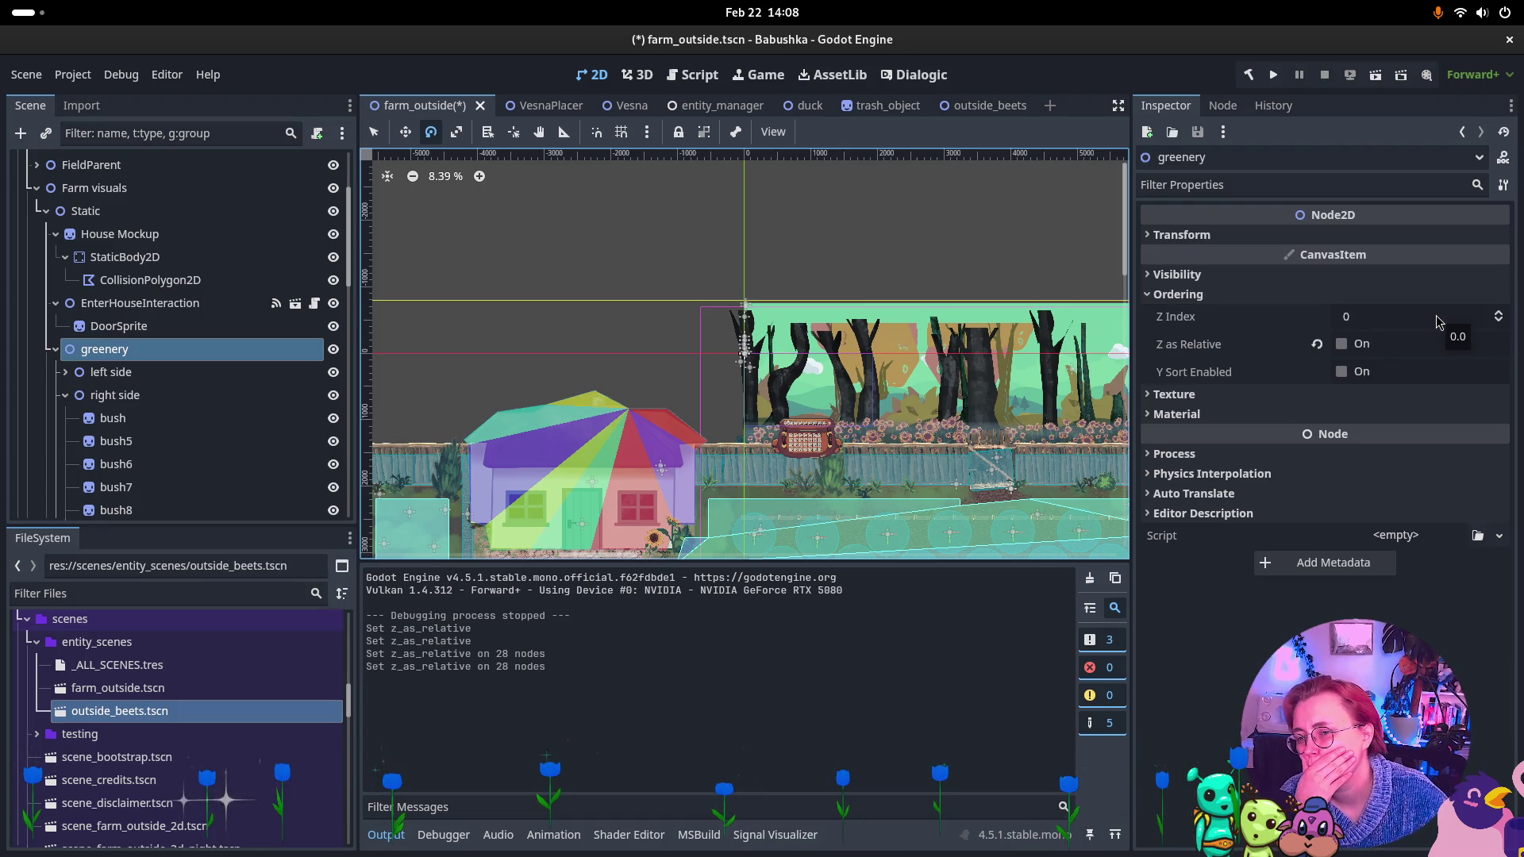
{"action": "left_click", "coordinate": [240, 371]}
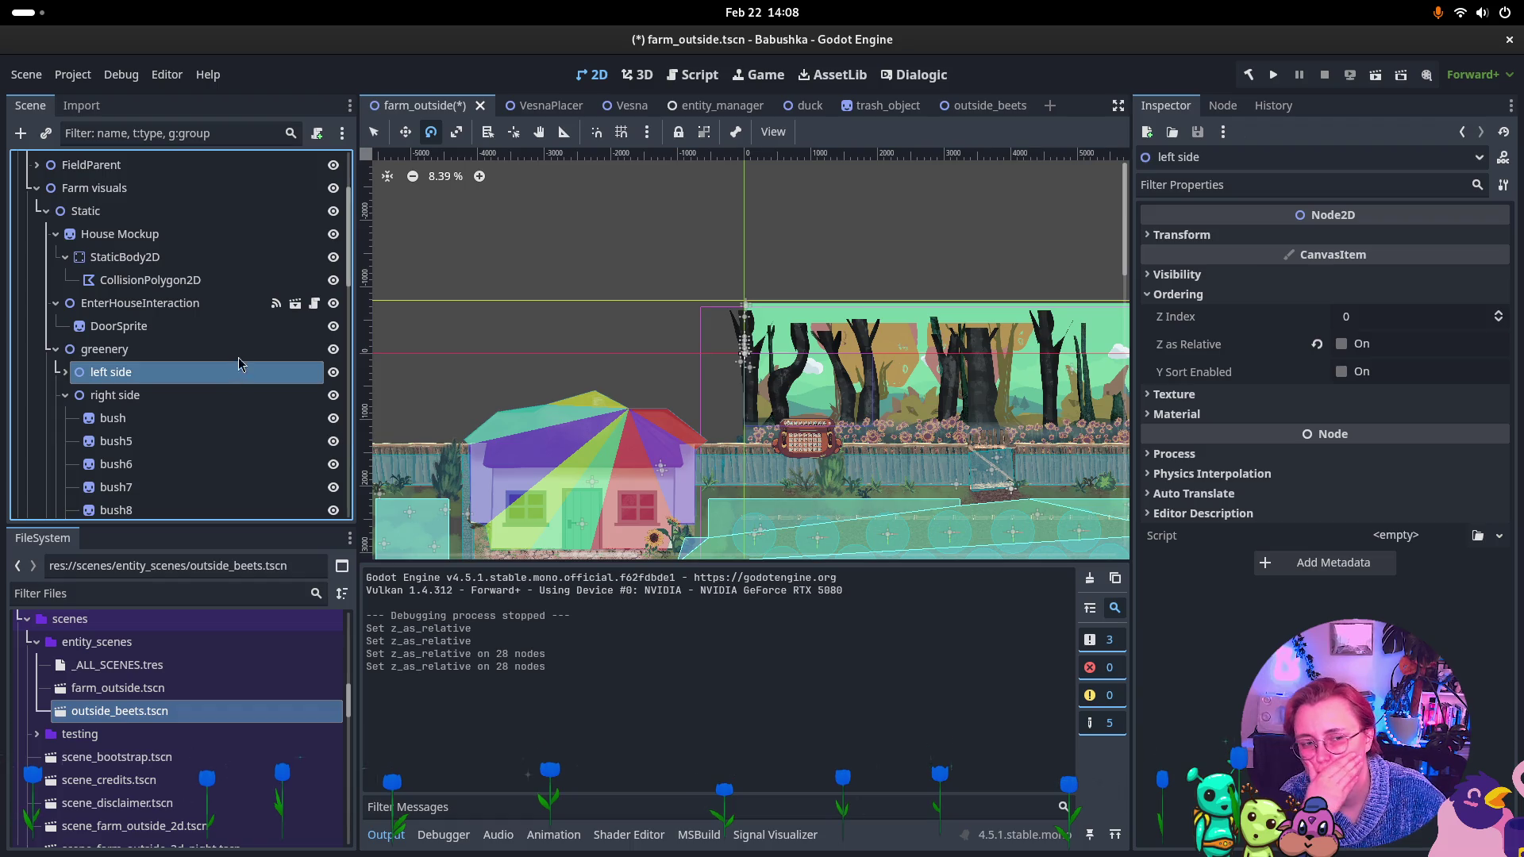
{"action": "left_click", "coordinate": [239, 350]}
{"action": "left_click", "coordinate": [232, 394]}
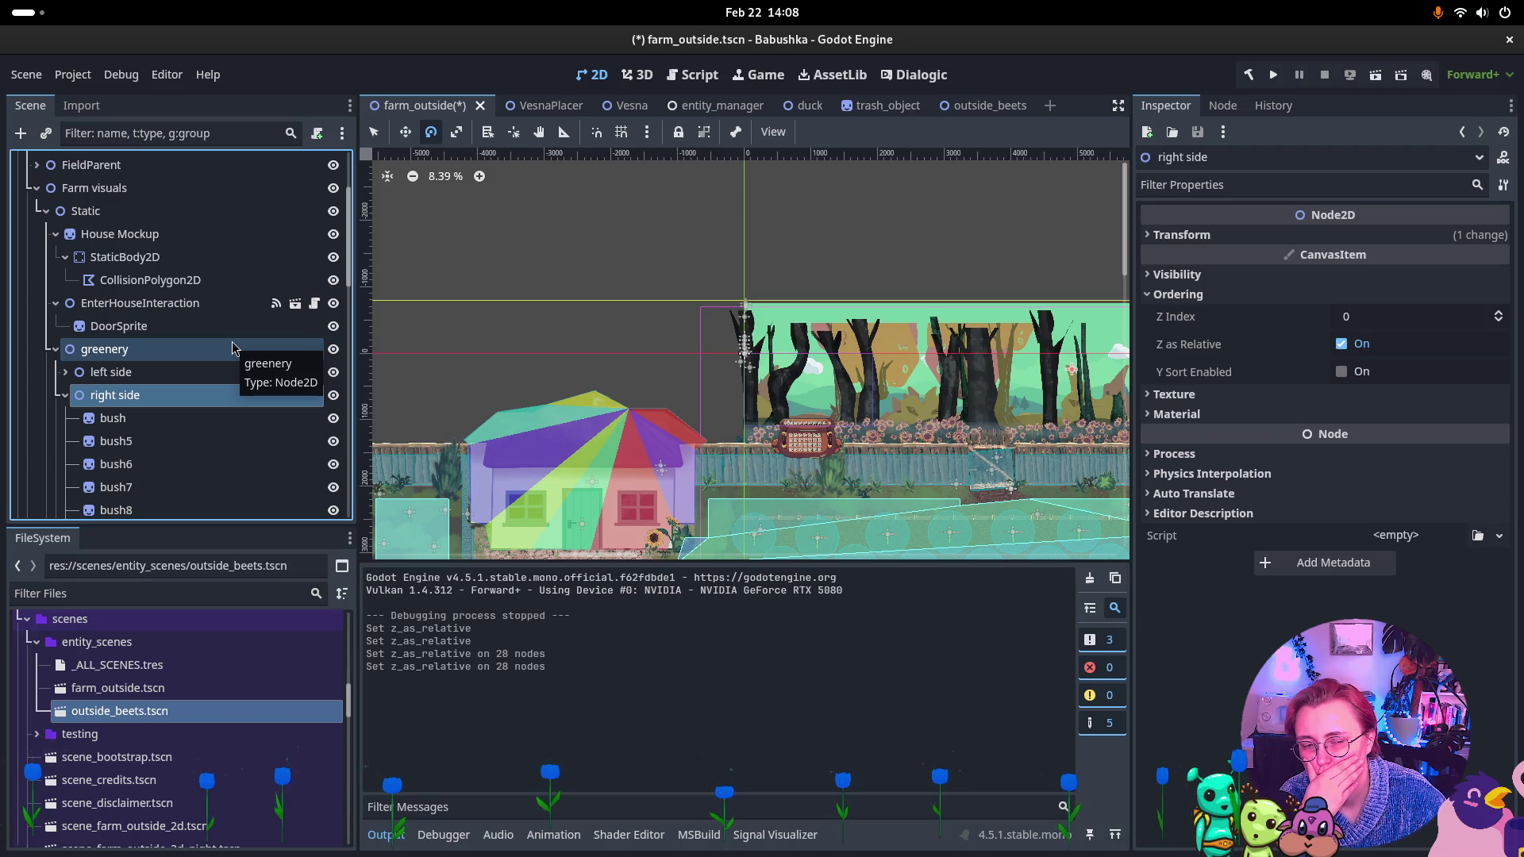
{"action": "left_click", "coordinate": [168, 424]}
{"action": "scroll", "coordinate": [156, 352], "scroll_direction": "down", "scroll_amount": 4}
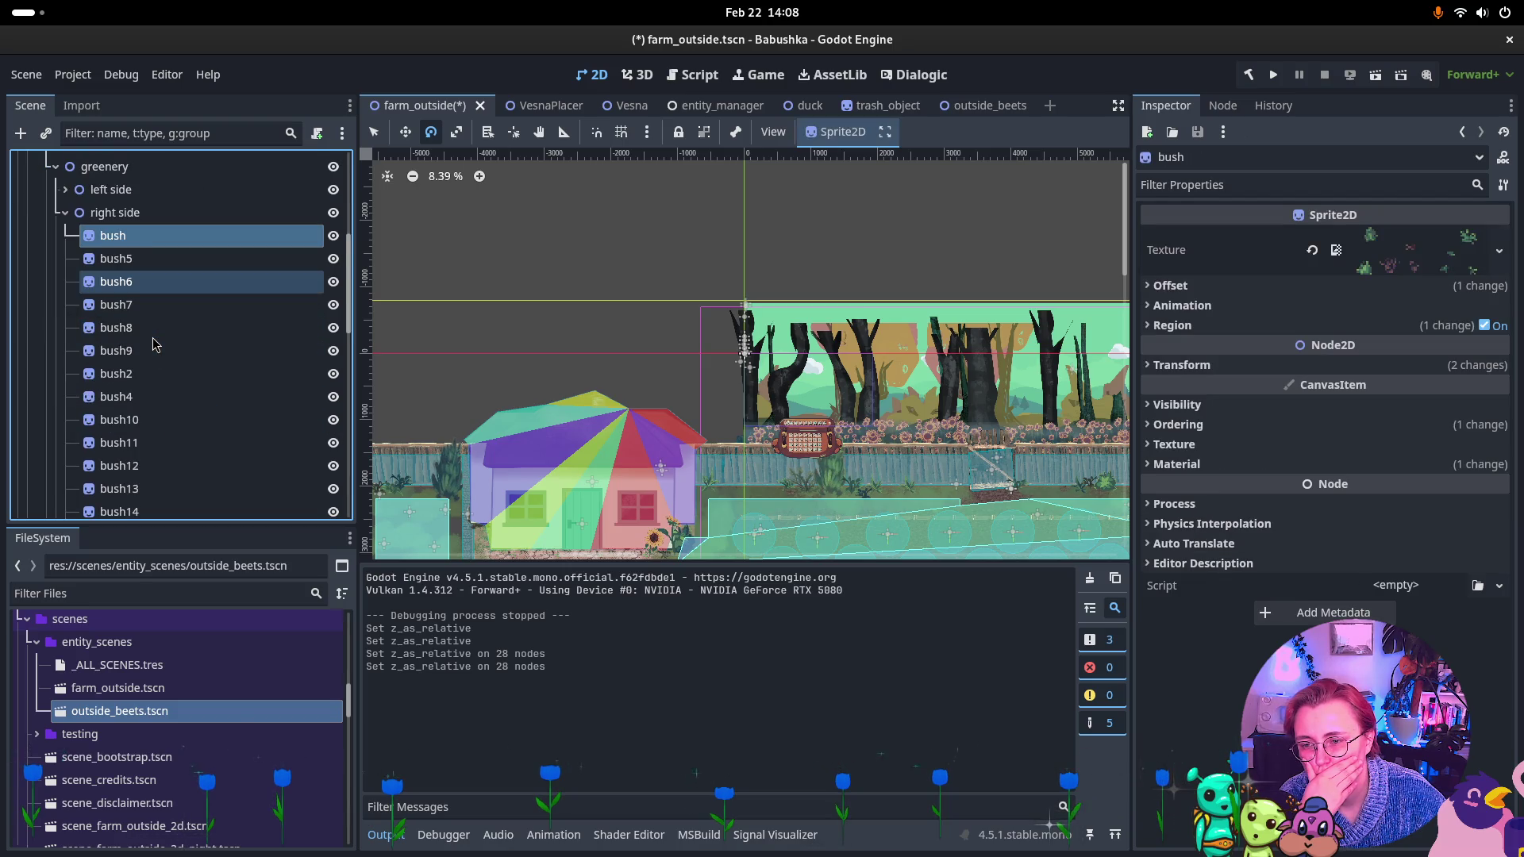
{"action": "scroll", "coordinate": [155, 343], "scroll_direction": "down", "scroll_amount": 3}
{"action": "scroll", "coordinate": [155, 344], "scroll_direction": "down", "scroll_amount": 3}
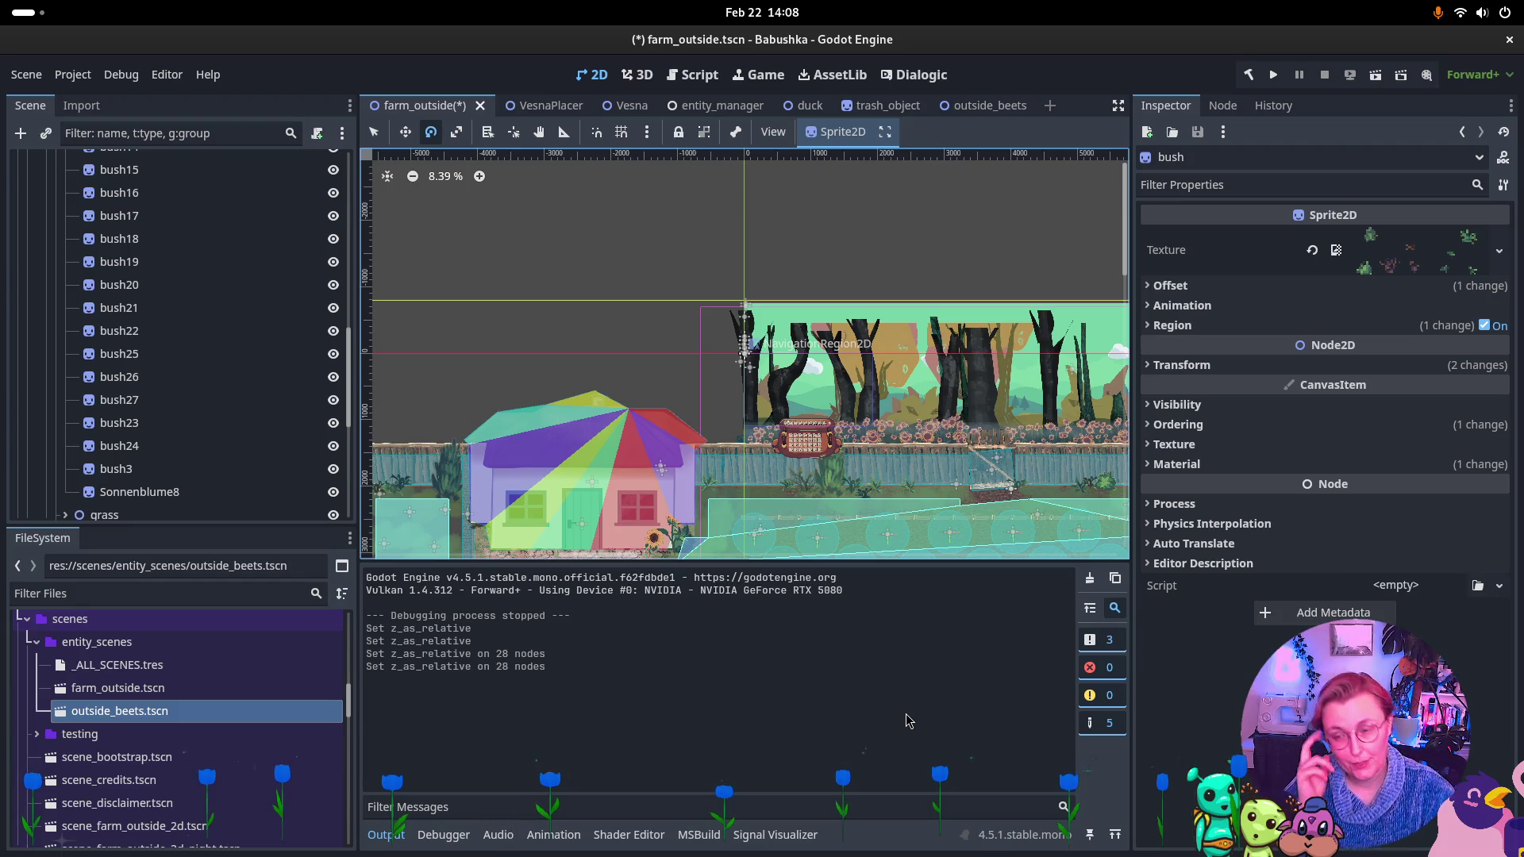
{"action": "left_click_drag", "start_coordinate": [846, 396], "coordinate": [456, 274]}
Re-enable Z as Relative on all 28 right-side bushes.
{"action": "scroll", "coordinate": [167, 317], "scroll_direction": "up", "scroll_amount": 5}
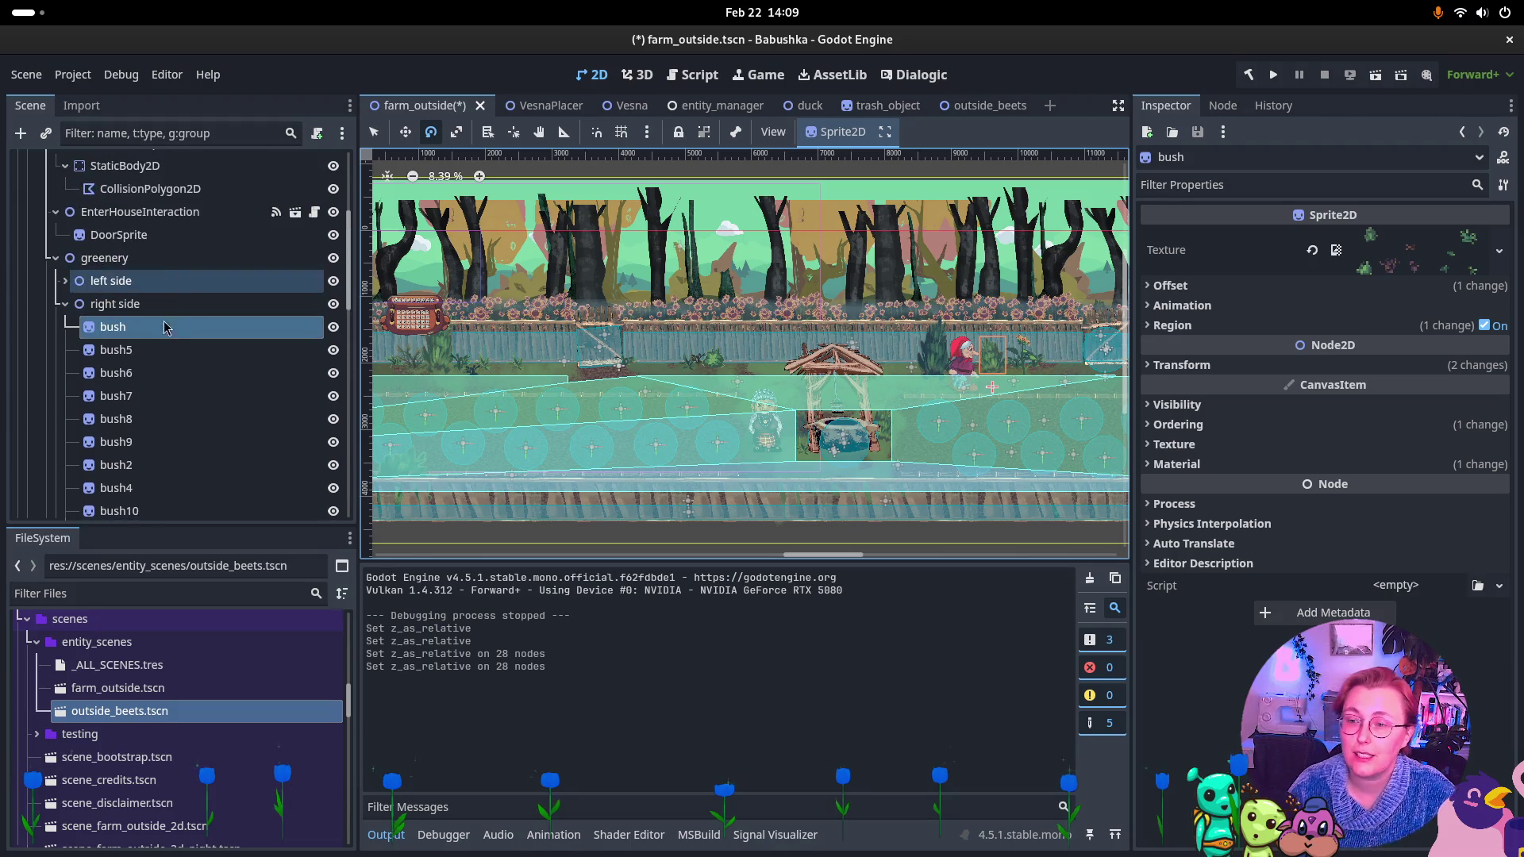
{"action": "scroll", "coordinate": [164, 327], "scroll_direction": "down", "scroll_amount": 10}
{"action": "left_click", "coordinate": [277, 317], "text": "shift"}
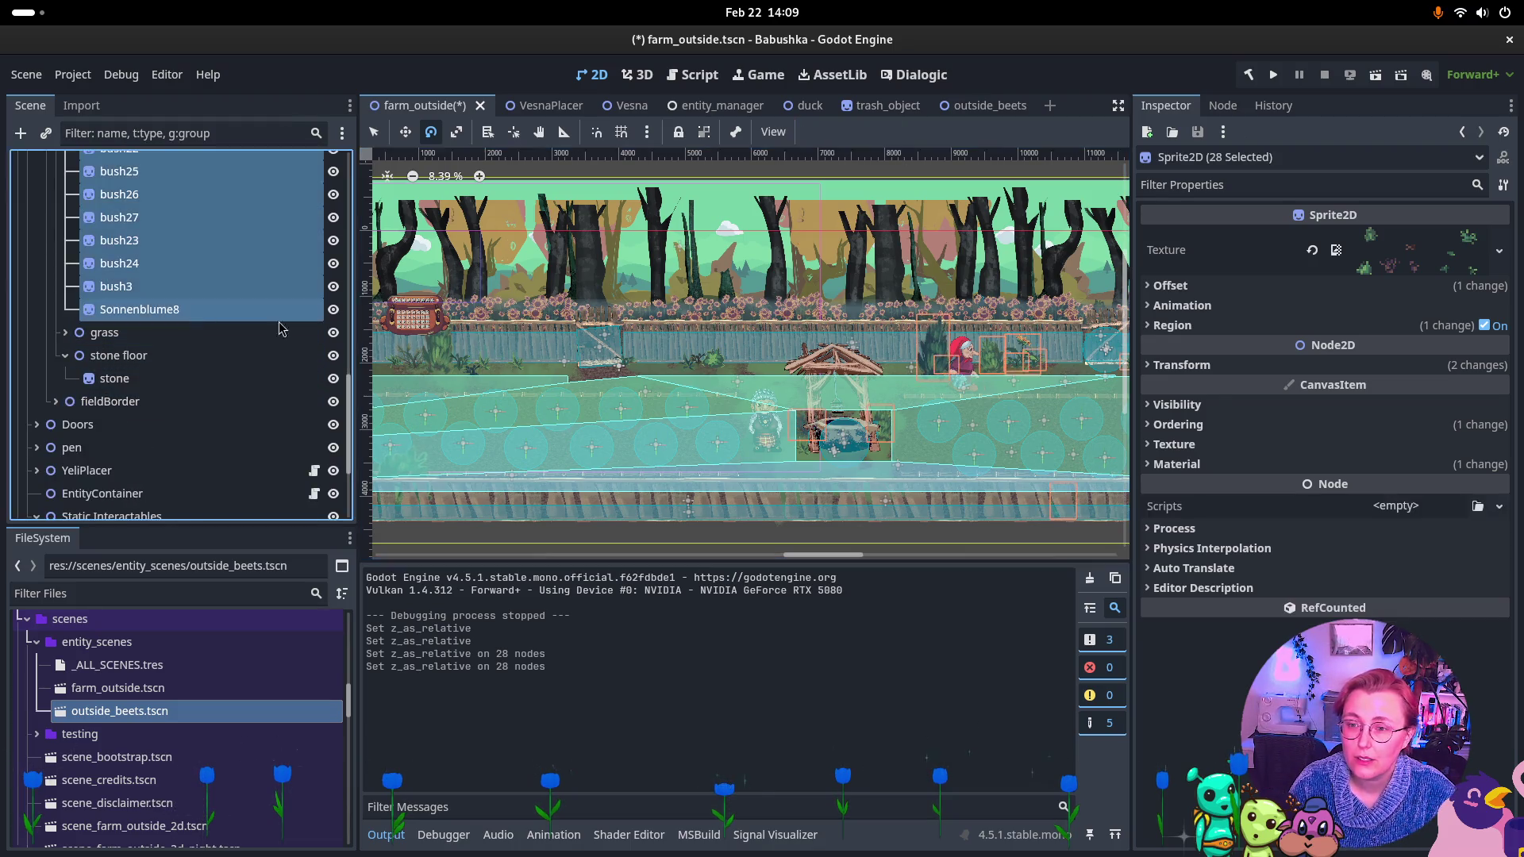
{"action": "left_click", "coordinate": [1177, 424]}
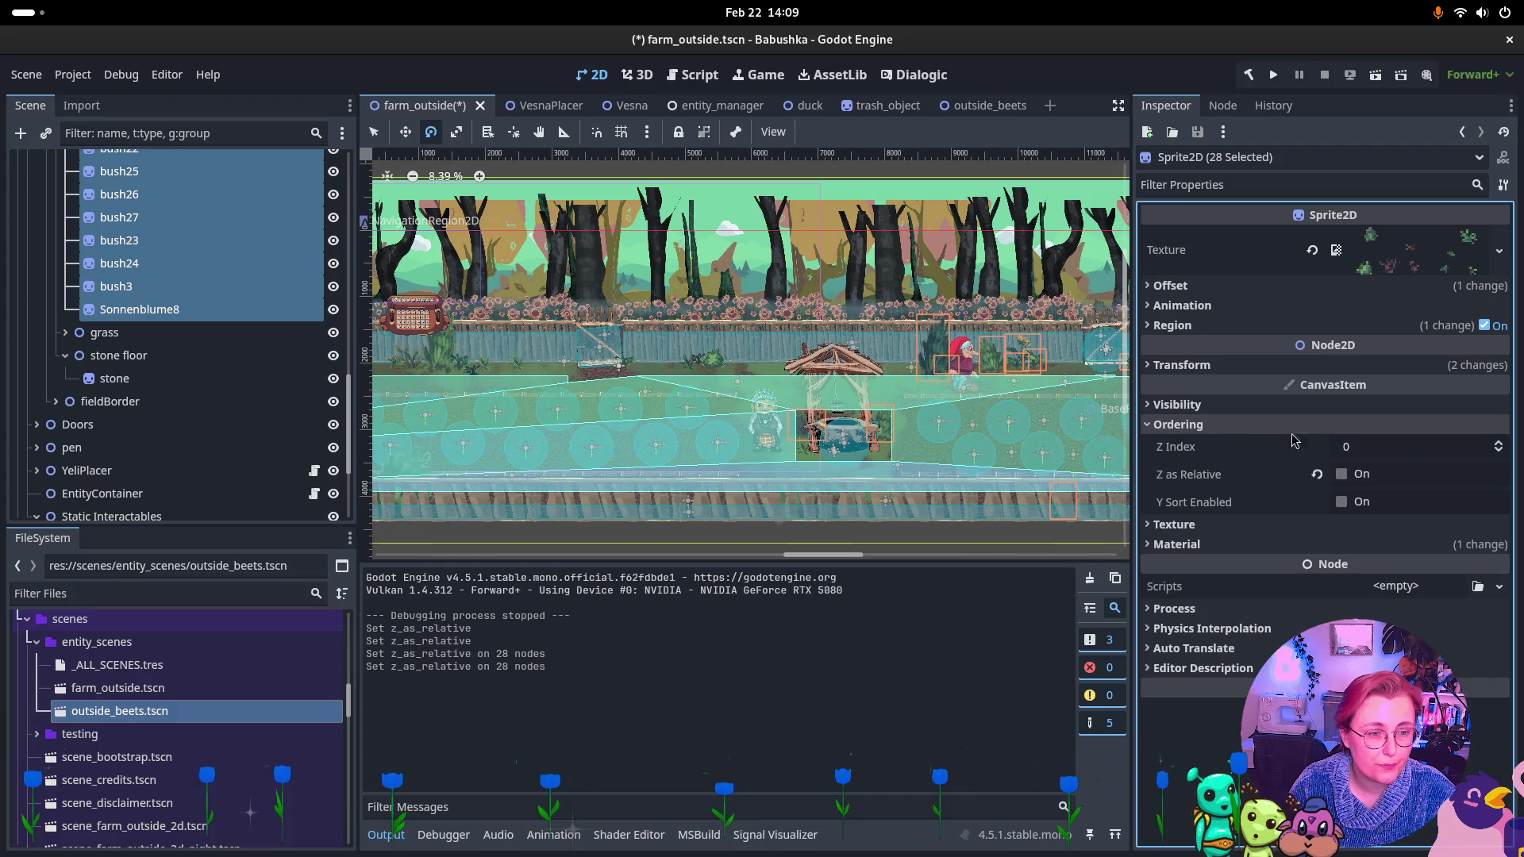
{"action": "left_click", "coordinate": [1341, 474]}
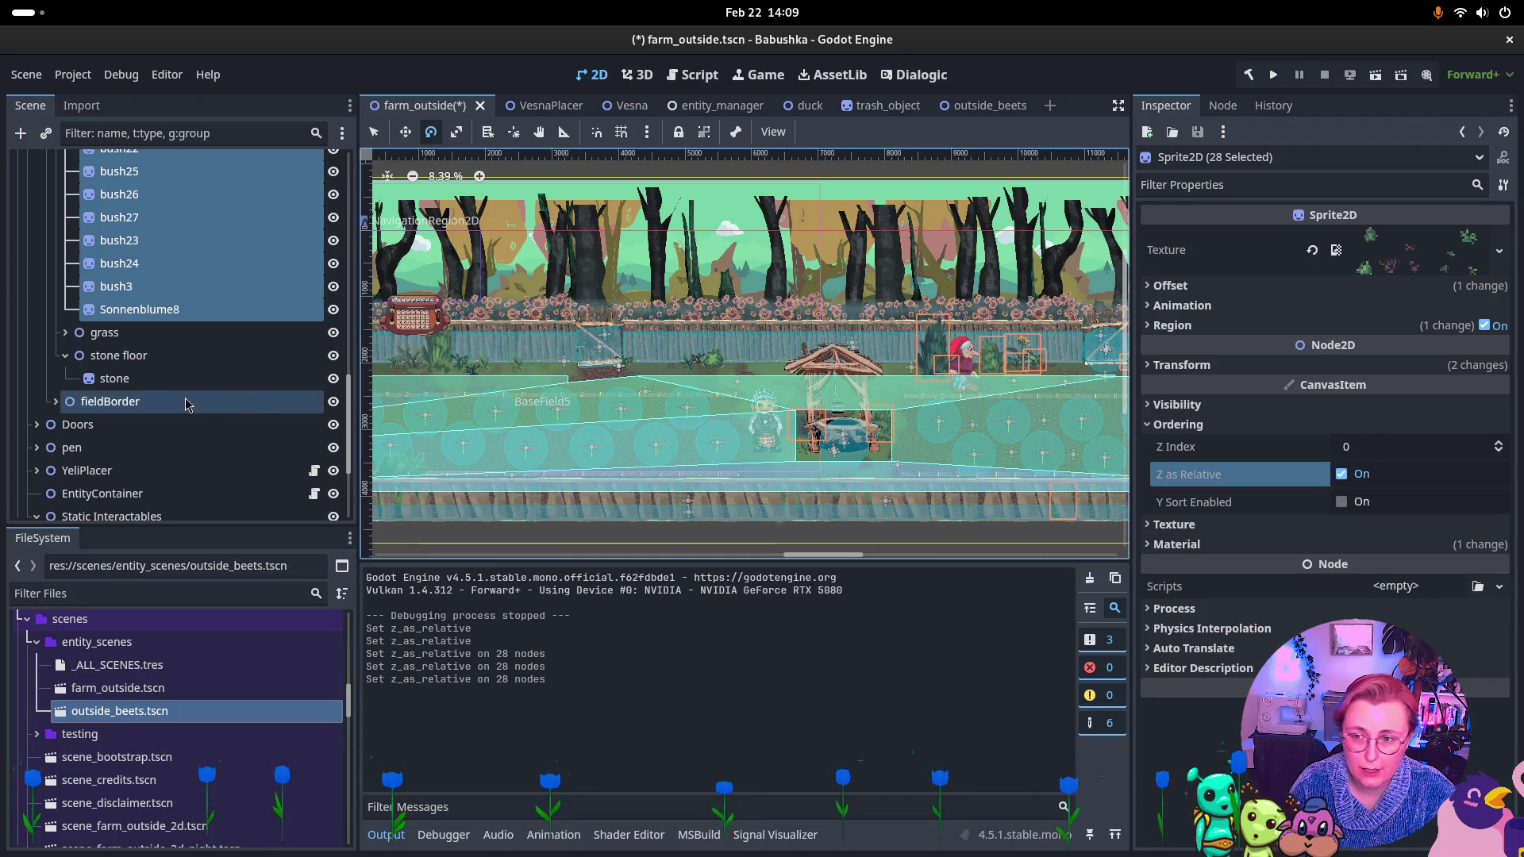
Give the right side node Z Index 1 with Z as Relative off and Y Sort Enabled.
{"action": "scroll", "coordinate": [170, 405], "scroll_direction": "up", "scroll_amount": 8}
{"action": "scroll", "coordinate": [165, 392], "scroll_direction": "up", "scroll_amount": 5}
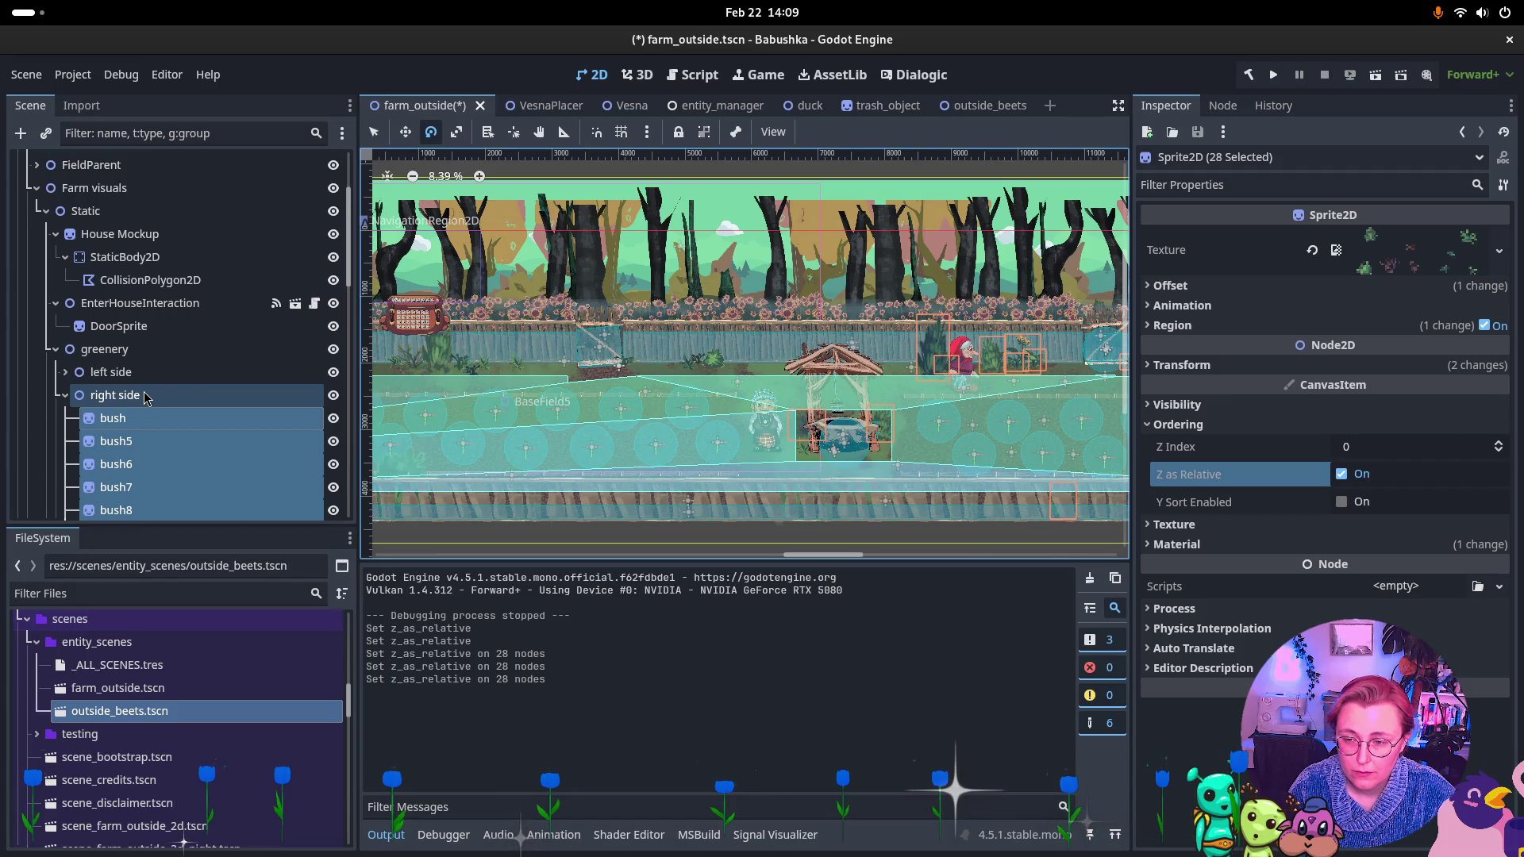
{"action": "left_click", "coordinate": [145, 397]}
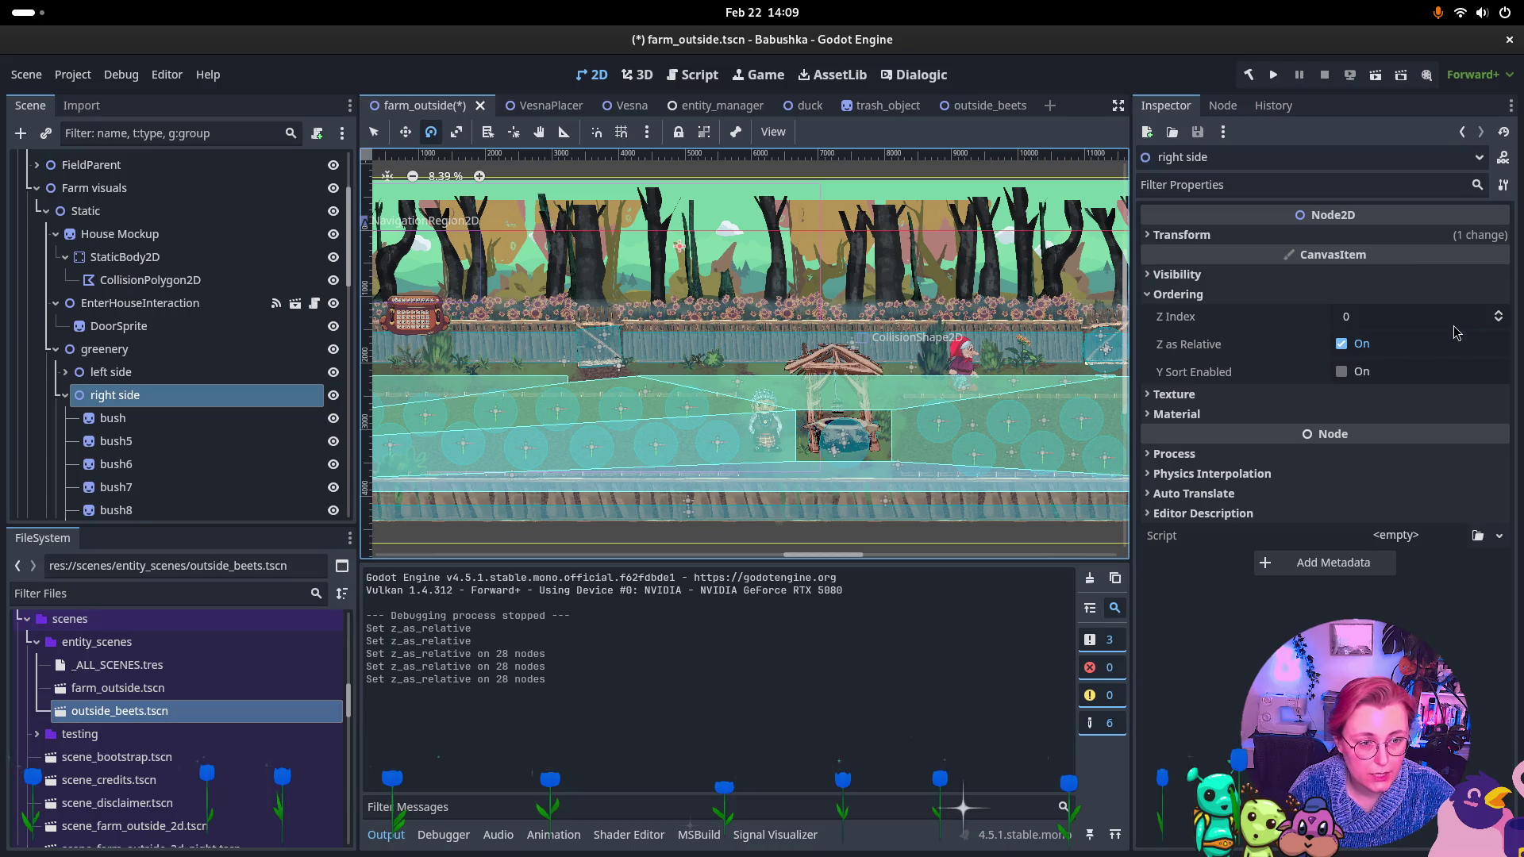
{"action": "left_click", "coordinate": [1499, 316]}
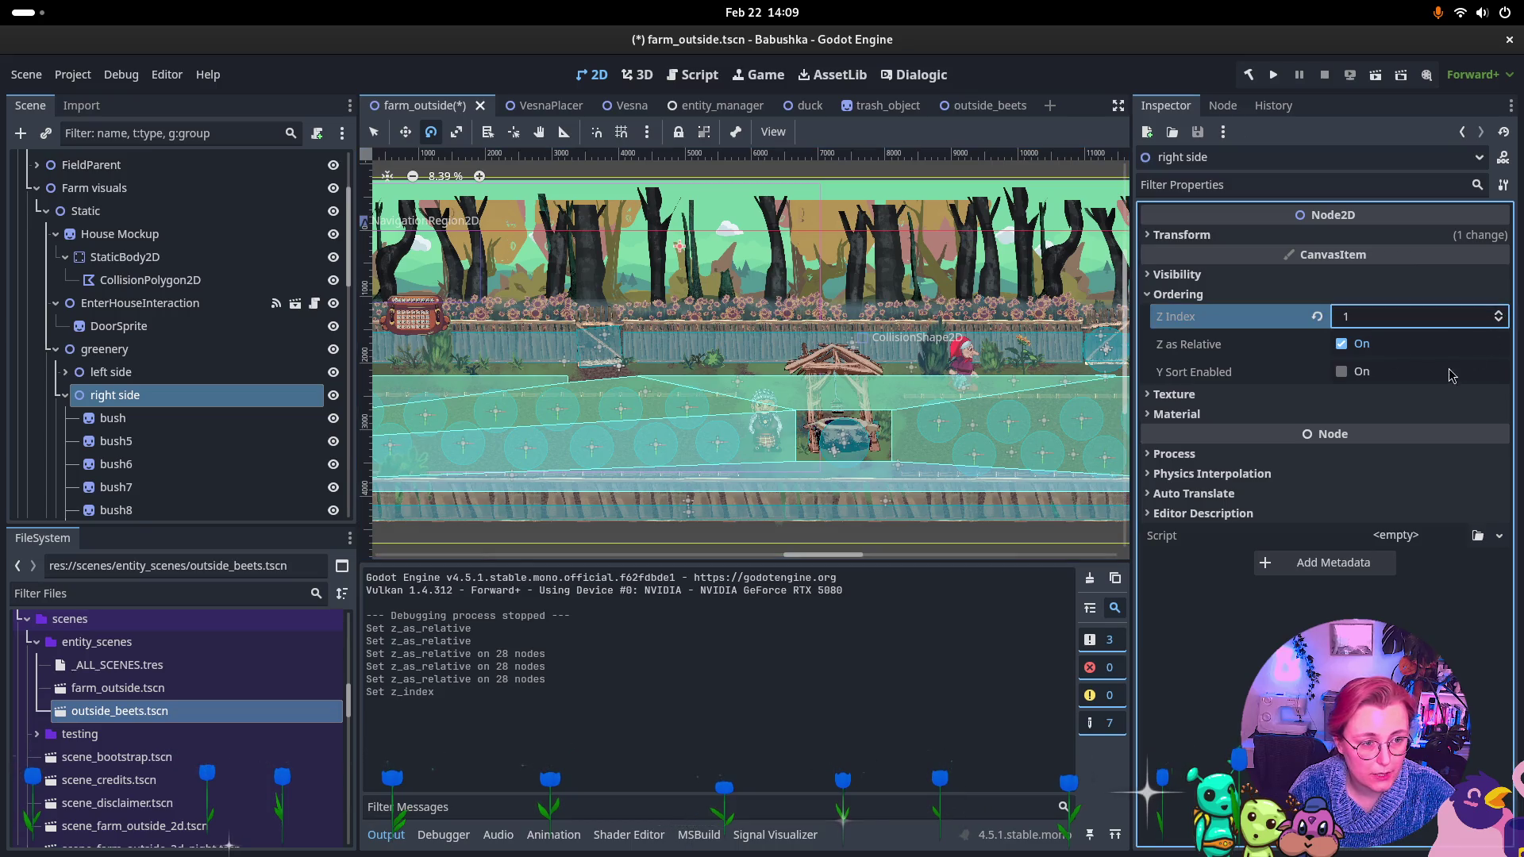
{"action": "left_click", "coordinate": [1353, 350]}
{"action": "left_click", "coordinate": [1341, 372]}
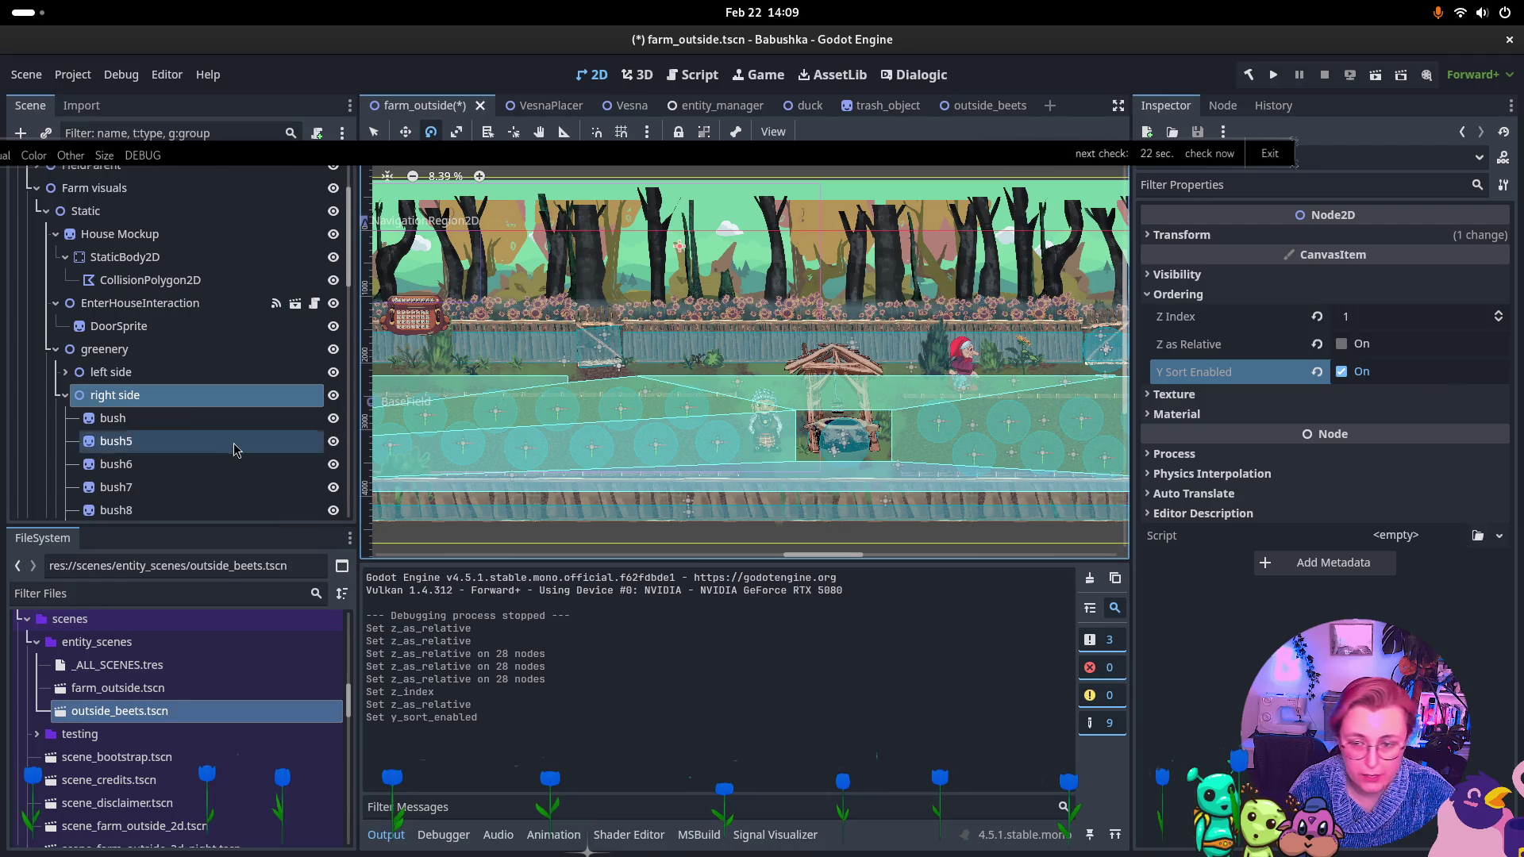
Re-enable Z as Relative on all 28 left-side bushes.
{"action": "left_click", "coordinate": [99, 372]}
{"action": "left_click", "coordinate": [65, 395]}
{"action": "left_click", "coordinate": [65, 372]}
{"action": "left_click", "coordinate": [108, 394]}
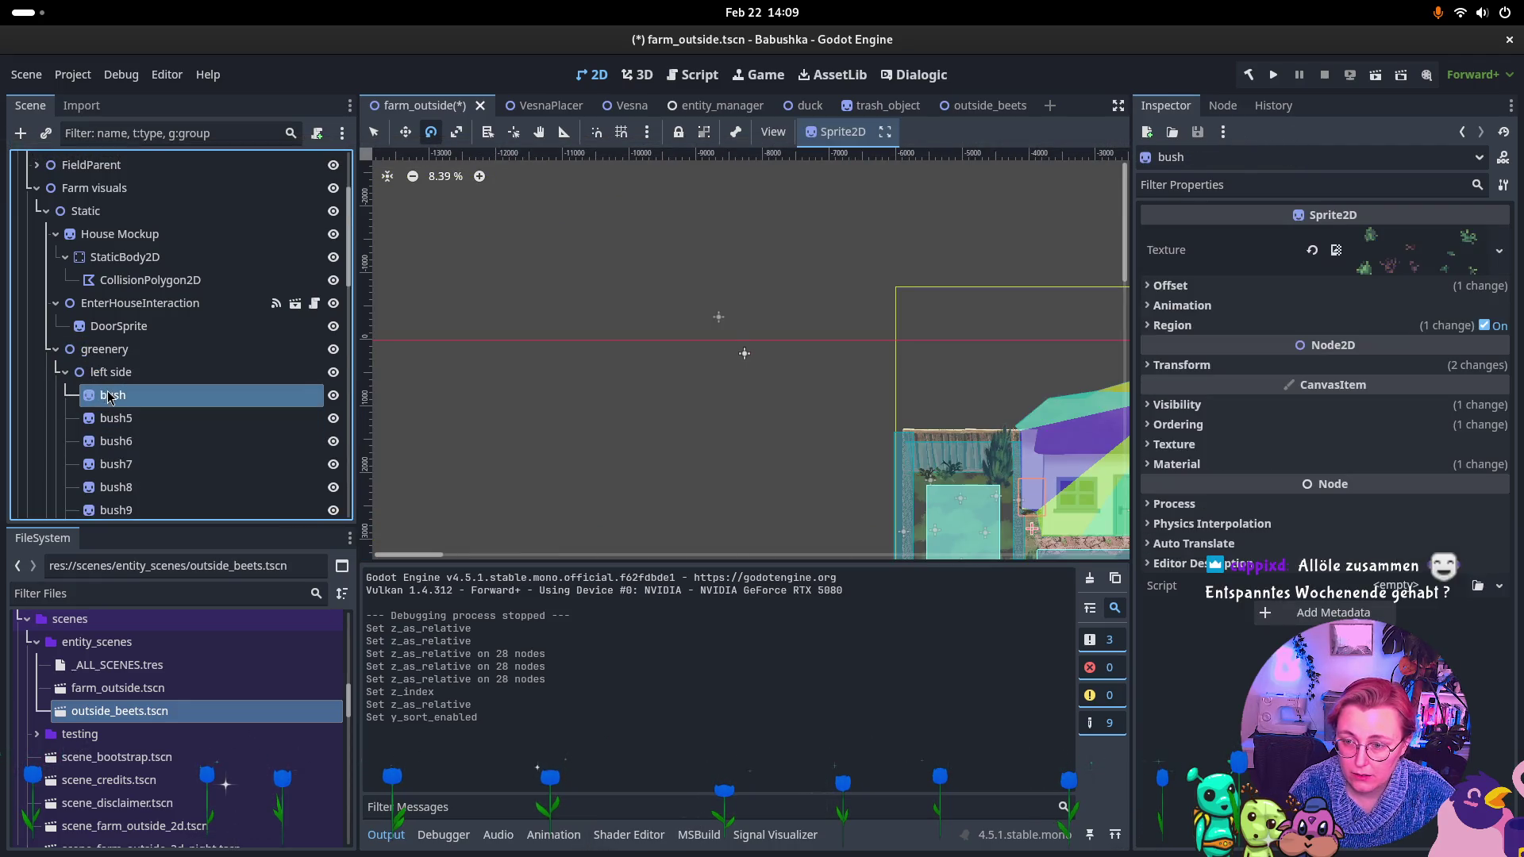
{"action": "scroll", "coordinate": [127, 387], "scroll_direction": "down", "scroll_amount": 5}
{"action": "scroll", "coordinate": [127, 387], "scroll_direction": "down", "scroll_amount": 3}
{"action": "left_click", "coordinate": [139, 331], "text": "shift"}
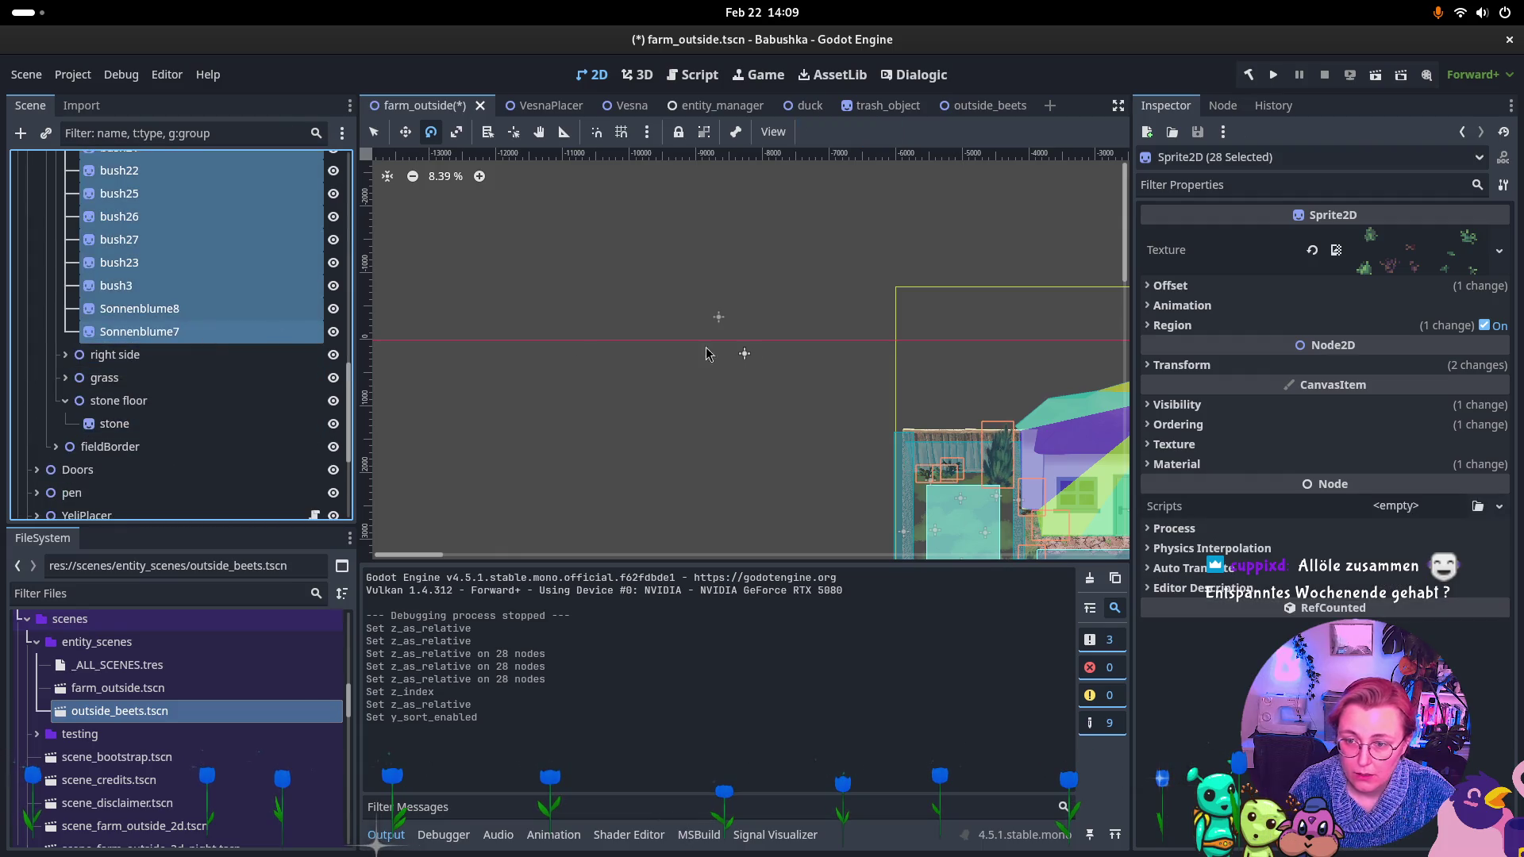
{"action": "left_click", "coordinate": [1177, 425]}
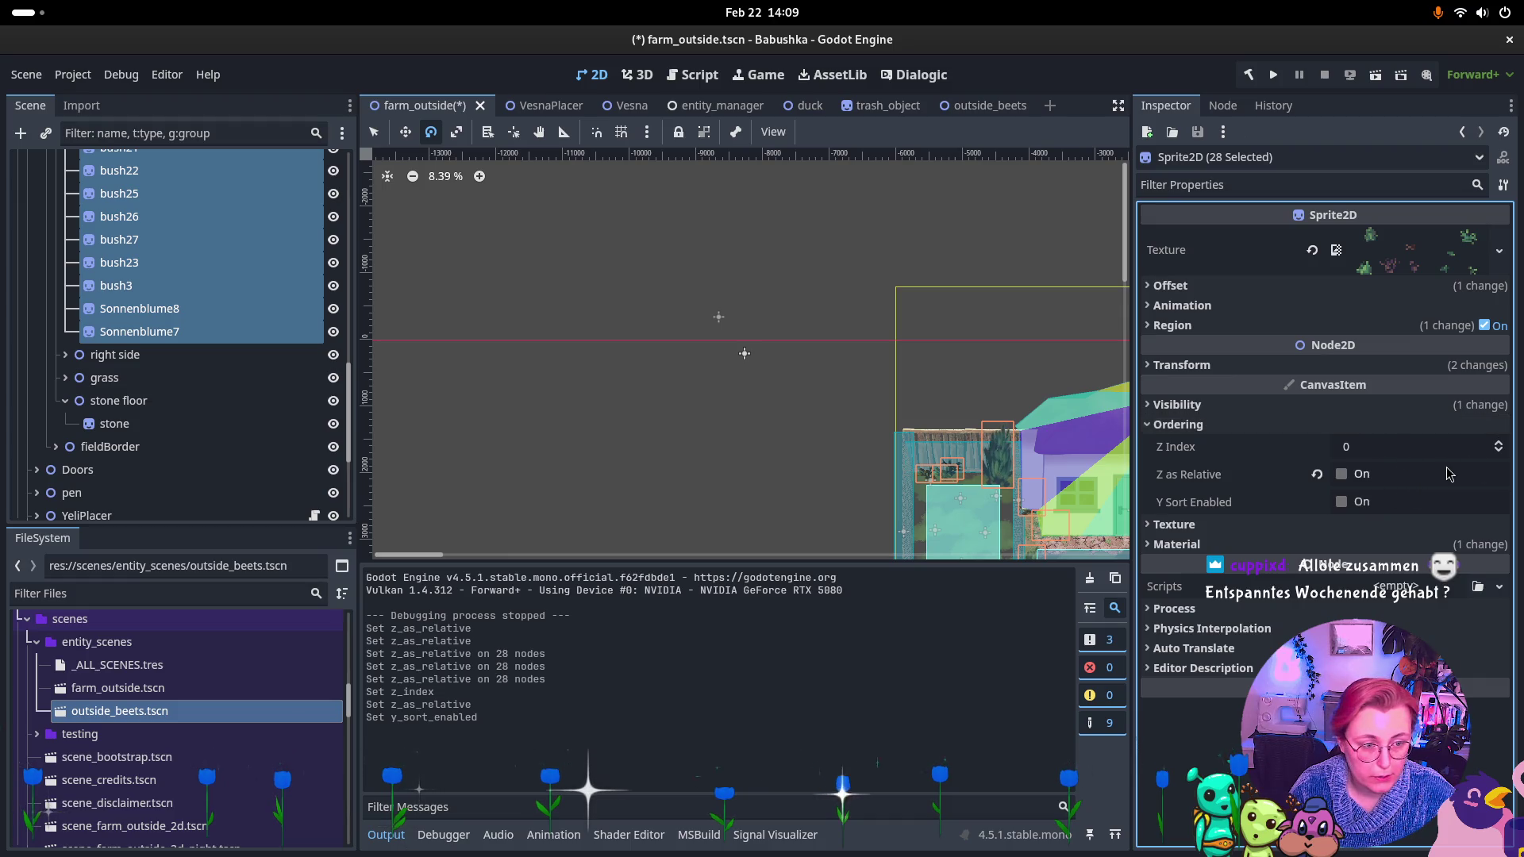
{"action": "left_click", "coordinate": [1342, 473]}
Set the left side node to Z Index 1 with Y Sort Enabled and save farm_outside.
{"action": "scroll", "coordinate": [323, 278], "scroll_direction": "up", "scroll_amount": 2}
{"action": "scroll", "coordinate": [147, 268], "scroll_direction": "up", "scroll_amount": 10}
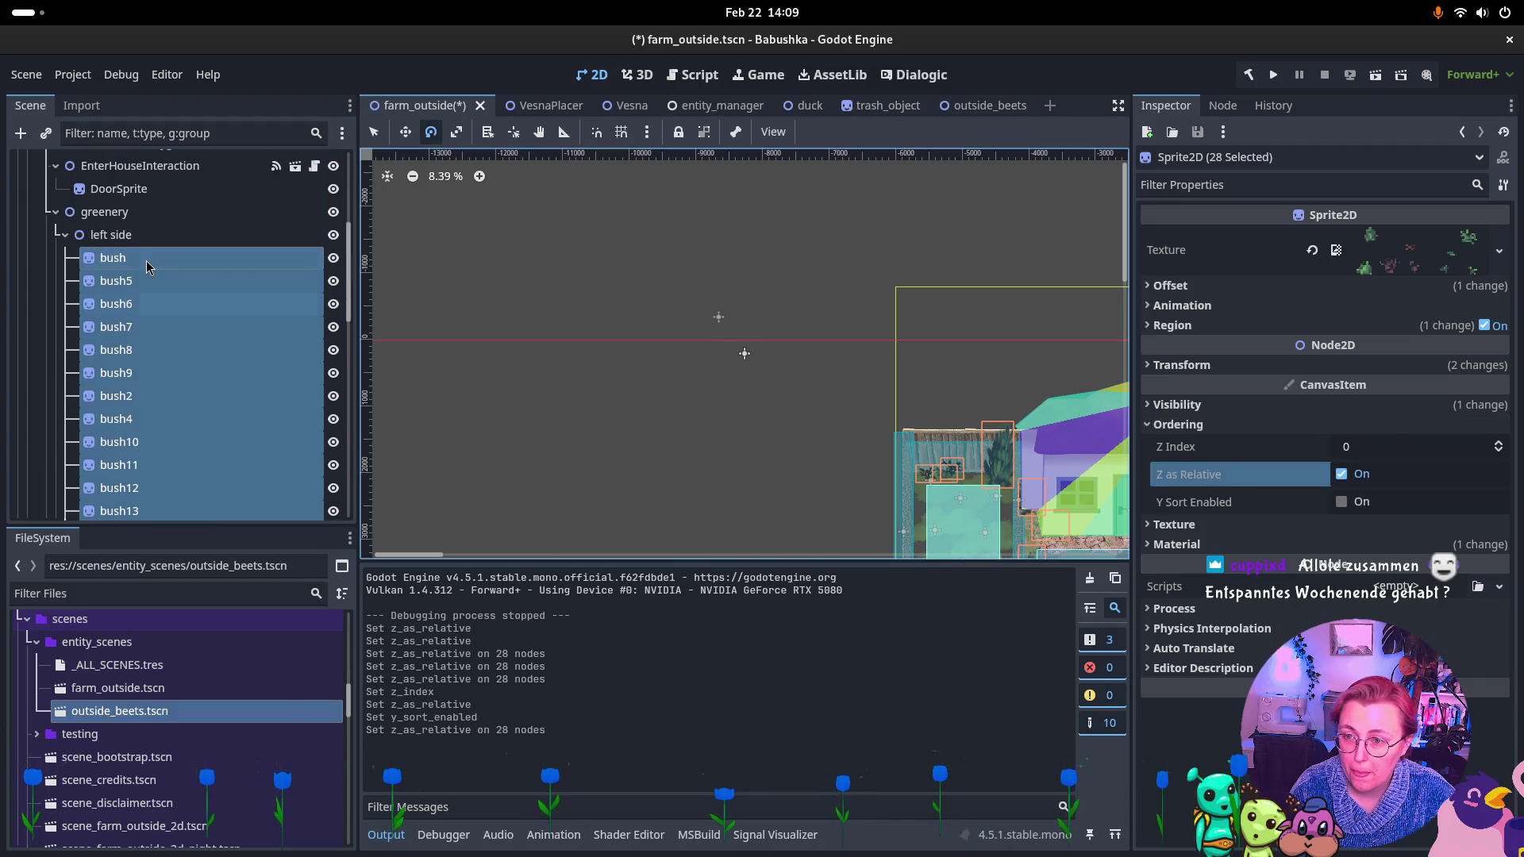
{"action": "left_click", "coordinate": [111, 235]}
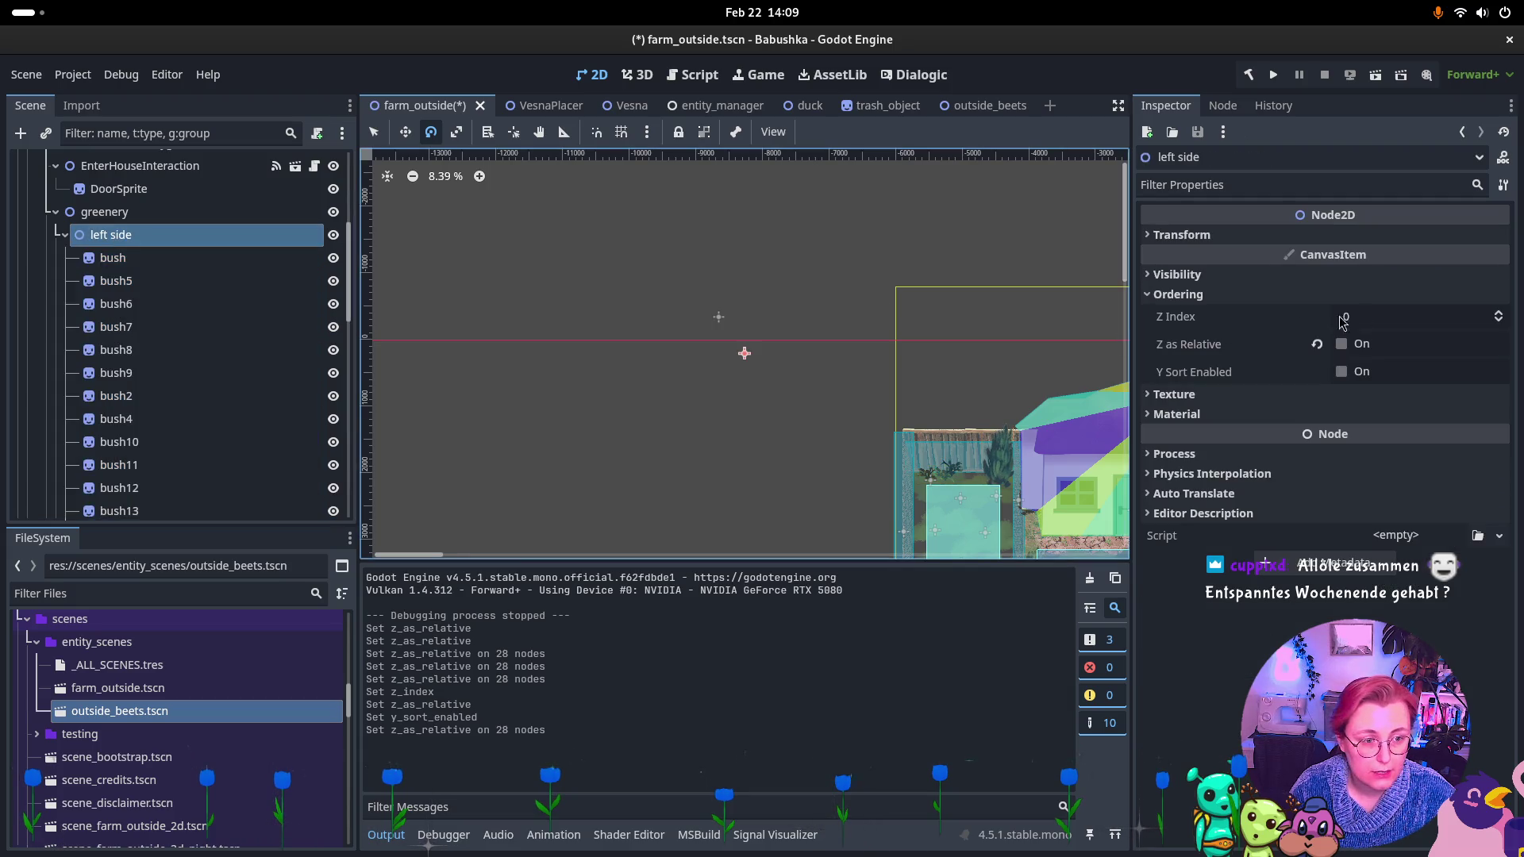
{"action": "left_click", "coordinate": [1490, 314]}
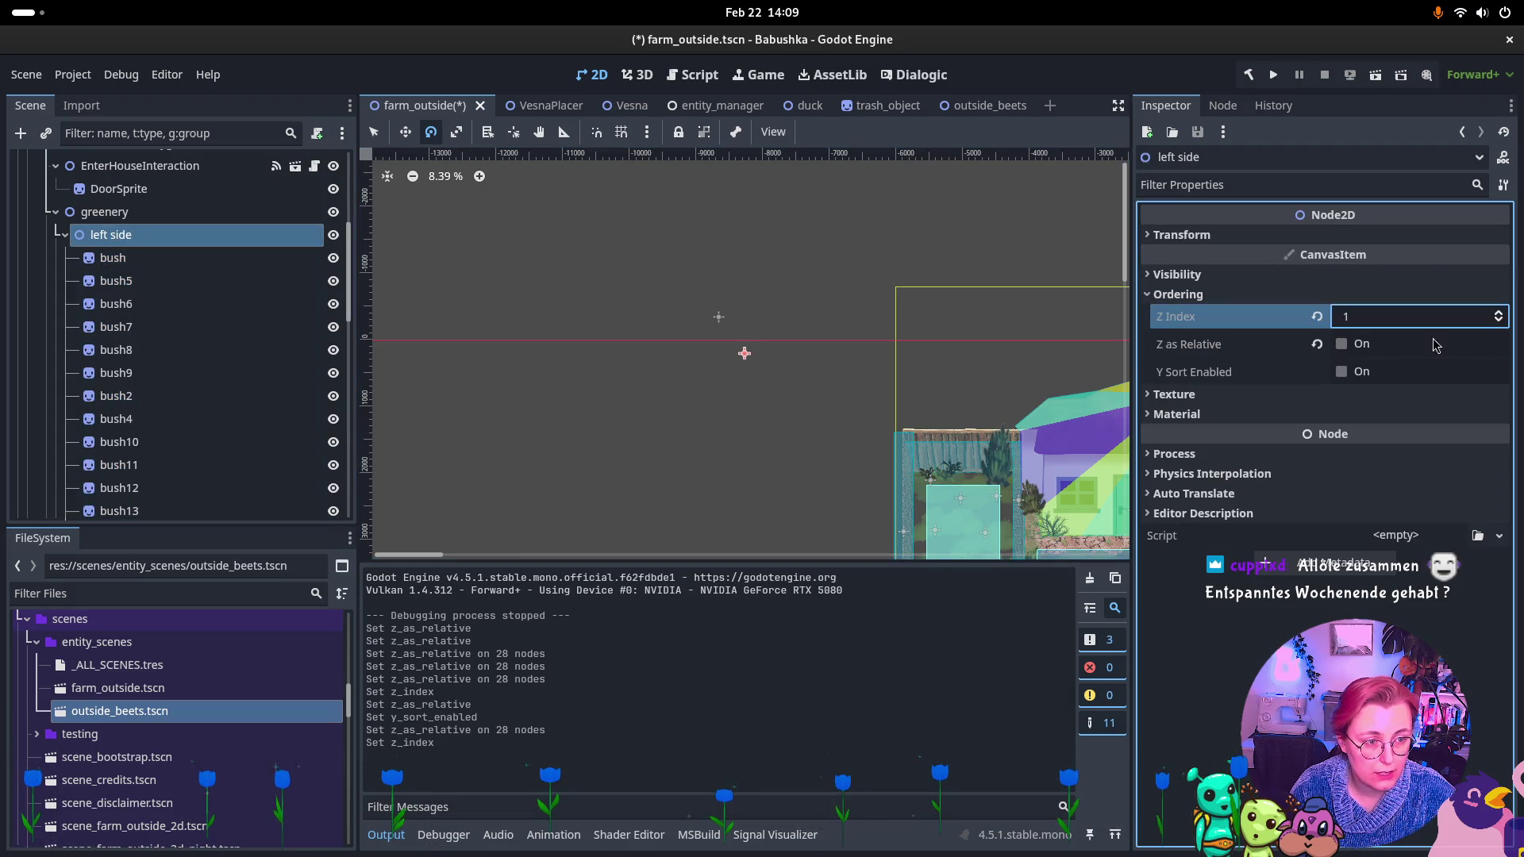
{"action": "left_click", "coordinate": [1341, 373]}
{"action": "key", "text": "ctrl+s"}
{"action": "left_click", "coordinate": [104, 212]}
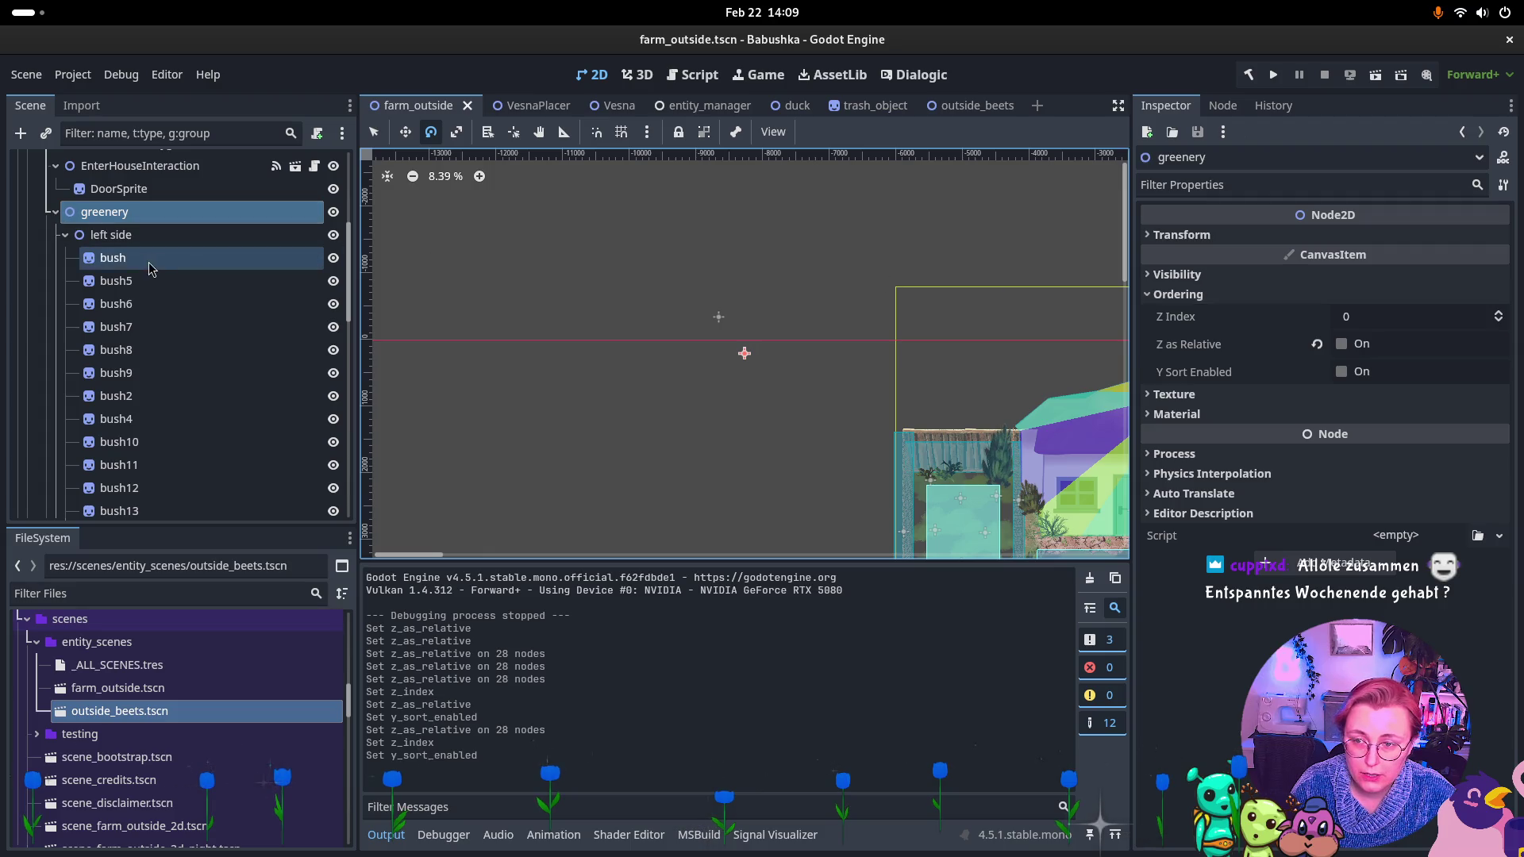
Enable Z as Relative under Ordering for both left side and right side nodes, then save.
{"action": "left_click", "coordinate": [142, 236]}
{"action": "scroll", "coordinate": [140, 259], "scroll_direction": "down", "scroll_amount": 3}
{"action": "scroll", "coordinate": [137, 259], "scroll_direction": "up", "scroll_amount": 3}
{"action": "left_click", "coordinate": [66, 236]}
{"action": "left_click", "coordinate": [119, 259], "text": "shift"}
{"action": "left_click", "coordinate": [1349, 295]}
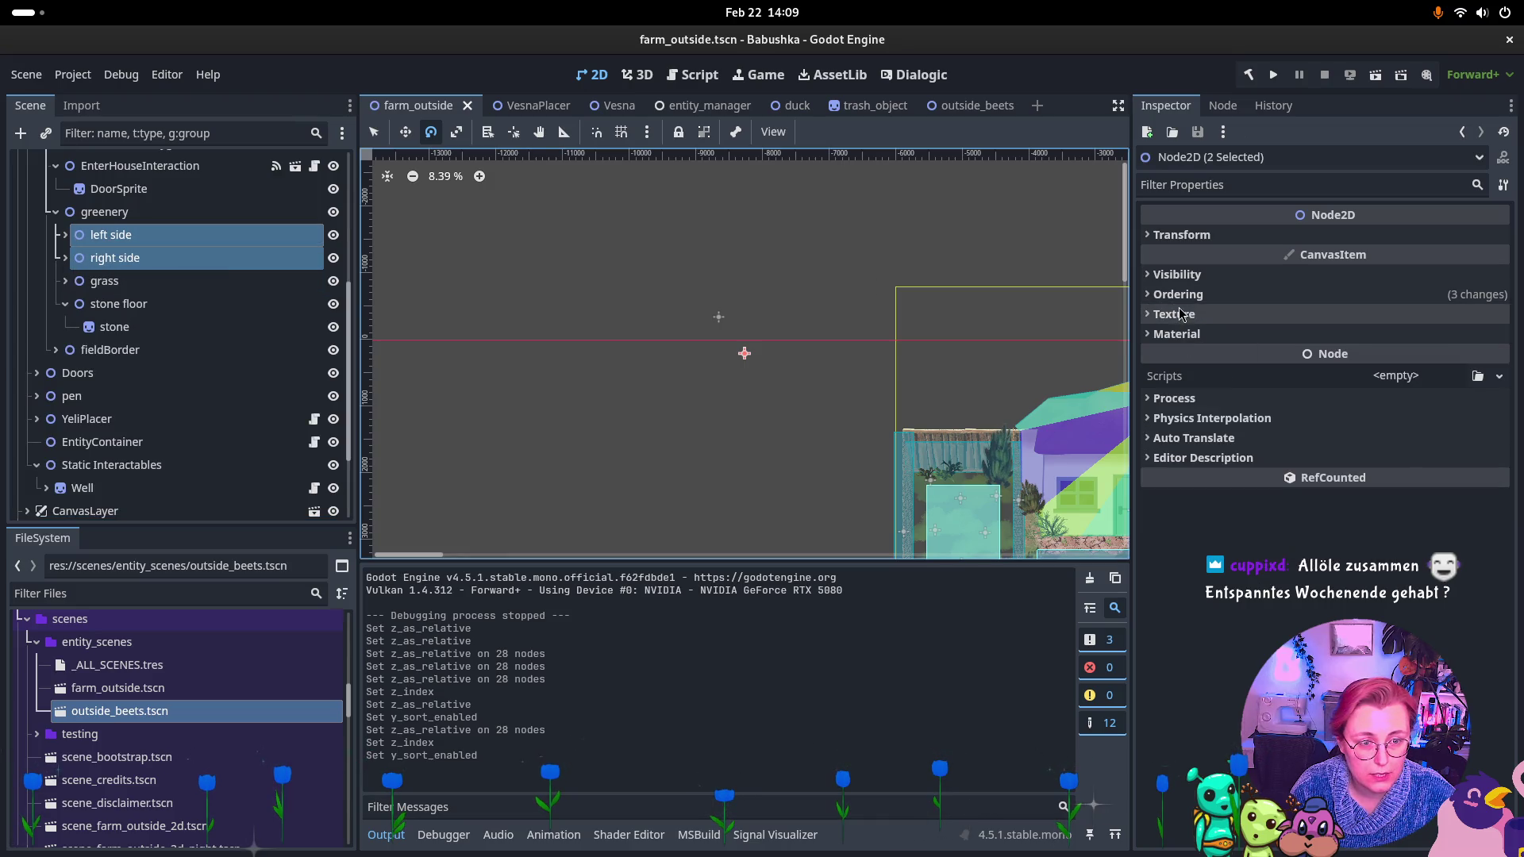
{"action": "left_click", "coordinate": [1341, 343]}
{"action": "key", "text": "ctrl+s"}
Recheck the greenery, grass and left side nodes, then run the farm_outside scene to test.
{"action": "left_click", "coordinate": [158, 212]}
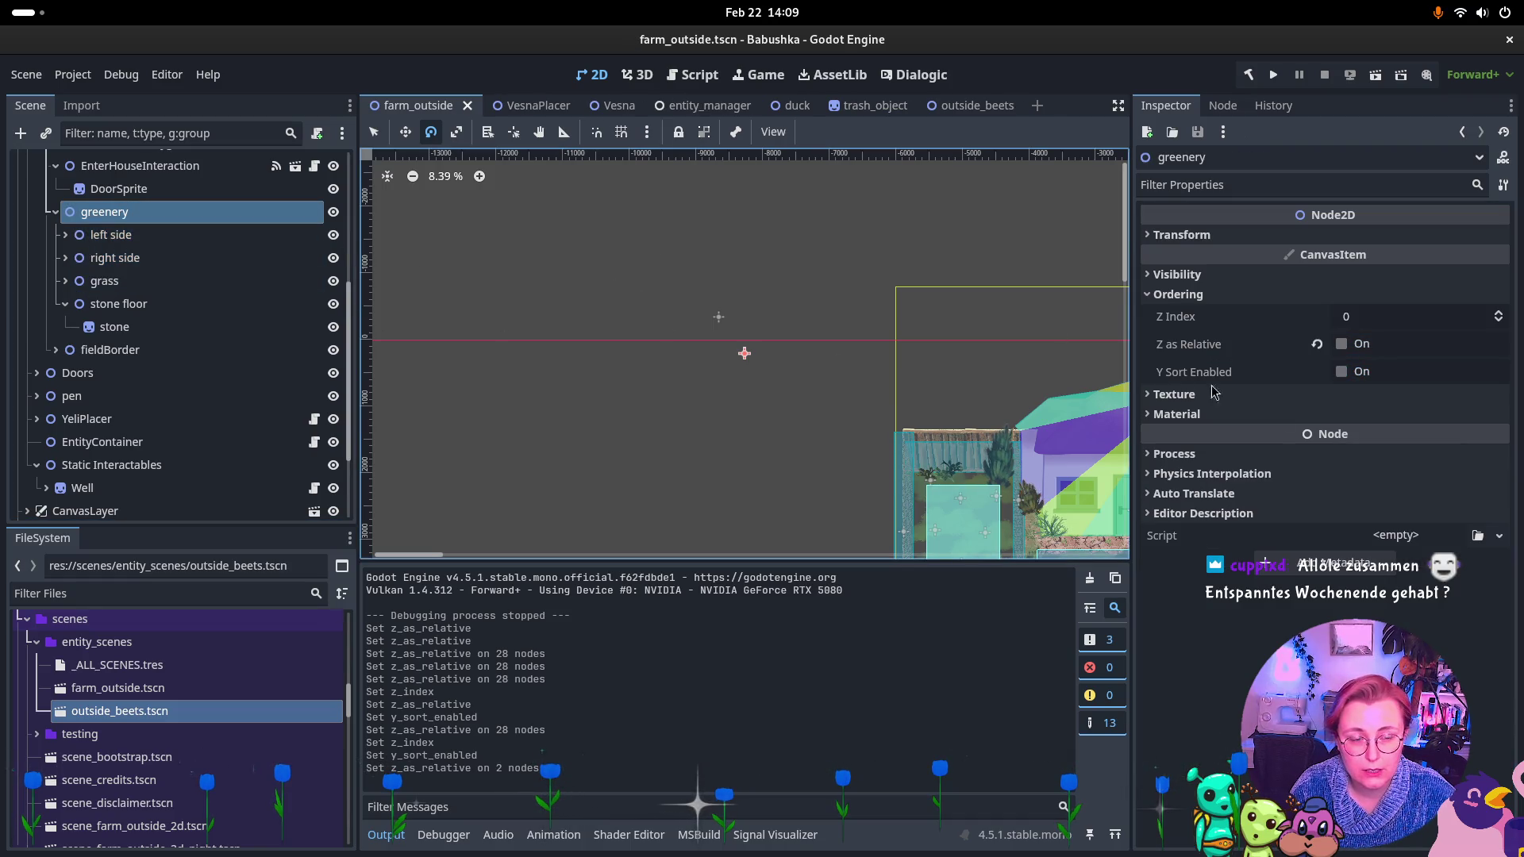
{"action": "left_click", "coordinate": [100, 282]}
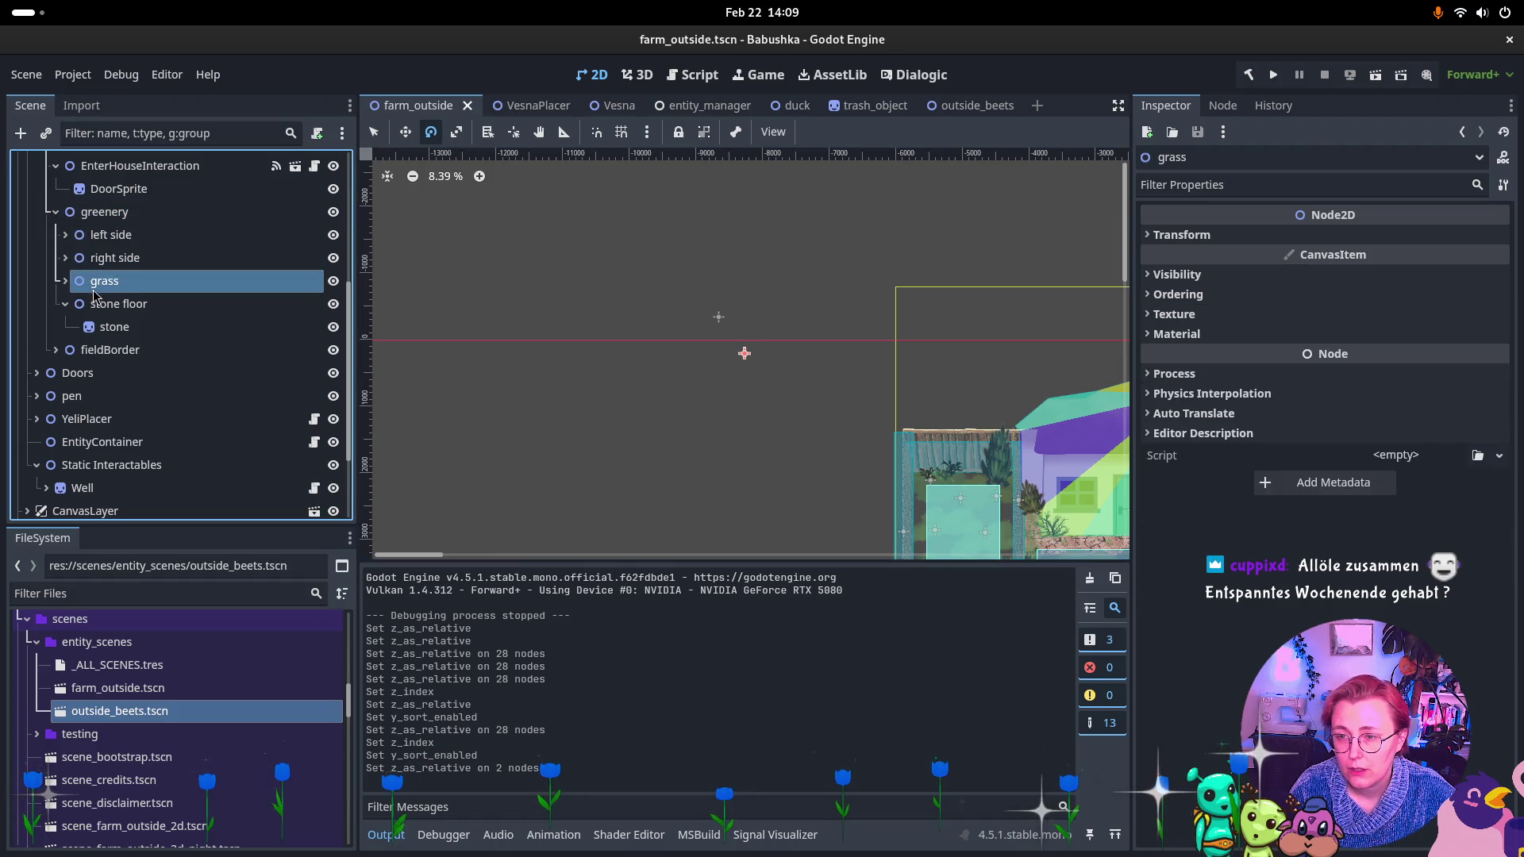
{"action": "left_click", "coordinate": [97, 236]}
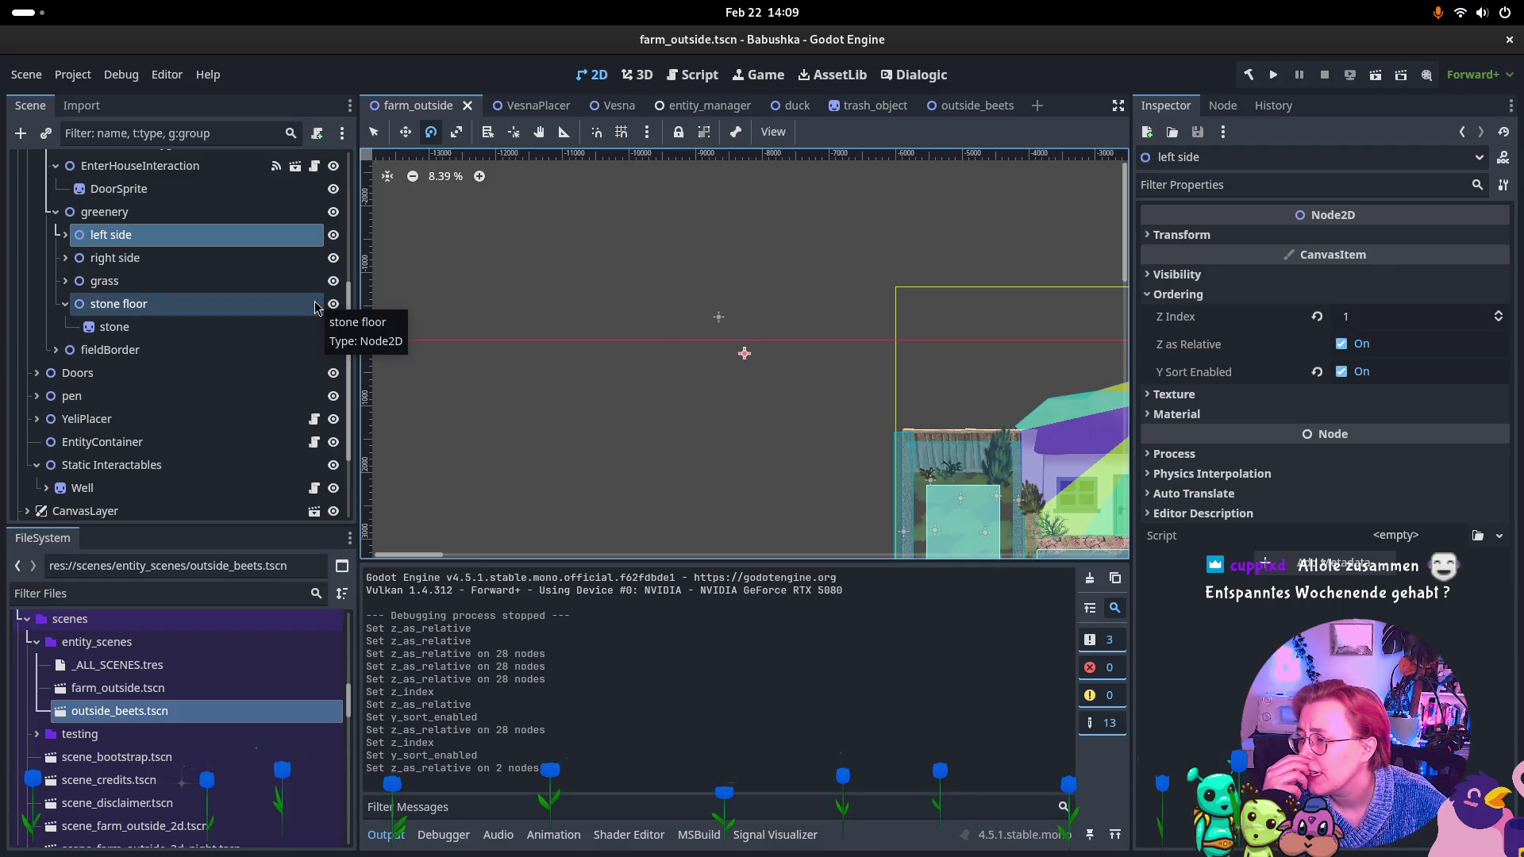
{"action": "left_click", "coordinate": [67, 306]}
{"action": "scroll", "coordinate": [159, 274], "scroll_direction": "up", "scroll_amount": 5}
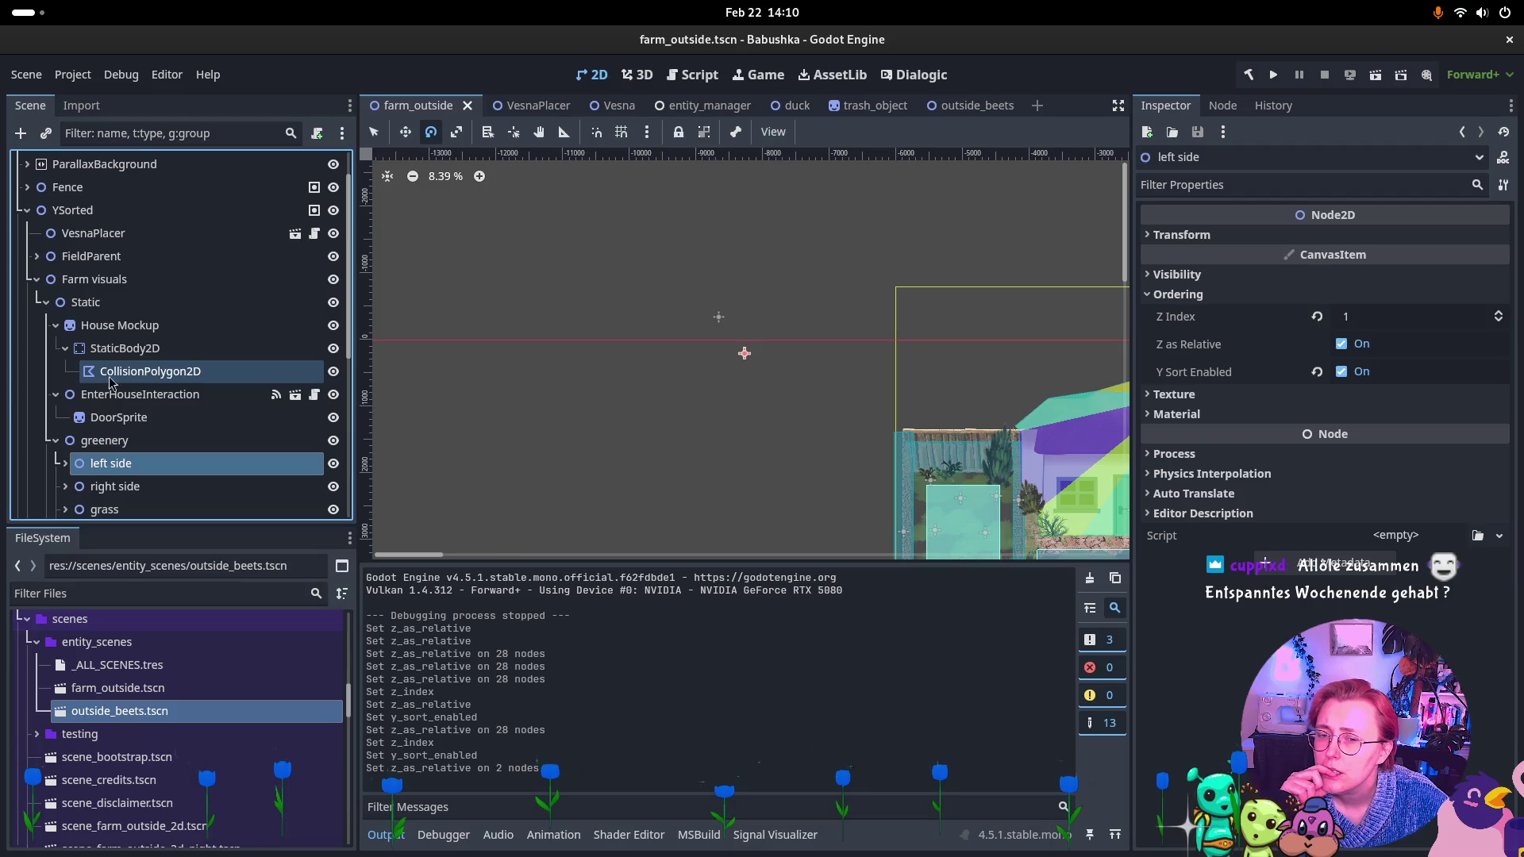
{"action": "scroll", "coordinate": [792, 408], "scroll_direction": "down", "scroll_amount": 3}
{"action": "scroll", "coordinate": [792, 408], "scroll_direction": "right", "scroll_amount": 5}
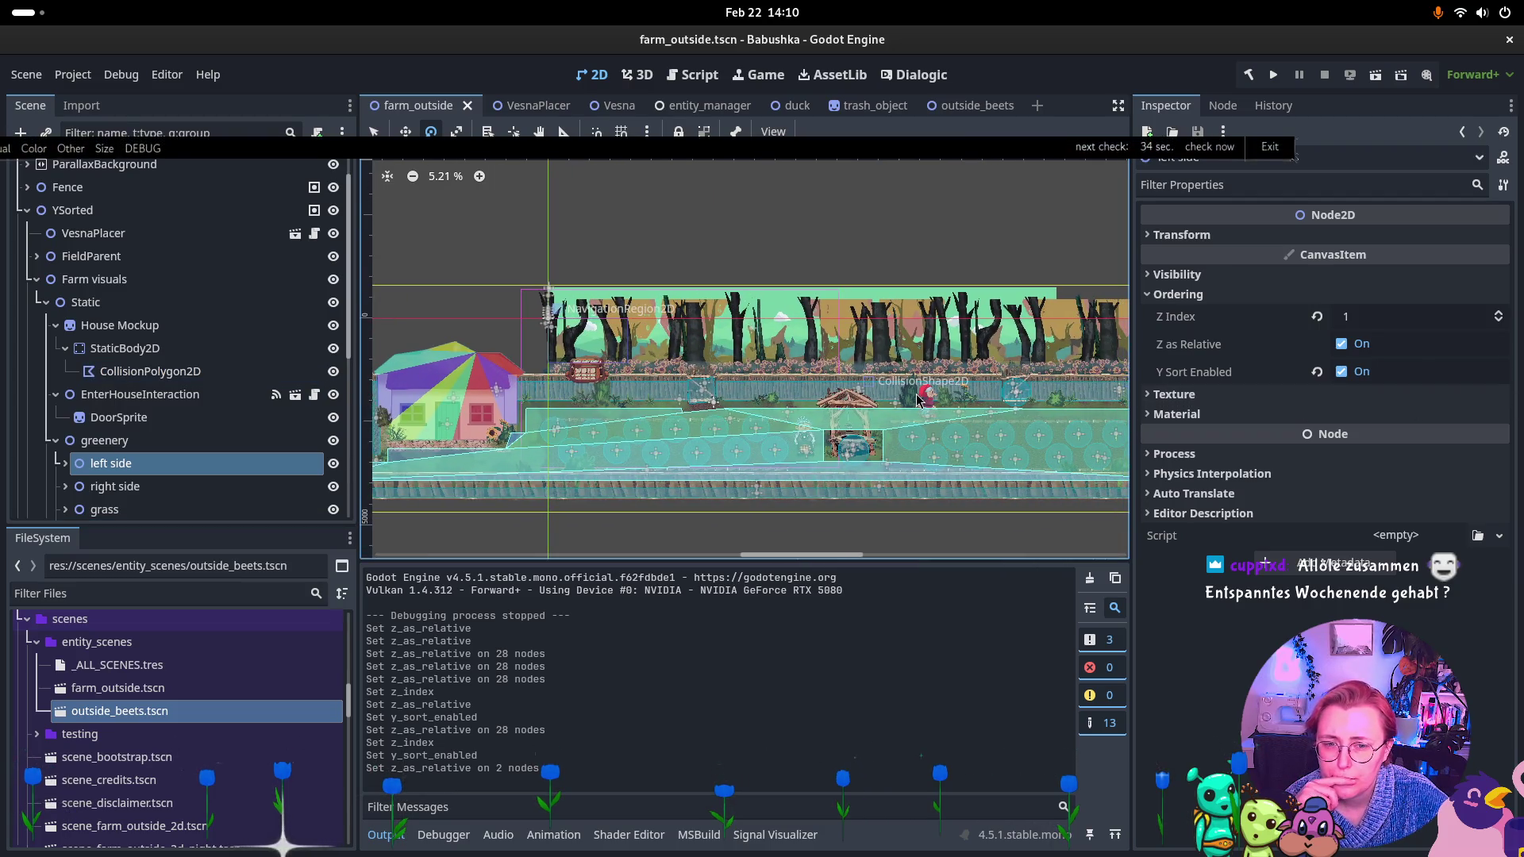
{"action": "scroll", "coordinate": [916, 398], "scroll_direction": "right", "scroll_amount": 4}
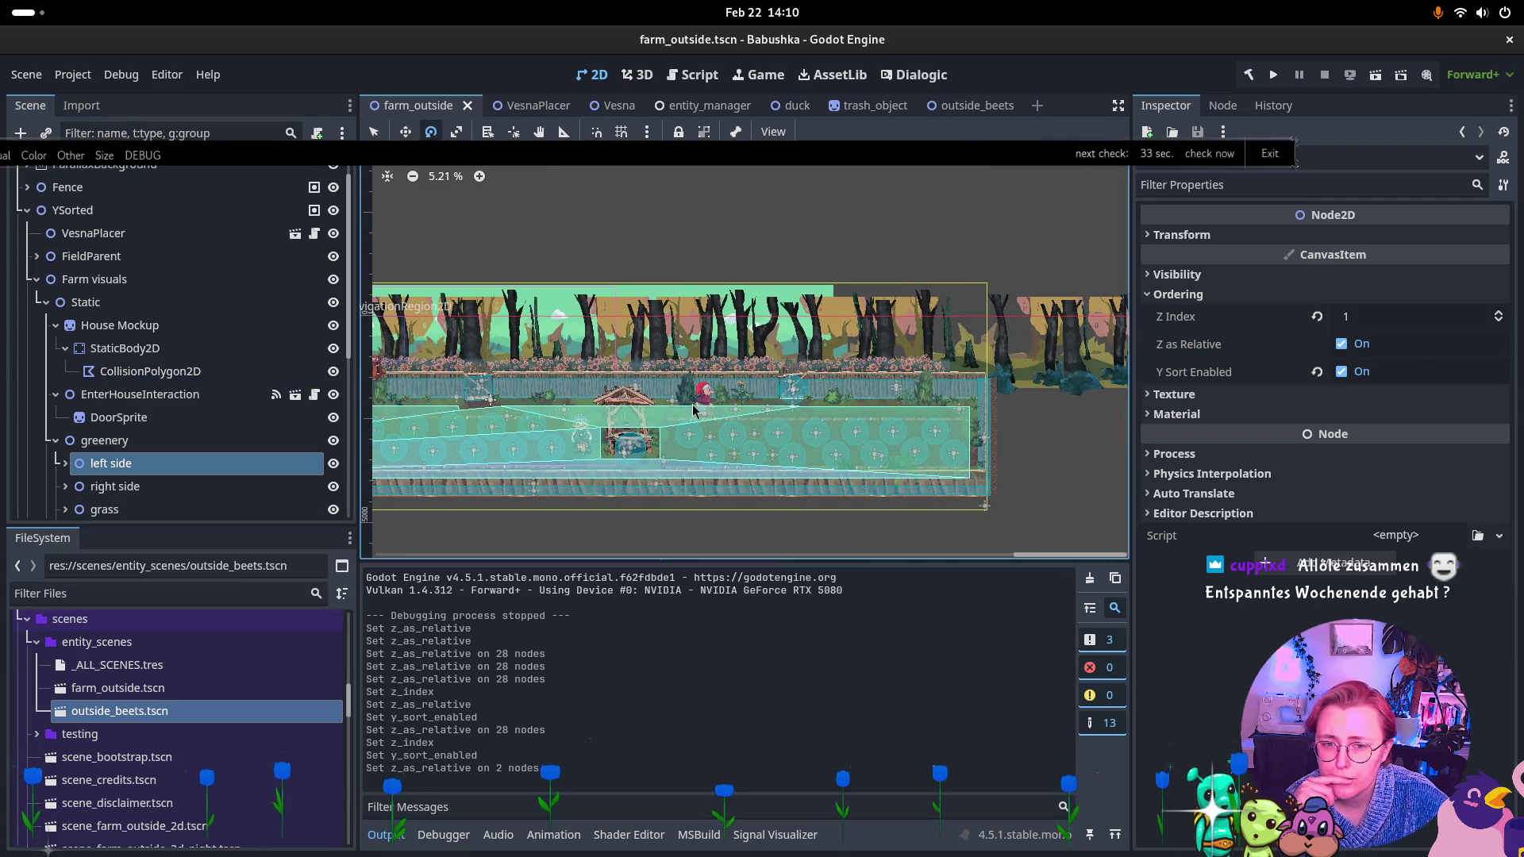
{"action": "left_click", "coordinate": [1376, 77]}
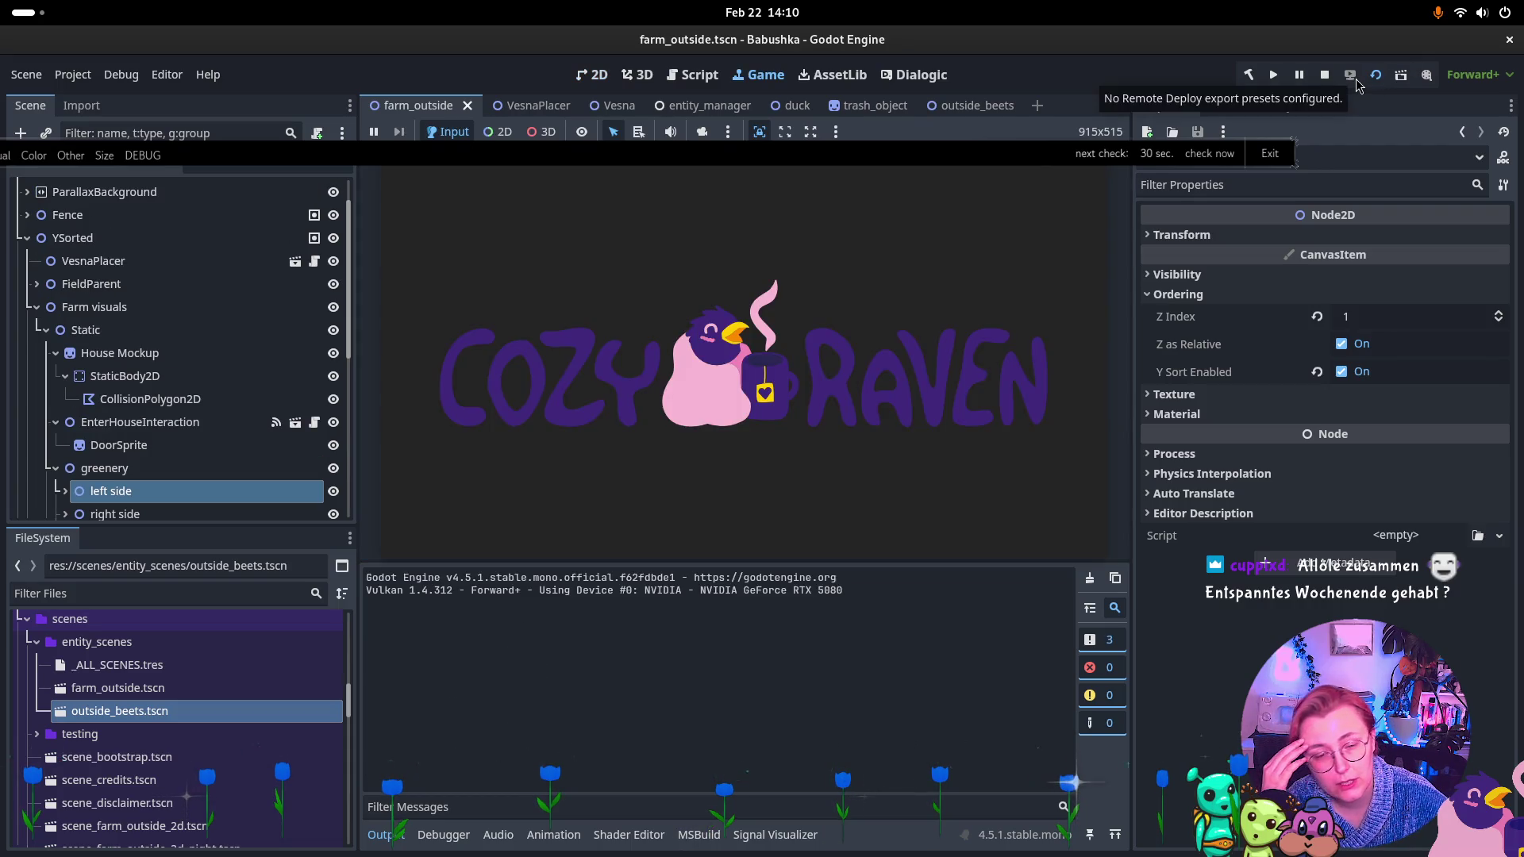